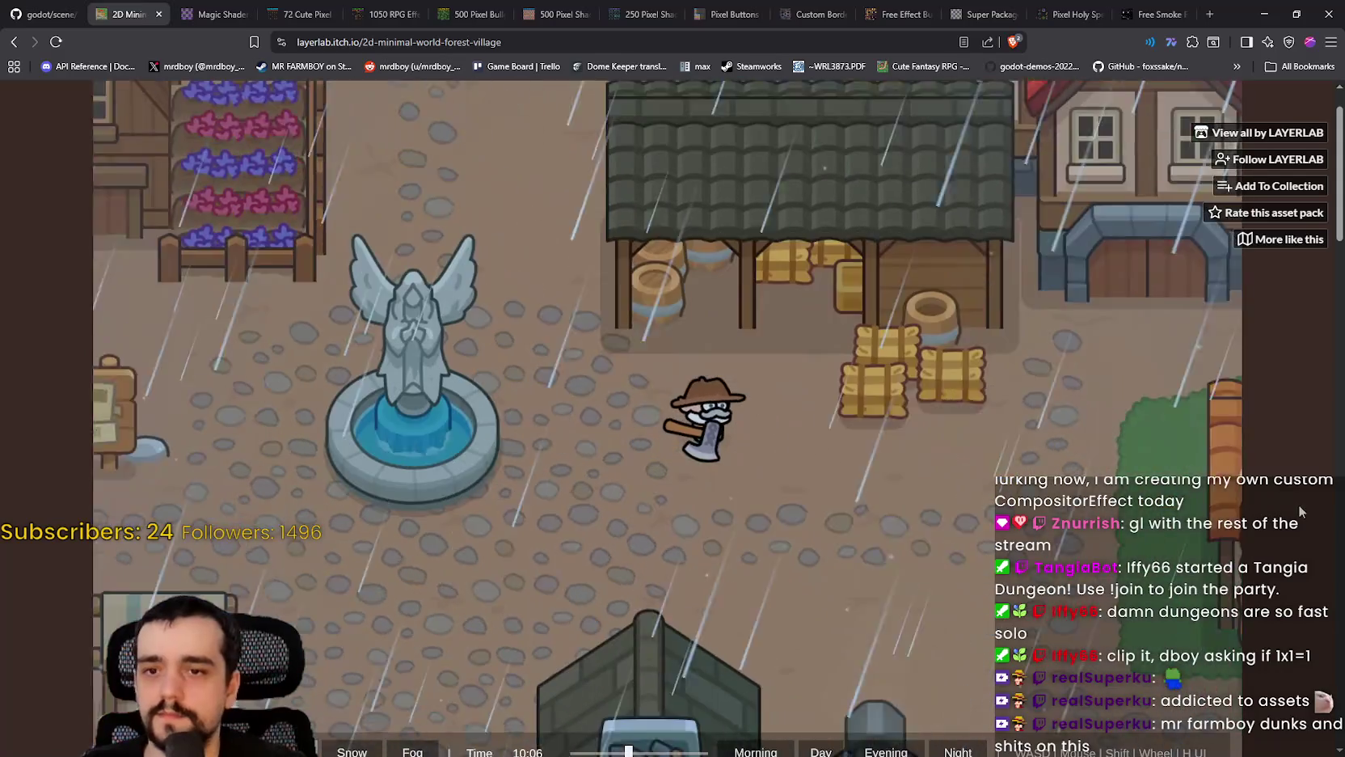
Step: Scroll through the Forest Village page, then go back to LAYERLAB's asset grid
scroll(1285, 494, down, 1)
scroll(1281, 489, down, 8)
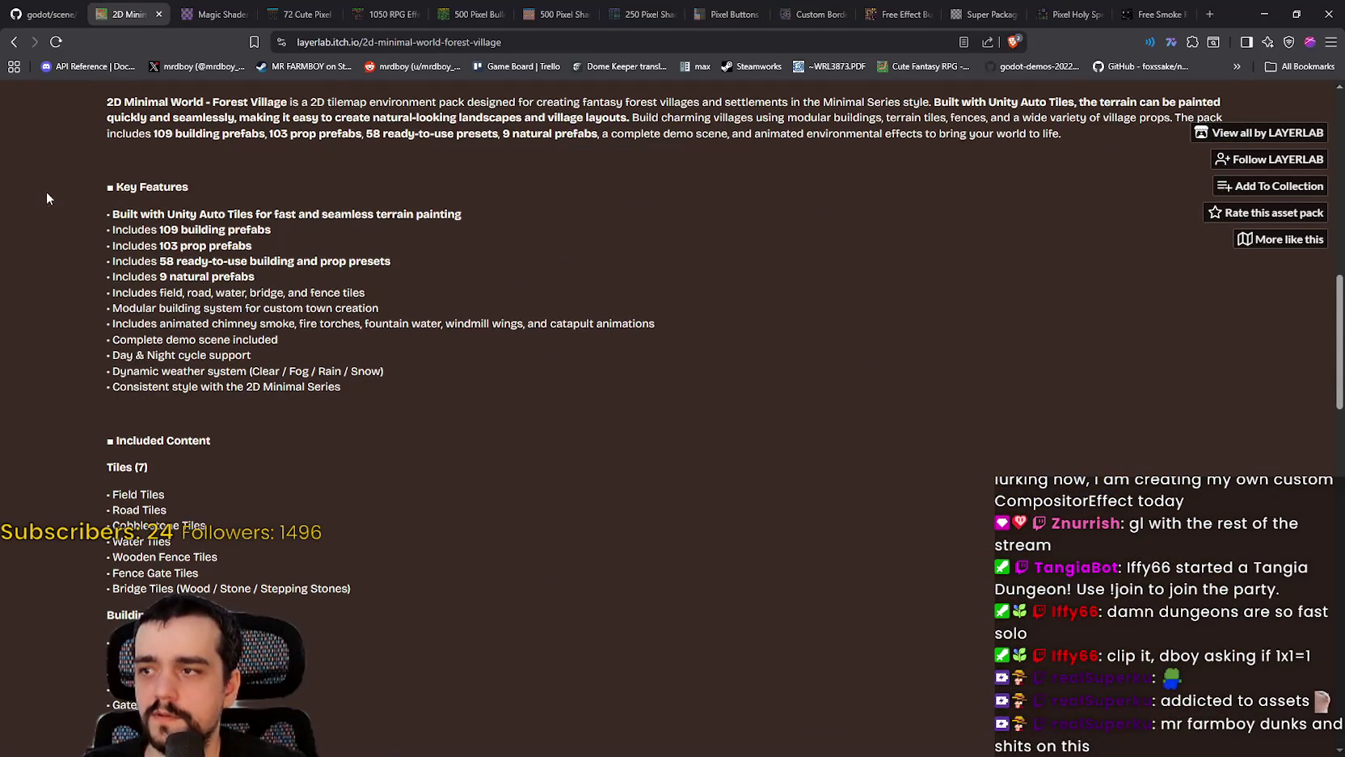
scroll(29, 298, down, 15)
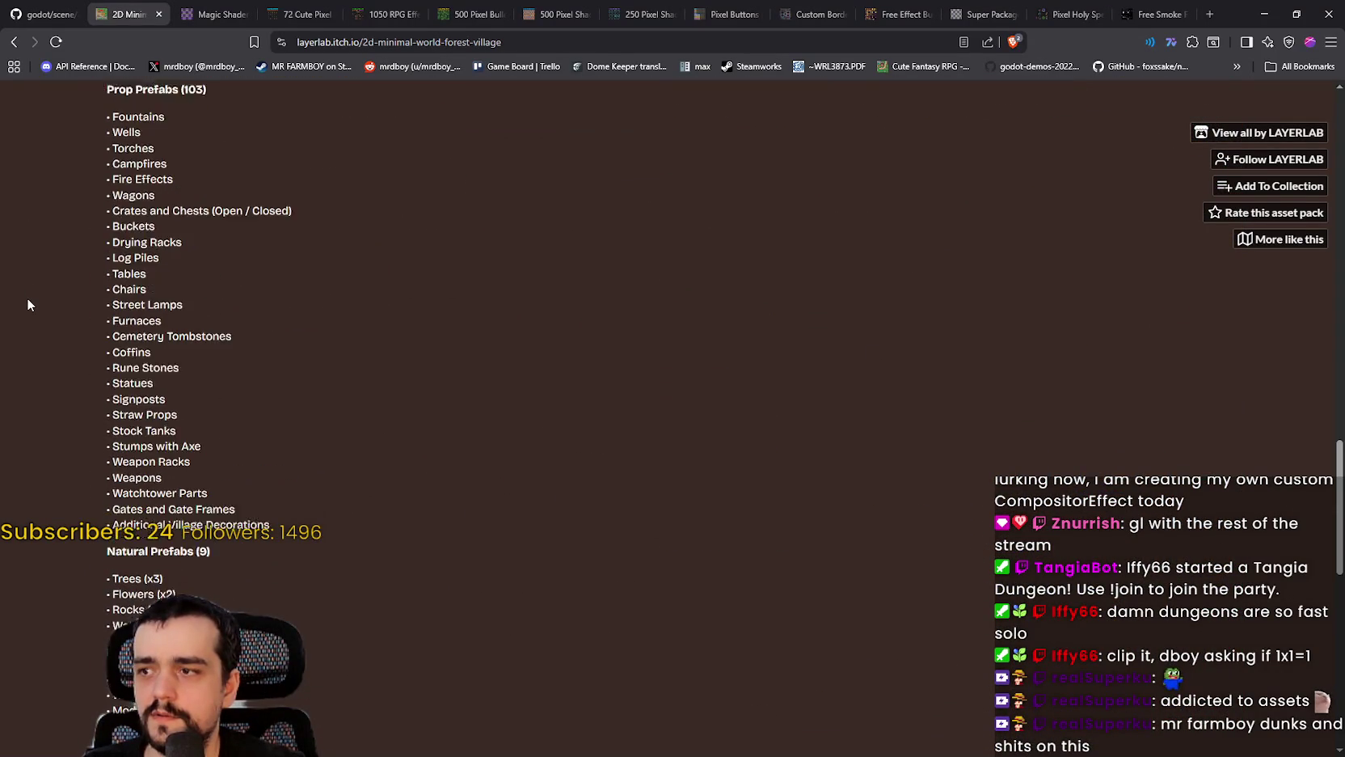
scroll(28, 299, down, 5)
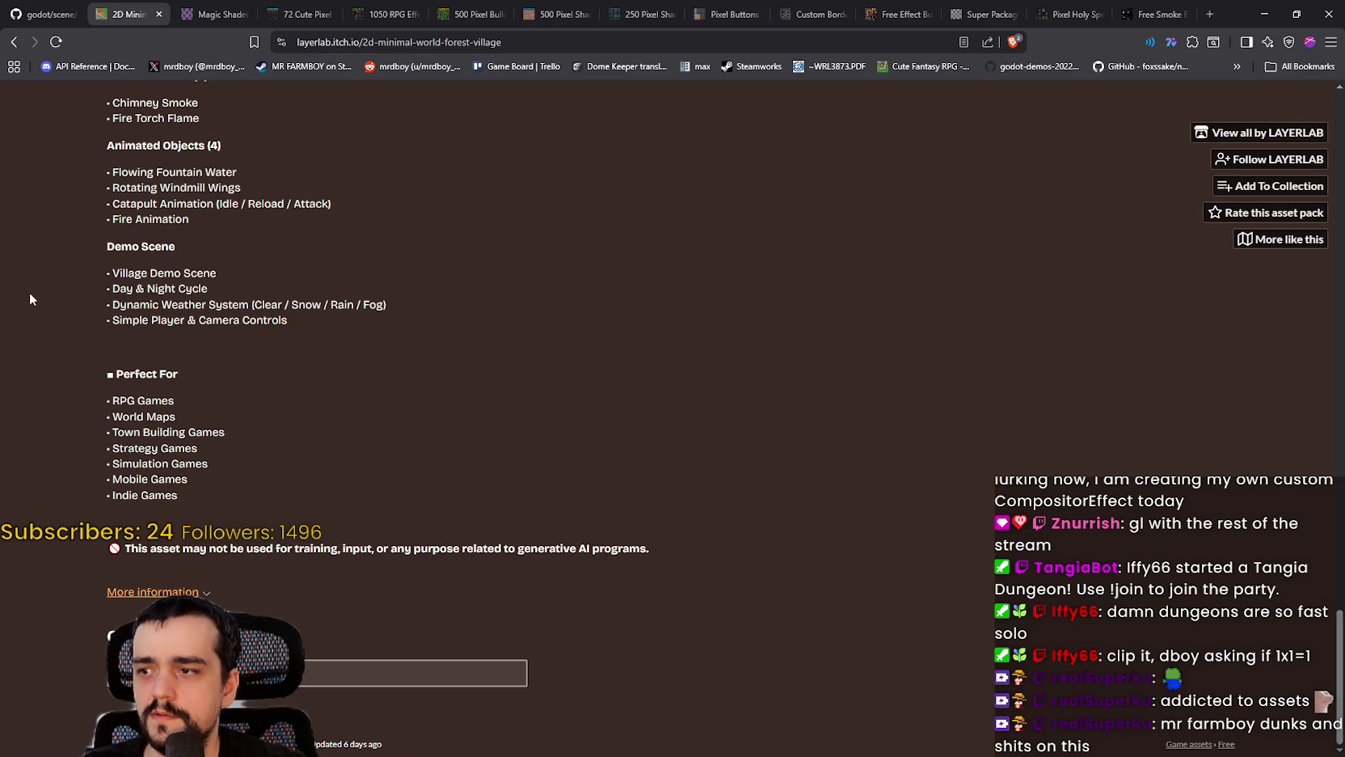
click(16, 64)
click(15, 42)
click(15, 42)
Step: Return to the Cartoon Casual VFX Pack page and minimize the browser
scroll(837, 486, down, 1)
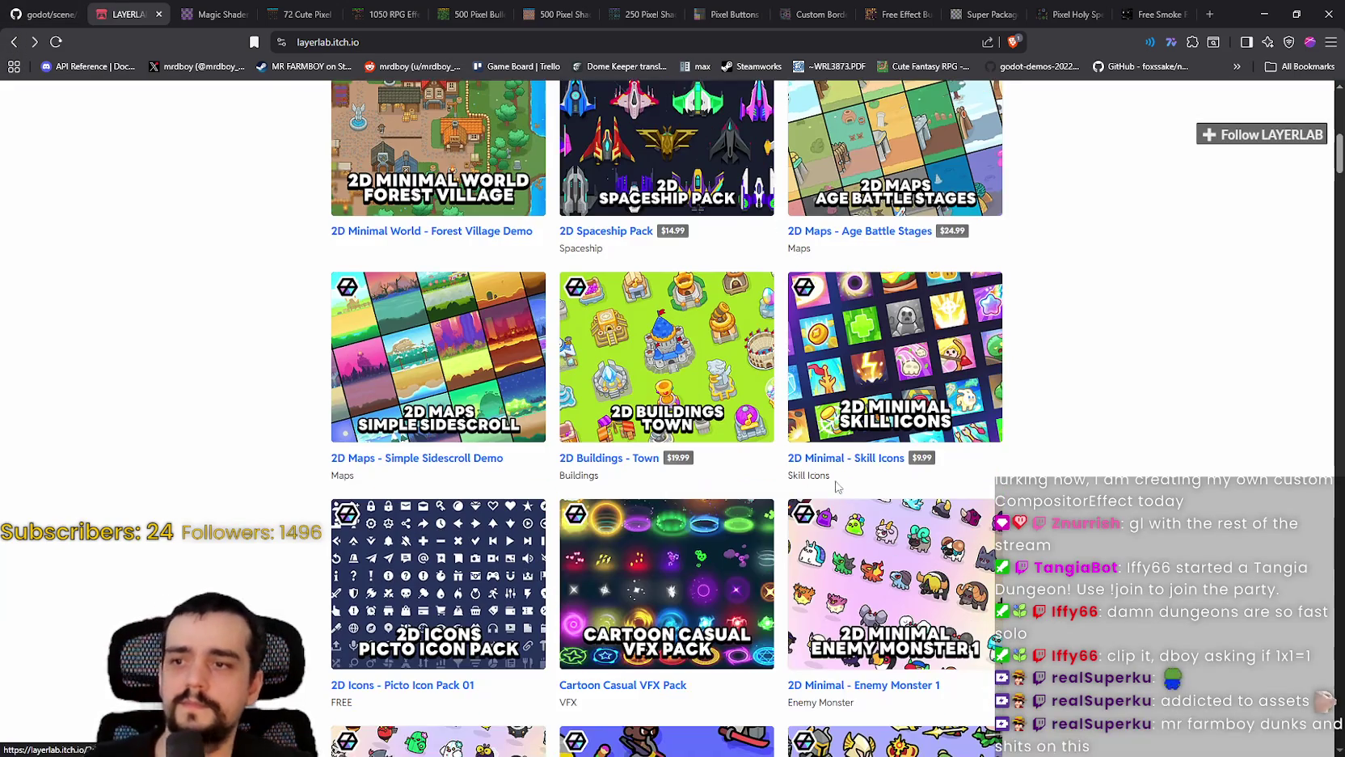
scroll(837, 486, down, 3)
scroll(837, 486, up, 5)
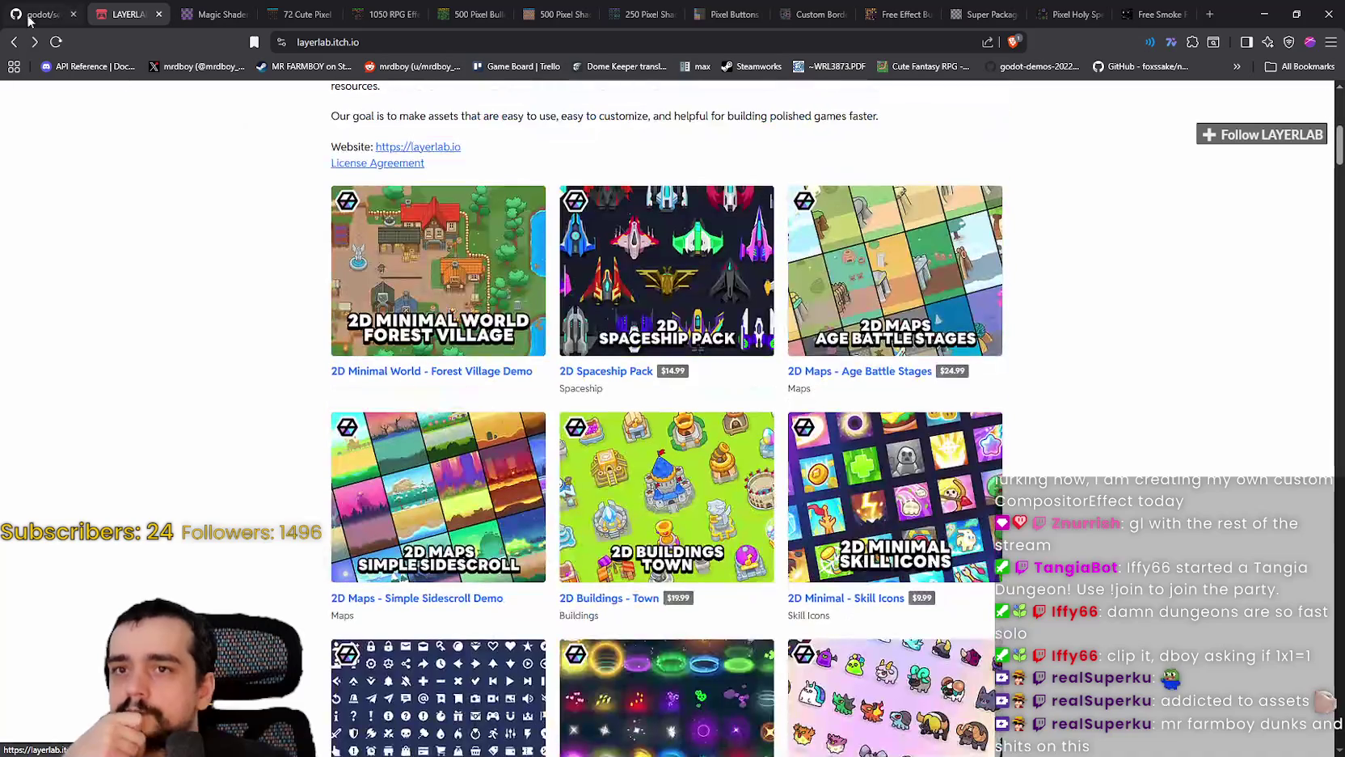
click(14, 42)
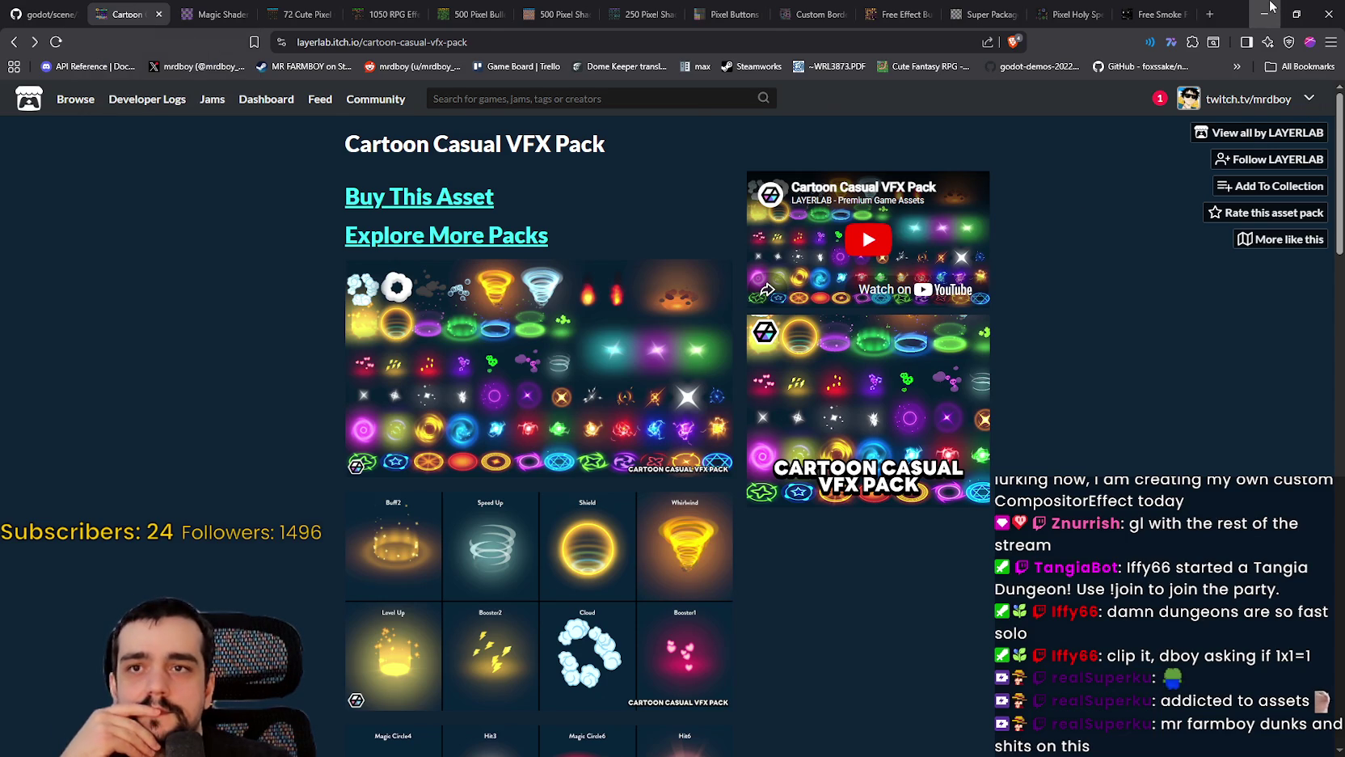
click(1268, 10)
Step: Switch to Aseprite and zoom and pan around the main_atlas.png sprite sheet
click(928, 336)
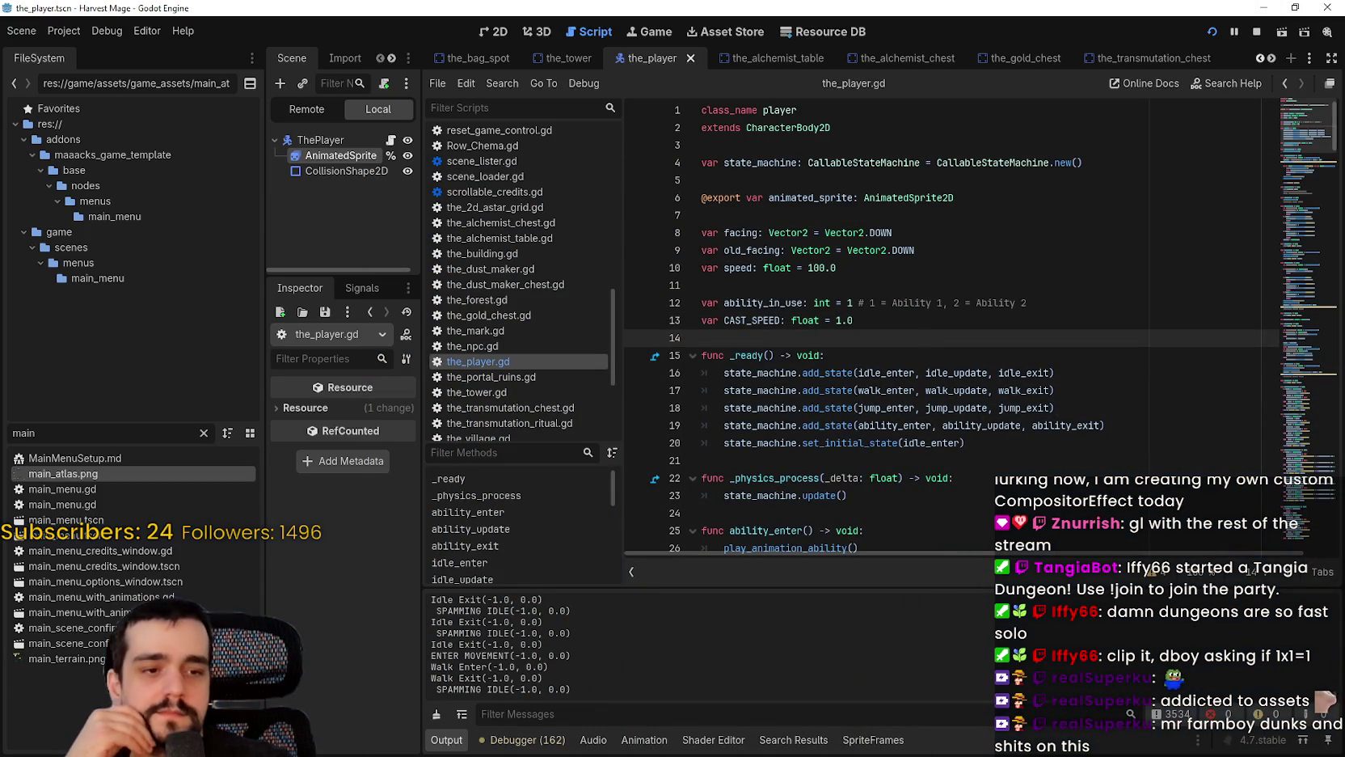
key(alt+Tab)
scroll(533, 292, down, 5)
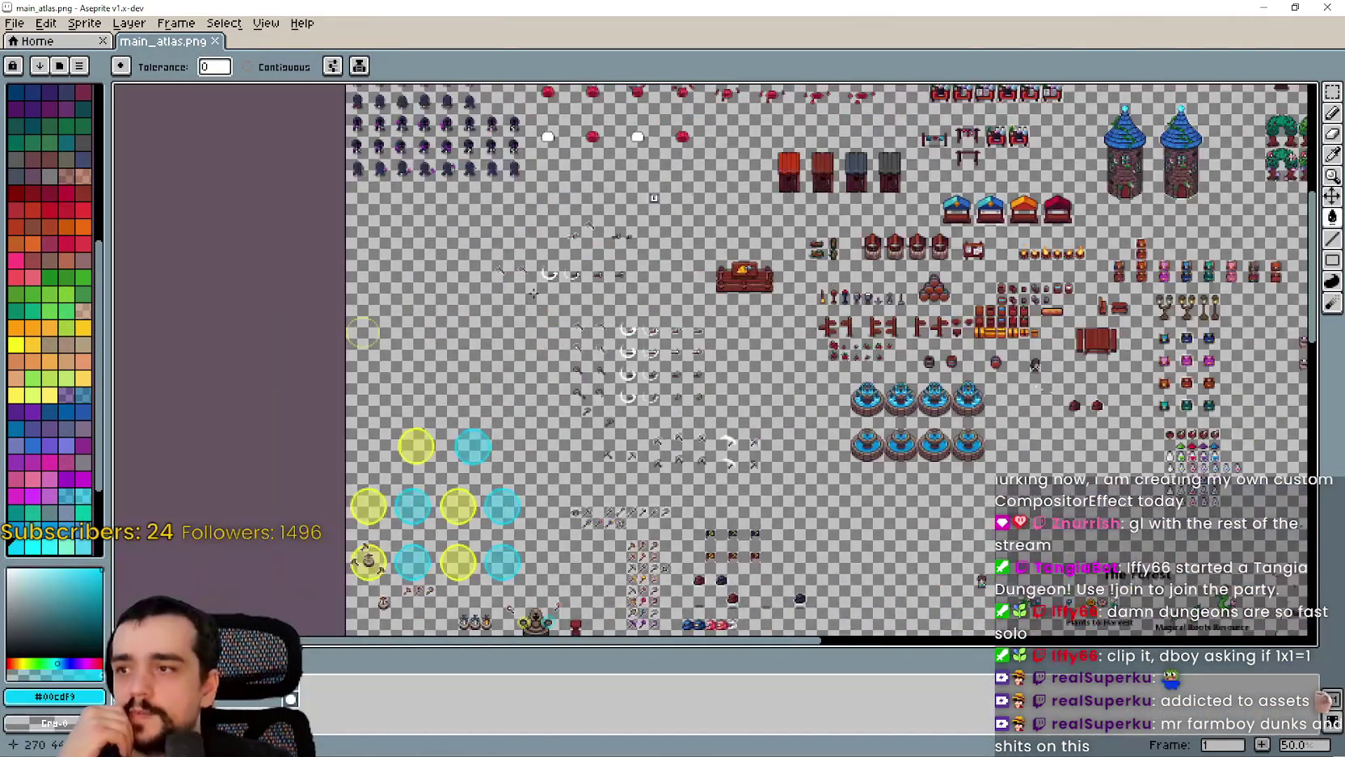
scroll(534, 293, up, 3)
scroll(829, 237, down, 2)
drag(830, 237, 757, 186)
scroll(757, 186, down, 1)
scroll(824, 376, up, 1)
drag(1051, 303, 745, 421)
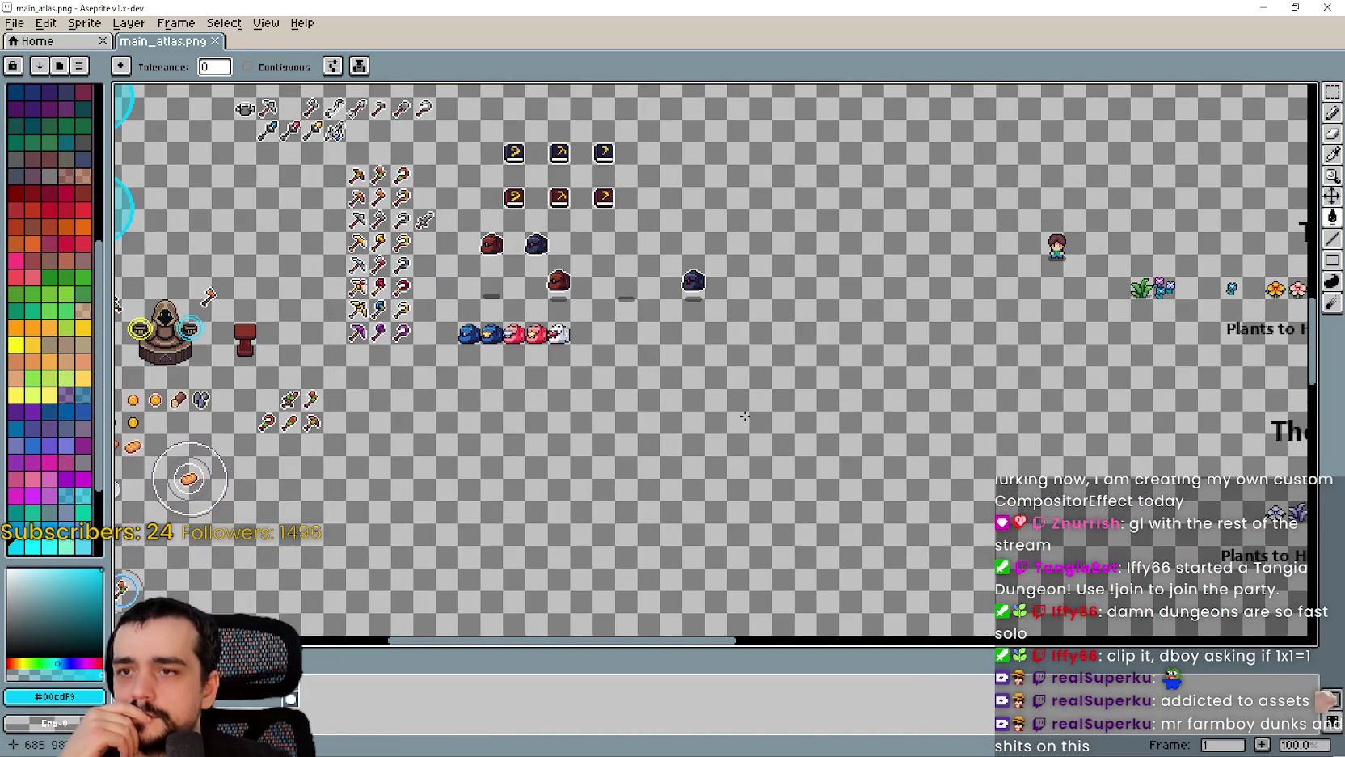
scroll(831, 342, down, 2)
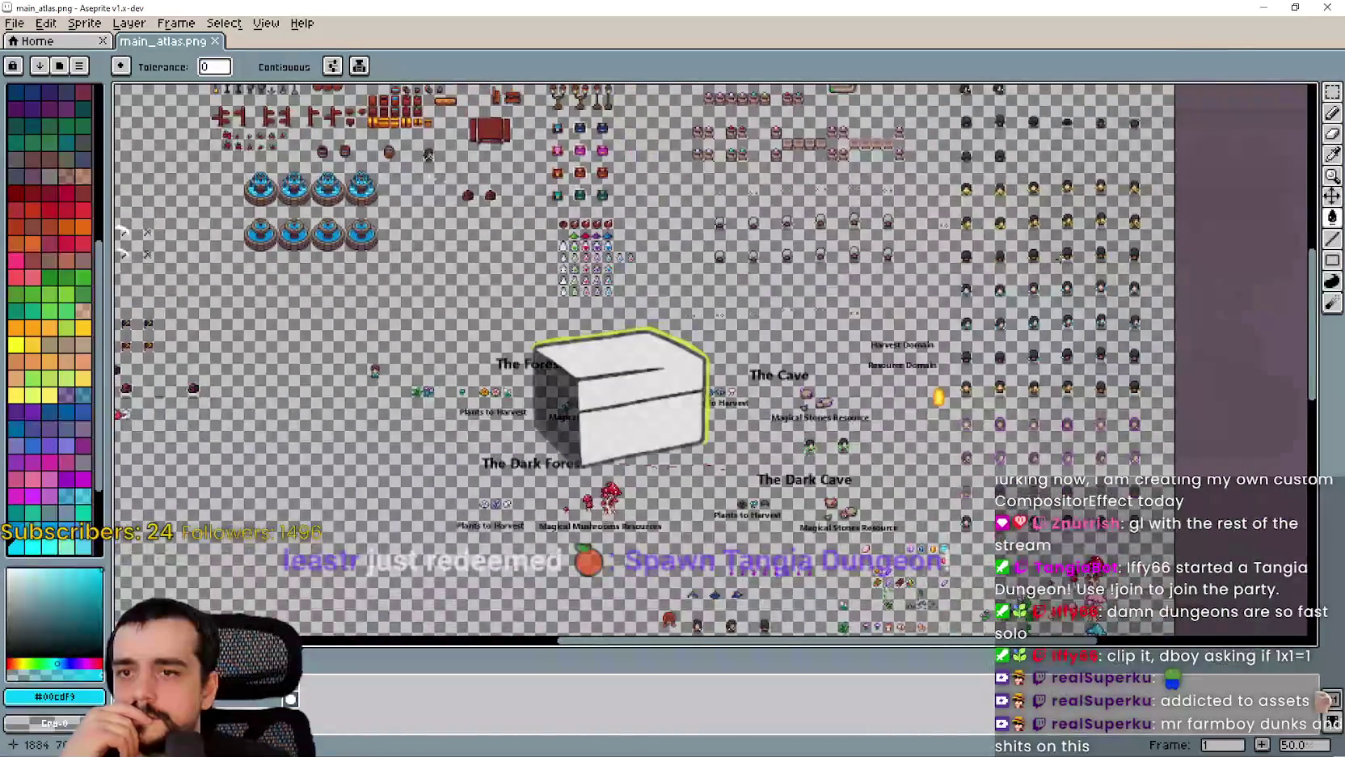
scroll(691, 315, up, 5)
scroll(899, 279, down, 3)
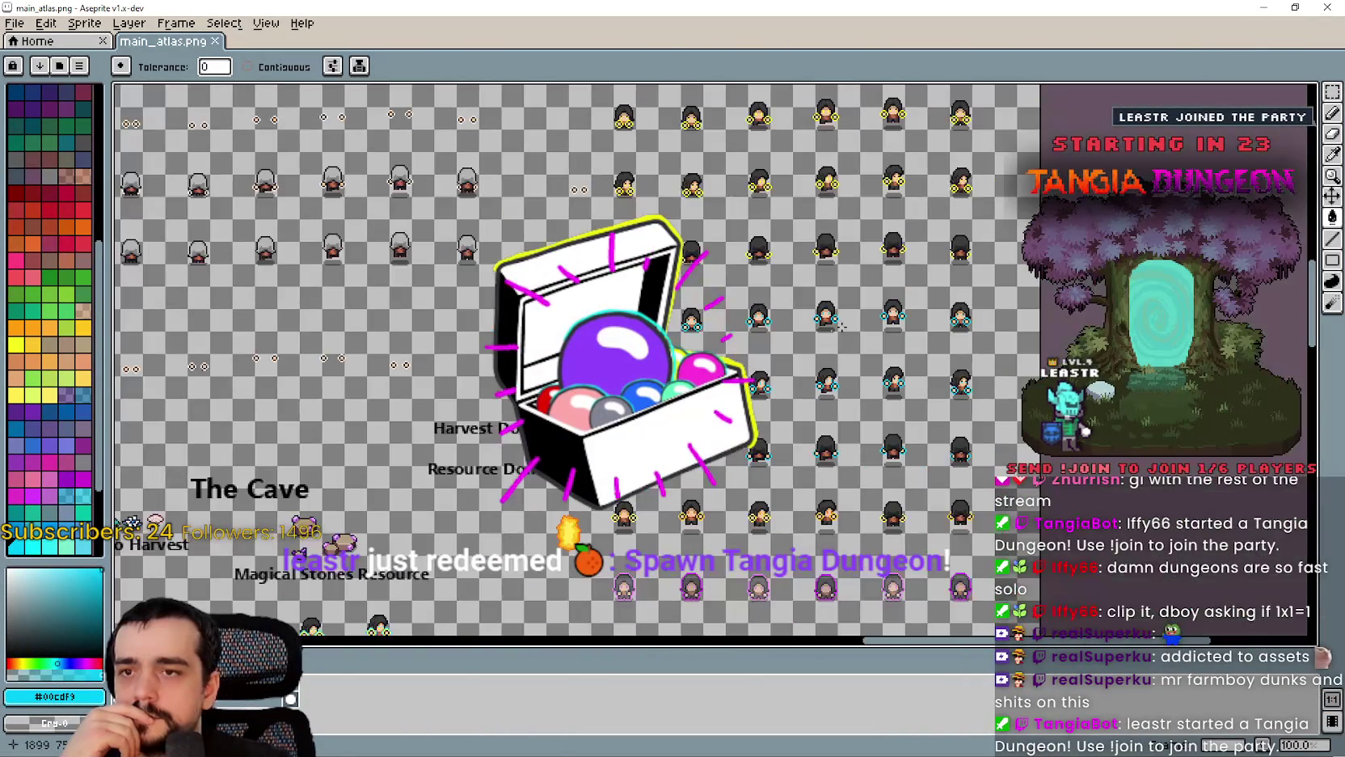
drag(899, 279, 897, 190)
scroll(755, 454, up, 2)
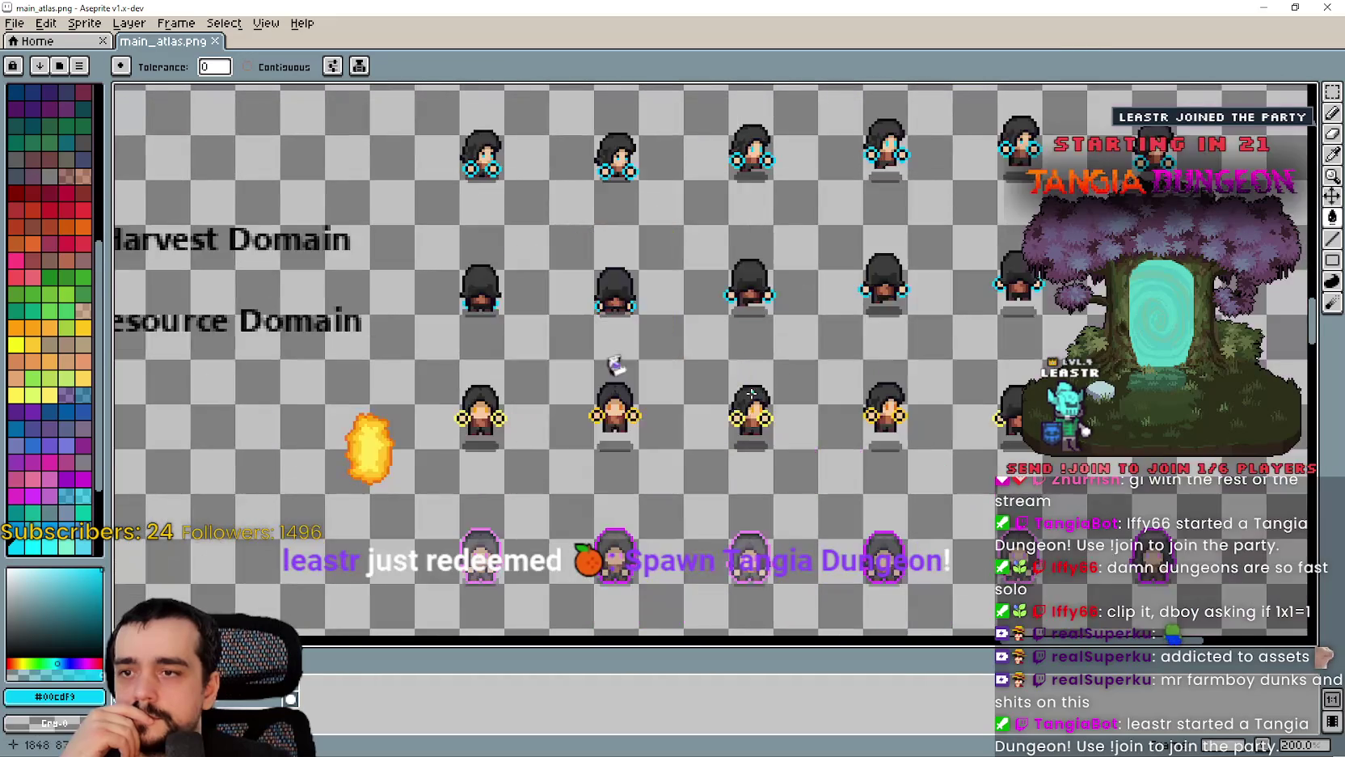
Step: Undo a stray cyan fill, then marquee-select a 48×48 hooded character snapped to the grid
click(695, 490)
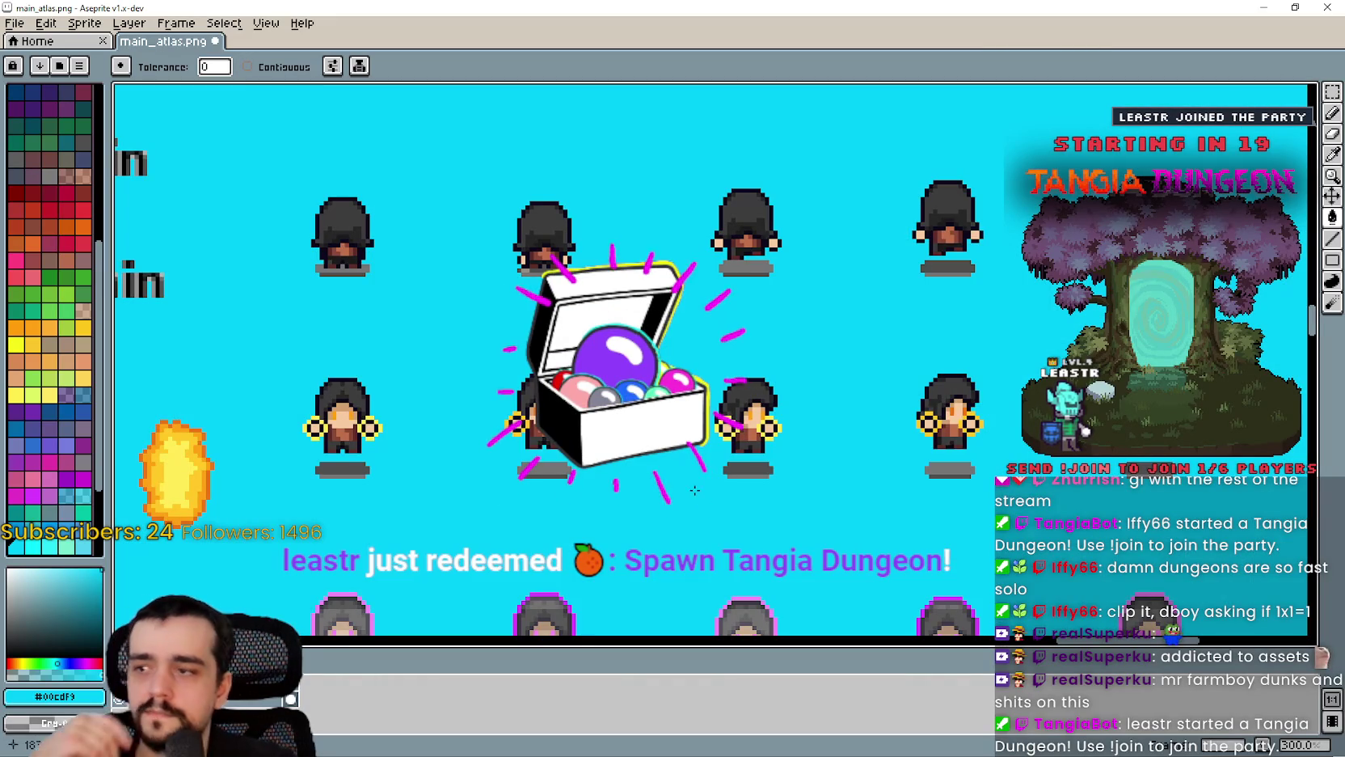
key(ctrl+z)
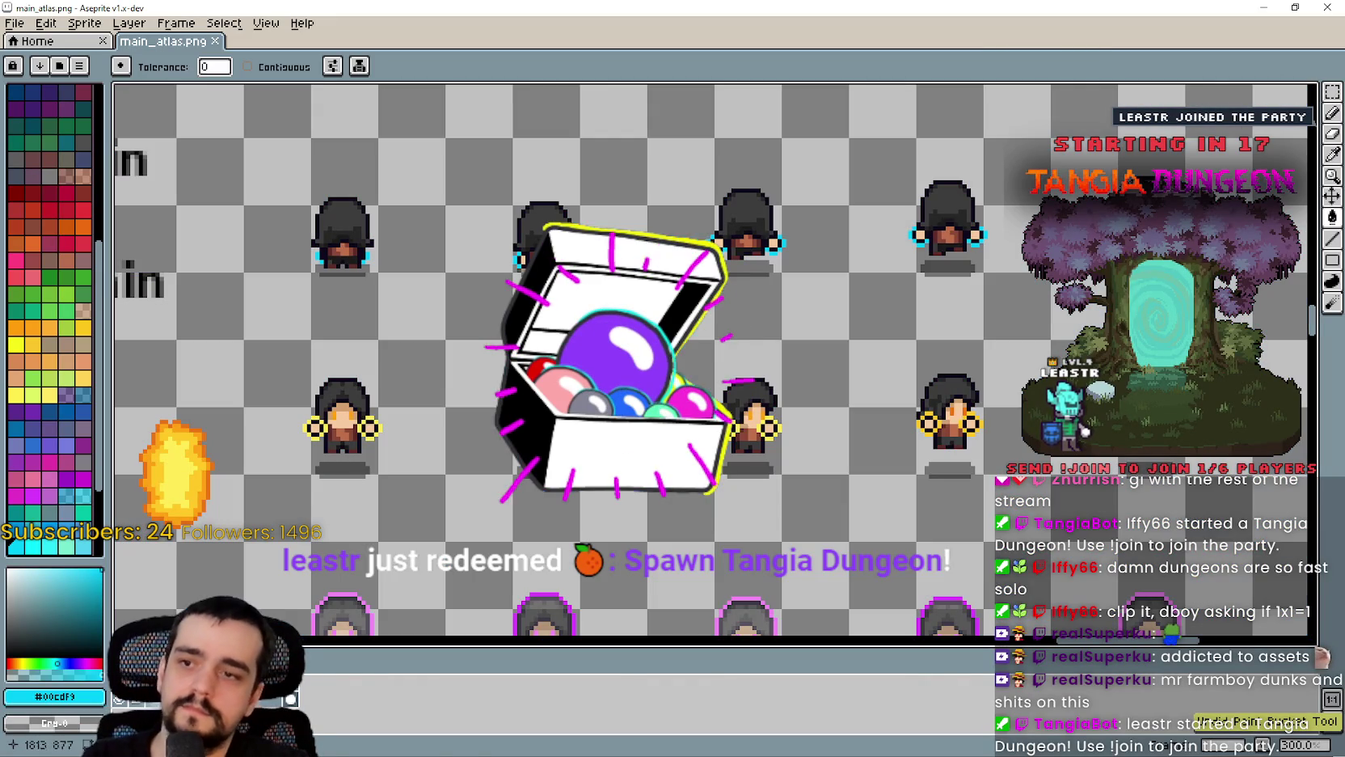
click(1331, 92)
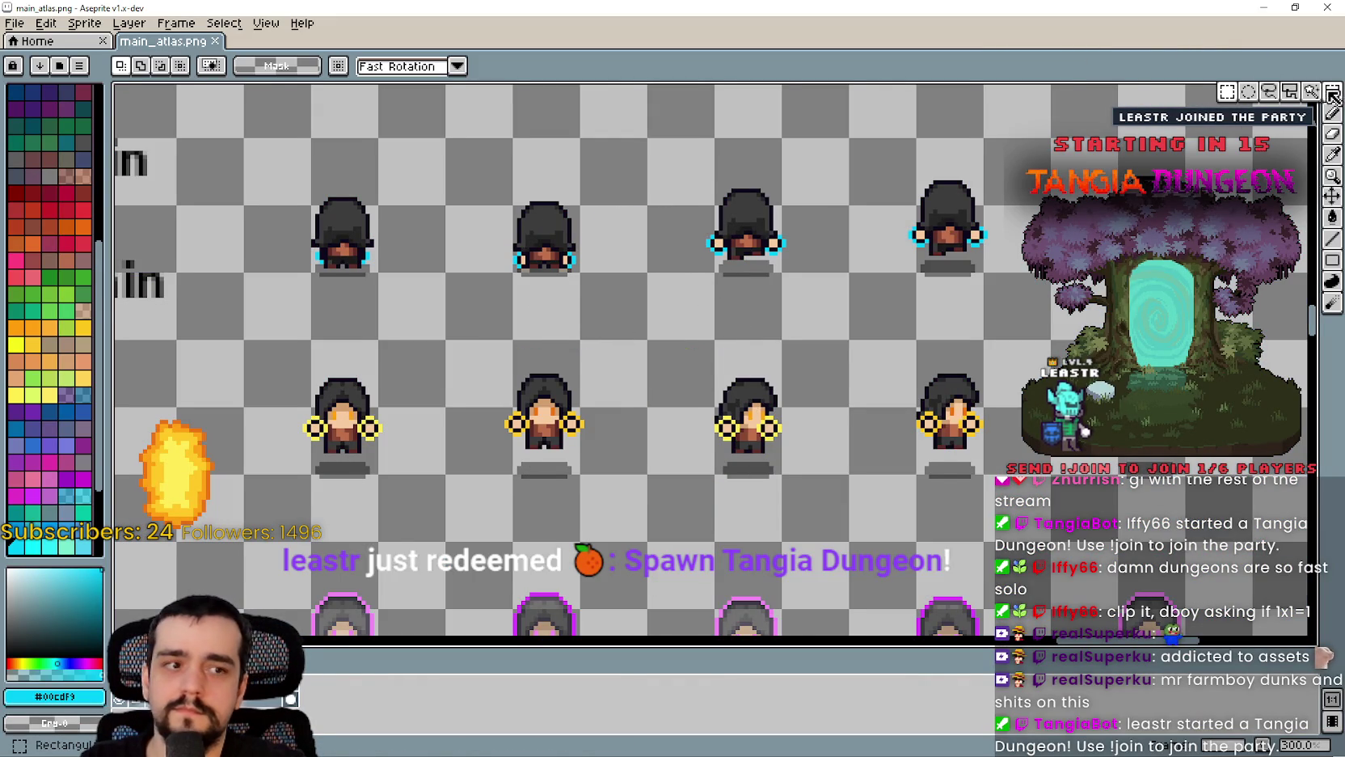
drag(673, 441, 697, 426)
drag(697, 488, 844, 327)
mouse_move(679, 521)
mouse_down()
mouse_move(797, 465)
mouse_move(826, 356)
mouse_up()
Step: Paste a copy of the hooded character at a new spot on the atlas
scroll(826, 355, down, 3)
drag(615, 375, 772, 376)
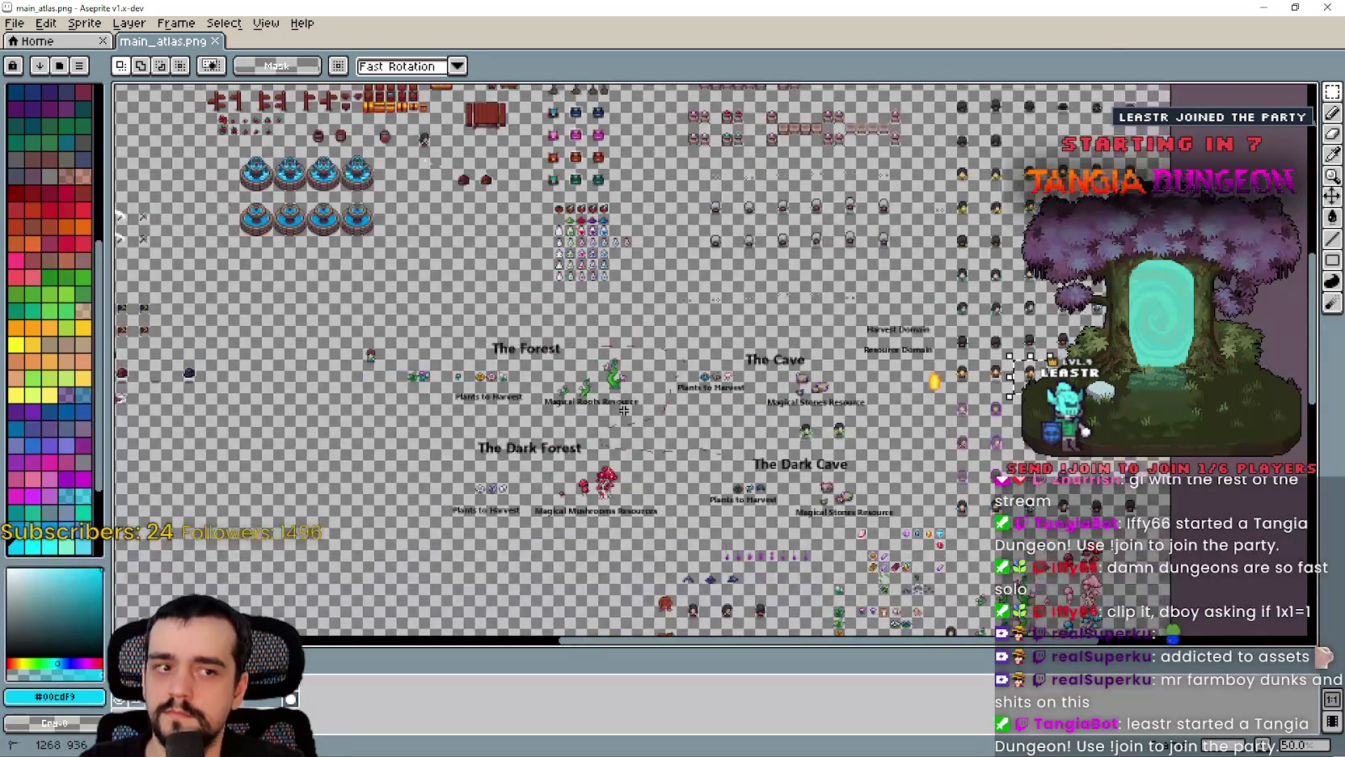
scroll(772, 376, down, 1)
drag(210, 372, 687, 372)
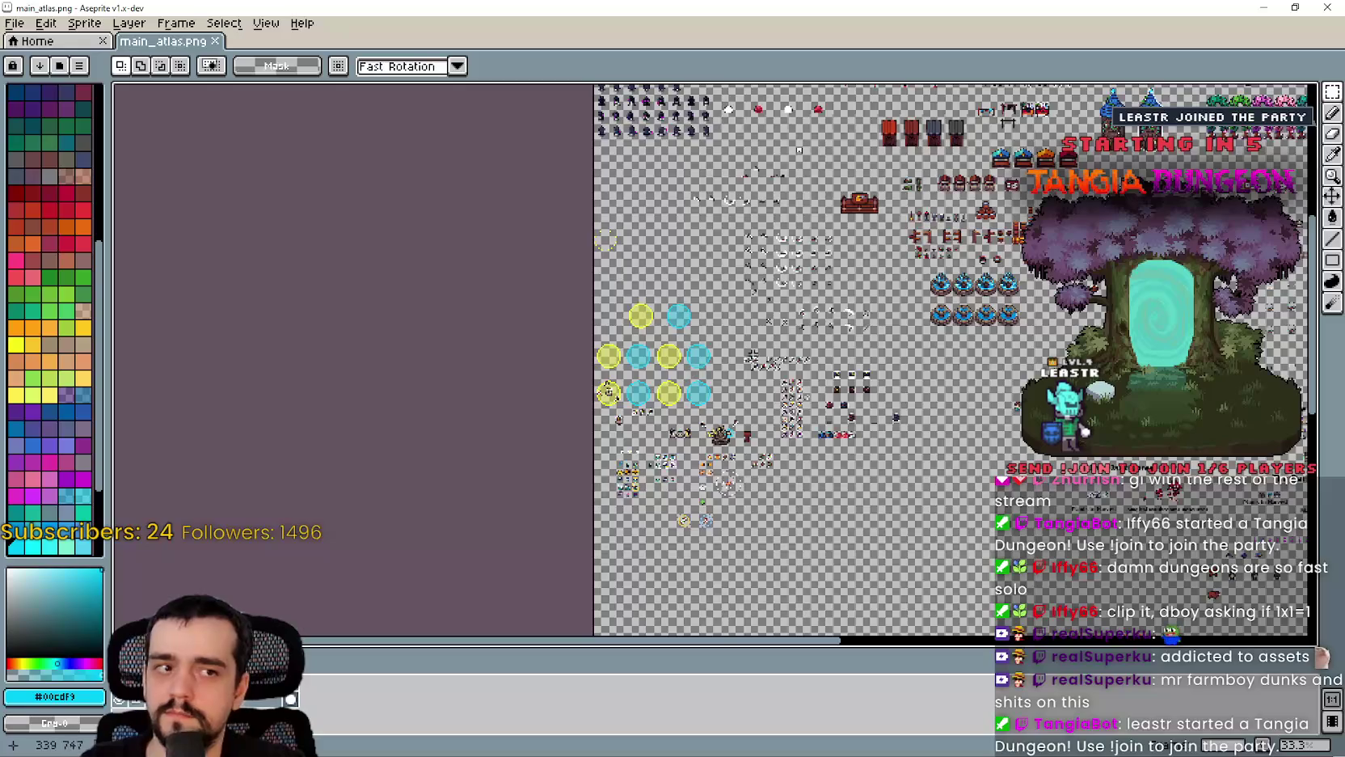
drag(608, 392, 681, 149)
scroll(681, 150, up, 2)
drag(867, 206, 839, 314)
scroll(839, 315, up, 1)
key(ctrl+v)
drag(741, 367, 660, 291)
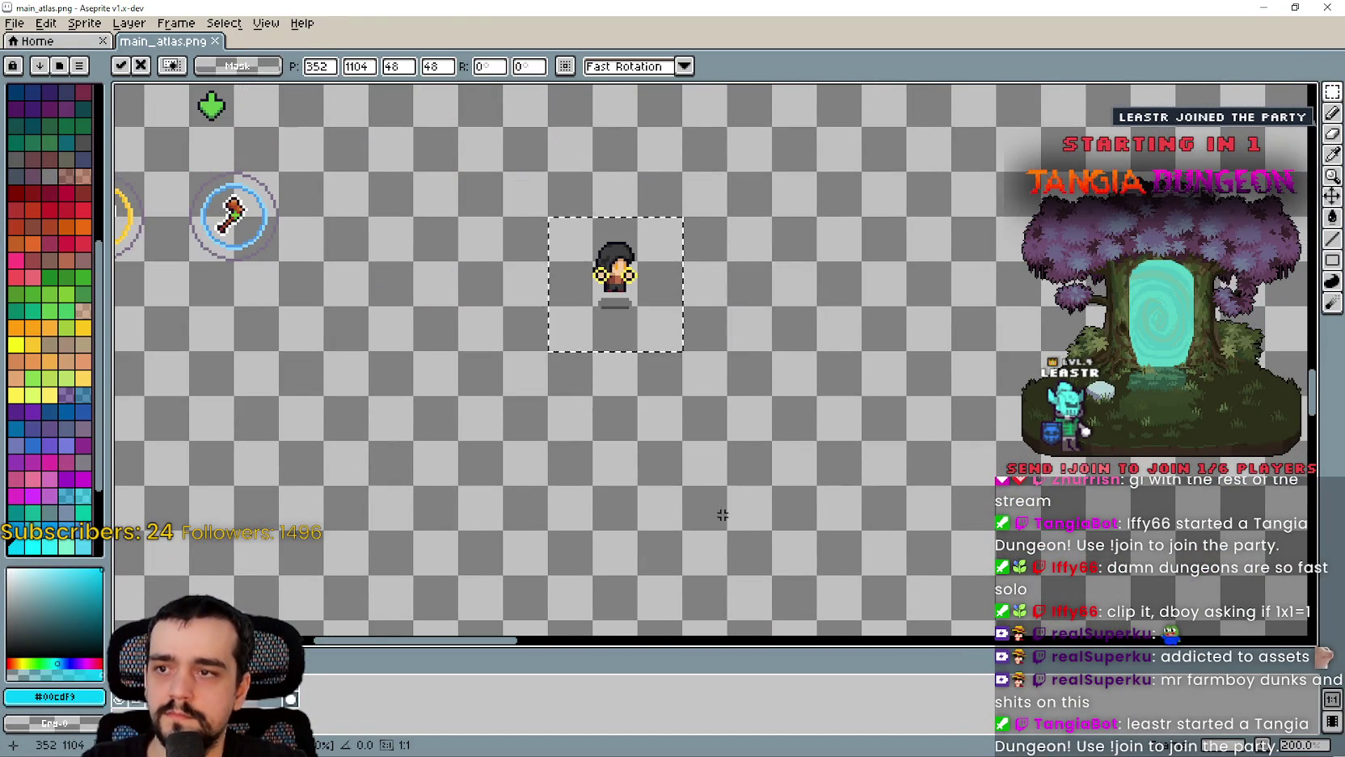
key(Return)
Step: Adjust the atlas zoom and open the File menu to start a new sprite
scroll(571, 297, up, 1)
scroll(602, 318, down, 1)
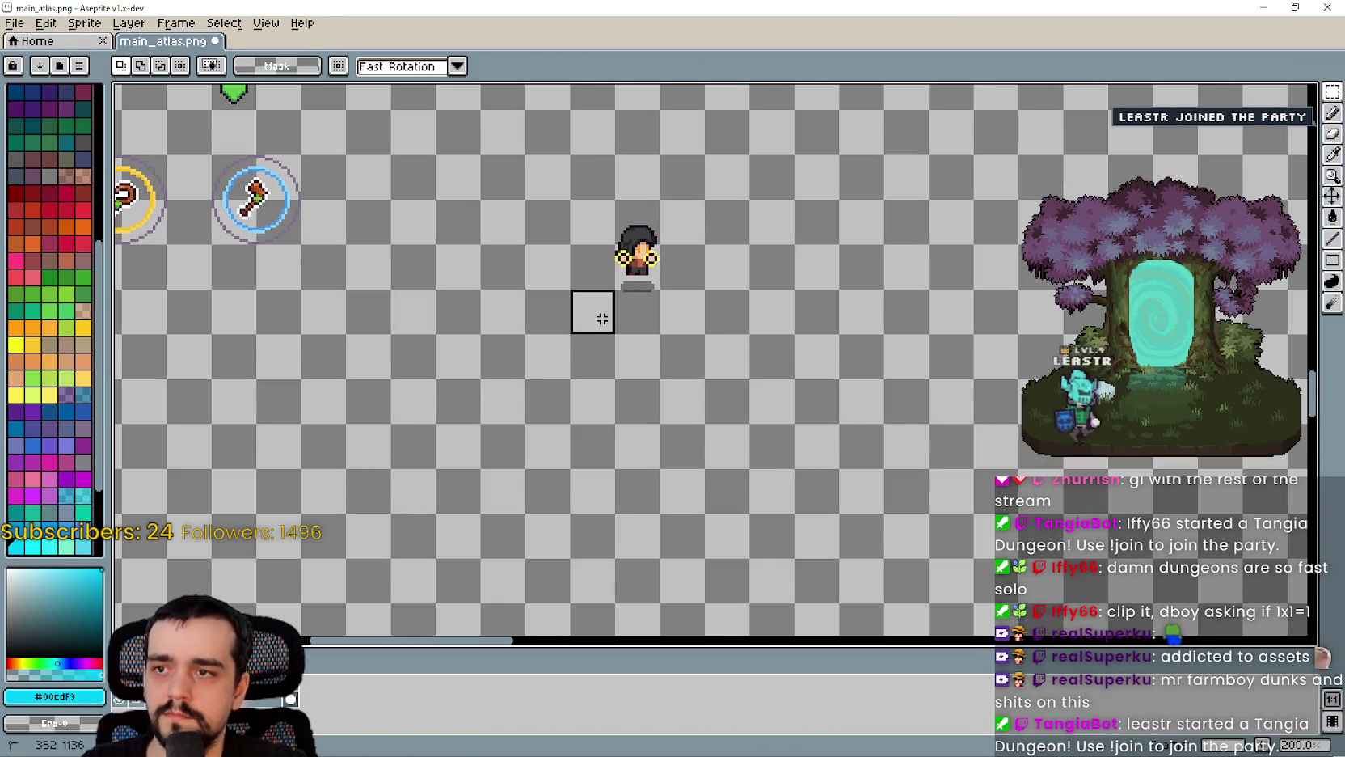
click(14, 22)
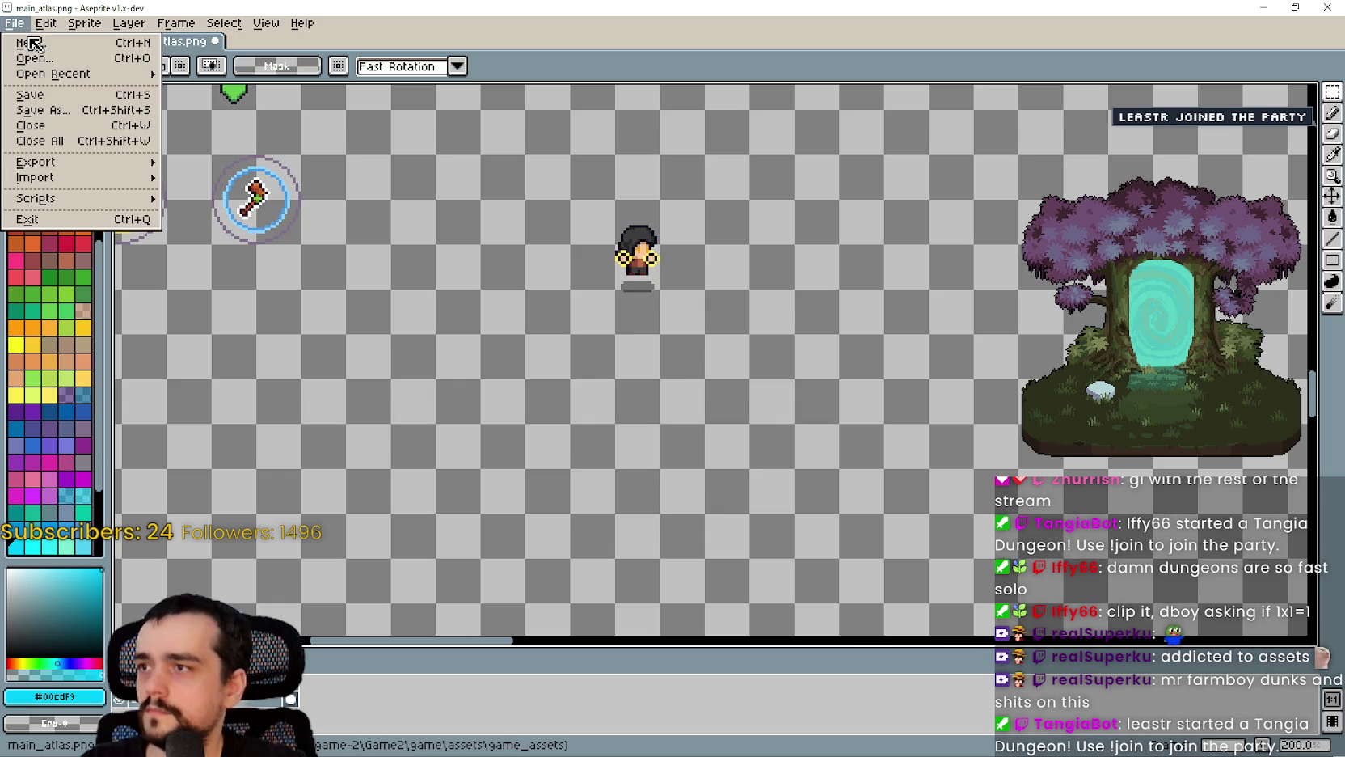
Step: Create a new 48×48 sprite and paste the hooded character into it
click(31, 42)
click(629, 510)
key(ctrl+v)
scroll(690, 419, up, 4)
key(Return)
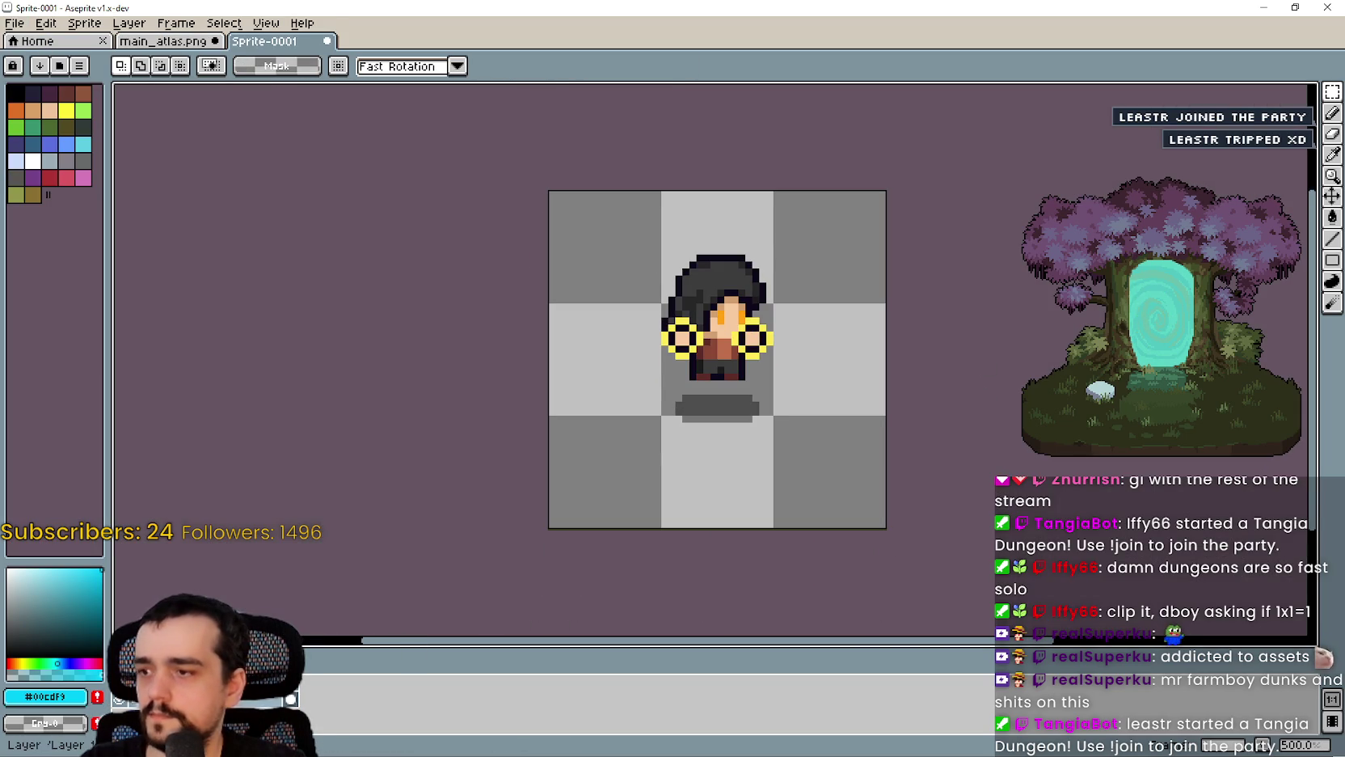
Step: Add a new empty layer and switch to the Ellipse tool
click(142, 24)
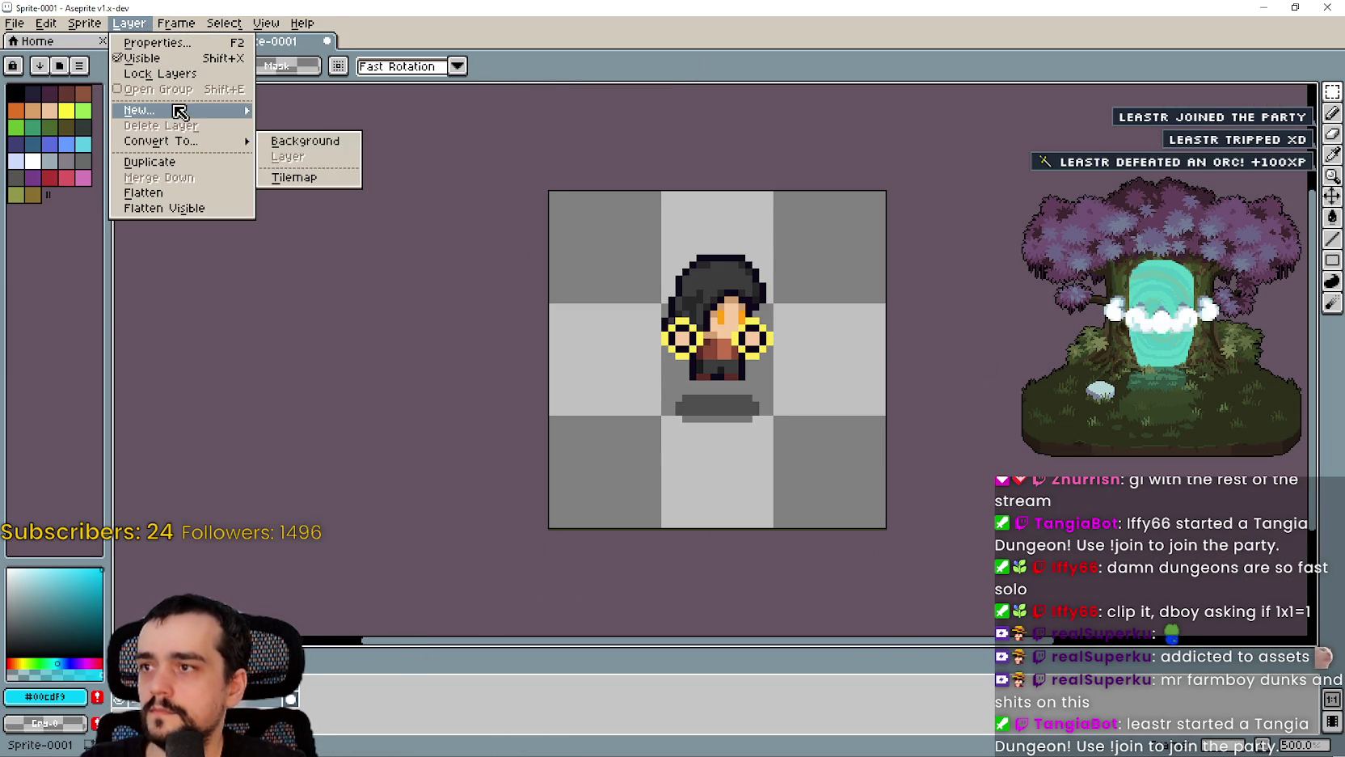
mouse_move(173, 110)
click(321, 115)
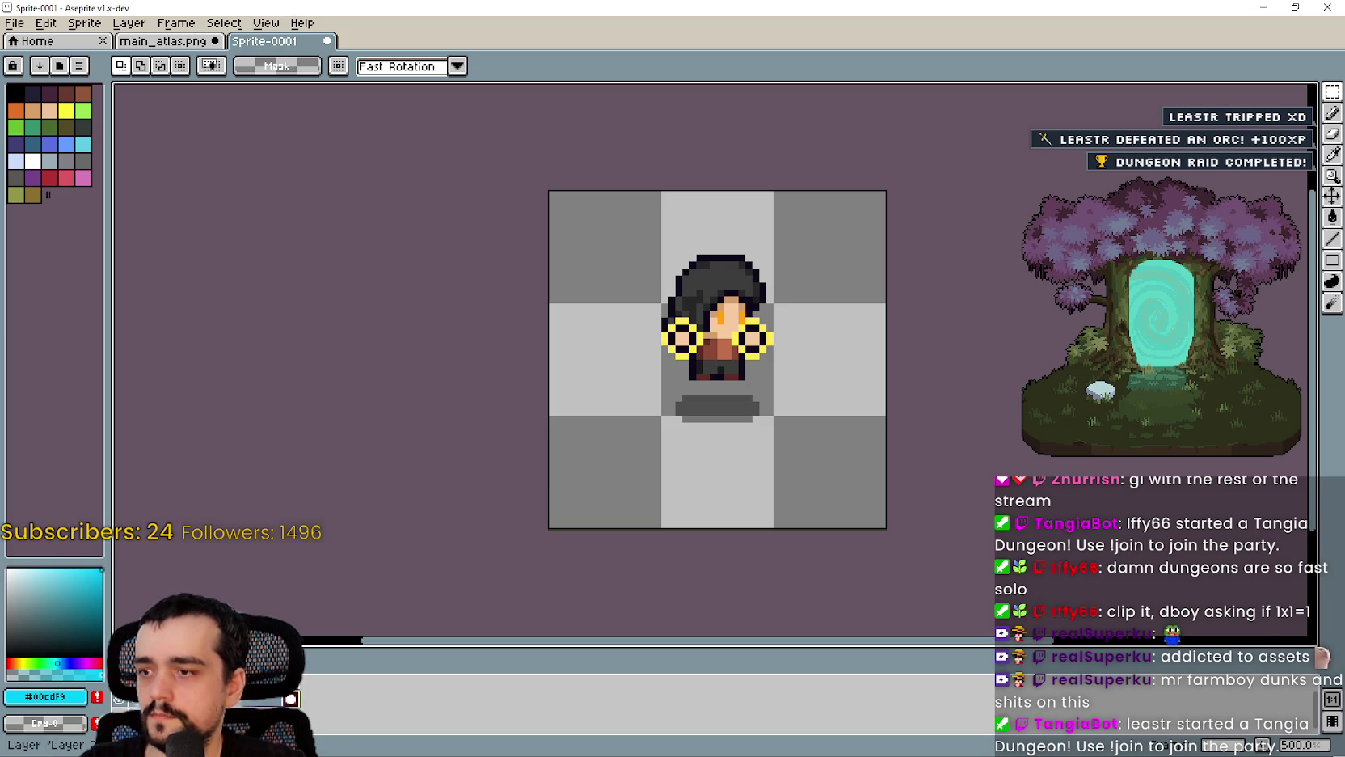
key(b)
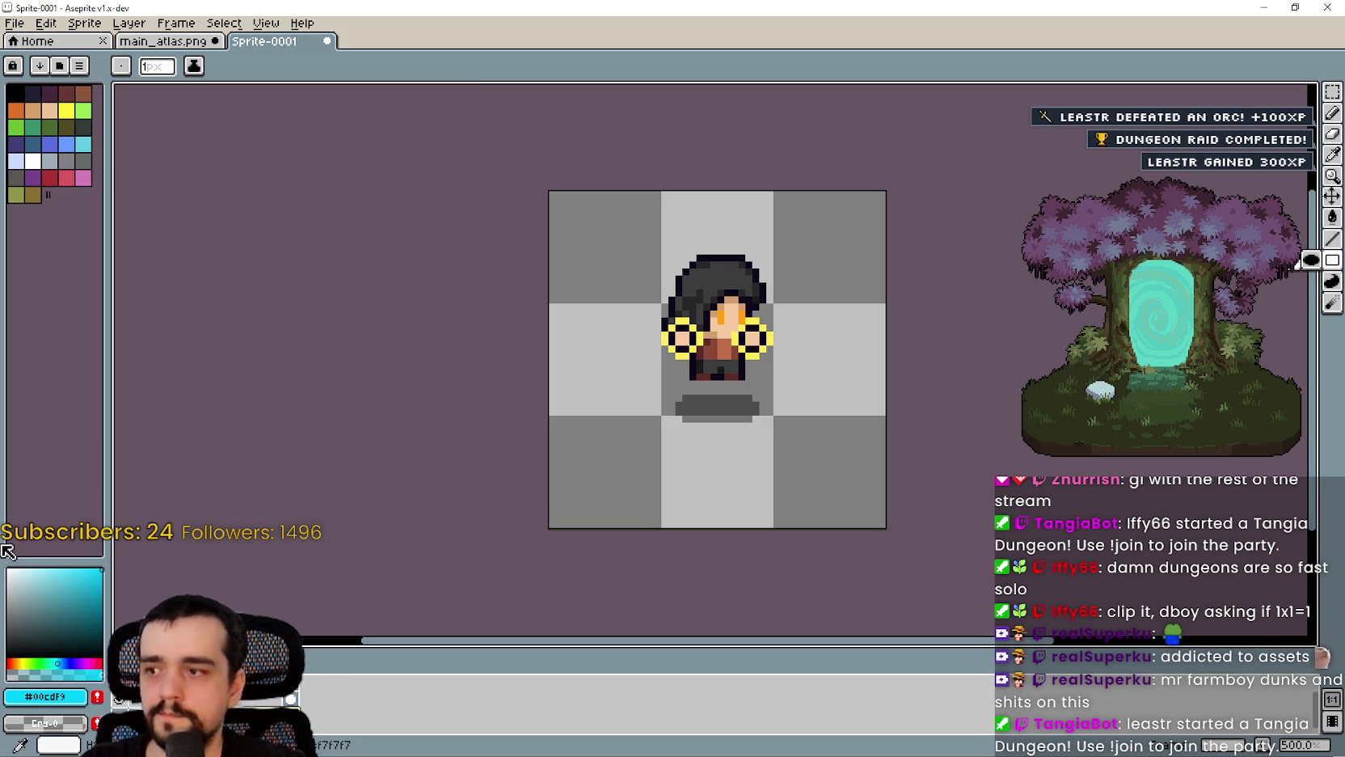
scroll(803, 354, up, 3)
scroll(793, 342, down, 4)
scroll(808, 309, up, 1)
click(1332, 259)
click(1312, 260)
Step: Draw a large cyan ellipse around the character's feet, redrawing it until it fits
drag(573, 511, 627, 573)
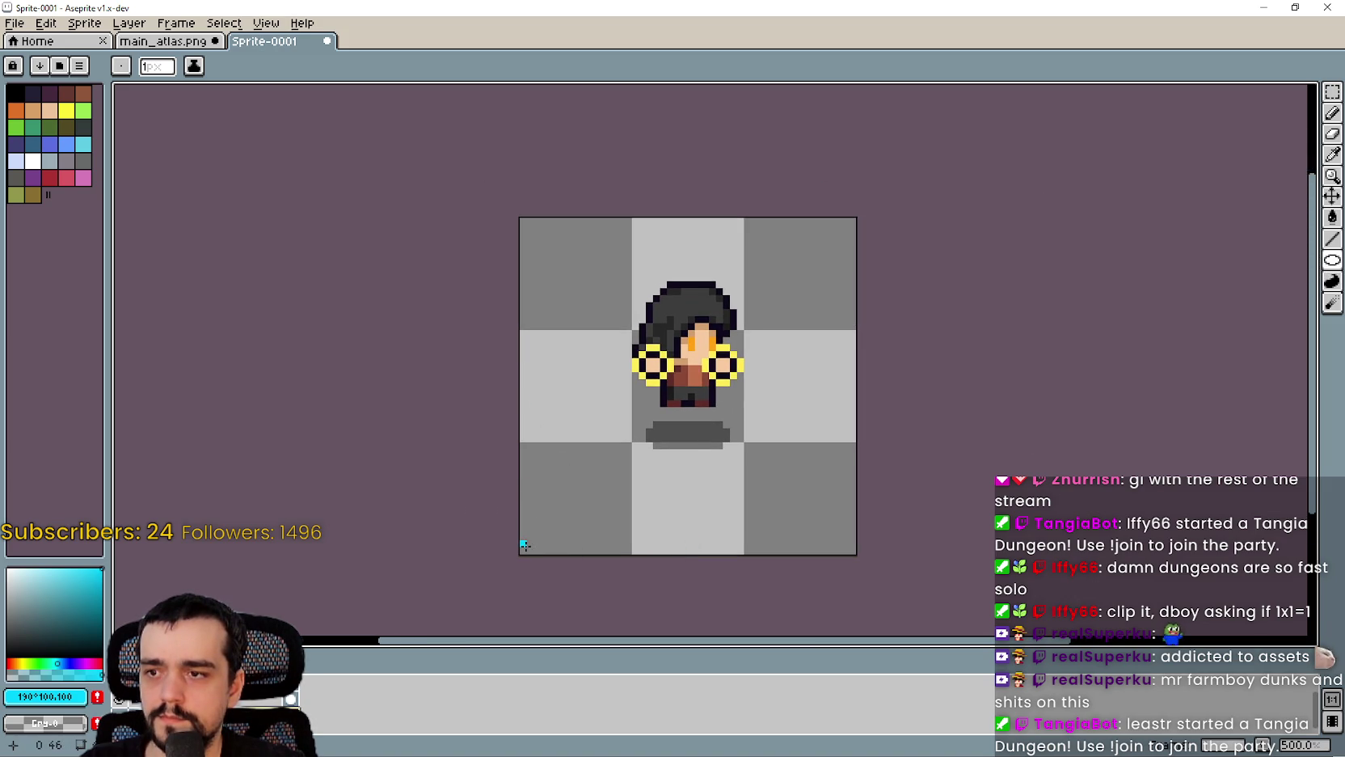
mouse_move(590, 523)
mouse_down()
mouse_move(818, 408)
mouse_move(854, 404)
mouse_move(853, 328)
mouse_up()
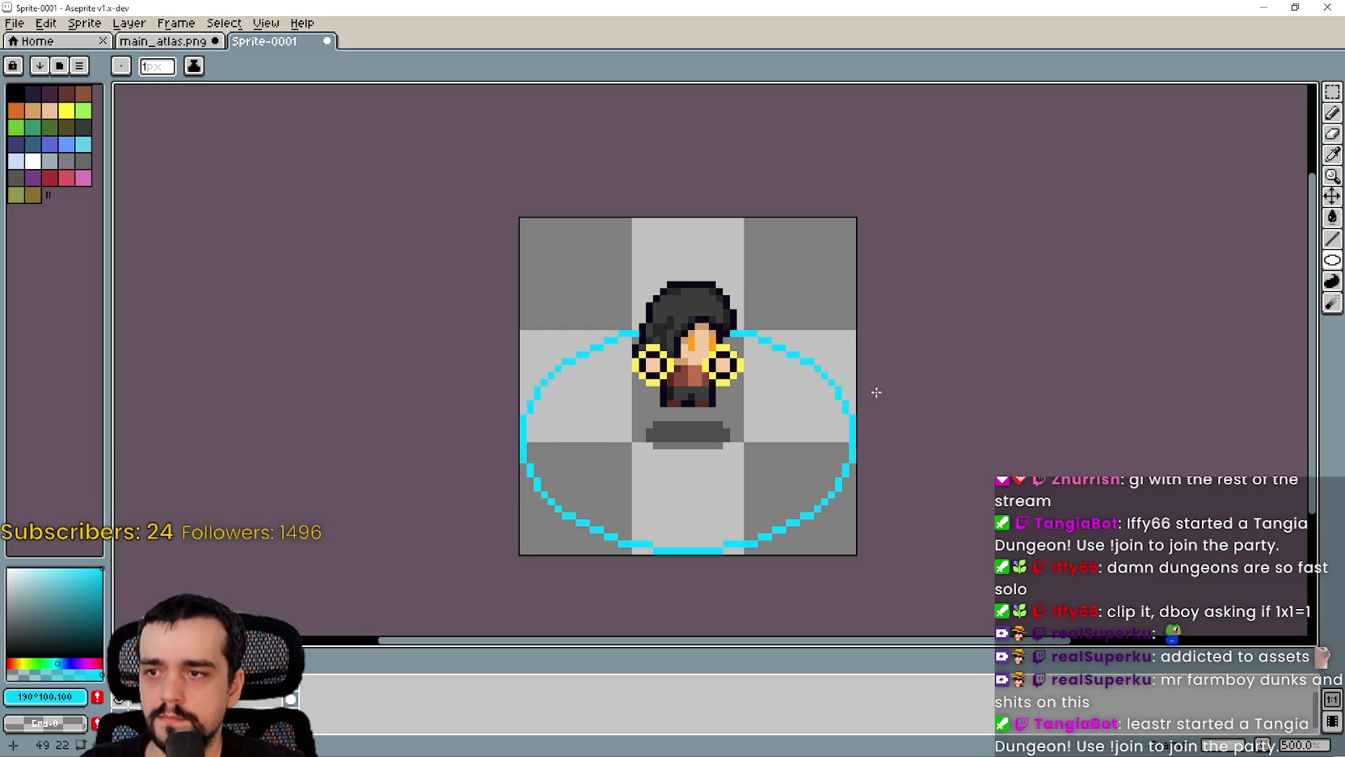
scroll(955, 525, down, 2)
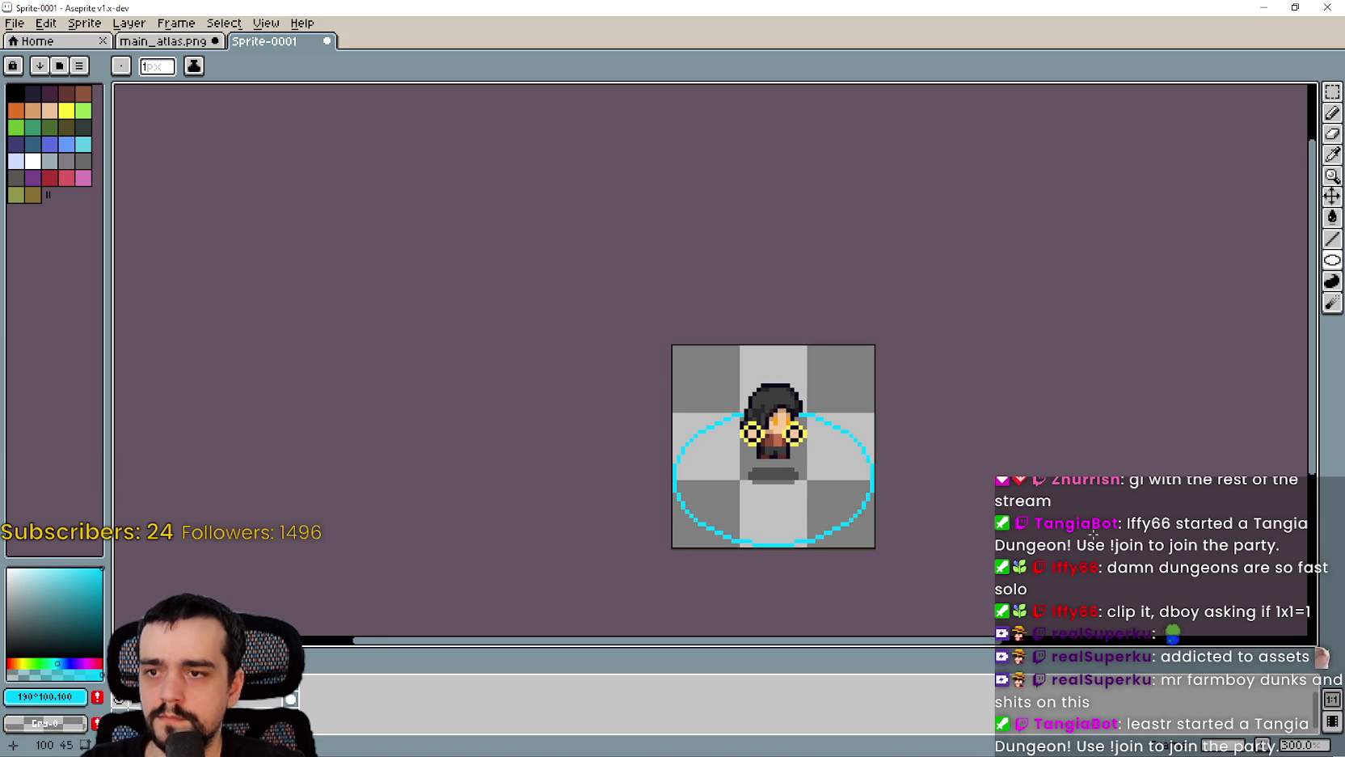
scroll(1018, 533, up, 2)
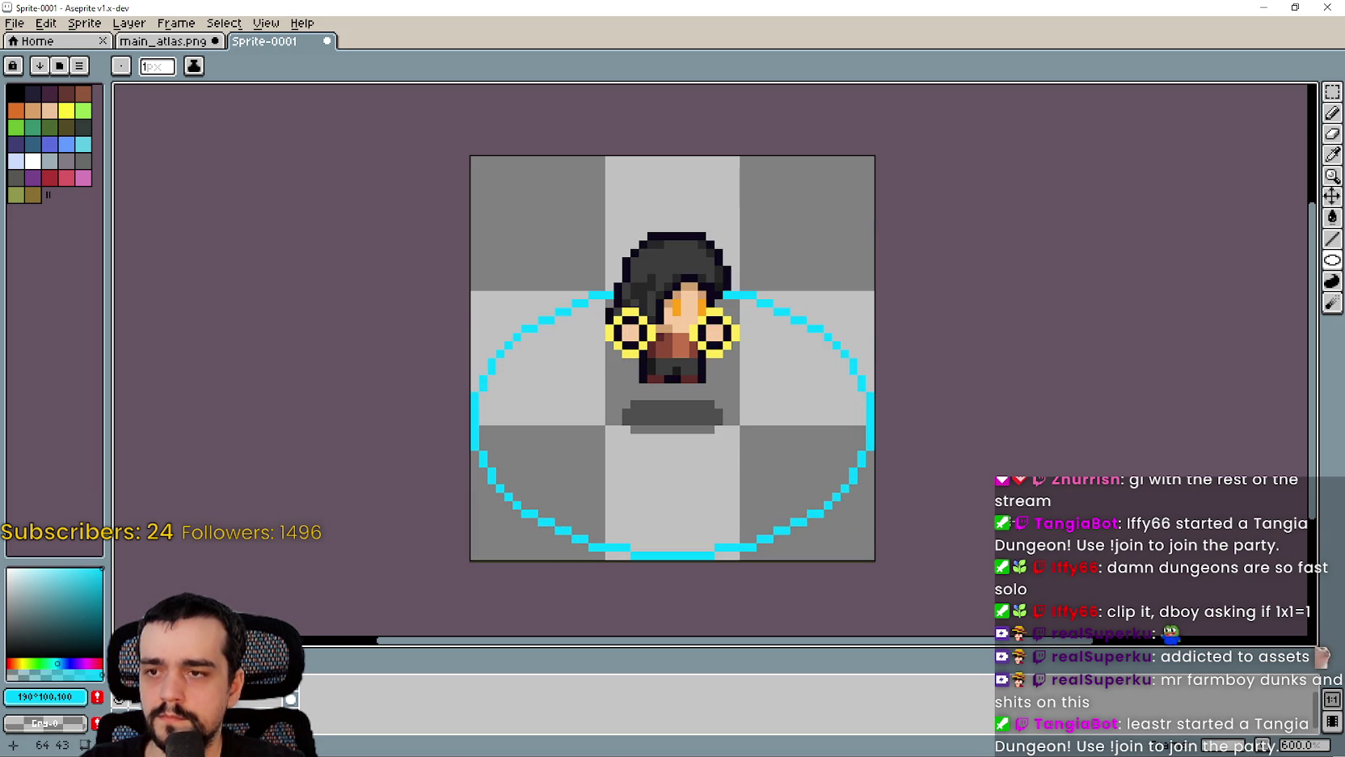
key(ctrl+z)
click(475, 538)
mouse_move(474, 539)
mouse_down()
mouse_move(558, 472)
mouse_move(867, 298)
mouse_up()
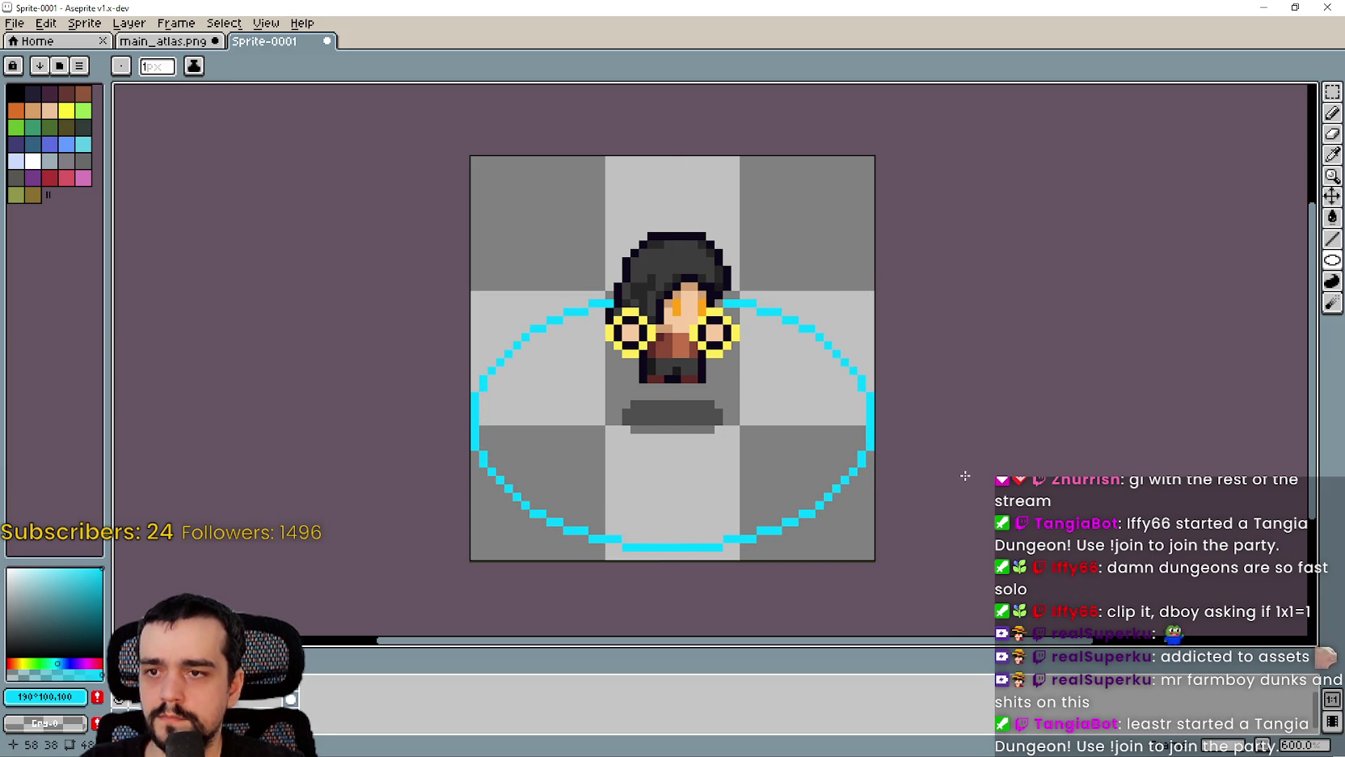
key(ctrl+z)
click(482, 510)
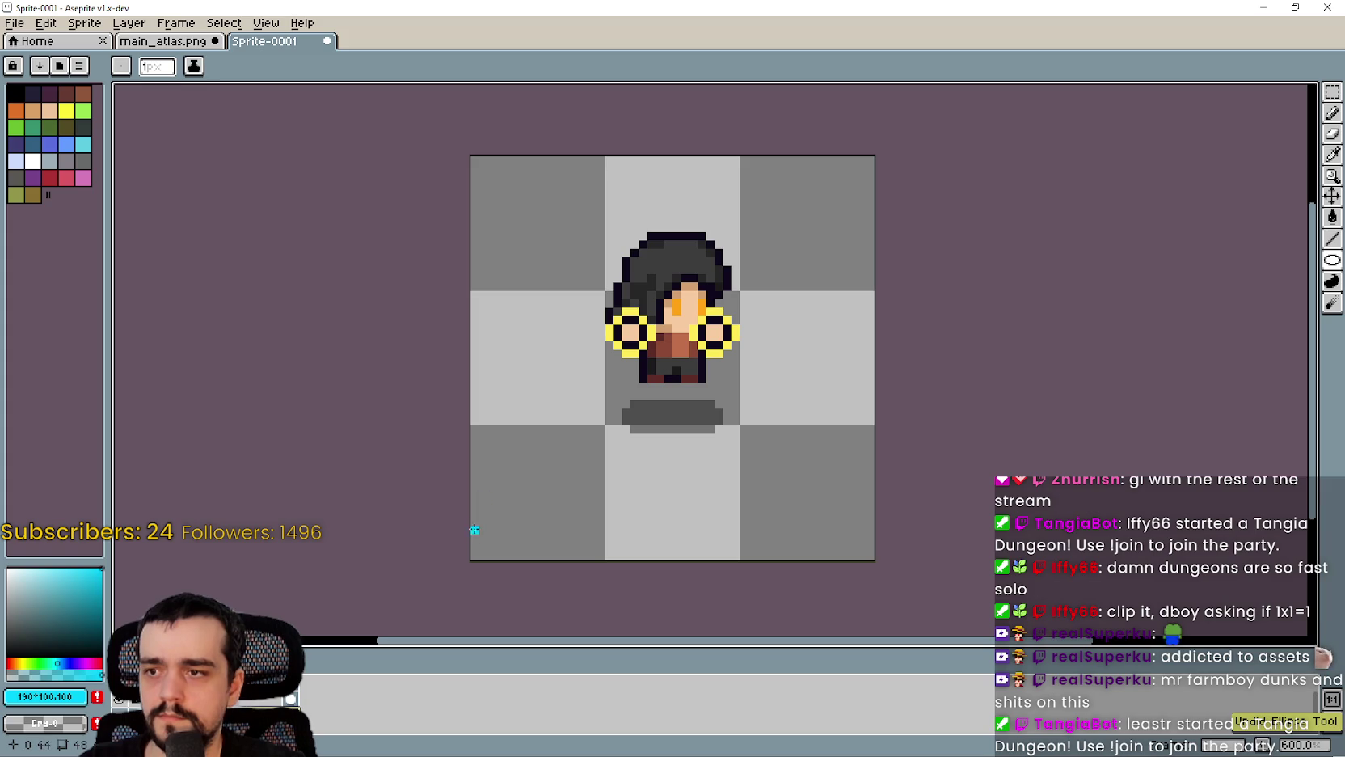
mouse_move(475, 539)
mouse_down()
mouse_move(865, 313)
mouse_move(869, 298)
mouse_up()
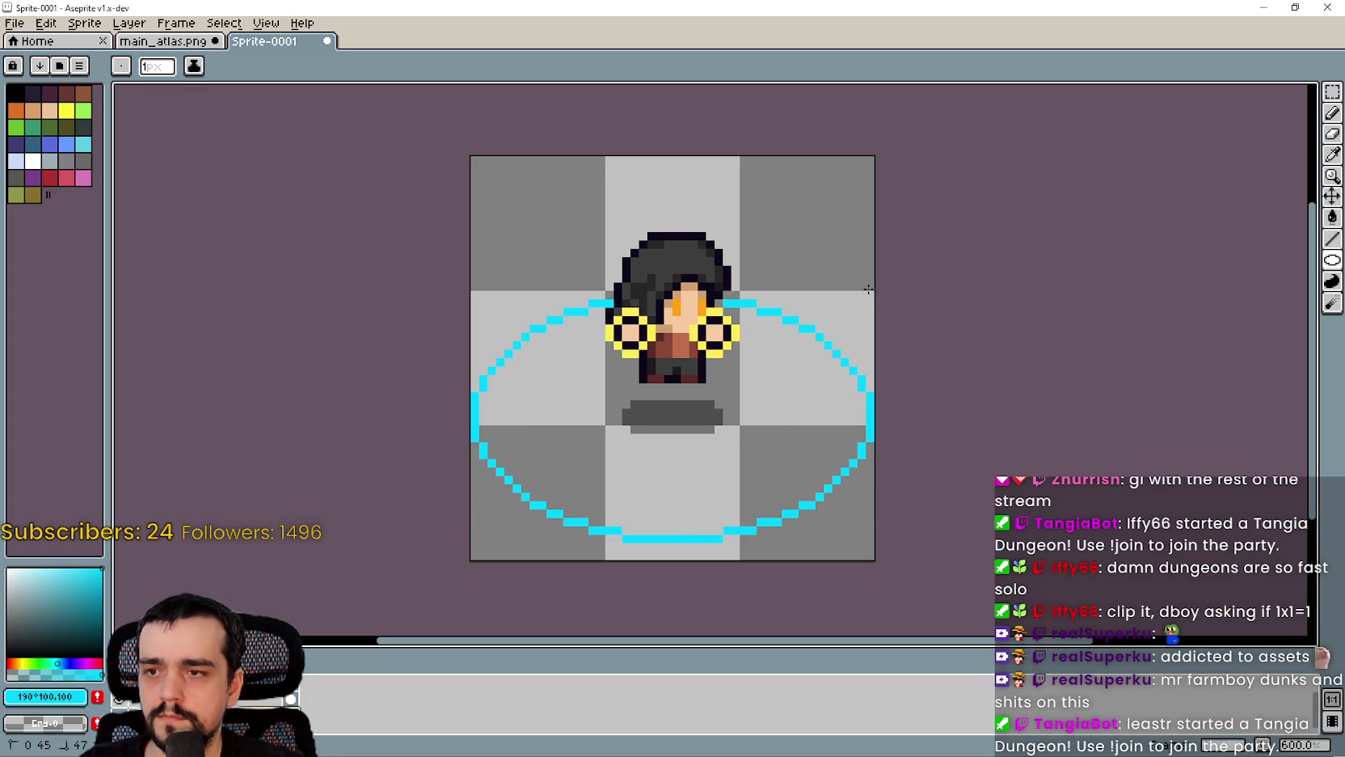
scroll(888, 358, down, 2)
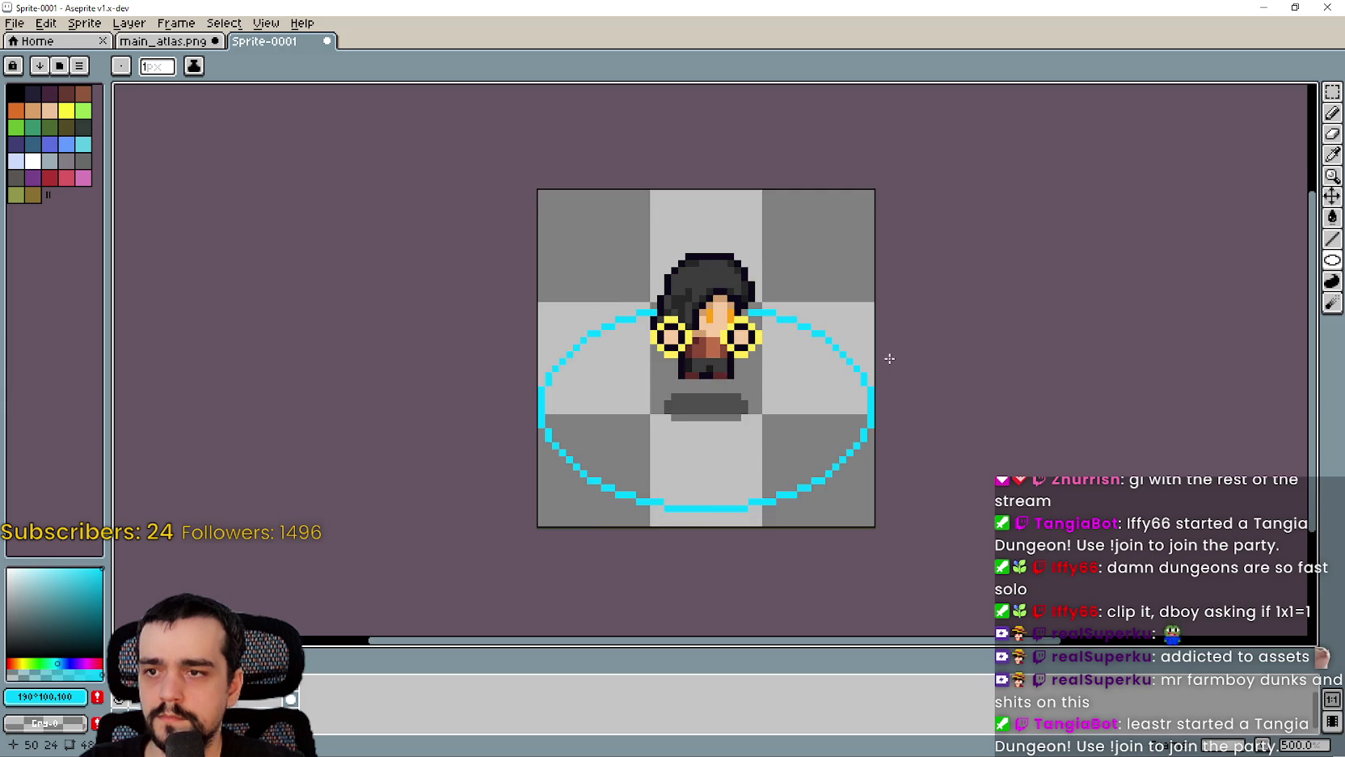
scroll(813, 397, up, 5)
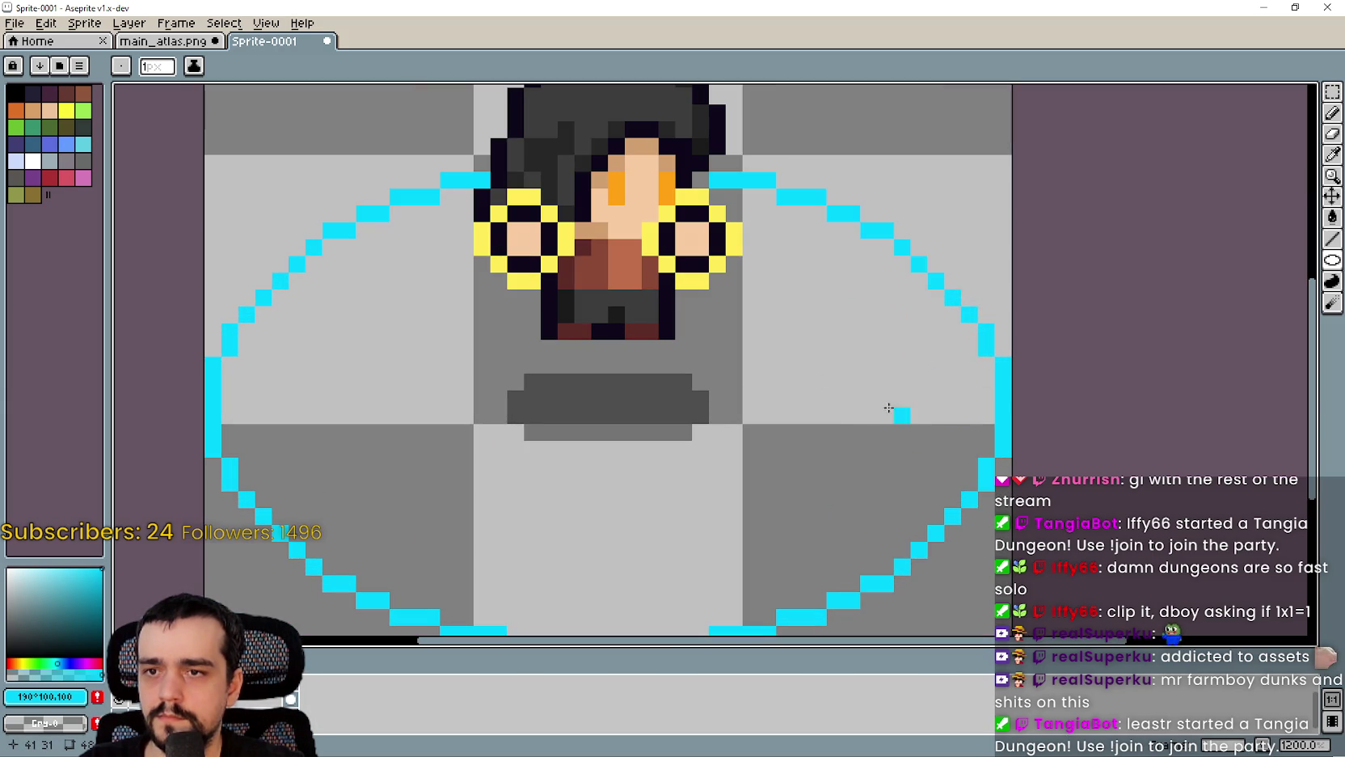
scroll(914, 416, down, 4)
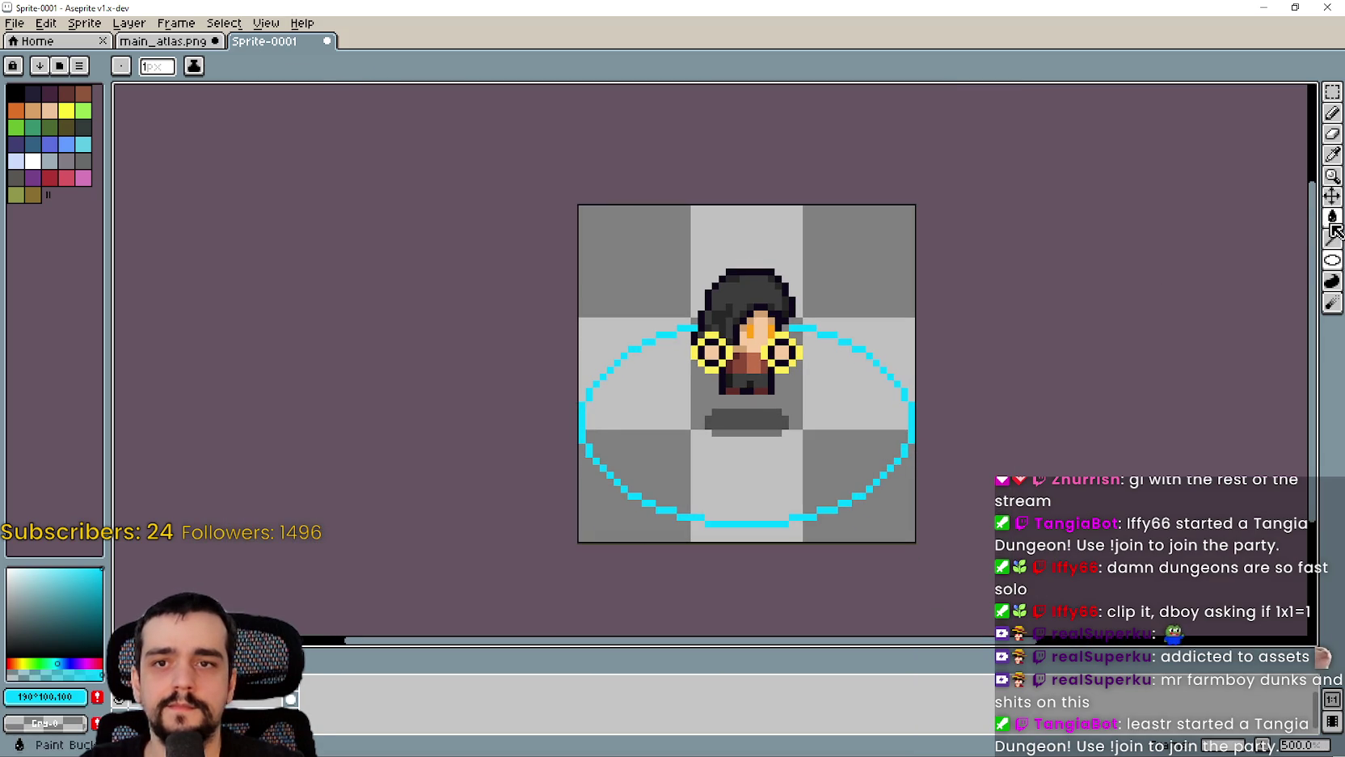
Step: Fill the ellipse interior with cyan using Paint Bucket with Contiguous enabled
click(1332, 226)
scroll(832, 420, up, 2)
click(825, 420)
key(ctrl+z)
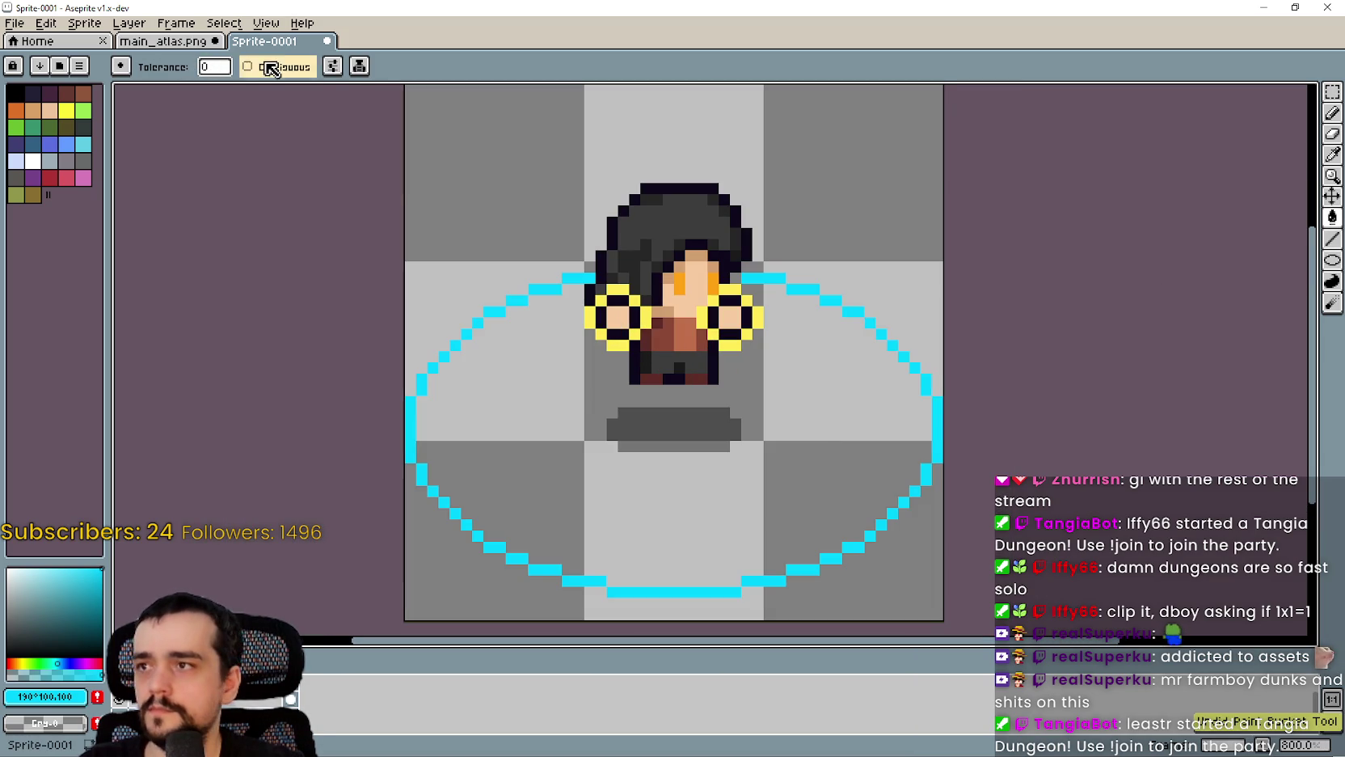
click(257, 67)
click(822, 433)
scroll(822, 434, down, 2)
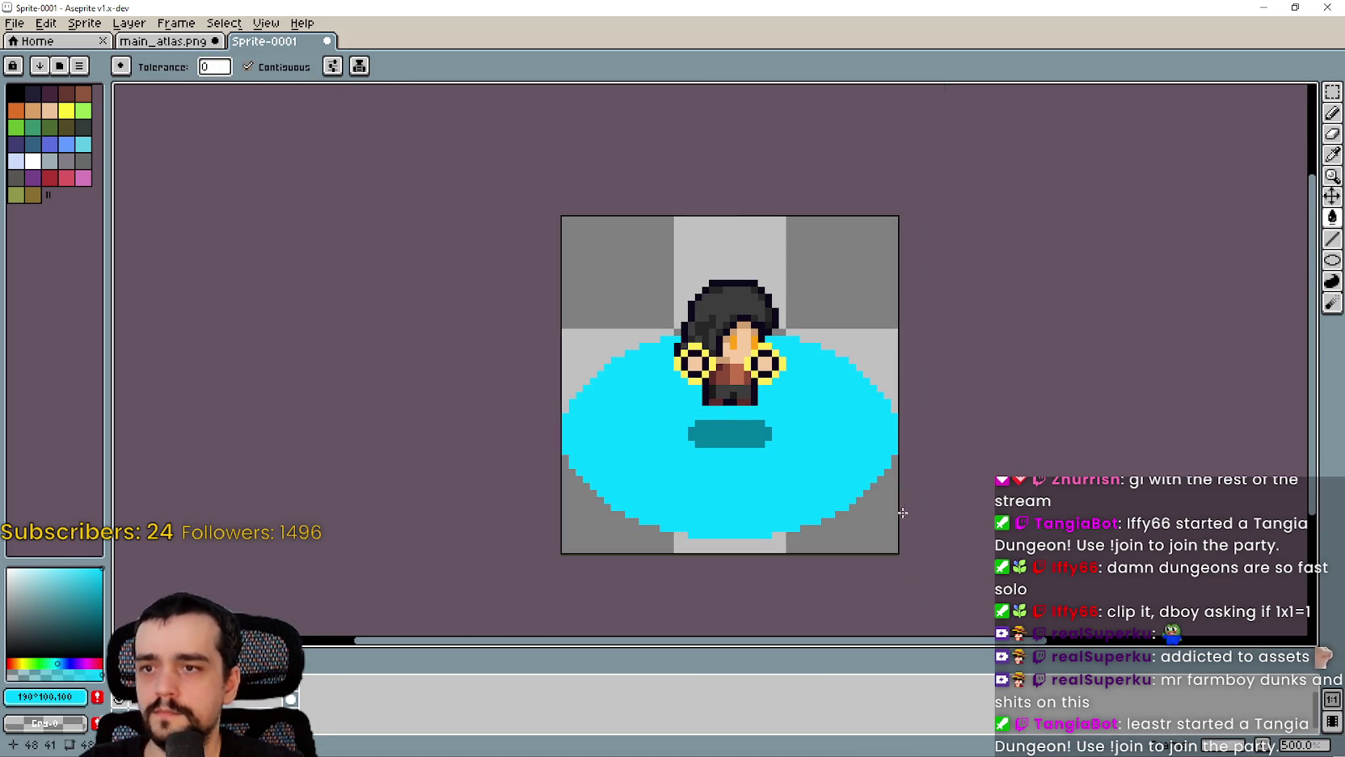
Step: Select the whole ellipse sprite, then switch to main_atlas.png and dismiss the floating character paste
click(1334, 93)
drag(564, 556, 901, 214)
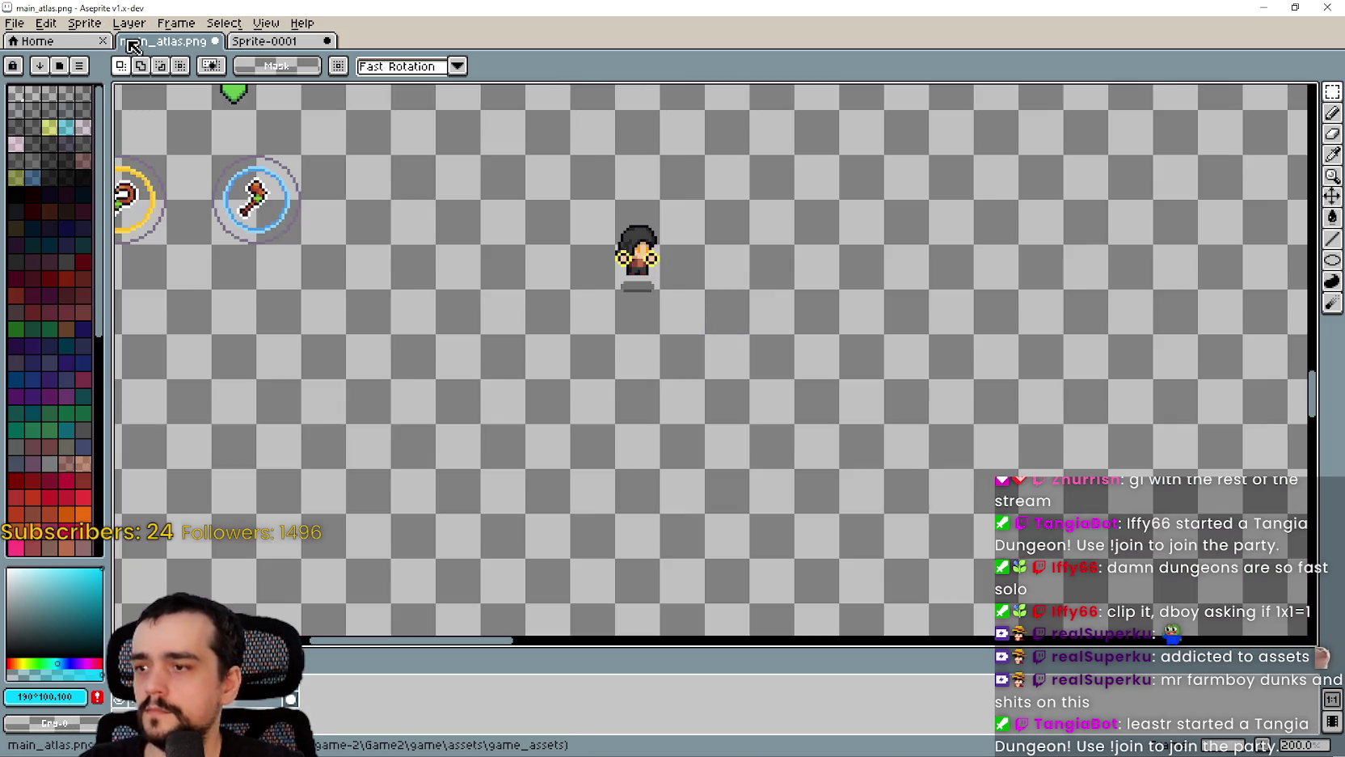
click(128, 42)
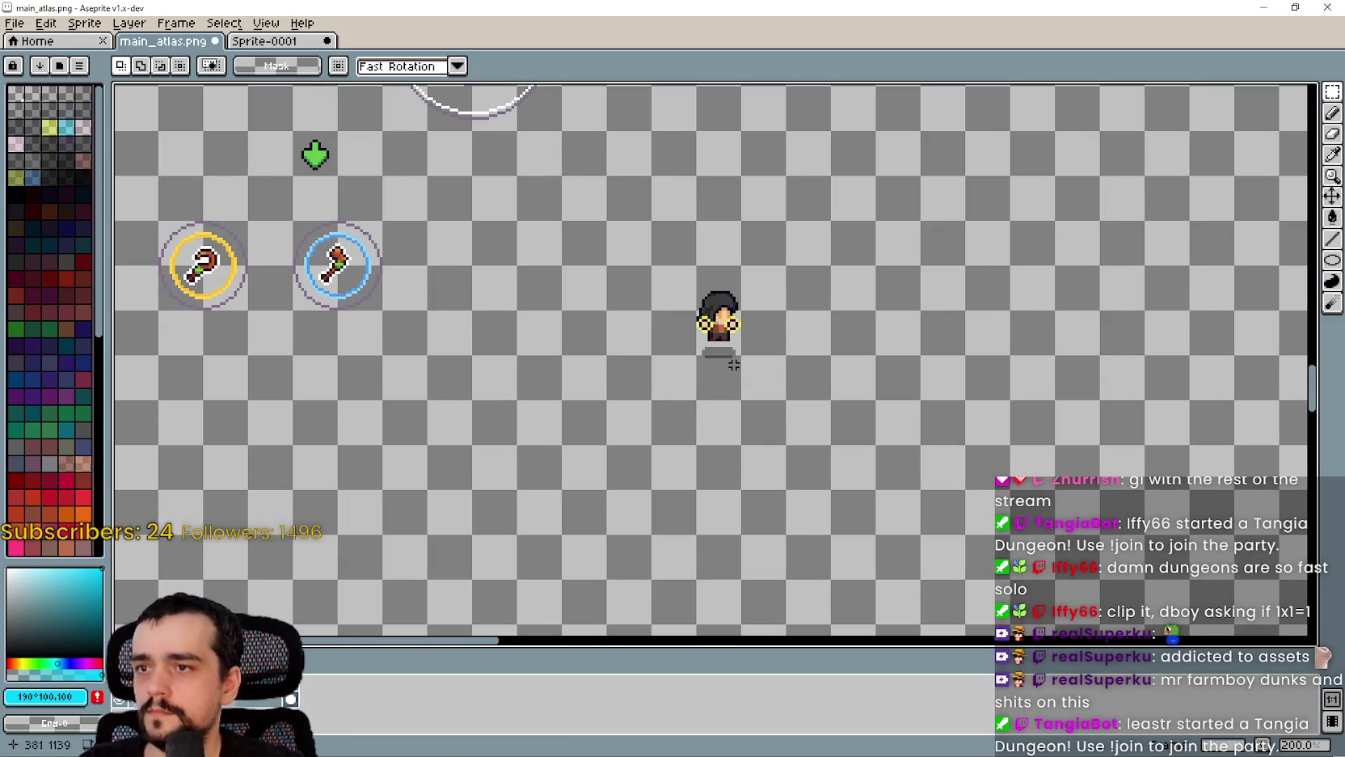
key(Escape)
Step: Paste the cyan ellipse into an empty area of the atlas, nudged up 6 pixels
scroll(871, 291, down, 1)
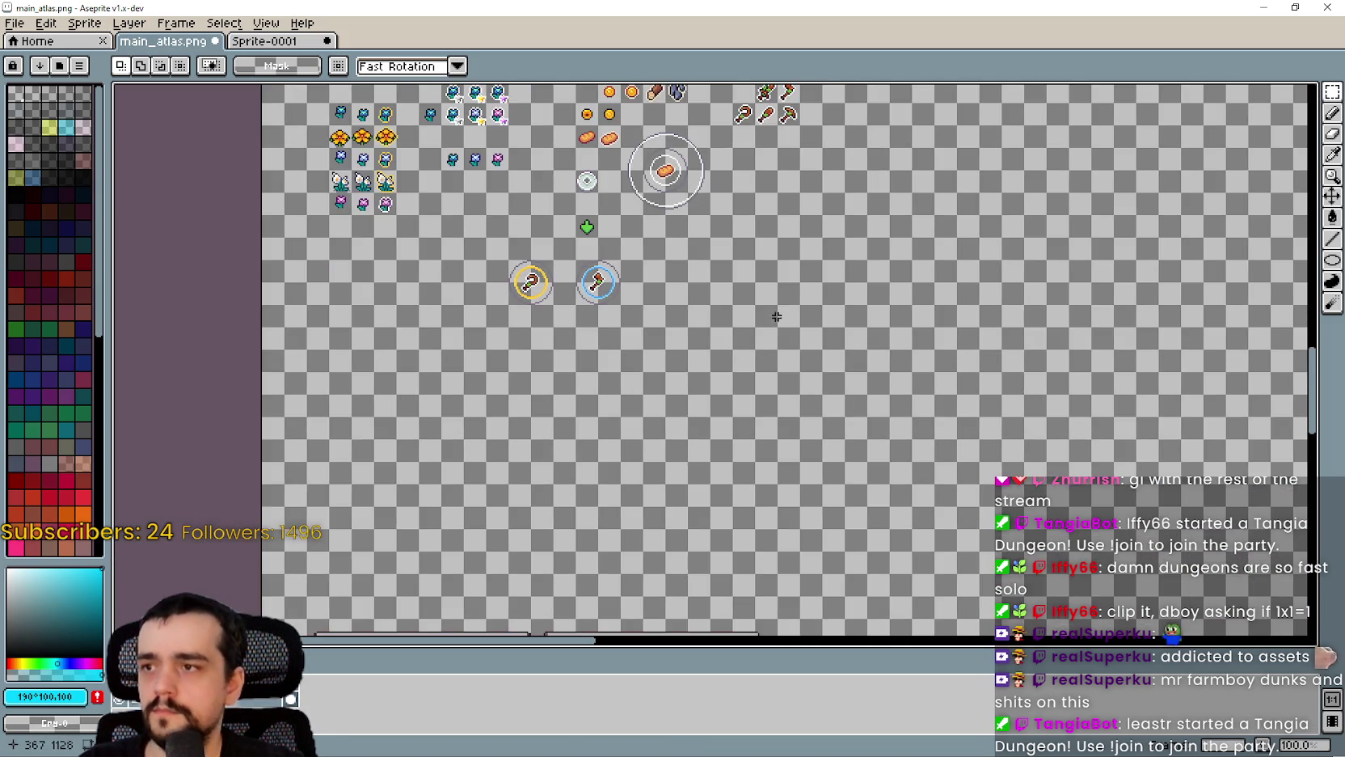
scroll(557, 345, down, 1)
mouse_move(839, 337)
mouse_down()
mouse_move(181, 336)
mouse_move(587, 337)
mouse_move(699, 381)
mouse_move(760, 494)
mouse_up()
scroll(498, 162, up, 2)
scroll(729, 570, down, 2)
scroll(789, 472, up, 1)
scroll(790, 472, up, 1)
mouse_move(543, 345)
mouse_down()
mouse_move(723, 489)
mouse_move(712, 465)
mouse_up()
key(ctrl+v)
key(Up)
key(Up)
key(Up)
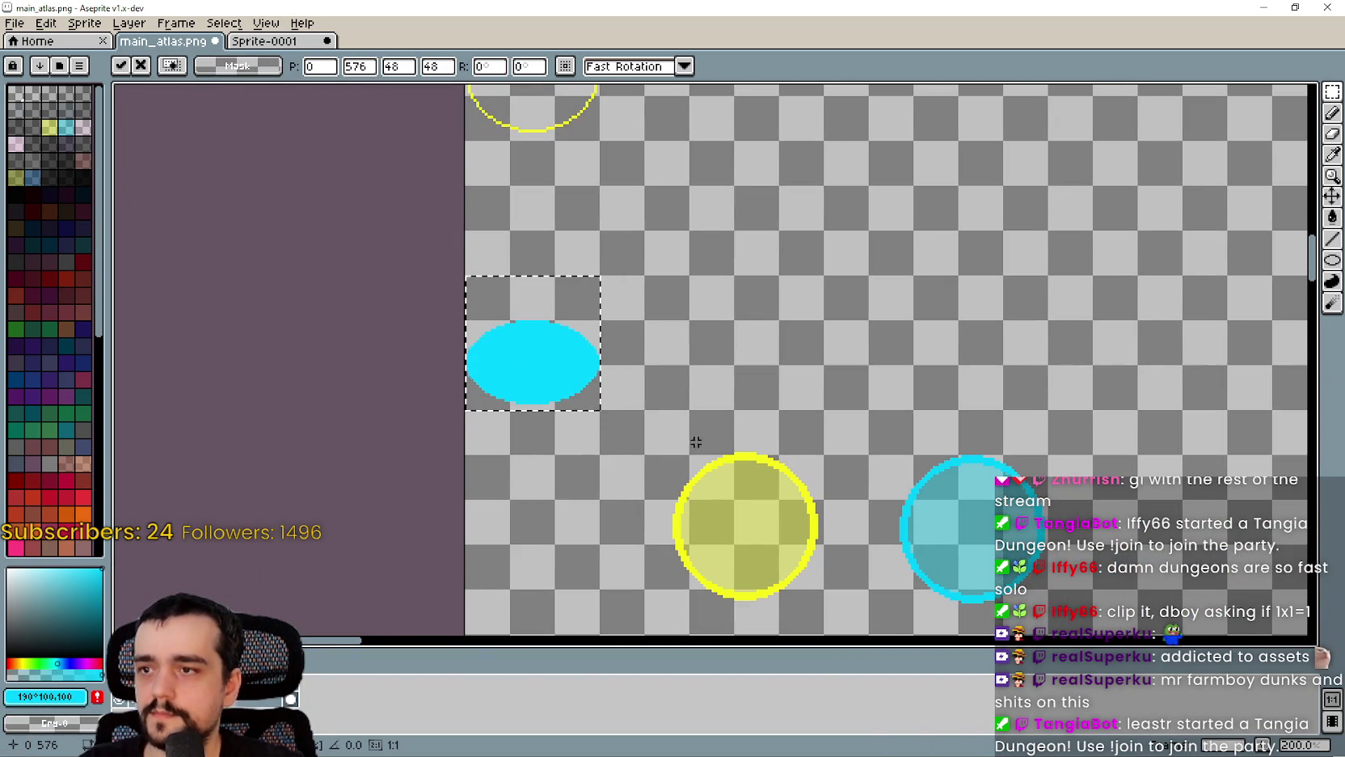
mouse_move(585, 389)
mouse_down()
mouse_move(720, 375)
mouse_move(549, 361)
mouse_move(571, 369)
mouse_move(577, 340)
mouse_up()
key(i)
click(743, 374)
Step: Paste a second cyan ellipse beside the first one
key(ctrl+v)
mouse_move(604, 399)
mouse_down()
mouse_move(695, 353)
mouse_move(796, 364)
mouse_move(748, 366)
mouse_up()
click(495, 435)
scroll(495, 435, up, 1)
scroll(811, 358, up, 1)
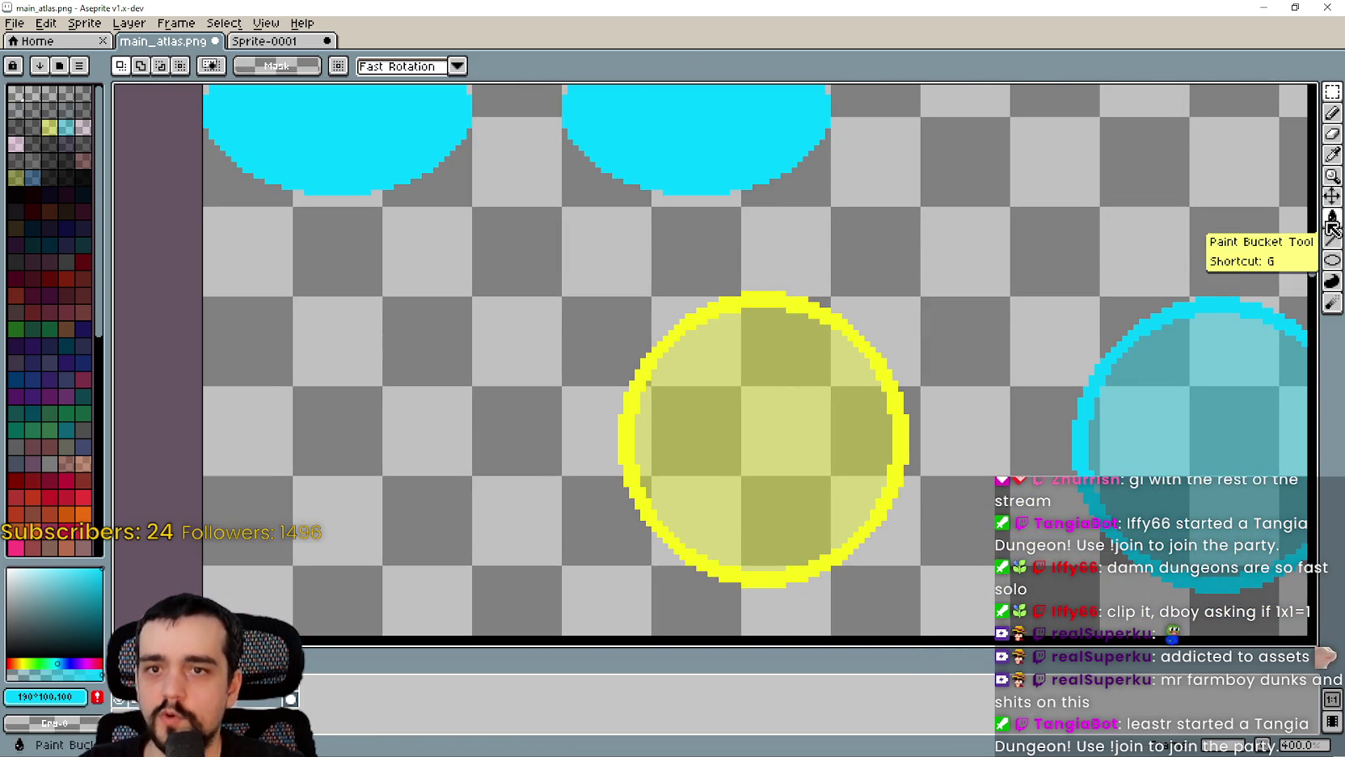
Step: Pick the yellow from the circle outline with the eyedropper
click(1333, 155)
scroll(764, 323, up, 3)
click(760, 259)
scroll(736, 240, down, 4)
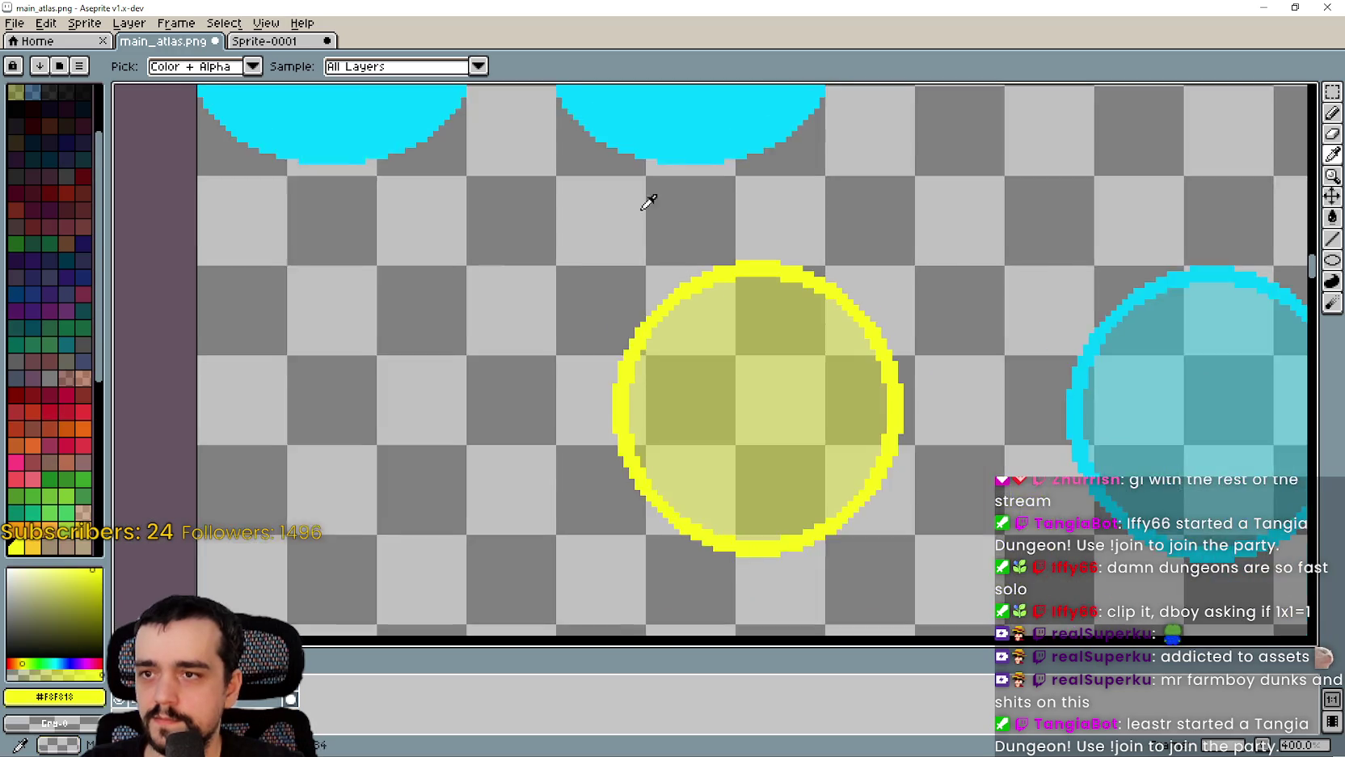
Step: Set the Ellipse tool to a 2px outline and draw a yellow ring around the left ellipse
scroll(655, 393, up, 1)
scroll(636, 322, up, 1)
click(1331, 259)
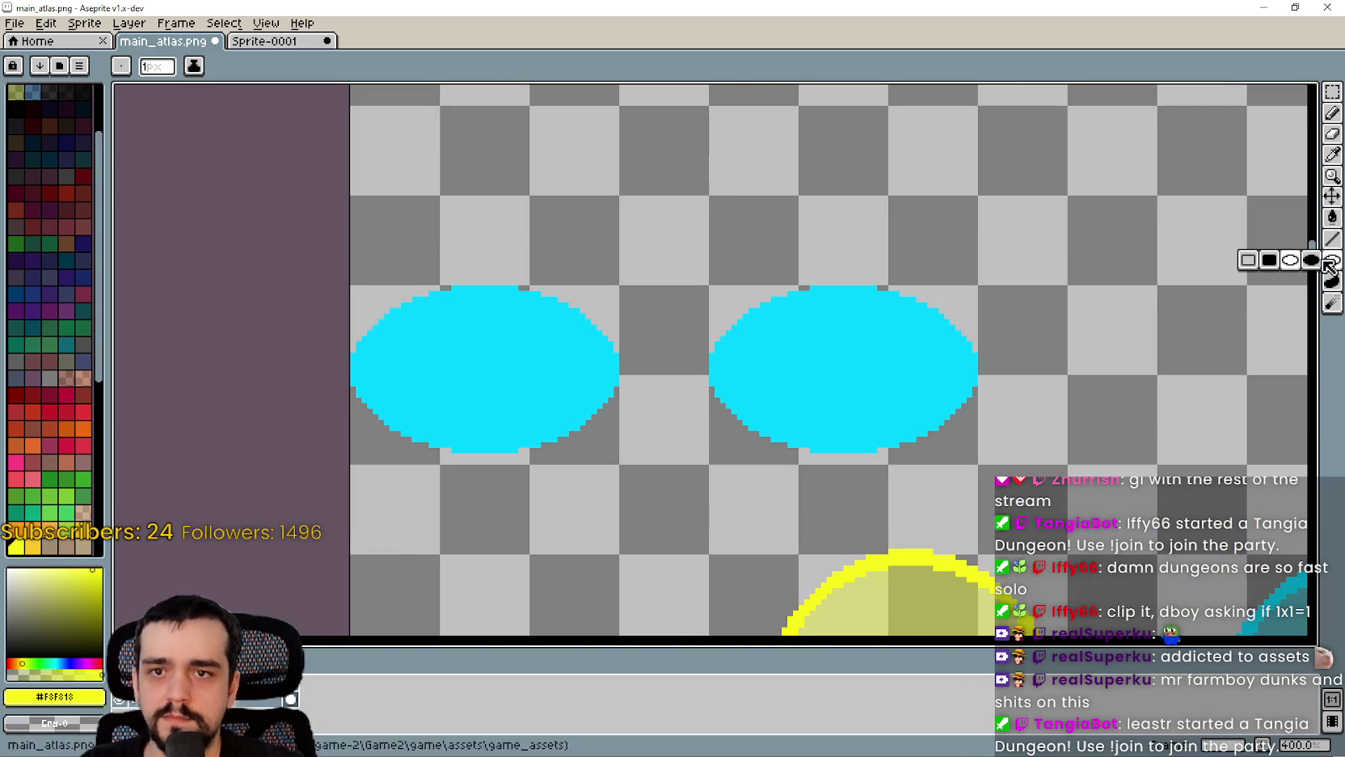
click(1290, 260)
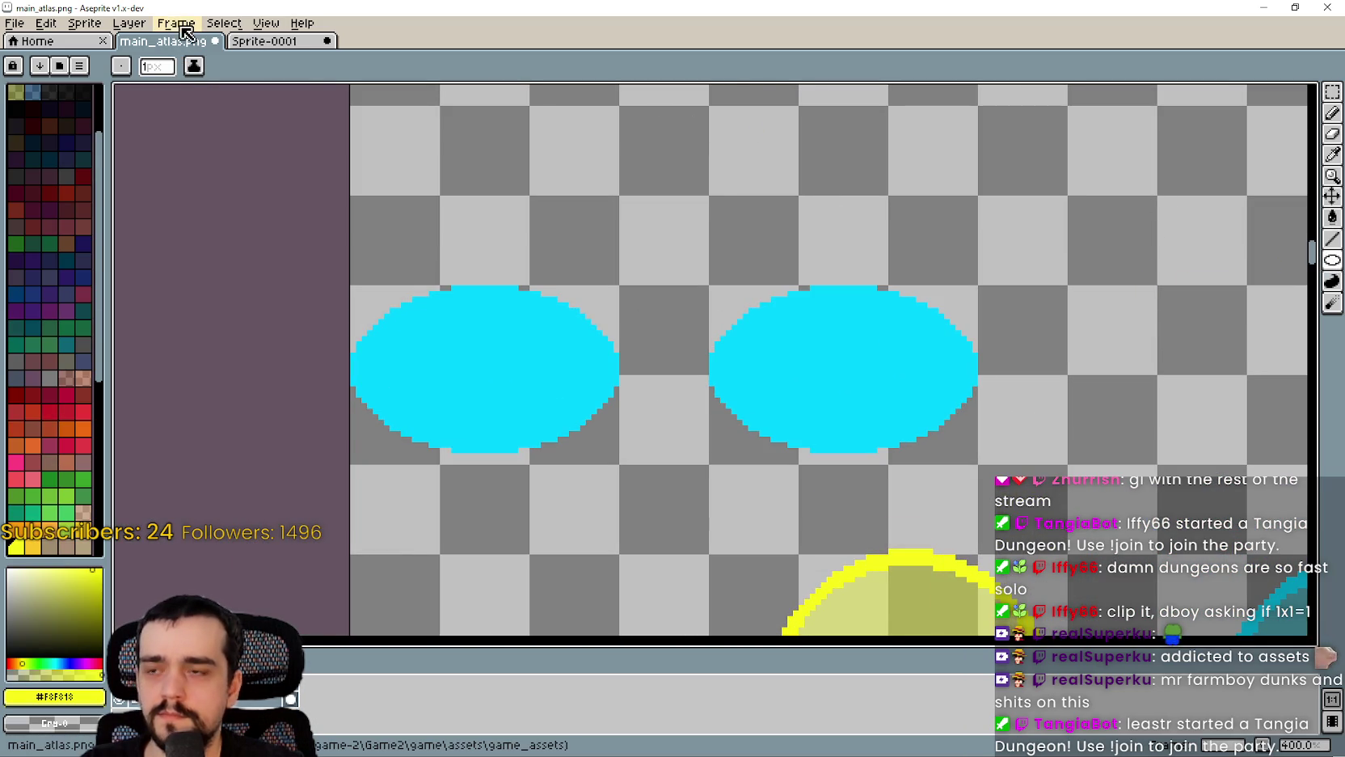
click(158, 66)
text(2)
key(Return)
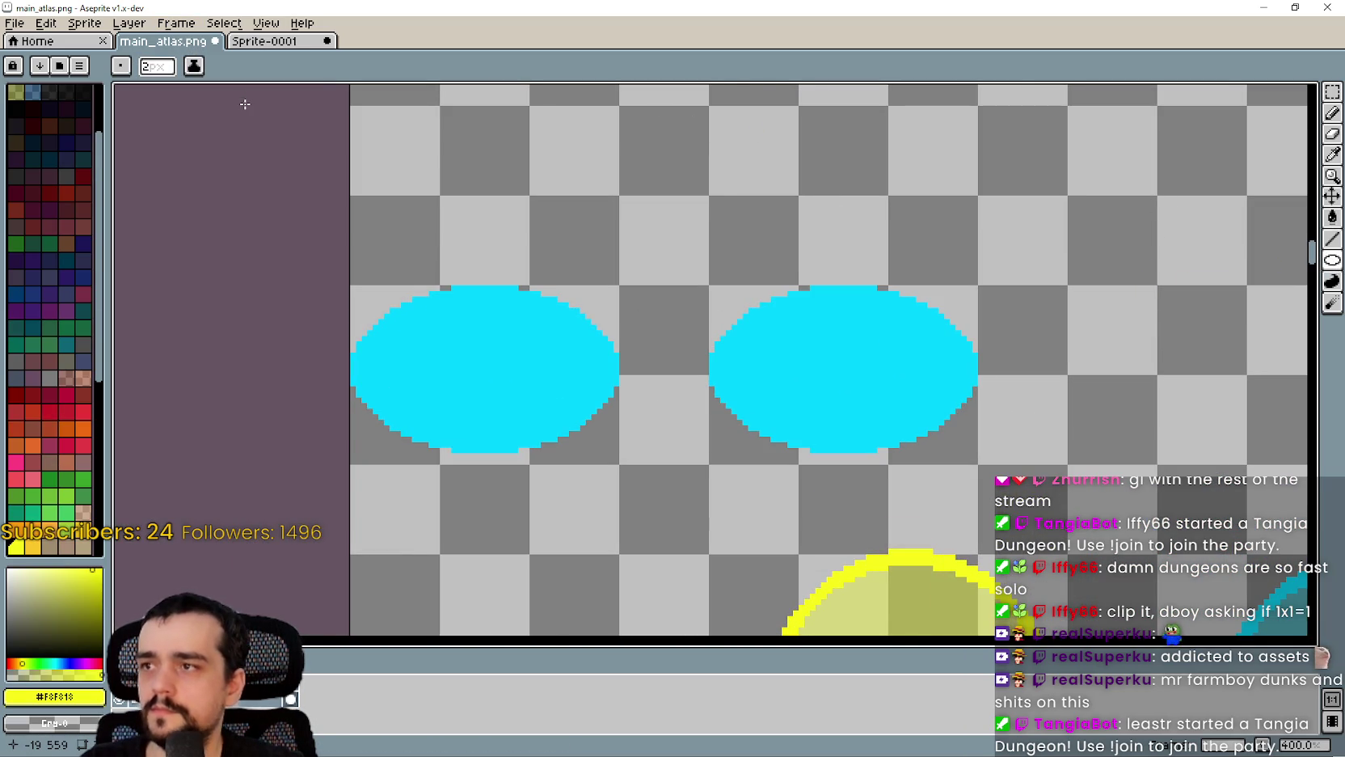
scroll(390, 439, up, 3)
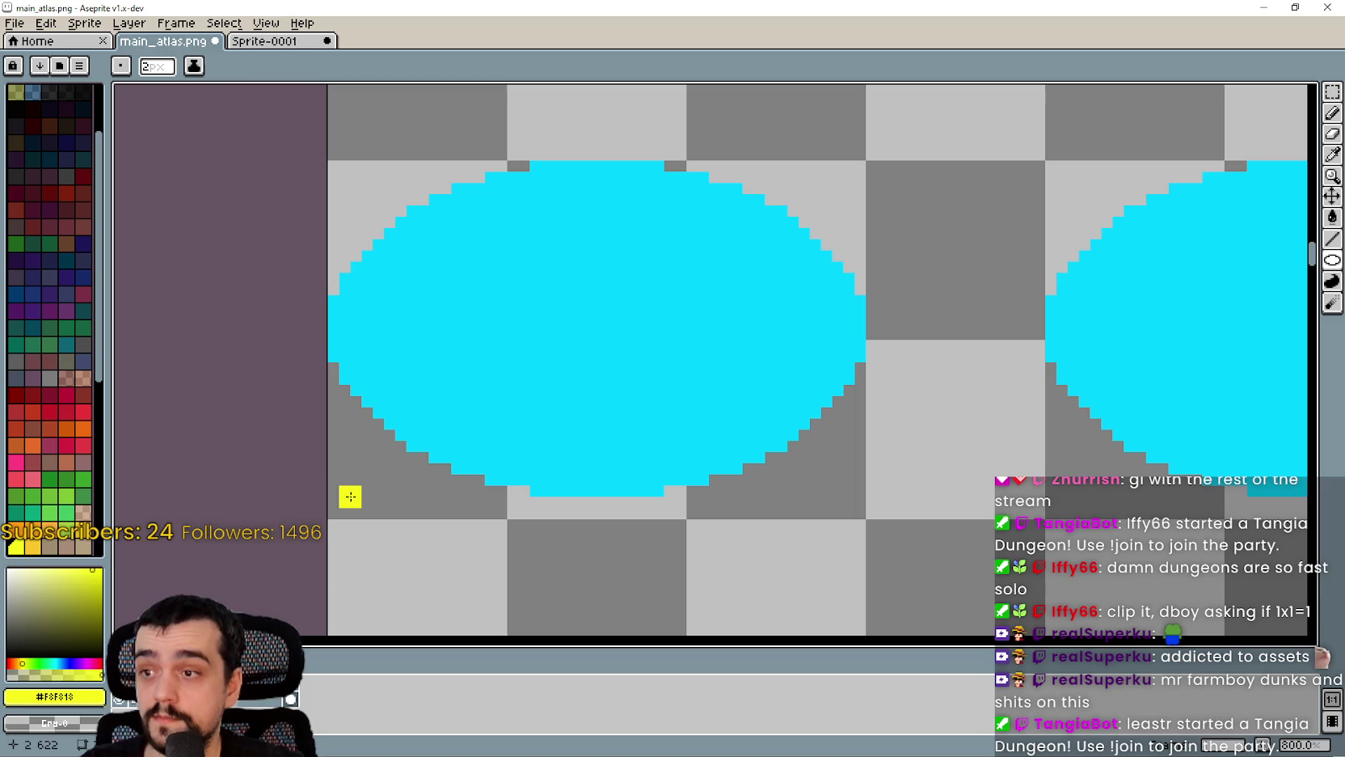
mouse_move(347, 485)
mouse_down()
mouse_move(562, 333)
mouse_move(819, 212)
mouse_move(835, 189)
mouse_move(872, 184)
mouse_move(873, 170)
mouse_move(849, 172)
mouse_move(864, 177)
mouse_up()
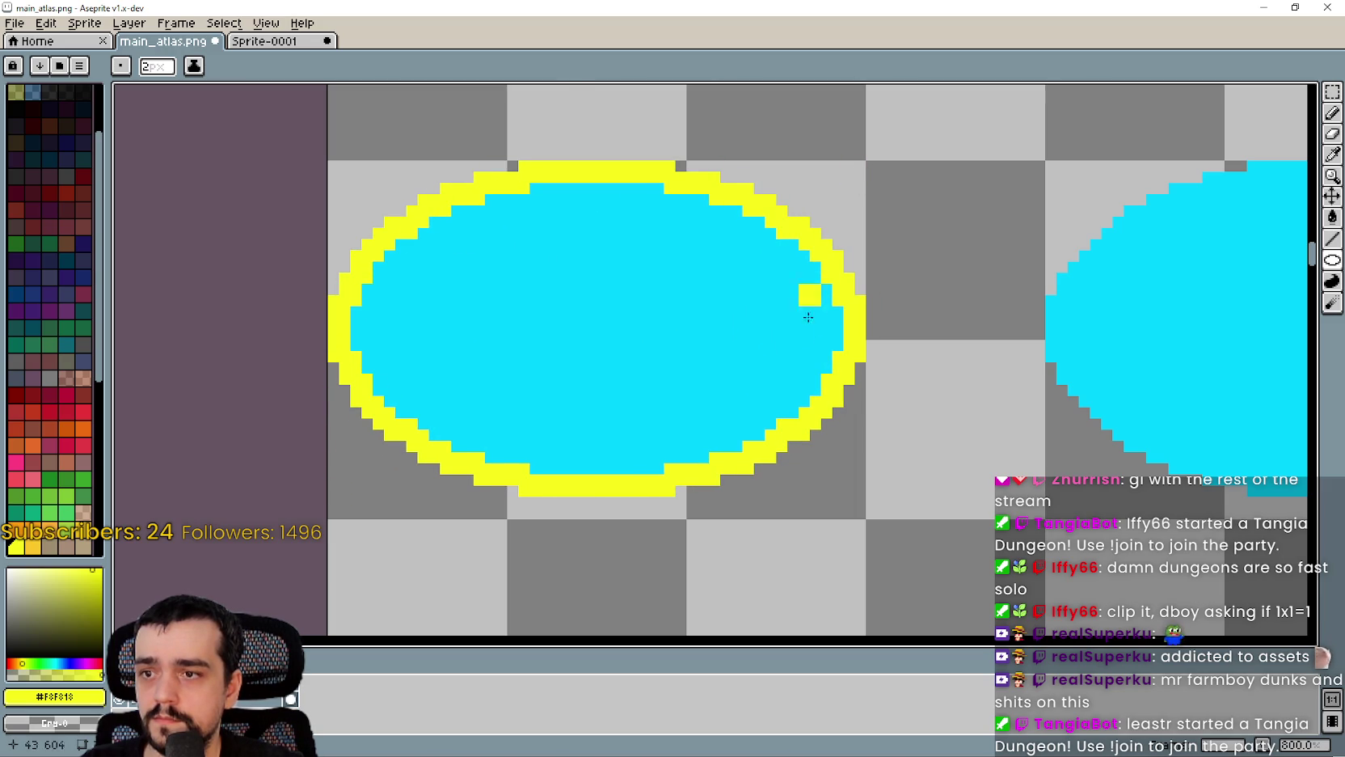
Step: Fill only the left ellipse with translucent yellow, using Contiguous so the right one stays cyan
scroll(805, 353, down, 2)
mouse_move(1021, 358)
mouse_down()
mouse_move(655, 393)
mouse_move(718, 401)
mouse_move(733, 279)
mouse_move(835, 279)
mouse_move(799, 197)
mouse_up()
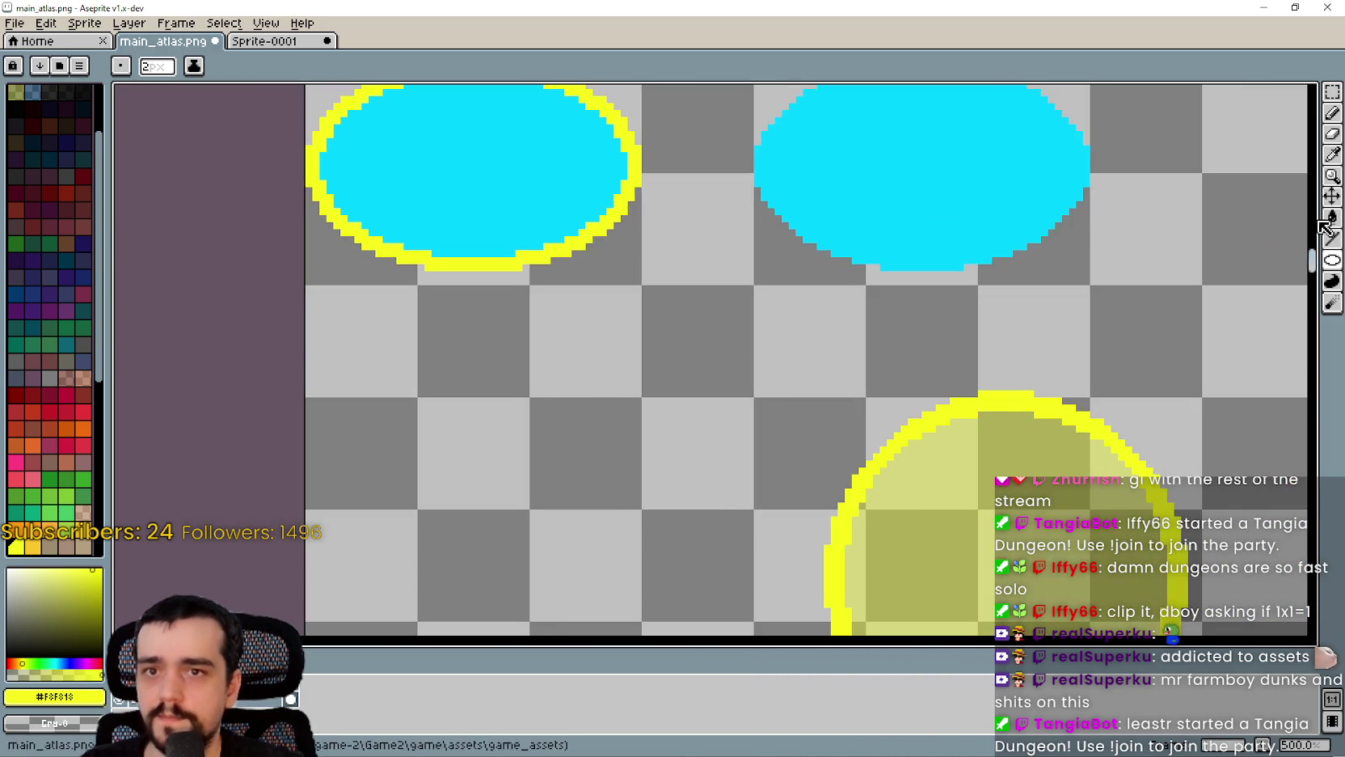
click(1333, 154)
drag(605, 309, 800, 465)
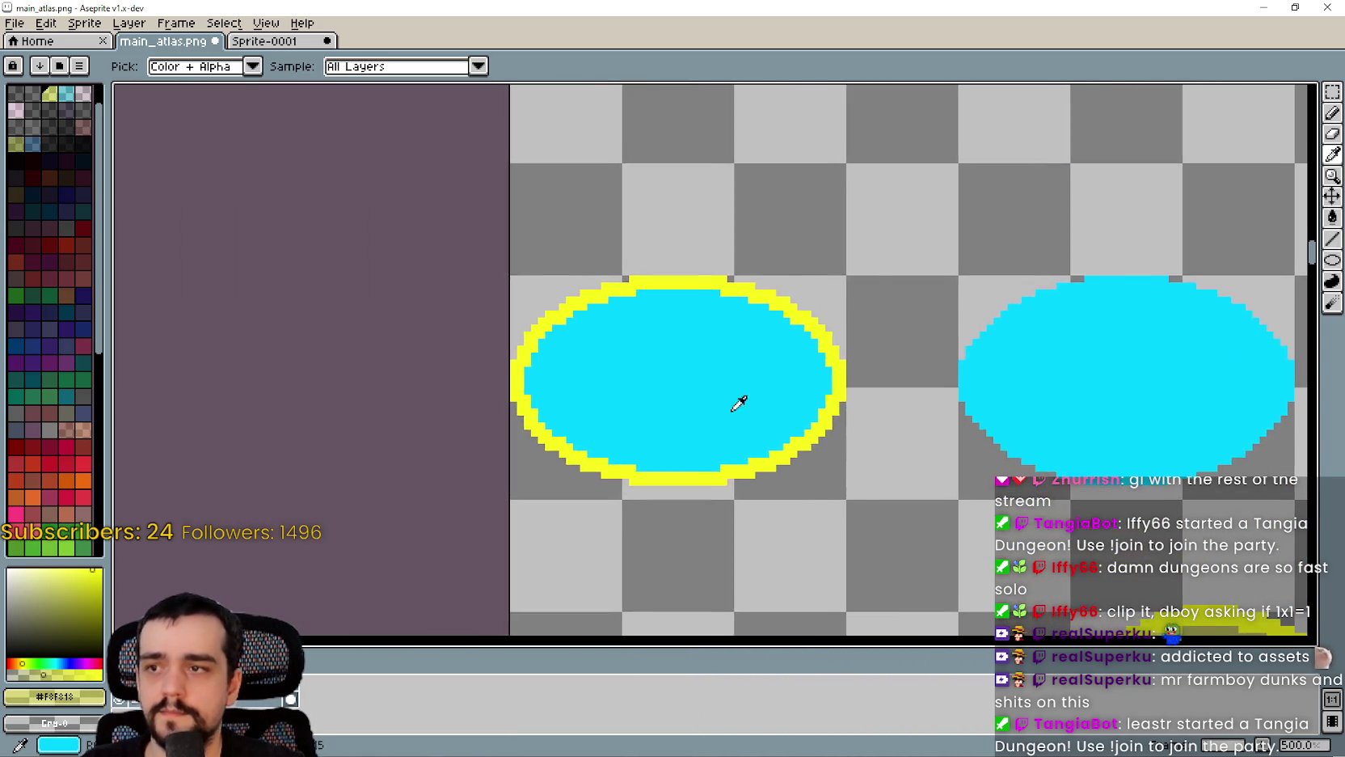
scroll(800, 466, up, 2)
click(1332, 217)
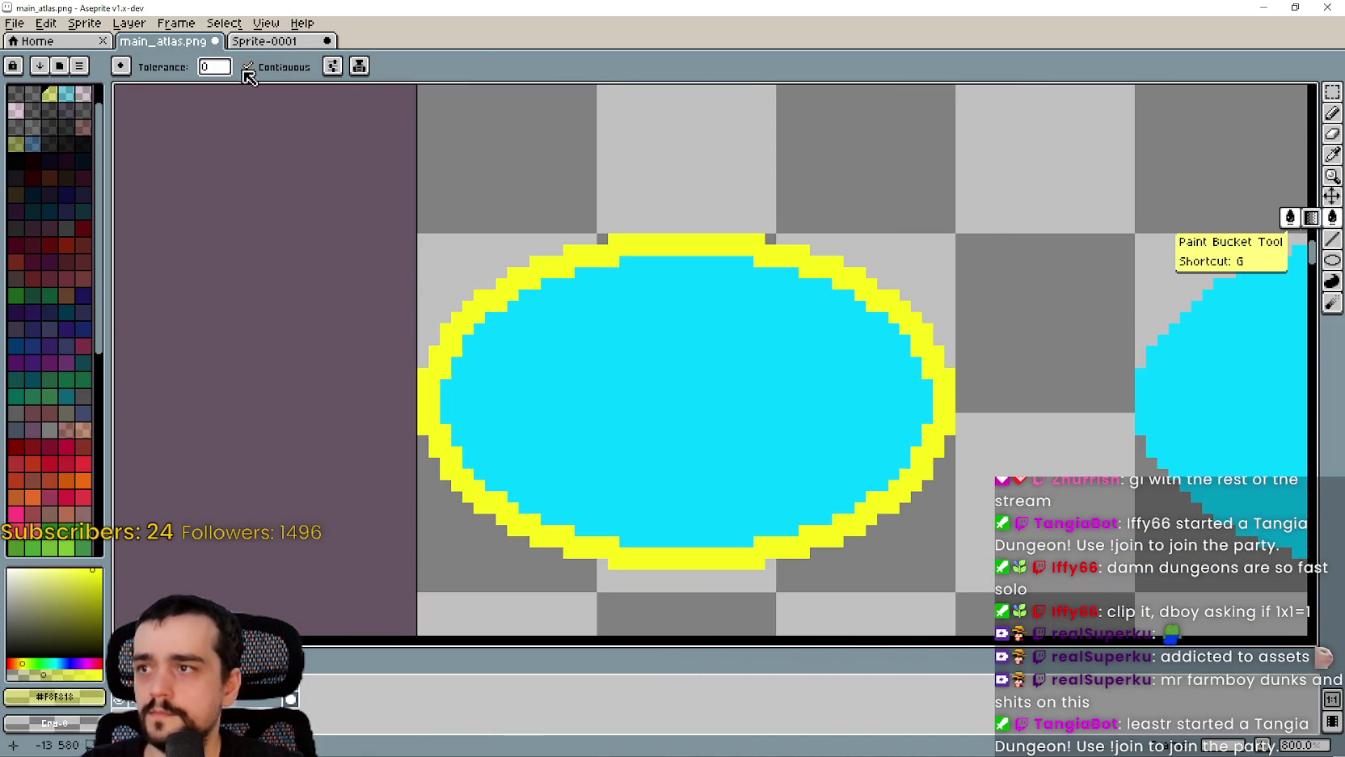
click(578, 361)
scroll(577, 354, down, 2)
key(ctrl+z)
click(247, 66)
click(580, 344)
drag(738, 407, 588, 309)
scroll(841, 304, down, 2)
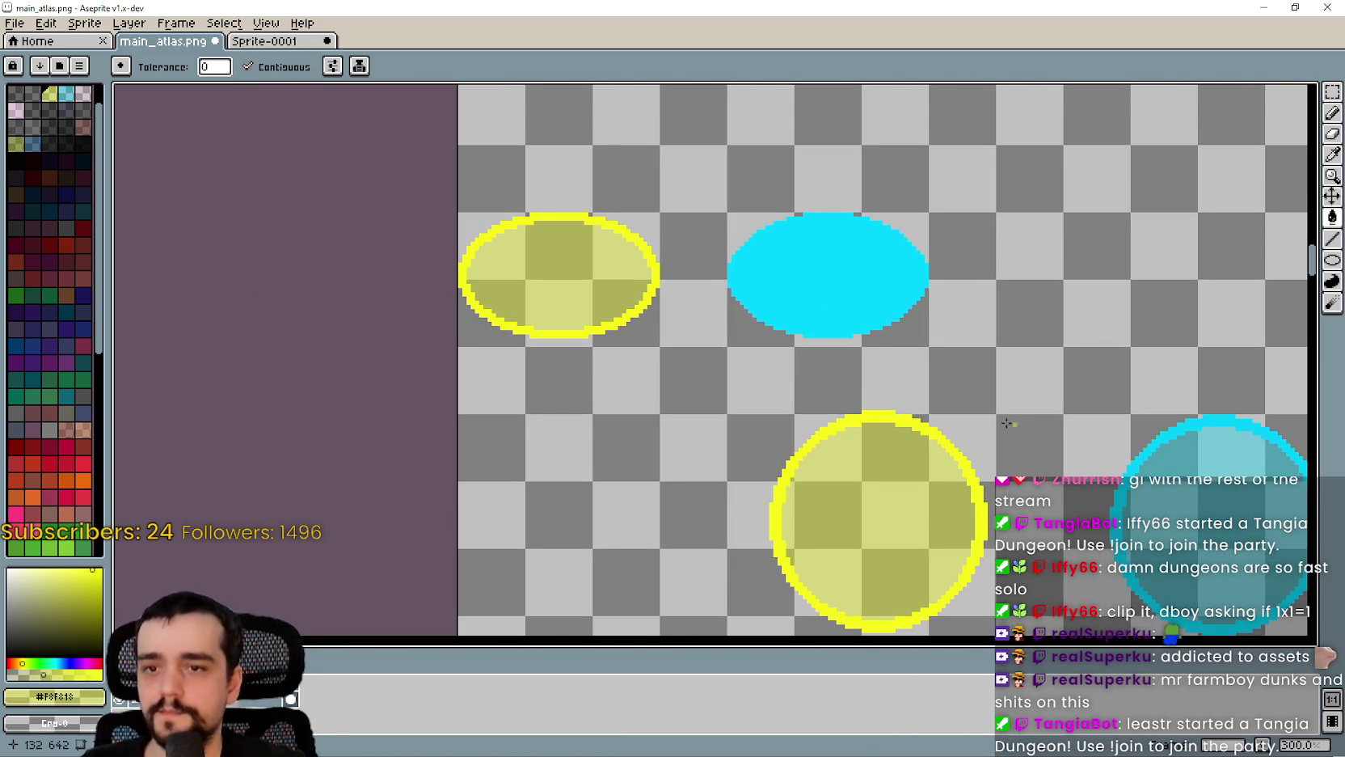
scroll(764, 406, right, 3)
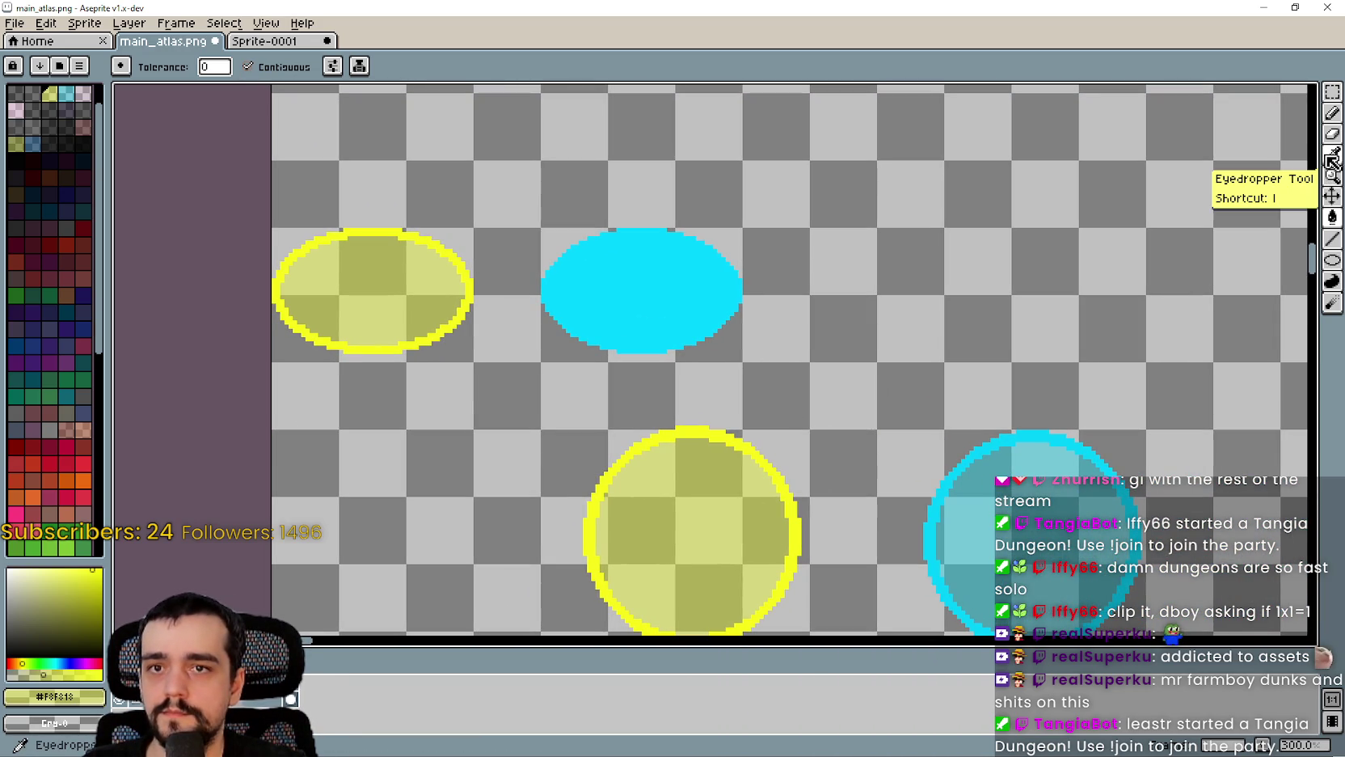
Step: Replace the right-hand ellipse with a duplicate of the yellow-outlined ellipse
click(1337, 96)
drag(477, 365, 269, 158)
drag(623, 310, 639, 194)
mouse_move(558, 347)
mouse_down()
mouse_move(562, 306)
mouse_move(722, 179)
mouse_up()
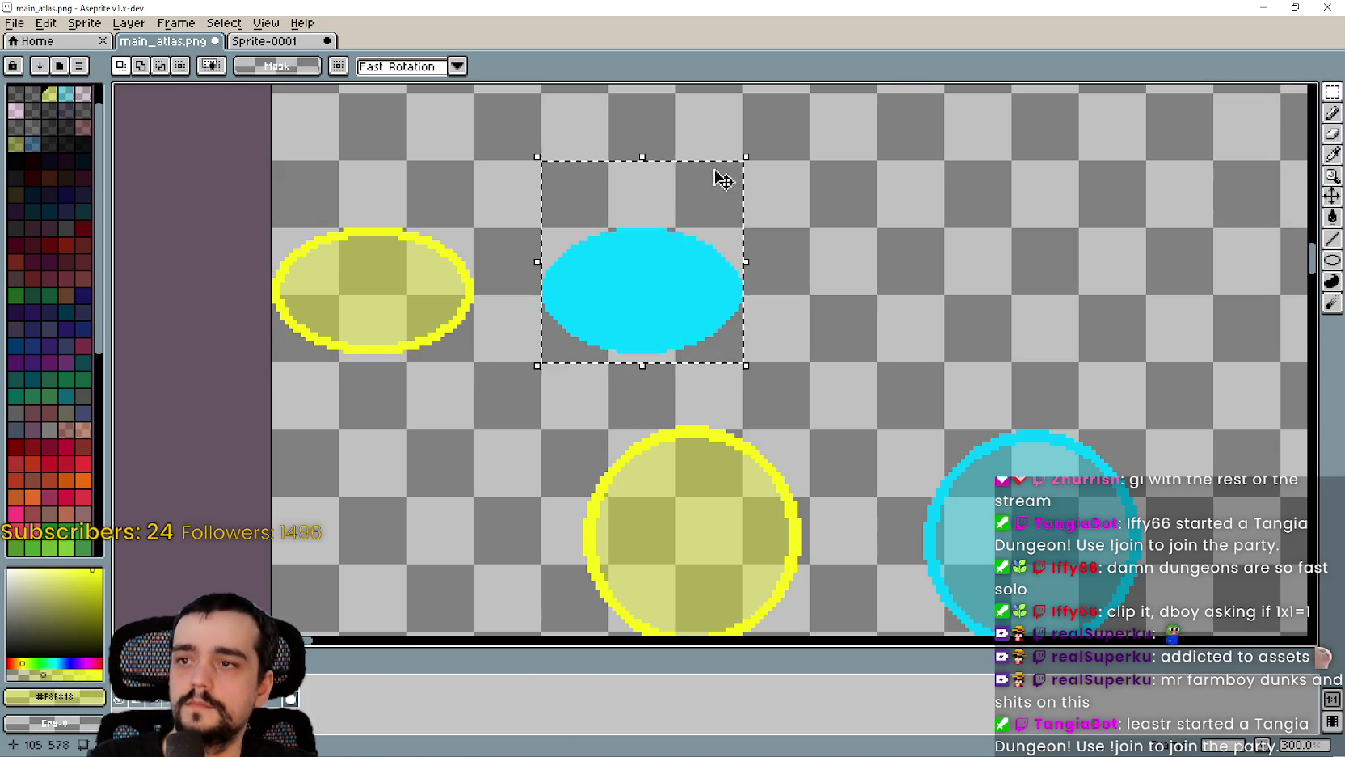
key(Delete)
key(ctrl+shift+d)
mouse_move(495, 275)
mouse_down()
mouse_move(709, 376)
mouse_move(746, 254)
mouse_up()
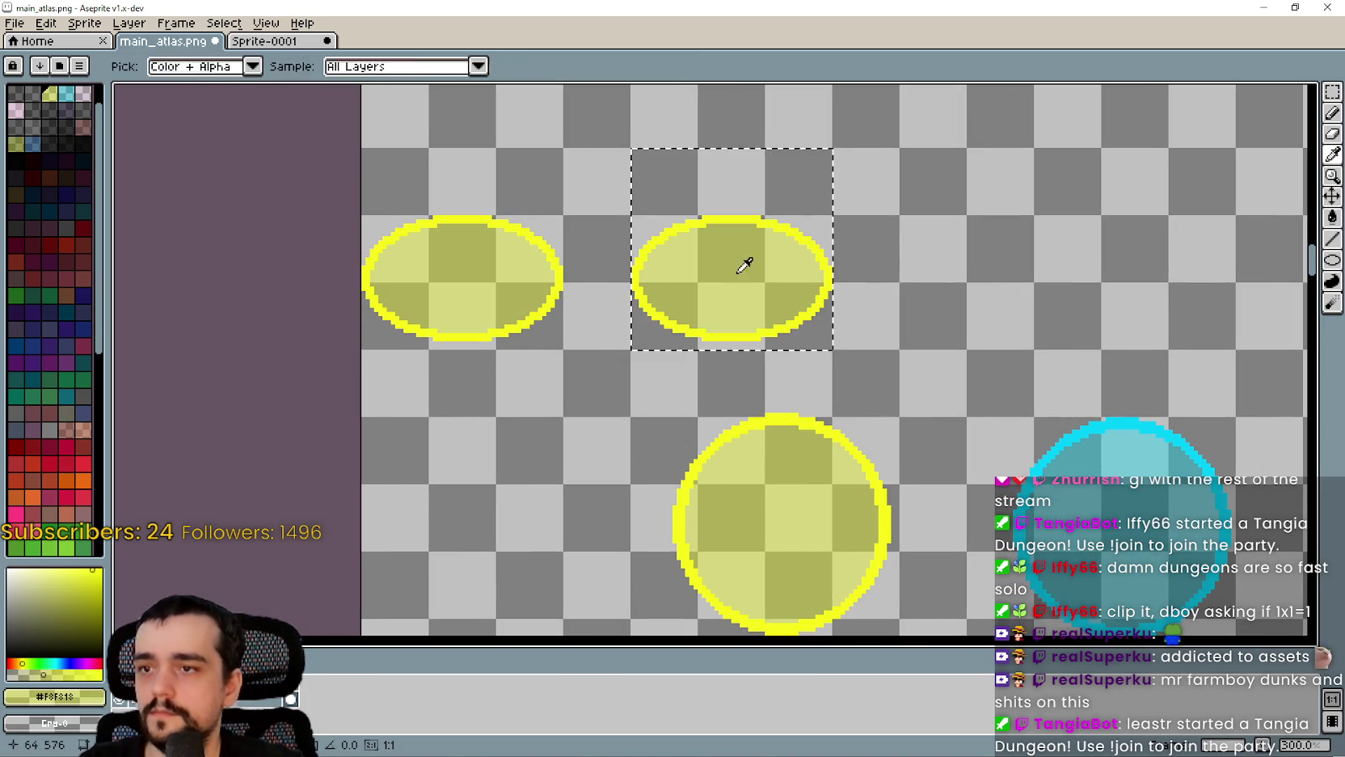
scroll(699, 255, up, 2)
scroll(857, 298, down, 1)
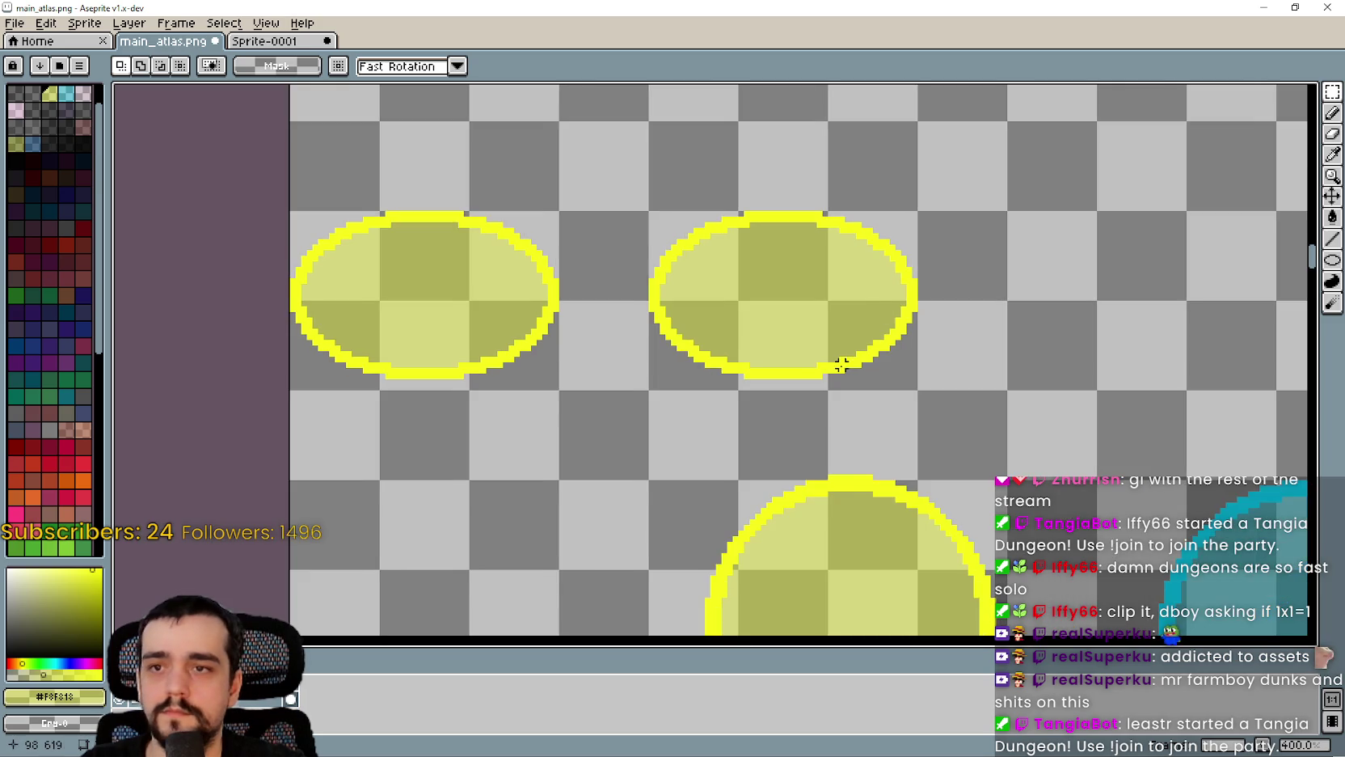
scroll(1080, 296, down, 3)
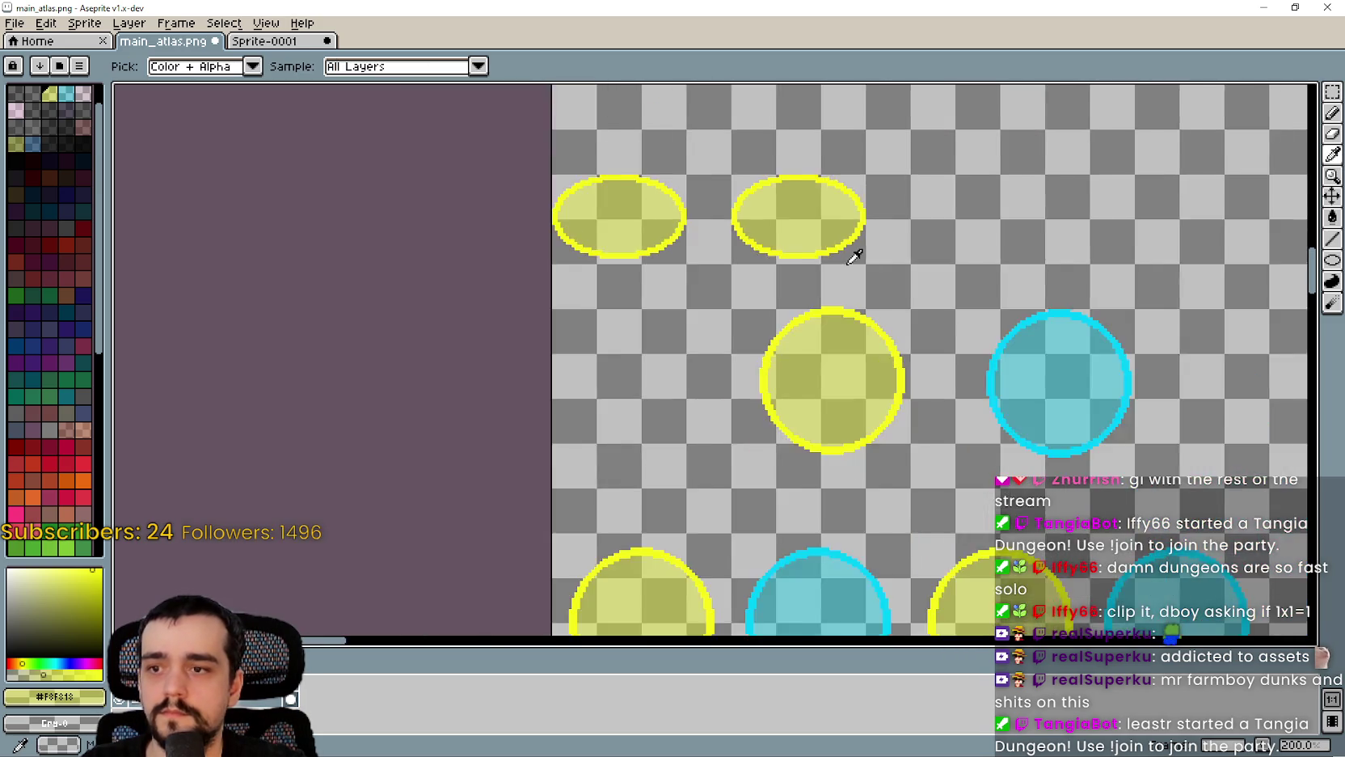
scroll(850, 255, up, 3)
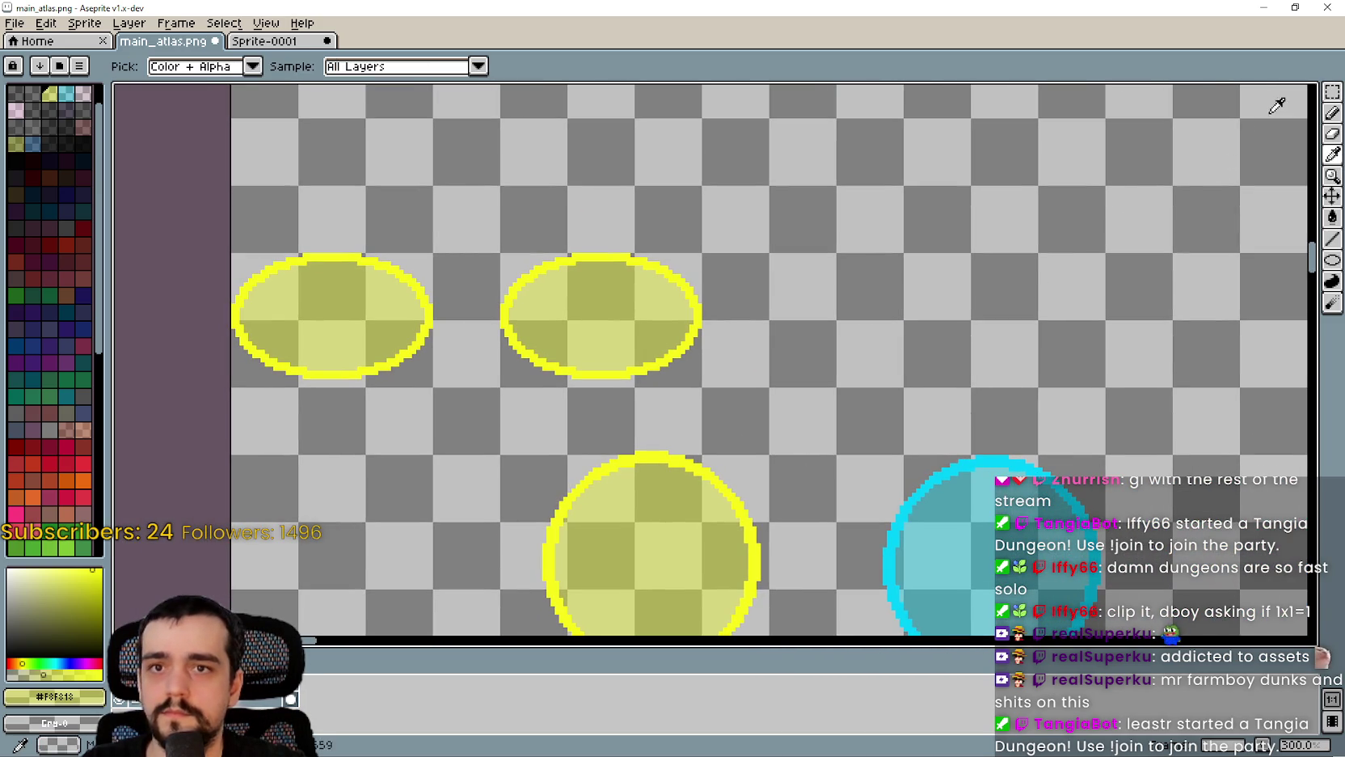
Step: Select the copied ellipse, sample cyan from the large circle, and fill its interior cyan
click(1333, 91)
drag(502, 386, 700, 255)
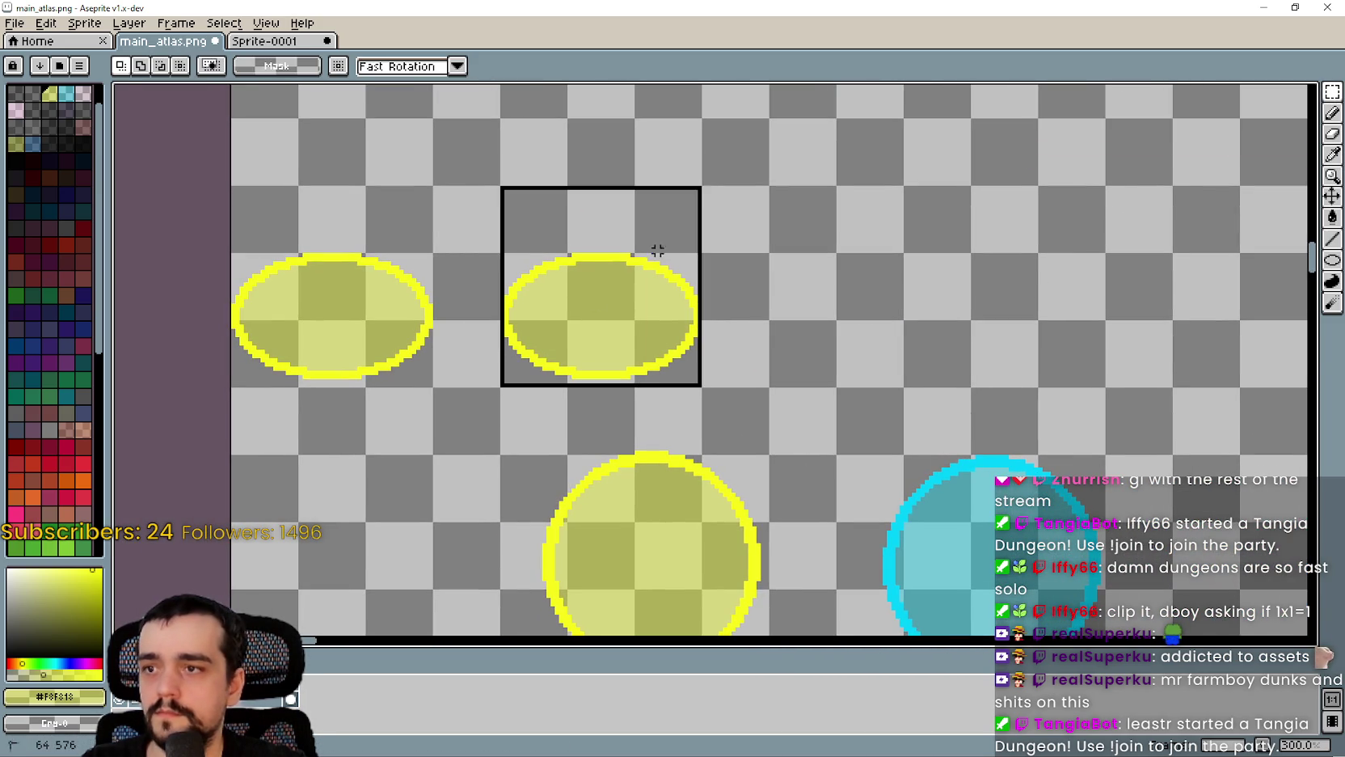
scroll(1048, 394, down, 2)
scroll(1048, 394, right, 2)
click(1332, 154)
scroll(900, 462, up, 2)
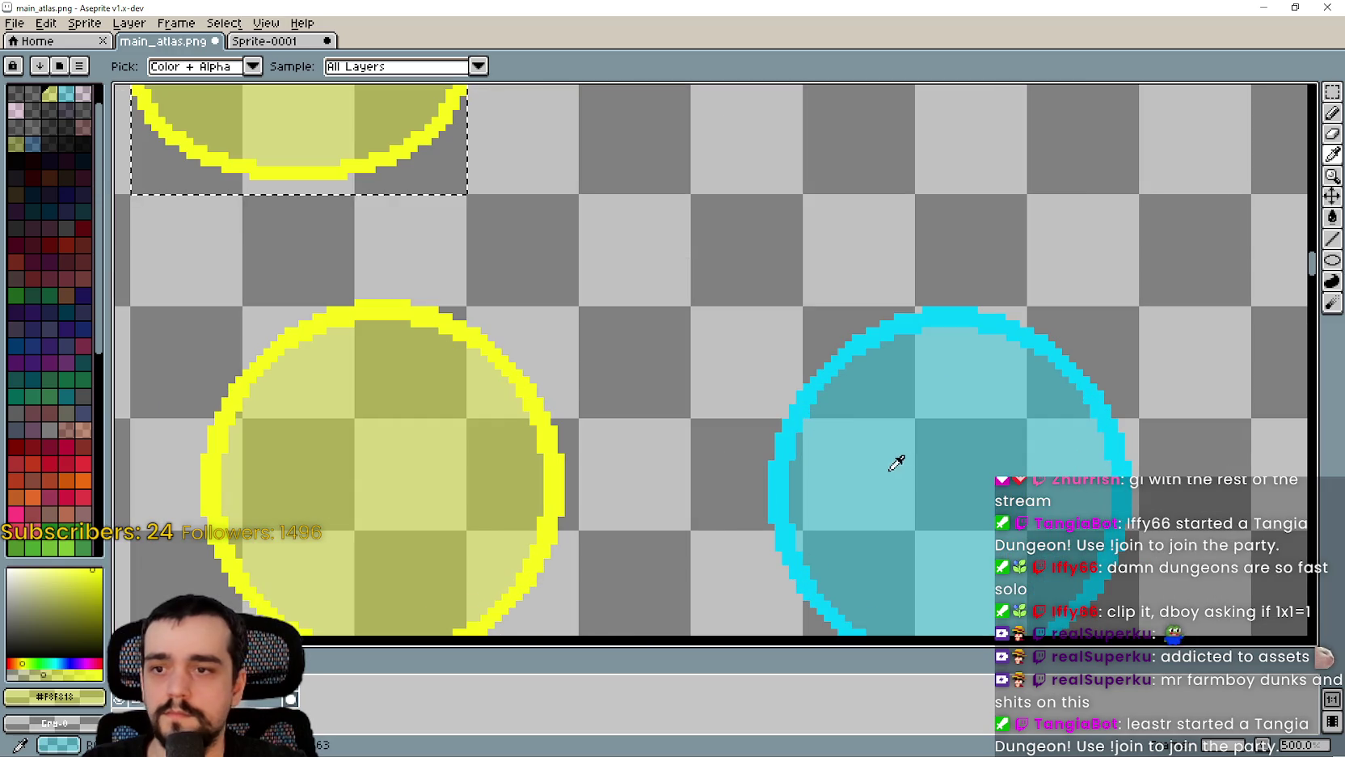
click(899, 463)
scroll(1114, 331, down, 1)
scroll(1114, 330, left, 2)
click(1332, 216)
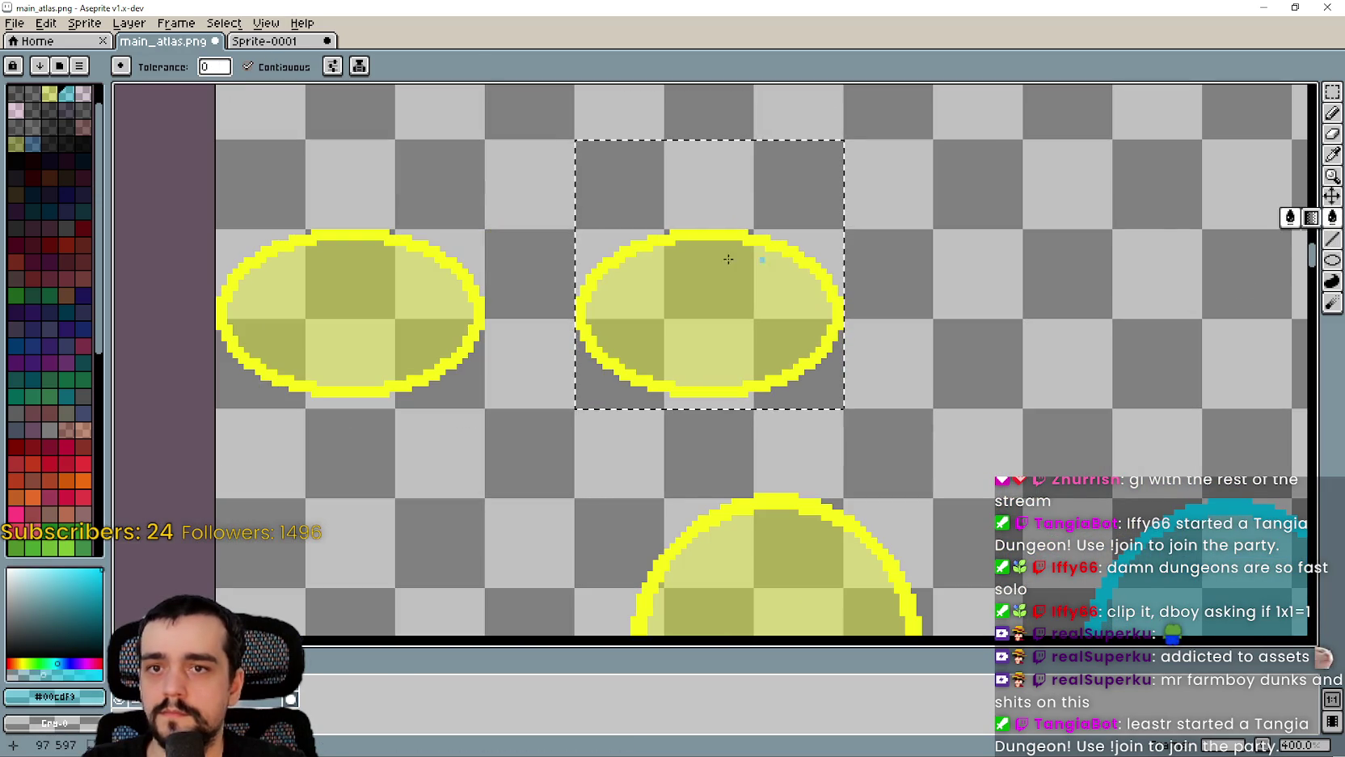
click(802, 253)
Step: Recolour the right ellipse's outline cyan with the paint bucket
scroll(802, 253, down, 2)
scroll(802, 253, right, 4)
click(1332, 164)
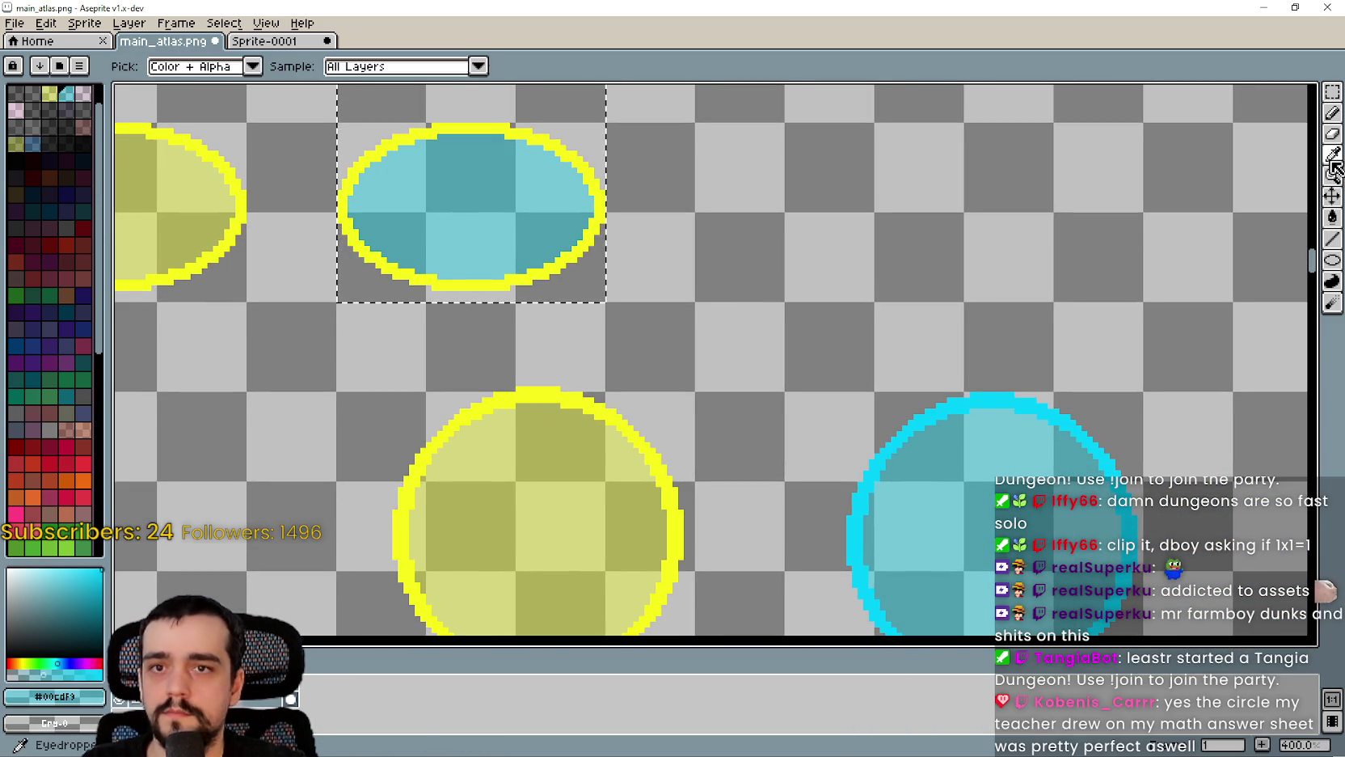
scroll(1004, 433, up, 3)
scroll(1004, 433, left, 4)
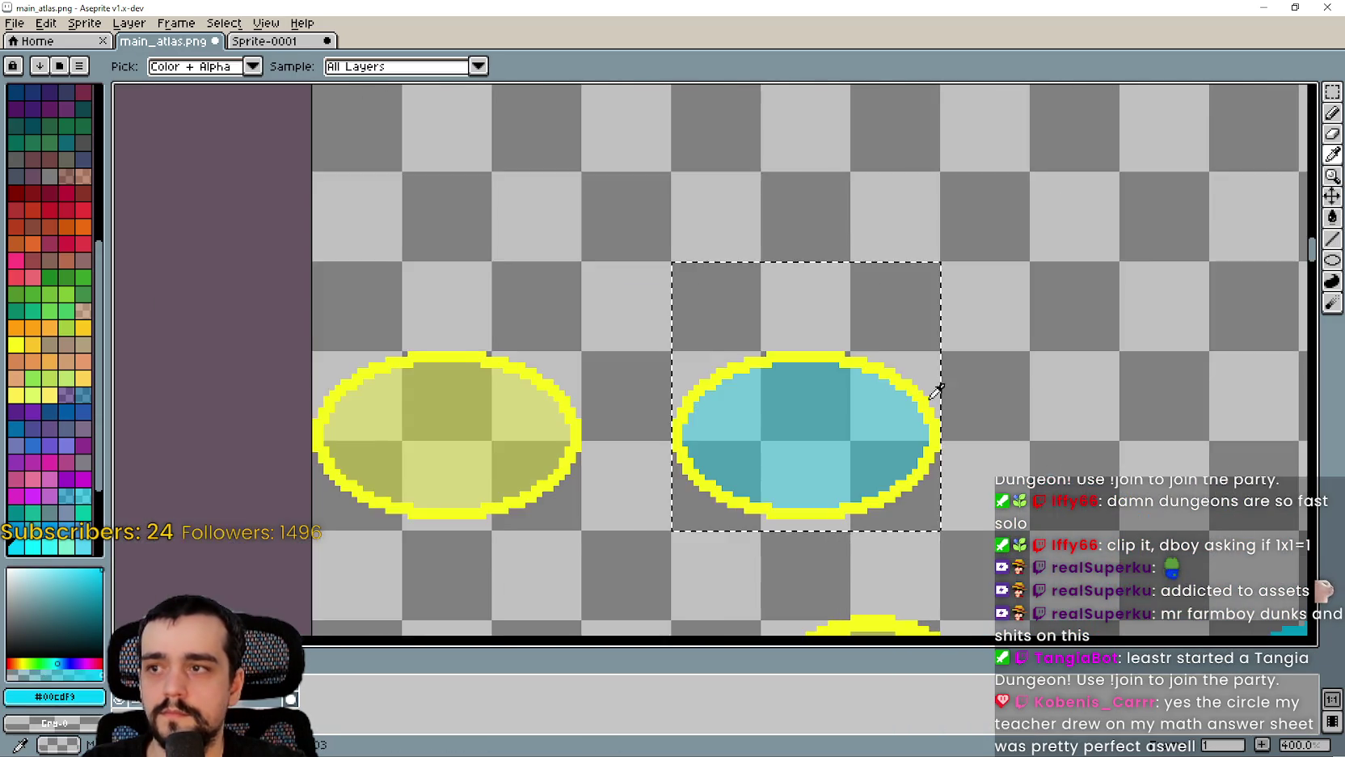
scroll(1004, 433, up, 2)
click(1333, 217)
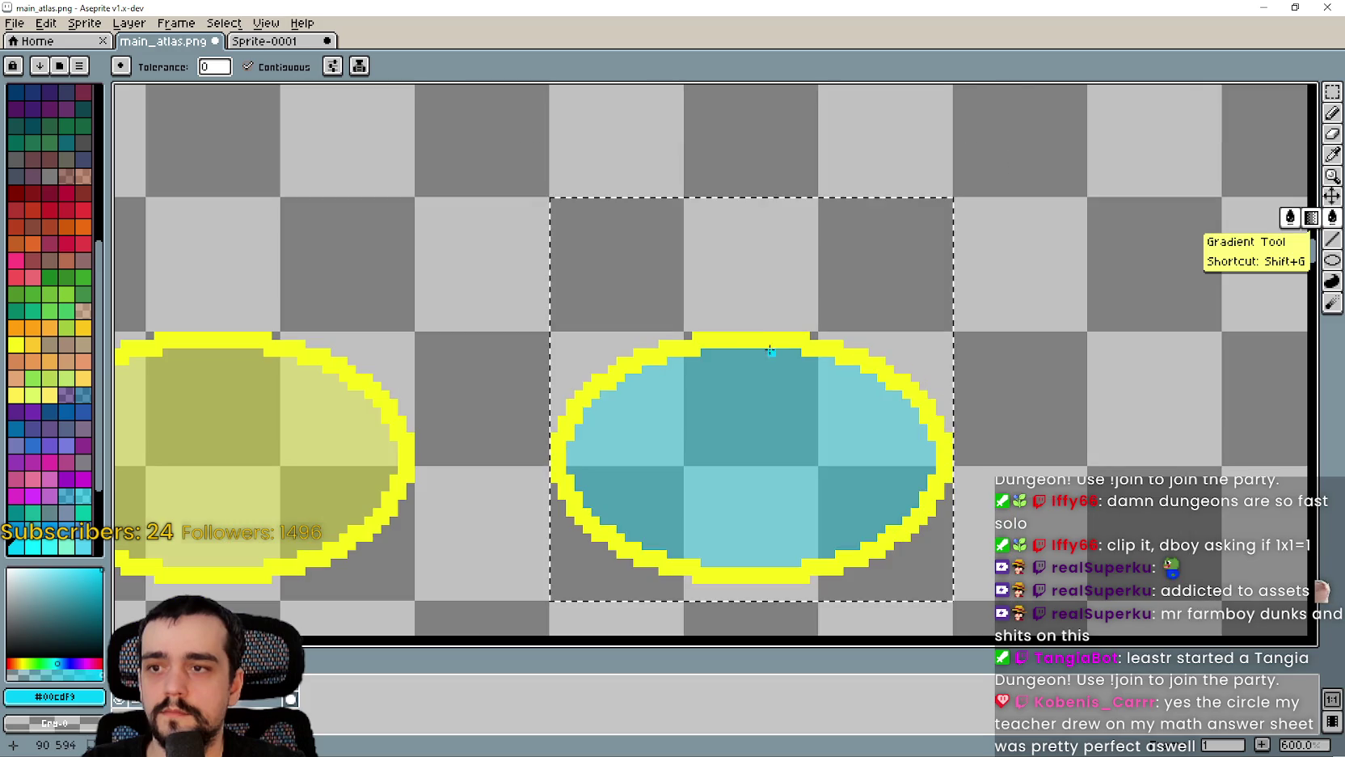
click(774, 344)
Step: Clear the selection, save main_atlas.png, and minimize Aseprite
scroll(772, 380, down, 3)
key(ctrl+s)
key(ctrl+d)
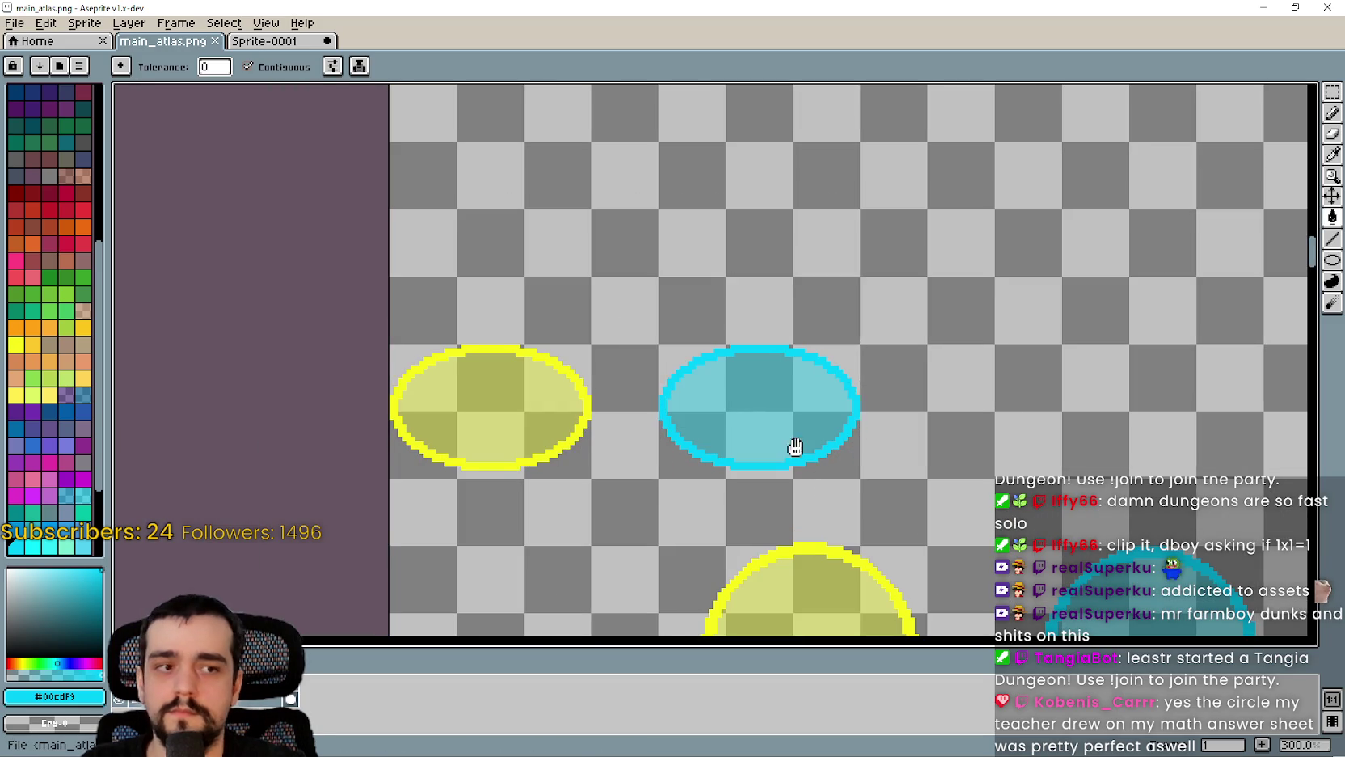
scroll(806, 473, down, 1)
scroll(809, 364, left, 2)
scroll(838, 300, up, 2)
key(ctrl+s)
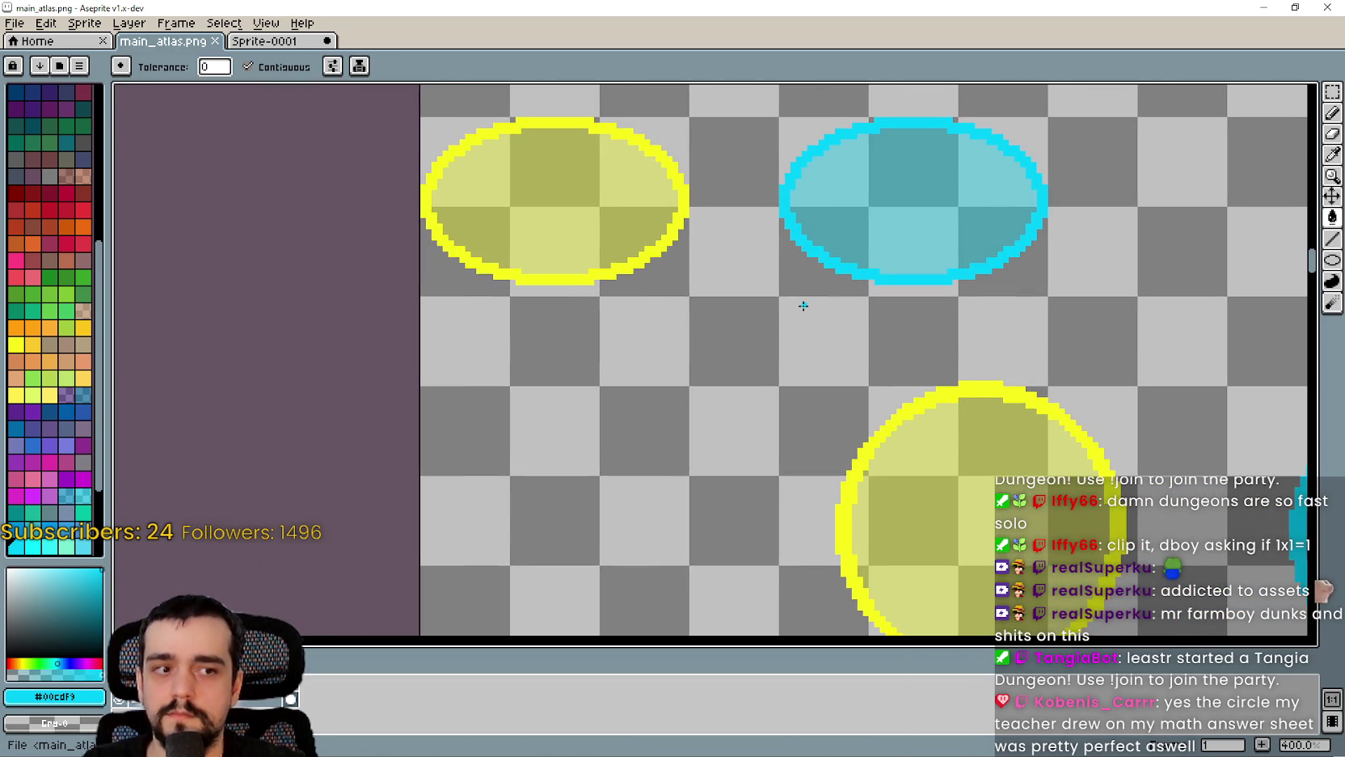
scroll(801, 304, up, 2)
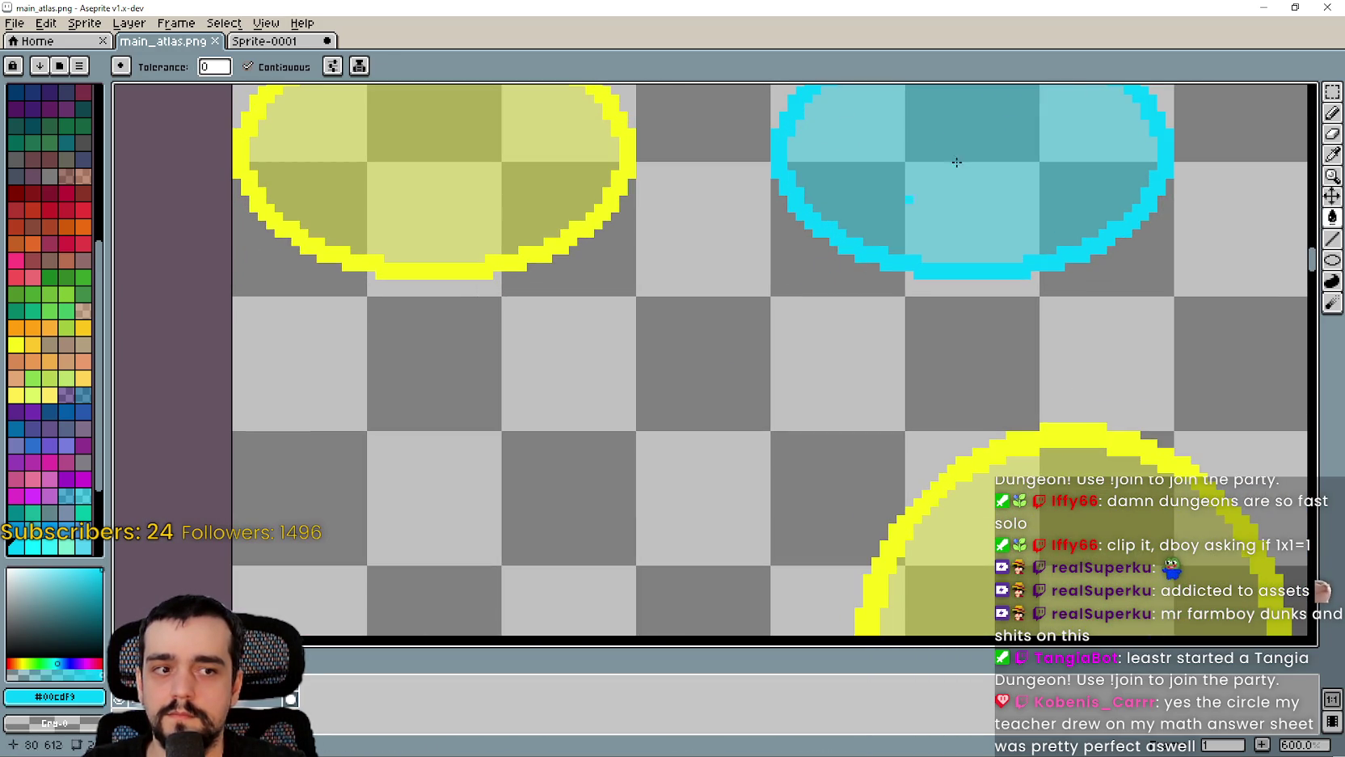
click(1259, 8)
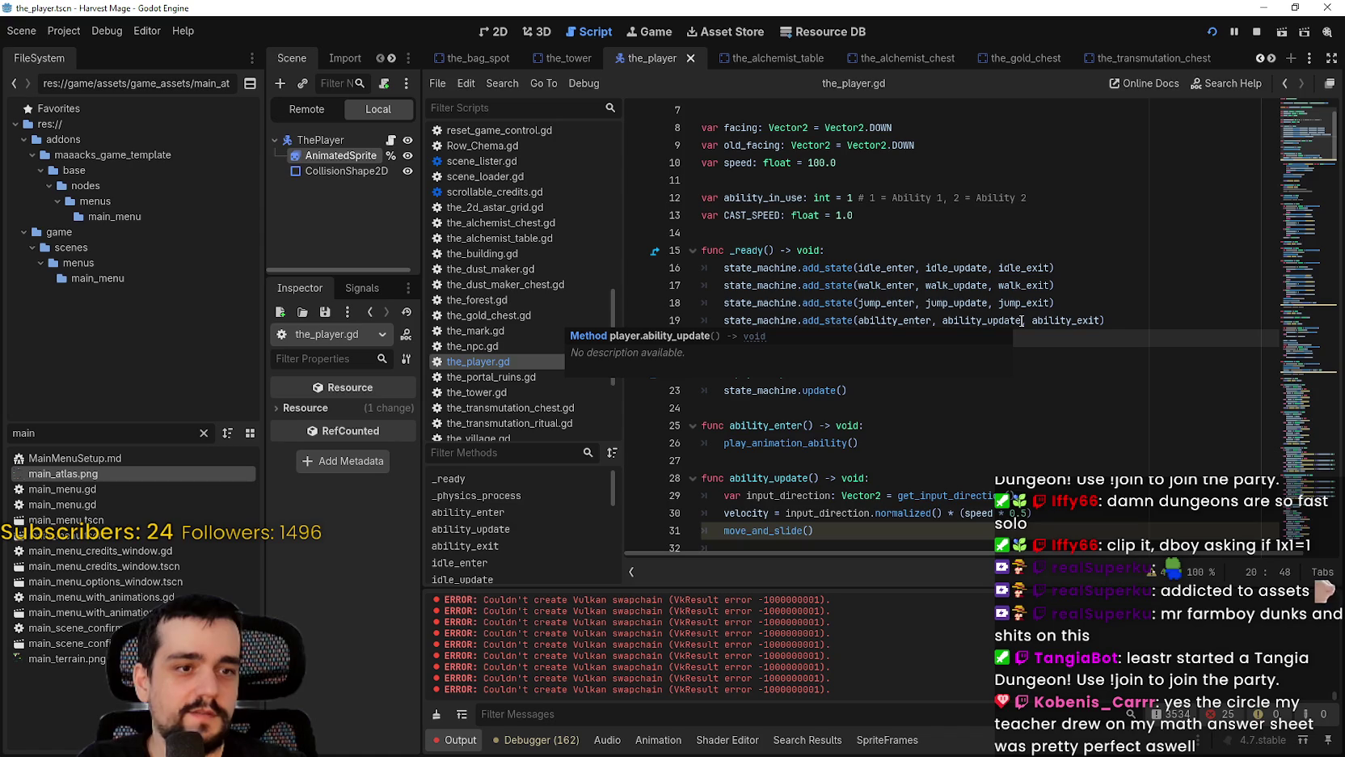
Step: Save the_player scene, switch to the 2D view, widen the dock and select AnimatedSprite2D
key(ctrl+s)
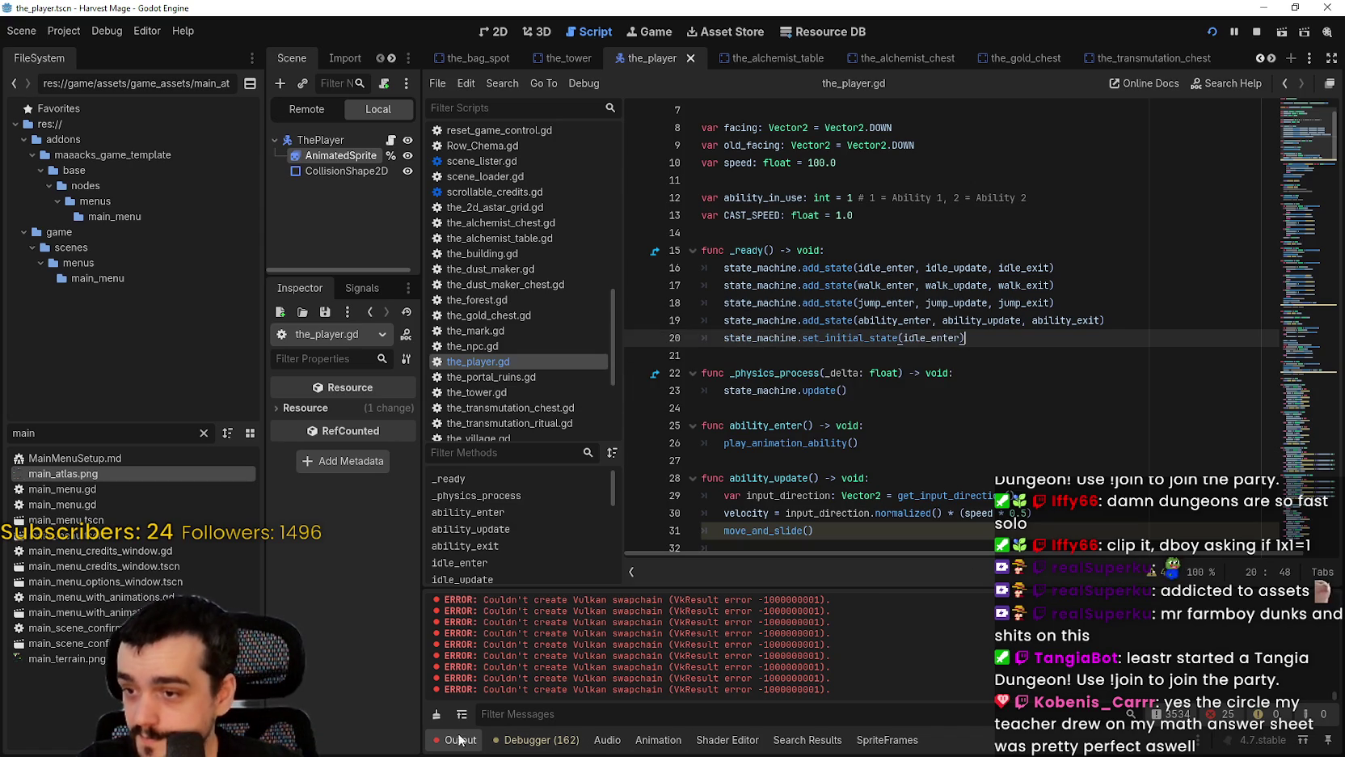
key(ctrl+s)
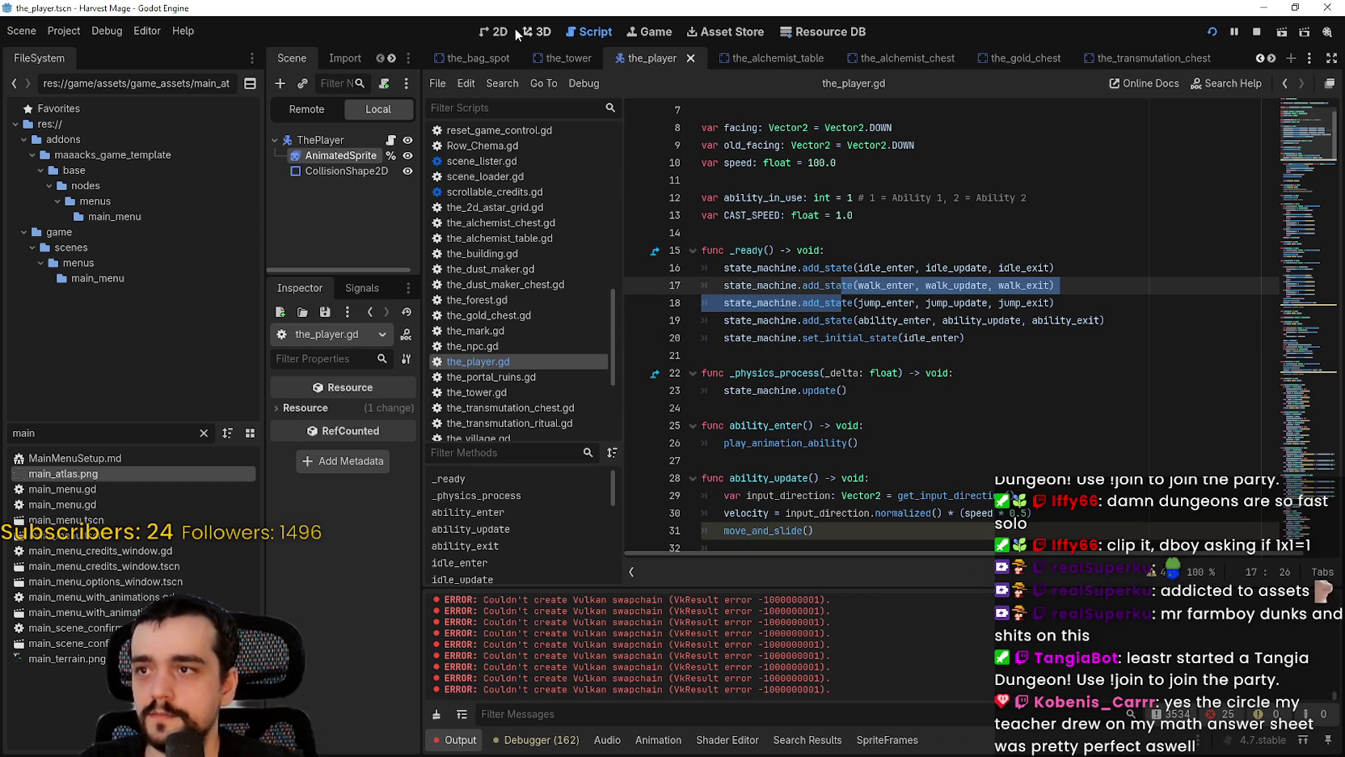
key(ctrl+F1)
scroll(819, 299, up, 3)
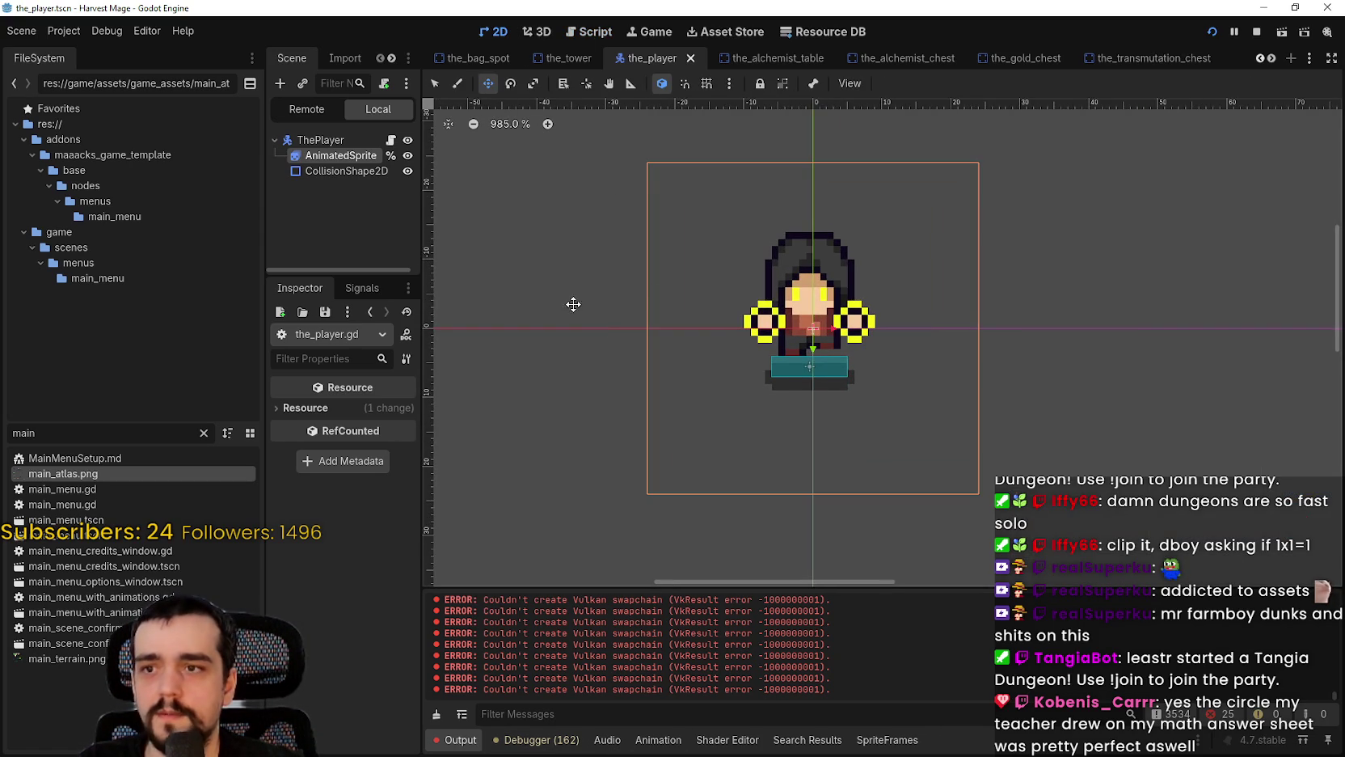
scroll(604, 324, up, 1)
drag(422, 226, 546, 222)
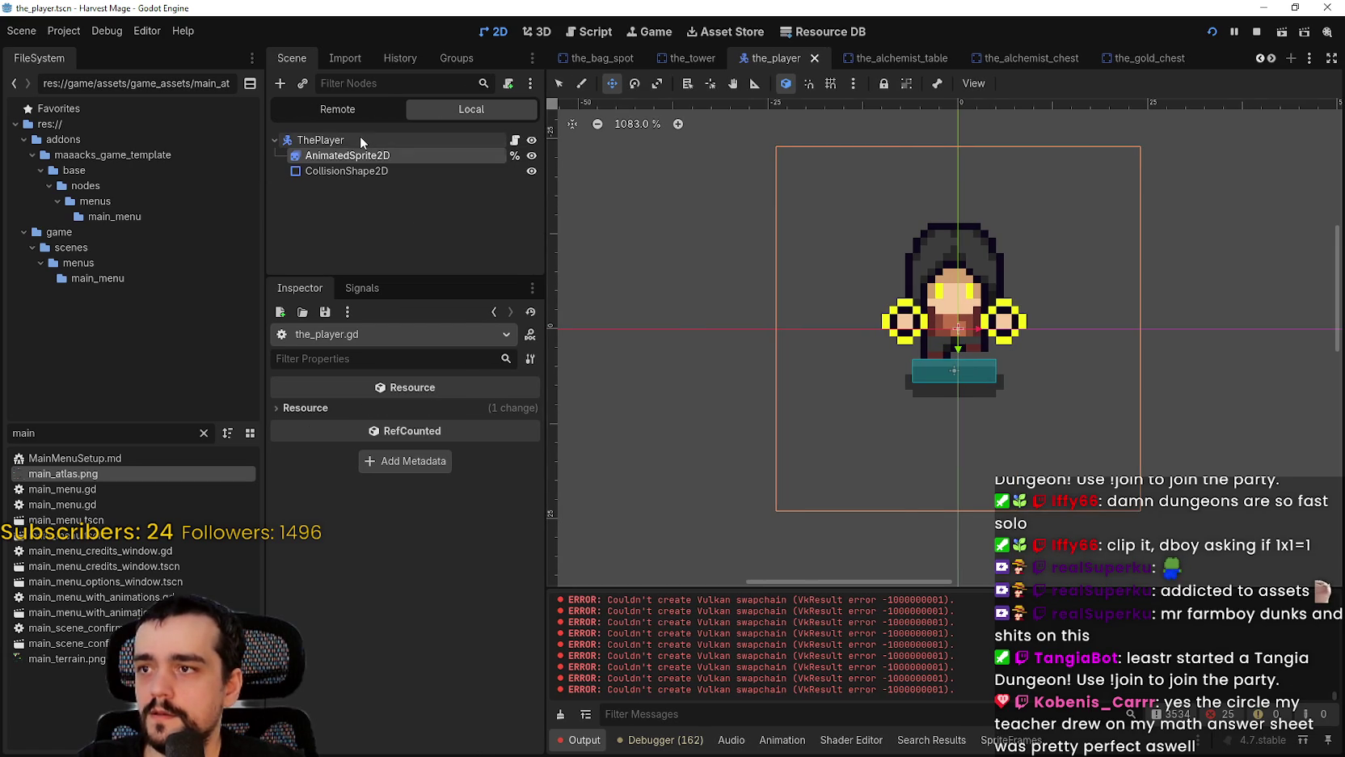
click(344, 156)
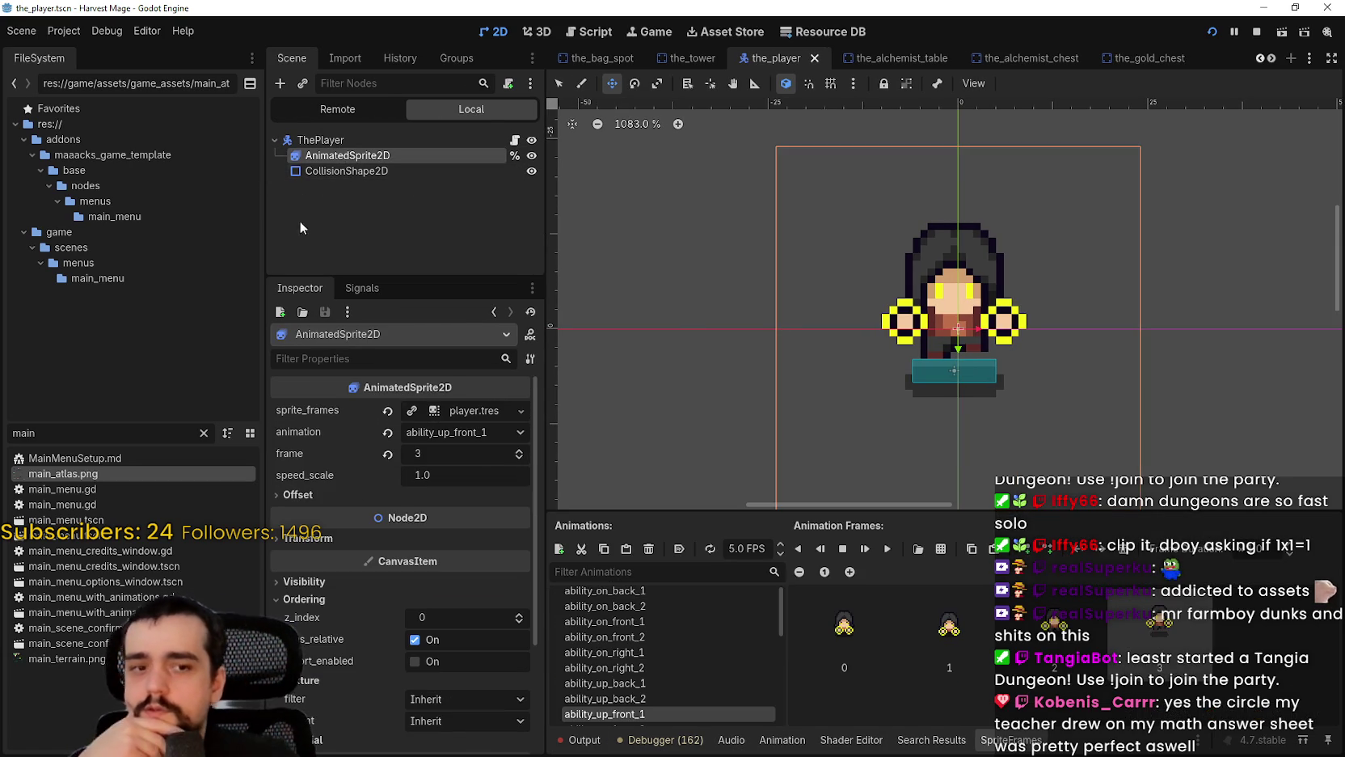
scroll(595, 614, down, 3)
scroll(710, 693, up, 3)
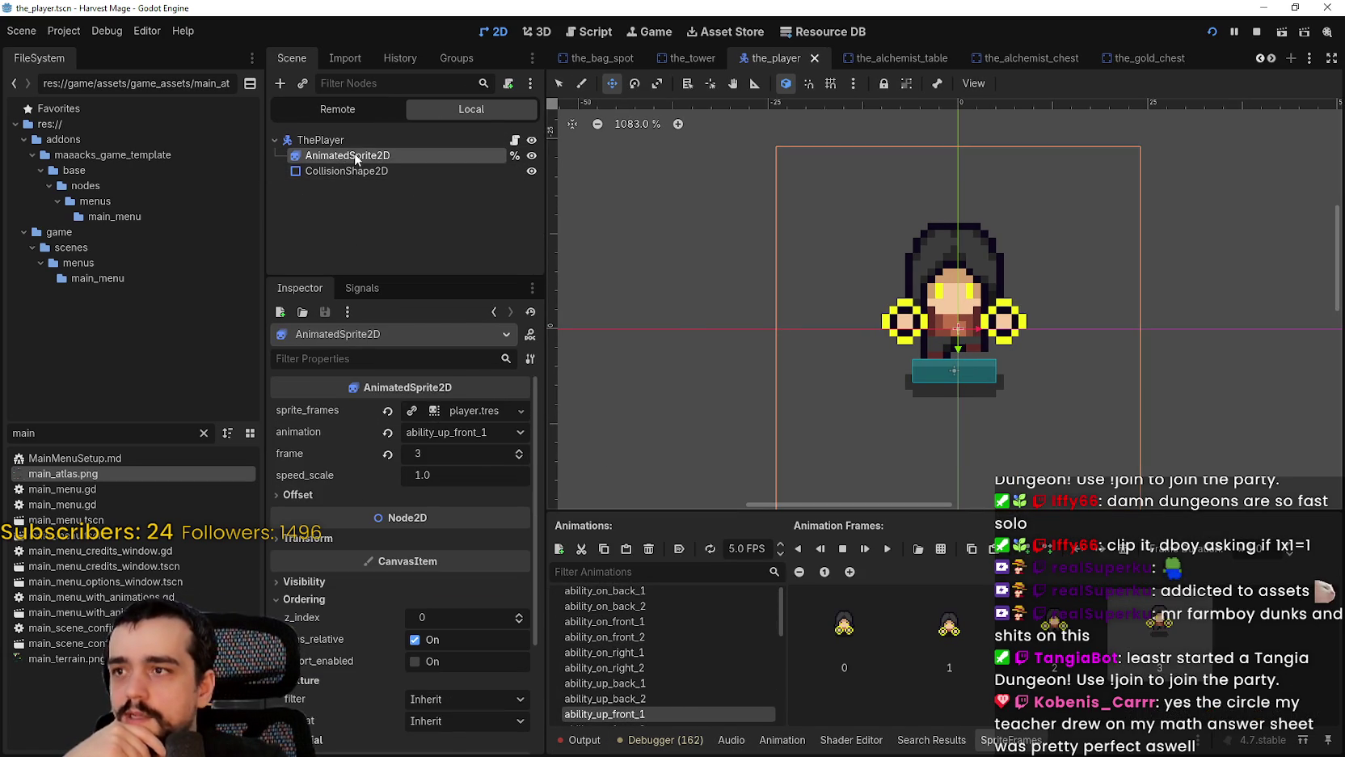
Step: Add a Sprite2D child node under ThePlayer
right_click(345, 135)
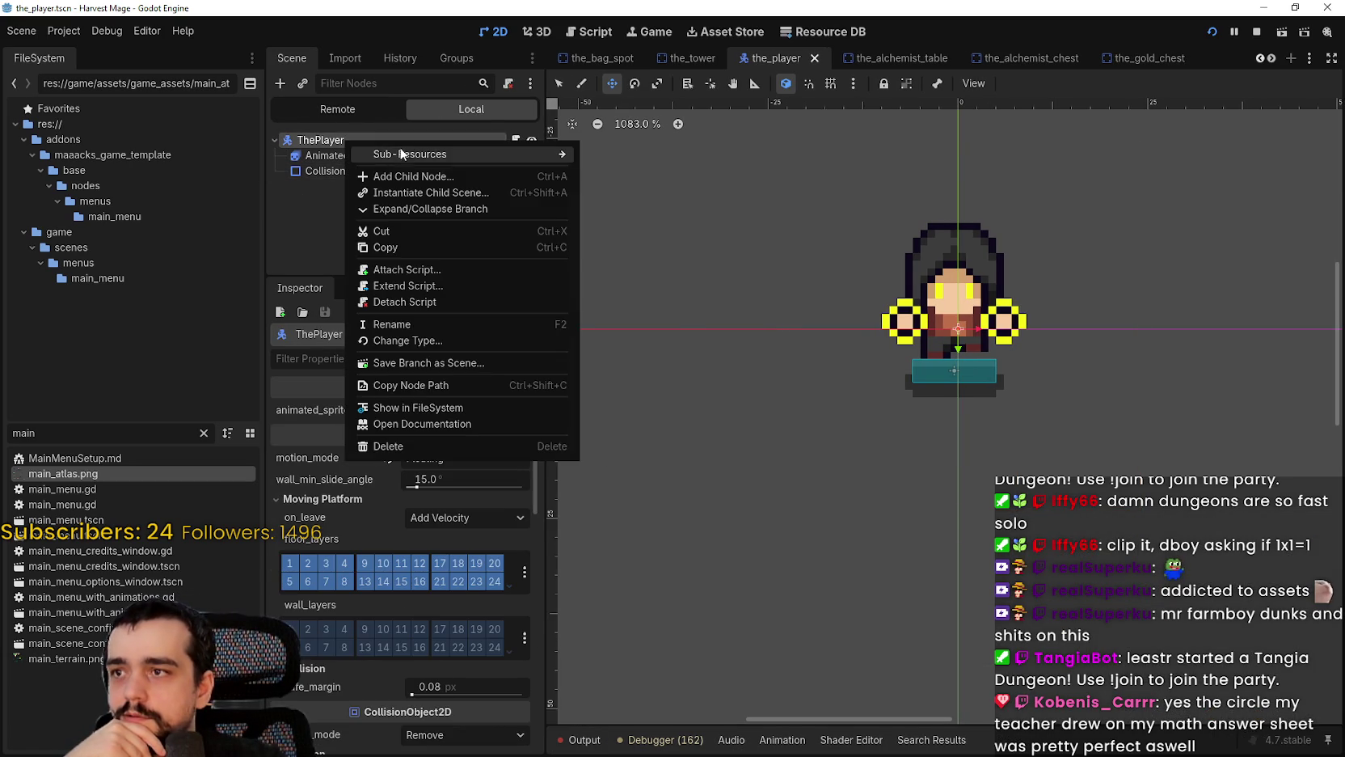
click(416, 176)
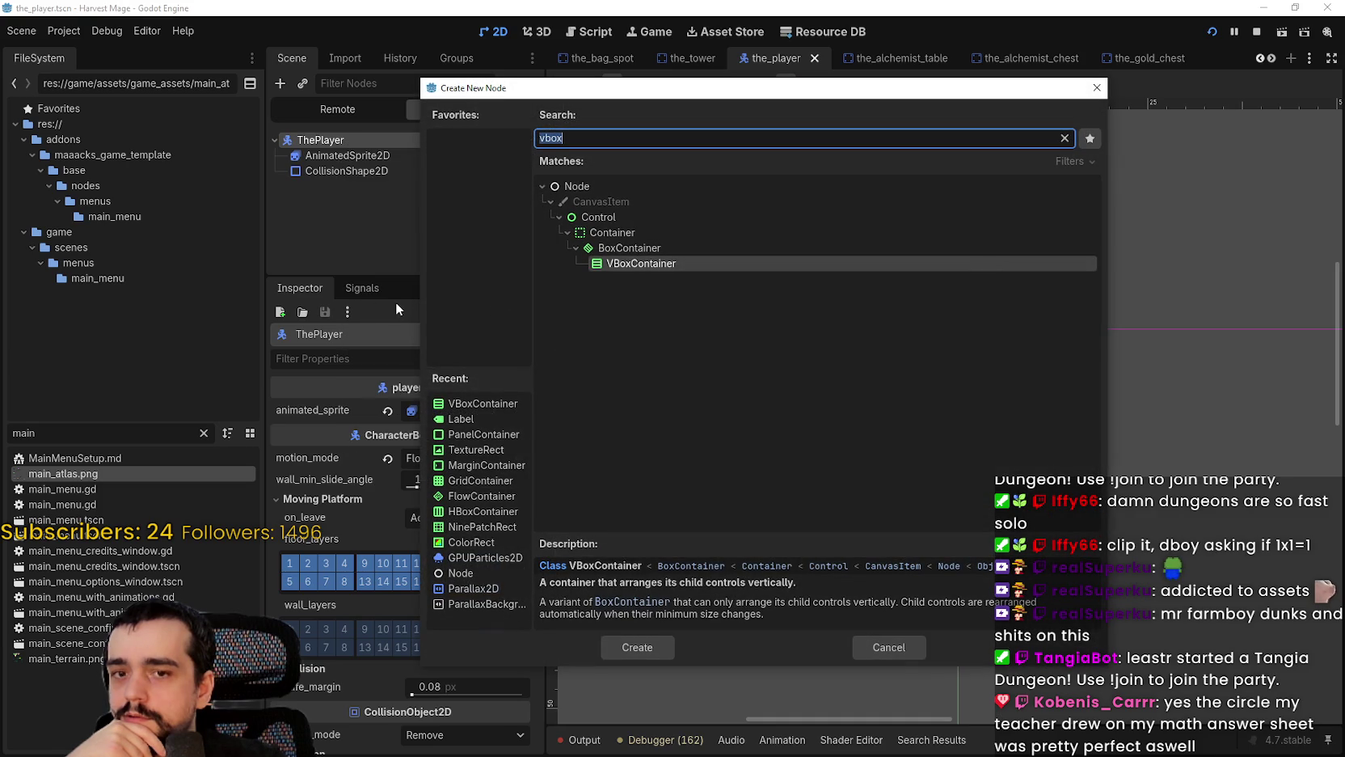
text(sprite)
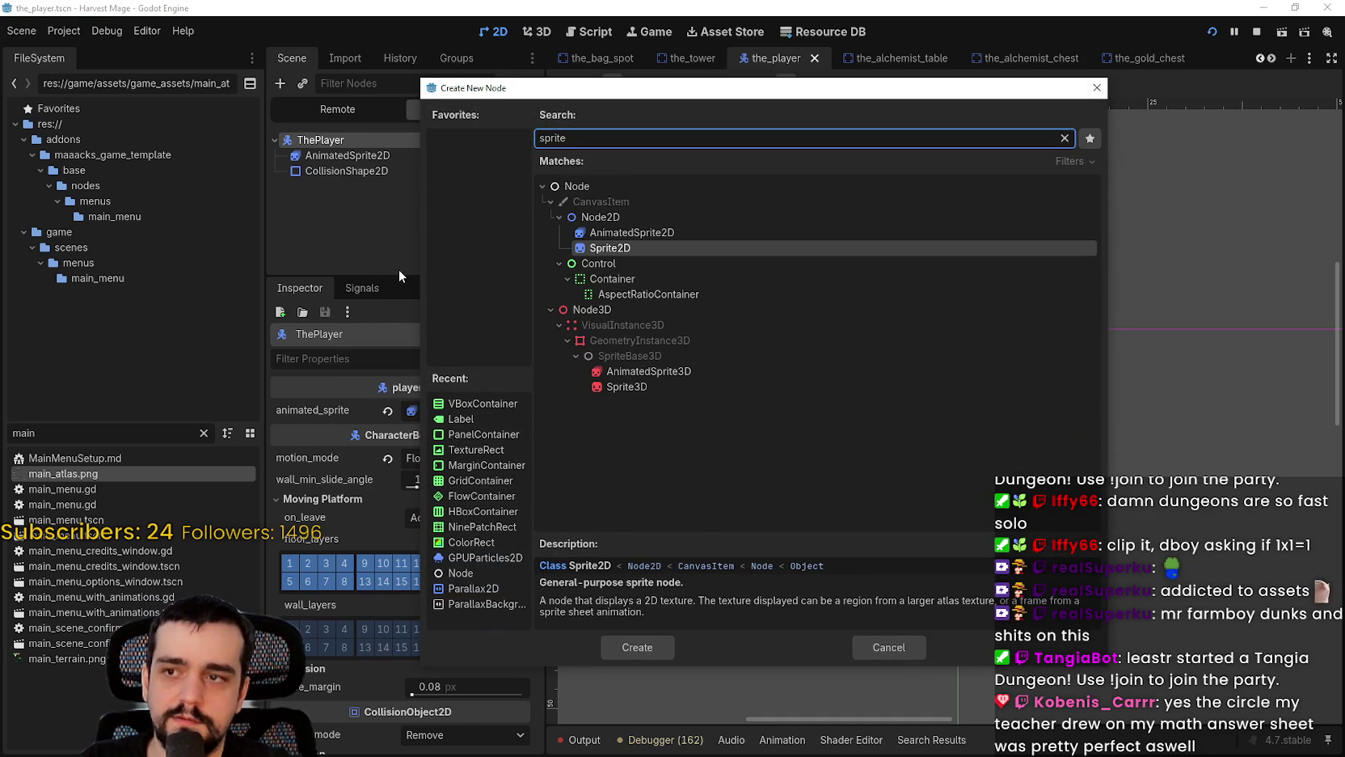
key(Return)
Step: Rename the new Sprite2D to MagicCircle and save the scene
double_click(343, 187)
text(m)
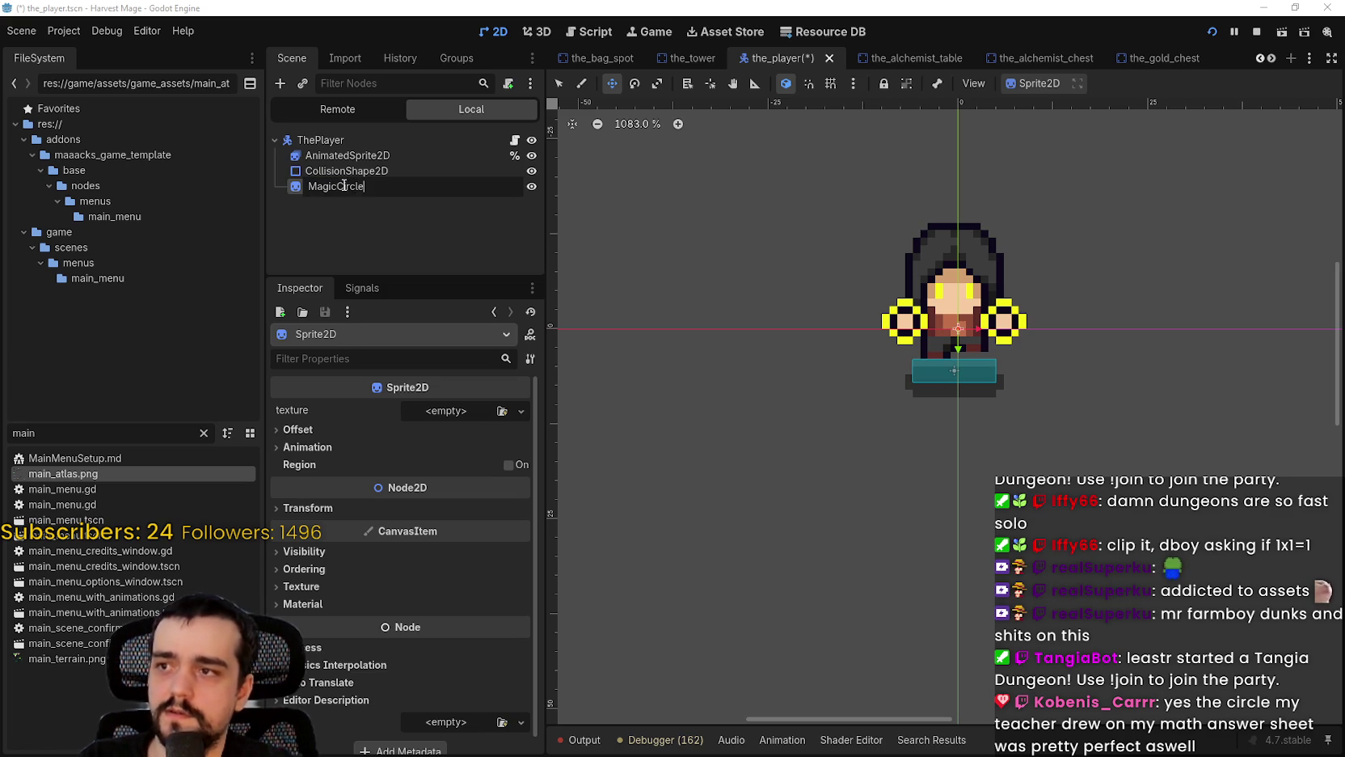
key(Return)
key(ctrl+s)
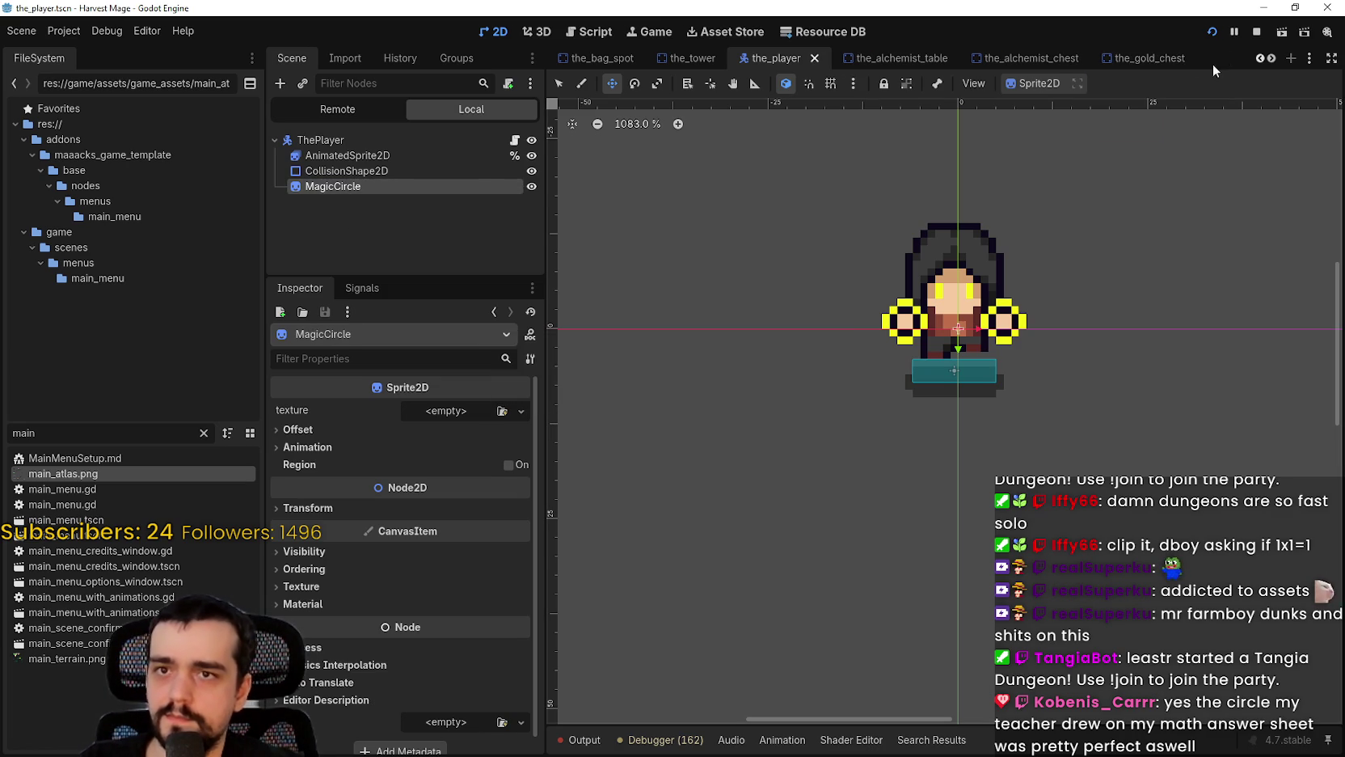
click(1256, 36)
scroll(323, 563, down, 1)
scroll(324, 563, up, 1)
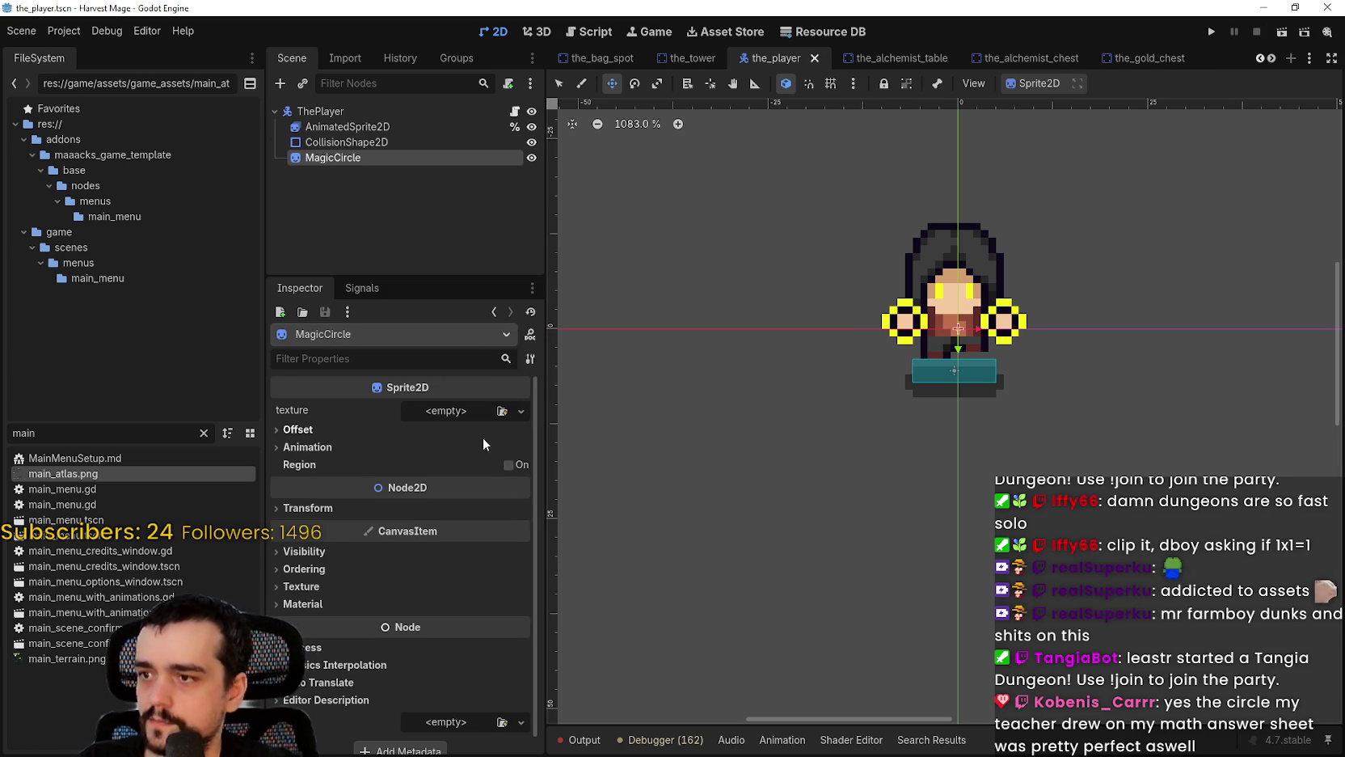
Step: Give MagicCircle a new AtlasTexture using main_atlas.png as its atlas
click(460, 418)
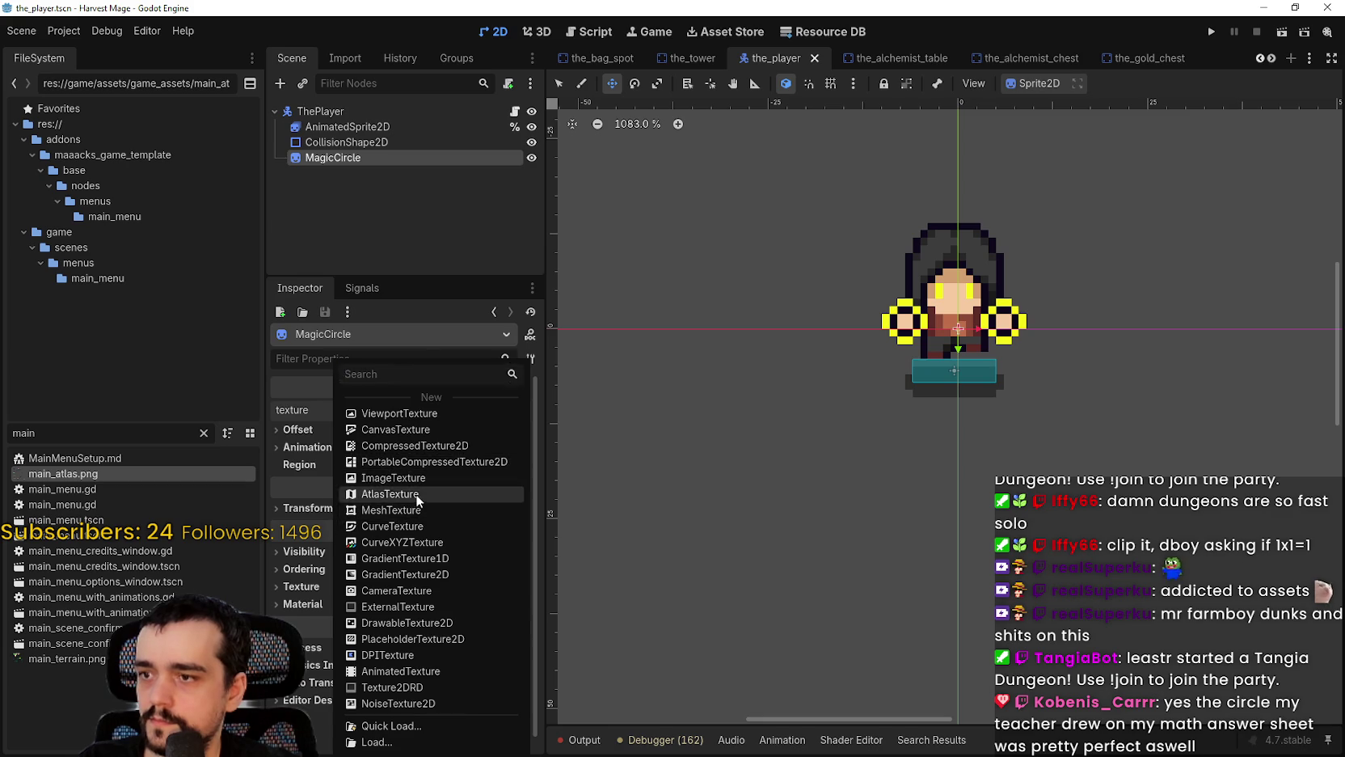
click(416, 494)
click(458, 408)
click(434, 484)
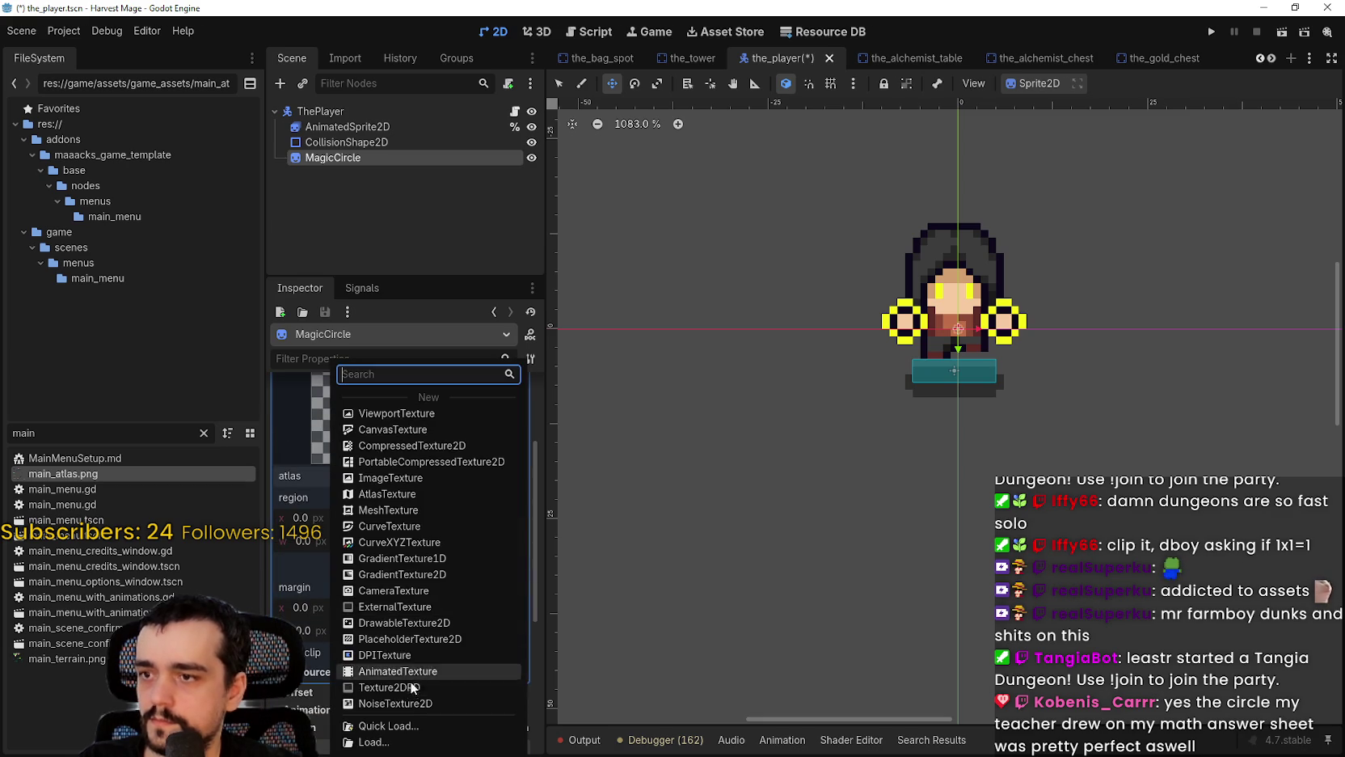
click(453, 726)
double_click(469, 238)
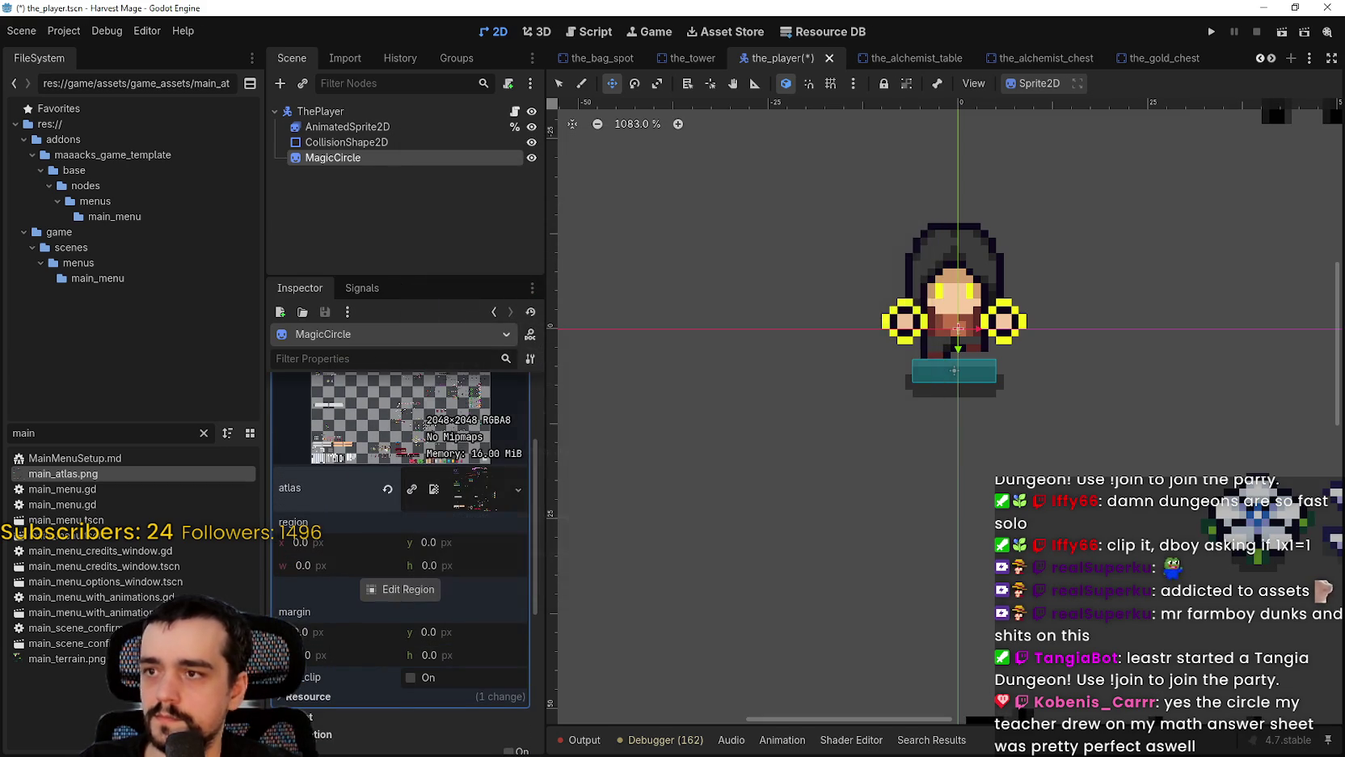
Step: Draw the atlas region around the yellow ellipse, then return to Aseprite
click(412, 589)
scroll(738, 435, down, 10)
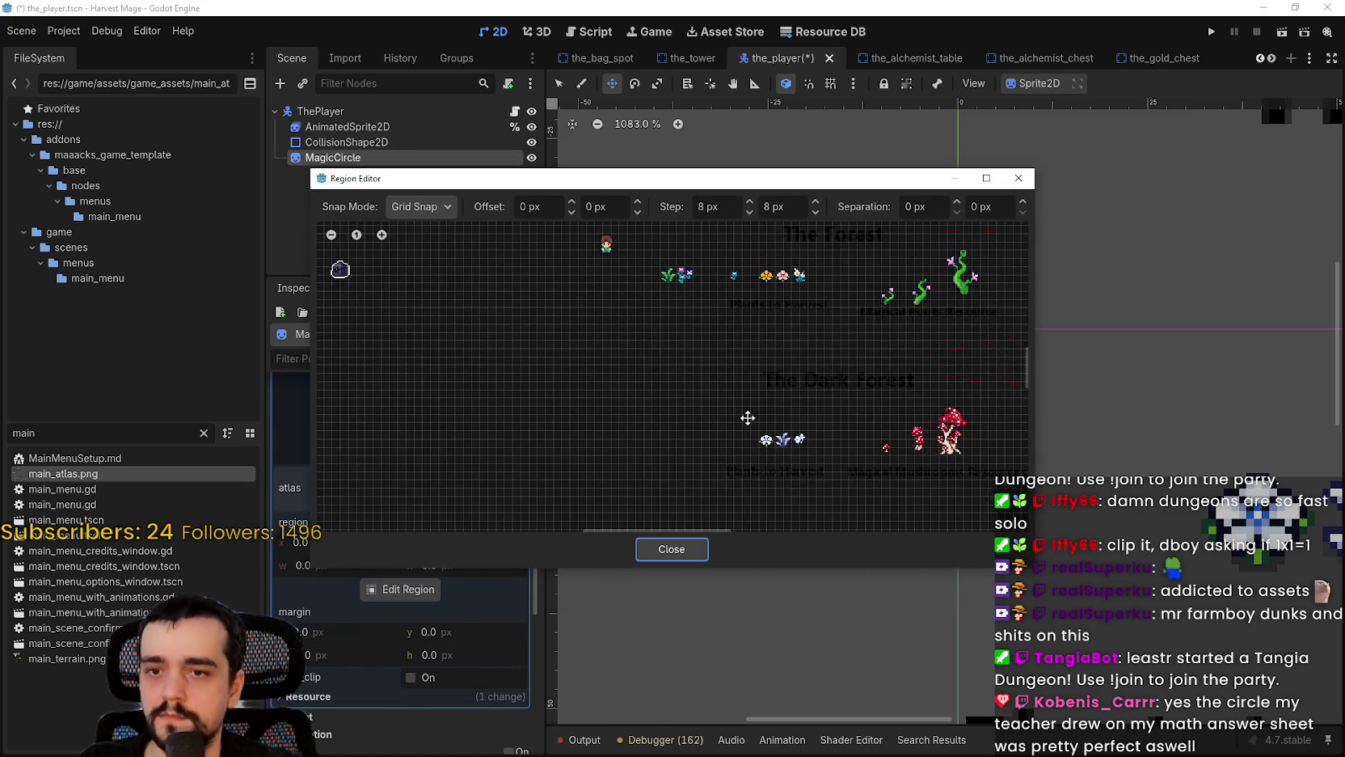
scroll(468, 359, up, 8)
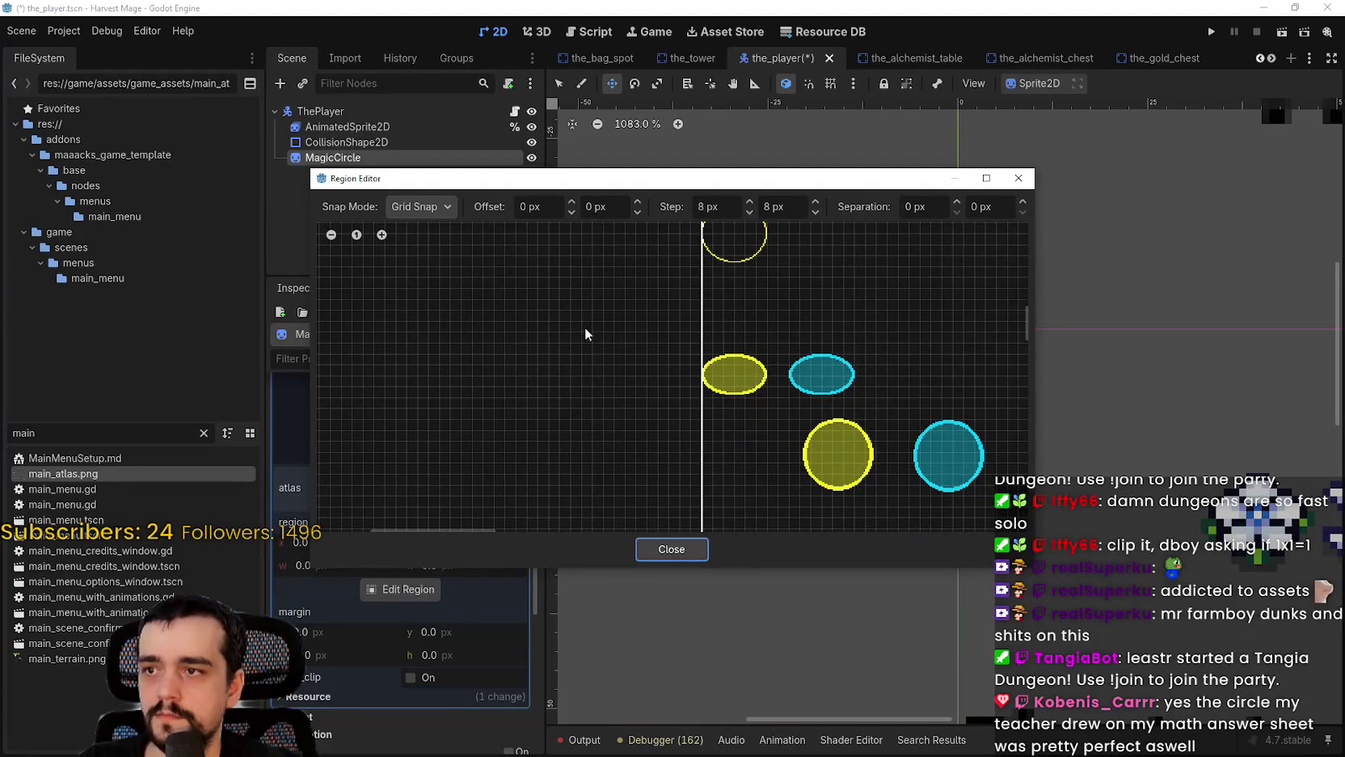
scroll(586, 334, up, 4)
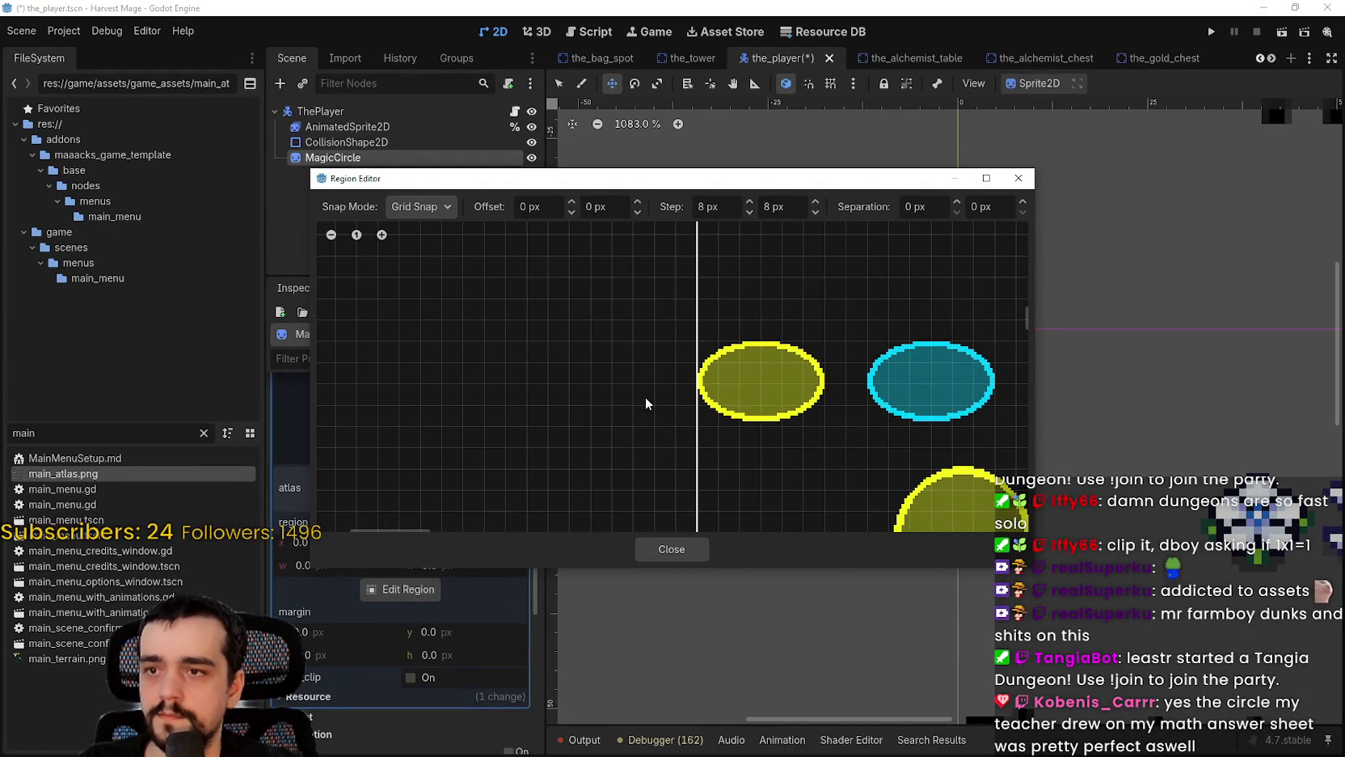
click(655, 423)
mouse_move(770, 380)
mouse_down()
mouse_move(826, 322)
mouse_move(825, 336)
mouse_move(822, 303)
mouse_up()
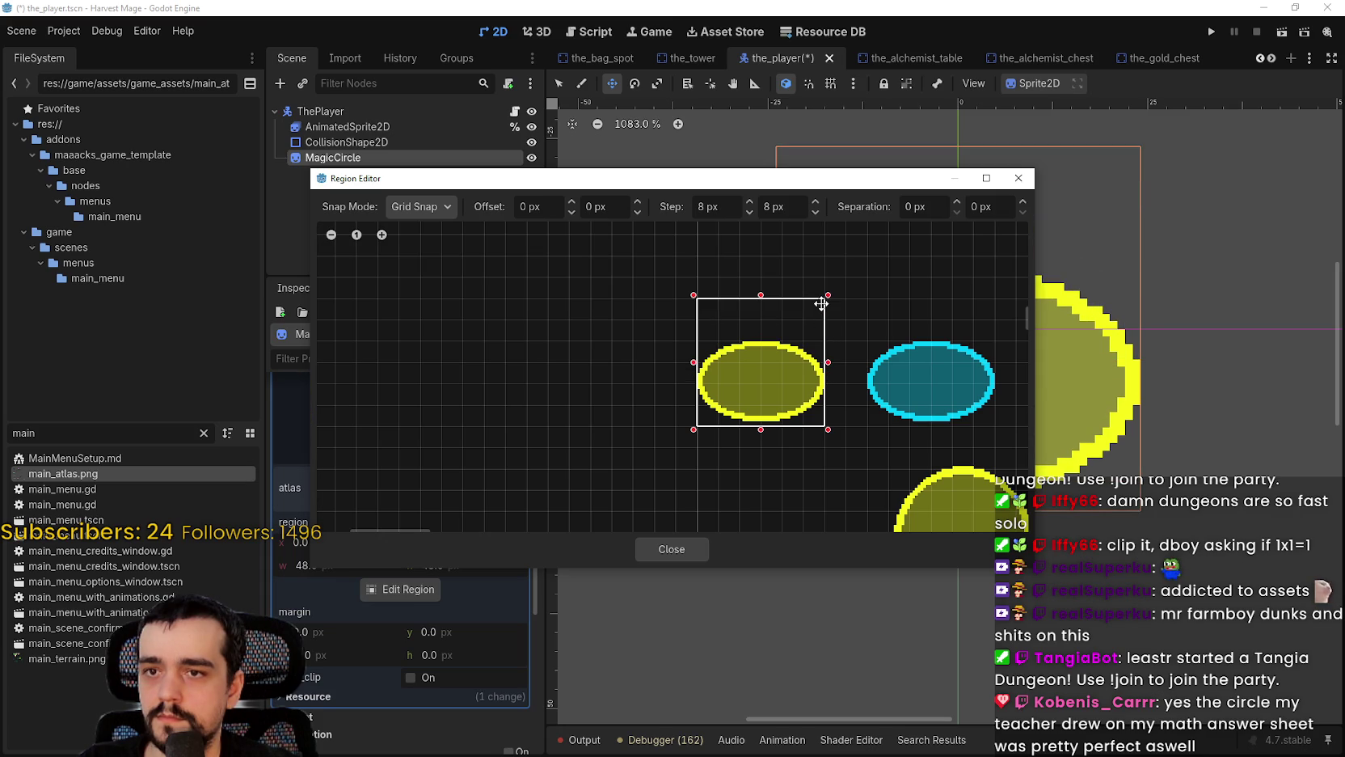
mouse_move(859, 177)
mouse_down()
mouse_move(840, 534)
mouse_move(838, 425)
mouse_up()
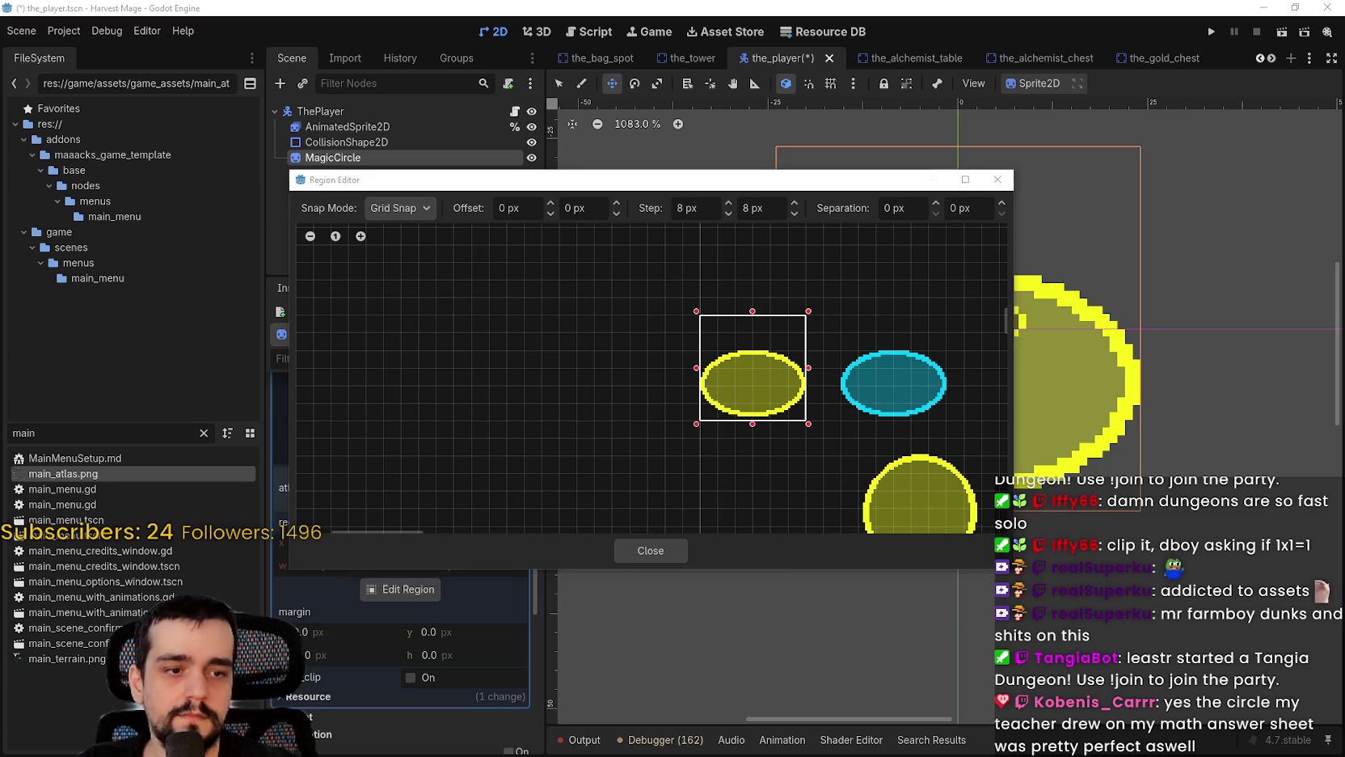
key(alt+Tab)
scroll(1265, 186, up, 3)
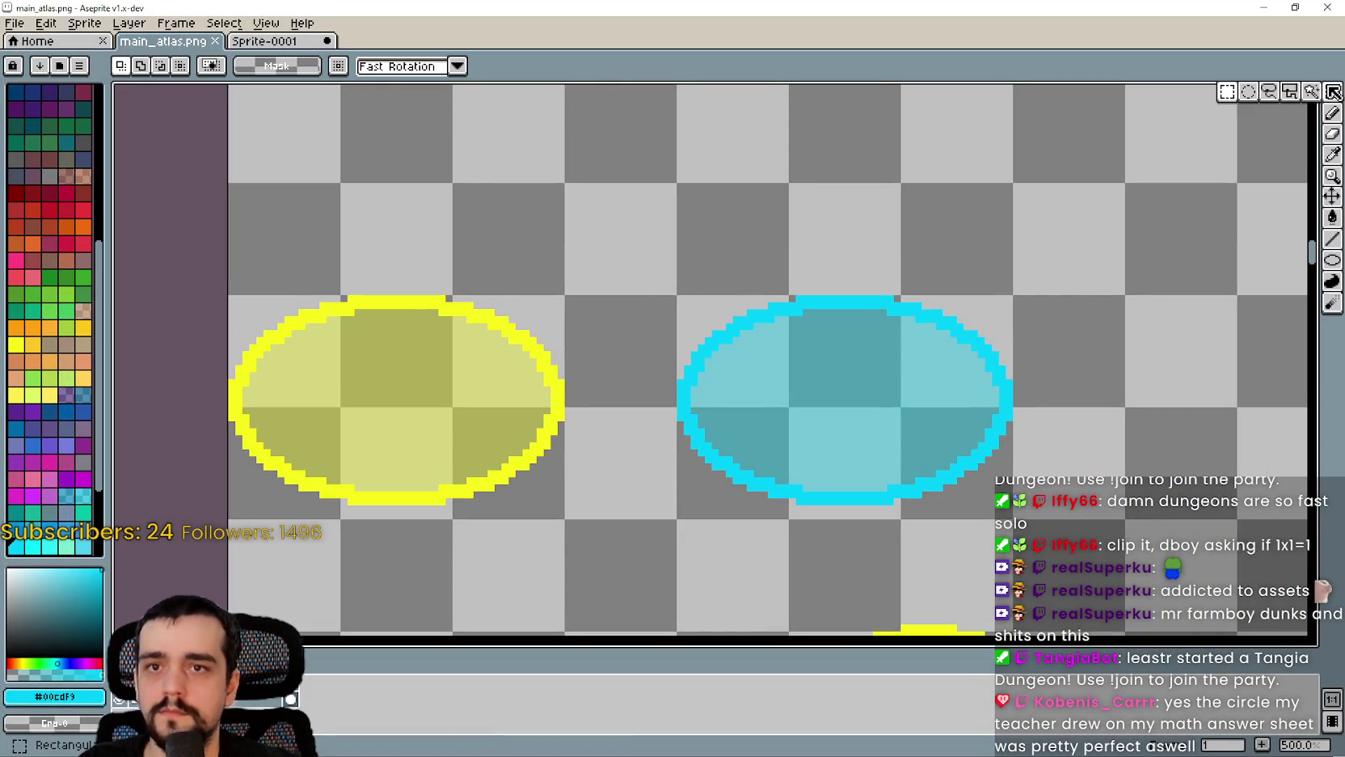
Step: Move the cyan ellipse one tile left beside the yellow one and save main_atlas.png
click(1333, 92)
scroll(696, 469, down, 1)
mouse_move(679, 509)
mouse_down()
mouse_move(942, 339)
mouse_move(943, 251)
mouse_up()
key(ctrl+d)
mouse_move(938, 511)
mouse_down()
mouse_move(765, 300)
mouse_move(679, 252)
mouse_up()
drag(811, 457, 673, 441)
key(ctrl+s)
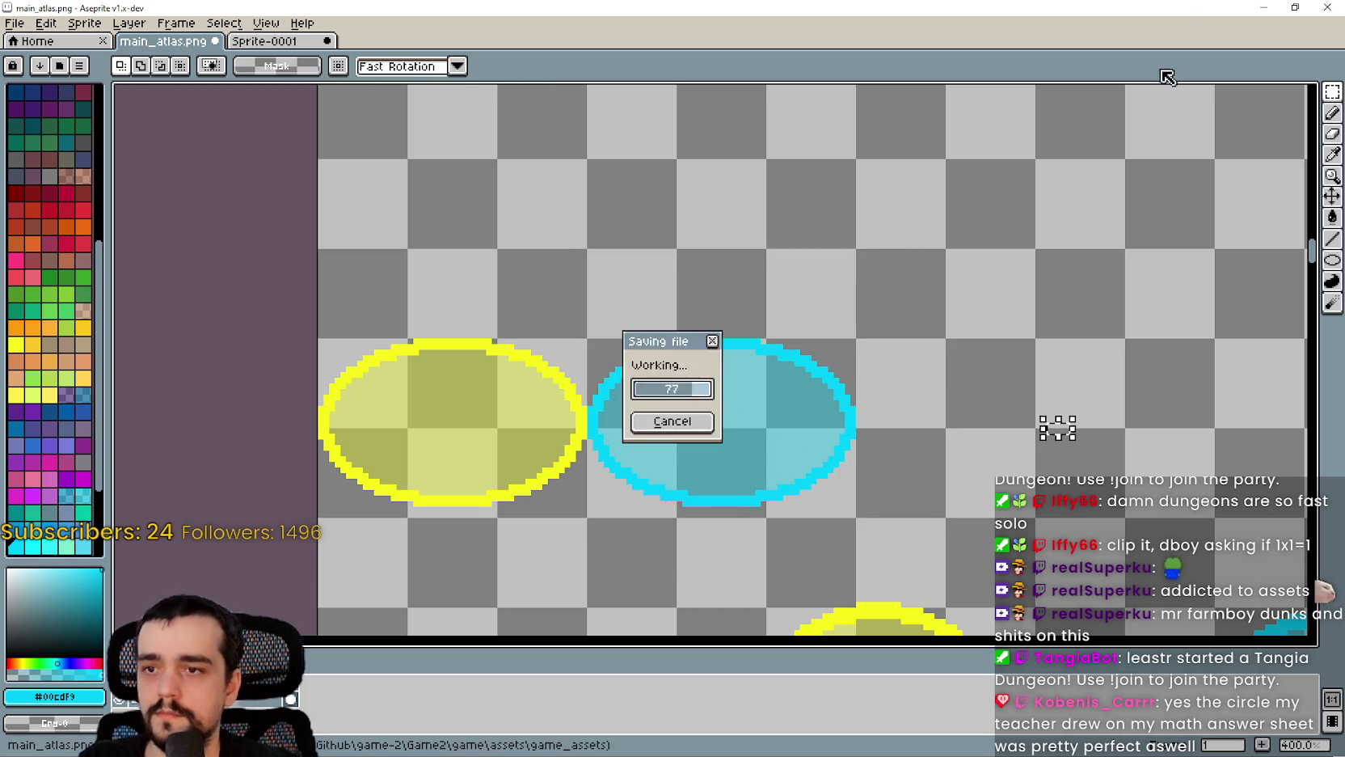
key(alt+Tab)
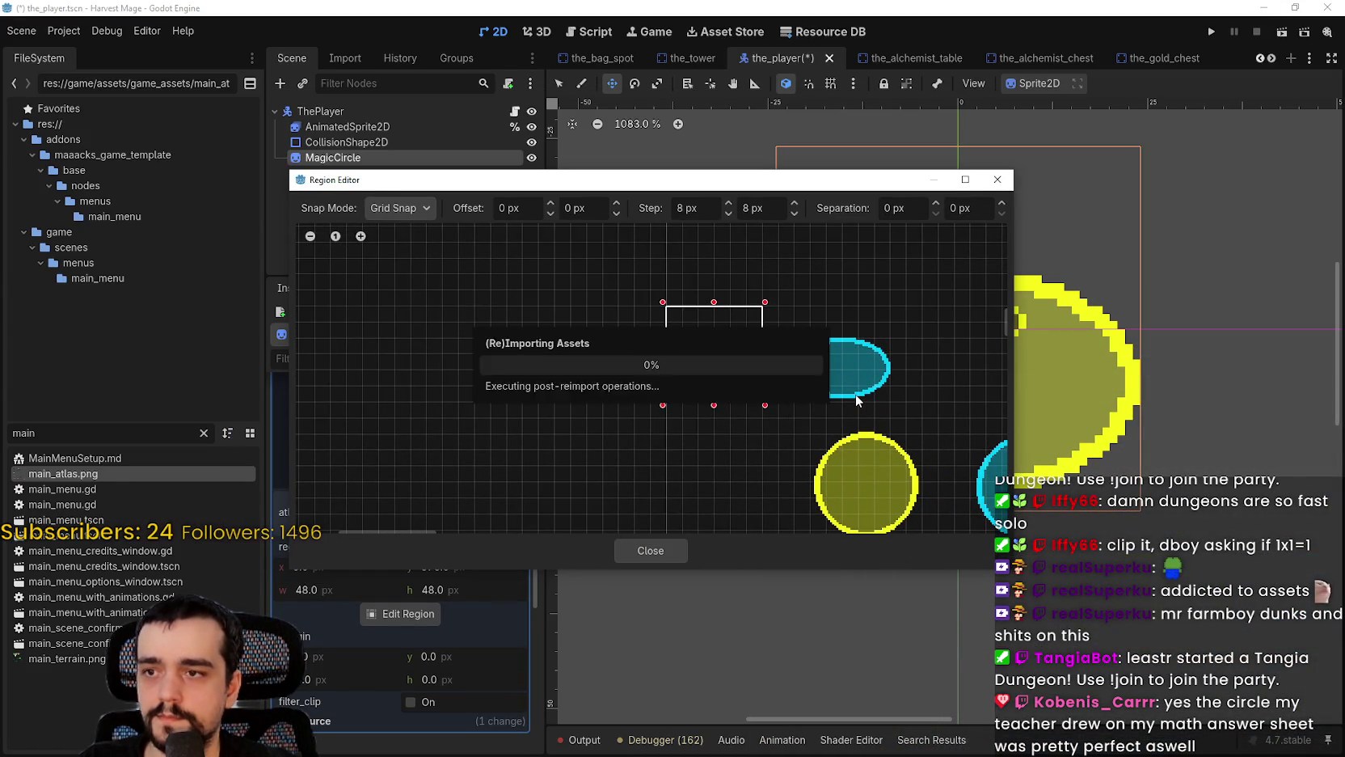
Step: Widen MagicCircle's region to 96 px to include the cyan circle and set hframes to 2
scroll(764, 360, up, 2)
drag(752, 344, 878, 349)
click(674, 552)
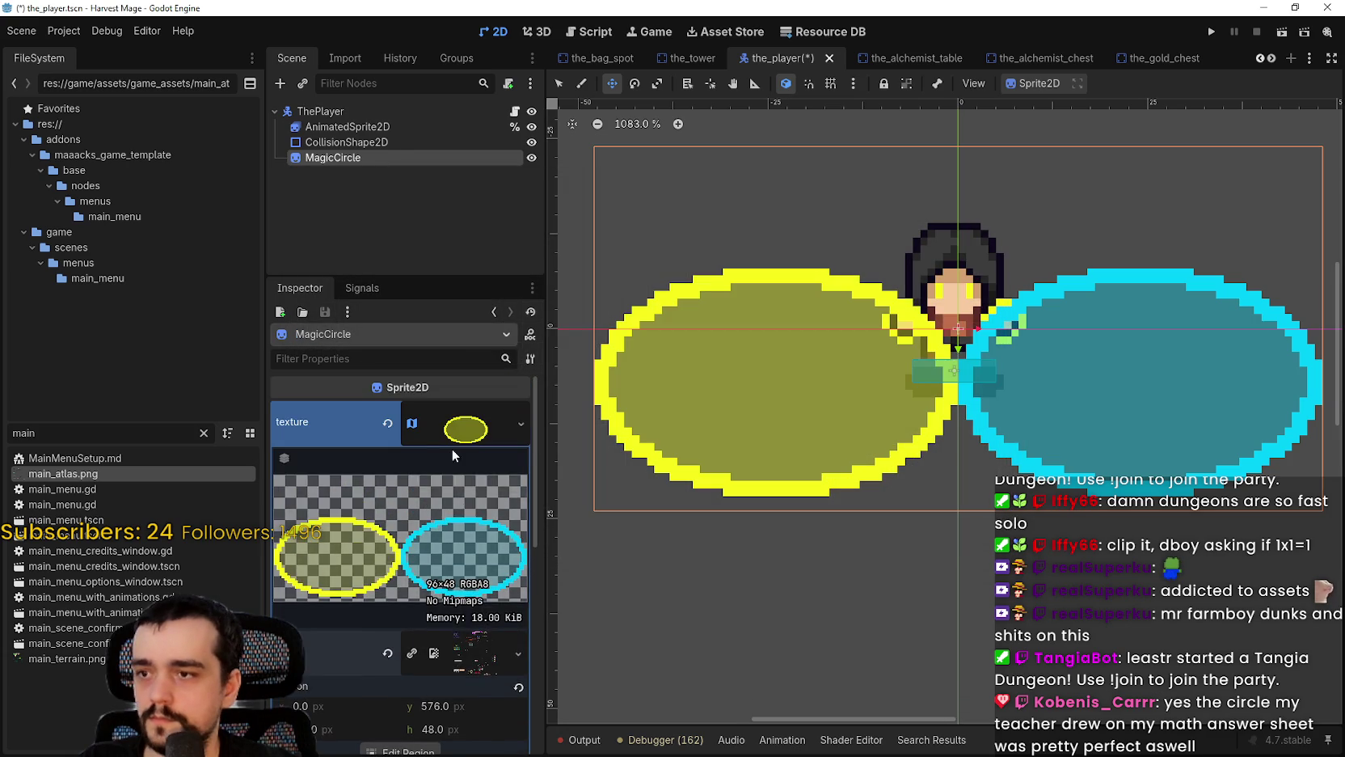
click(346, 457)
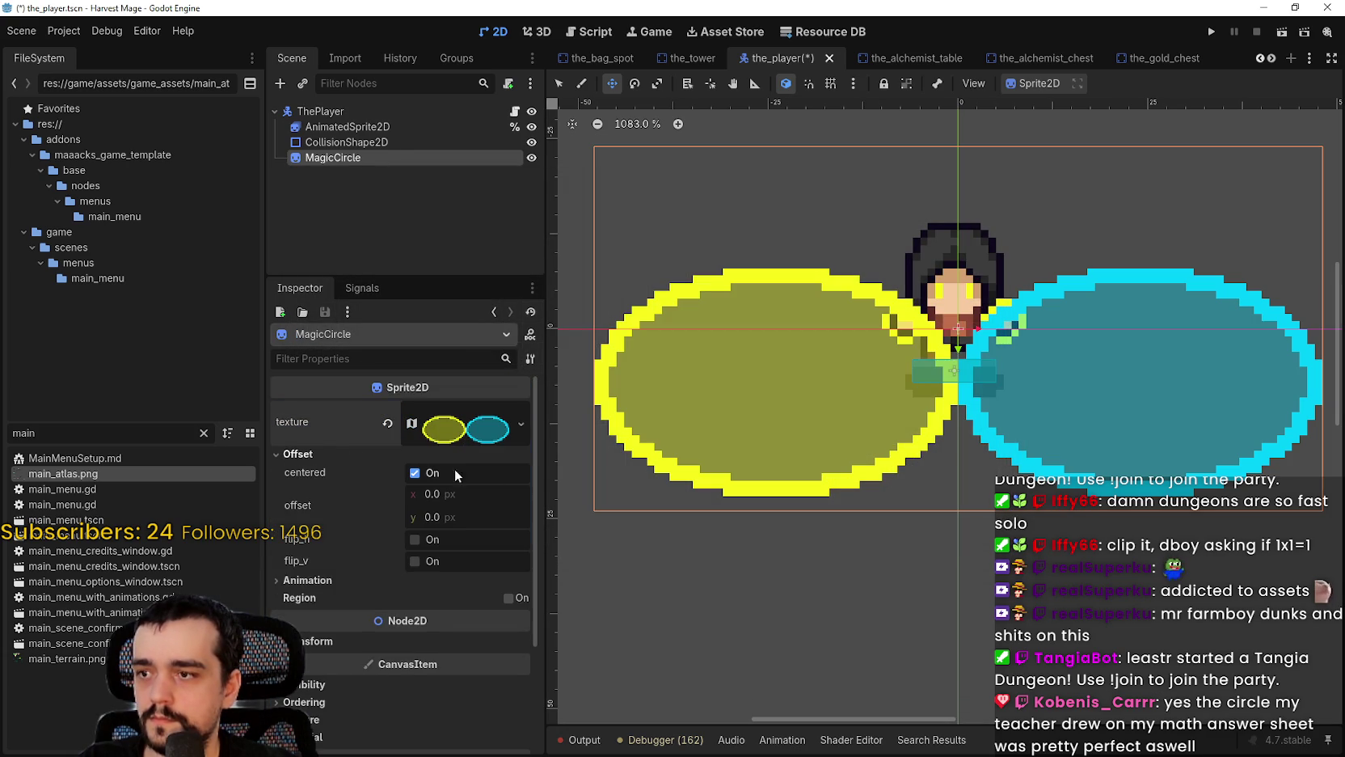
click(314, 582)
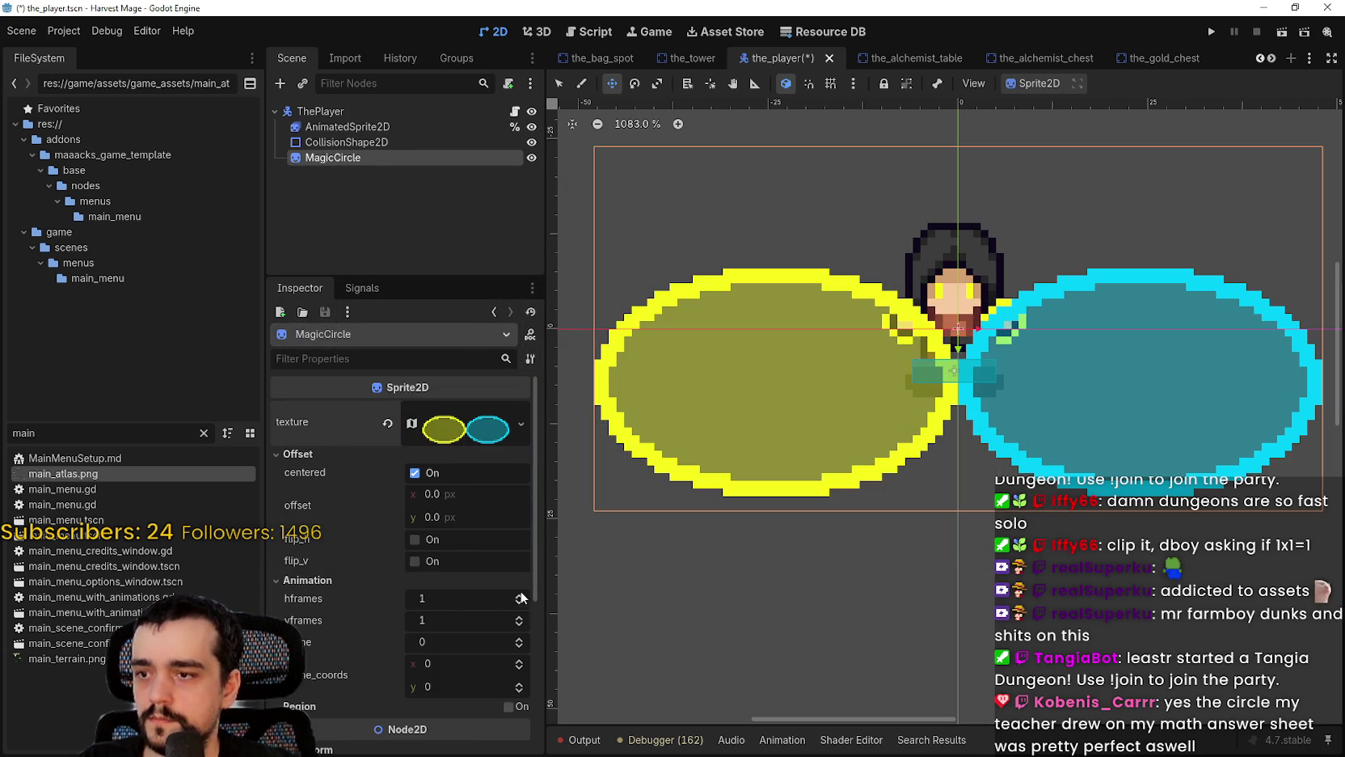
click(521, 596)
key(ctrl+s)
Step: Move MagicCircle above AnimatedSprite2D as ThePlayer's first child and save
drag(364, 159, 377, 121)
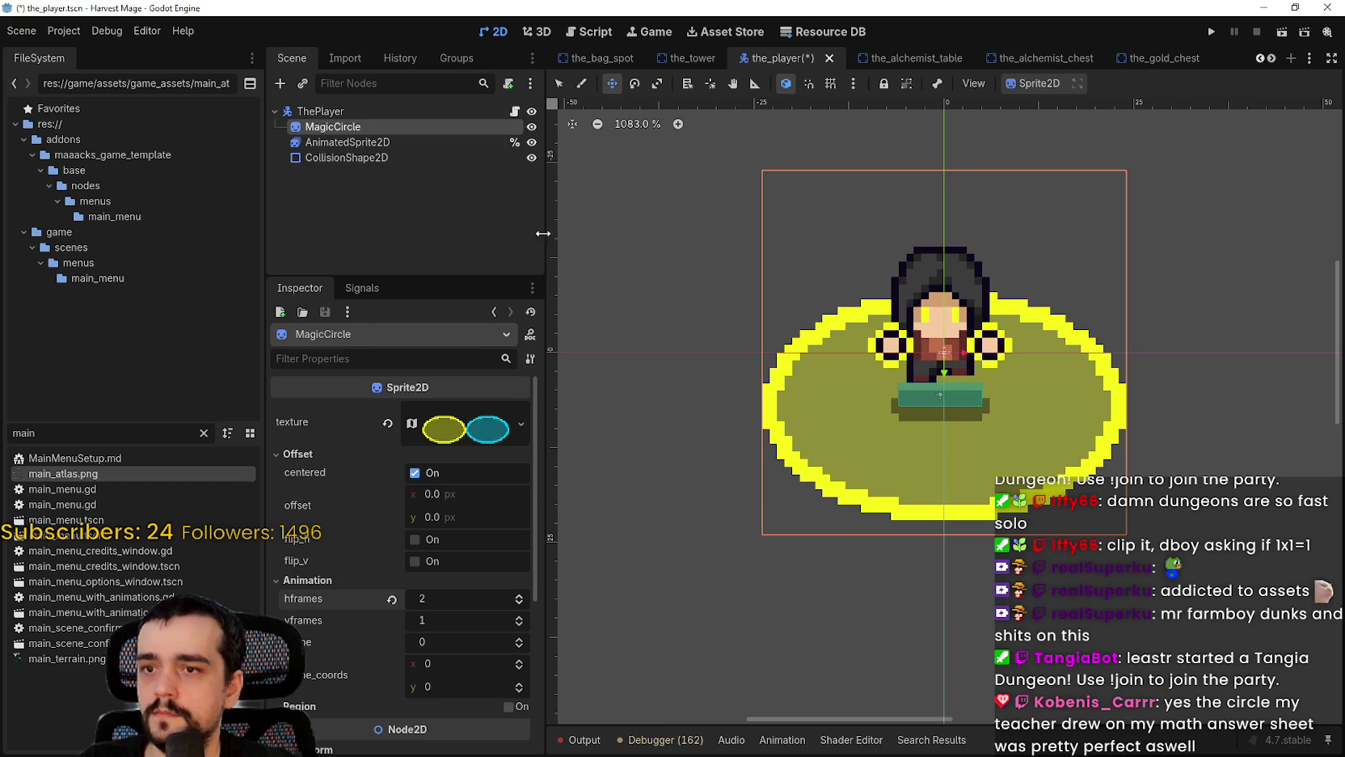
key(ctrl+s)
scroll(962, 406, down, 2)
scroll(926, 386, down, 2)
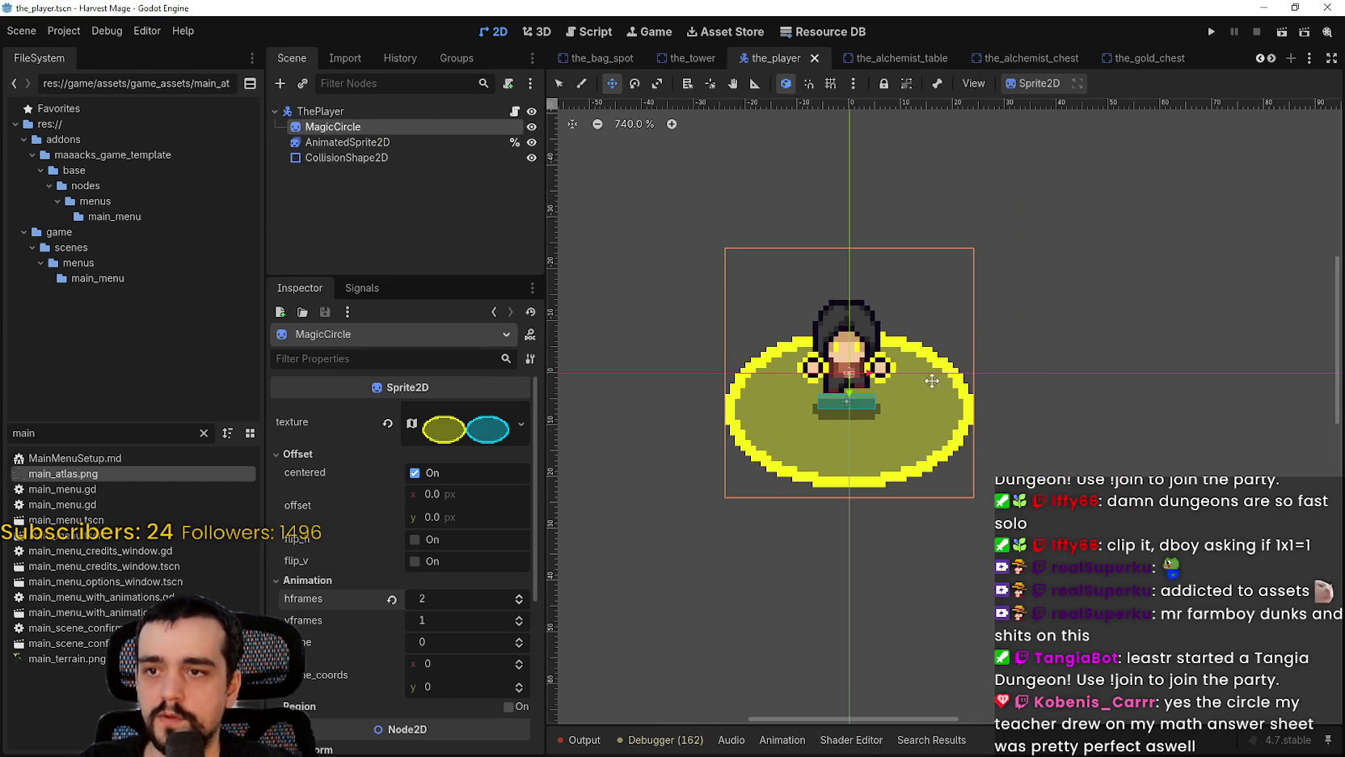
scroll(694, 391, up, 3)
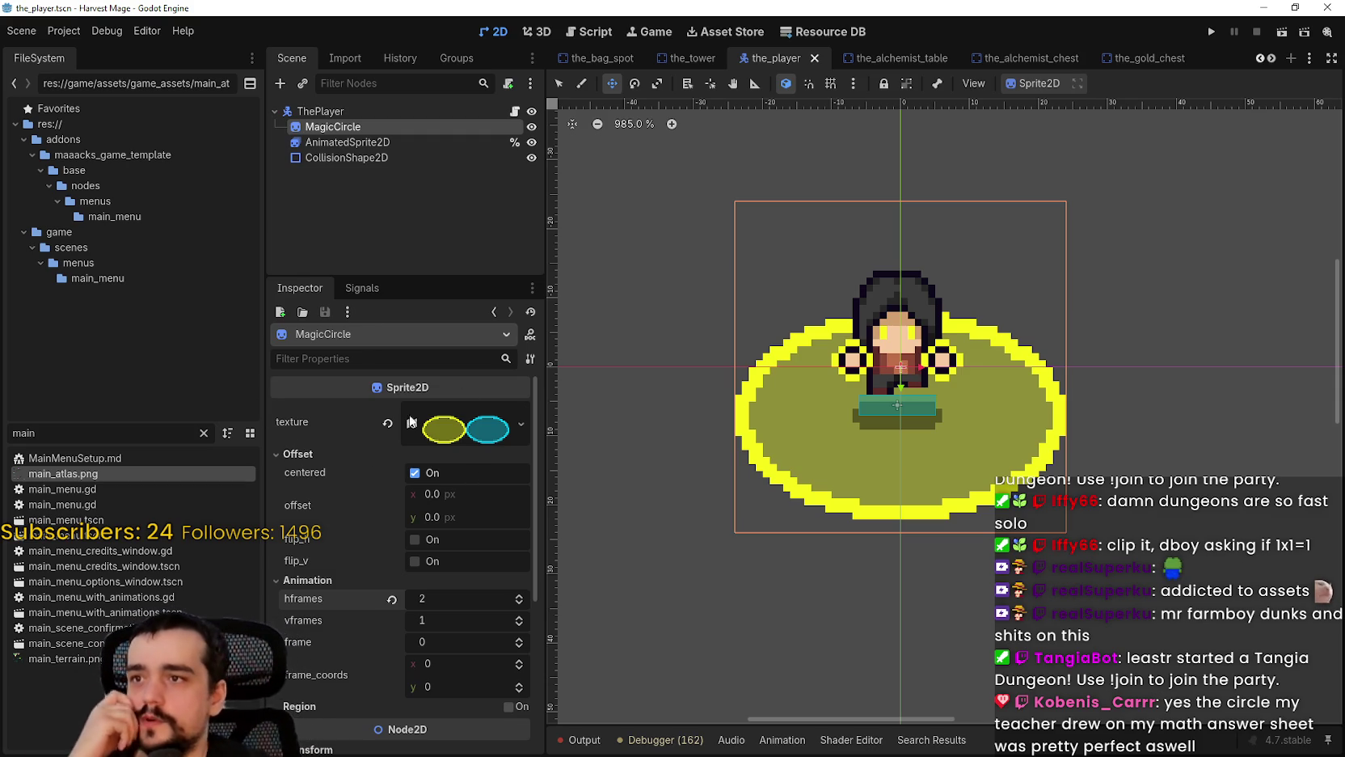
Step: Inspect ThePlayer and MagicCircle, check the debugger's error list, then select AnimatedSprite2D
click(347, 111)
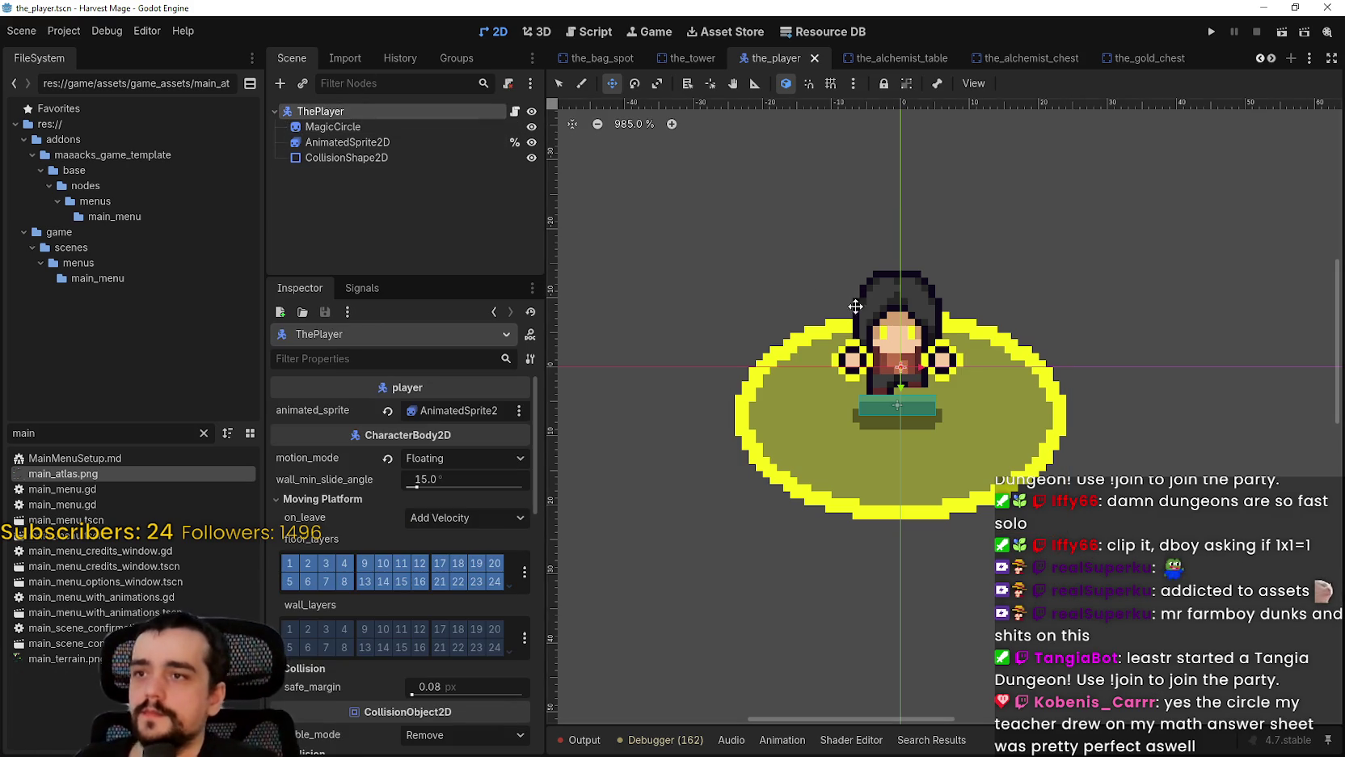
scroll(946, 400, down, 4)
scroll(936, 357, up, 2)
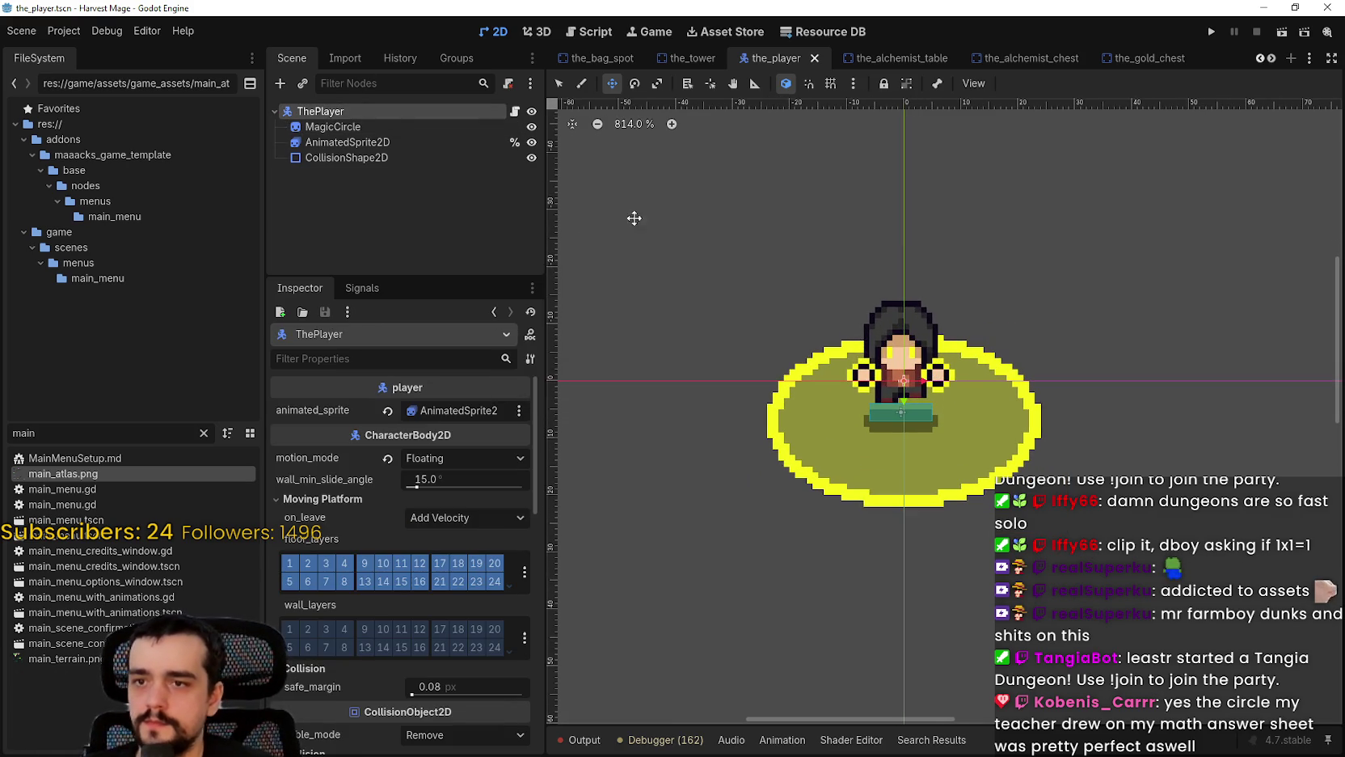
click(348, 126)
click(930, 742)
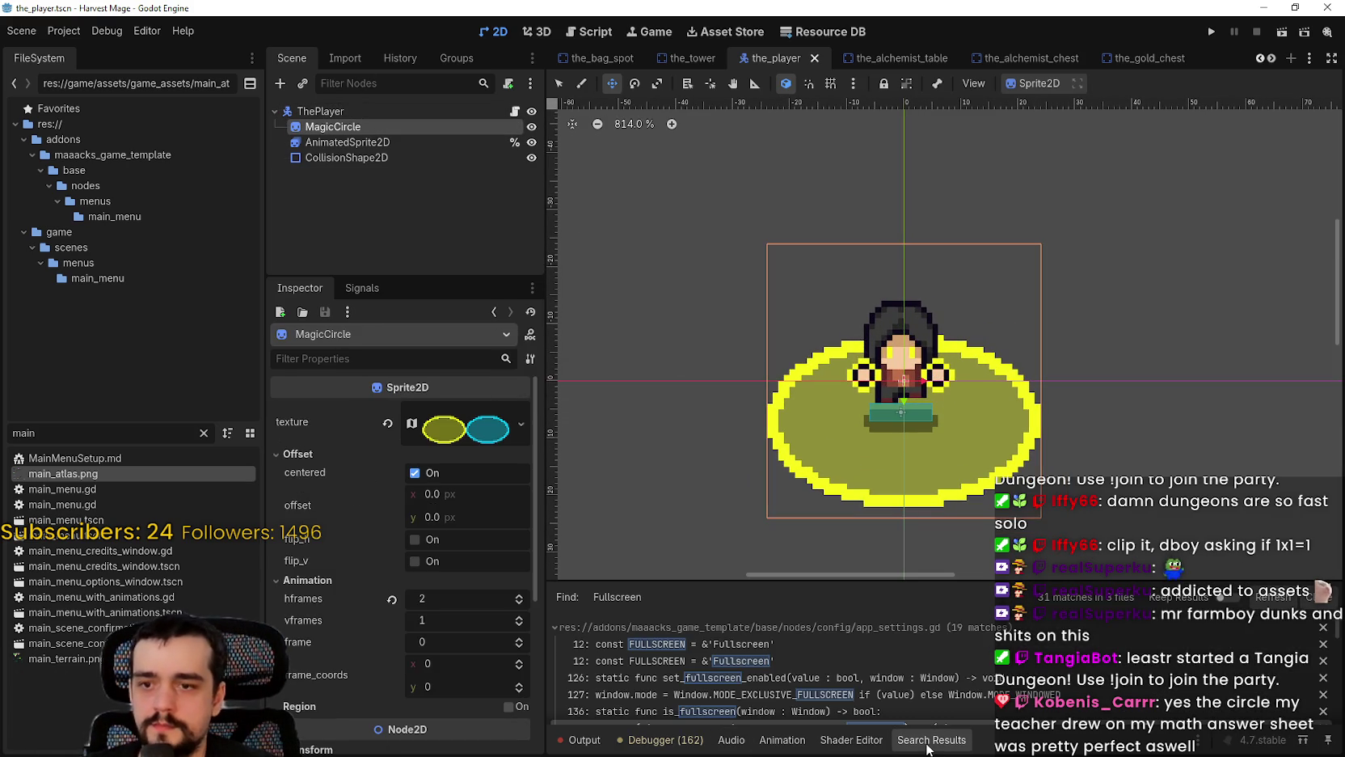
click(662, 744)
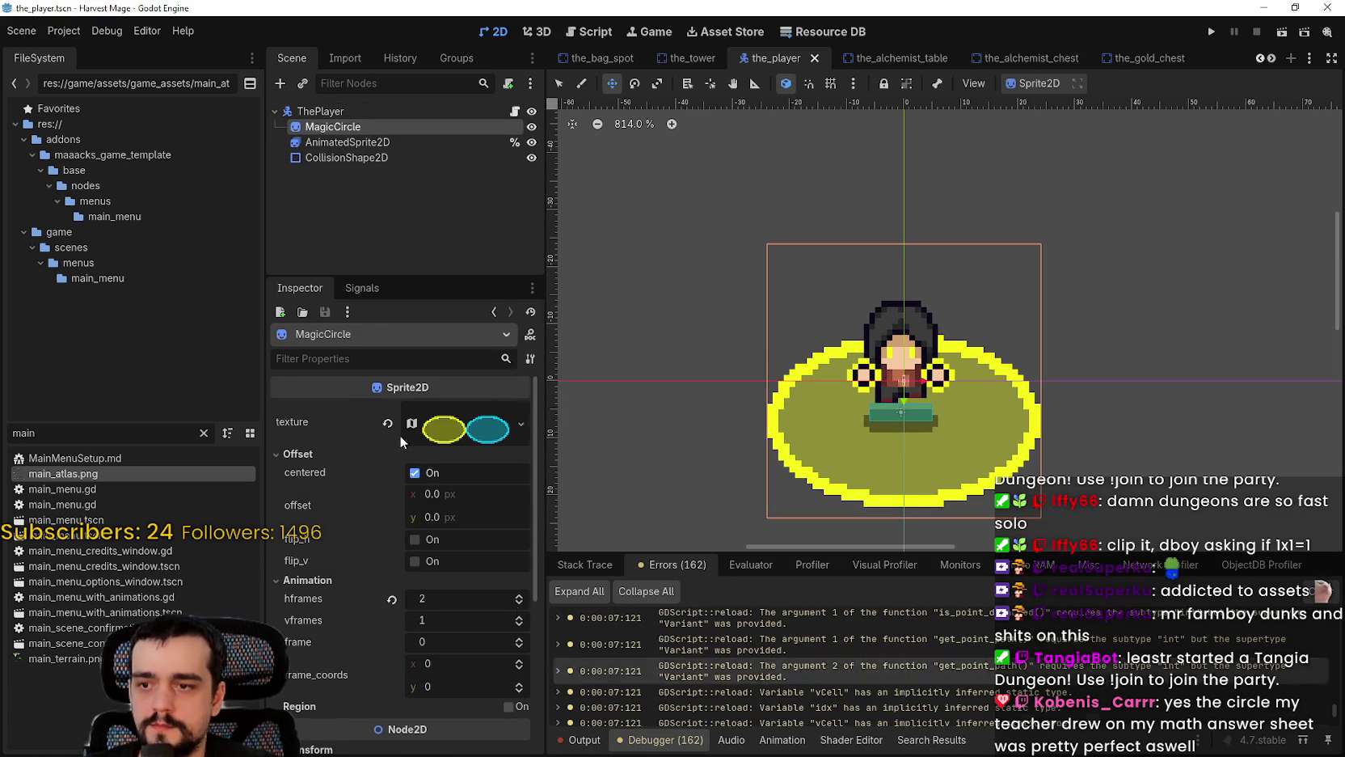
click(396, 142)
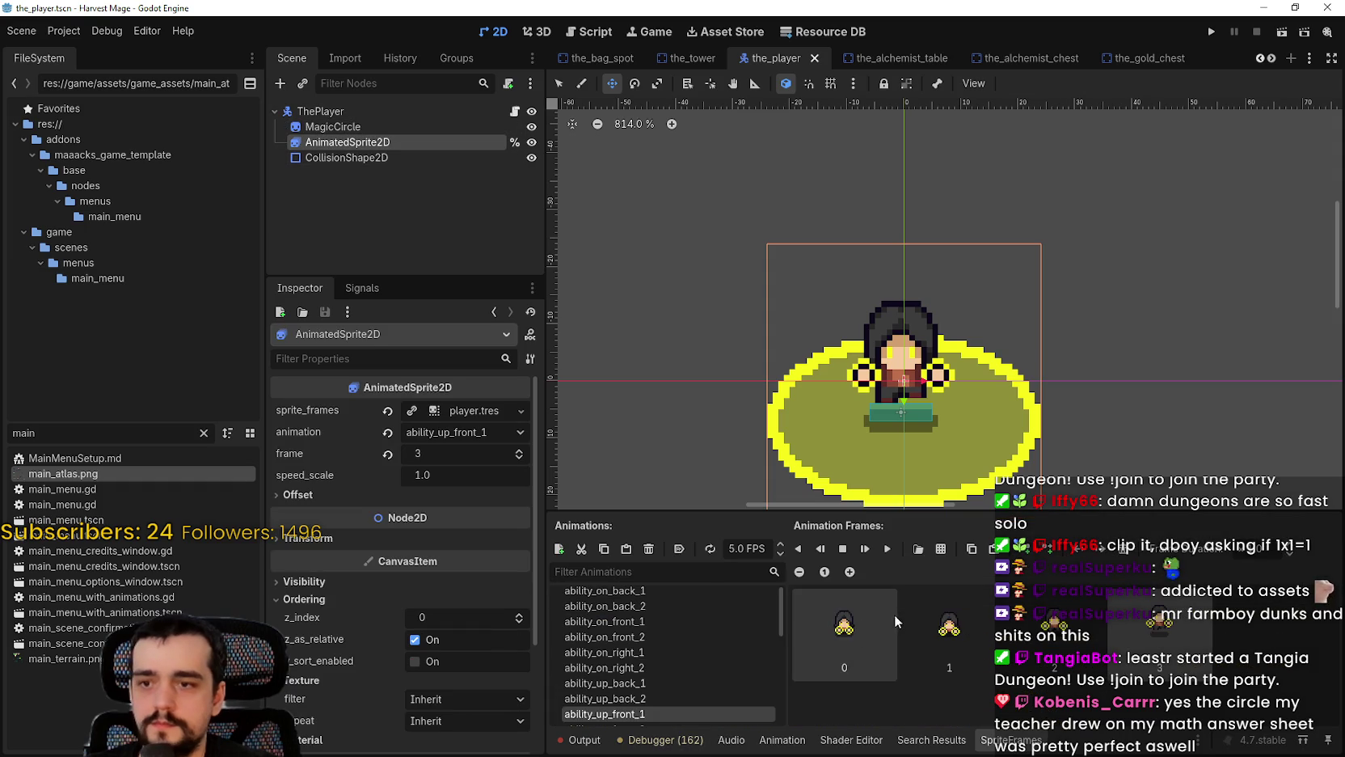
scroll(686, 659, down, 3)
scroll(657, 664, up, 1)
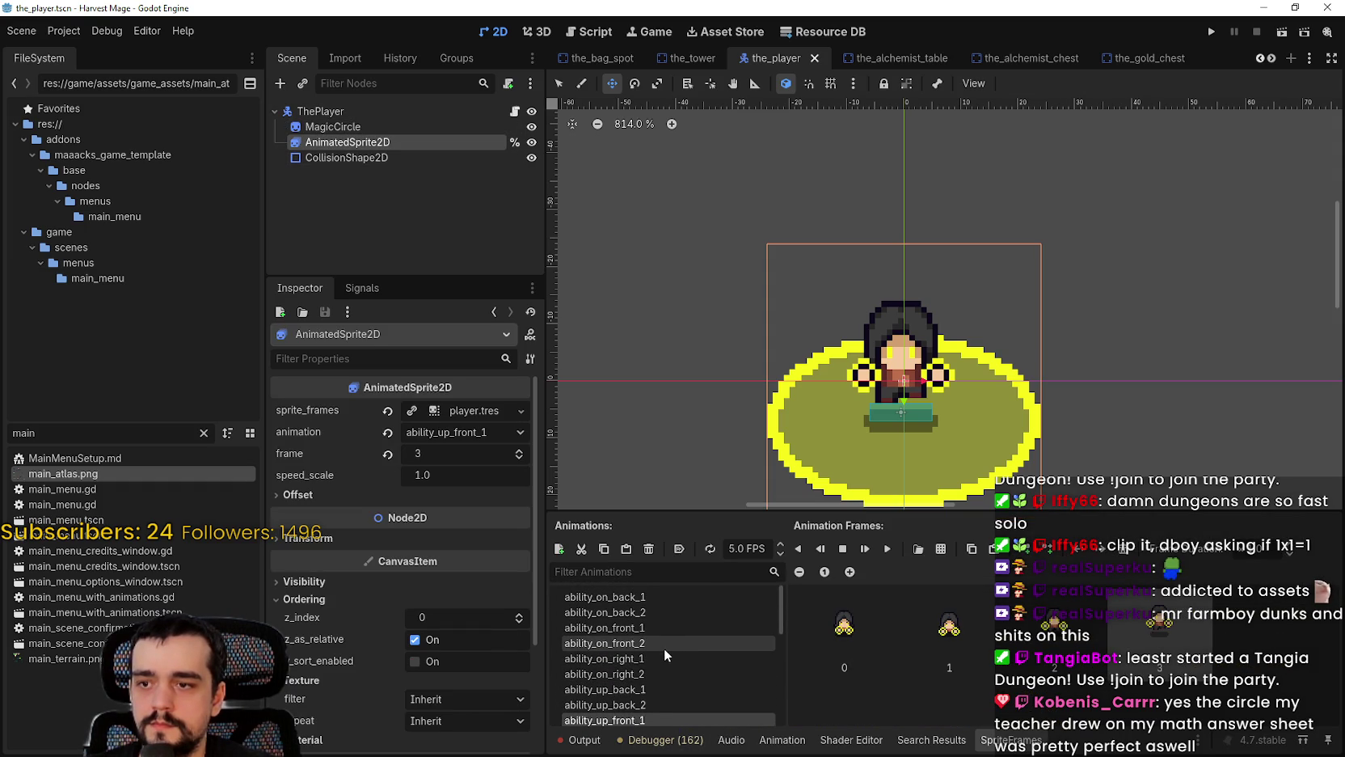
Step: Preview the ability_on_front_2 and ability_on_front_1 animations and play them
click(664, 648)
click(647, 626)
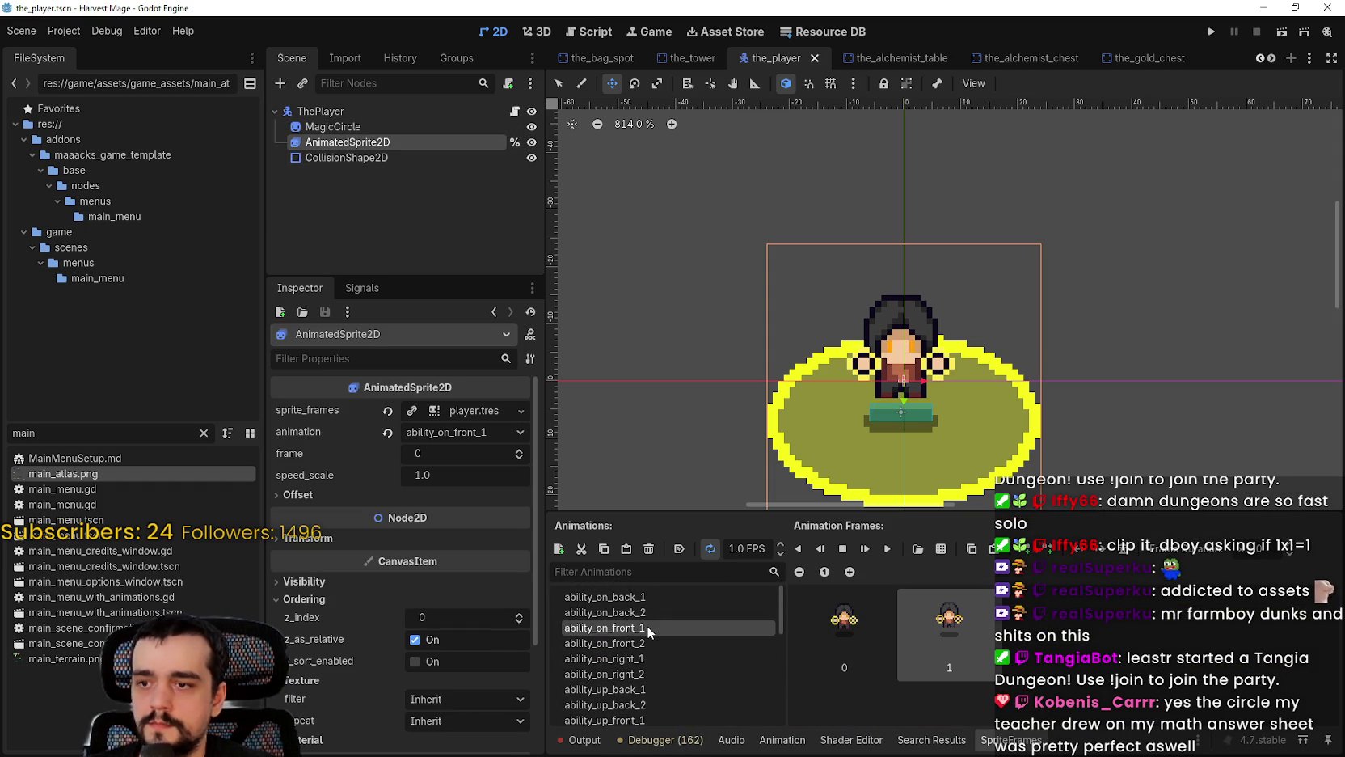
click(891, 553)
drag(976, 394, 982, 325)
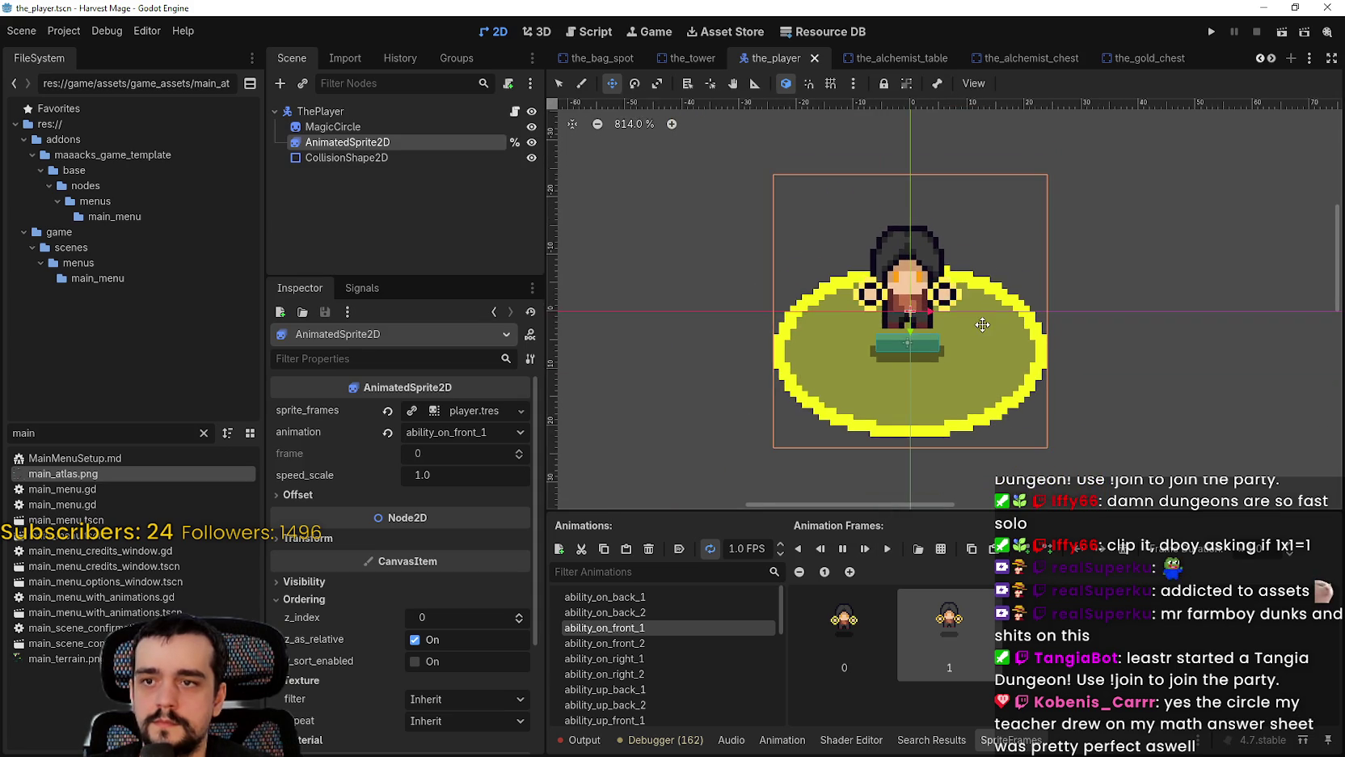
scroll(1095, 339, down, 2)
scroll(1093, 344, up, 1)
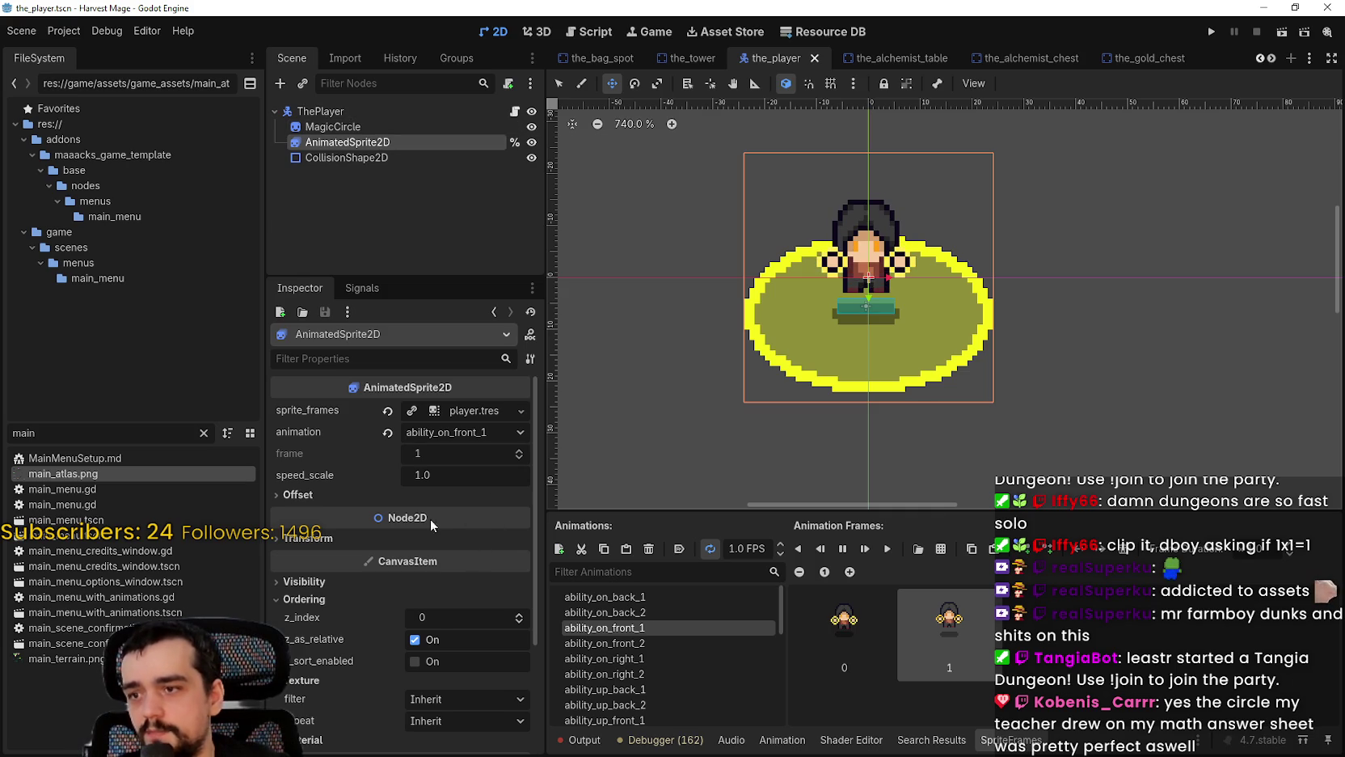
Step: Try ability_on_right_1, settle on ability_on_front_2, and switch to Aseprite
click(340, 597)
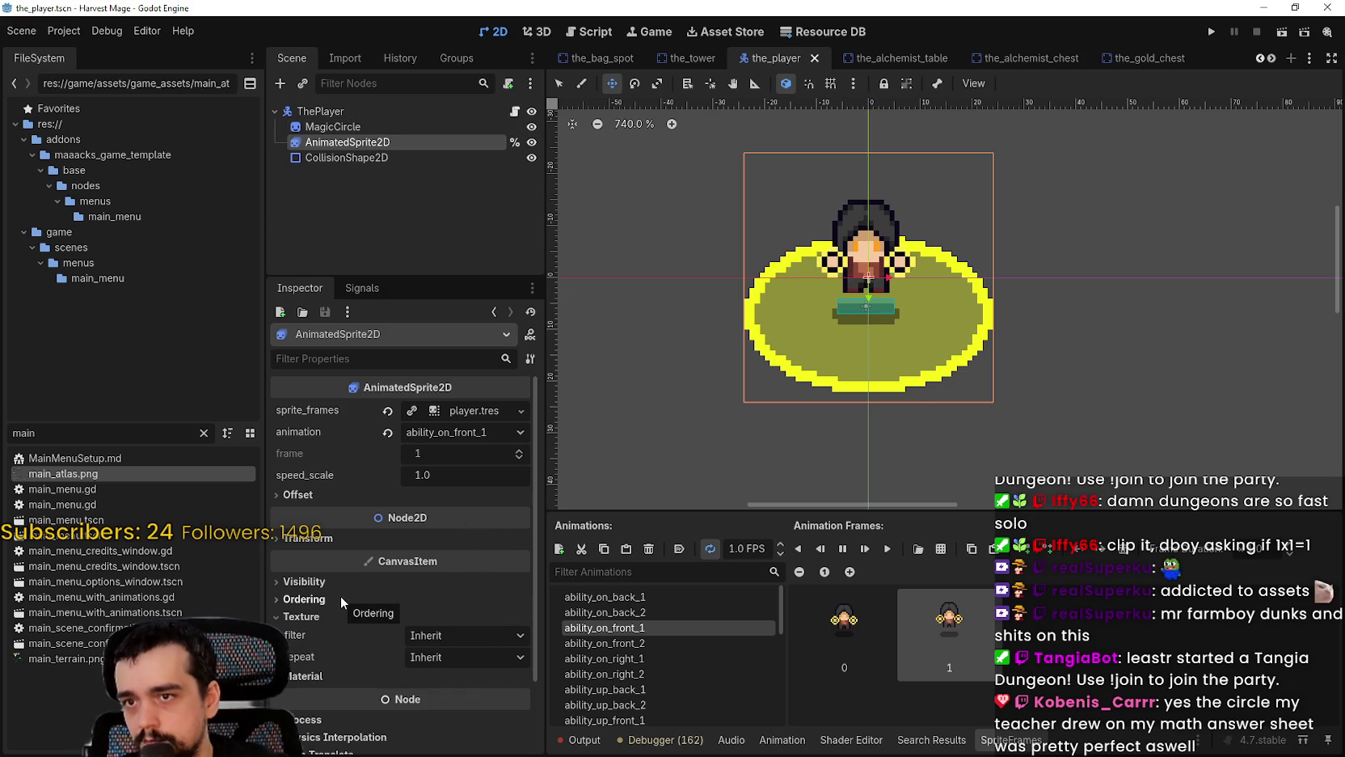
scroll(774, 247, up, 2)
scroll(890, 236, down, 1)
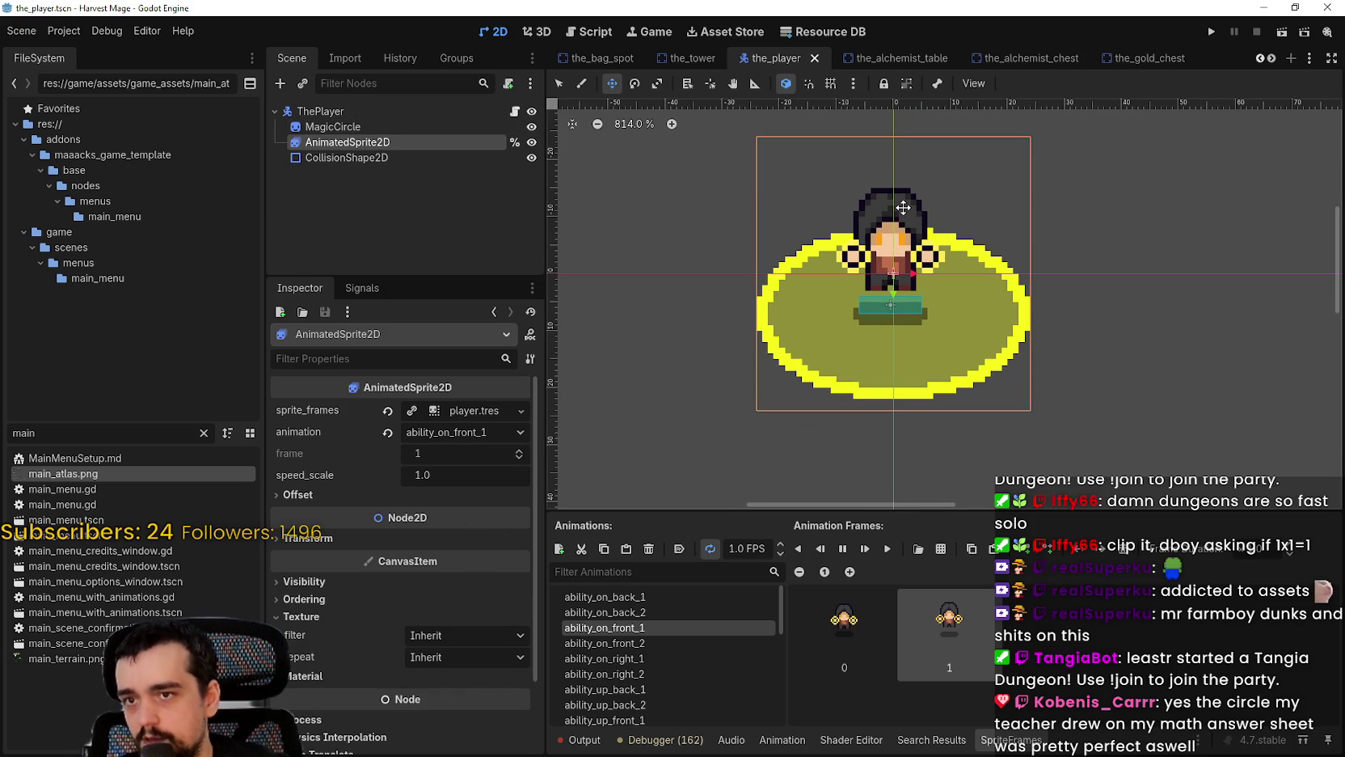
click(663, 657)
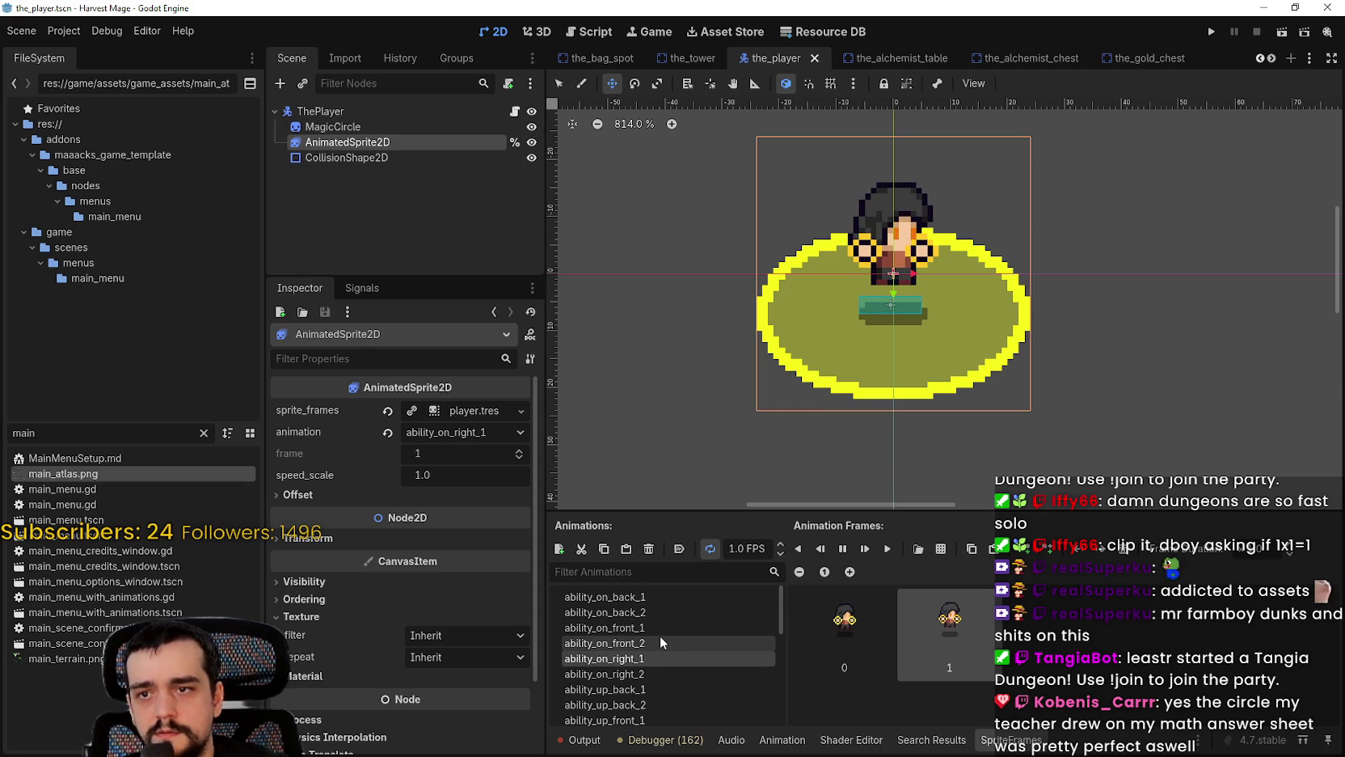
click(660, 640)
scroll(889, 291, up, 7)
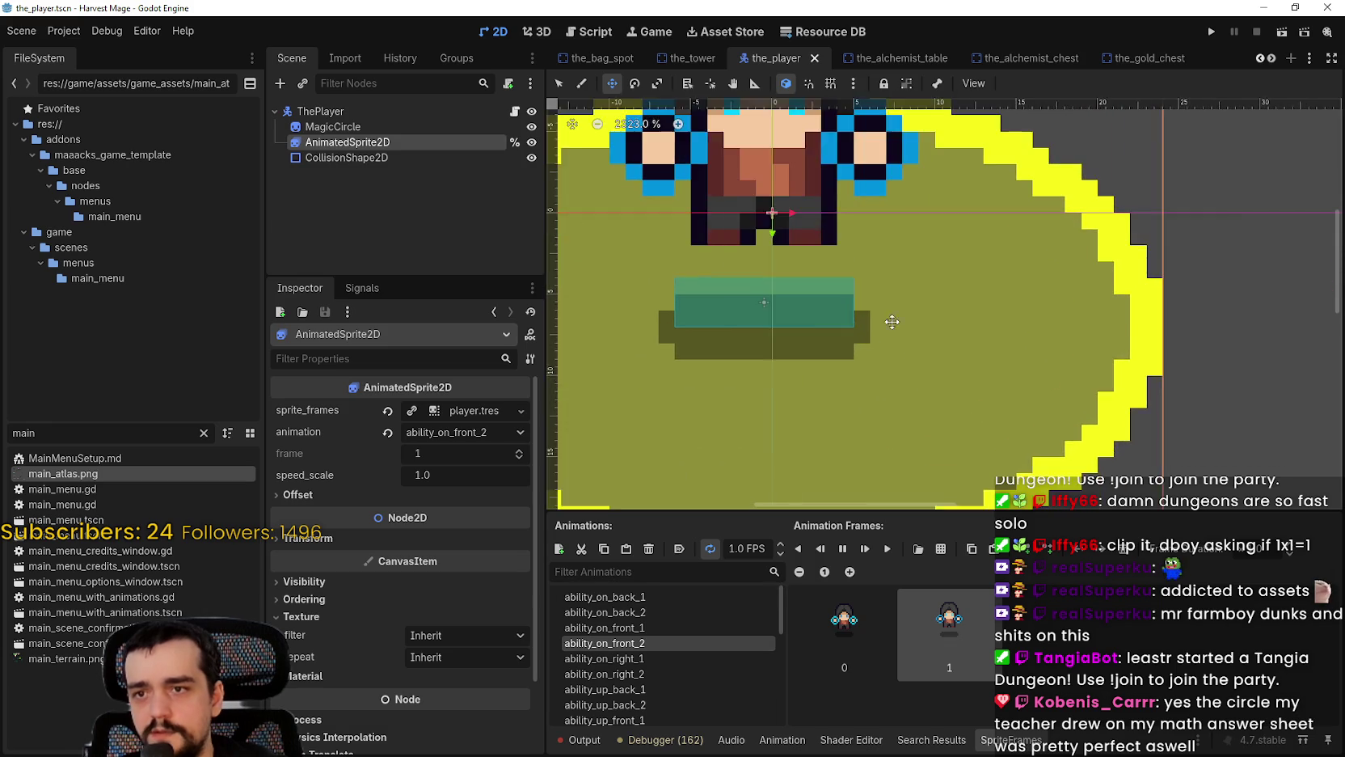
scroll(856, 284, down, 1)
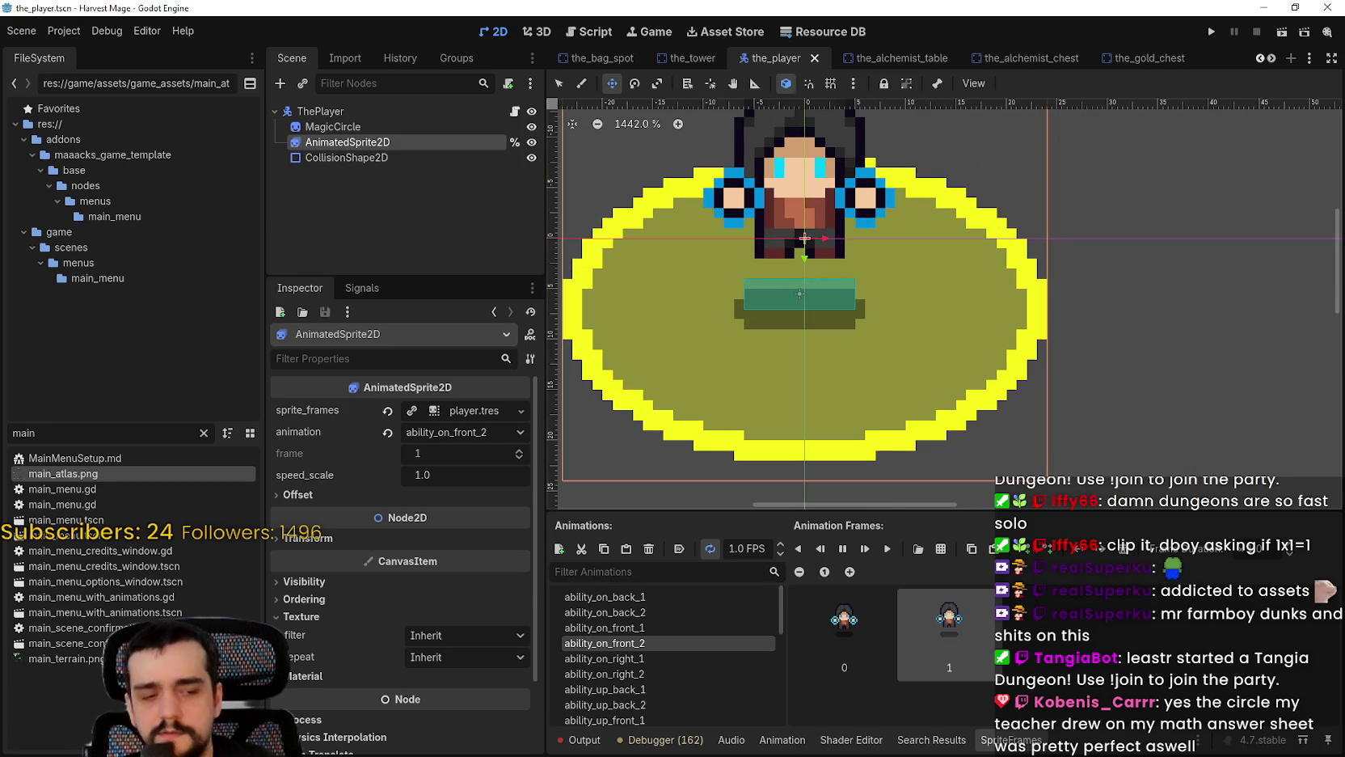
key(alt+Tab)
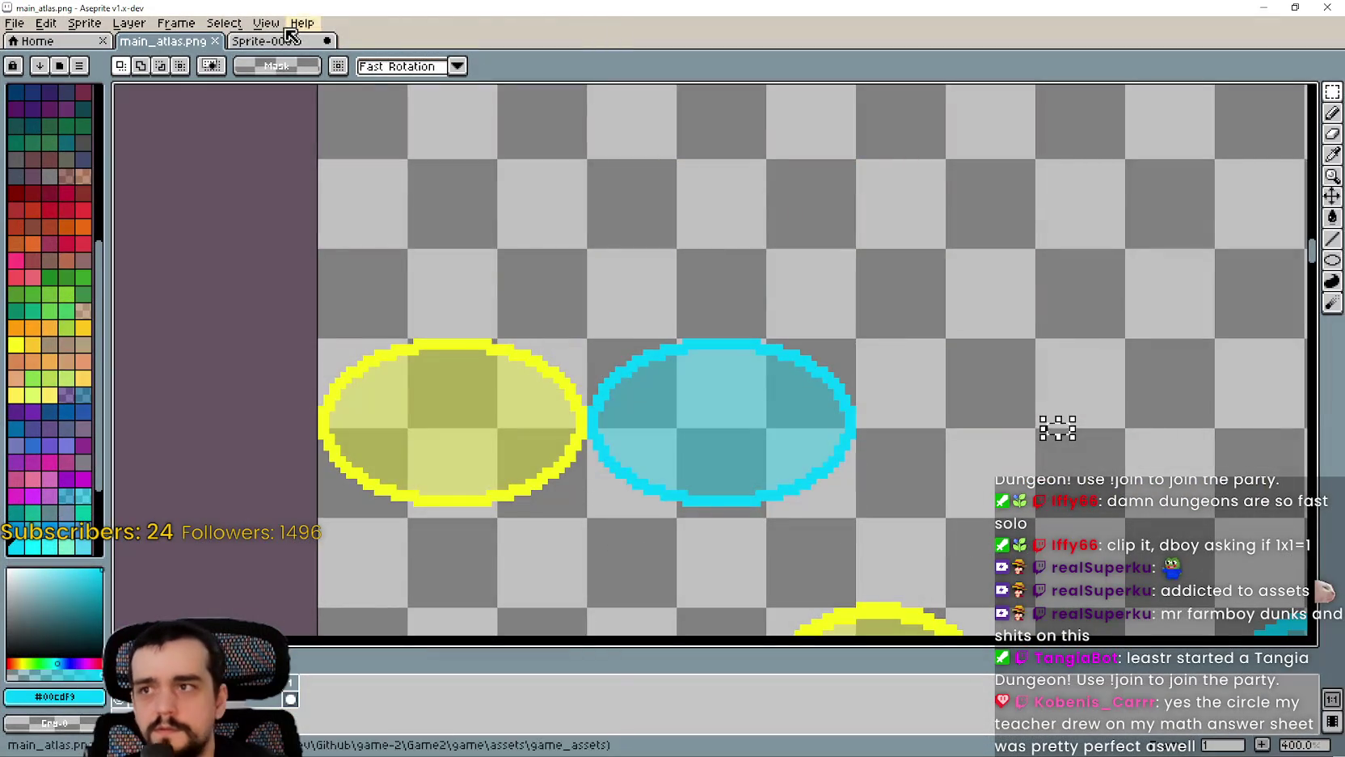
Step: In Sprite-0001, draw a vertical line below the cyan shadow, then select and clear it
click(306, 37)
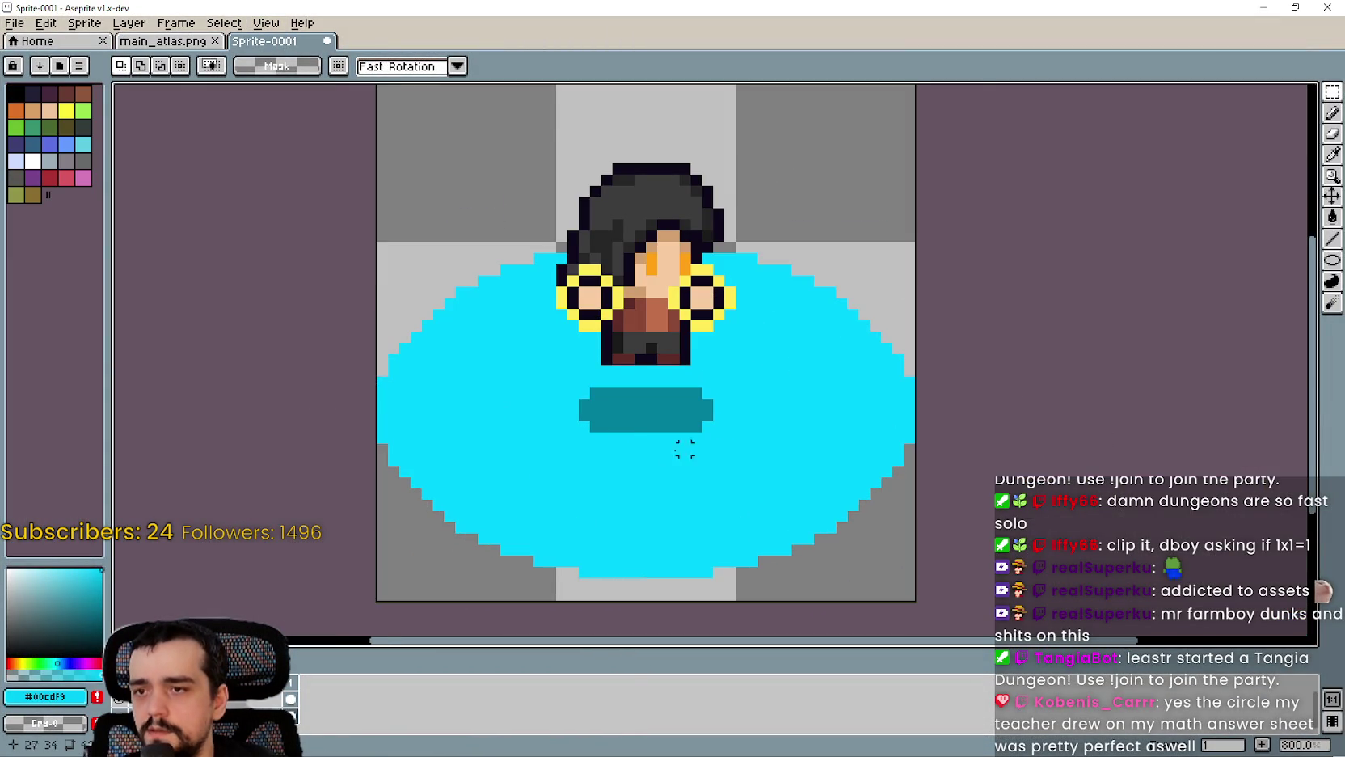
scroll(773, 414, up, 1)
scroll(729, 399, down, 1)
scroll(731, 396, up, 1)
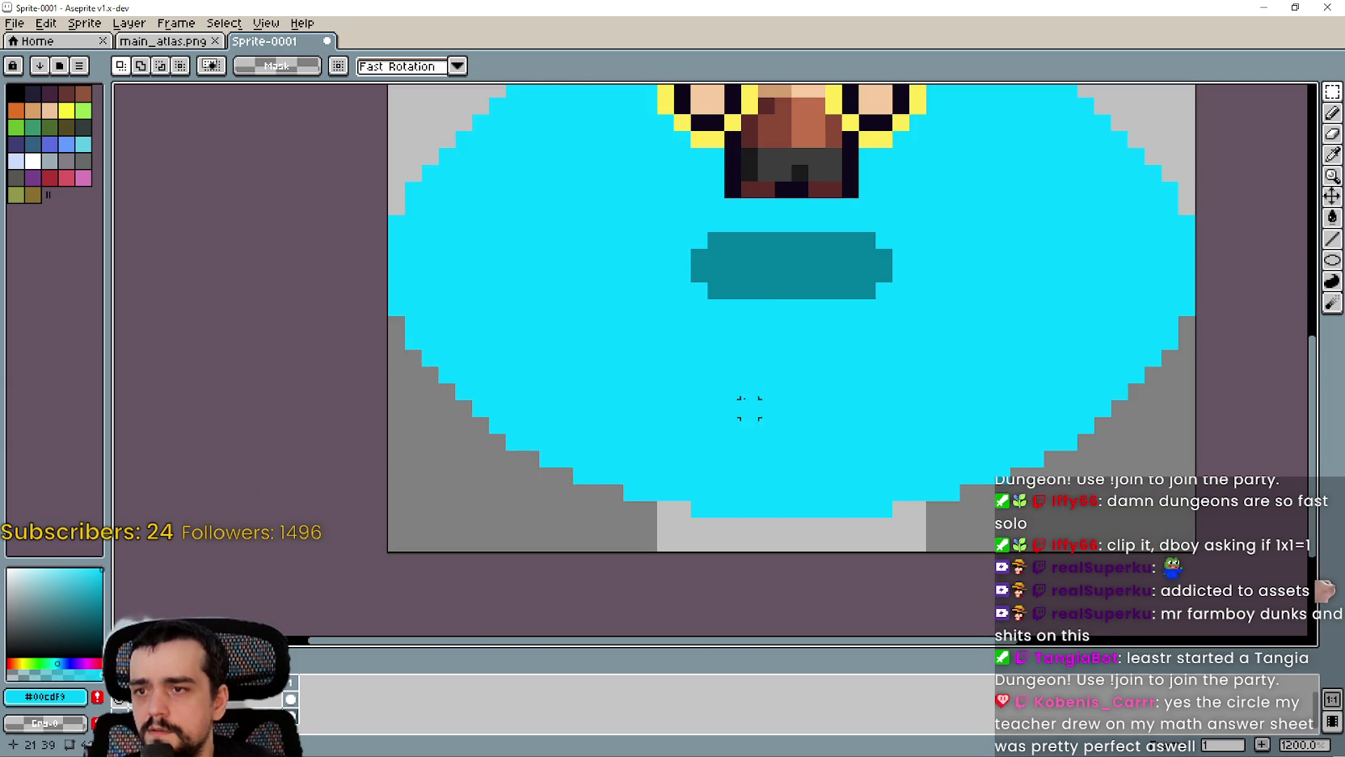
drag(775, 307, 774, 517)
key(w)
click(774, 509)
key(Delete)
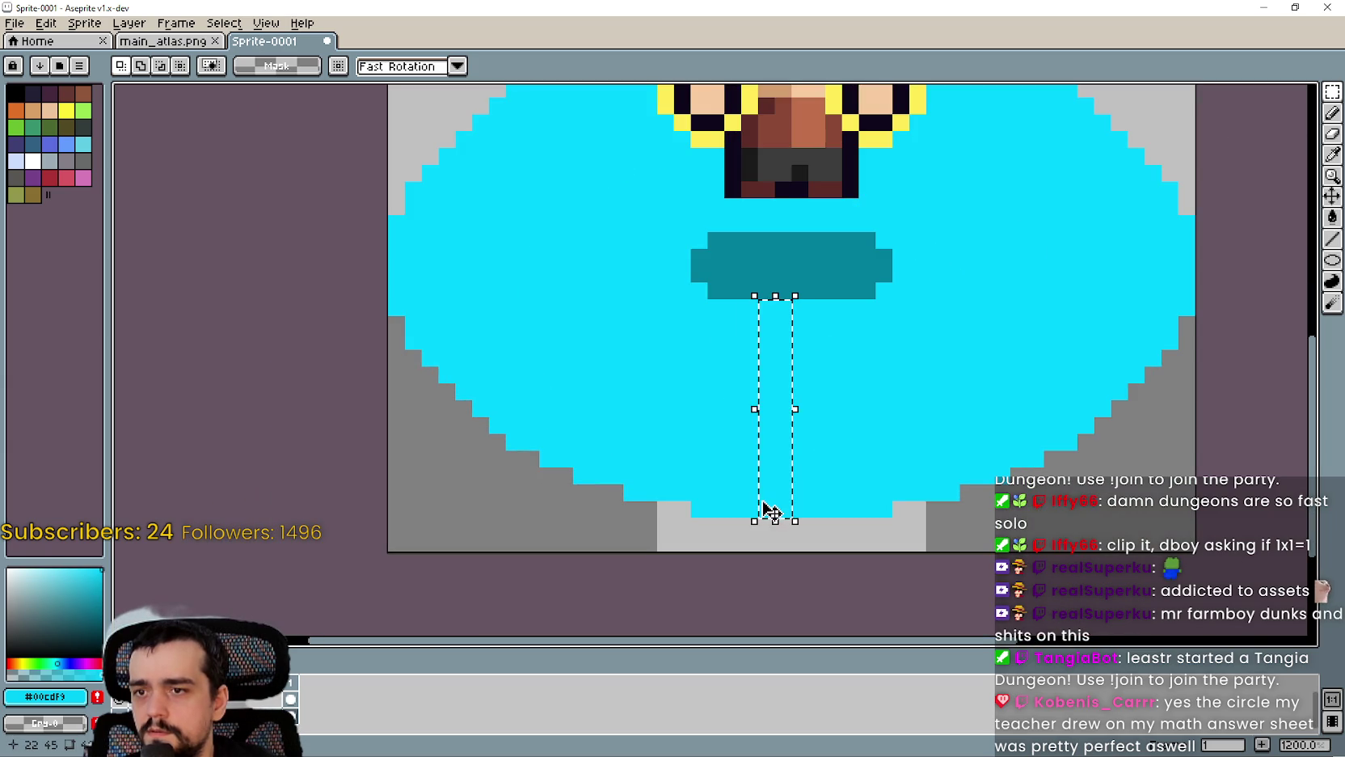
Step: Try stroking, selecting and rotating narrow strips around the character, then undo, cancel and deselect
scroll(942, 223, down, 1)
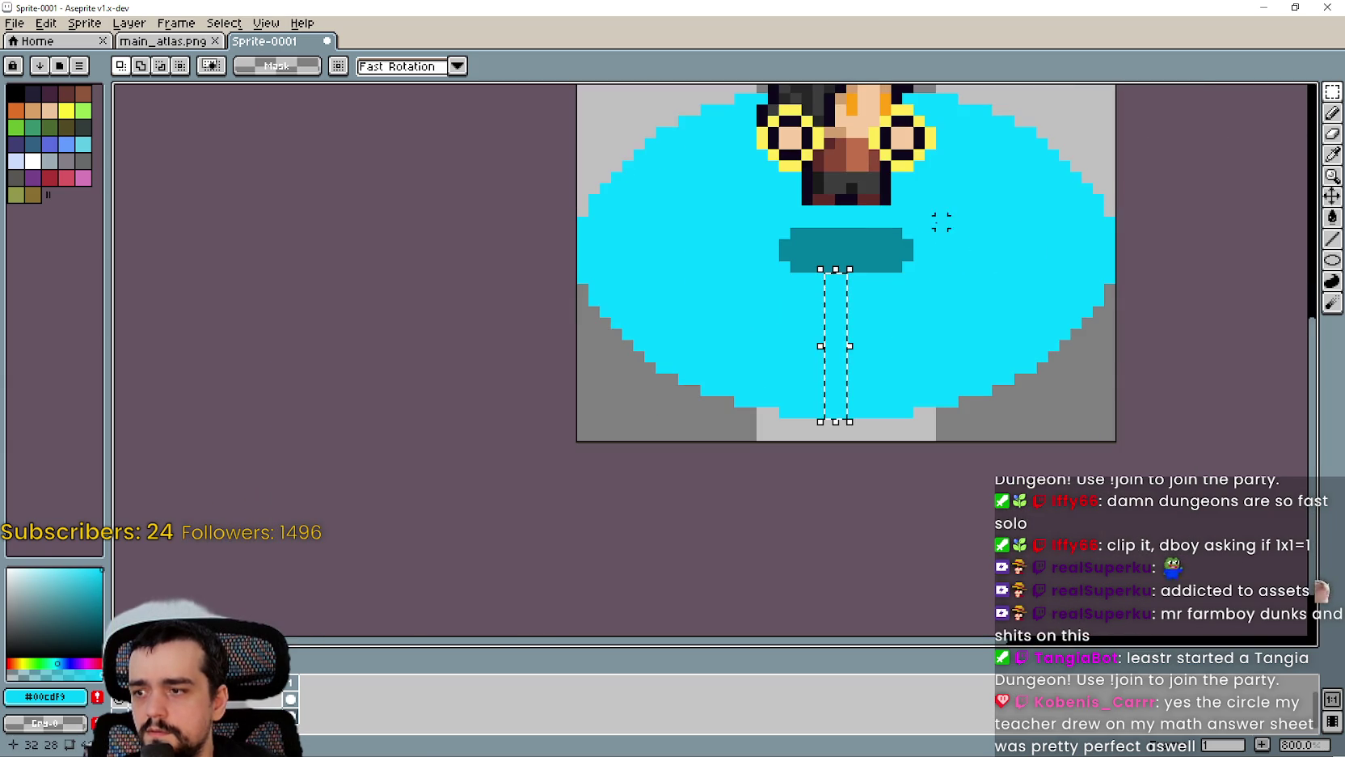
drag(869, 271, 778, 357)
drag(811, 302, 813, 185)
key(ctrl+z)
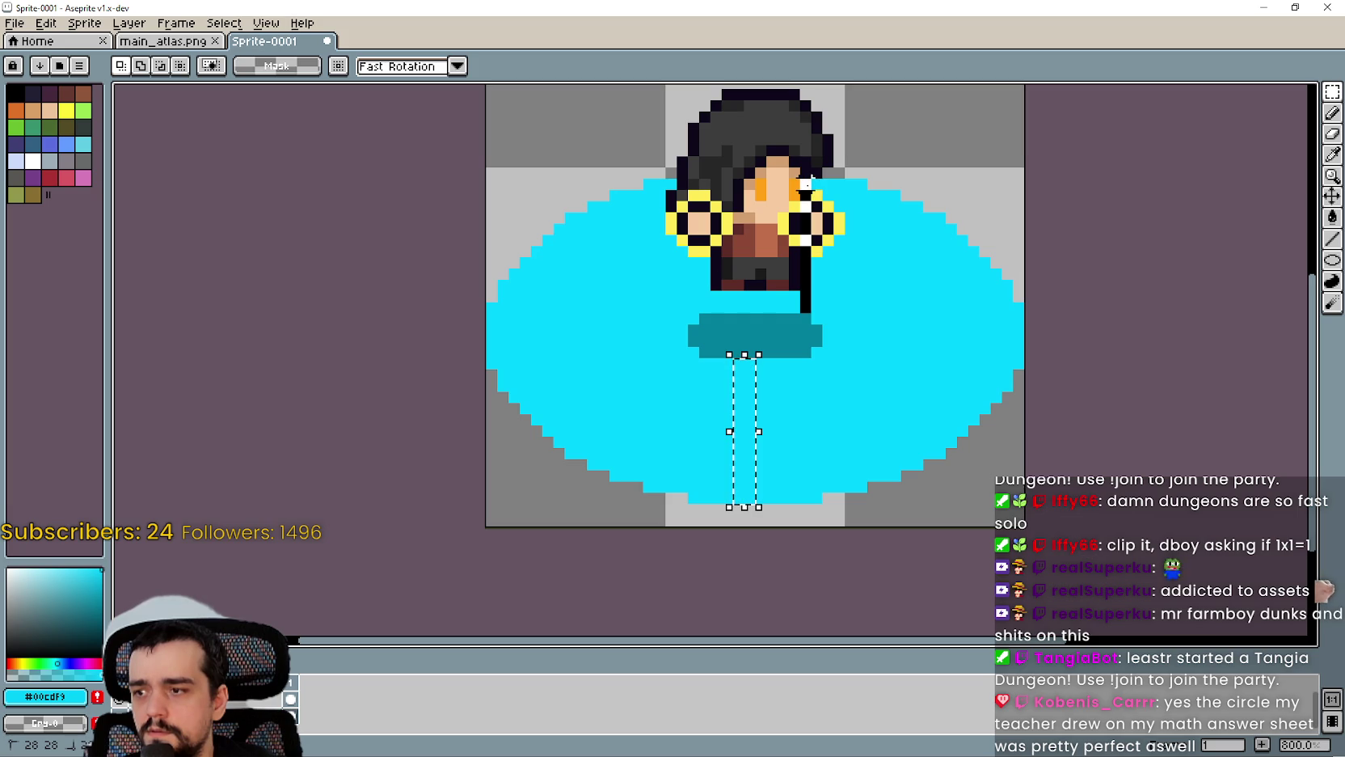
drag(807, 179, 807, 314)
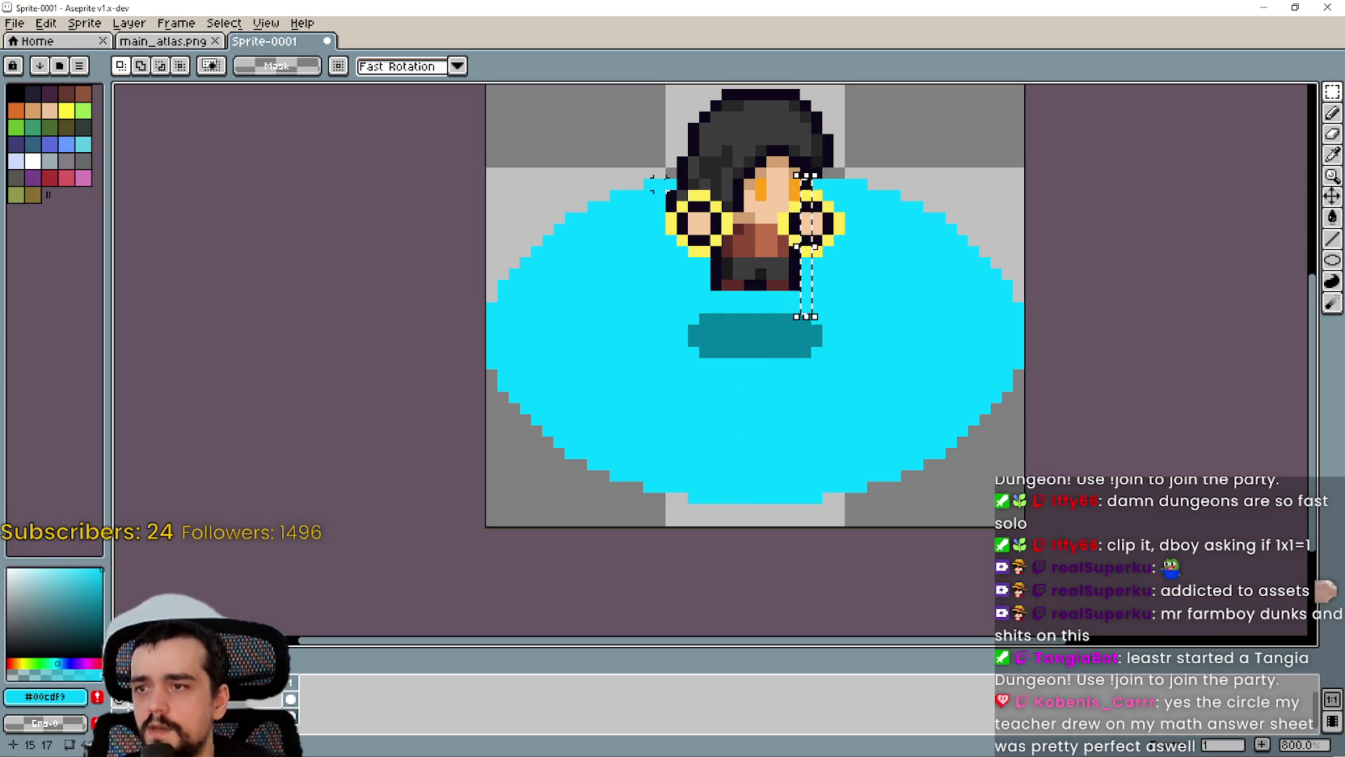
drag(1035, 331, 817, 317)
key(Escape)
mouse_move(1017, 340)
mouse_down()
mouse_move(846, 339)
mouse_move(808, 324)
mouse_up()
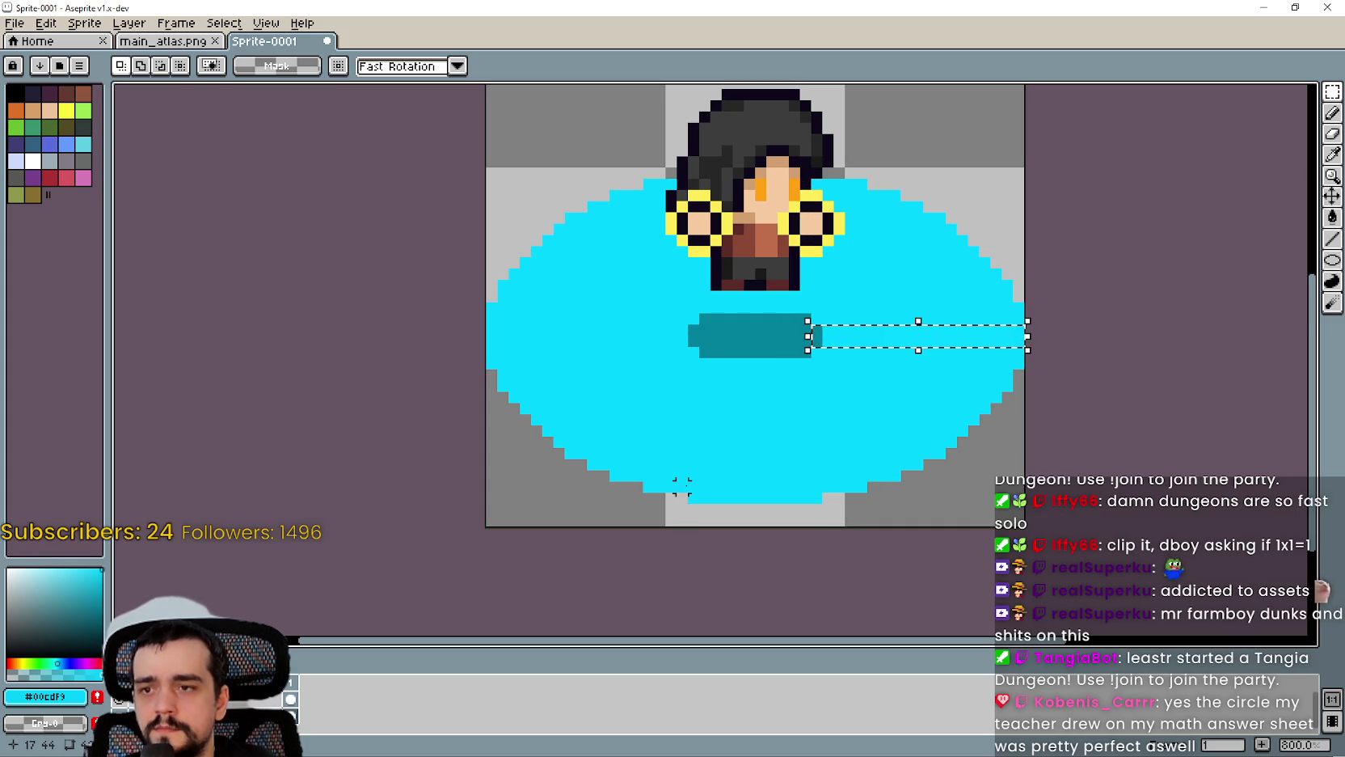
click(705, 439)
drag(731, 355, 757, 506)
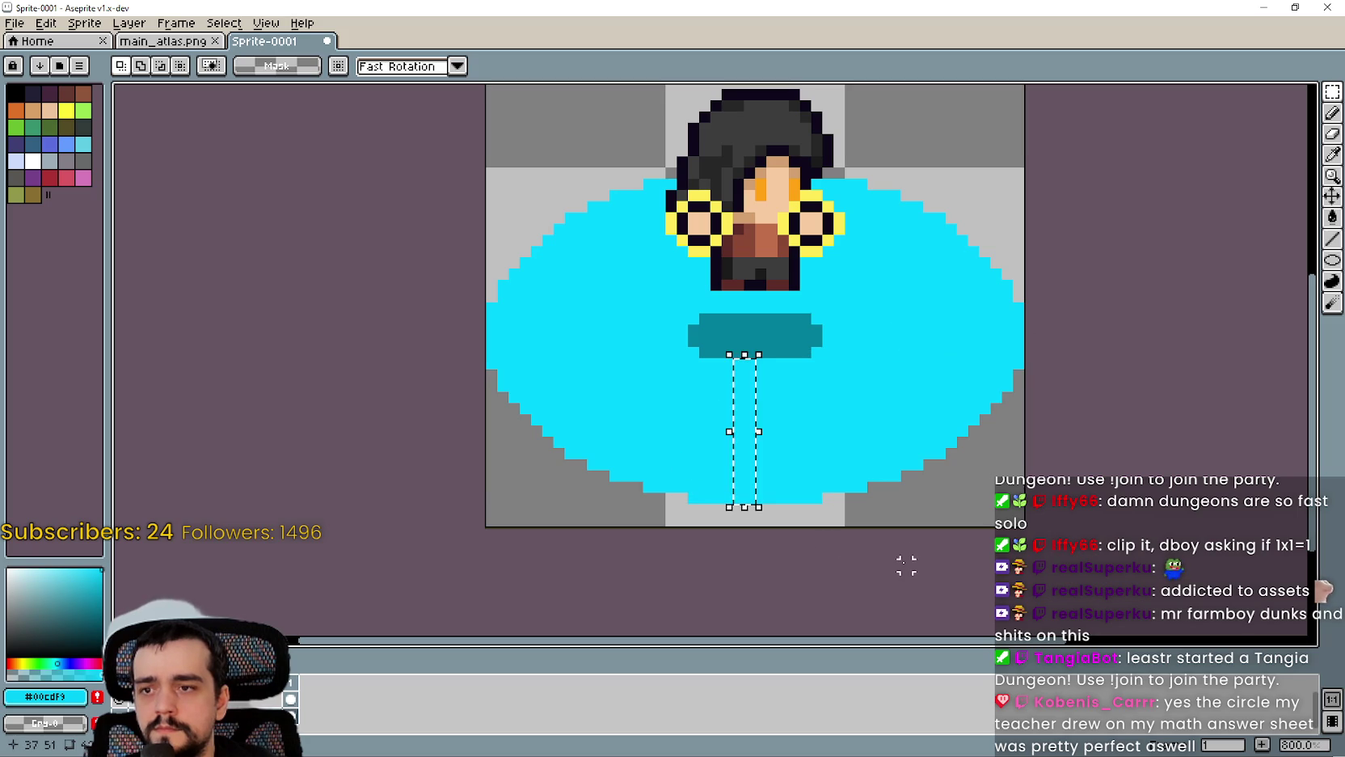
drag(815, 316, 796, 176)
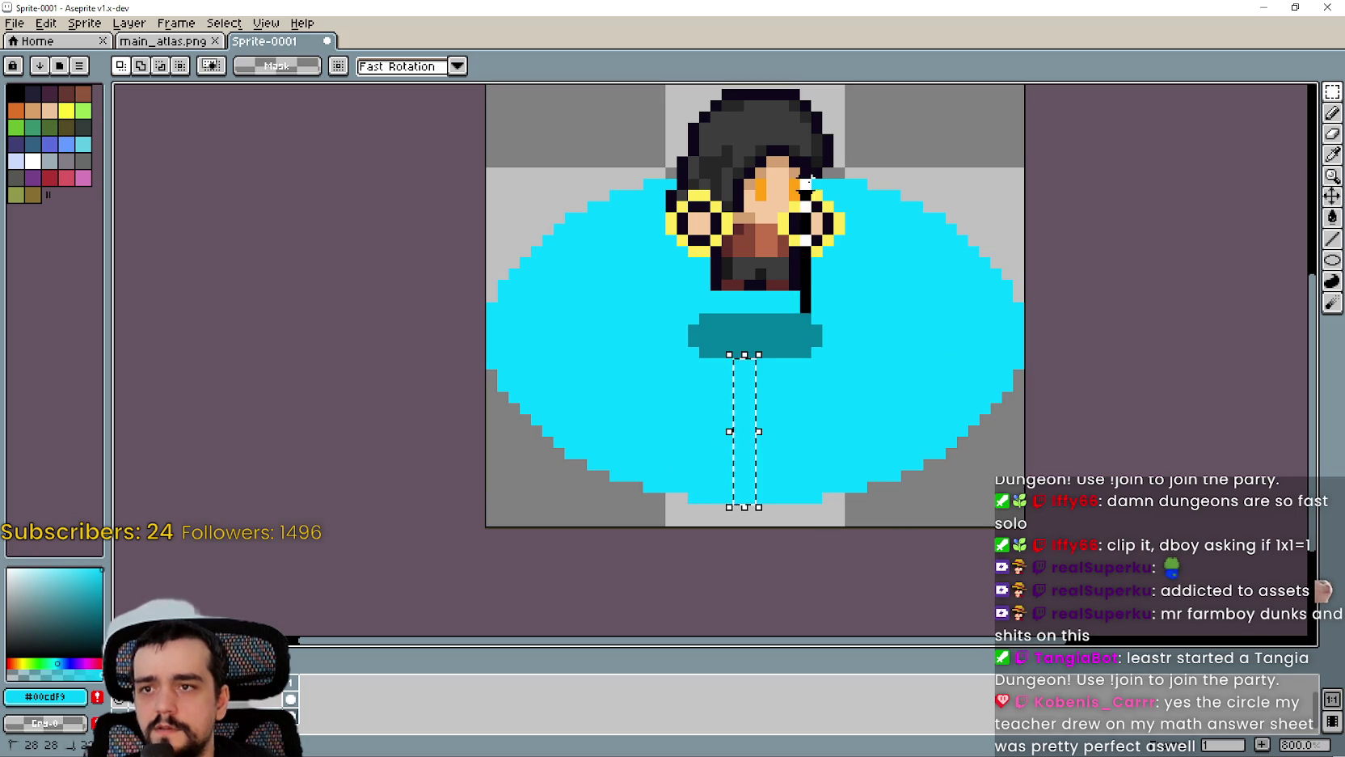
scroll(940, 396, down, 2)
key(ctrl+d)
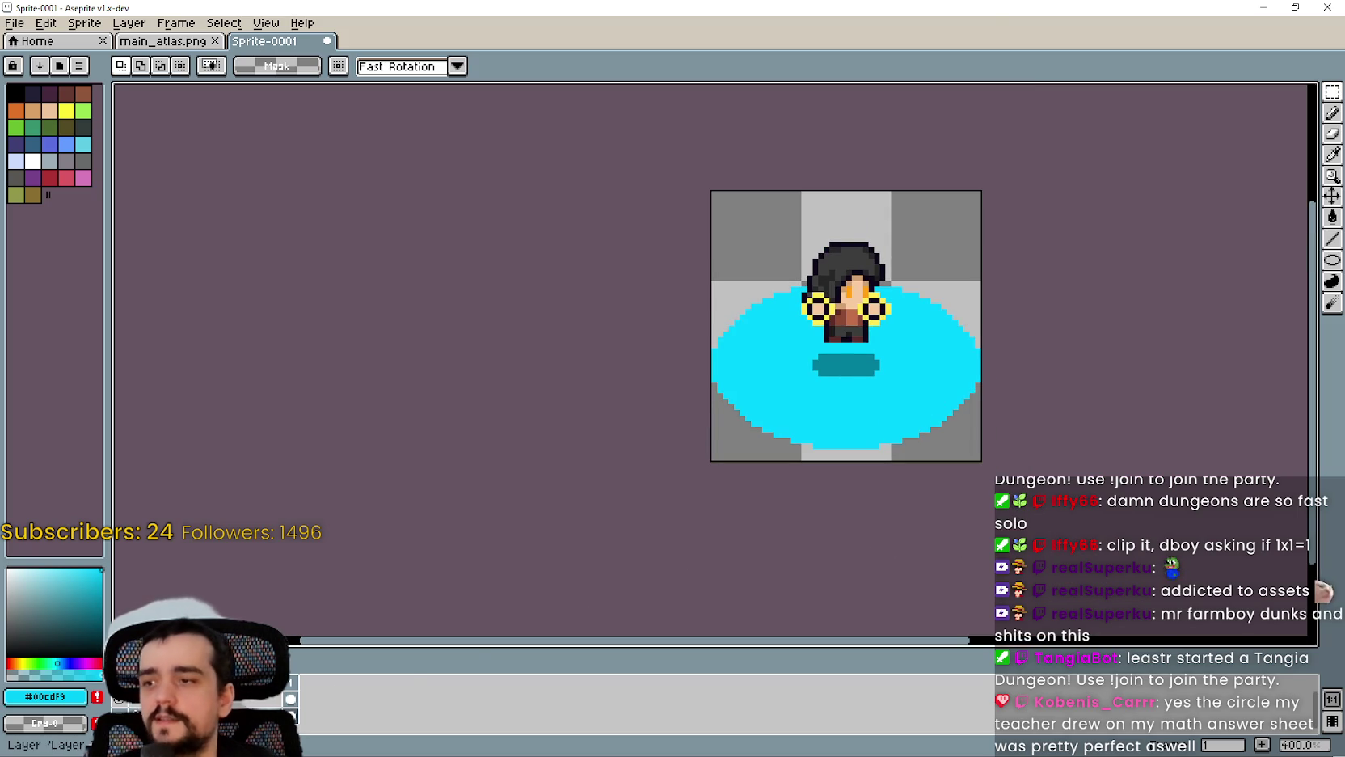
scroll(811, 390, up, 1)
Step: Set the Ellipse tool stroke to 1px and clear the whole sprite area, removing the cyan circle
click(1333, 259)
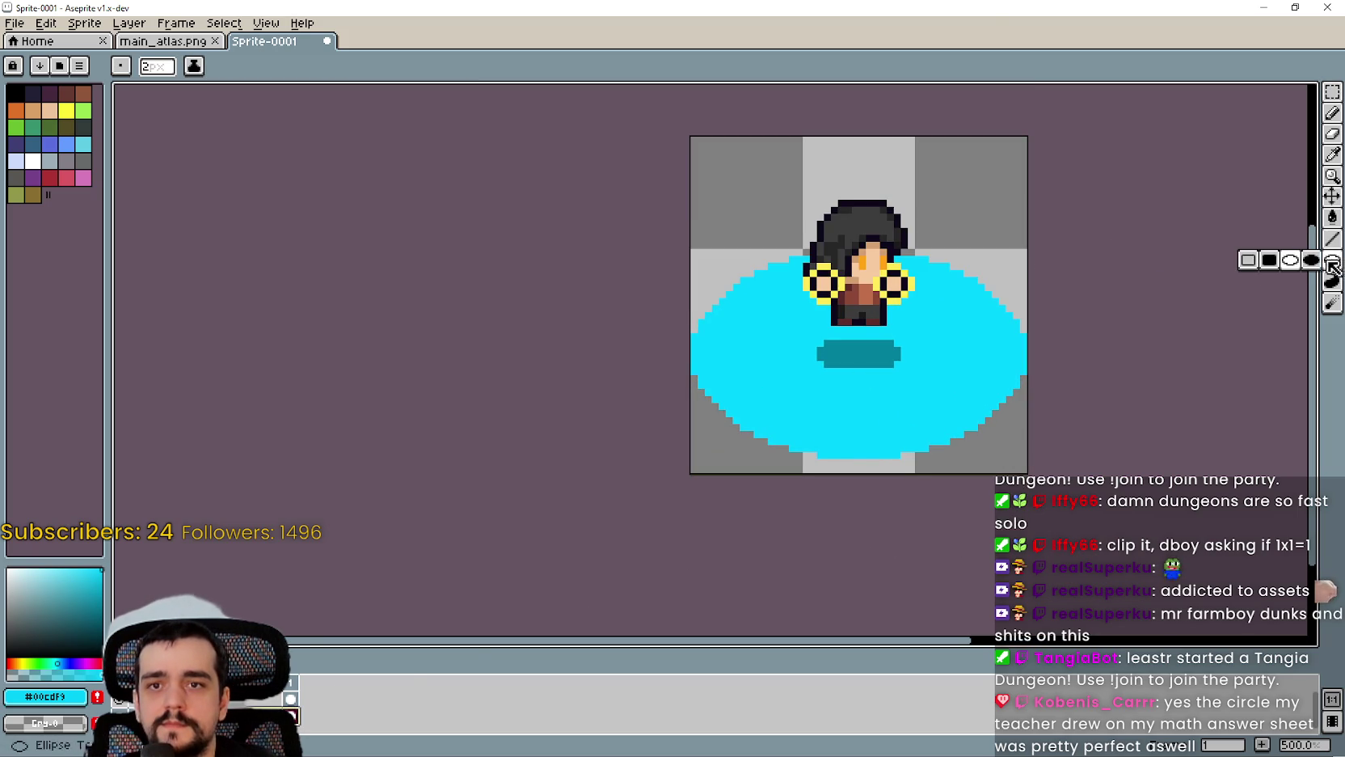
scroll(849, 283, up, 1)
scroll(728, 364, up, 1)
scroll(687, 388, down, 1)
scroll(636, 410, up, 1)
scroll(620, 454, down, 1)
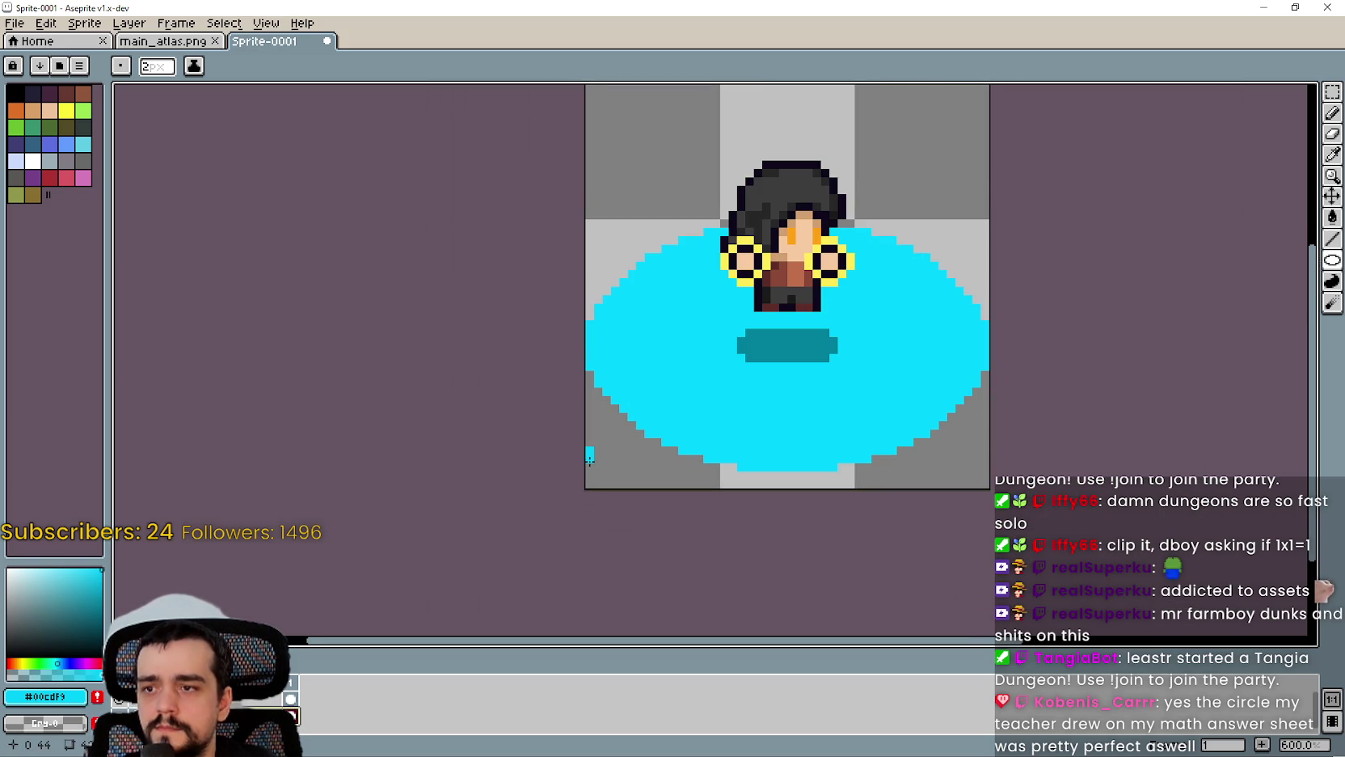
drag(158, 67, 141, 67)
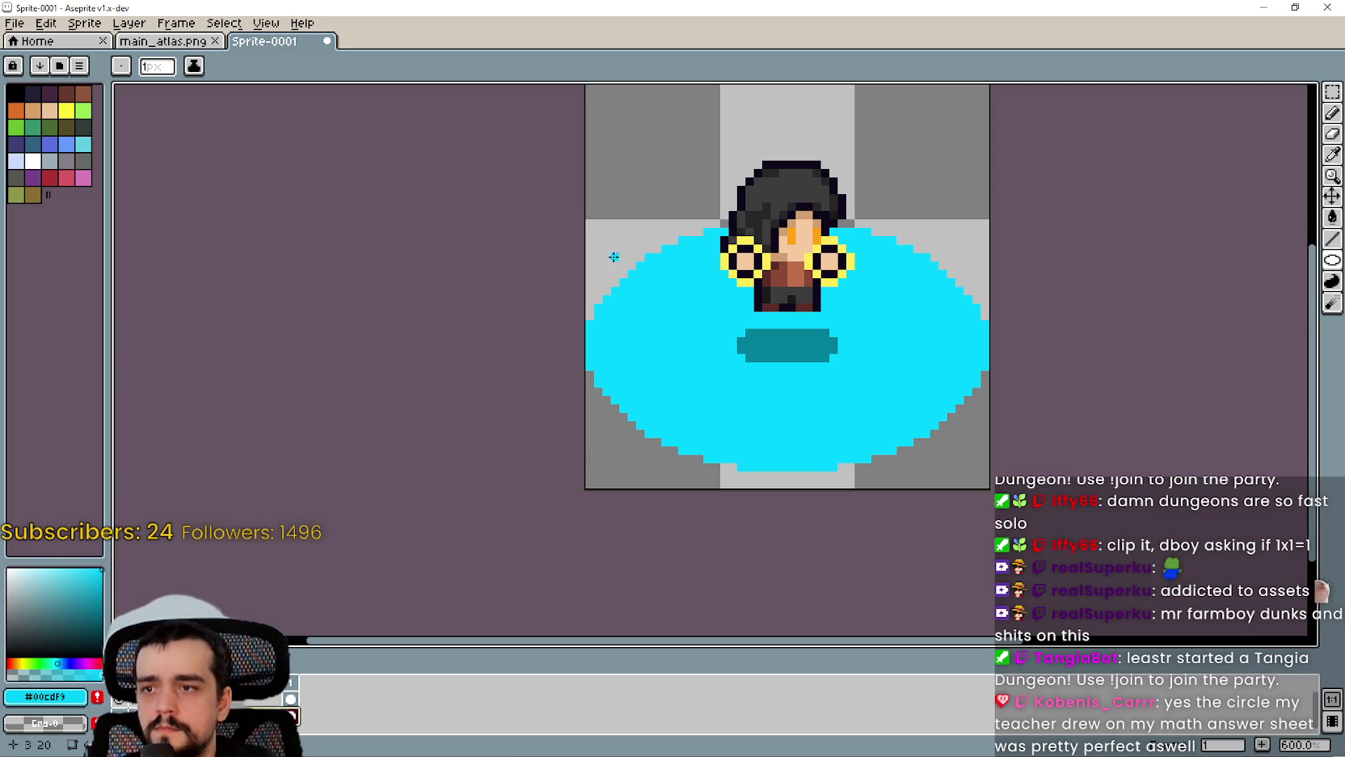
click(1331, 92)
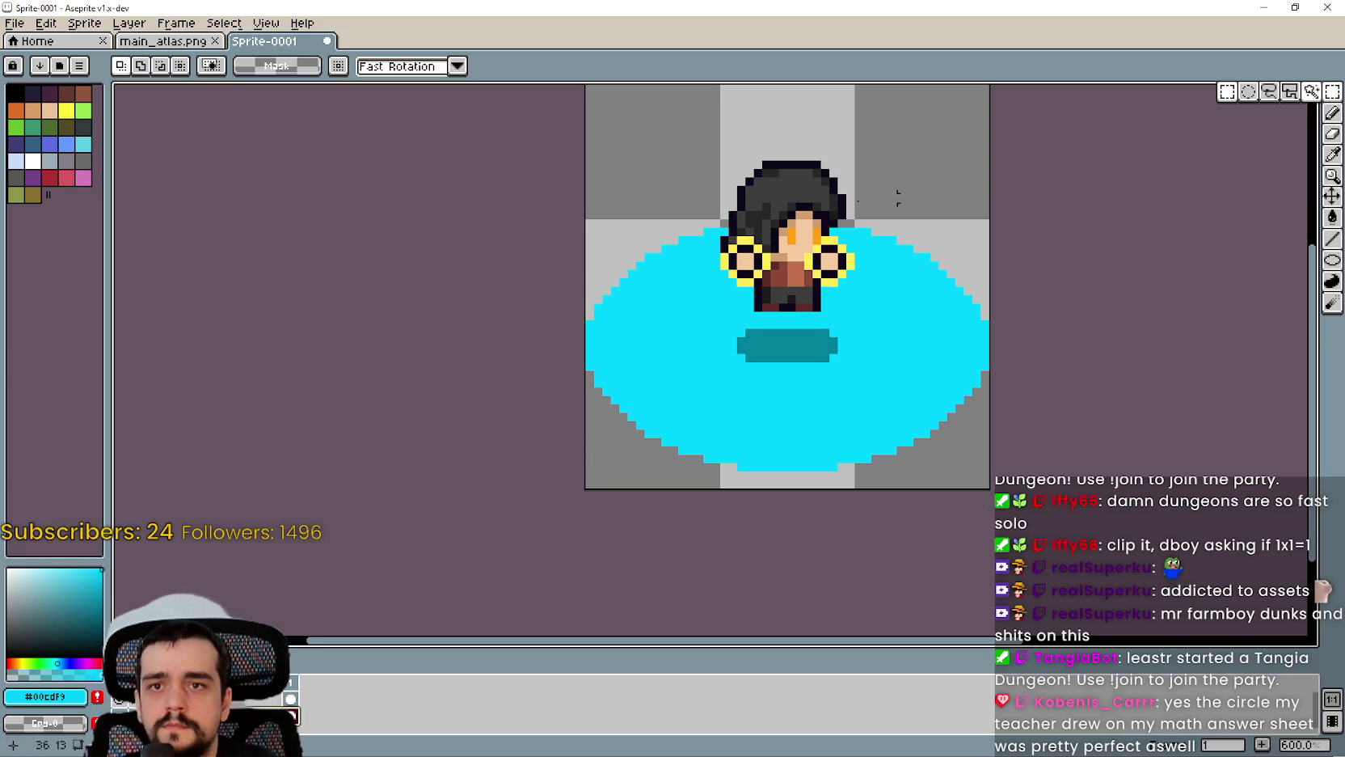
mouse_move(565, 142)
mouse_down()
mouse_move(706, 300)
mouse_move(981, 536)
mouse_up()
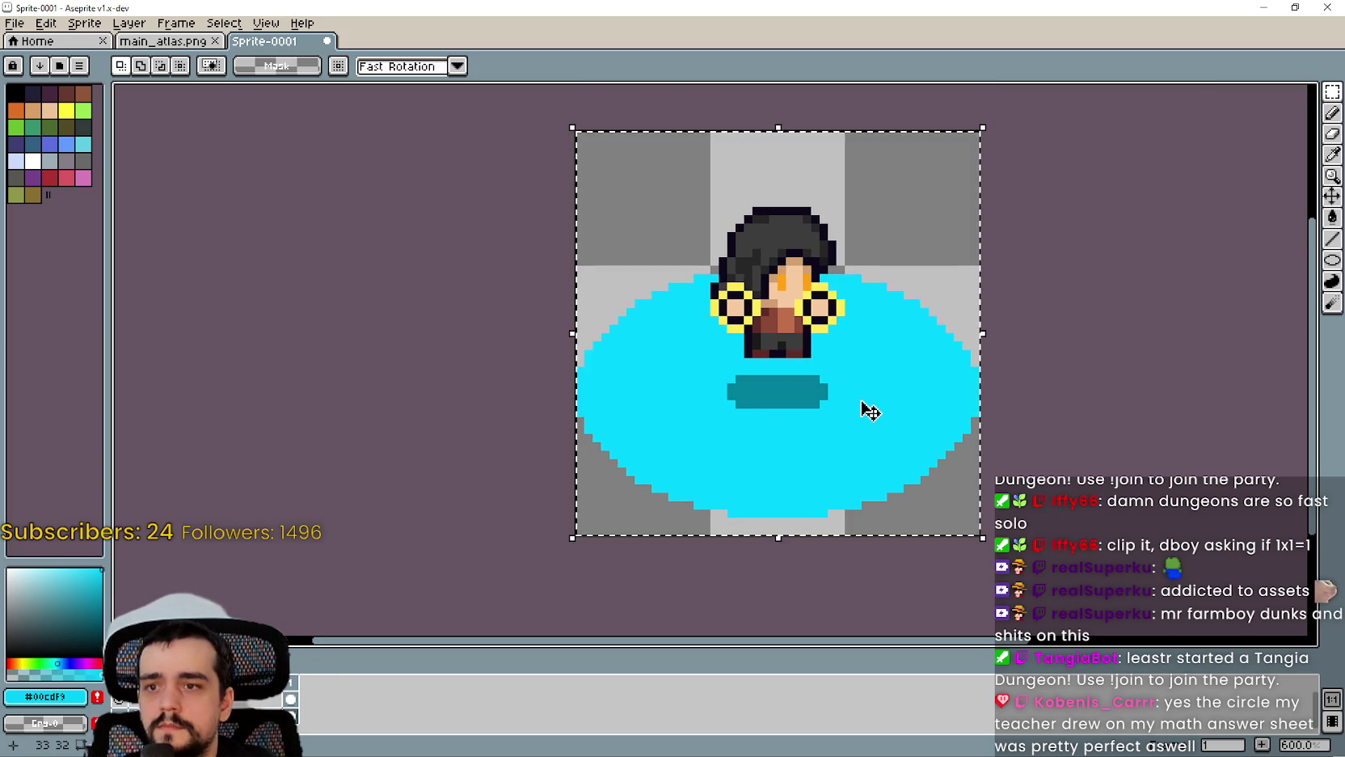
key(Delete)
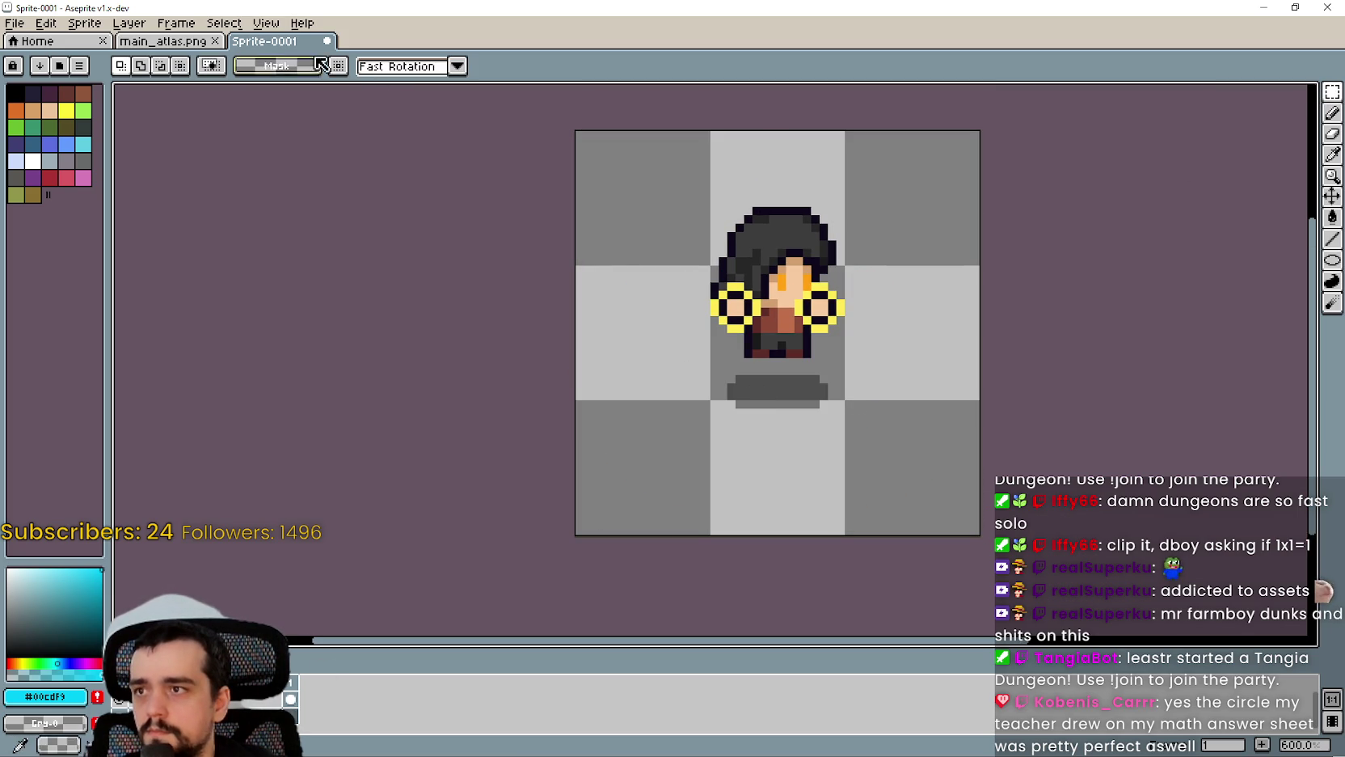
Step: Draw a cyan ellipse outline around the character, undo back to the filled ellipse, and show main_atlas.png
key(b)
scroll(800, 439, up, 1)
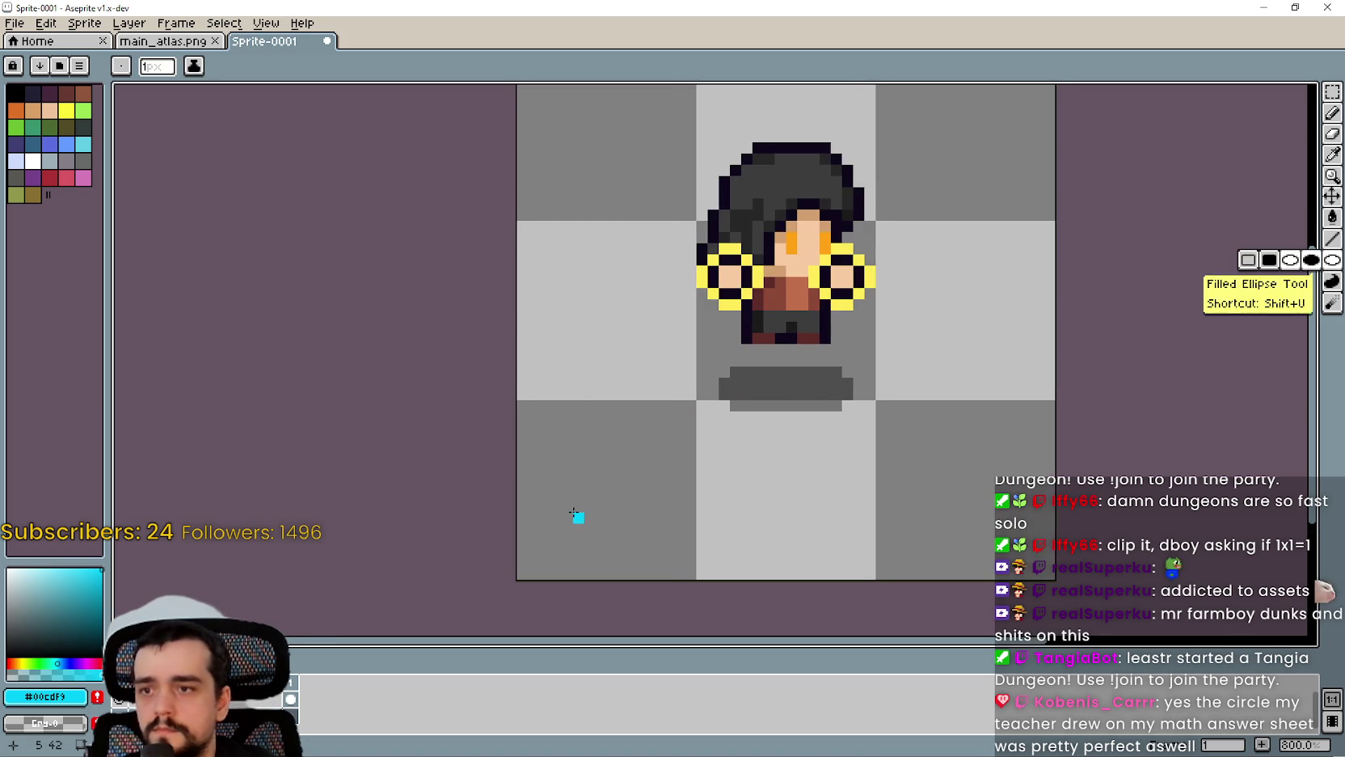
mouse_move(506, 538)
mouse_down()
mouse_move(592, 457)
mouse_move(1048, 222)
mouse_move(843, 212)
mouse_move(1045, 222)
mouse_move(1032, 223)
mouse_up()
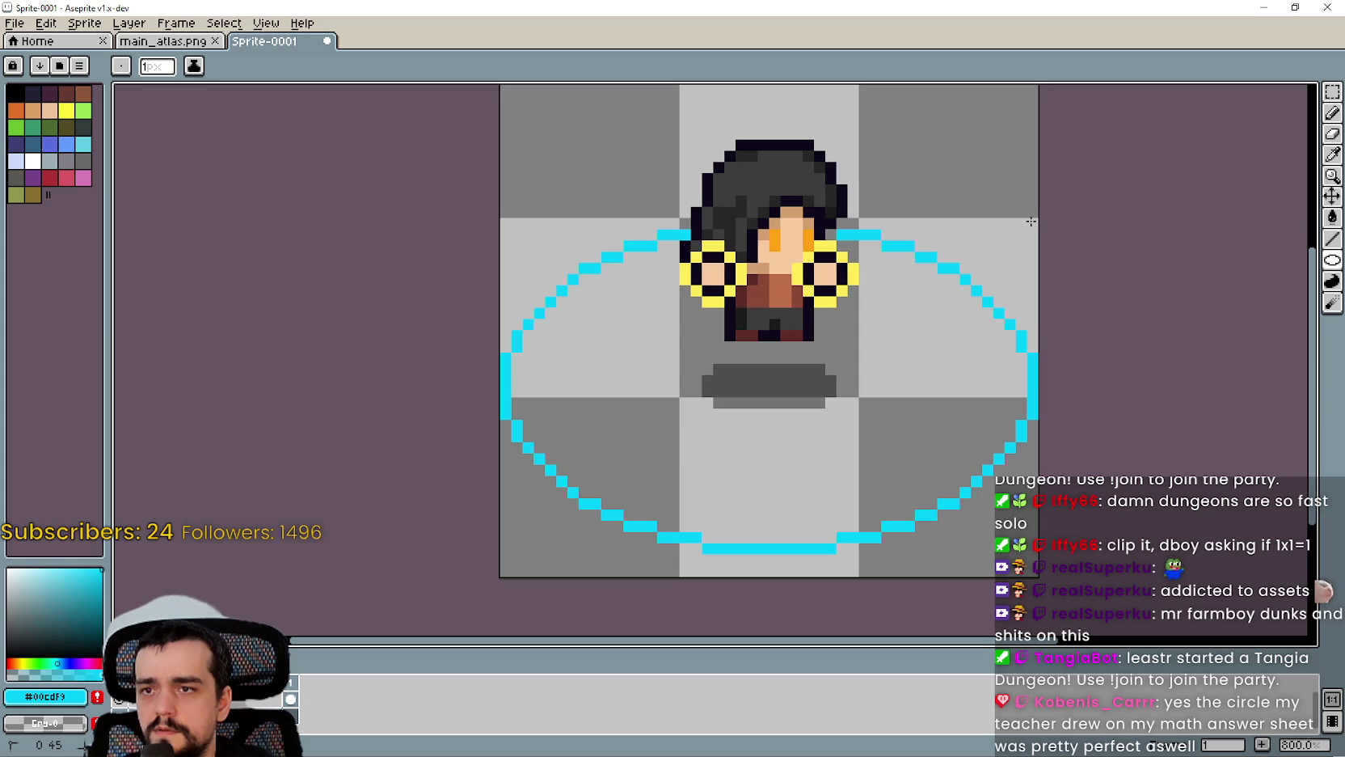
key(ctrl+z)
key(ctrl+z)
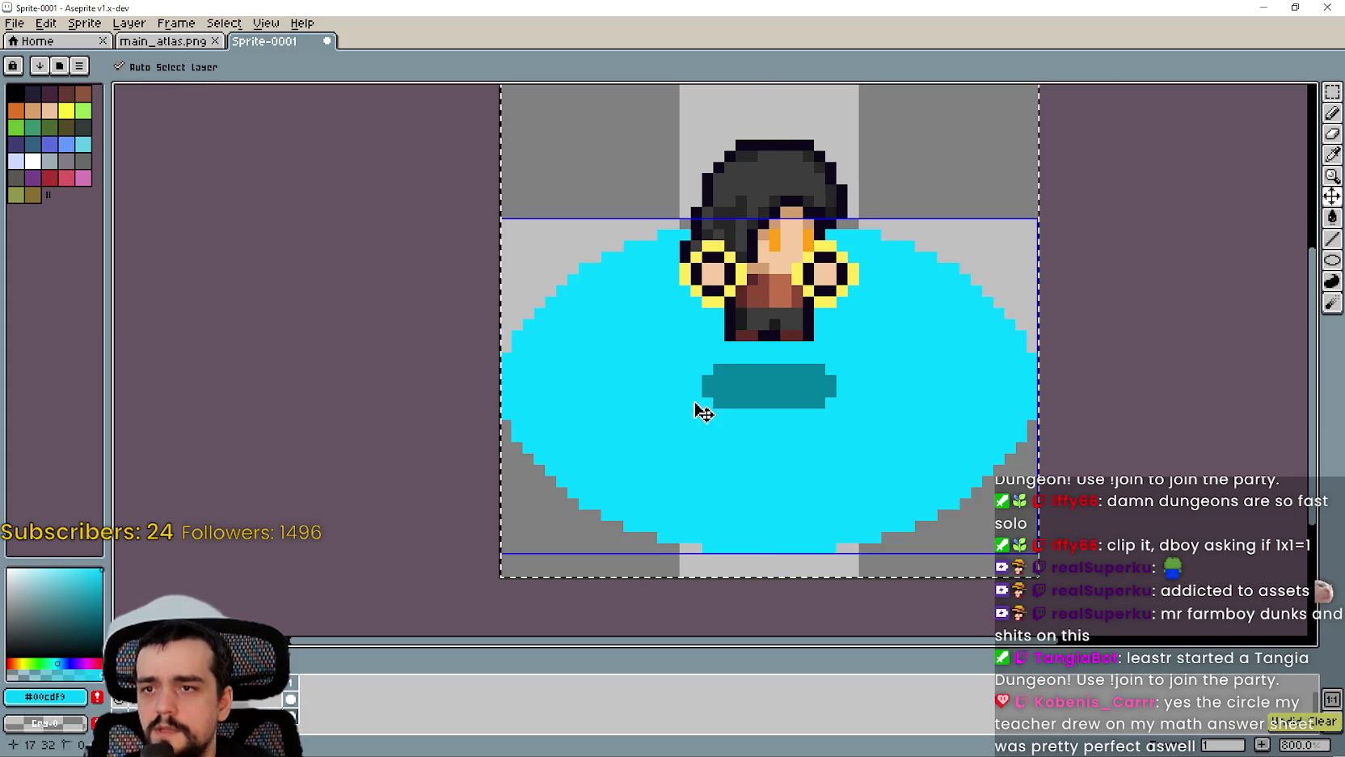
key(ctrl+shift+Tab)
scroll(745, 349, up, 3)
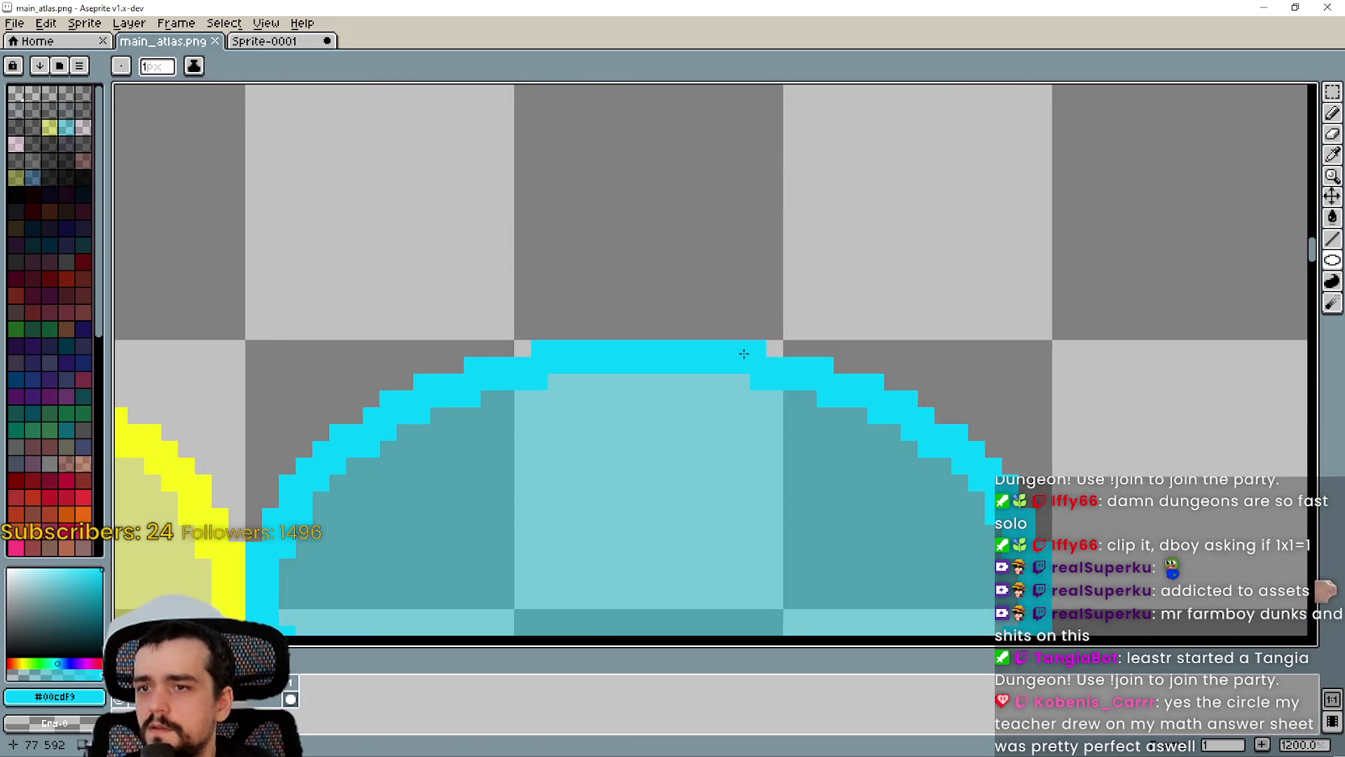
Step: Select the cyan ellipse in main_atlas.png and paste it into Sprite-0001
scroll(702, 372, down, 4)
scroll(732, 361, up, 1)
key(m)
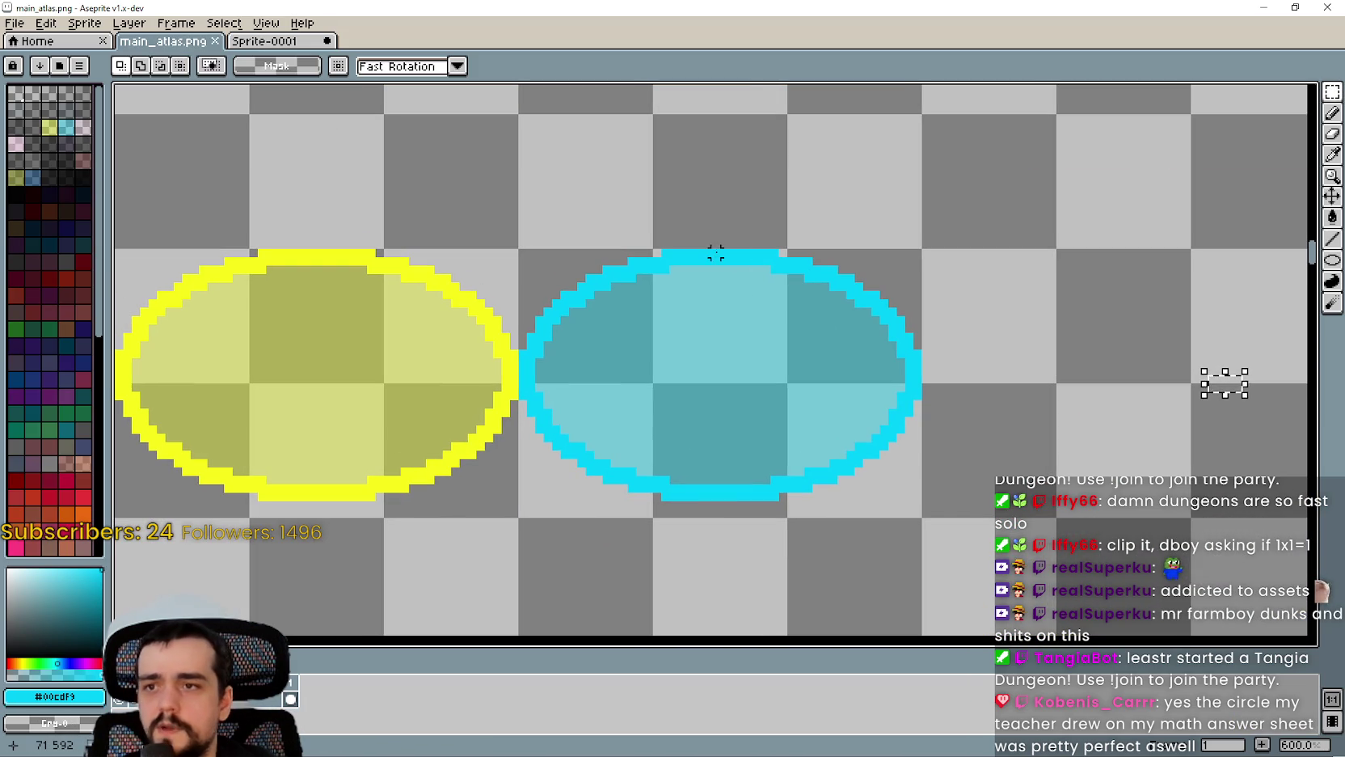
drag(713, 252, 712, 503)
click(859, 269)
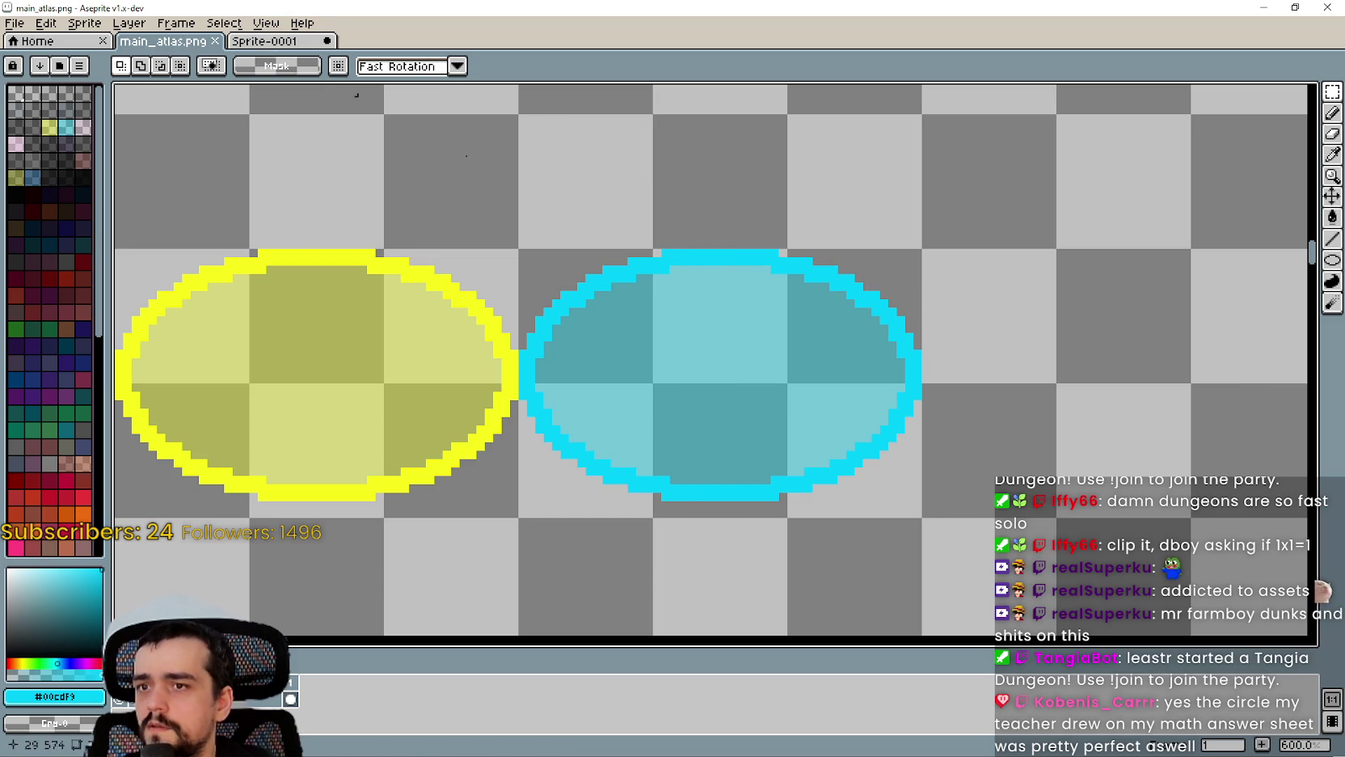
click(270, 44)
key(ctrl+v)
click(1205, 333)
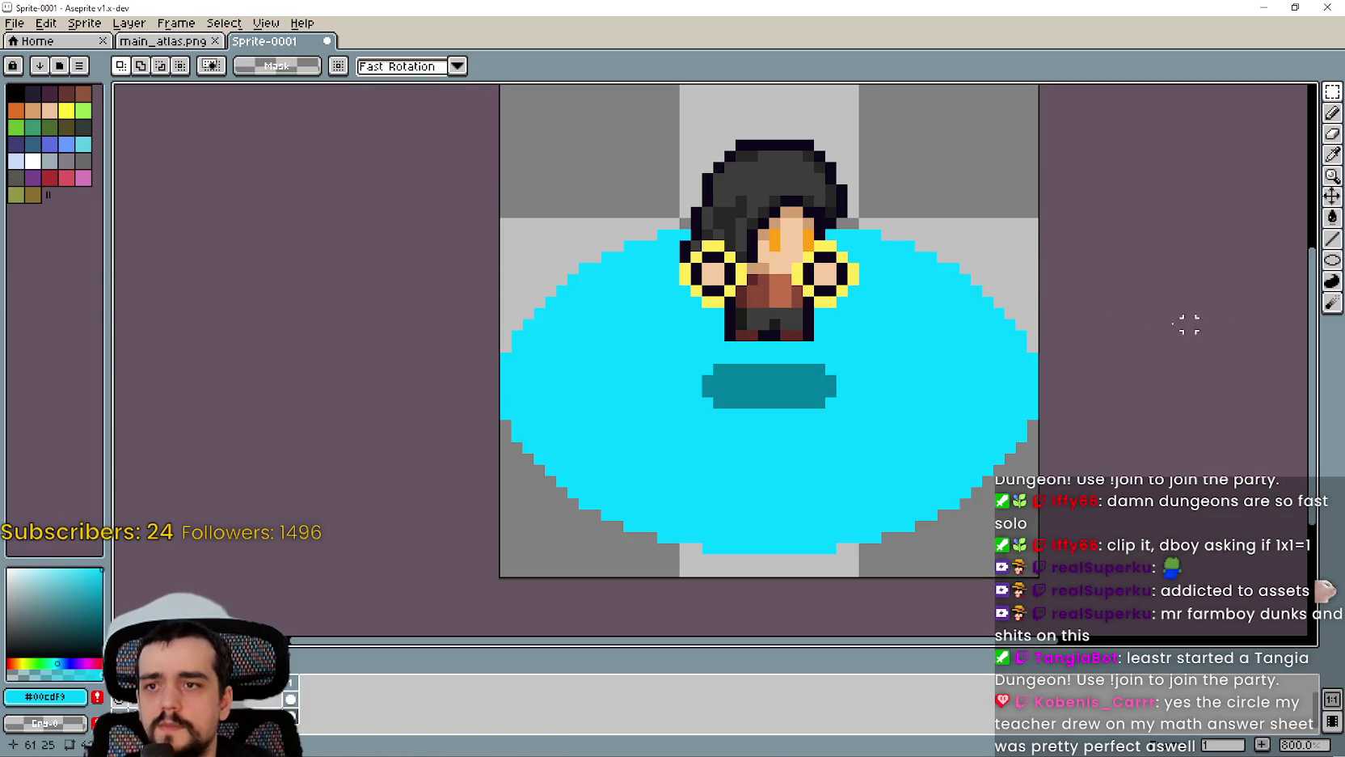
Step: Undo a stray vertical stroke and minimize Aseprite to return to Godot
mouse_move(800, 217)
mouse_down()
mouse_move(796, 538)
mouse_move(778, 558)
mouse_up()
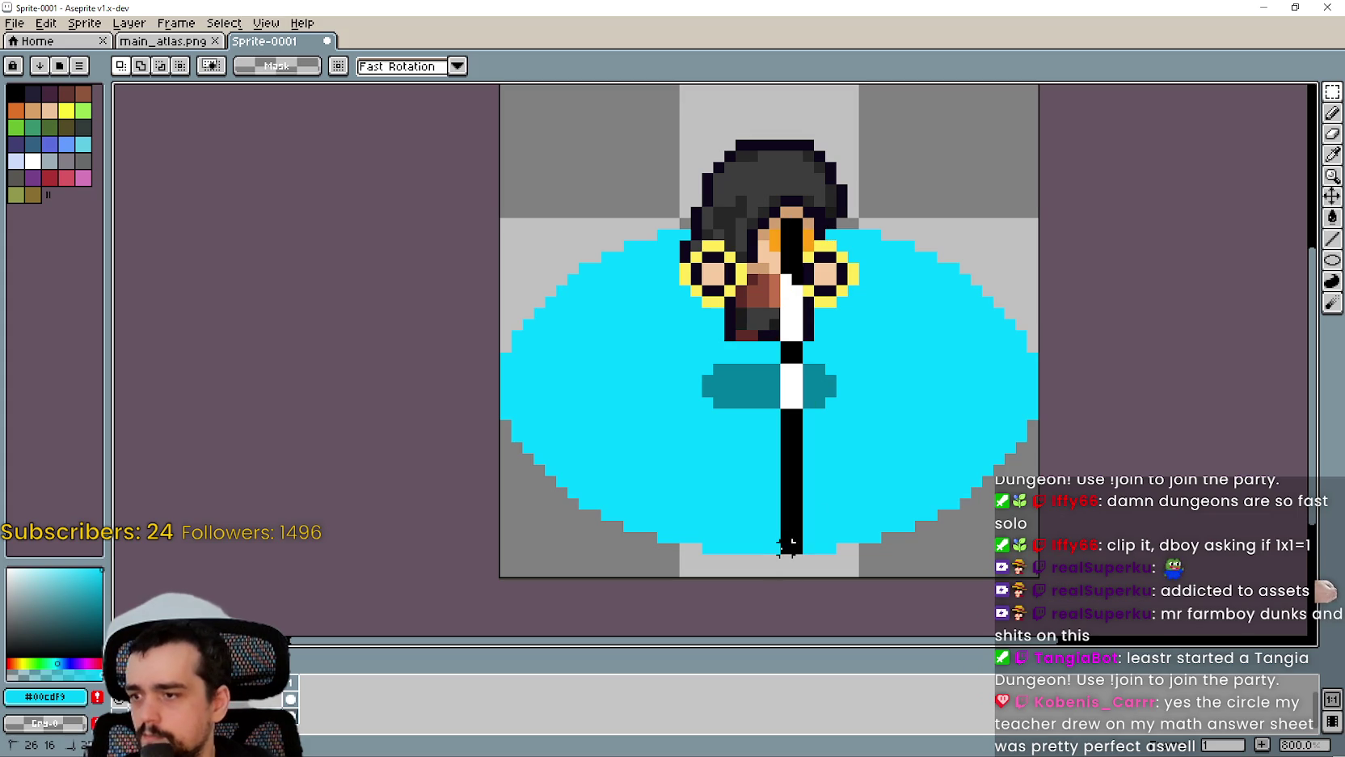
key(ctrl+z)
key(ctrl+z)
click(1264, 7)
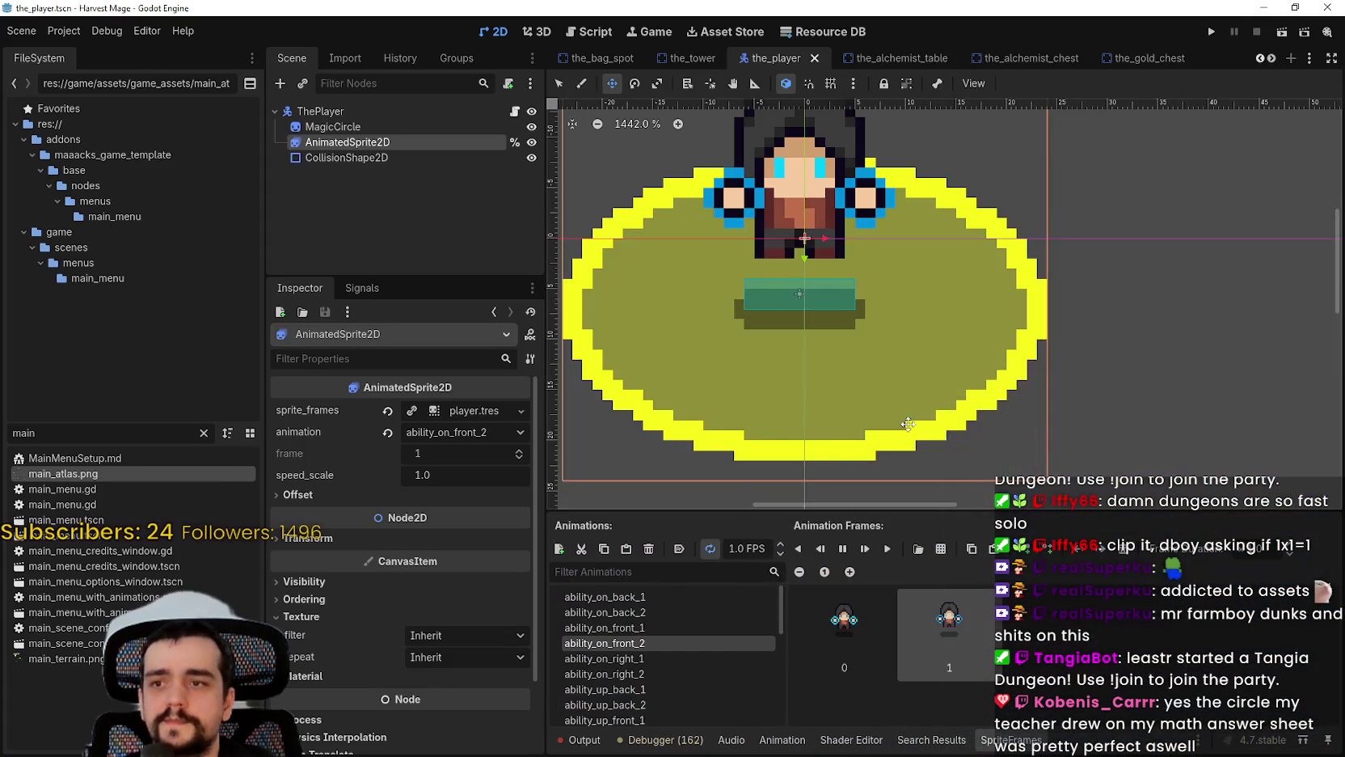
Step: Preview ability_on_front_2, set AnimatedSprite2D to ability_on_right_2, and save the_player scene
scroll(938, 351, down, 1)
scroll(938, 347, down, 3)
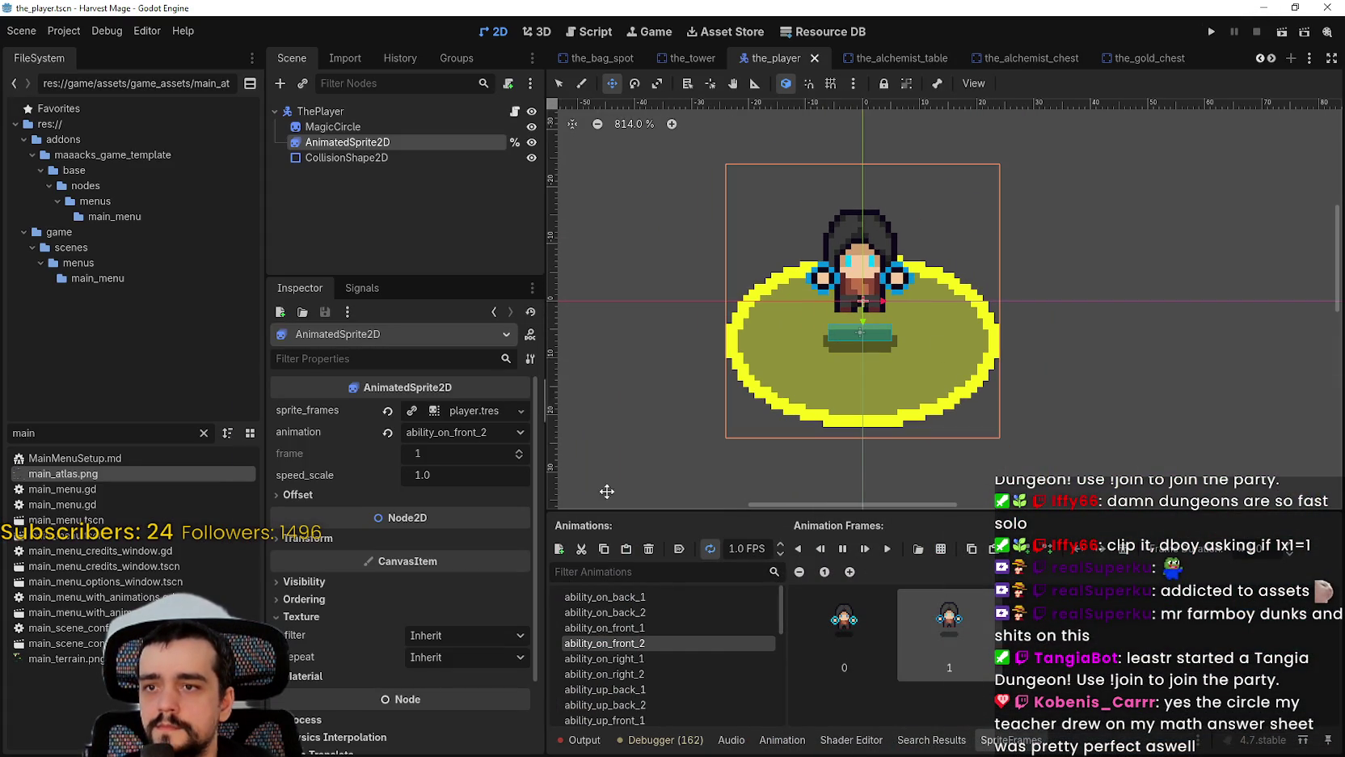
click(650, 674)
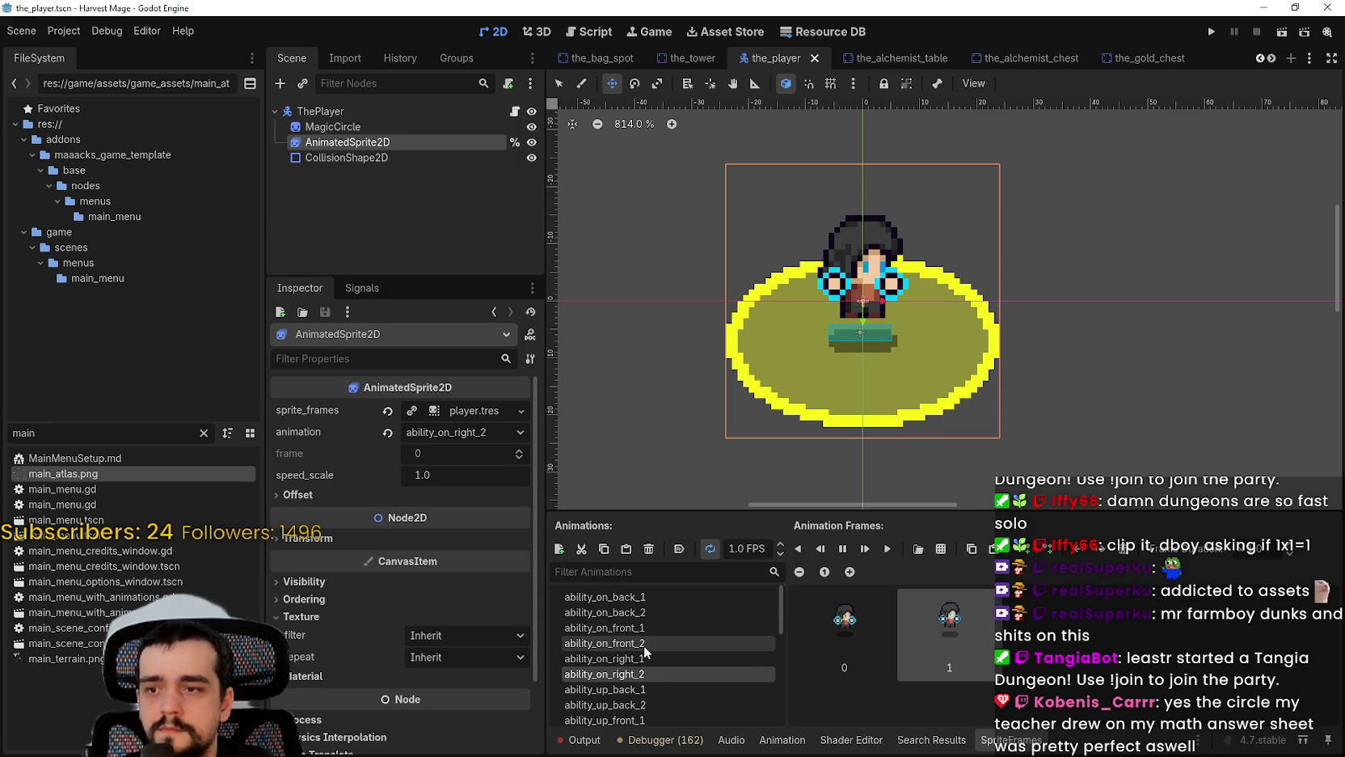
click(644, 644)
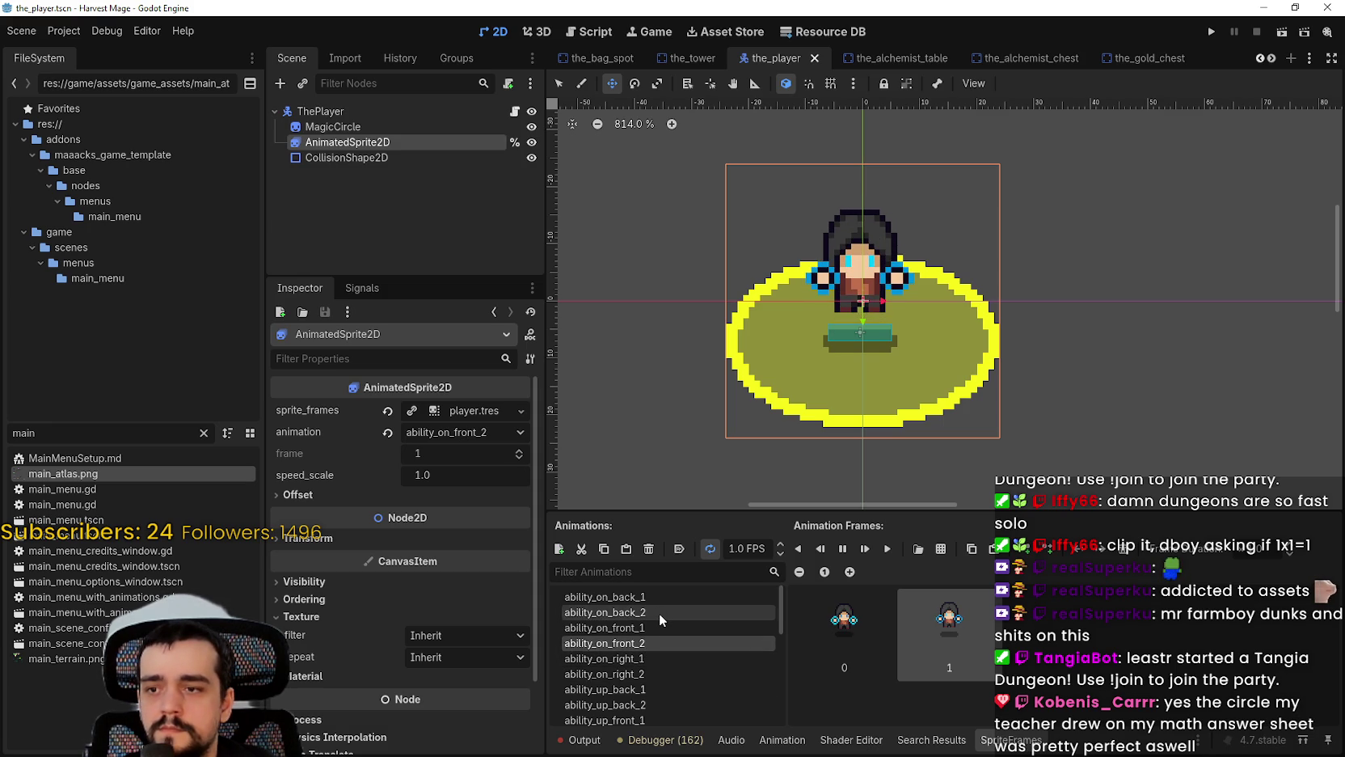
click(648, 674)
key(ctrl+s)
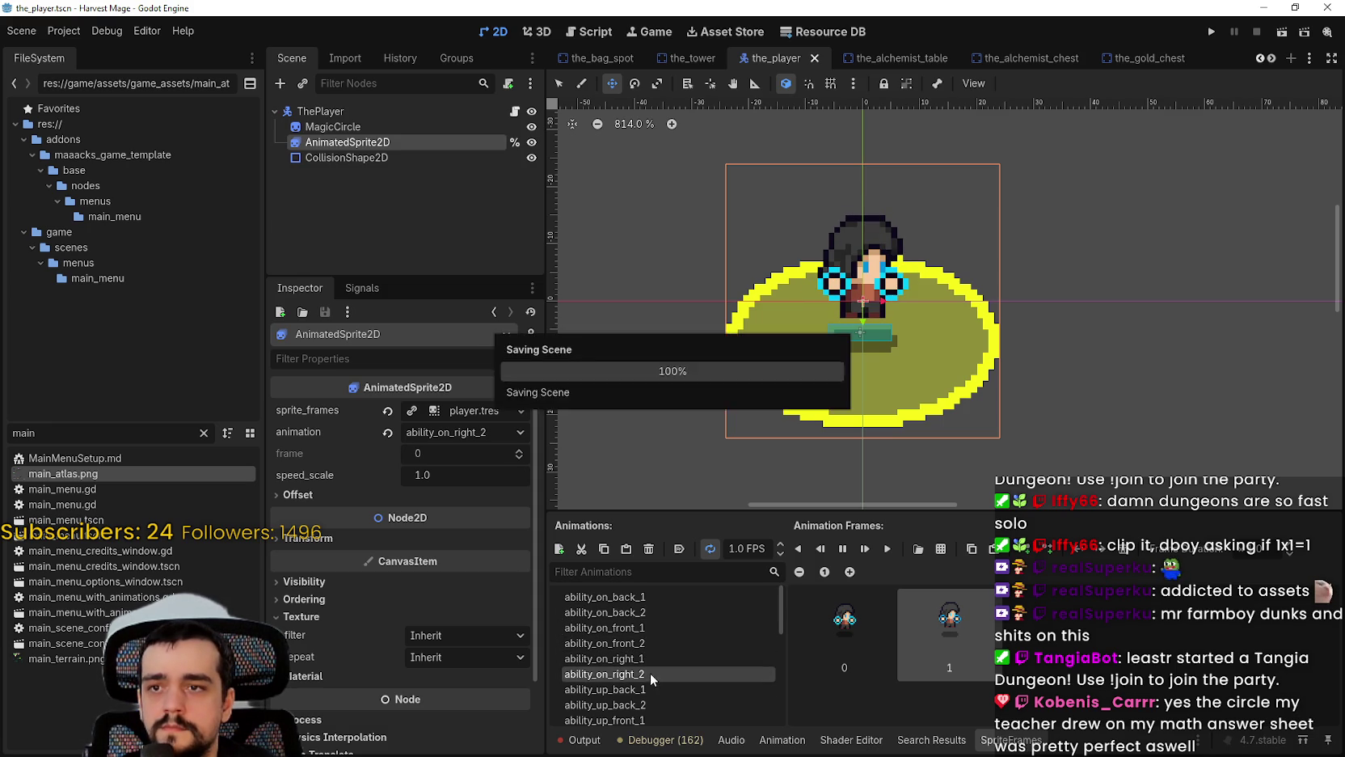
Step: Inspect CollisionShape2D, AnimatedSprite2D and MagicCircle, then open the_player.gd
click(359, 161)
click(366, 143)
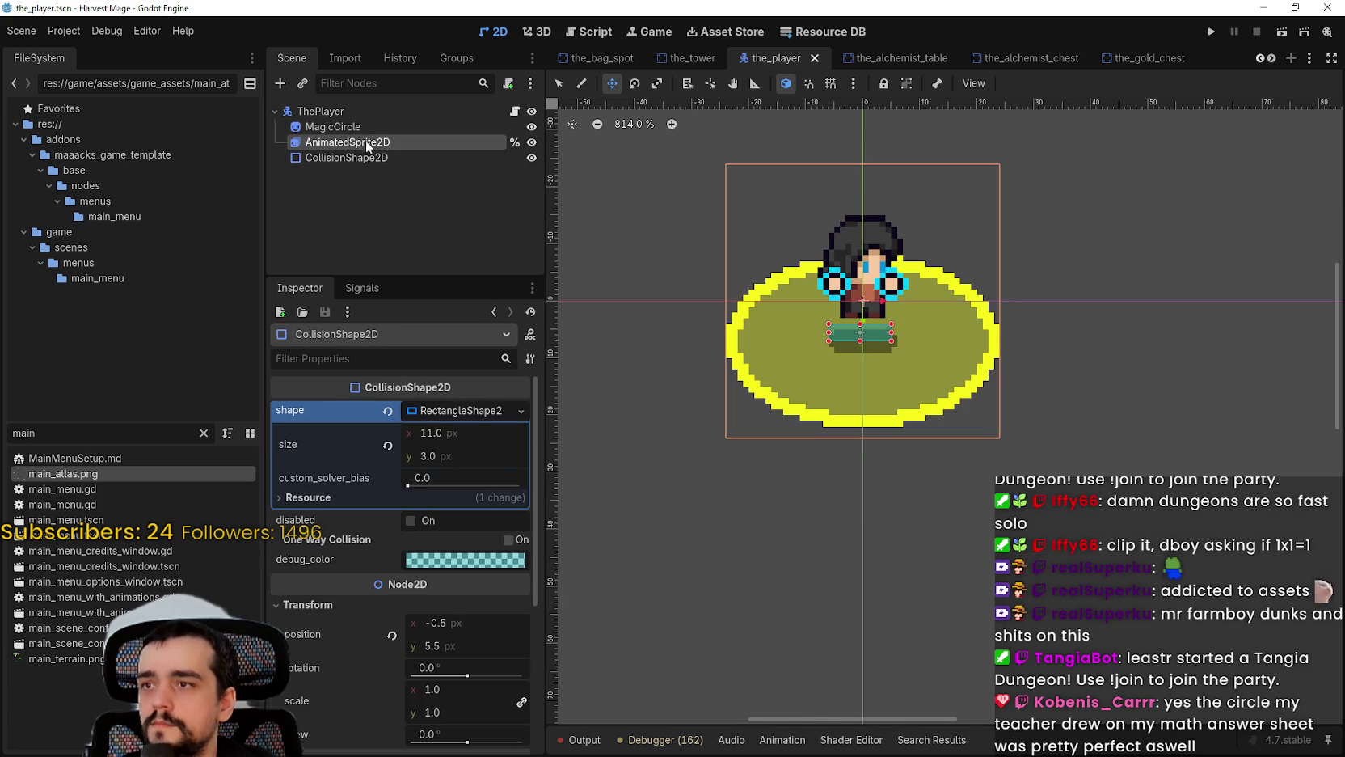
click(332, 127)
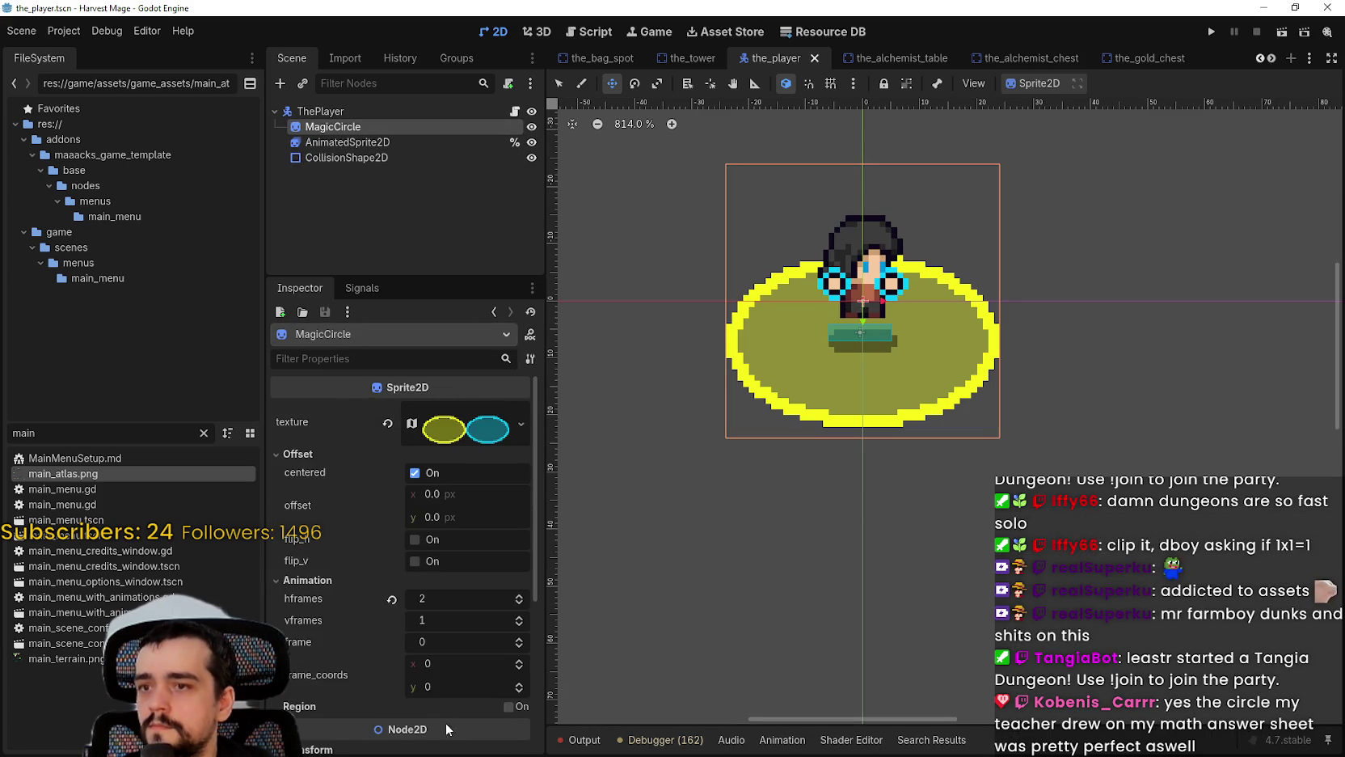
scroll(439, 679, down, 2)
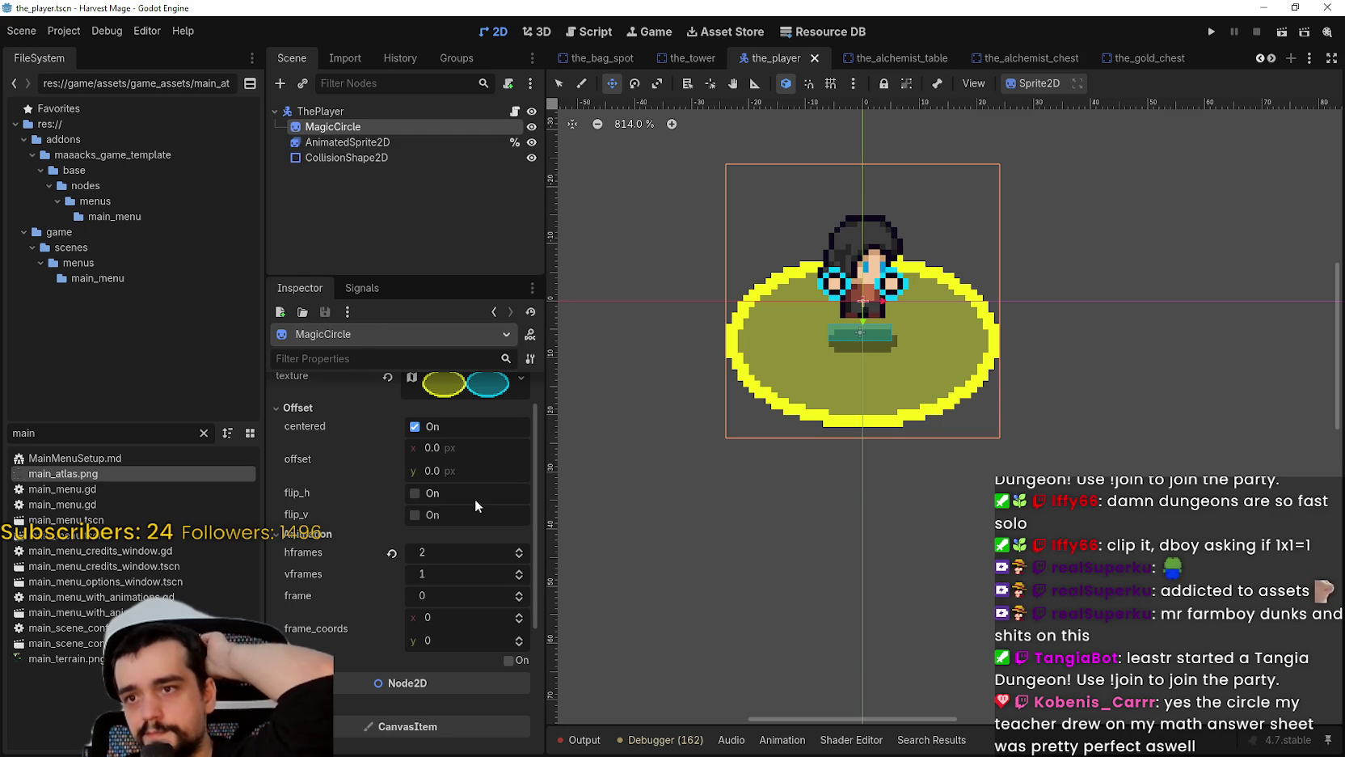
click(515, 110)
Step: Put the caret on empty line 7 of the_player.gd and inspect the ThePlayer node
scroll(895, 193, up, 2)
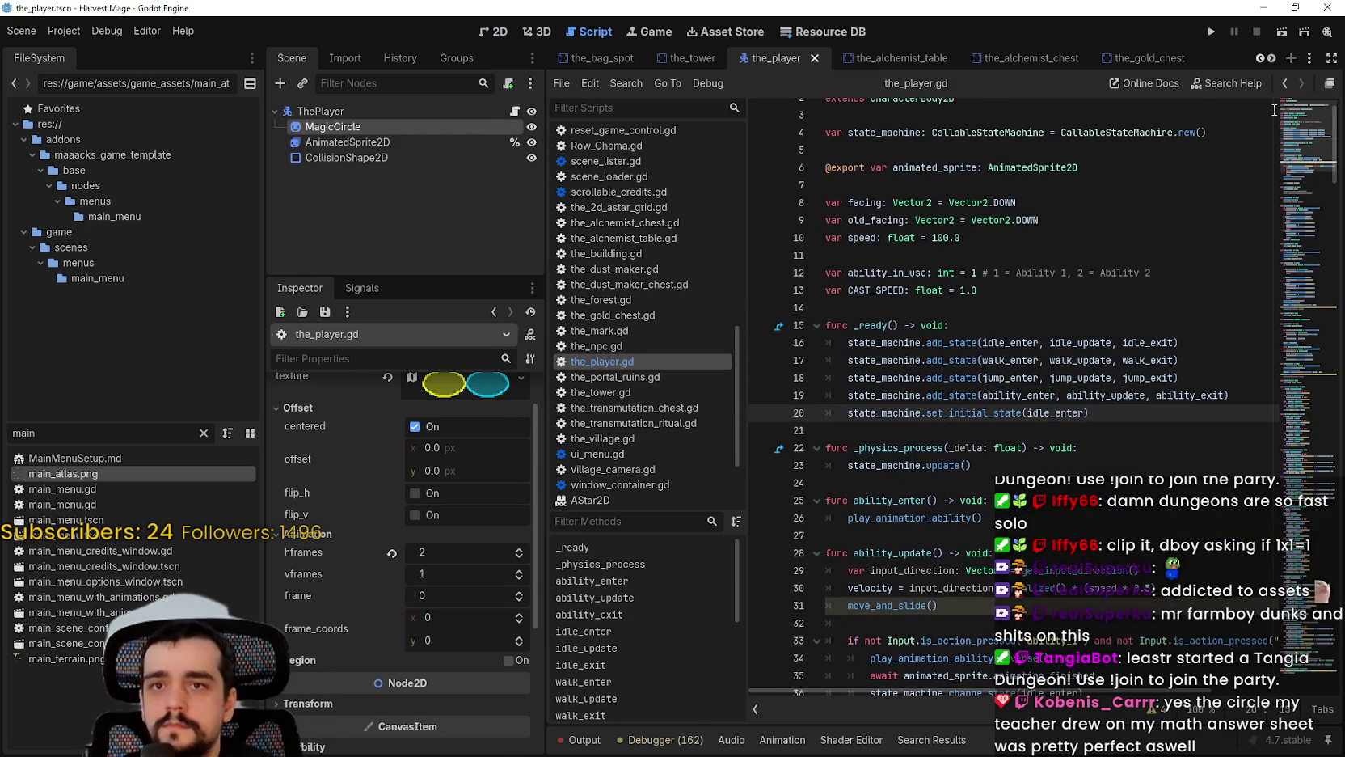
click(921, 175)
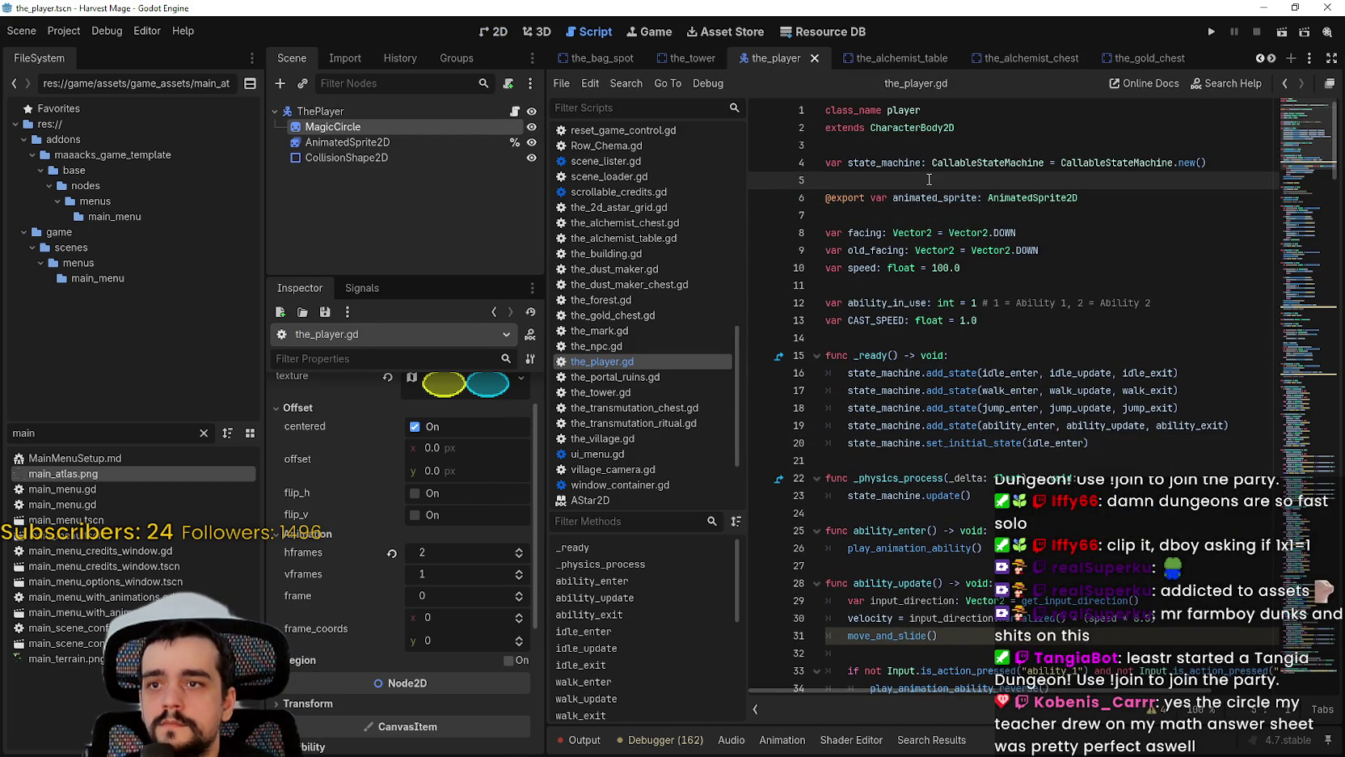
key(Down)
key(Down)
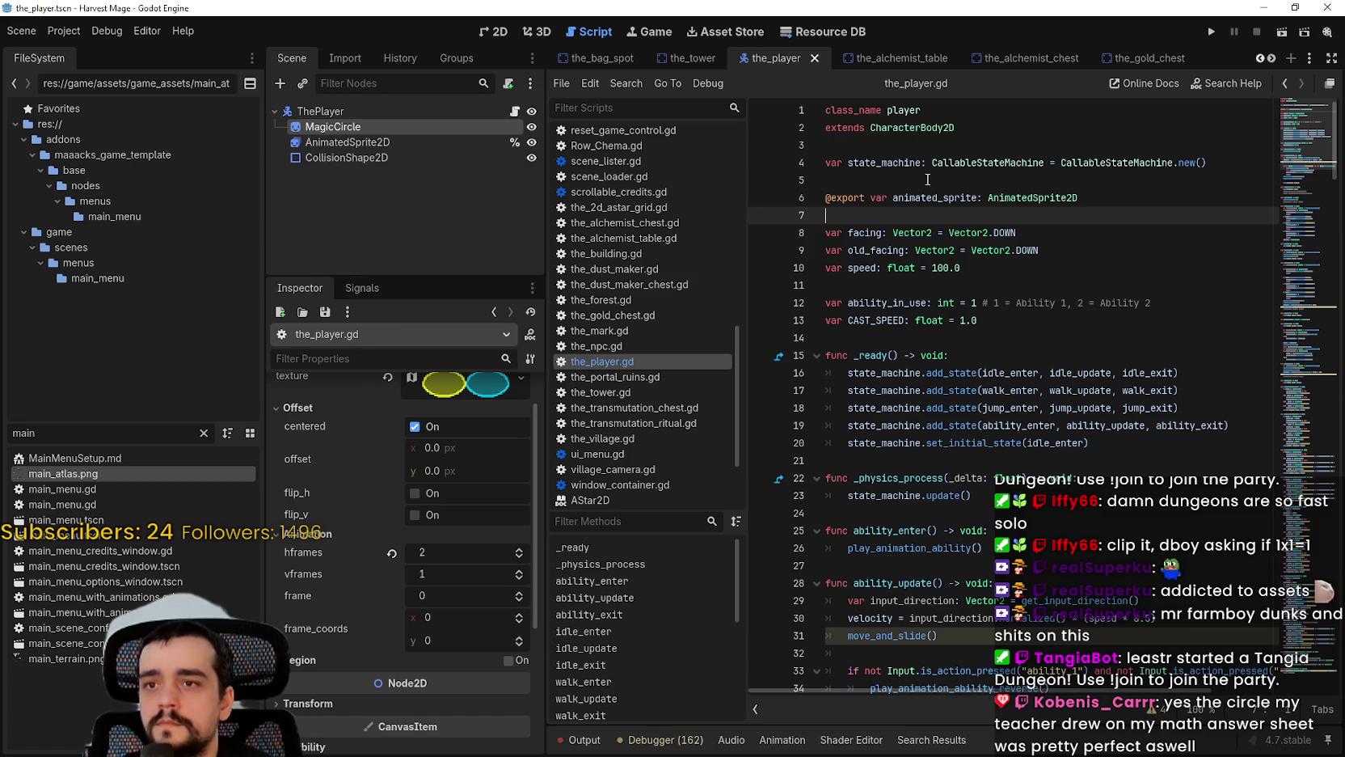
scroll(441, 533, up, 1)
click(371, 110)
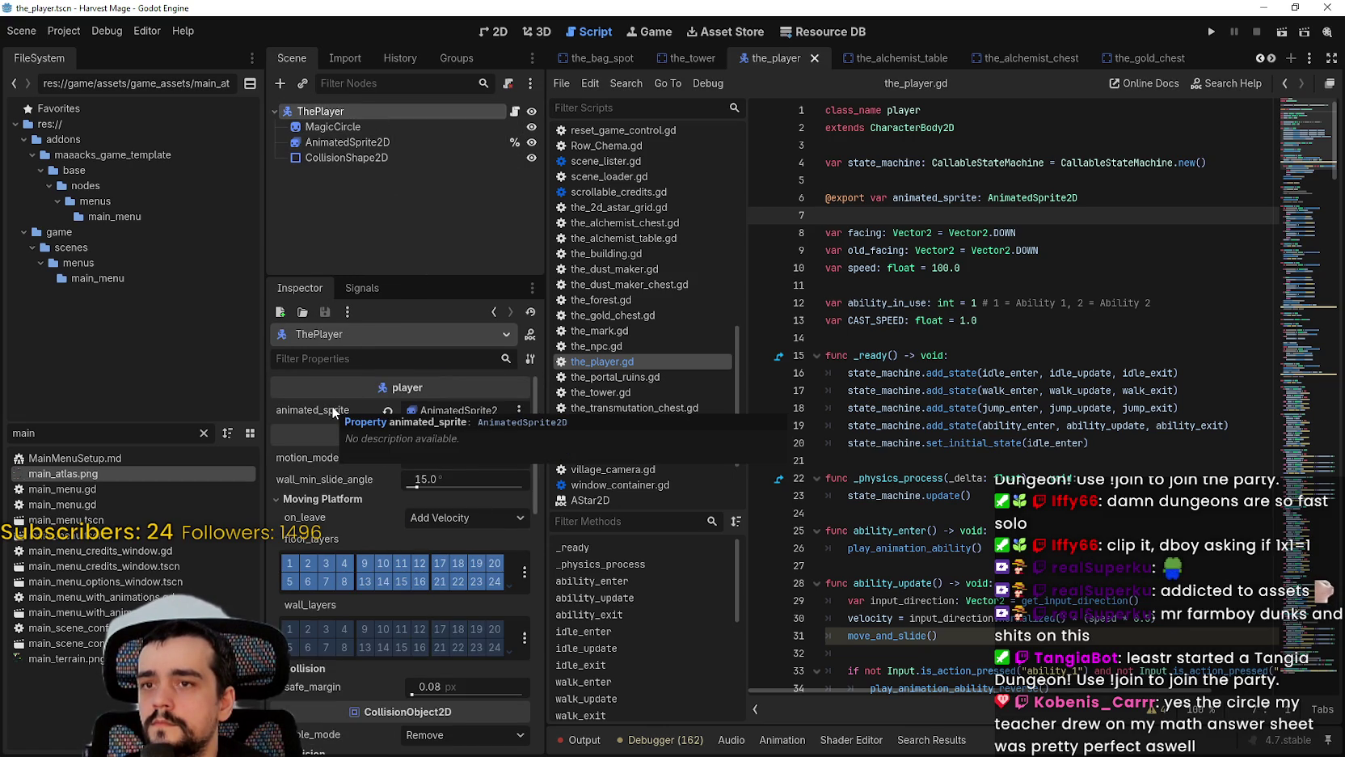
Step: Search the project for animated_sprite, review the 56 matches, and click the blank line after the export
double_click(946, 198)
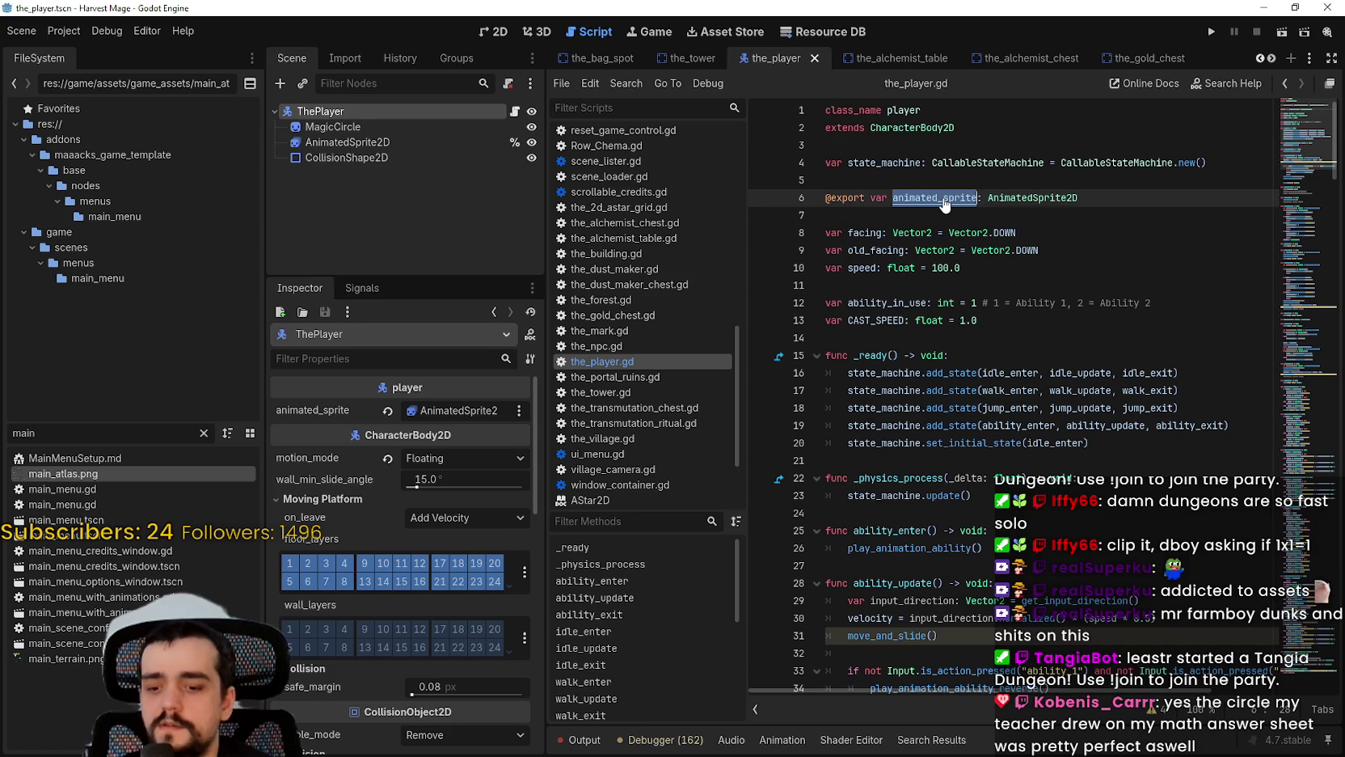
key(ctrl+shift+f)
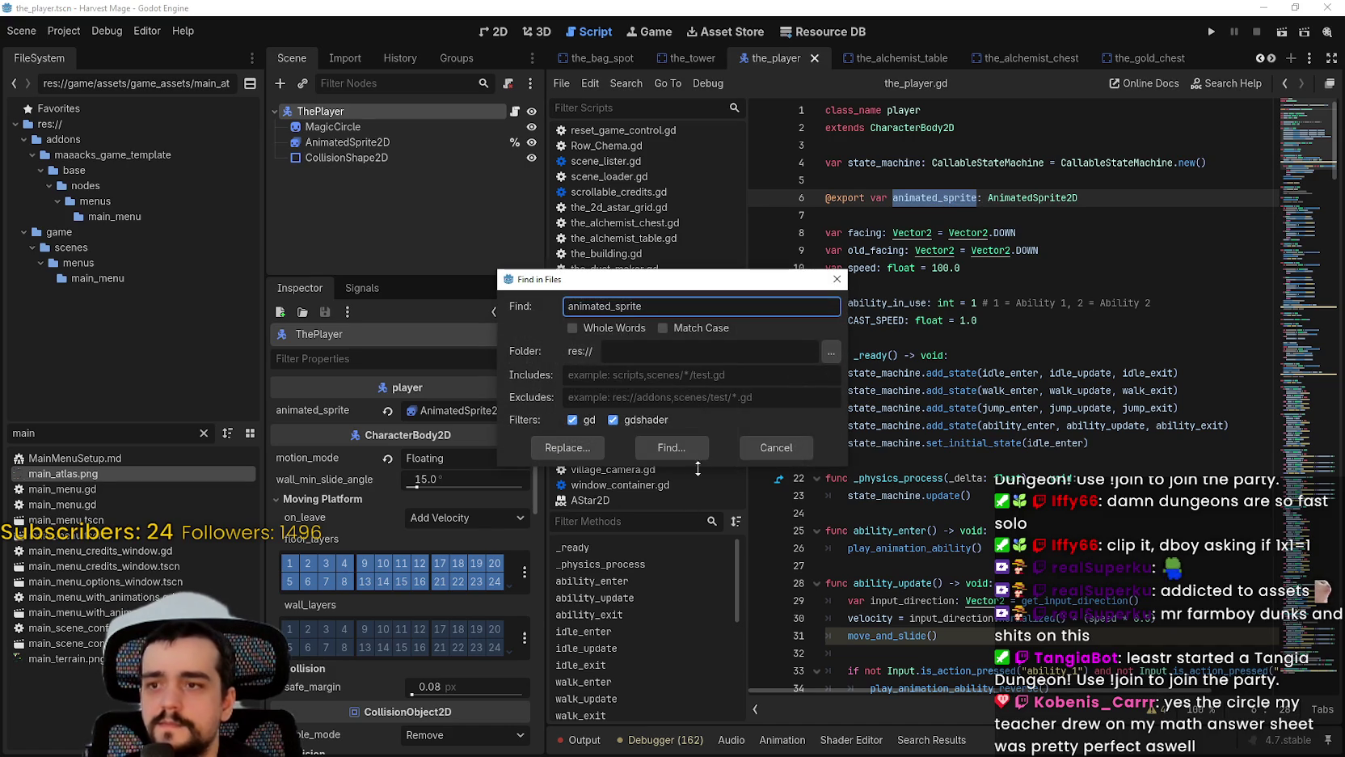
click(691, 450)
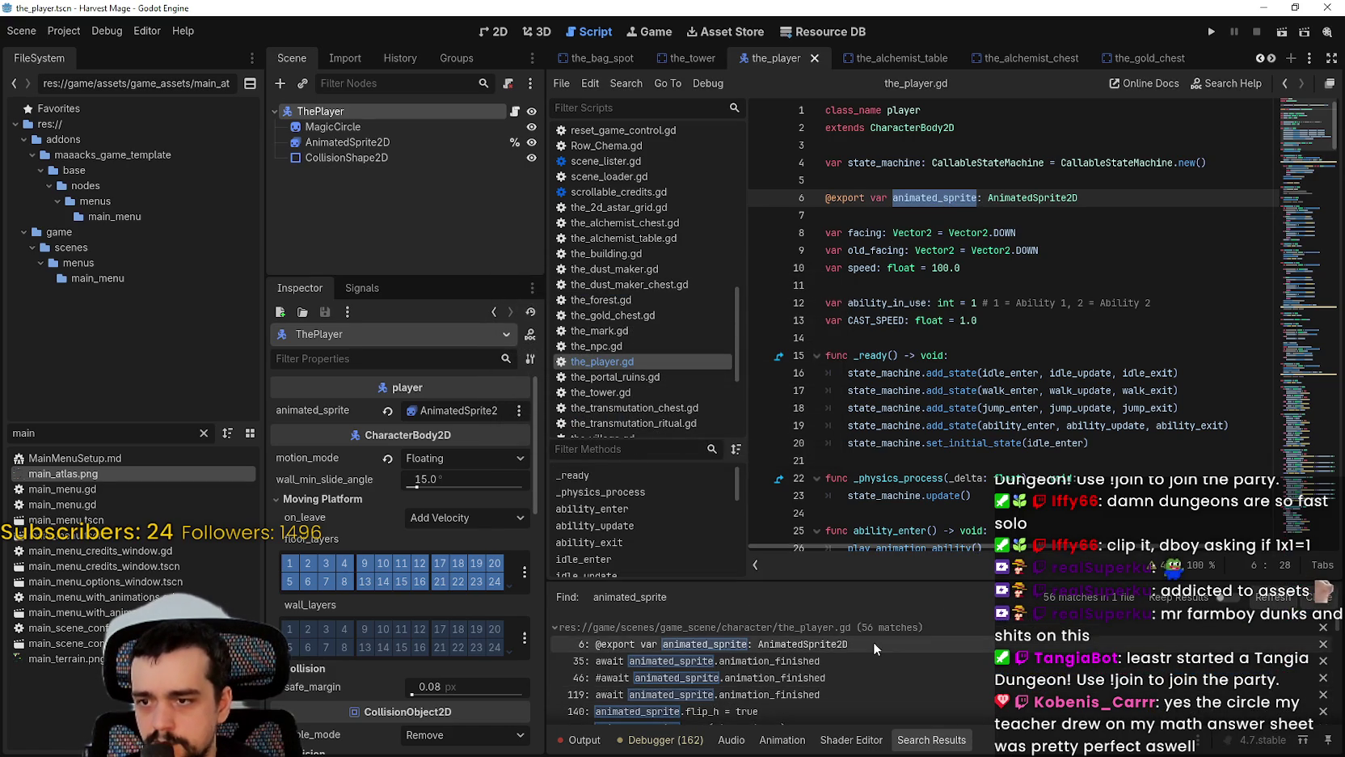
scroll(882, 670, down, 10)
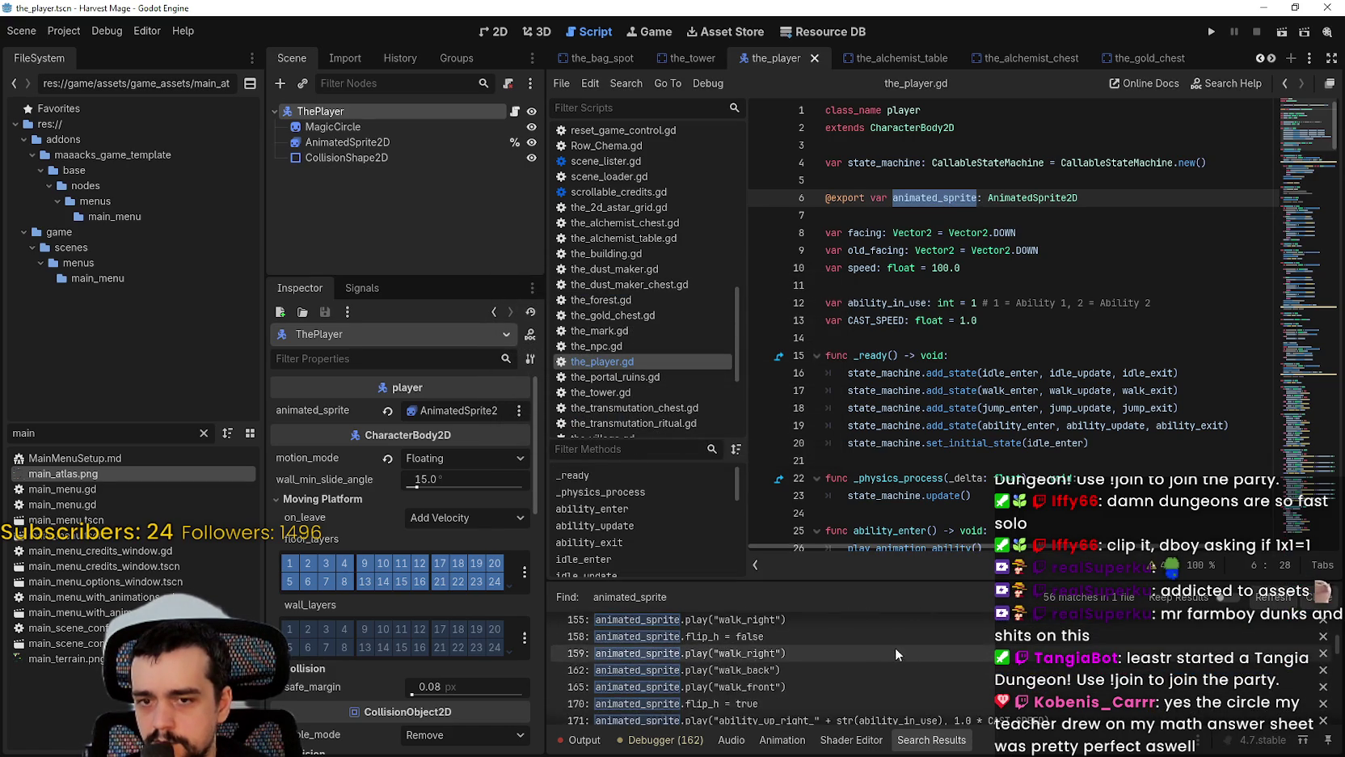
scroll(1336, 649, up, 4)
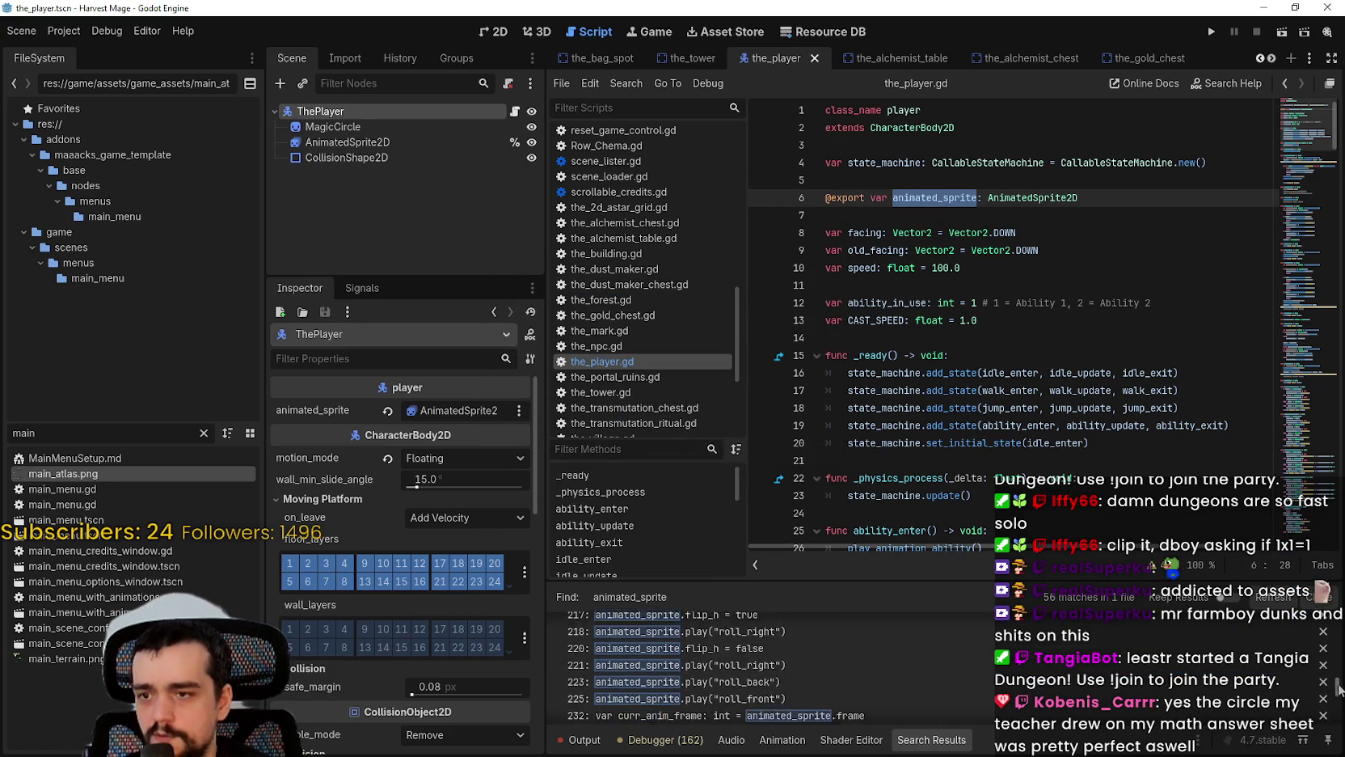
scroll(768, 671, up, 3)
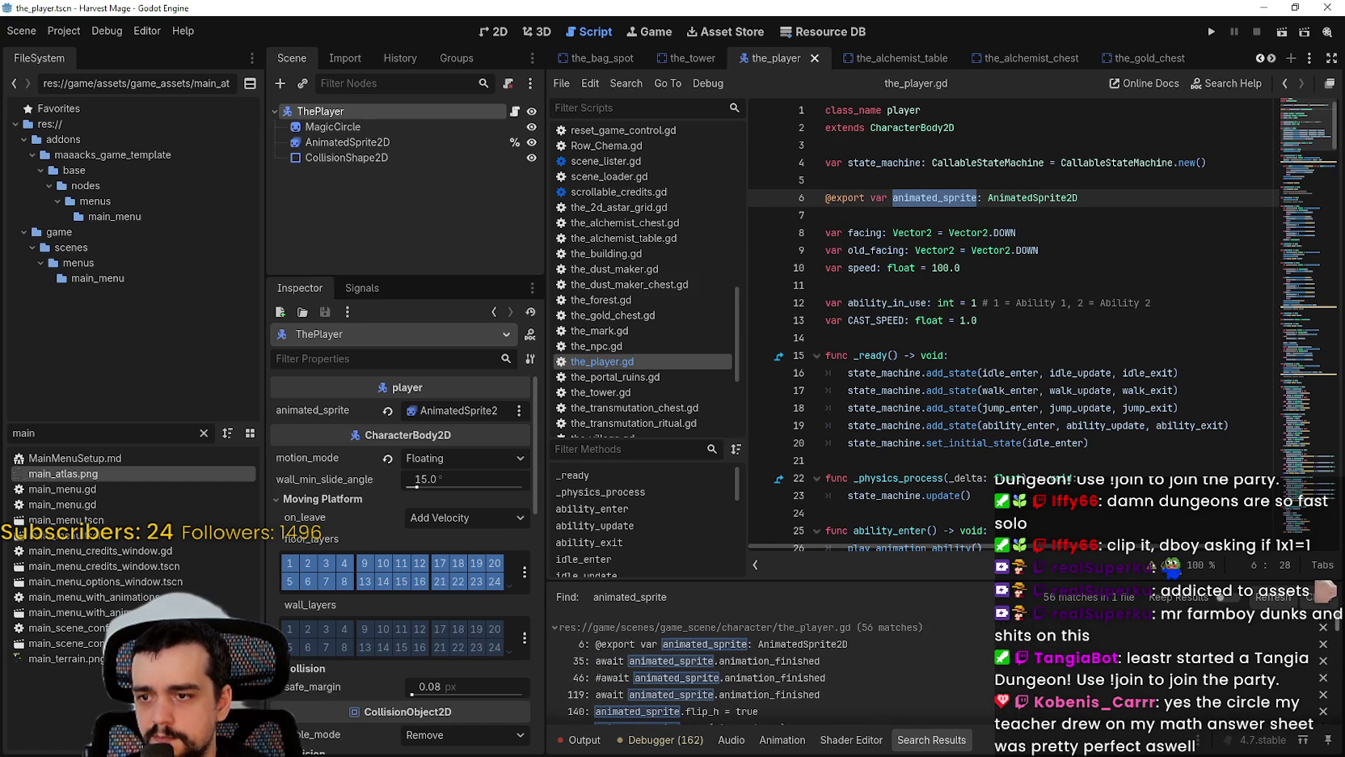
click(937, 212)
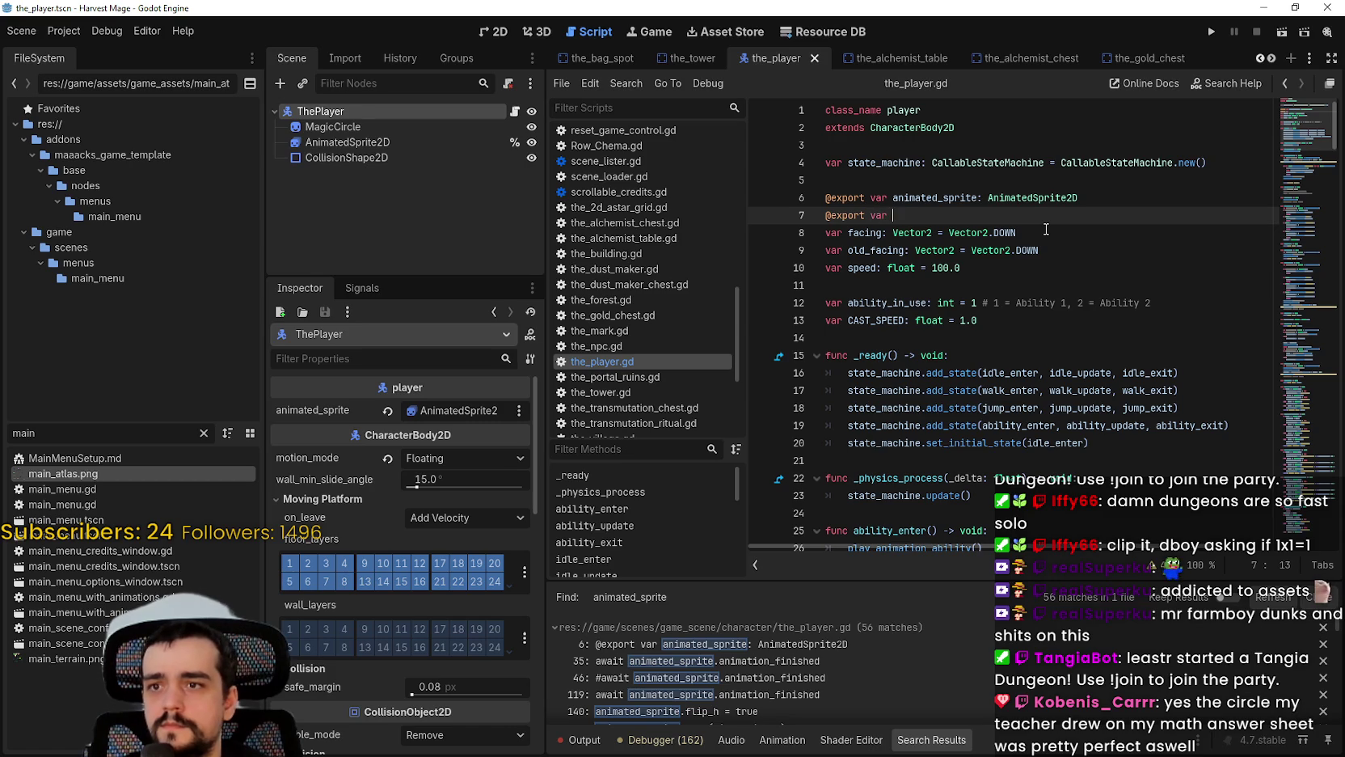
text(@export var magic_circl)
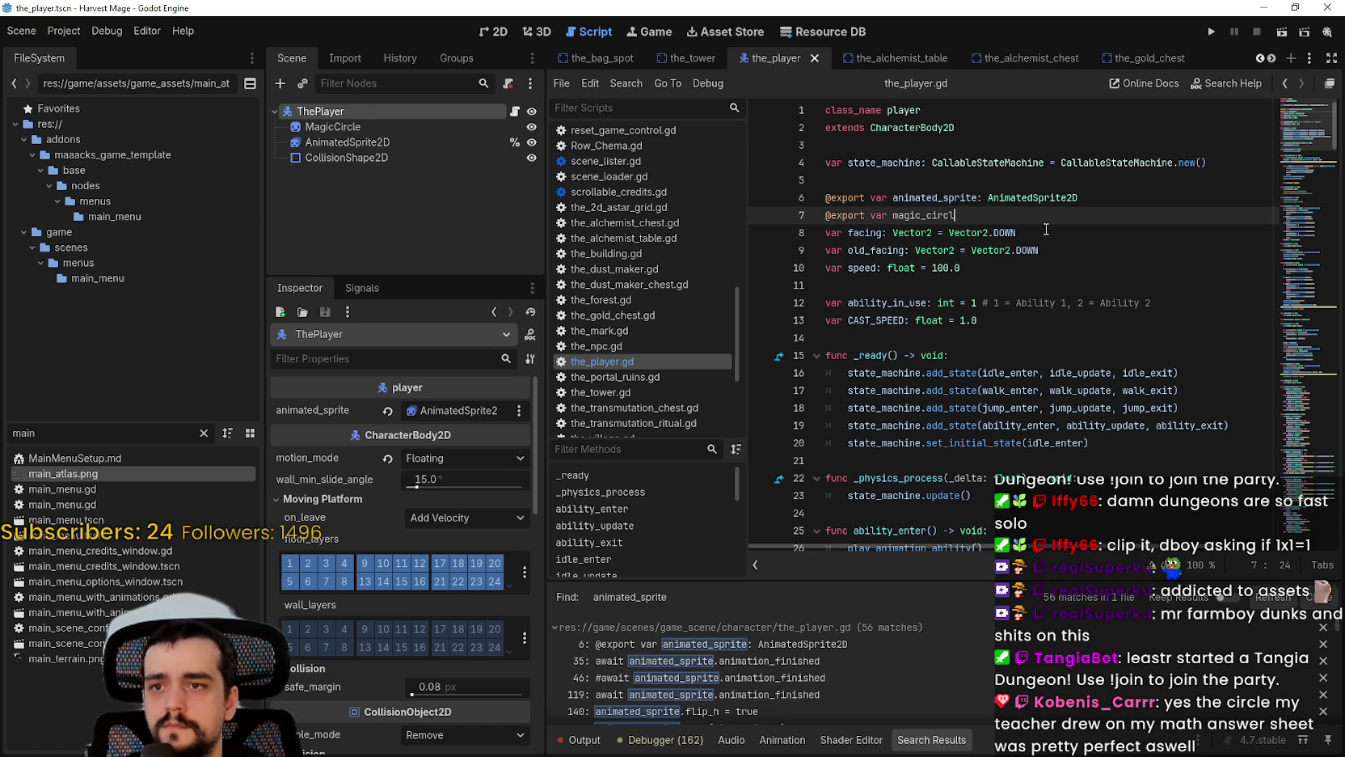
text(e: )
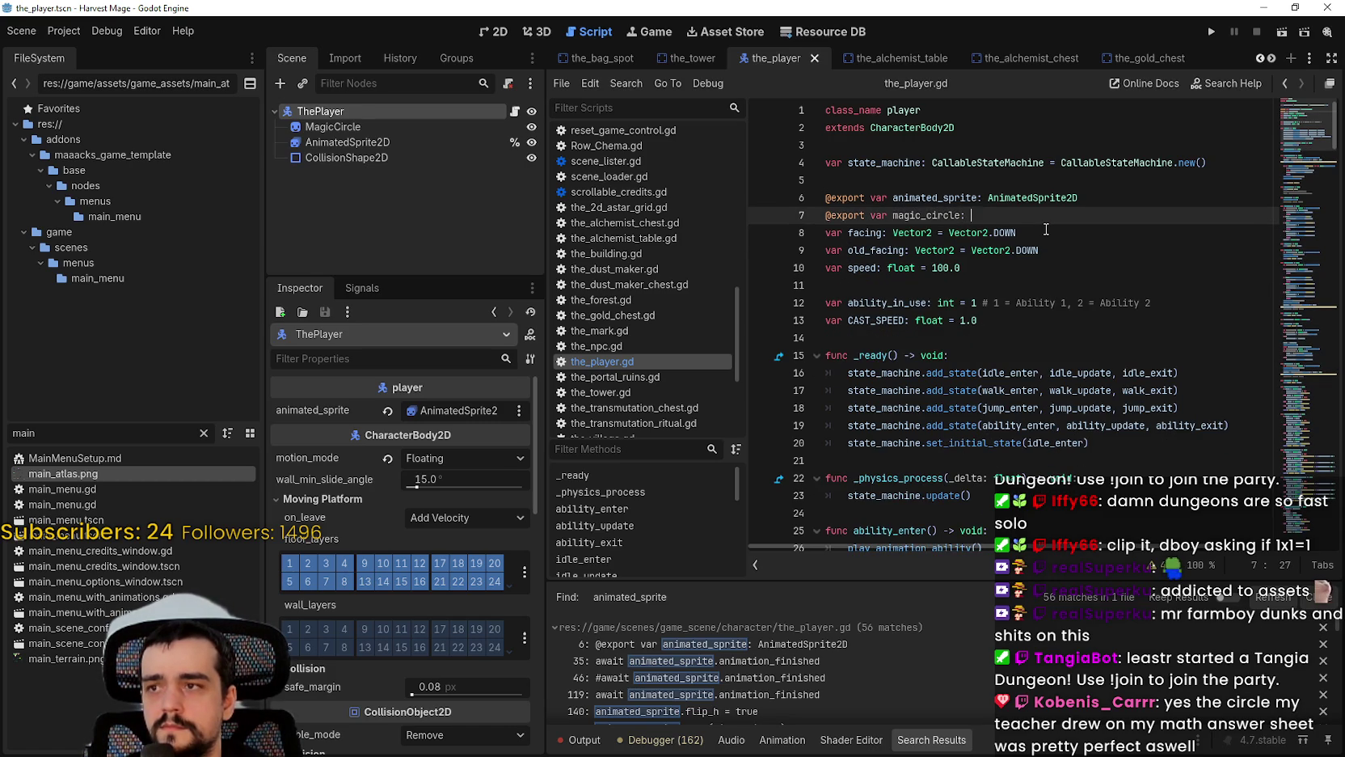
text(Sprite2D)
key(ctrl+s)
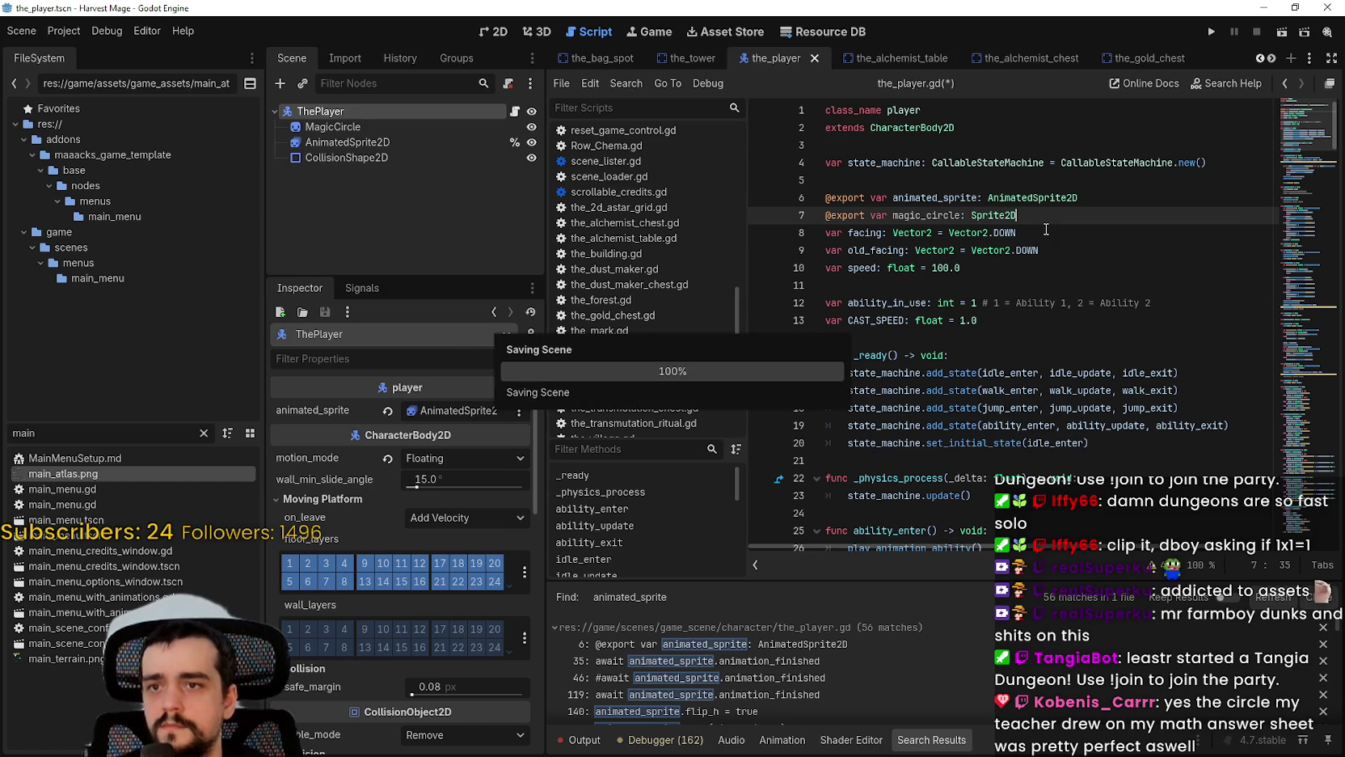
key(Return)
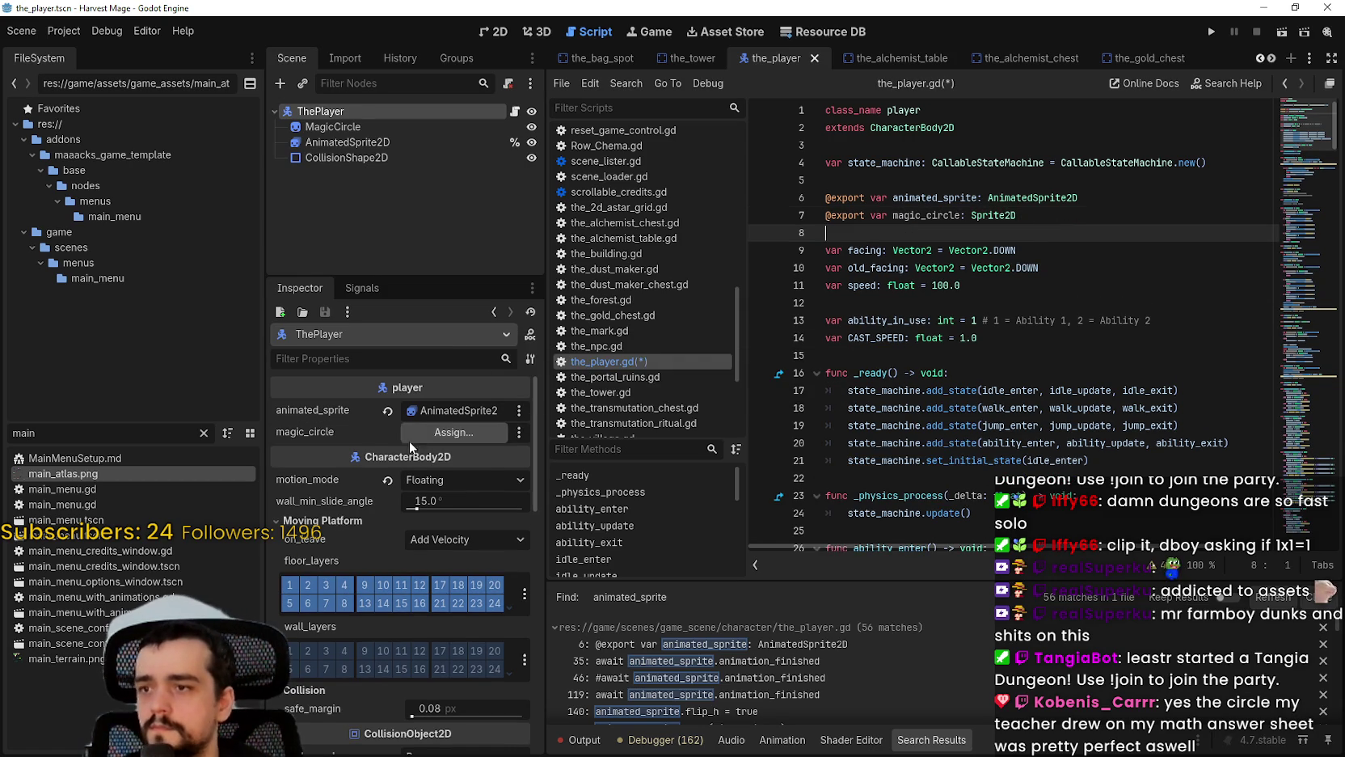
Step: Assign the MagicCircle node to ThePlayer's magic_circle property and save
click(413, 437)
double_click(613, 220)
key(ctrl+s)
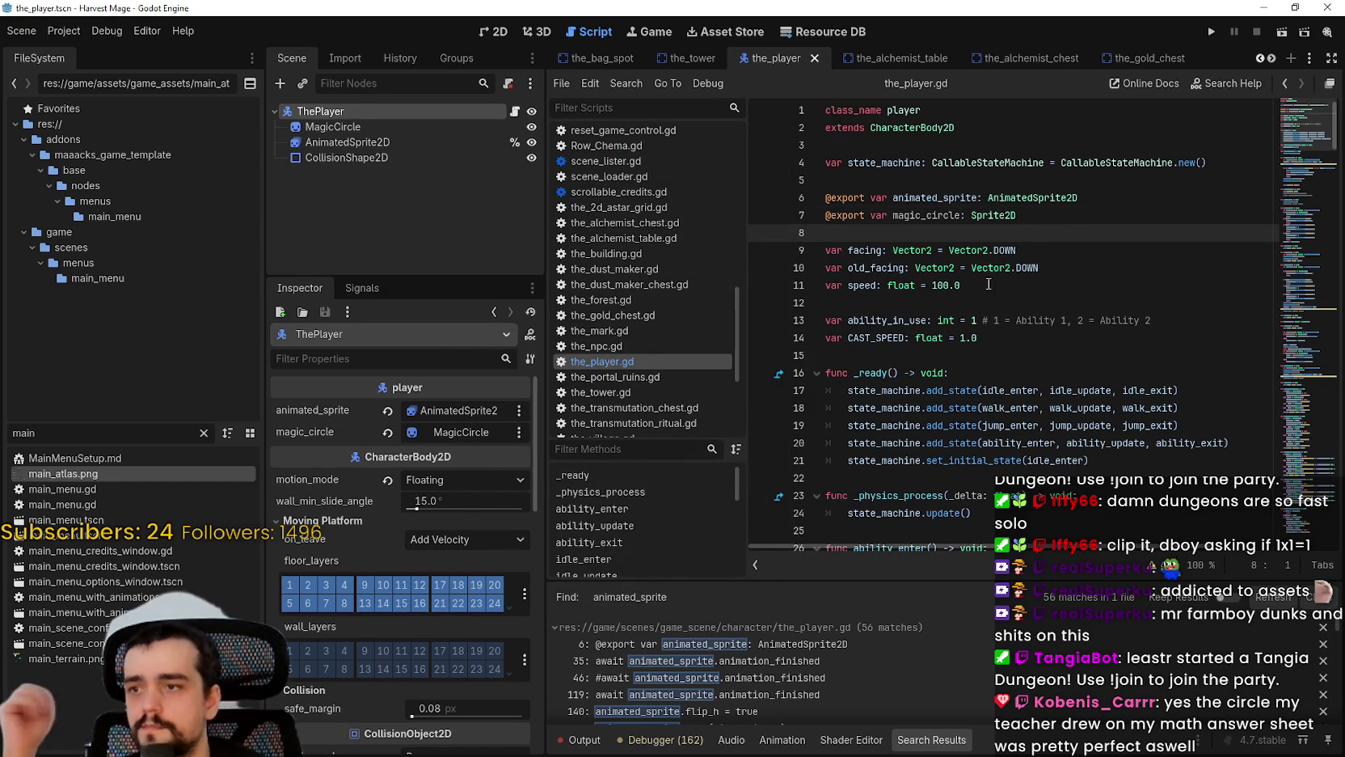
click(968, 215)
double_click(967, 215)
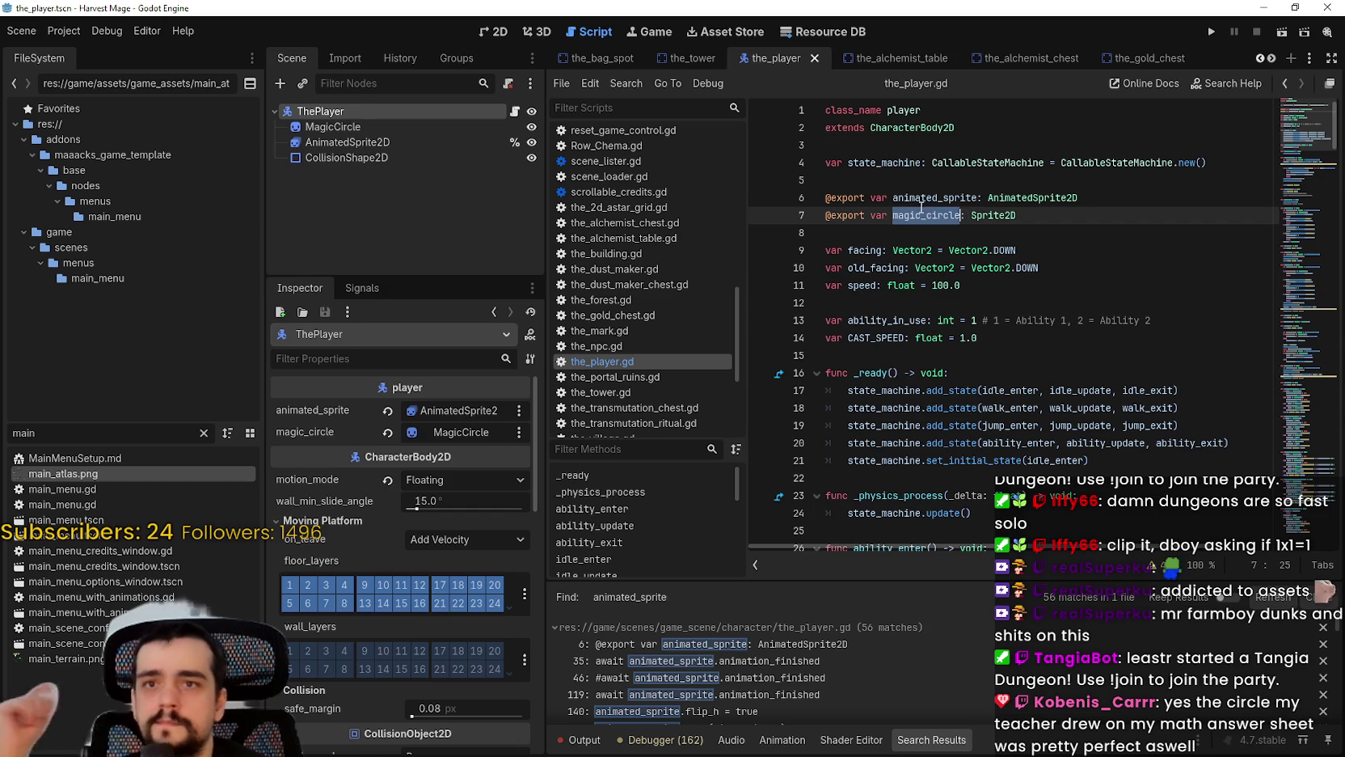
click(1048, 225)
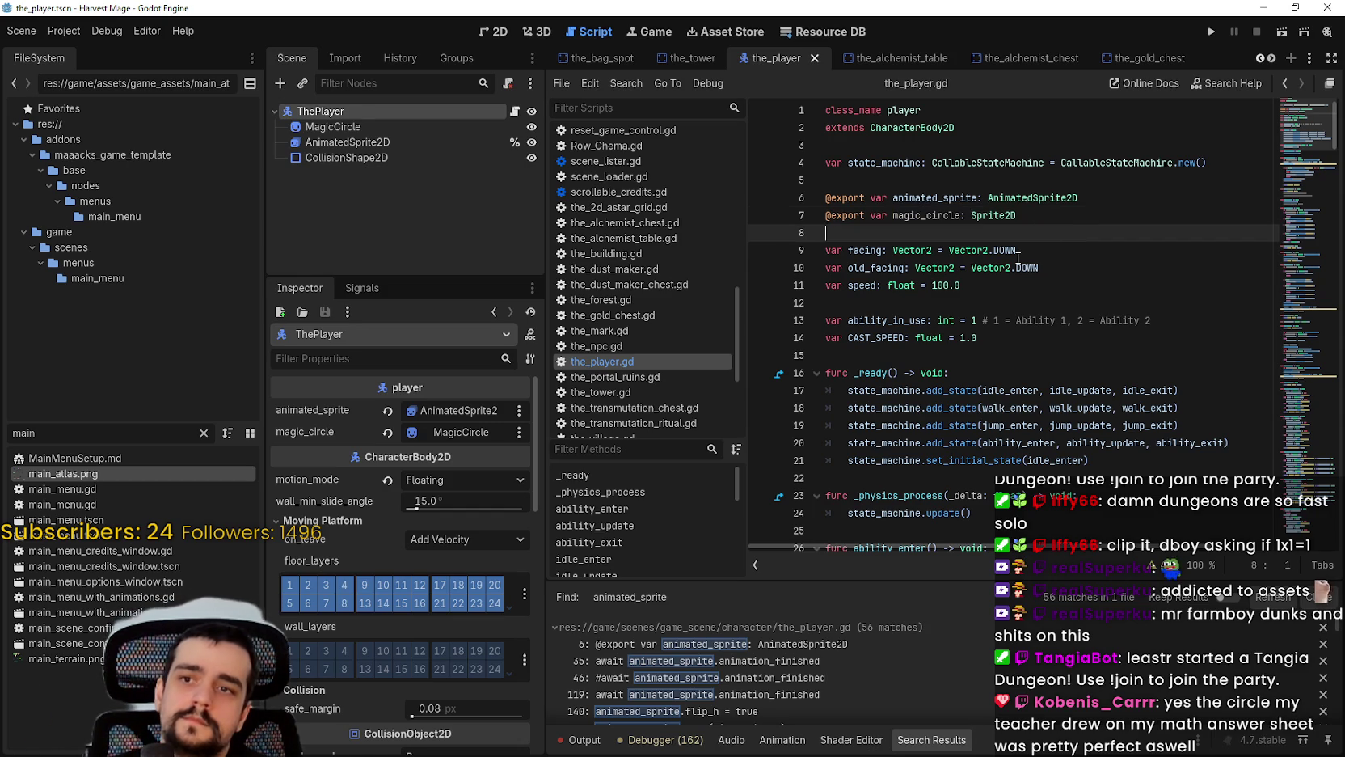
Step: Scroll through the_player.gd, reviewing _physics_process, ability_enter/update/exit and idle_update
scroll(1018, 258, down, 3)
click(908, 392)
click(927, 360)
scroll(926, 359, down, 3)
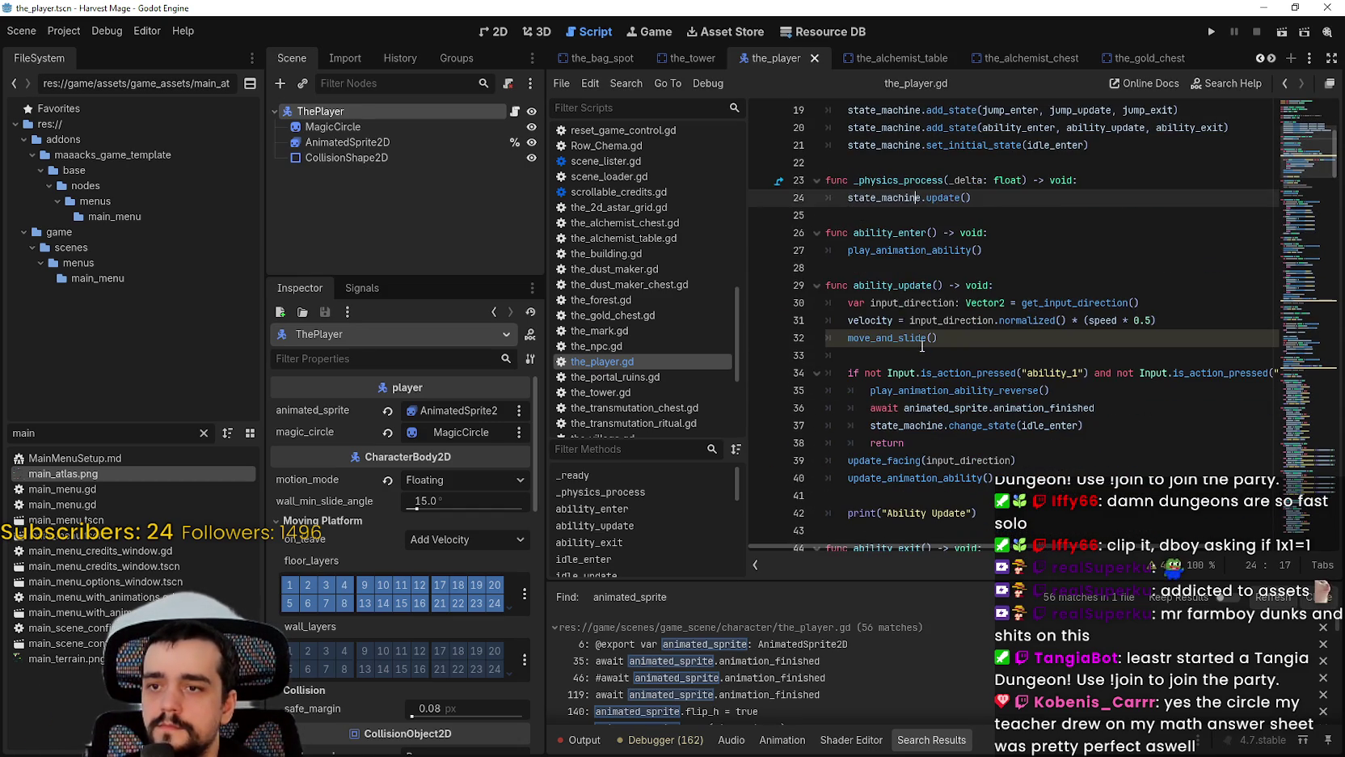
click(883, 268)
click(867, 217)
scroll(869, 218, up, 1)
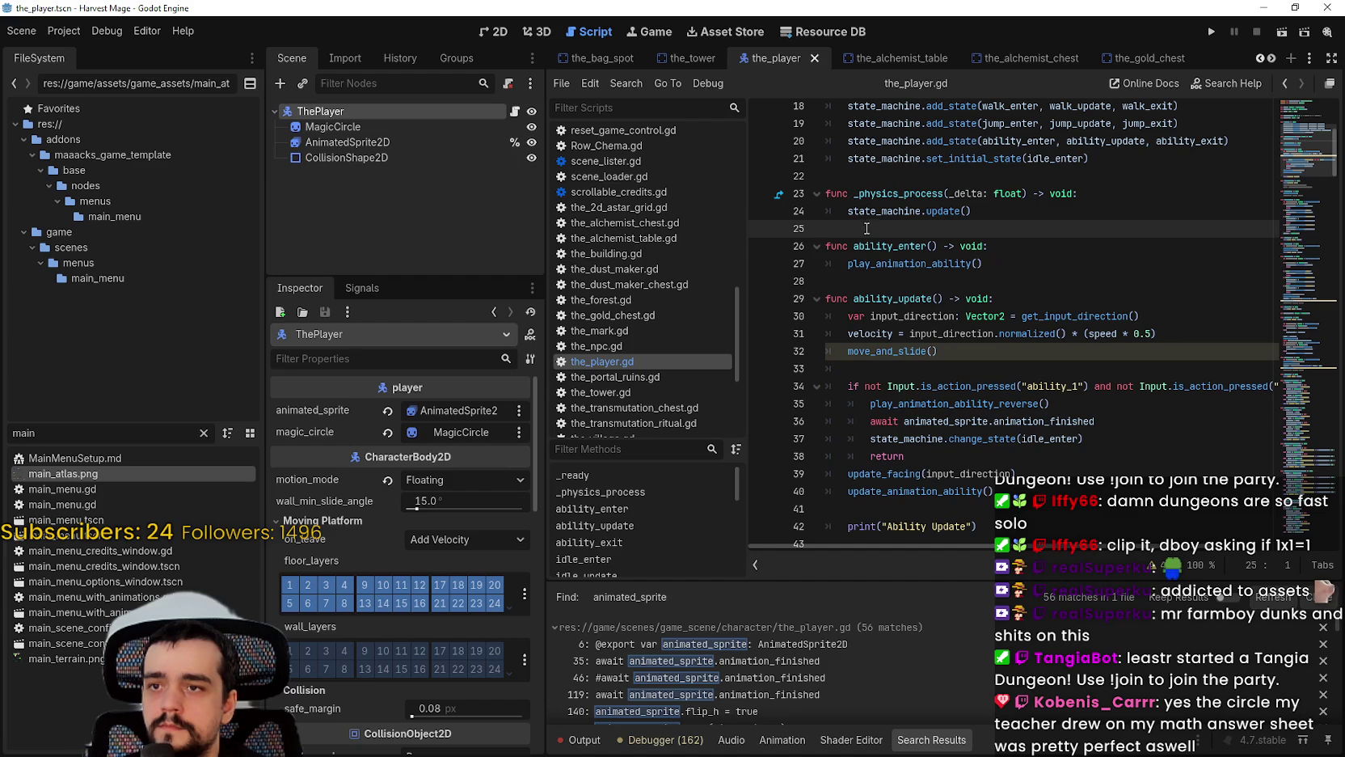
click(900, 246)
scroll(911, 327, down, 1)
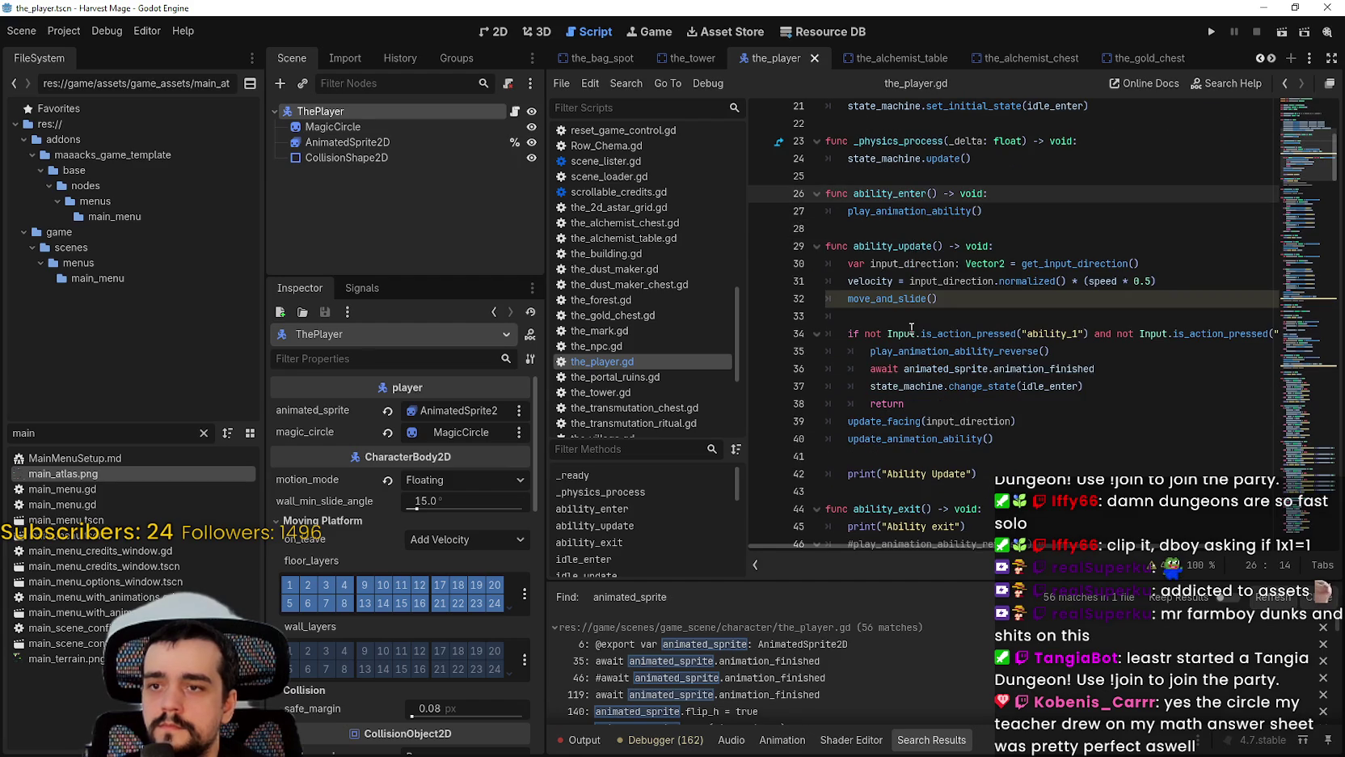
click(902, 232)
scroll(939, 333, down, 1)
click(870, 438)
scroll(872, 438, down, 4)
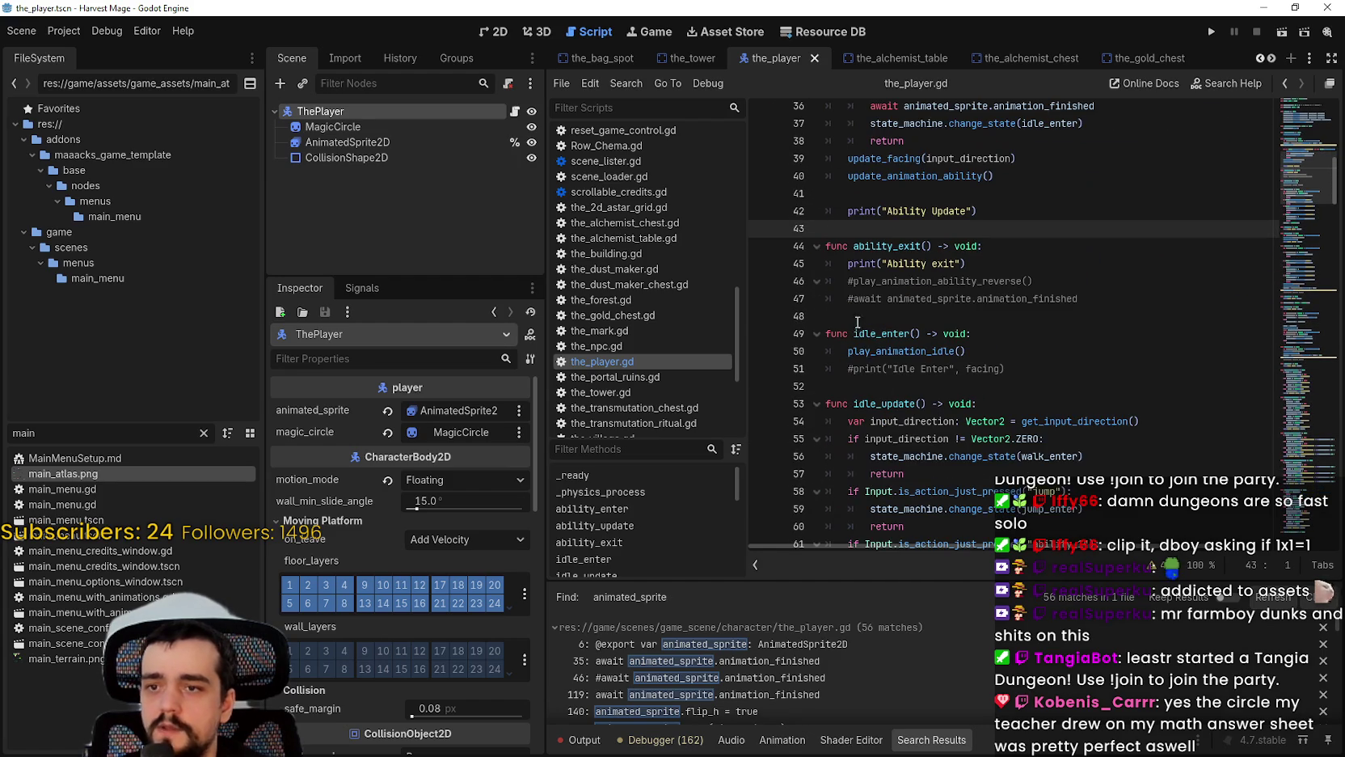
click(861, 316)
click(891, 383)
scroll(889, 372, down, 3)
click(875, 368)
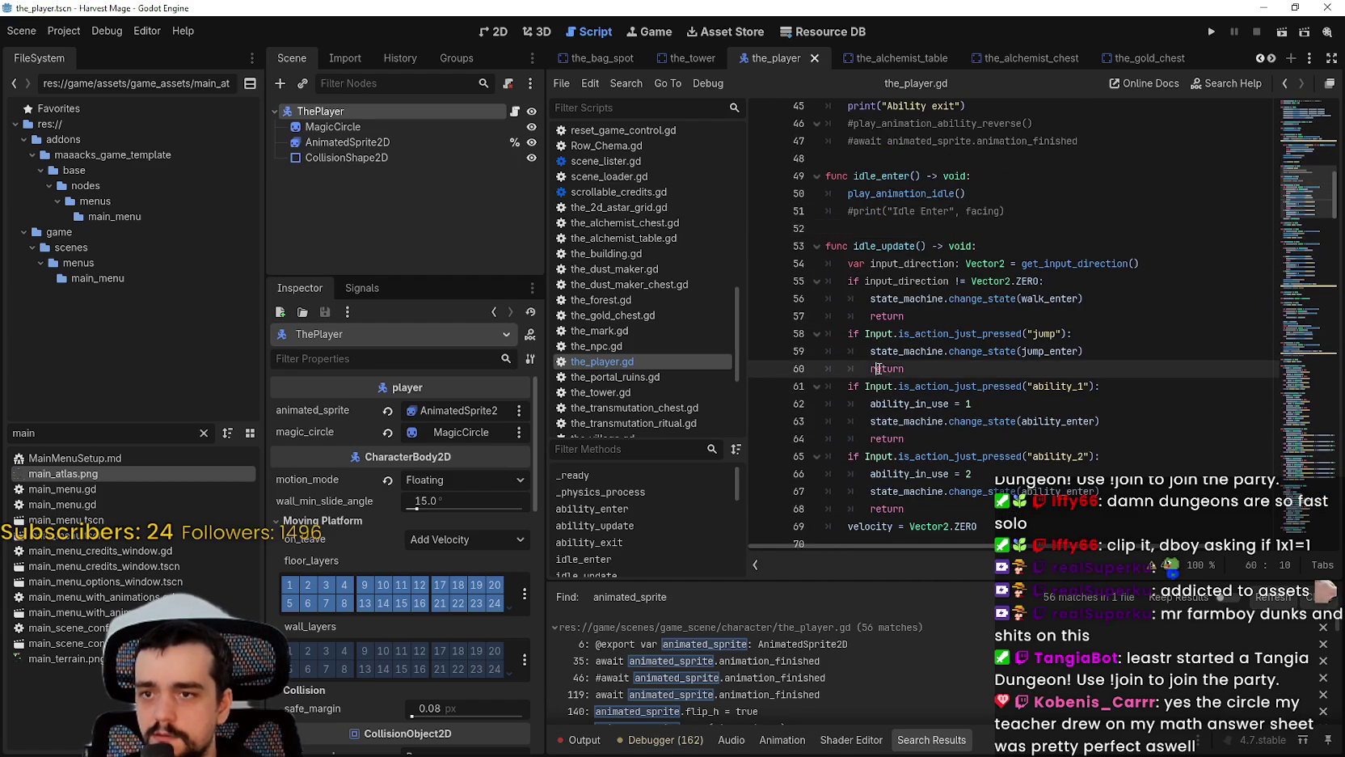
scroll(883, 323, down, 5)
click(884, 281)
scroll(897, 364, up, 12)
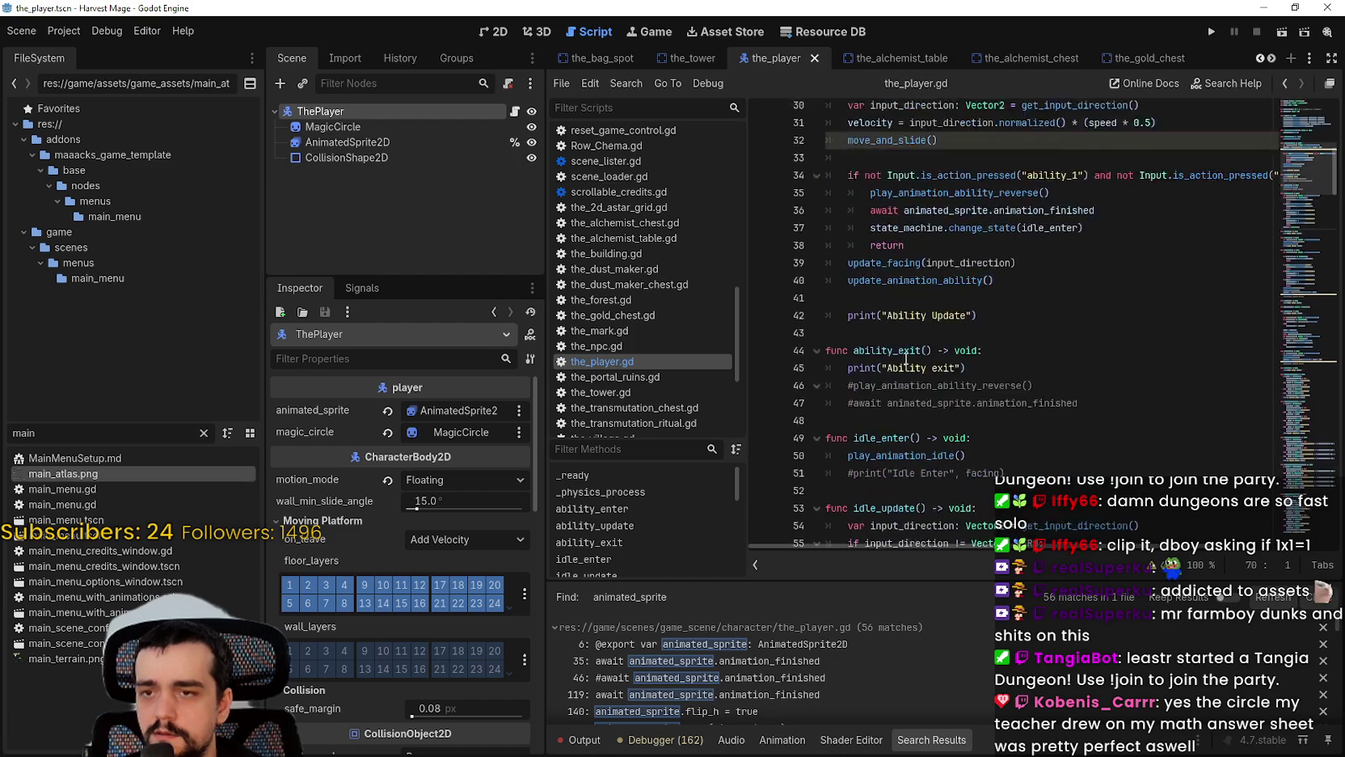
Step: On a new line after _physics_process, begin a function with 'func mag'
click(906, 416)
scroll(897, 364, down, 2)
scroll(882, 307, up, 2)
click(874, 258)
scroll(881, 308, down, 3)
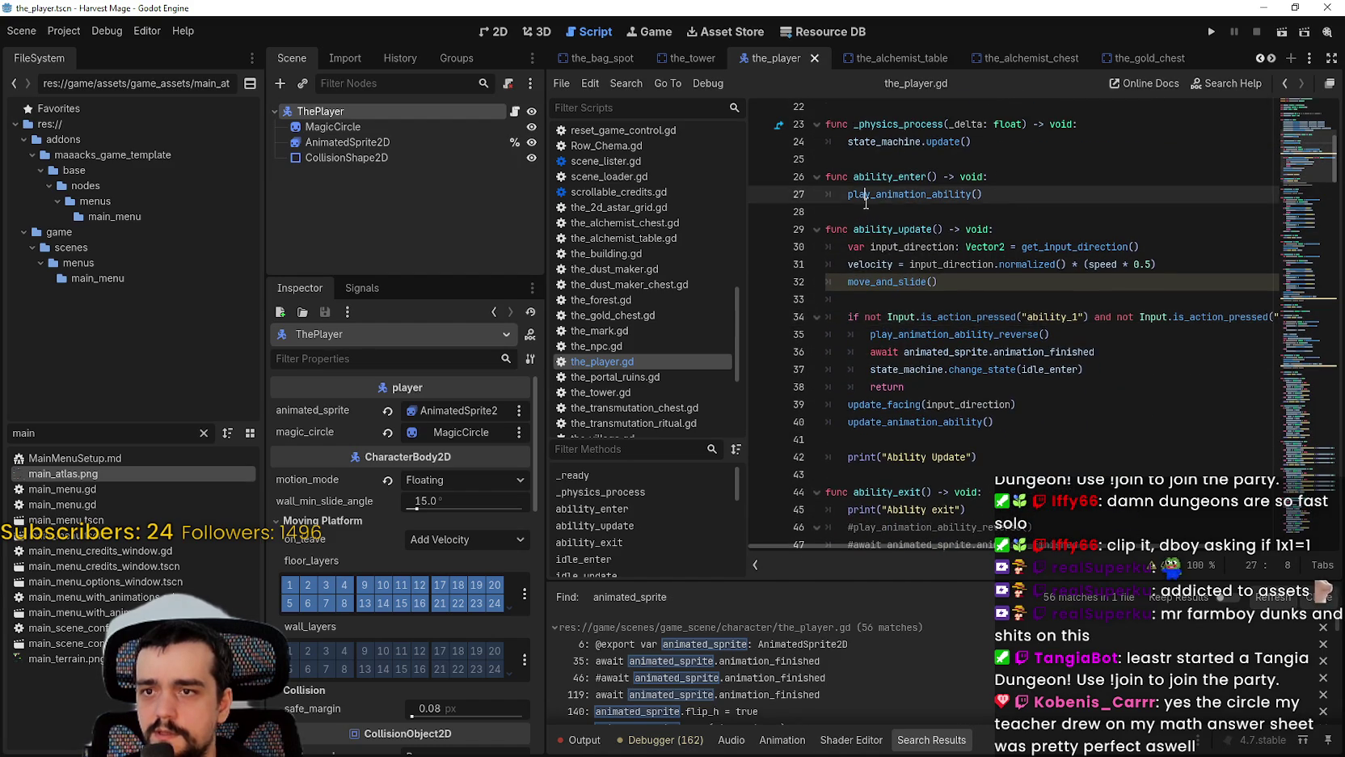
click(869, 217)
scroll(881, 259, up, 6)
click(889, 311)
key(Return)
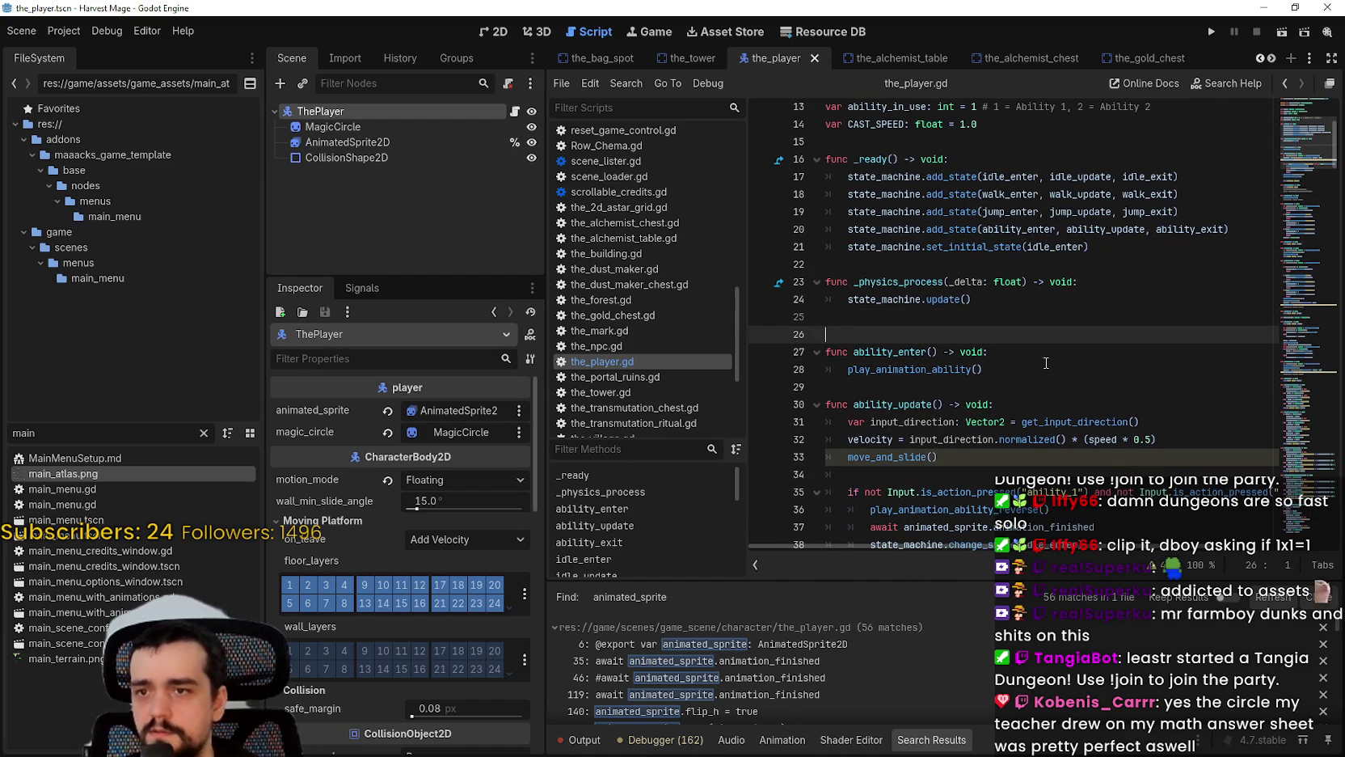
text(func mag)
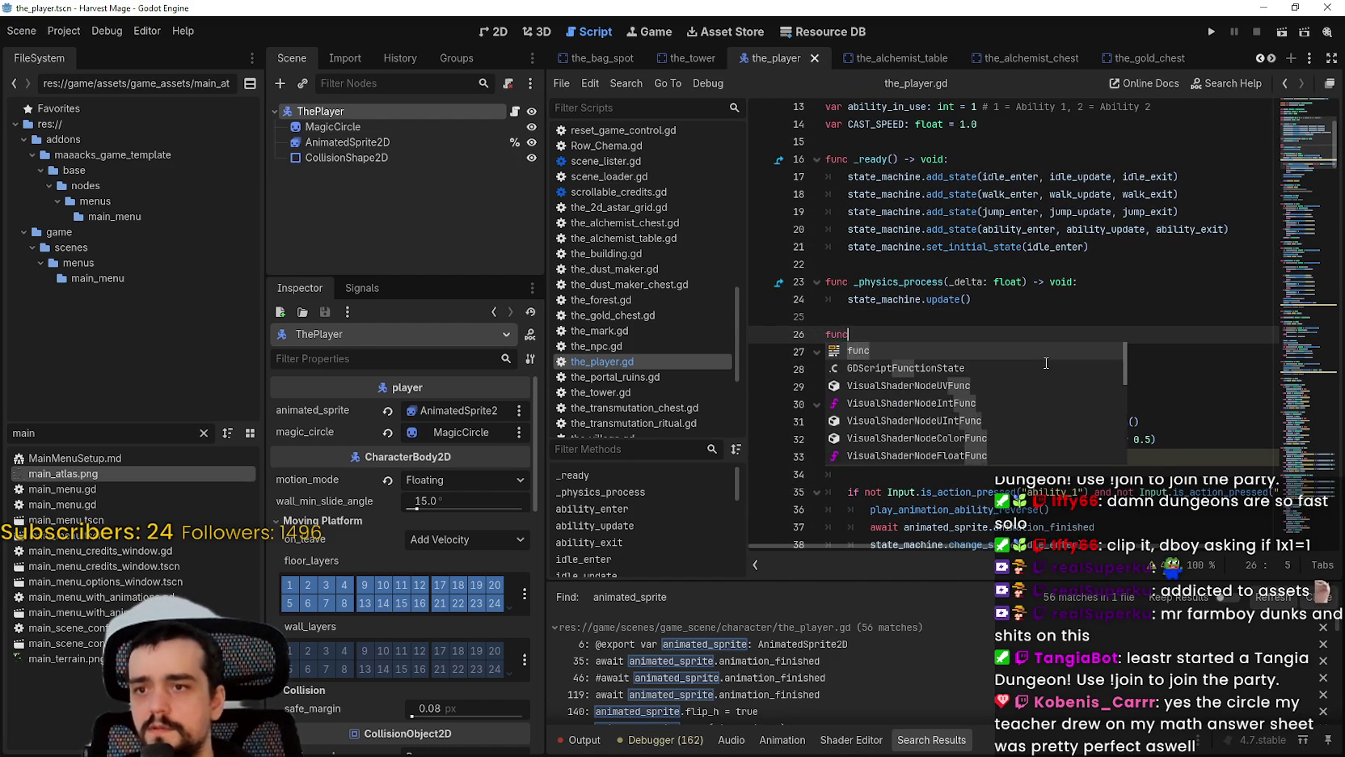
Step: Finish the stub 'func magic_circle_start() -> void:' with pass in its body
key(Escape)
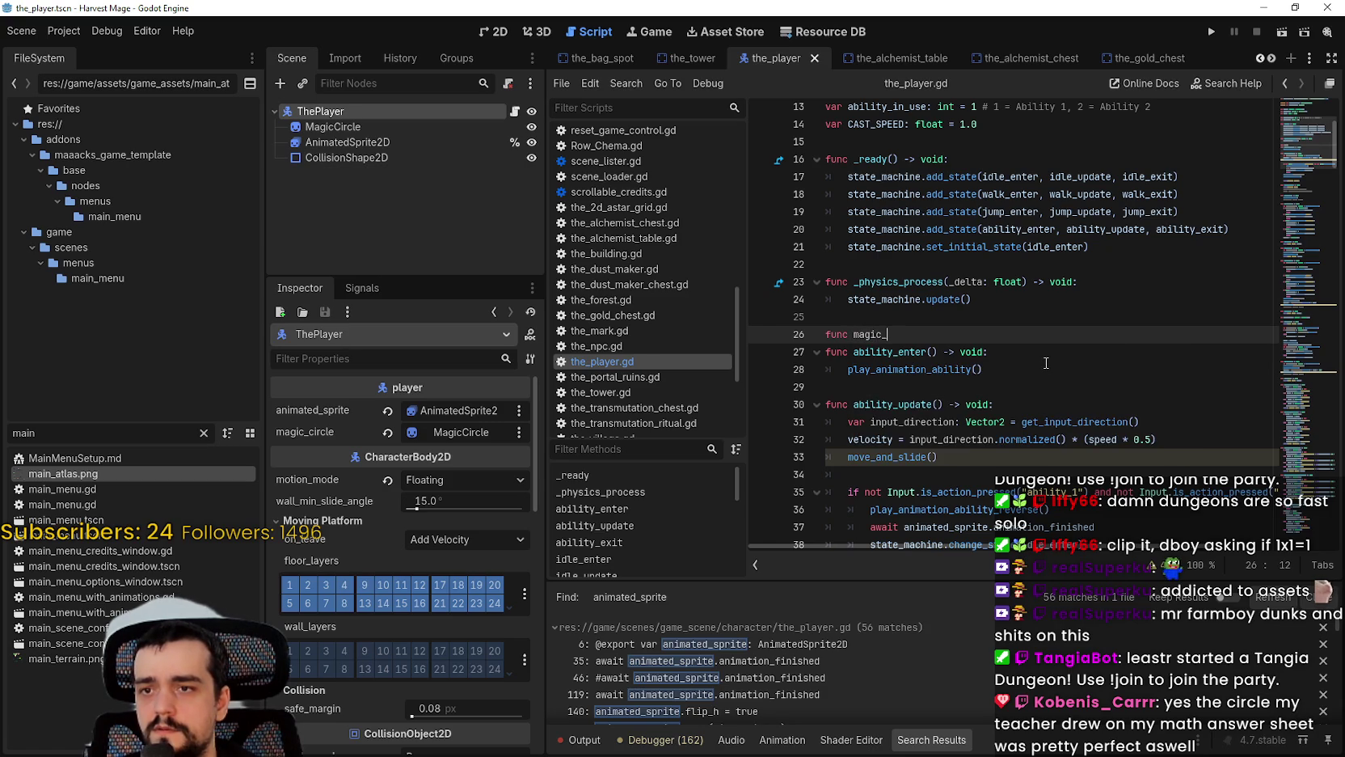
key(BackSpace)
key(BackSpace)
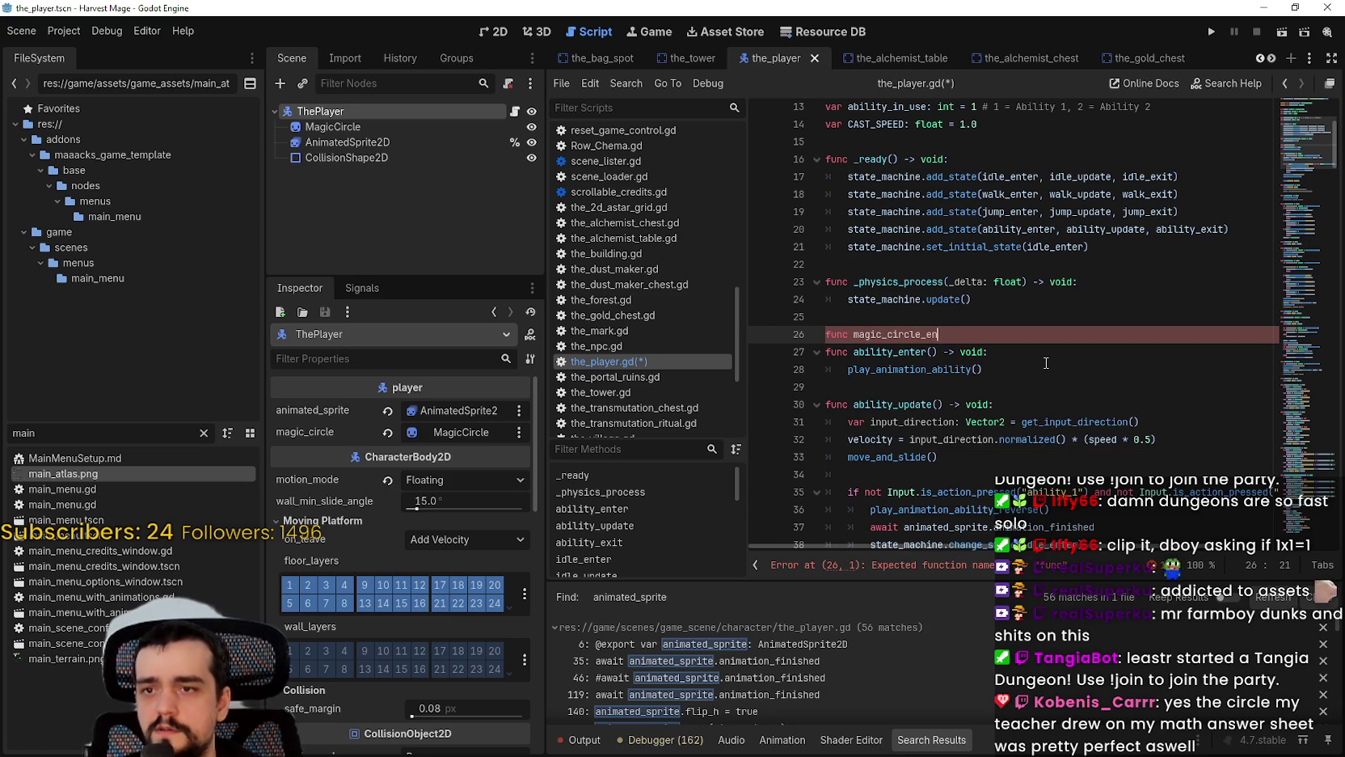
text(circle_start() ->)
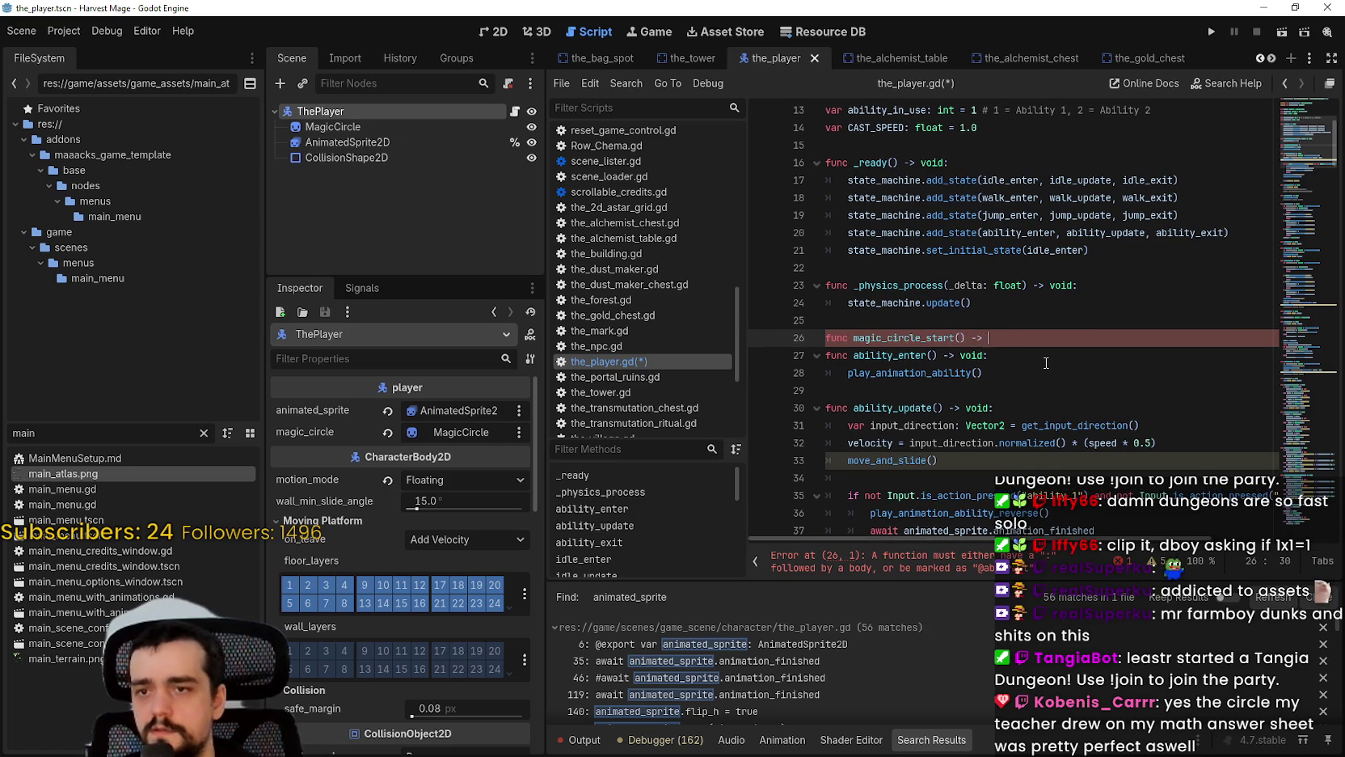
text(void:)
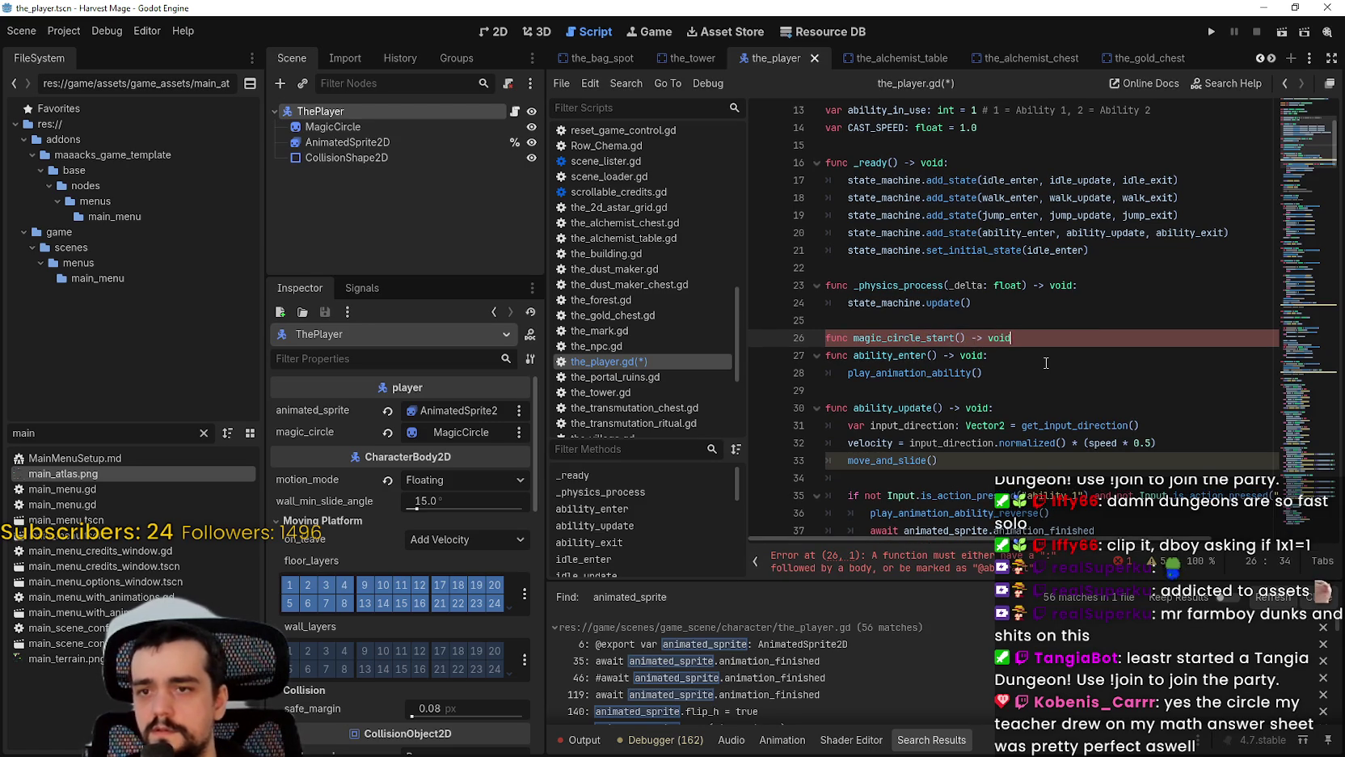
key(Return)
text(ss)
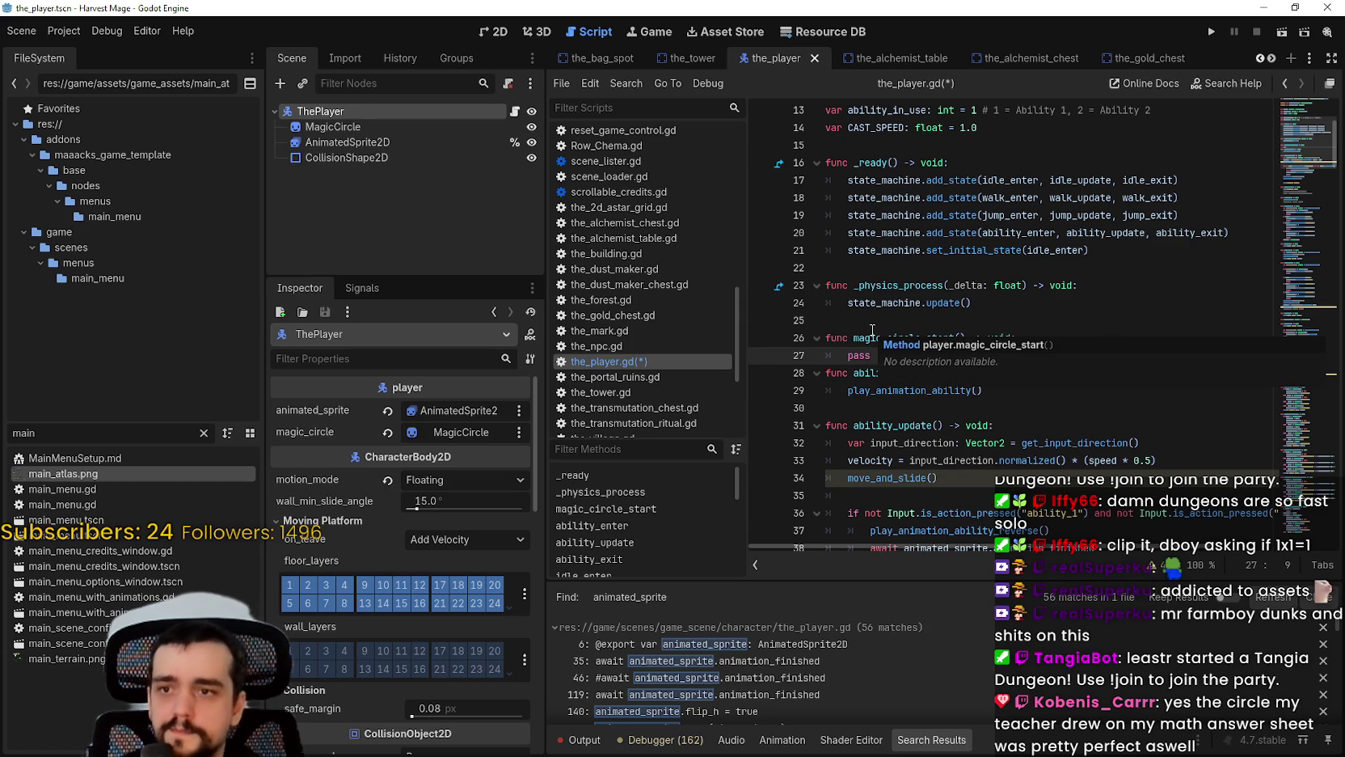
Step: Paste a copy of the stub below and rename it magic_circle_update
scroll(873, 331, down, 1)
drag(873, 304, 829, 285)
key(ctrl+c)
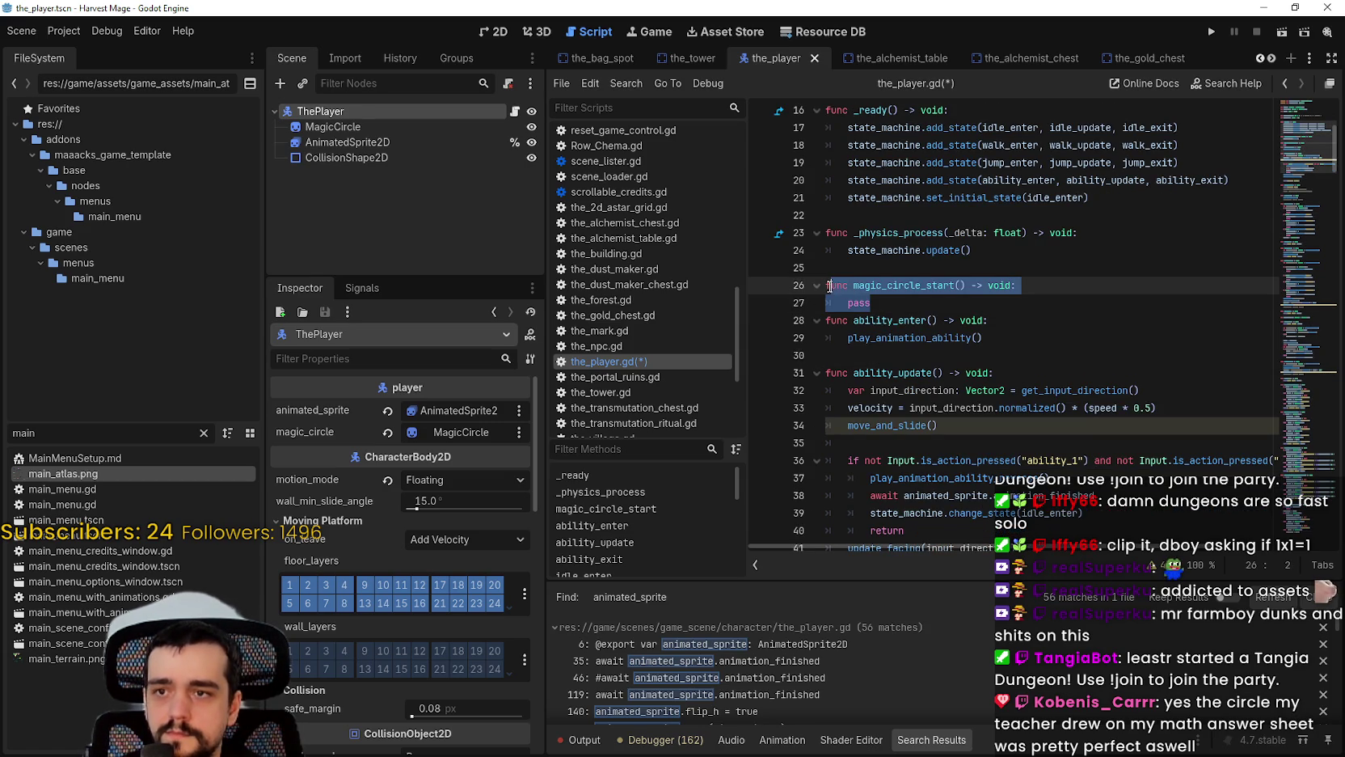
click(881, 304)
key(Return)
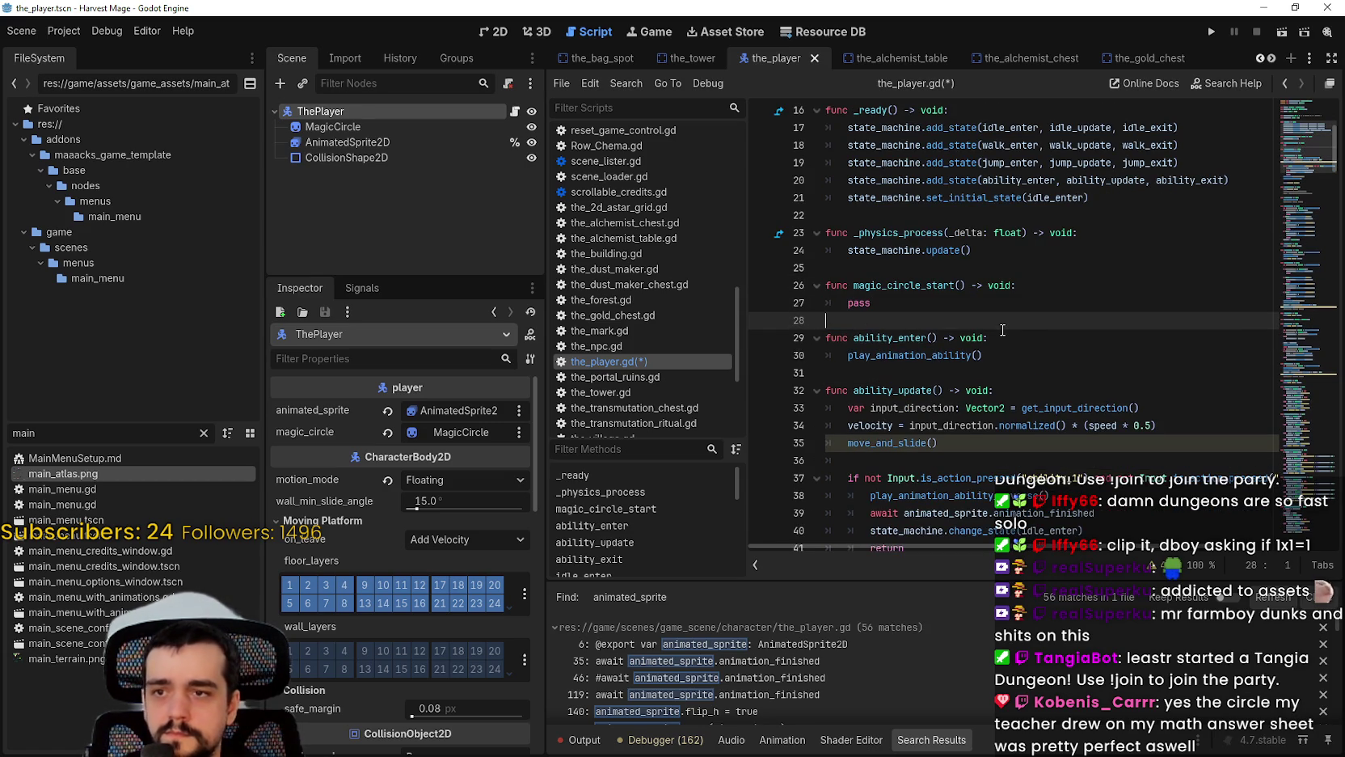
key(ctrl+v)
drag(955, 320, 927, 321)
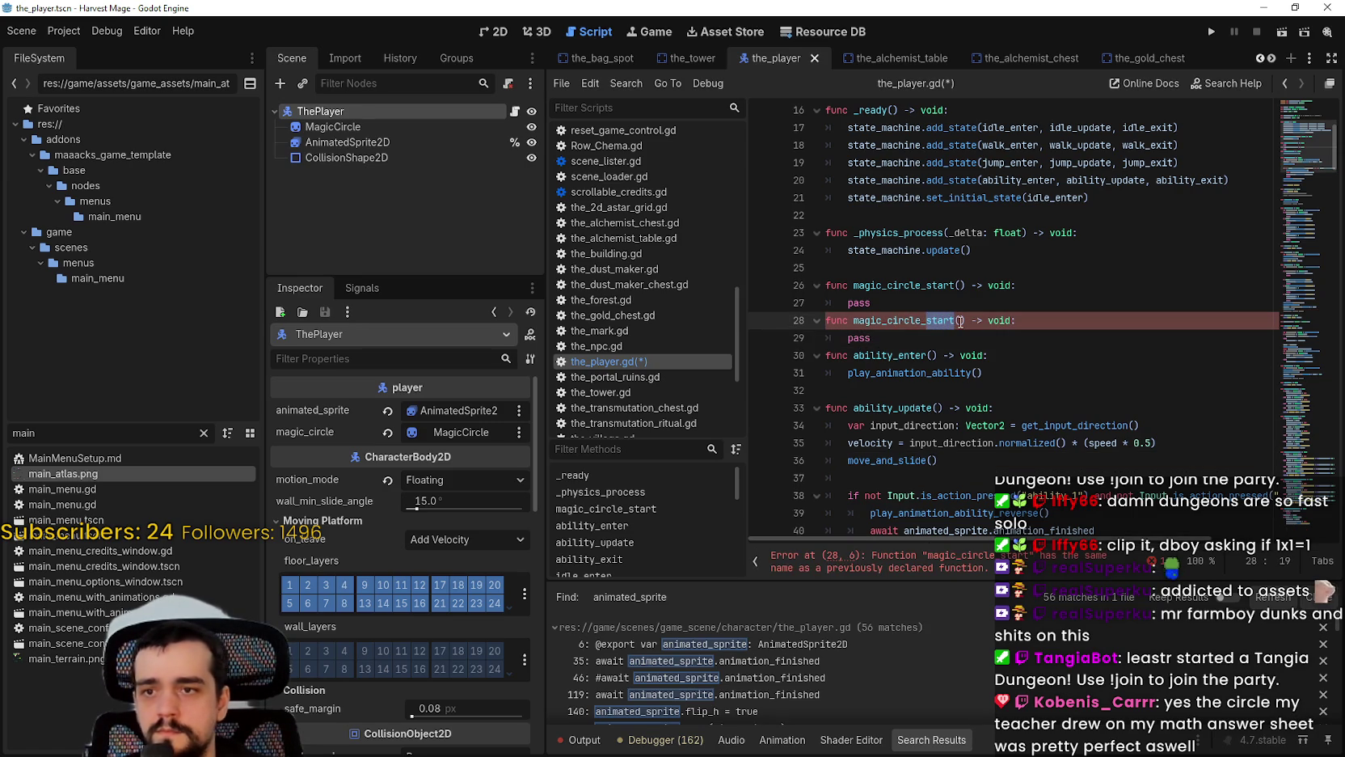
text(update)
Step: Paste another copy renamed magic_circle_end, add a blank line, and save the script
click(900, 346)
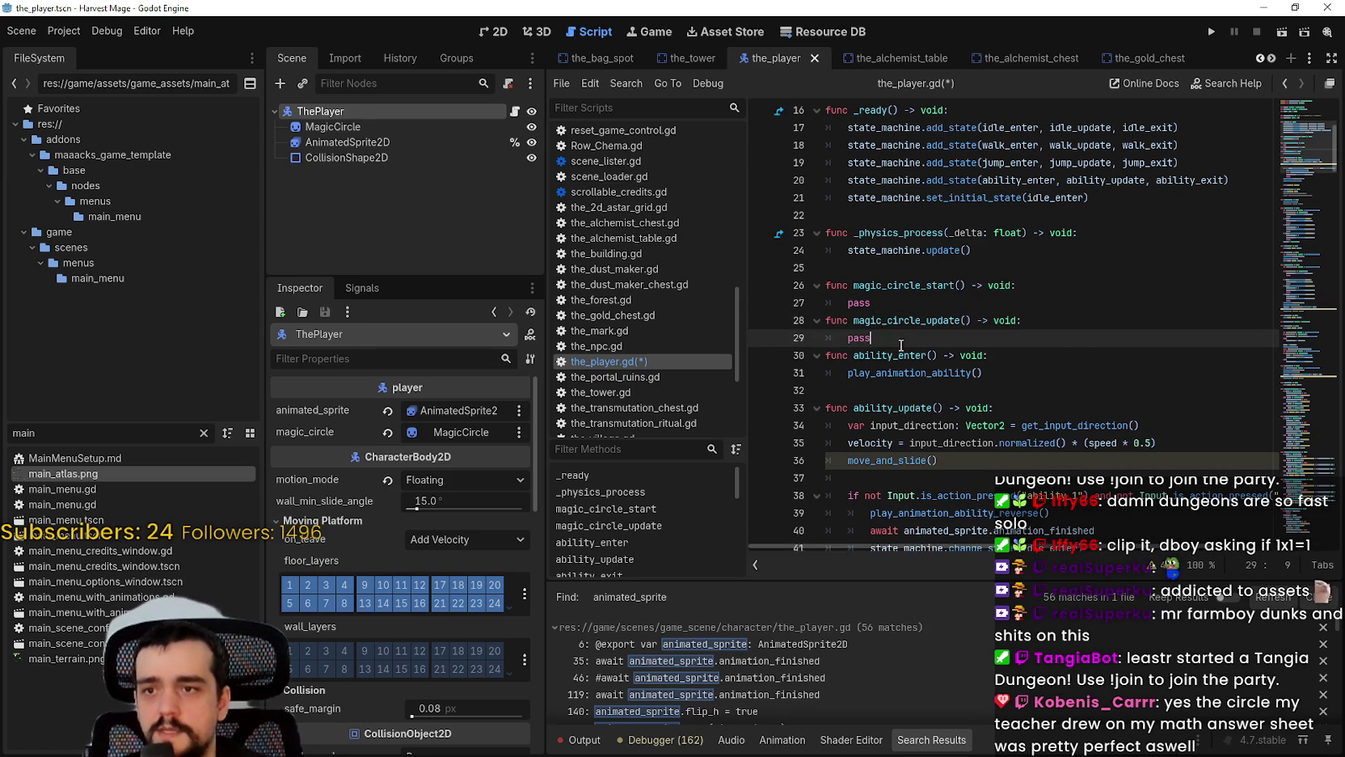
key(Return)
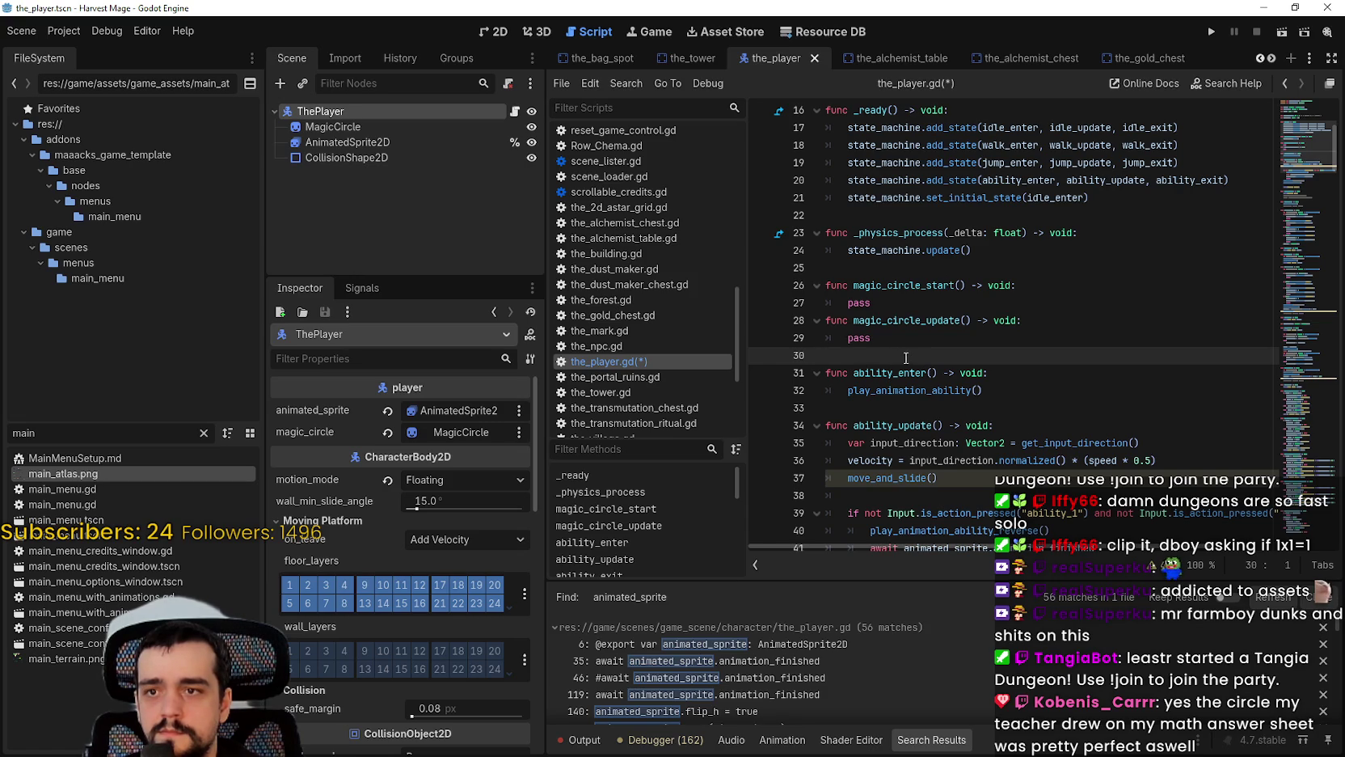
key(ctrl+v)
drag(955, 356, 927, 358)
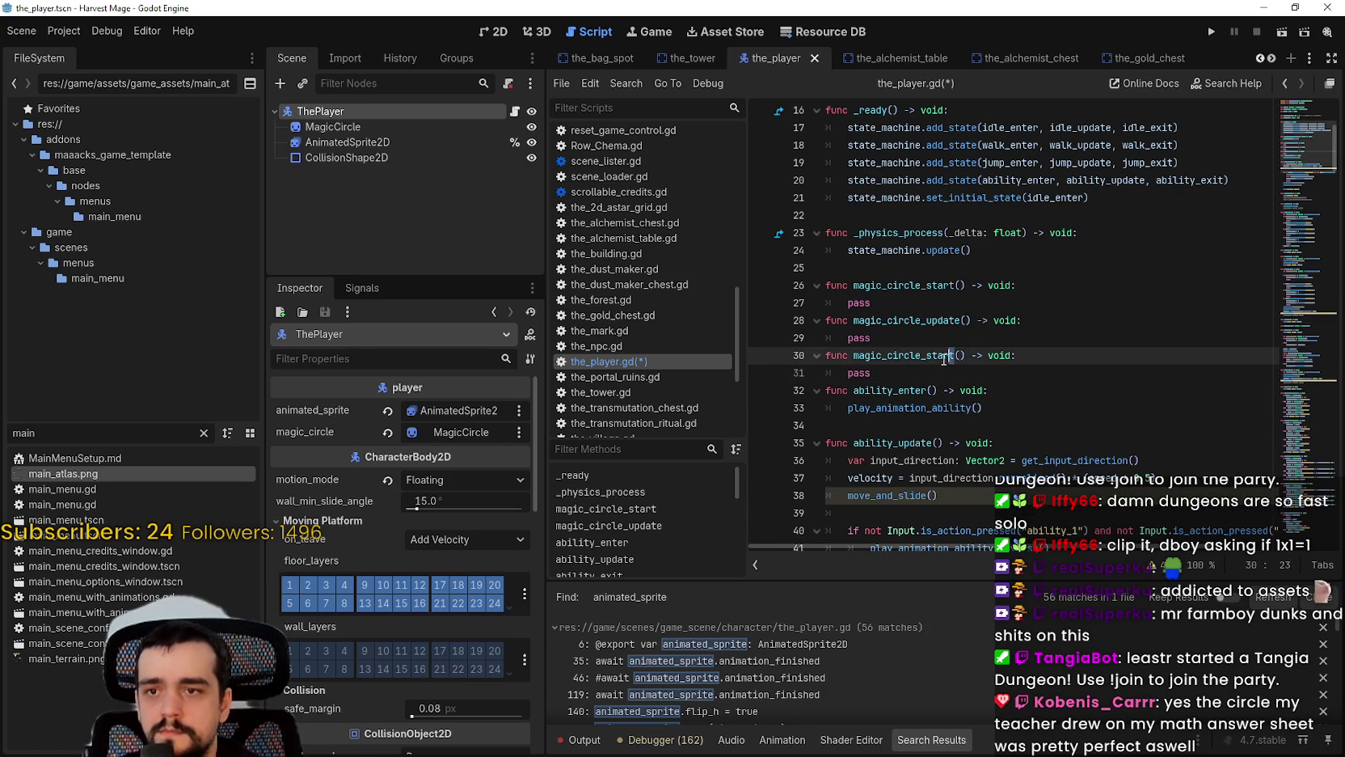
text(end)
key(Down)
key(End)
key(Return)
key(ctrl+s)
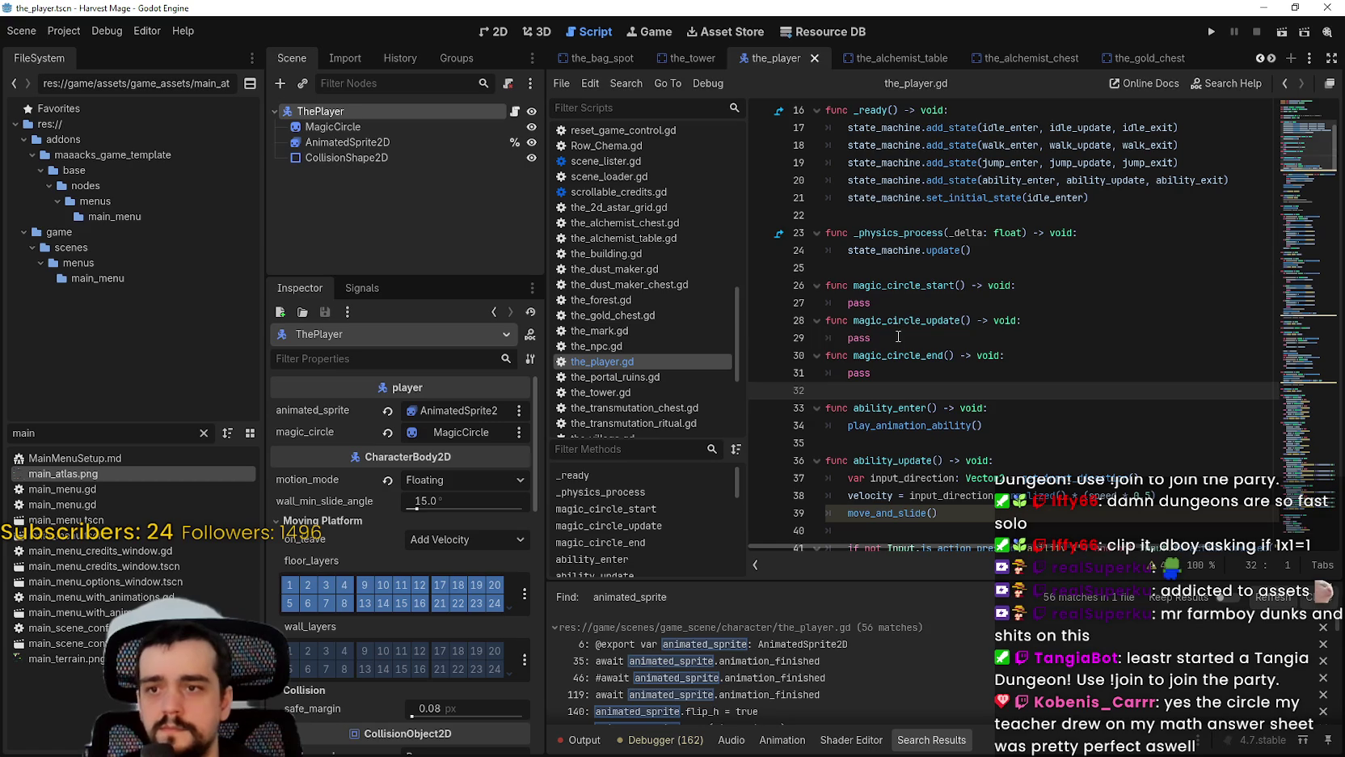
click(906, 336)
click(901, 318)
Step: Delete magic_circle_start, magic_circle_update and magic_circle_end plus leftover blank lines, then save
click(891, 383)
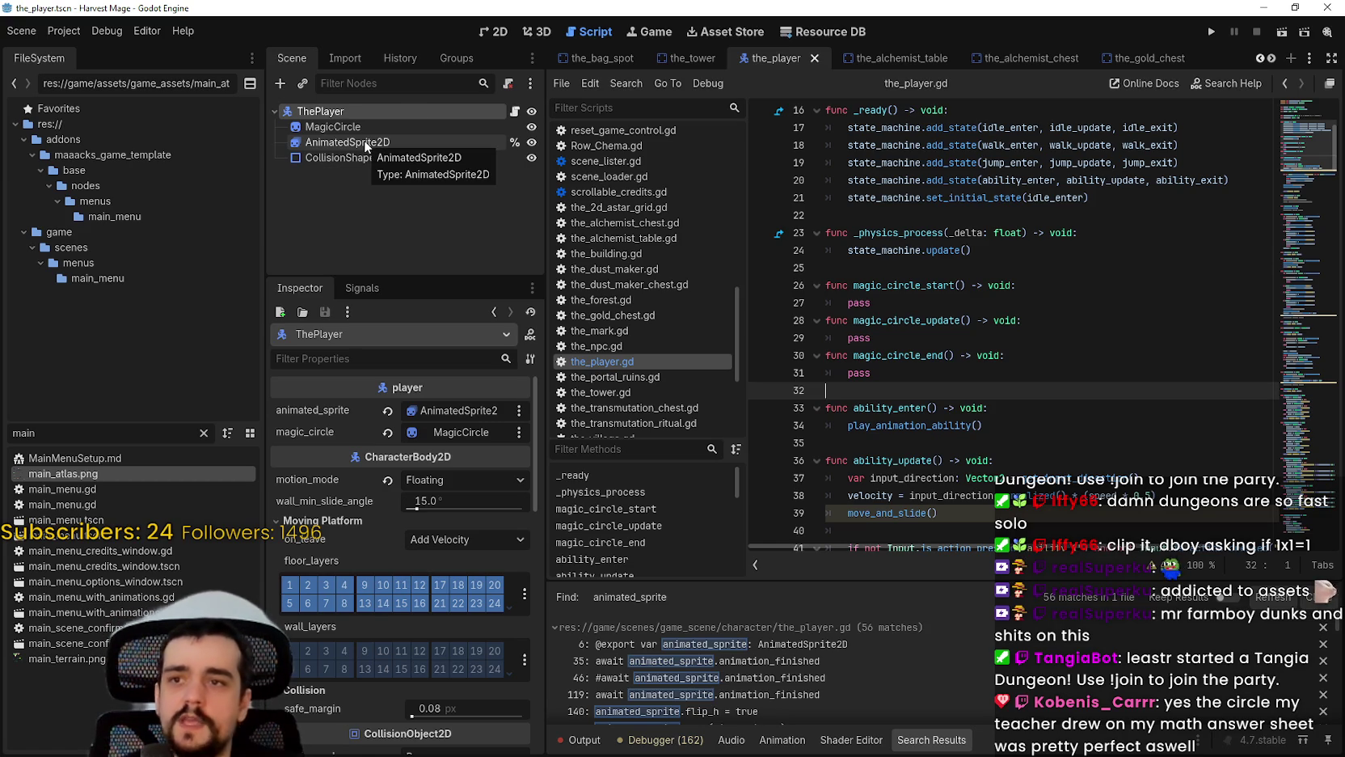
drag(878, 373, 790, 288)
key(ctrl+c)
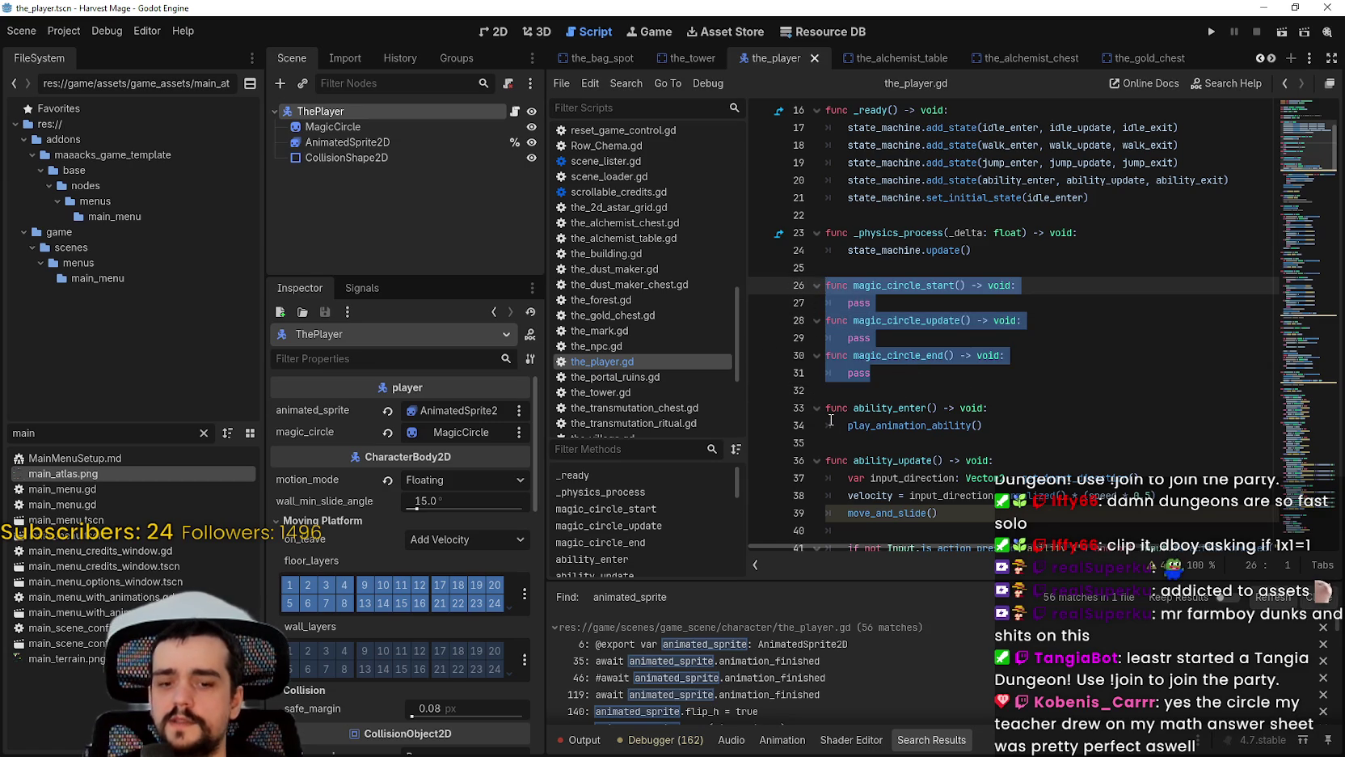
key(Delete)
key(Down)
key(BackSpace)
key(ctrl+s)
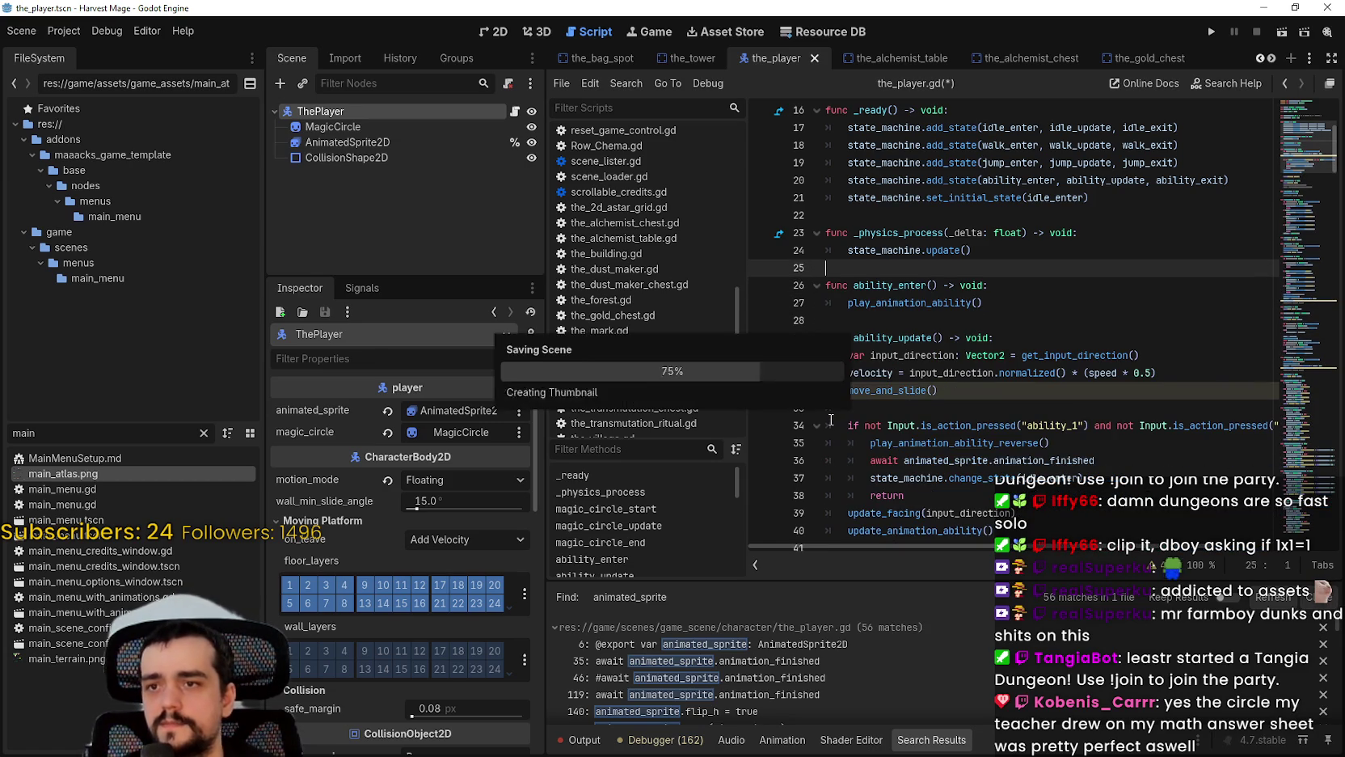
Step: Attach a new magic_circle.gd script to the MagicCircle node
right_click(340, 128)
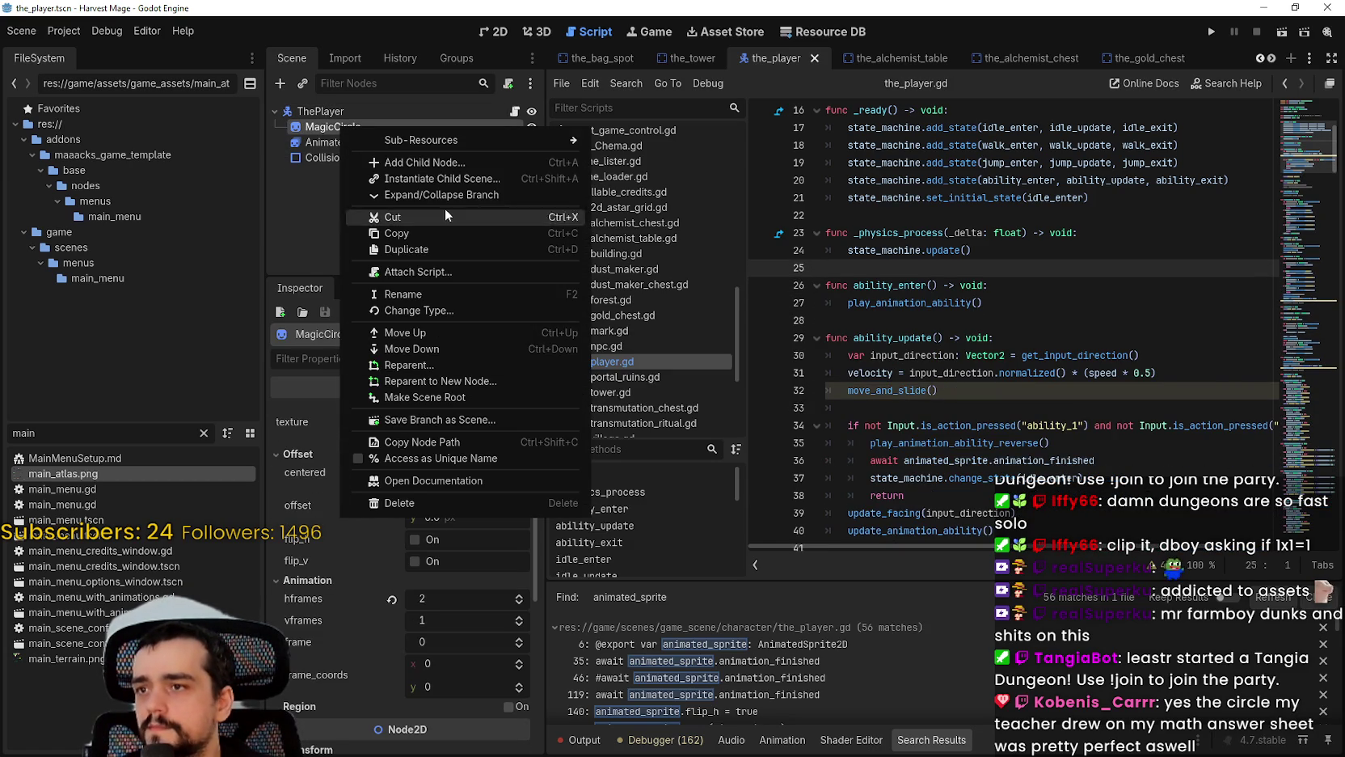
click(457, 275)
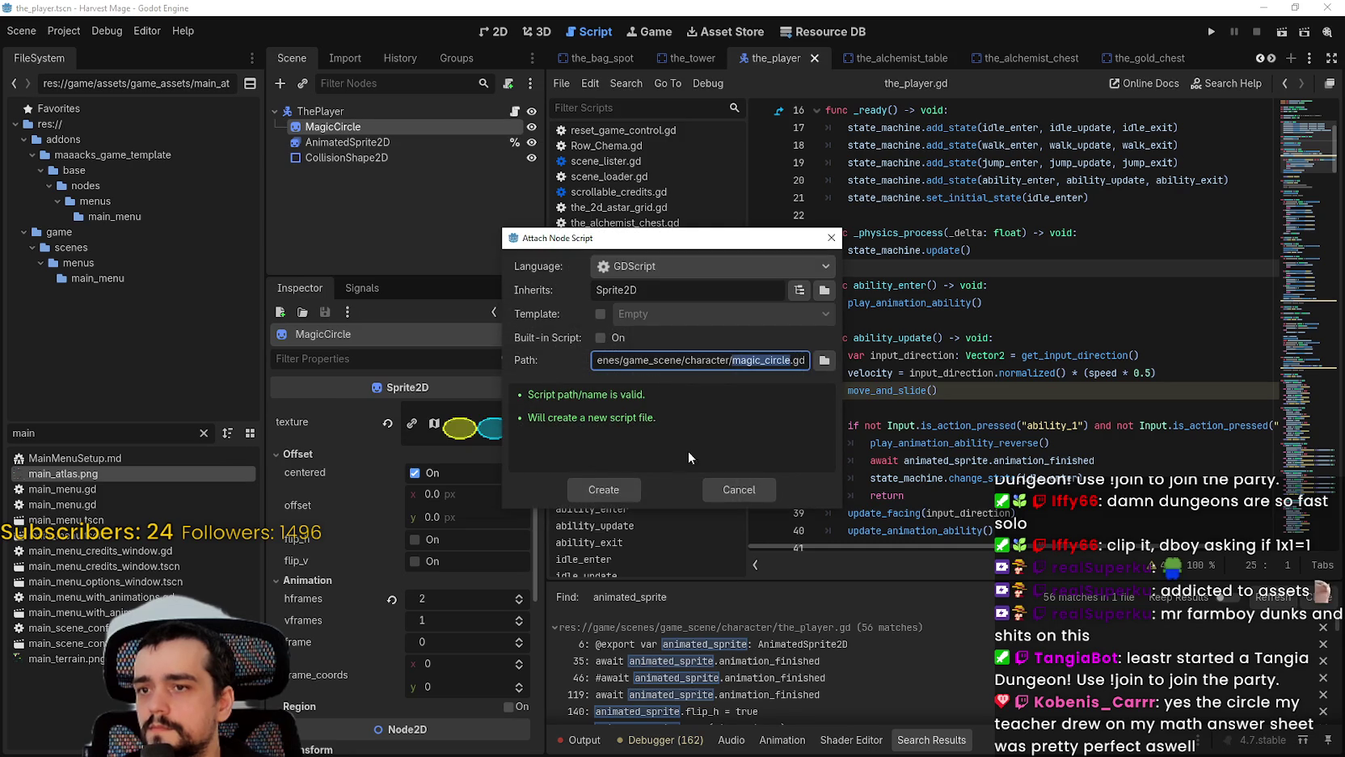
click(603, 489)
Step: Paste the magic_circle start, update and end stubs, add a blank line after extends Sprite2D, and save
key(Return)
key(ctrl+v)
click(978, 120)
key(Return)
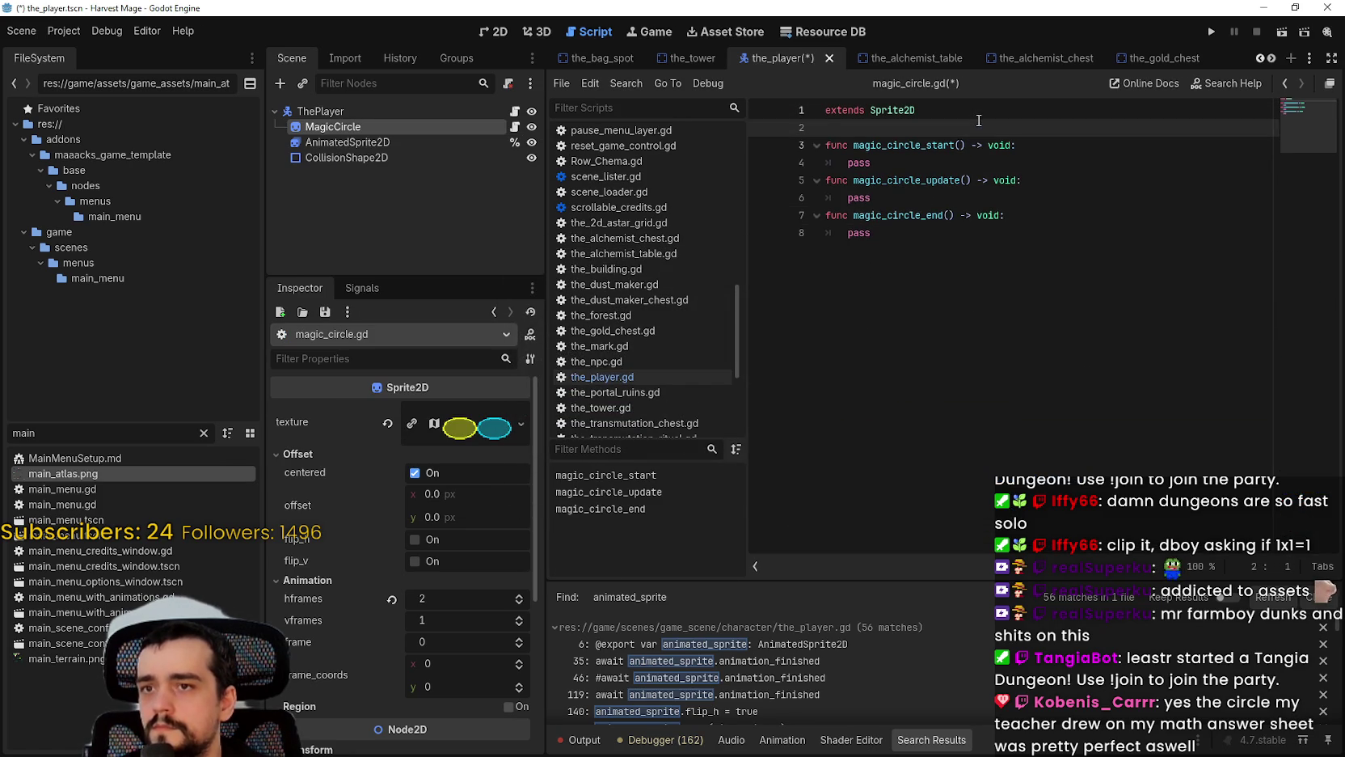
key(ctrl+s)
click(965, 252)
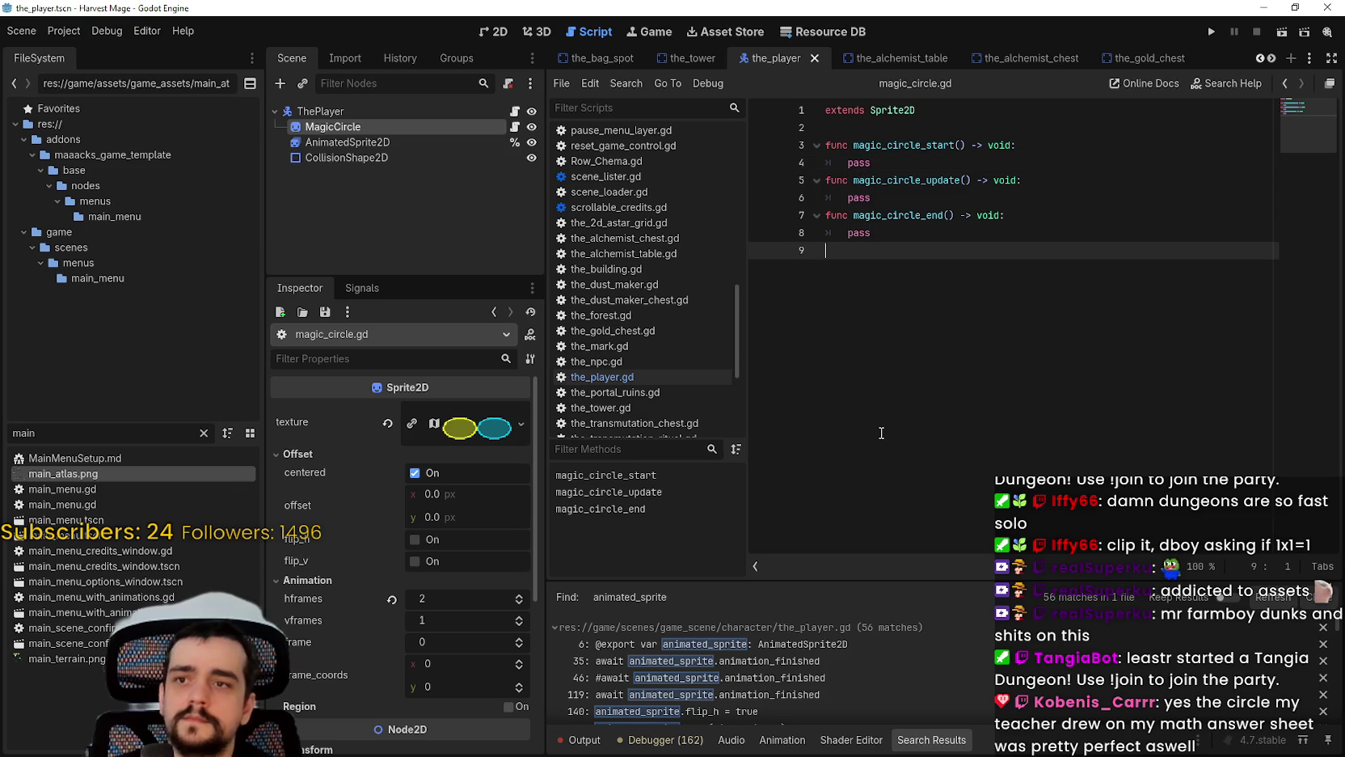
key(ctrl+shift+f)
Step: Search the project for 'tween' and browse the tween_property match in the_npc.gd
text(tween)
key(Return)
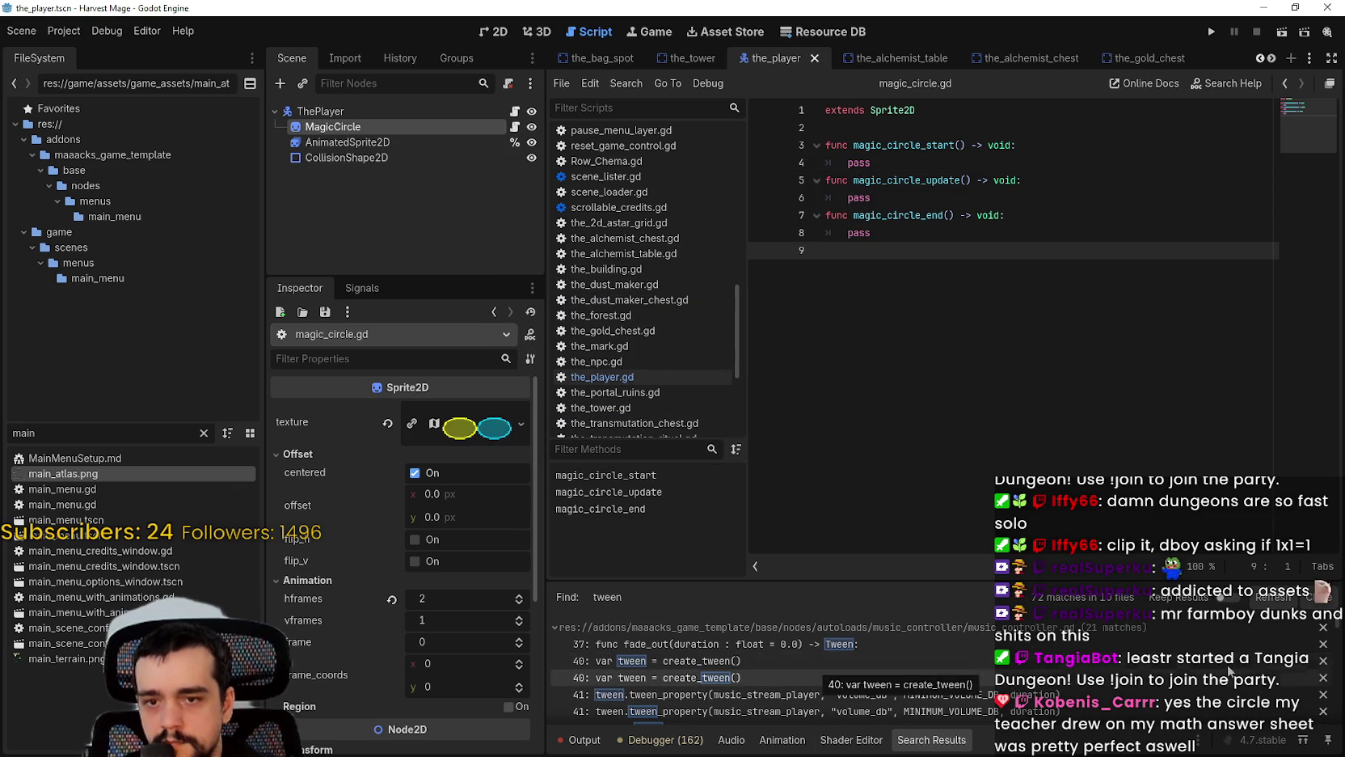
drag(1336, 624, 1338, 686)
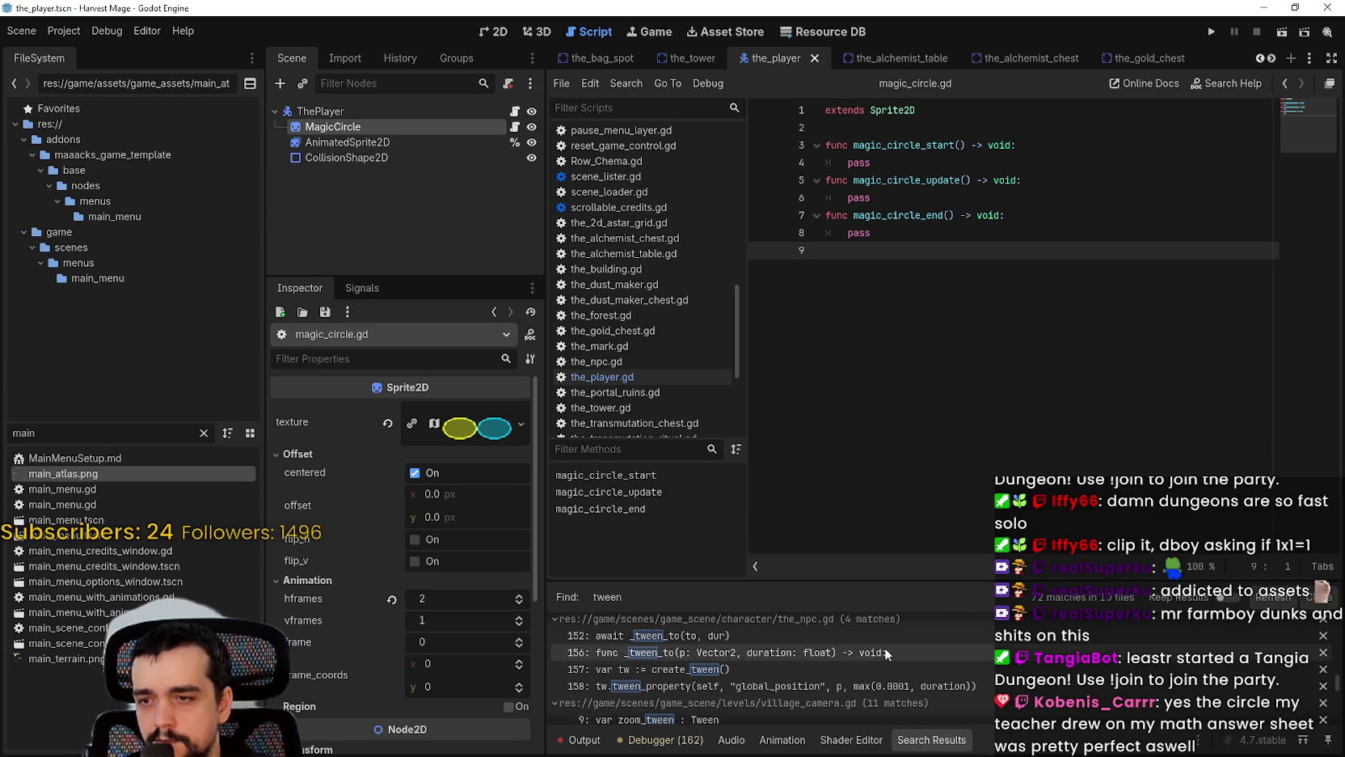
click(849, 651)
scroll(750, 678, down, 1)
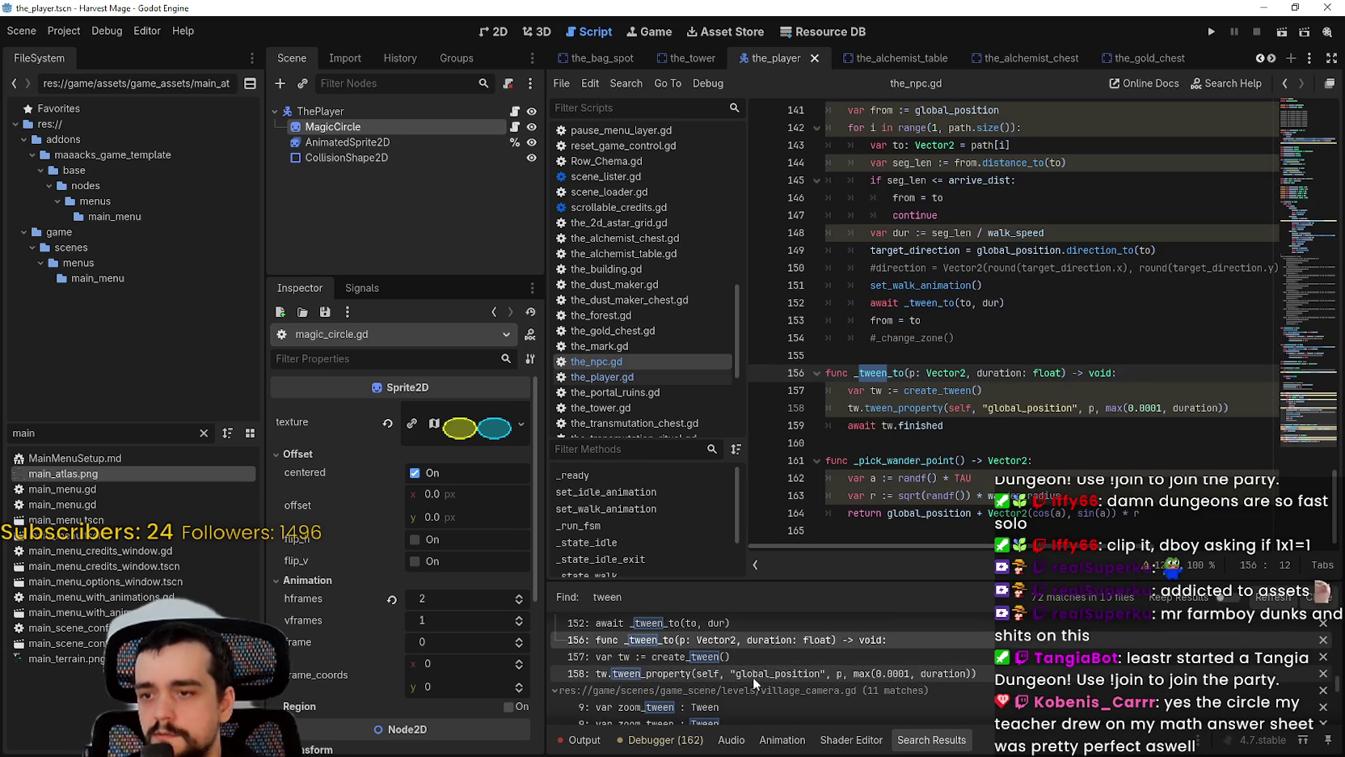
click(754, 673)
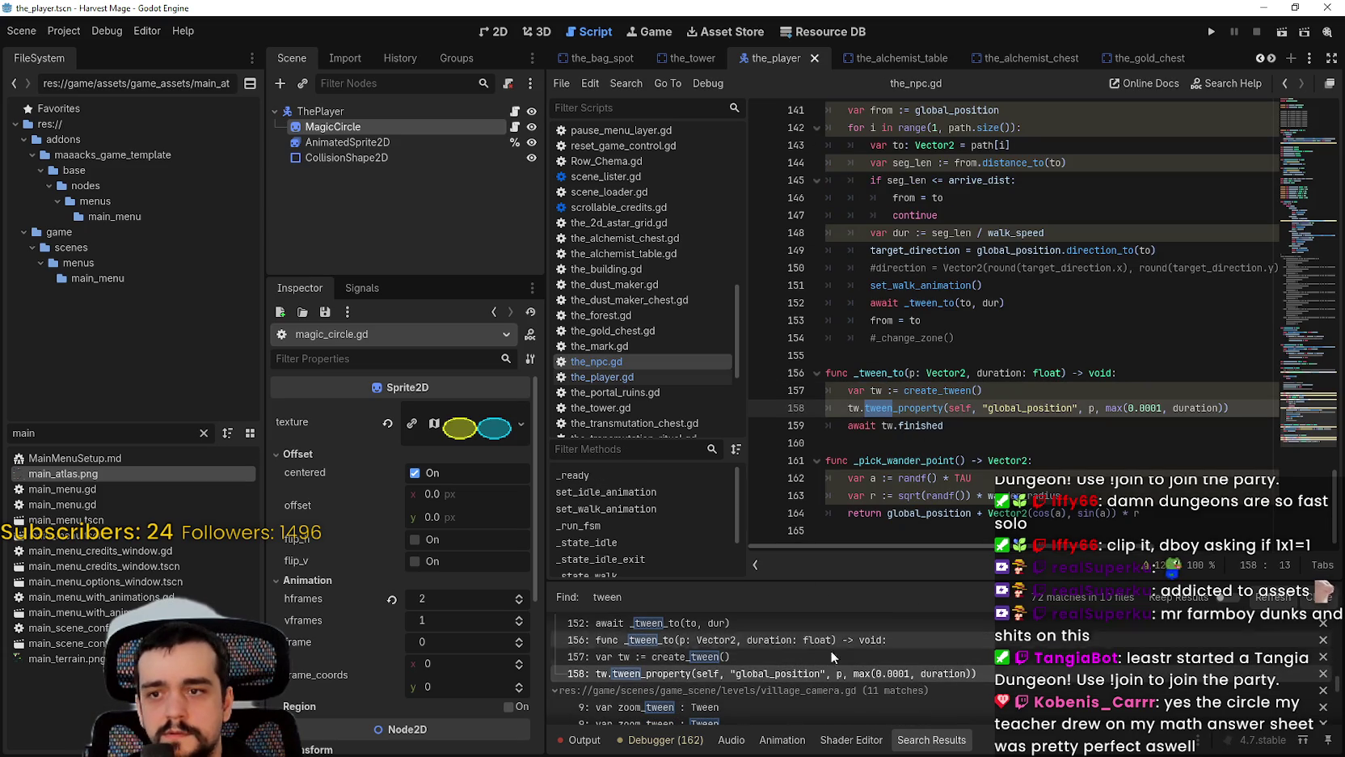
scroll(814, 657, down, 5)
scroll(810, 656, down, 5)
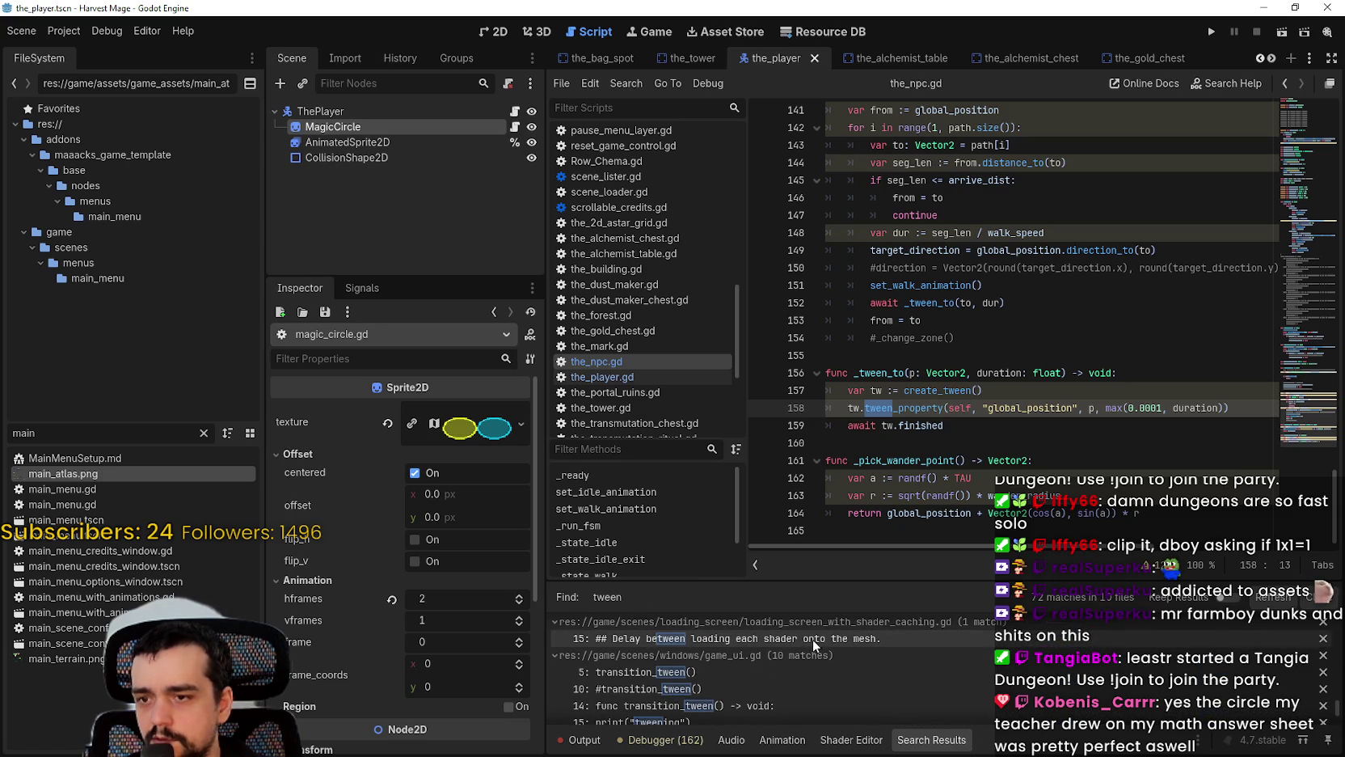
scroll(812, 639, up, 1)
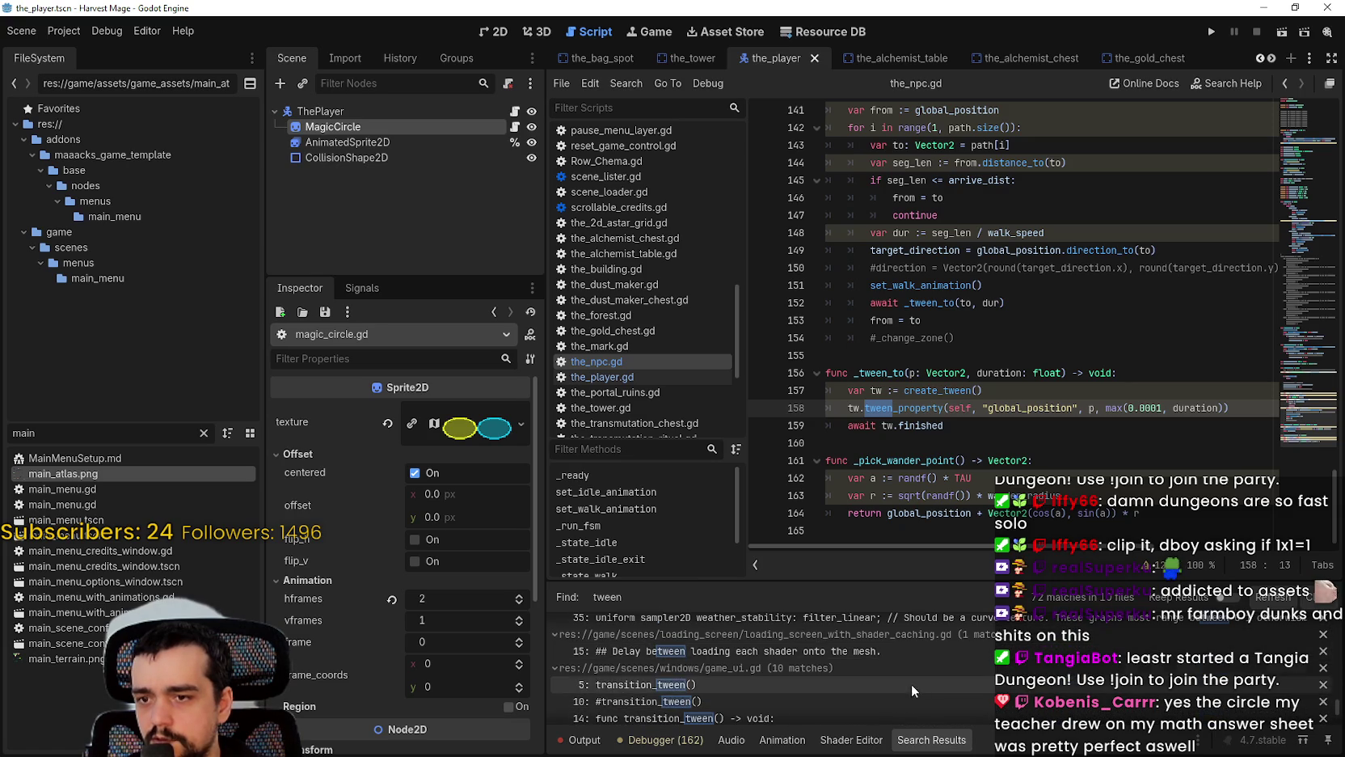
scroll(911, 684, down, 5)
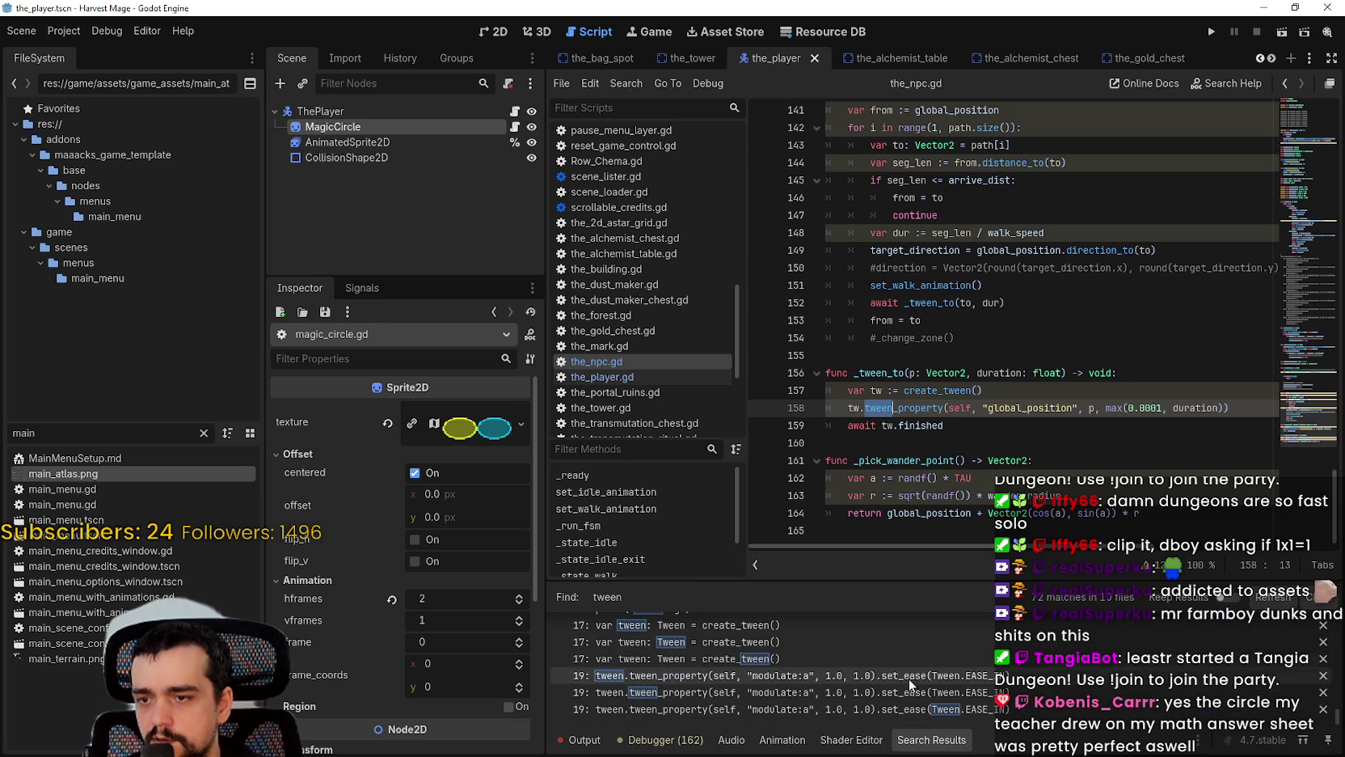
Step: Copy game_ui.gd's fade-in tween lines and return to the pass under magic_circle_start
click(1063, 692)
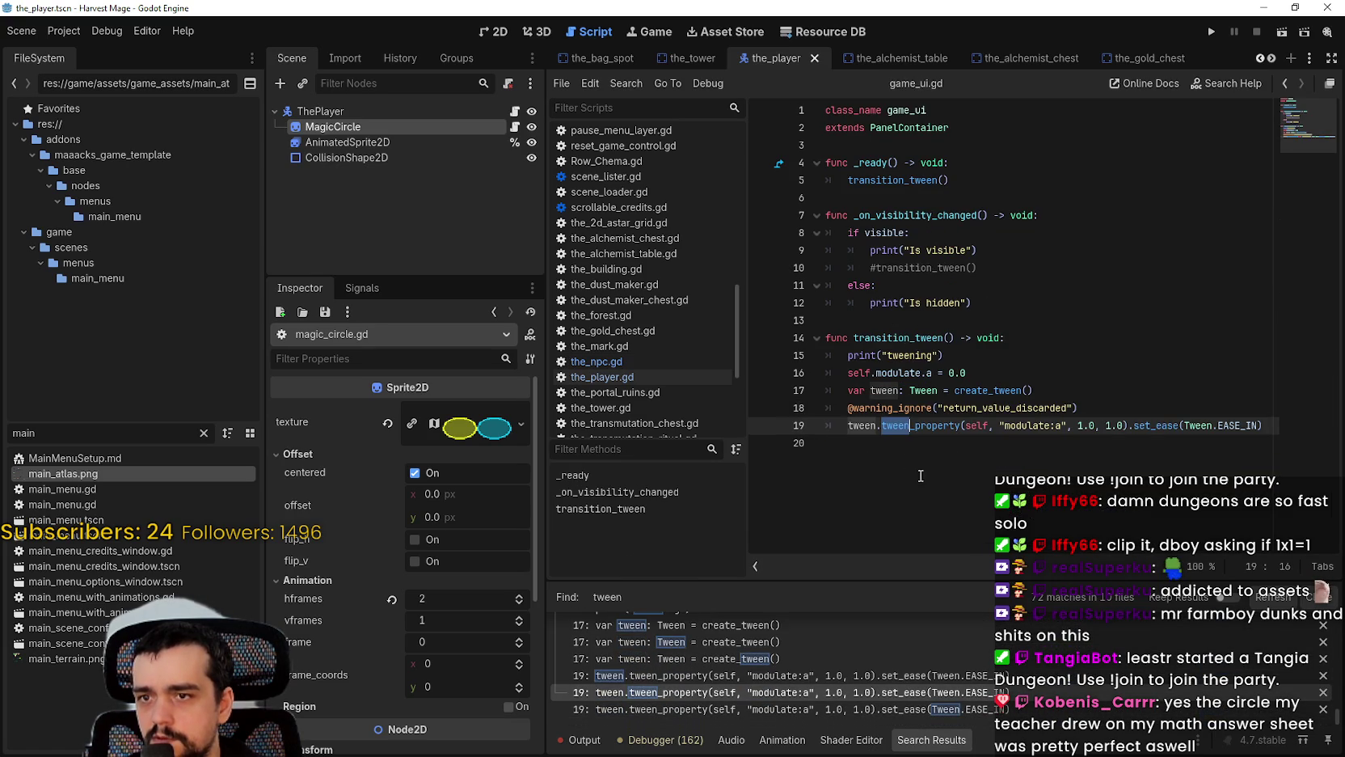
click(906, 456)
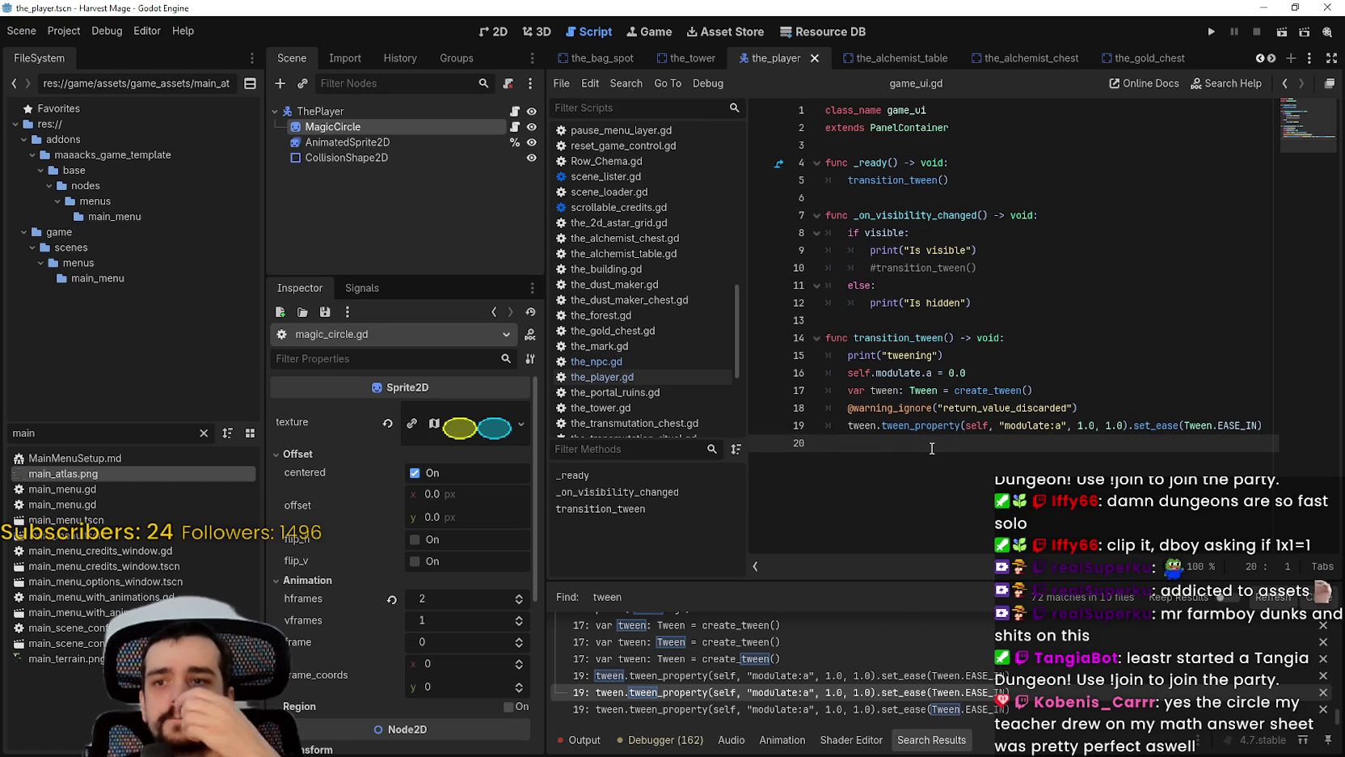
drag(932, 448, 806, 343)
key(ctrl+c)
drag(889, 437, 812, 366)
click(936, 453)
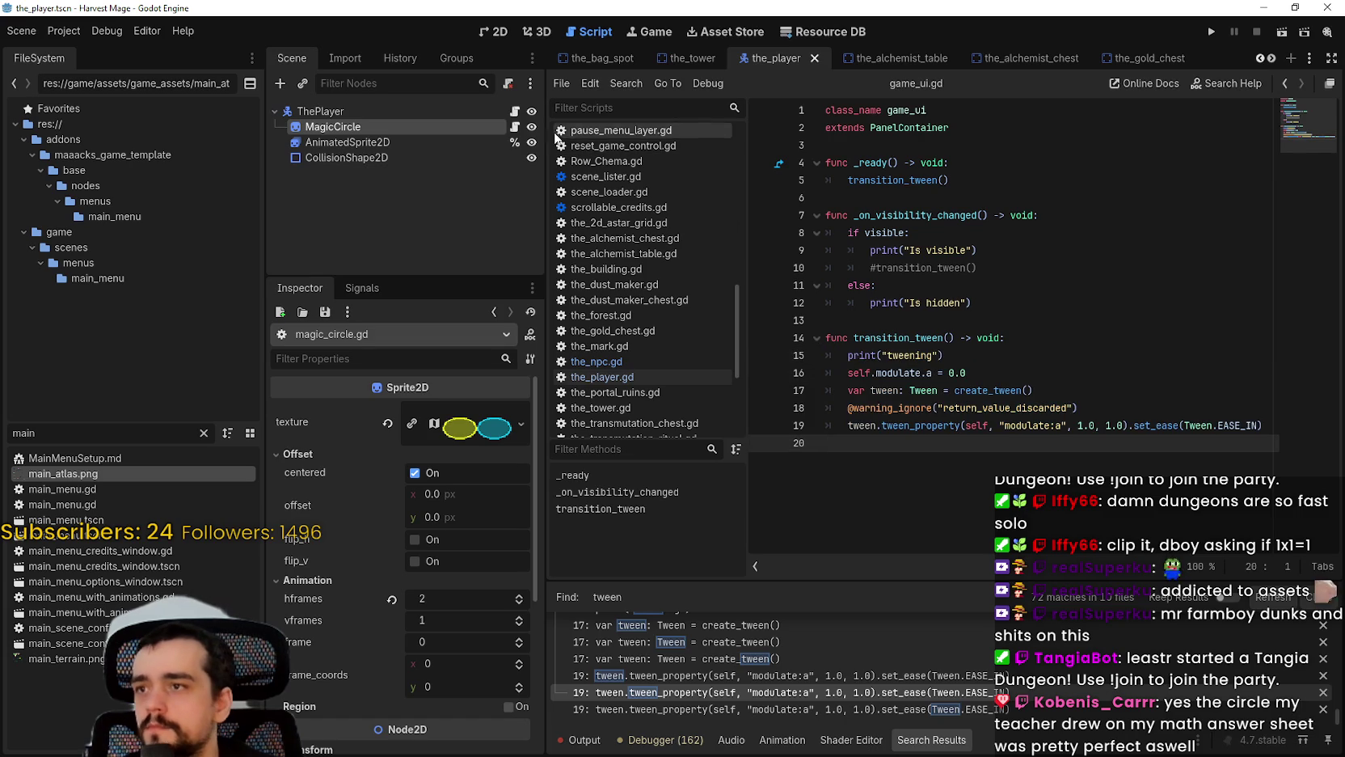
click(516, 127)
click(905, 162)
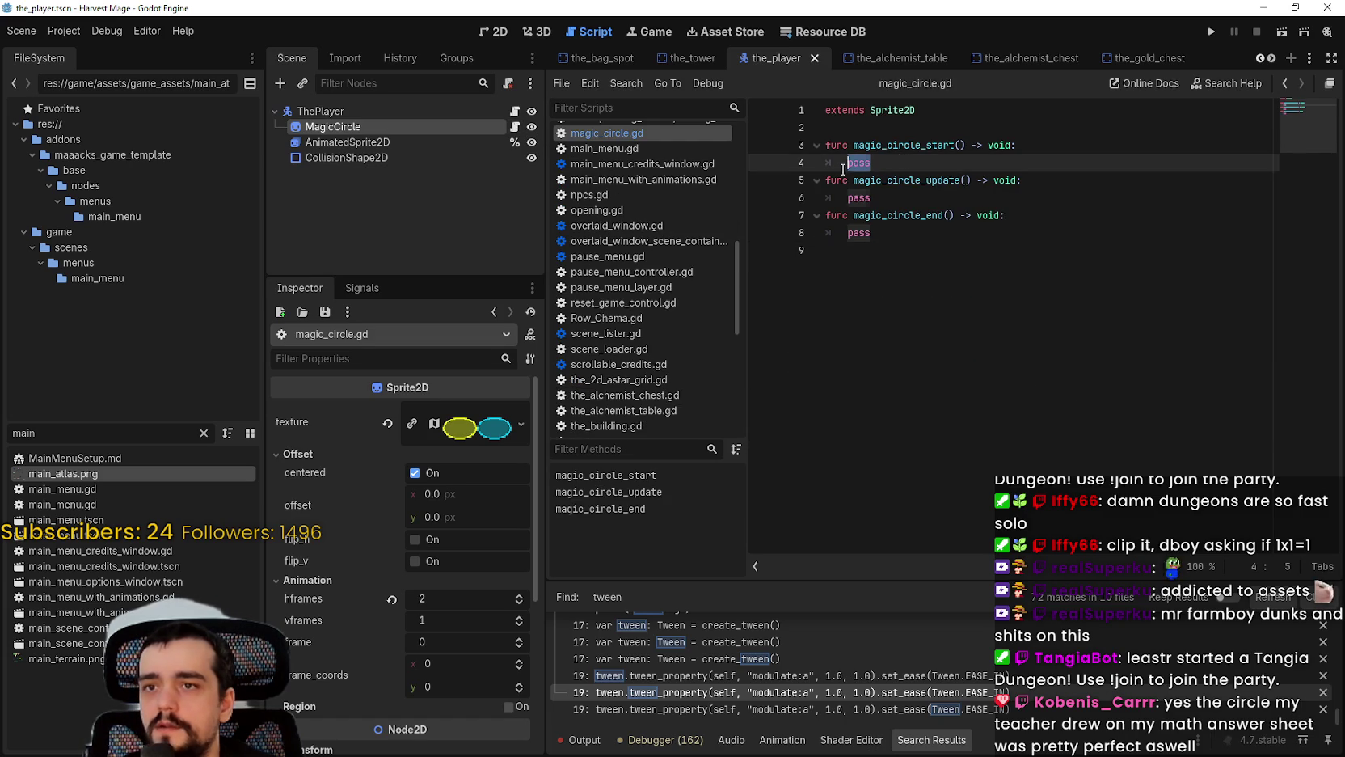
Step: Paste the tween code into magic_circle_start, replacing pass, and review its tween_property line
drag(904, 170, 798, 164)
key(ctrl+v)
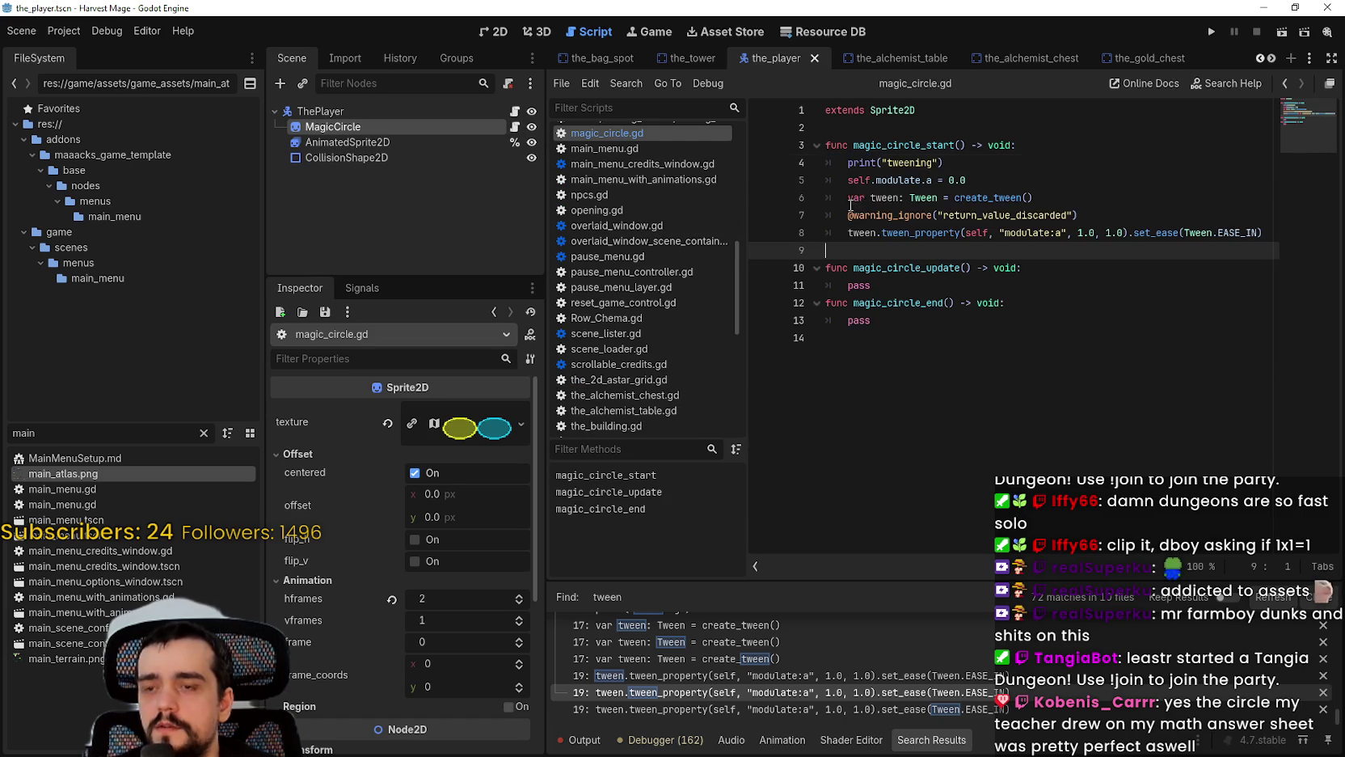
drag(968, 180, 812, 166)
key(BackSpace)
key(BackSpace)
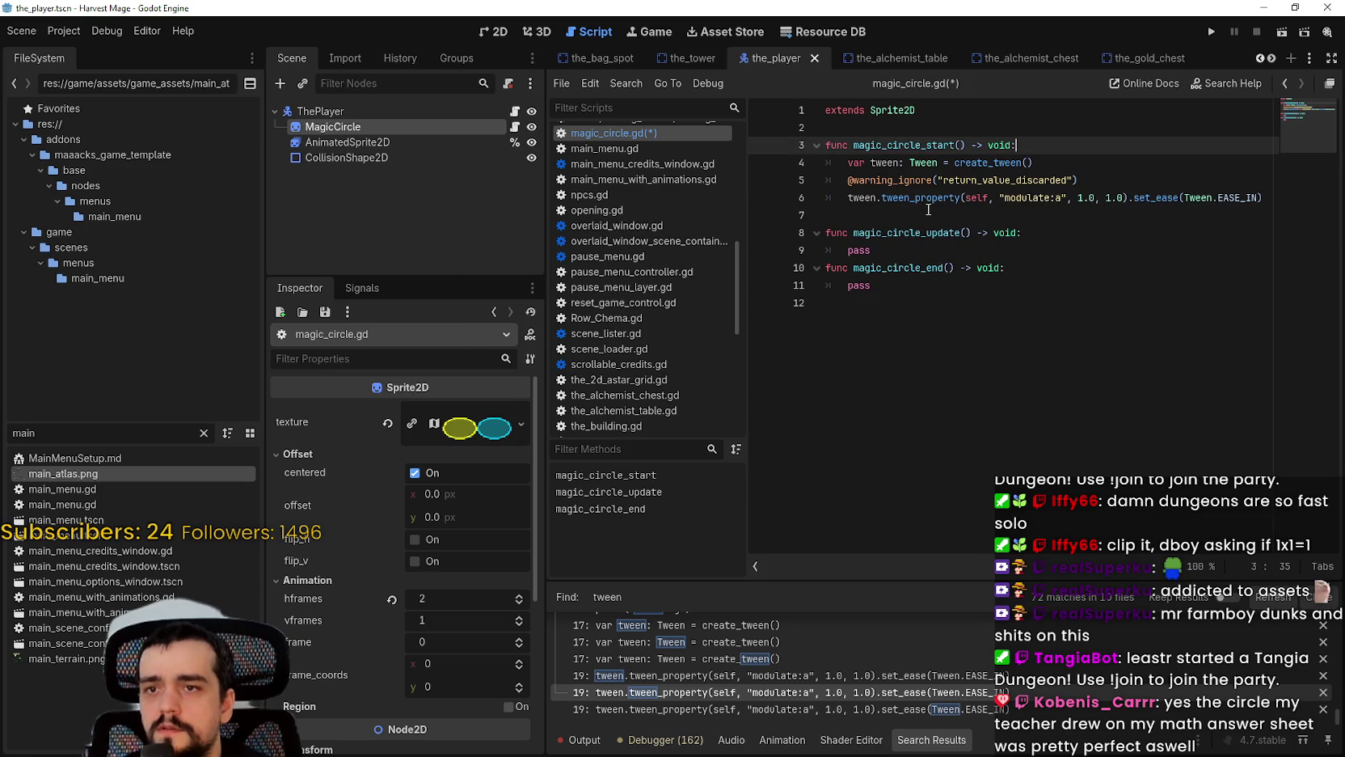
click(929, 213)
mouse_move(1040, 163)
mouse_down()
mouse_move(835, 150)
mouse_move(847, 162)
mouse_up()
click(895, 217)
click(1094, 180)
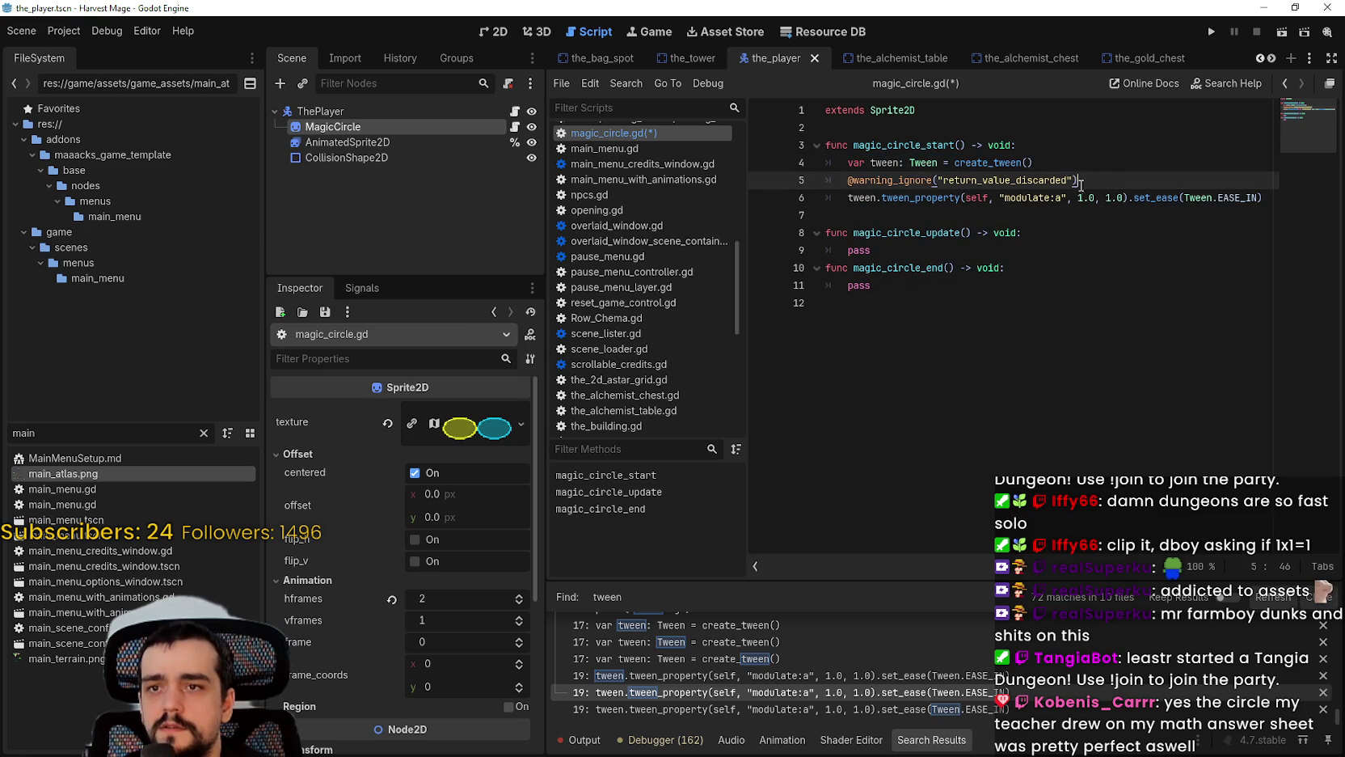
click(938, 197)
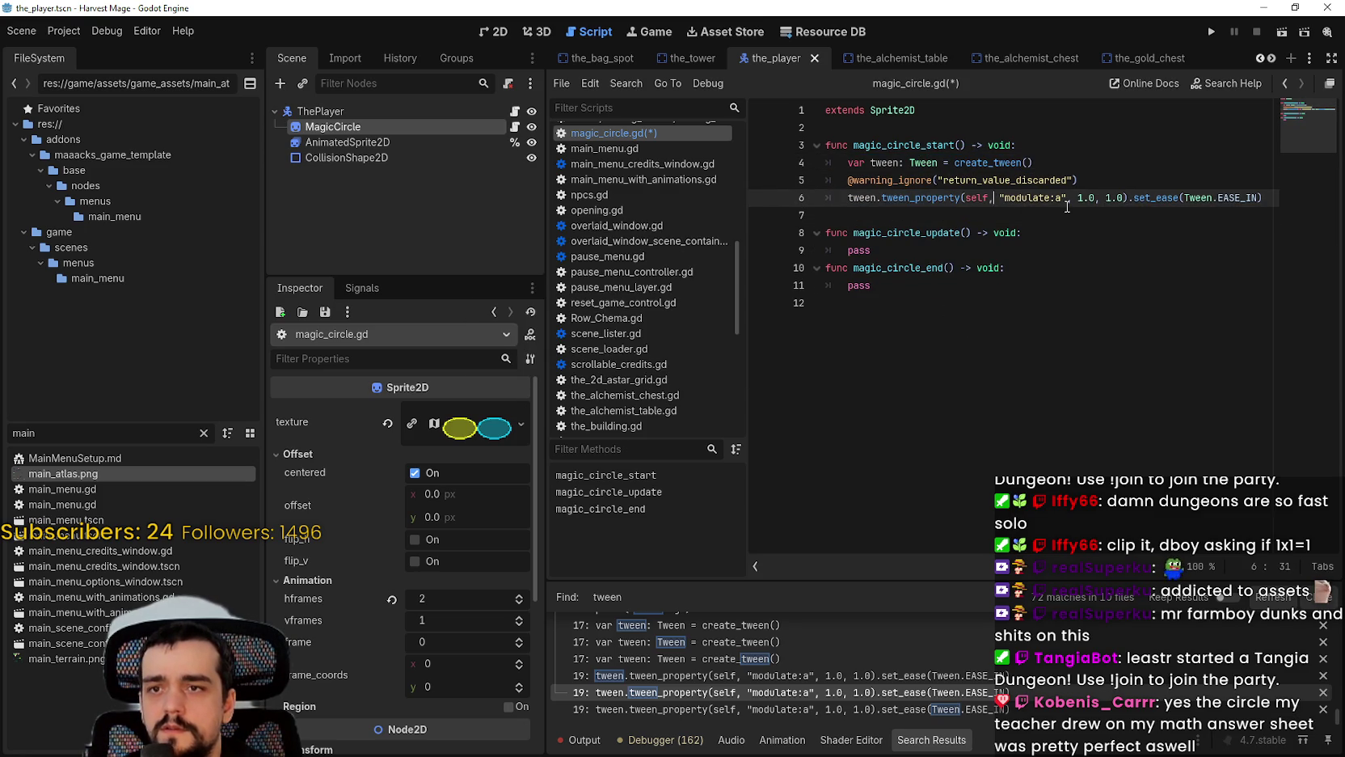
double_click(1035, 198)
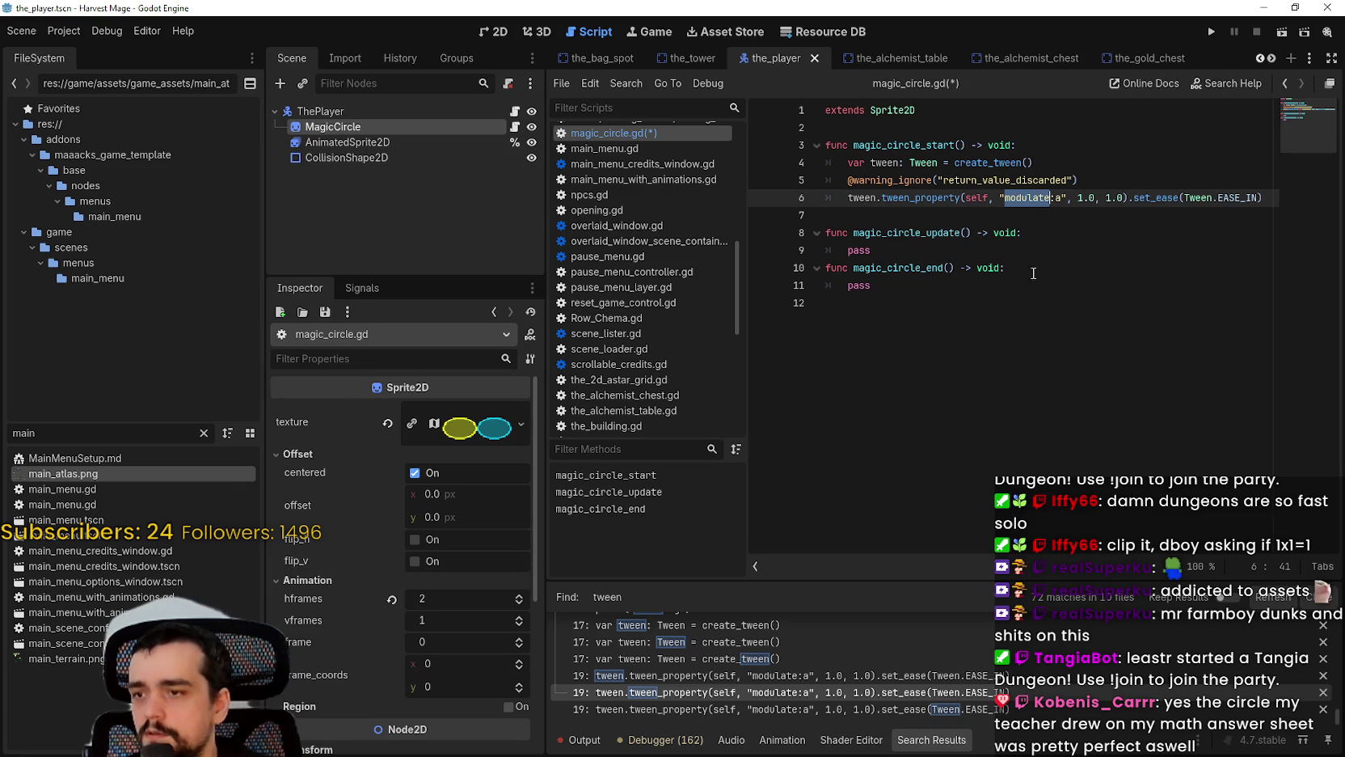
click(1051, 217)
double_click(1115, 194)
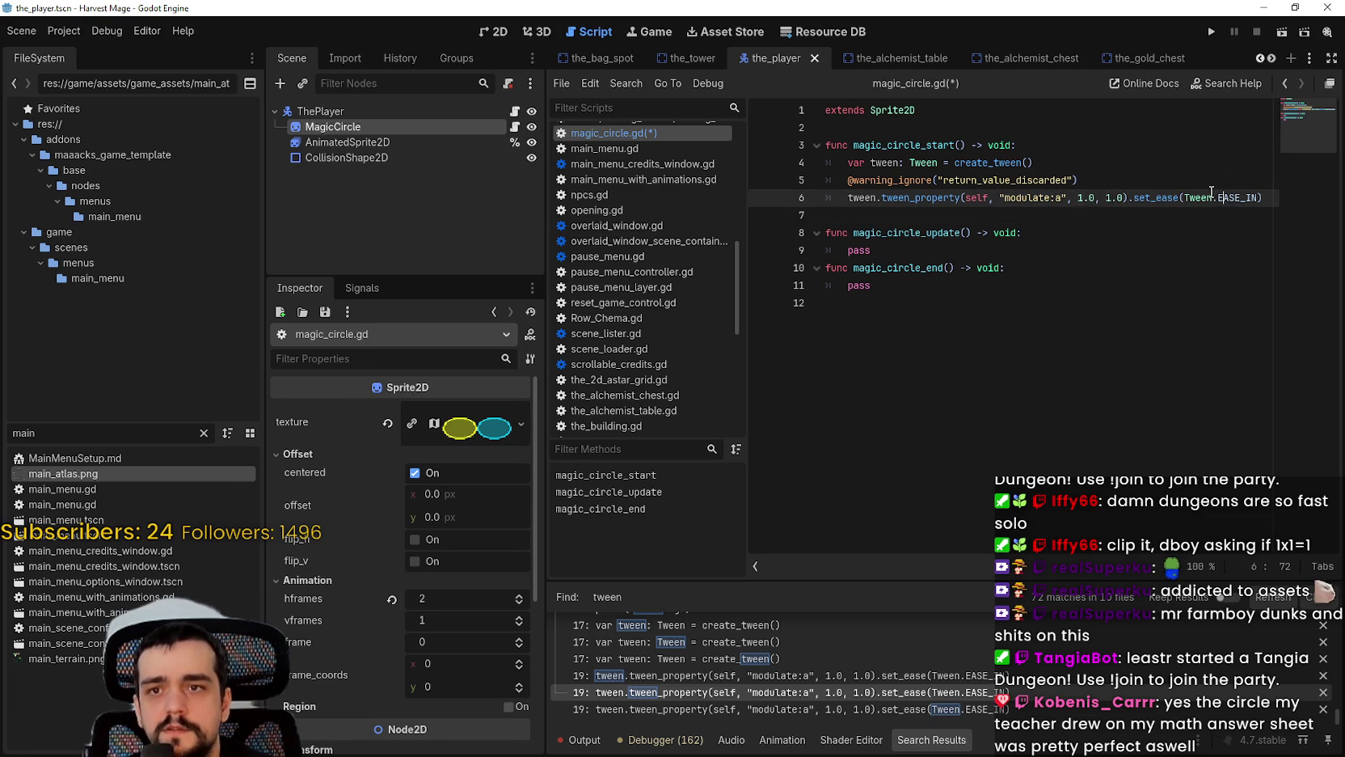
Step: Restore the pasted tween code and delete its print("tweening") line
key(Up)
key(Up)
key(Up)
key(shift+Down)
key(shift+Down)
key(shift+Down)
key(Return)
text(pass)
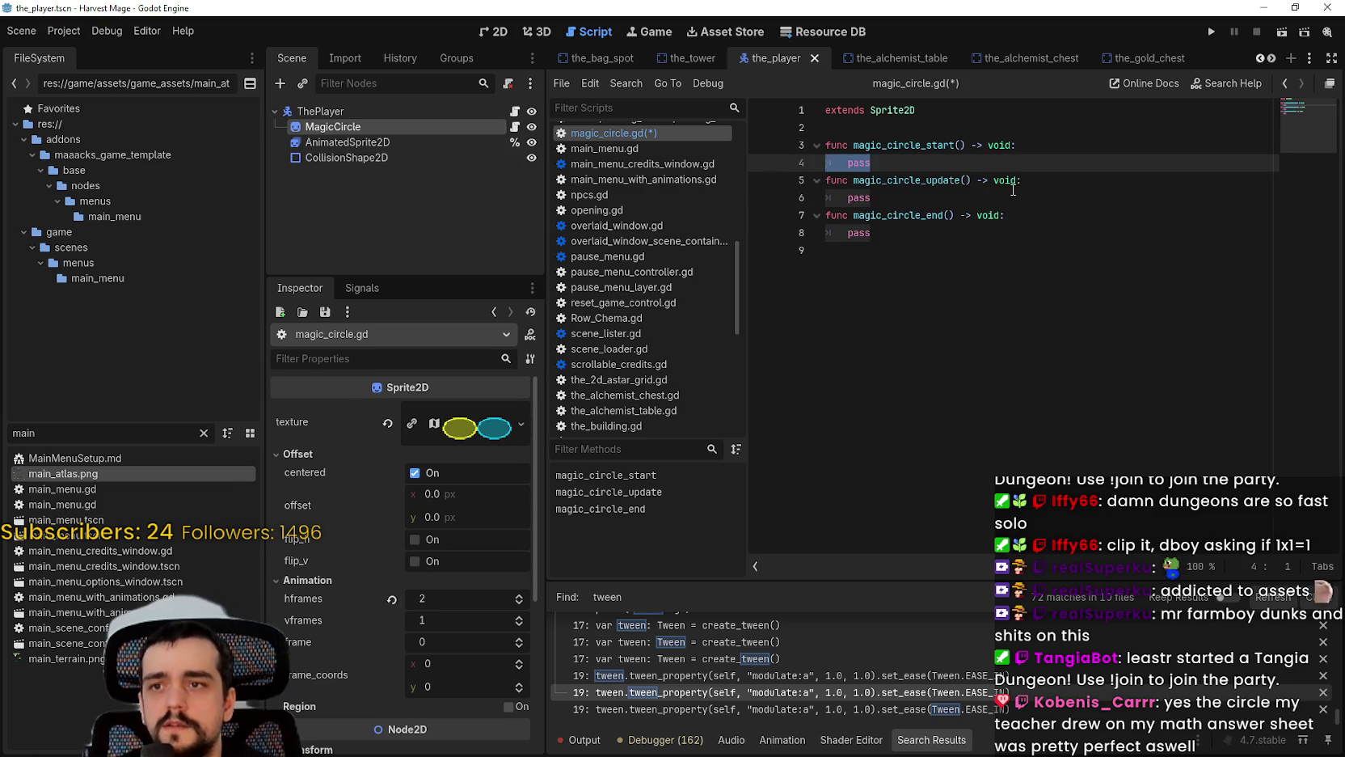
key(Up)
key(Up)
key(ctrl+z)
drag(945, 162, 817, 171)
key(BackSpace)
key(BackSpace)
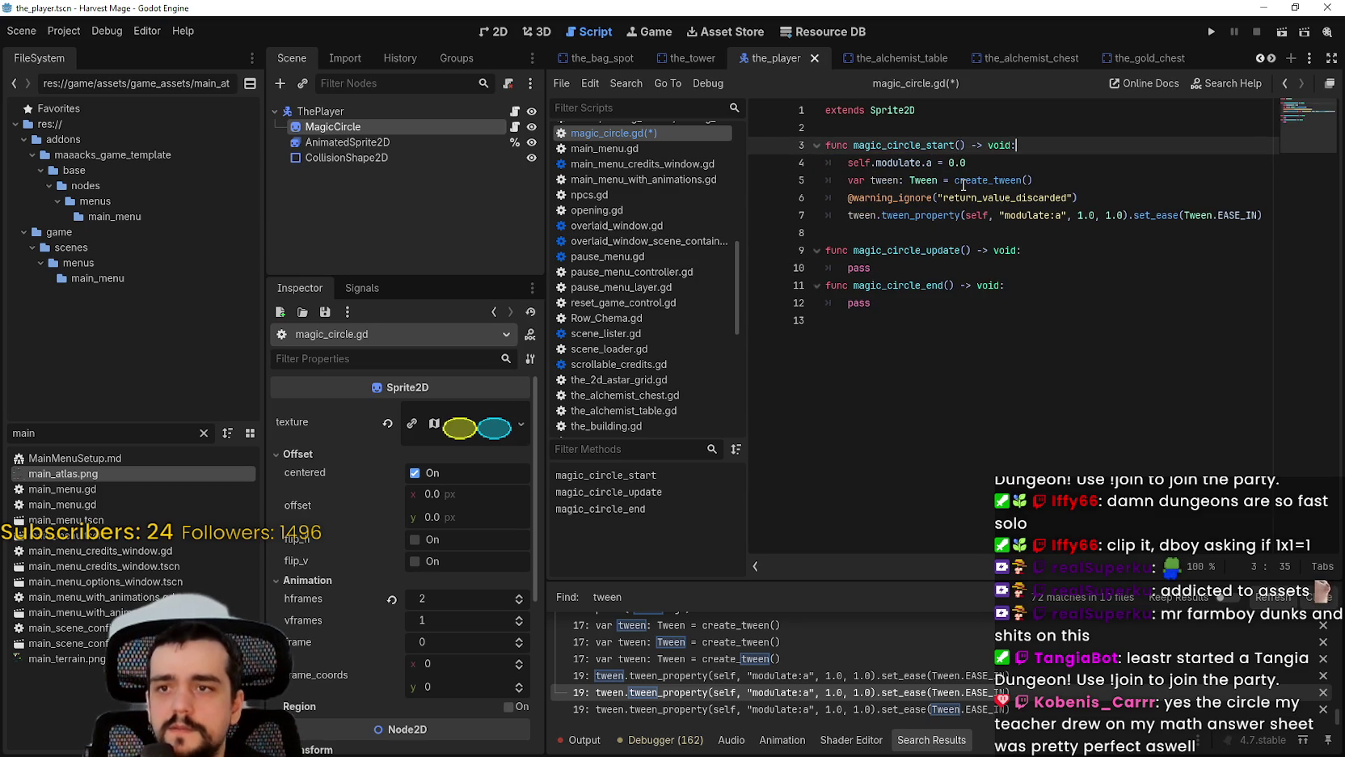
Step: Change the starting modulate alpha from 0.0 to 0.4
click(973, 161)
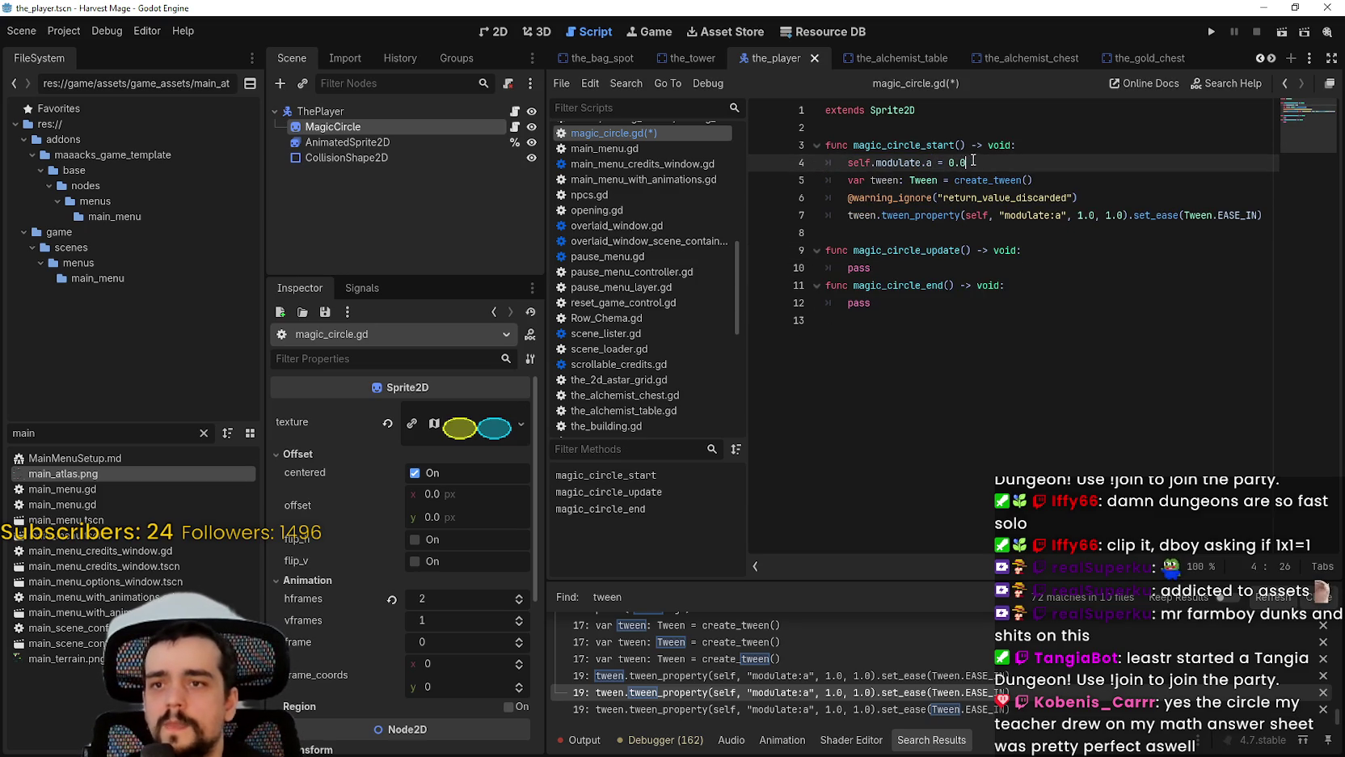
mouse_move(979, 172)
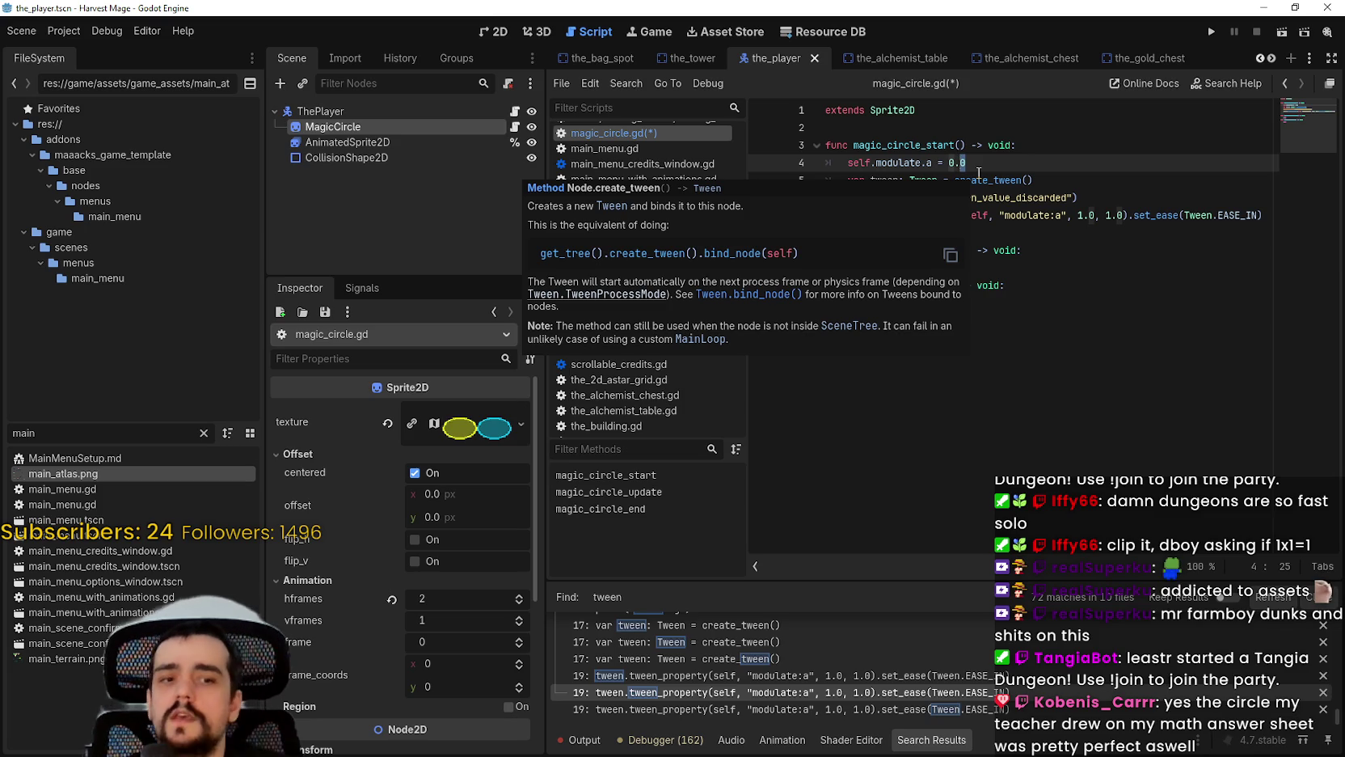
click(972, 162)
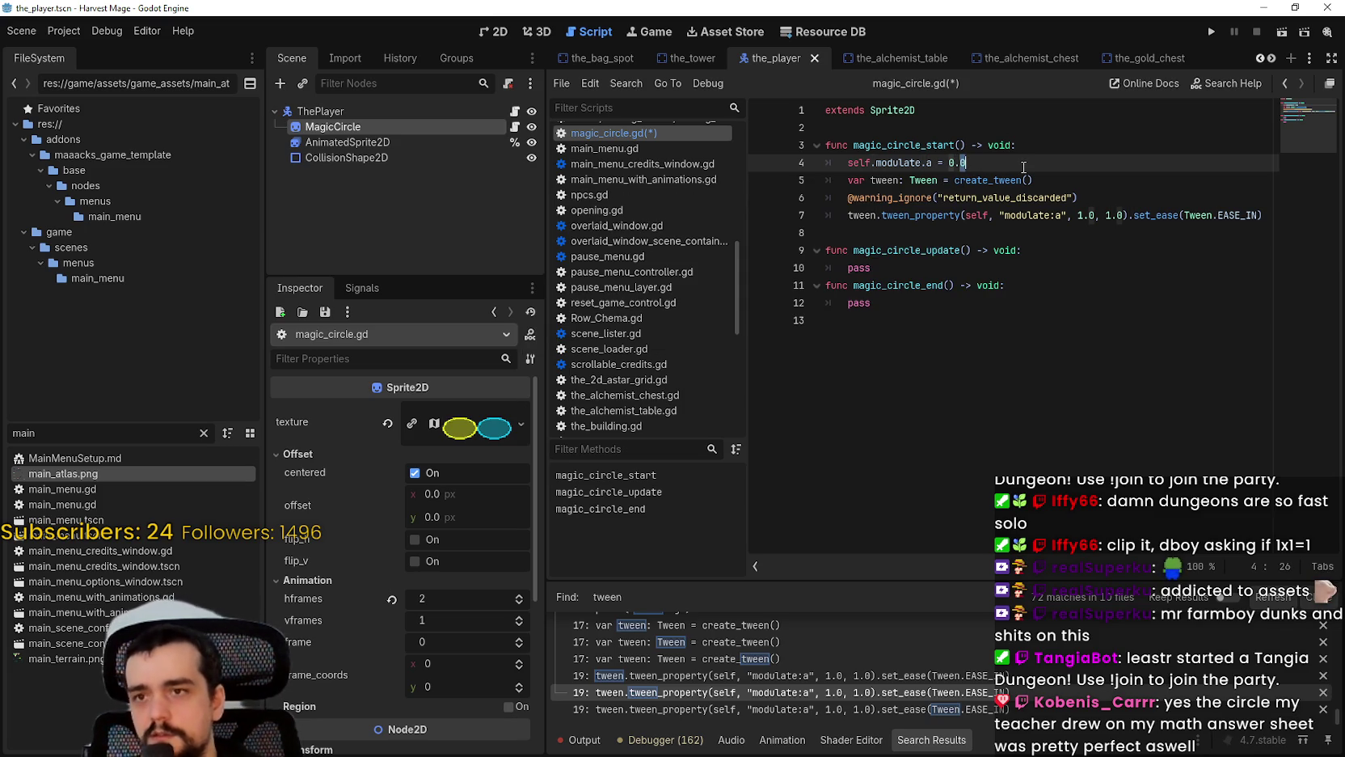
text(5)
key(ctrl+s)
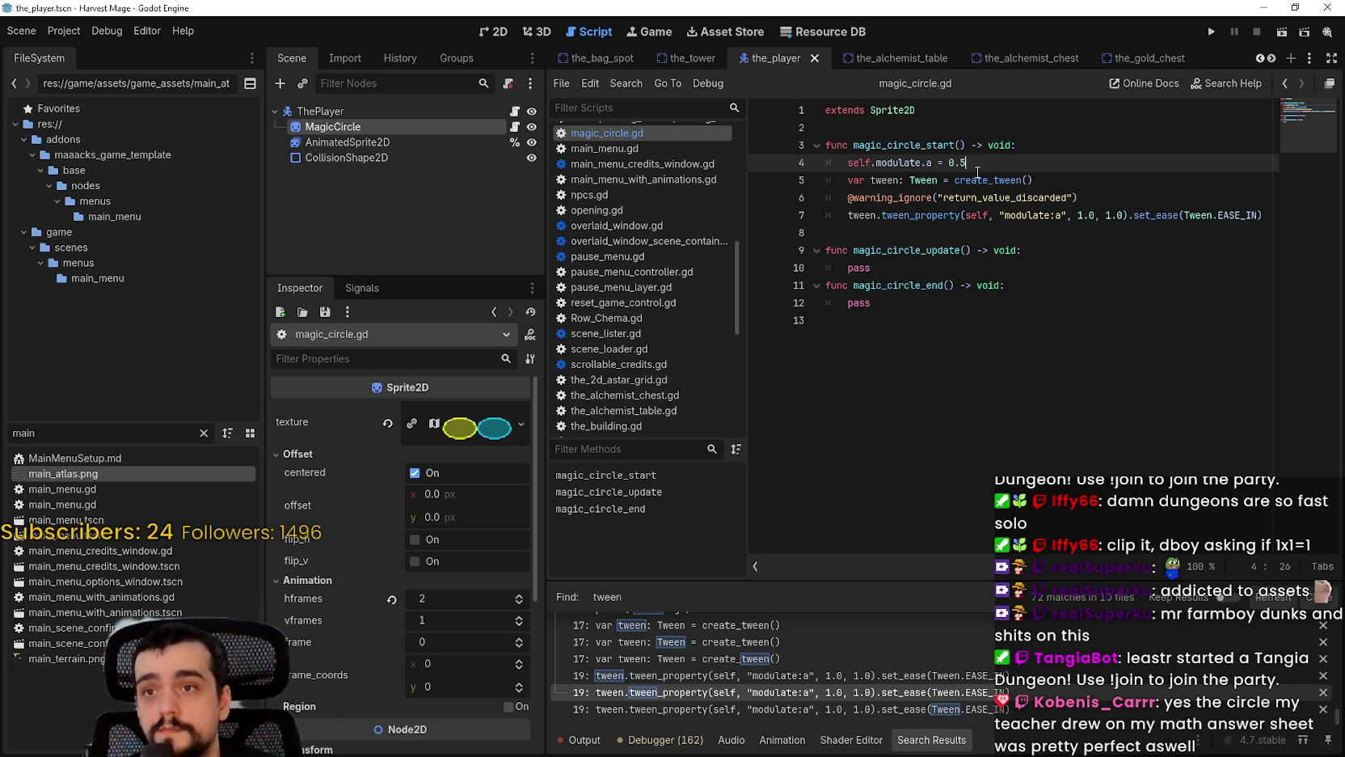
key(BackSpace)
text(4)
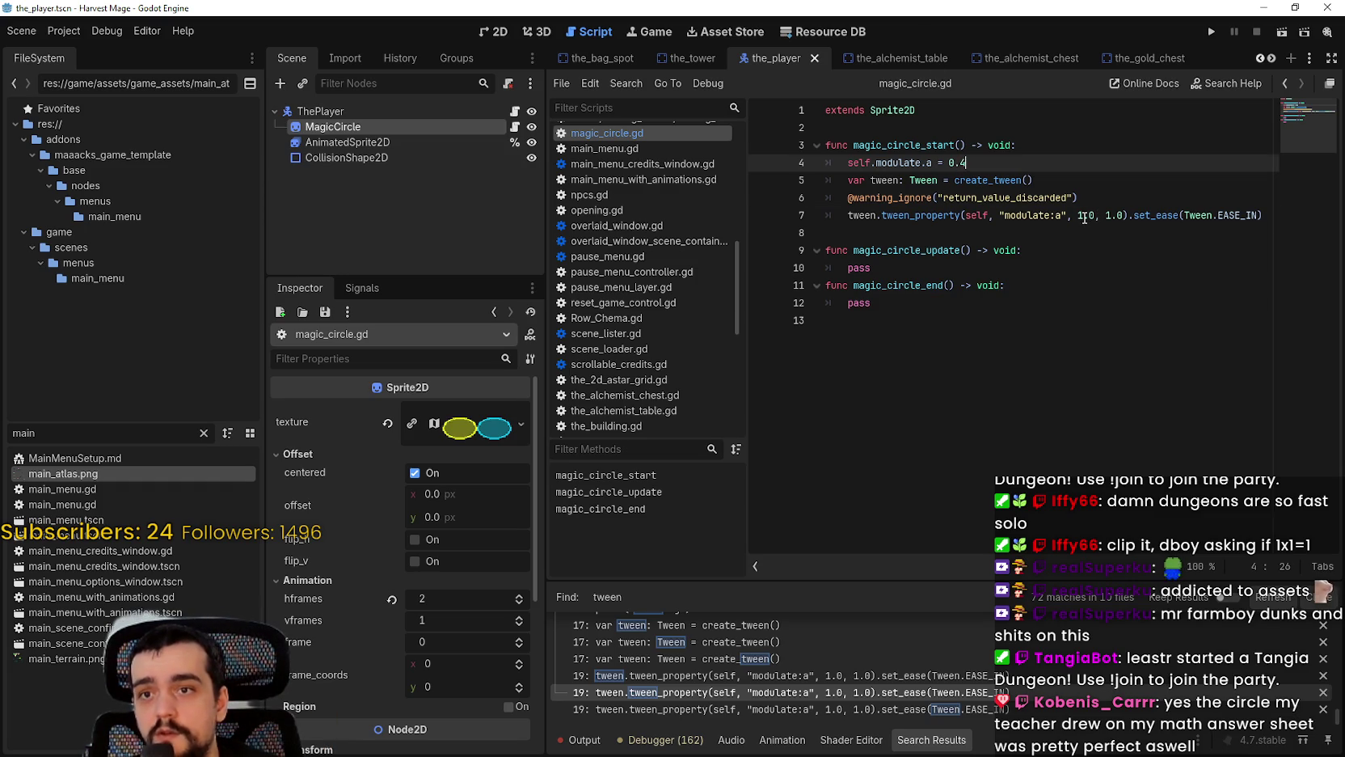
Step: Set the tween's target alpha on line 7 to 0.8 and save the script
click(1083, 216)
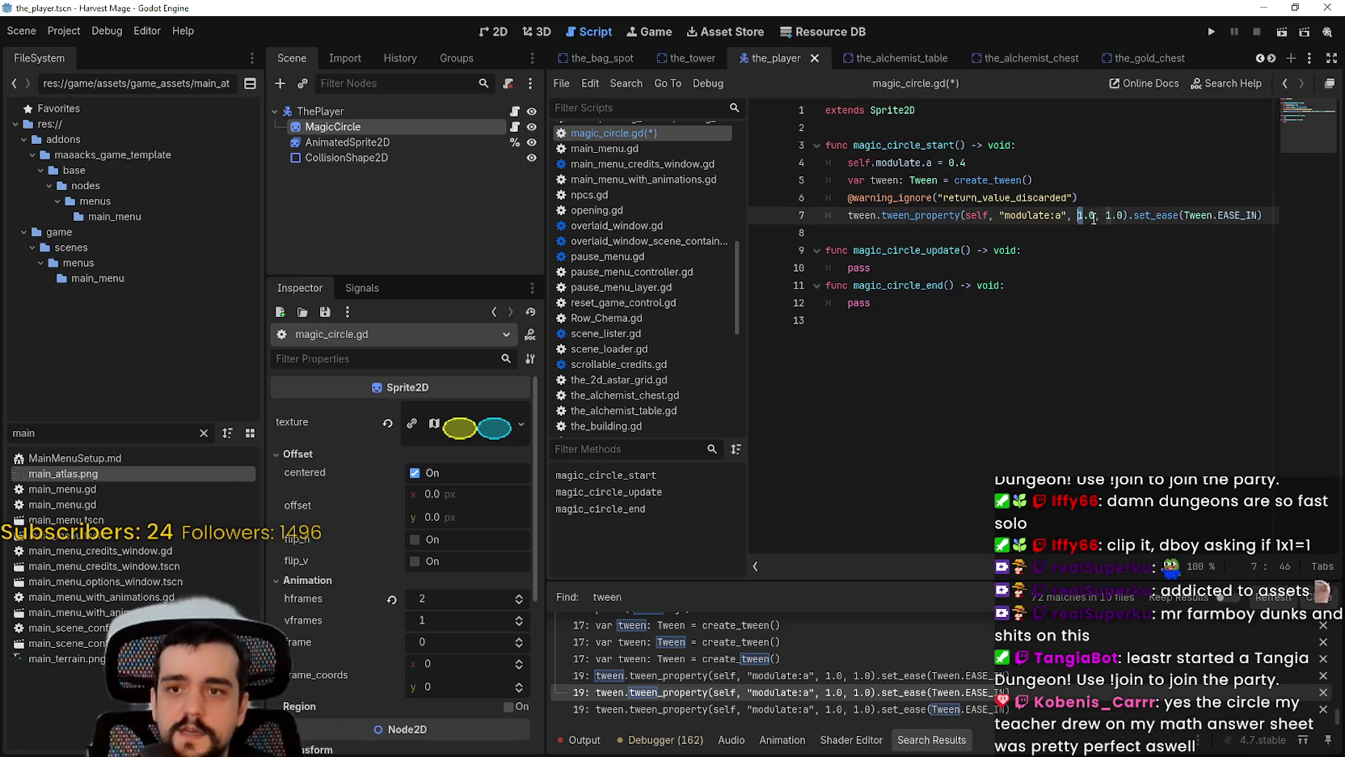
key(Delete)
text(0)
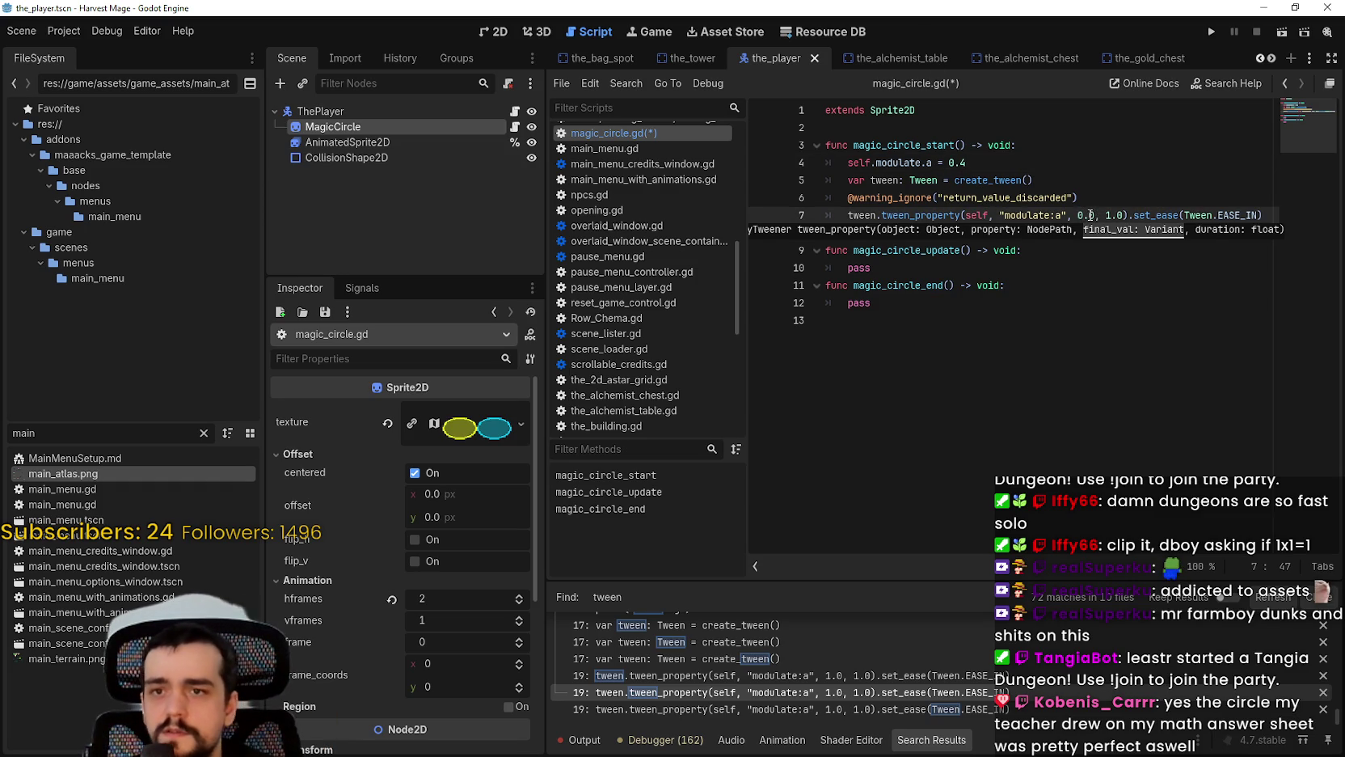
click(1092, 215)
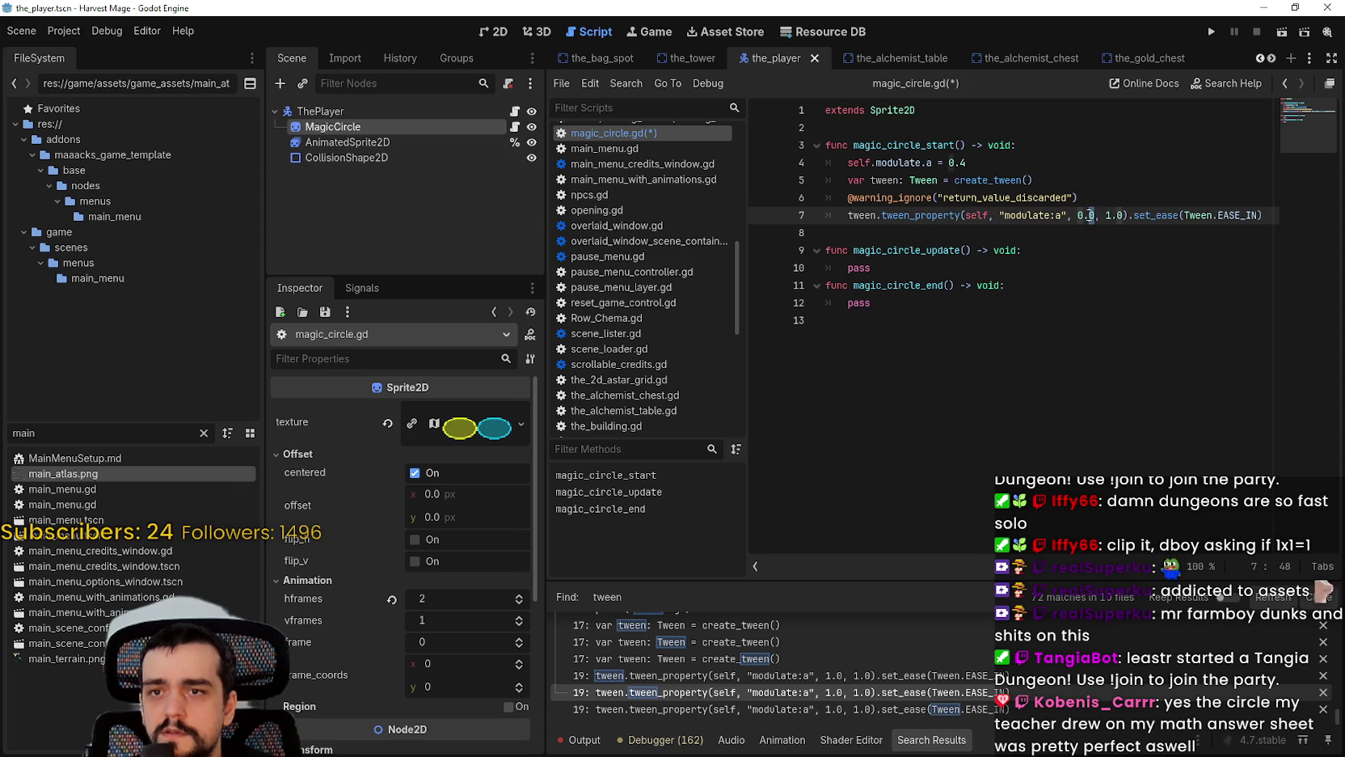
key(Delete)
text(8)
click(1084, 184)
key(ctrl+s)
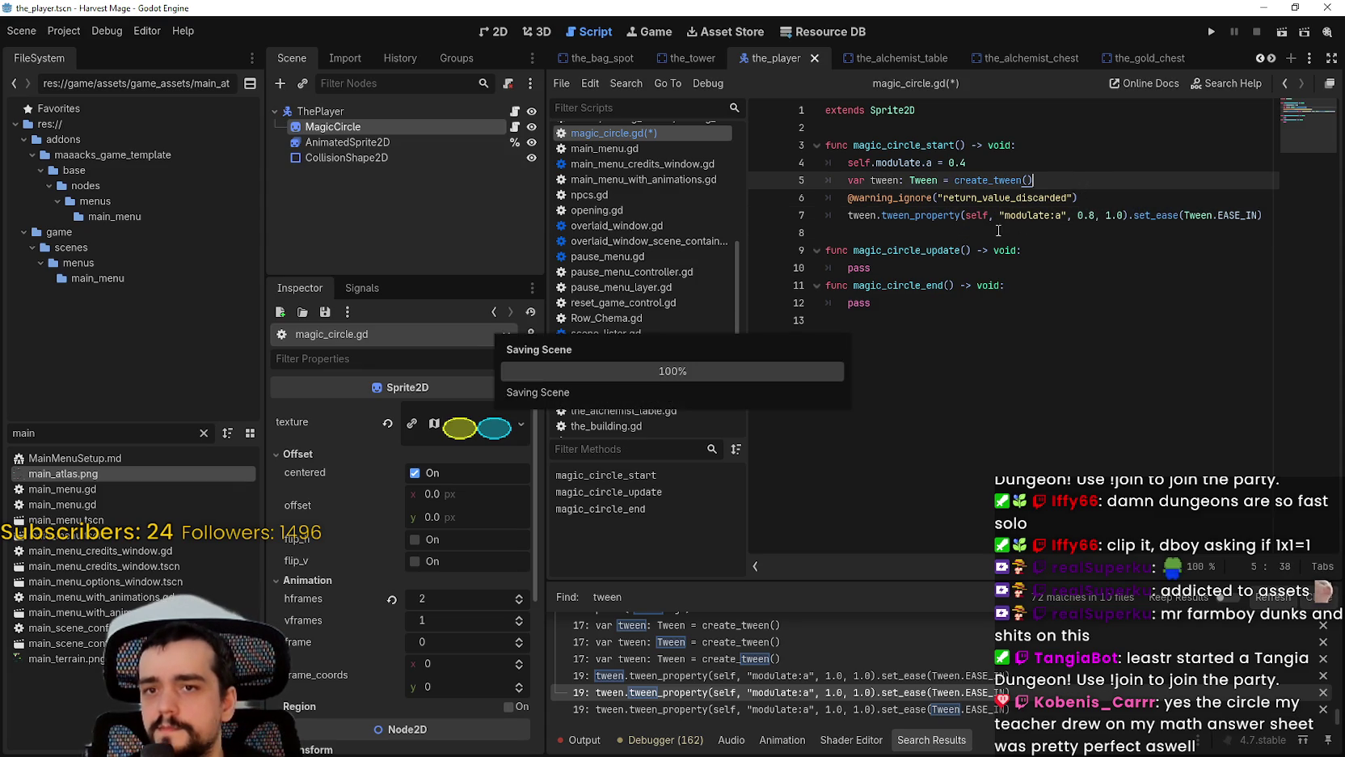
click(988, 232)
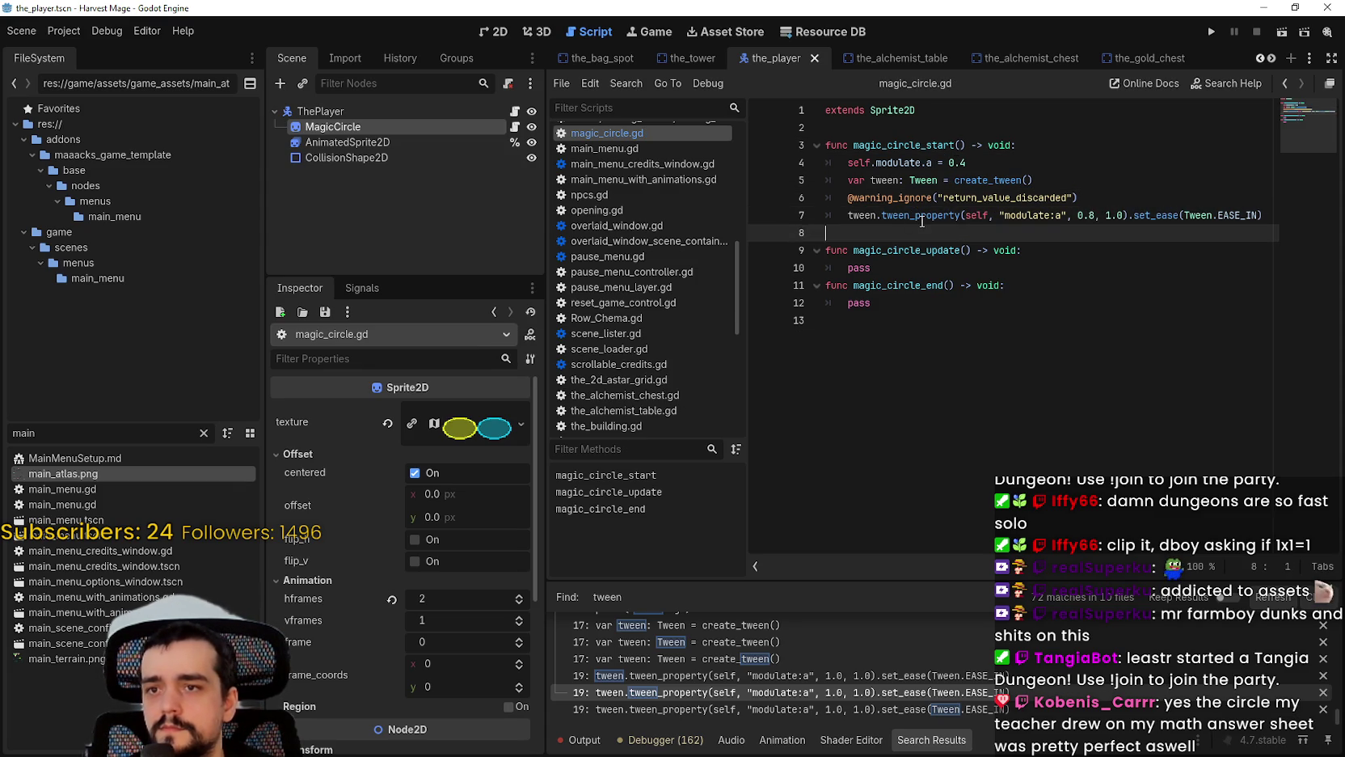
Step: Expand MagicCircle's Transform properties in the Inspector
mouse_move(922, 221)
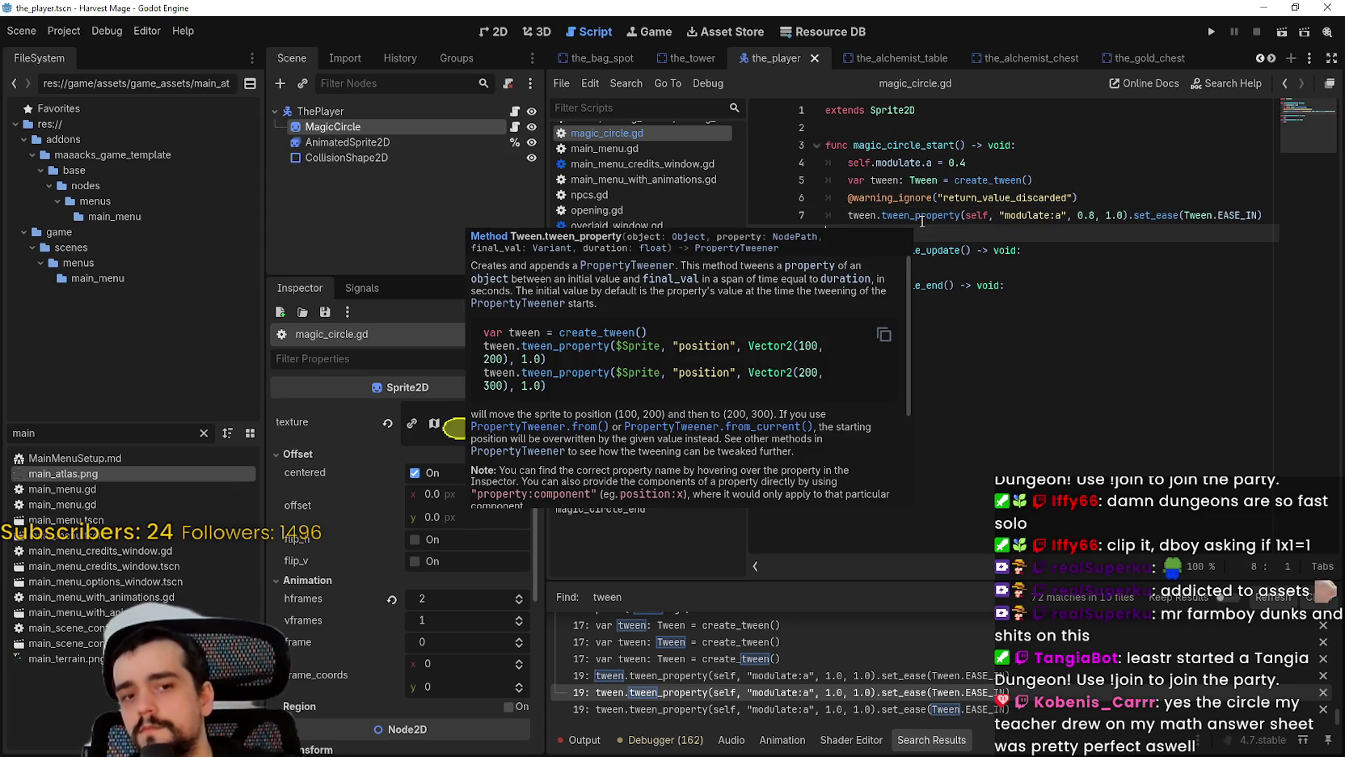
drag(850, 163, 870, 162)
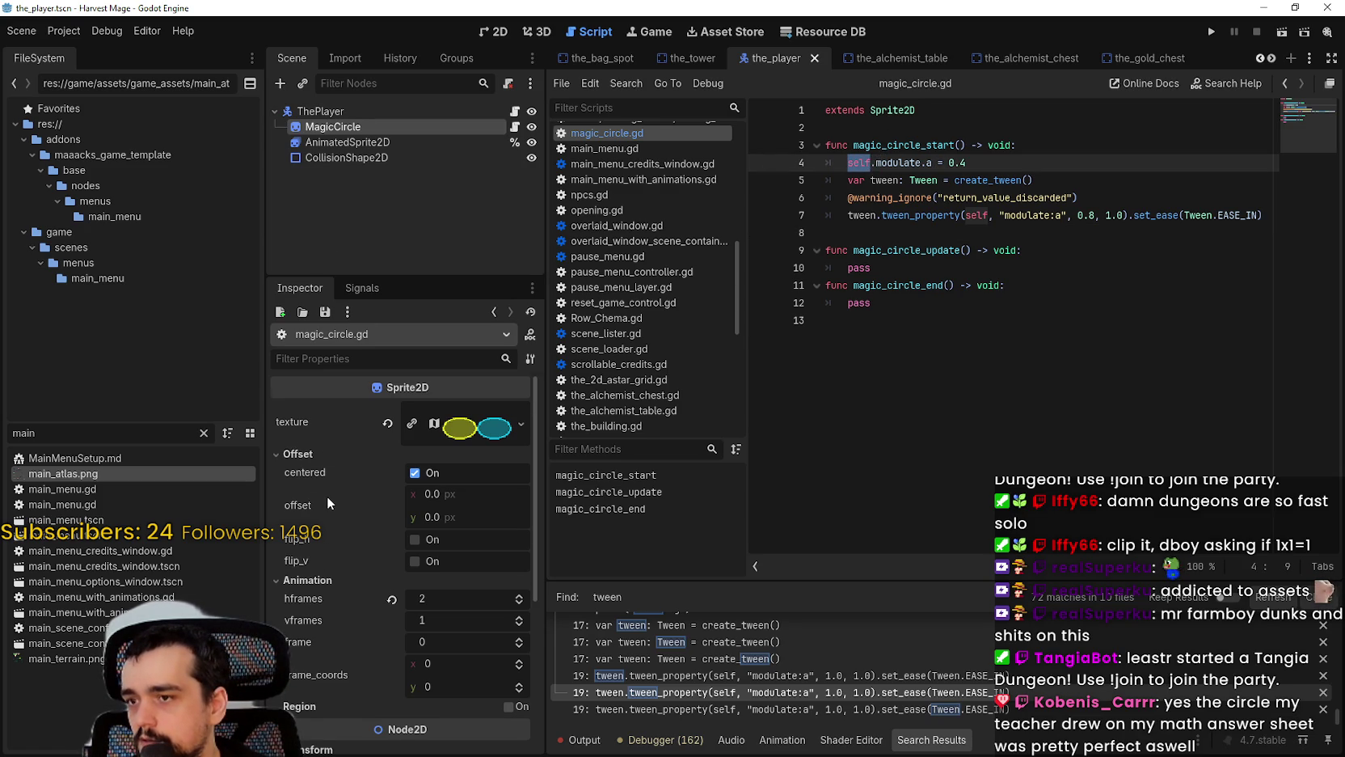
scroll(326, 496, down, 4)
click(326, 565)
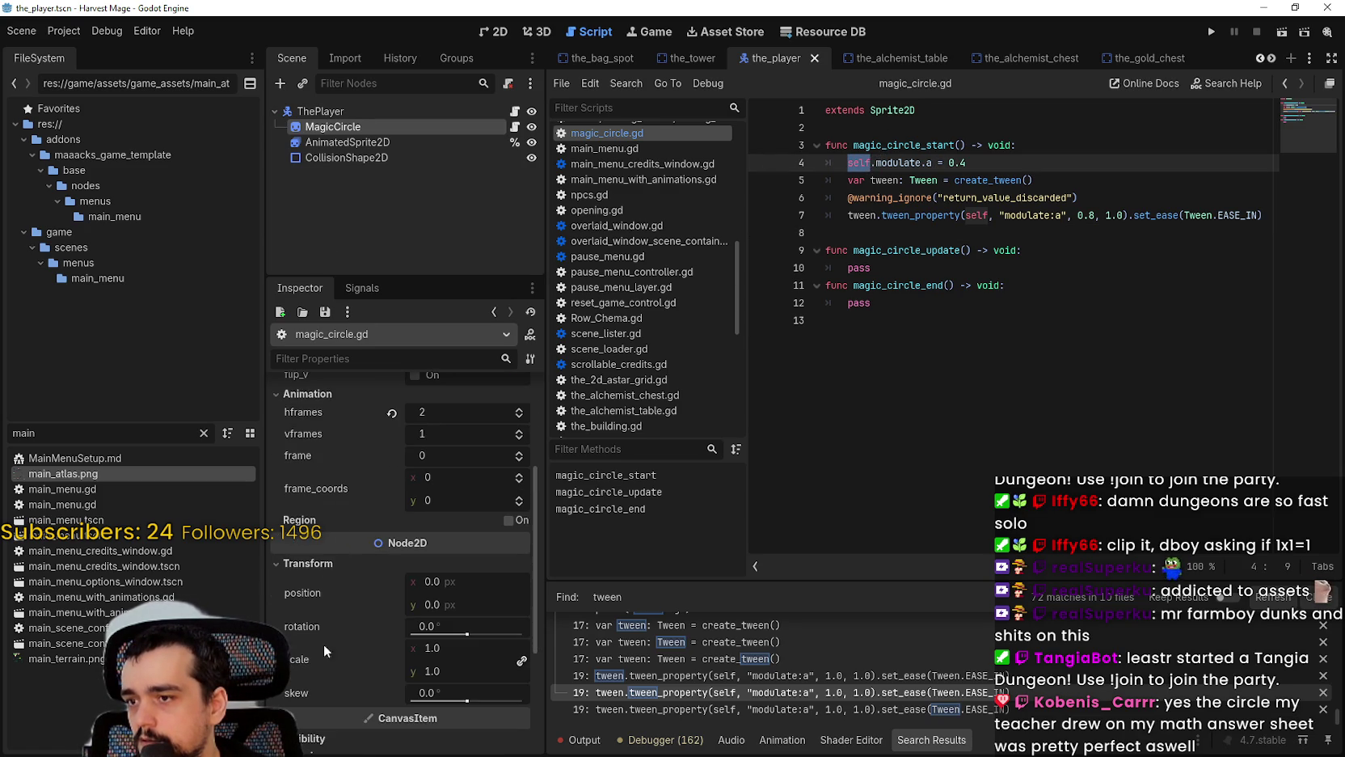
click(495, 32)
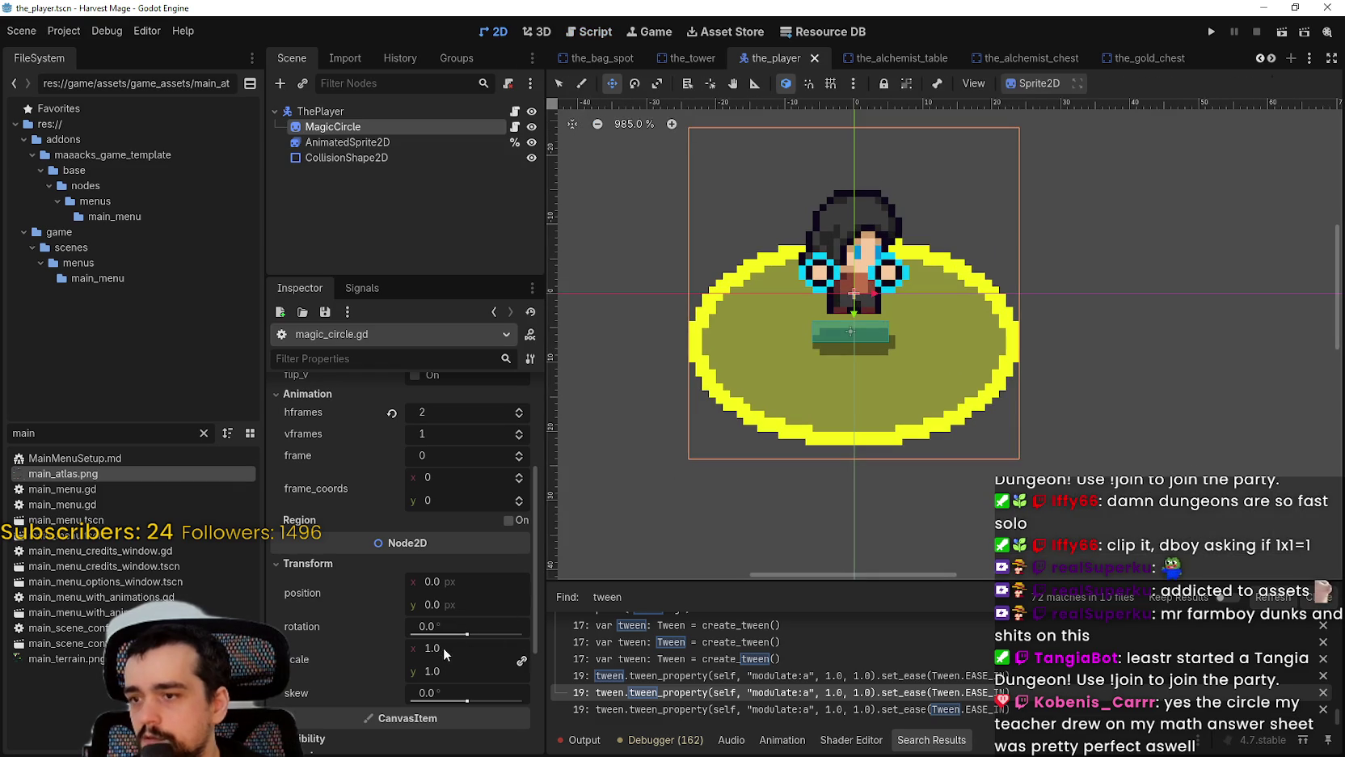
Step: Try smaller Scale values on MagicCircle, reverting Scale to 1.0 after each trial
mouse_move(436, 653)
mouse_down()
mouse_move(384, 653)
mouse_move(445, 655)
mouse_move(410, 658)
mouse_up()
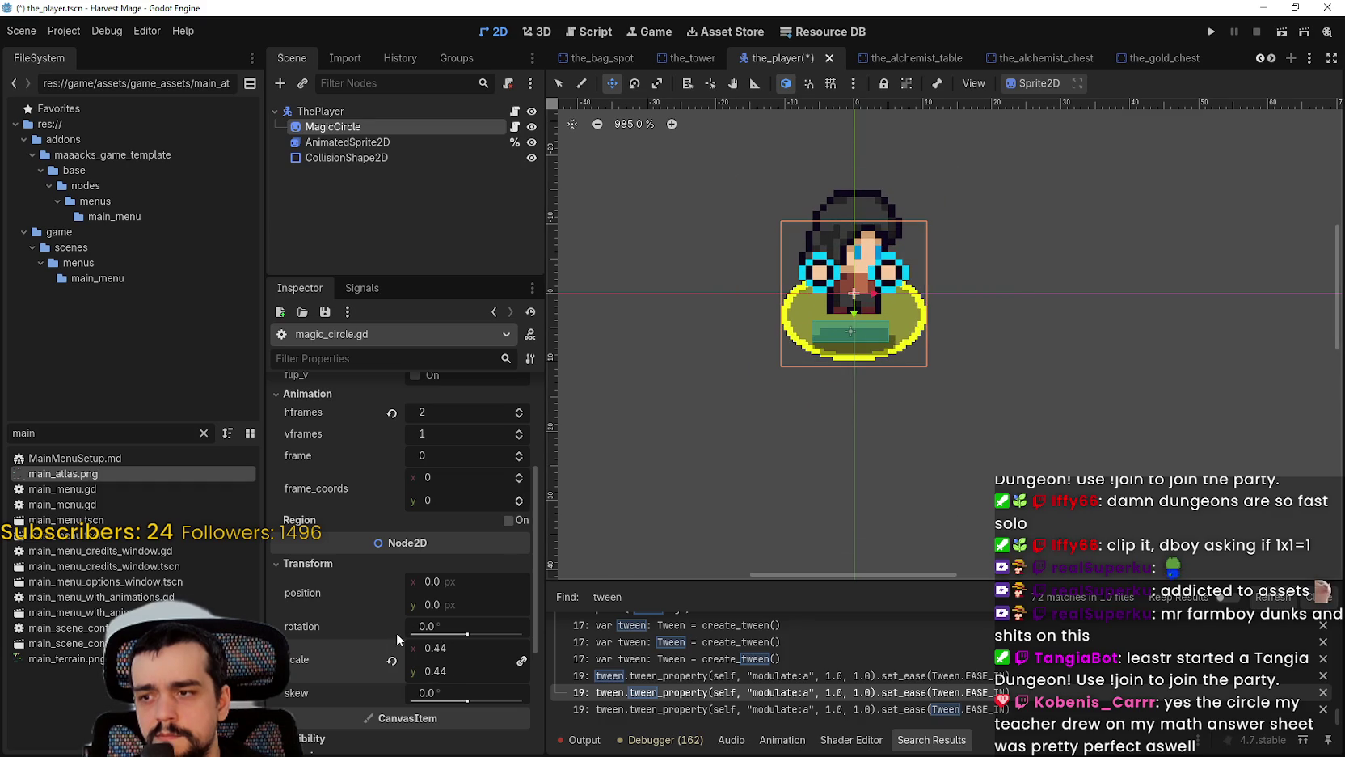
click(392, 660)
mouse_move(448, 644)
mouse_down()
mouse_move(391, 644)
mouse_move(430, 644)
mouse_up()
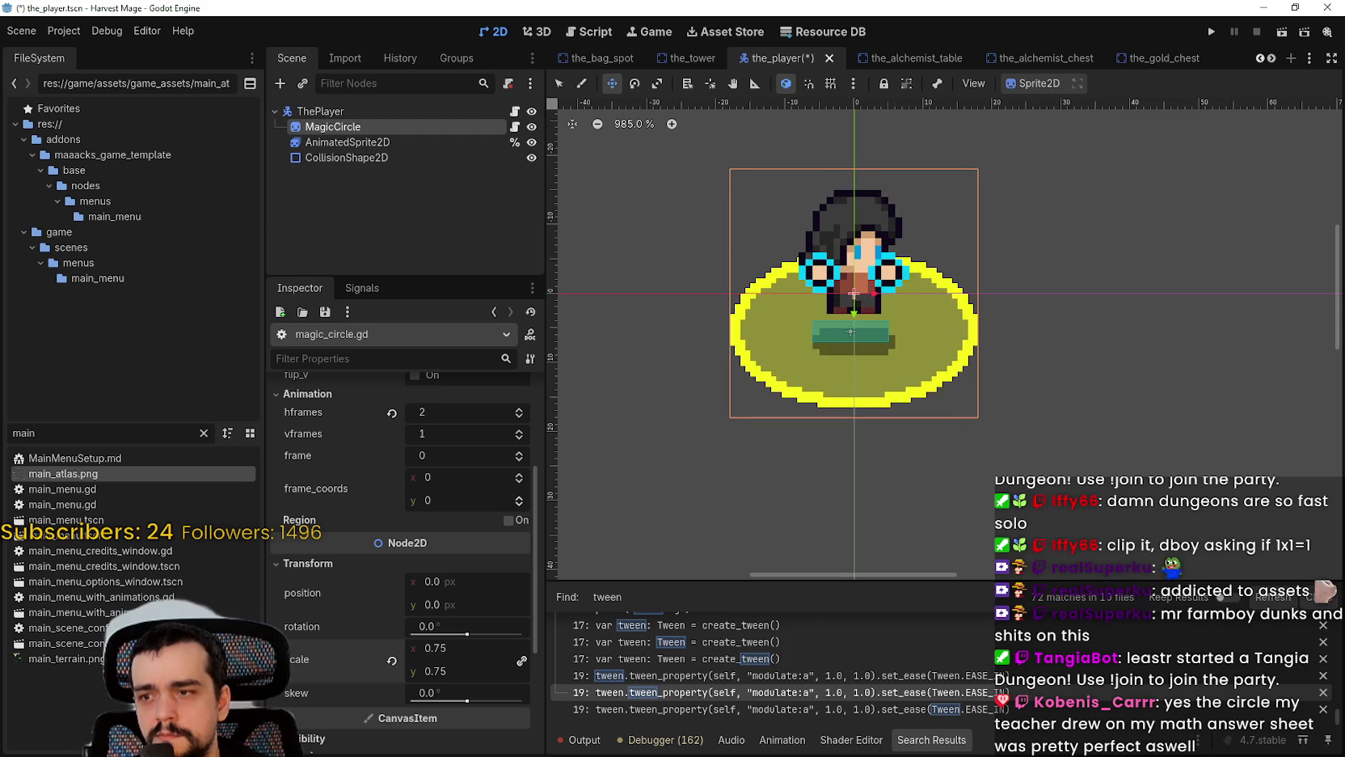
click(392, 661)
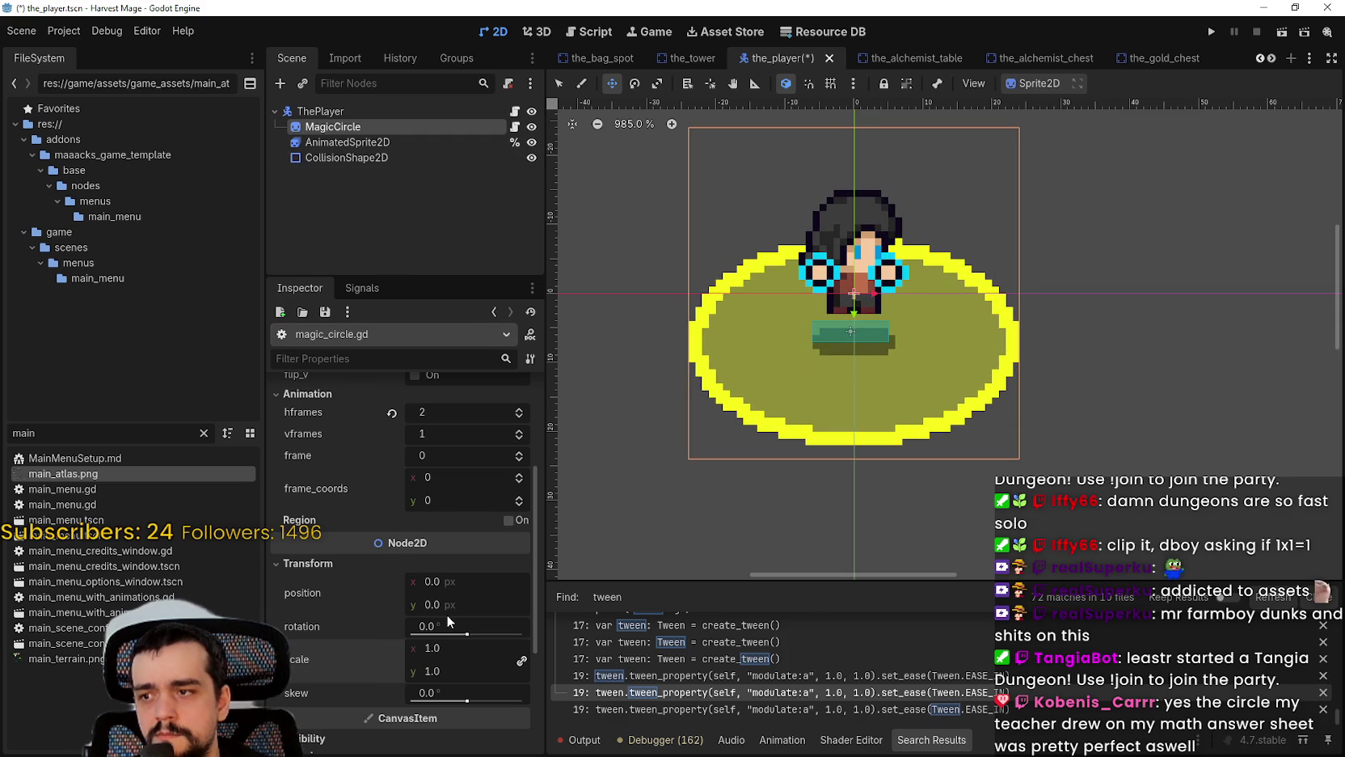
scroll(452, 626, up, 2)
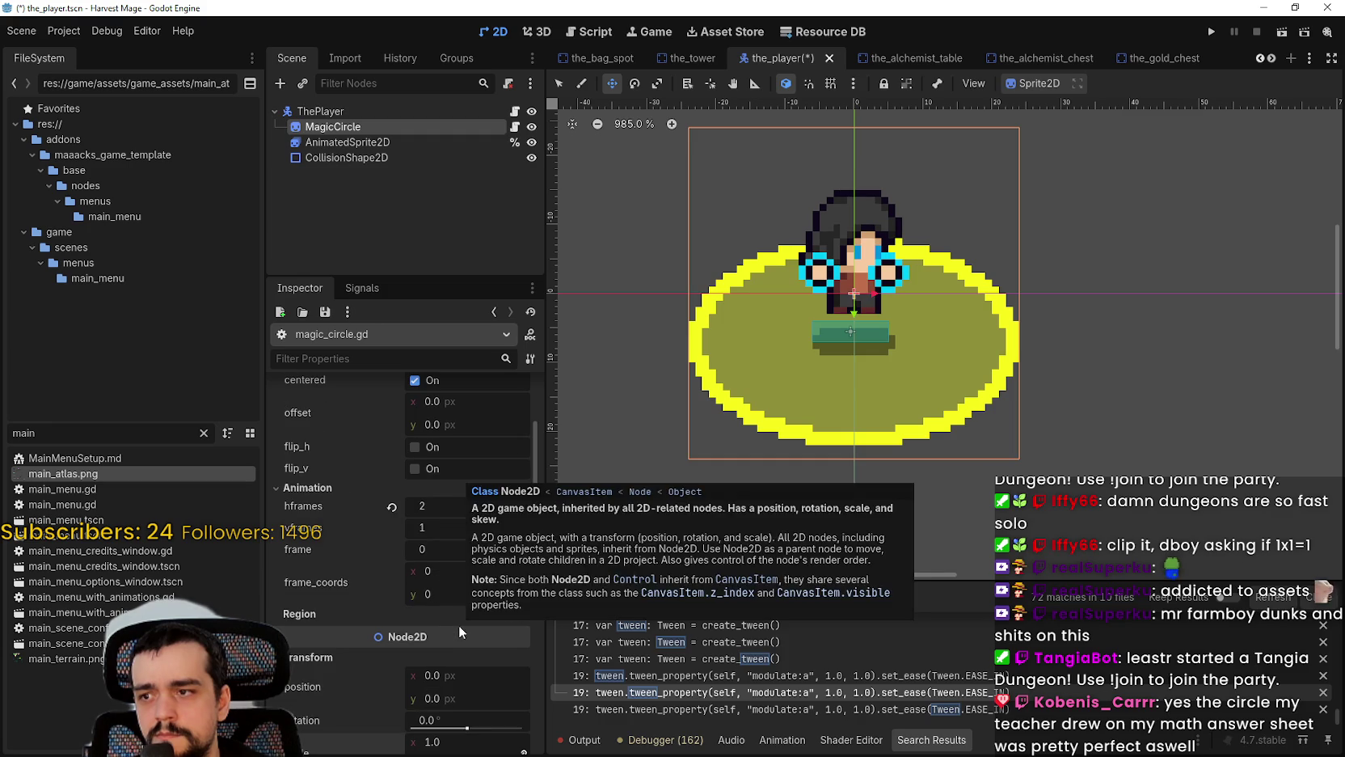
scroll(459, 626, up, 2)
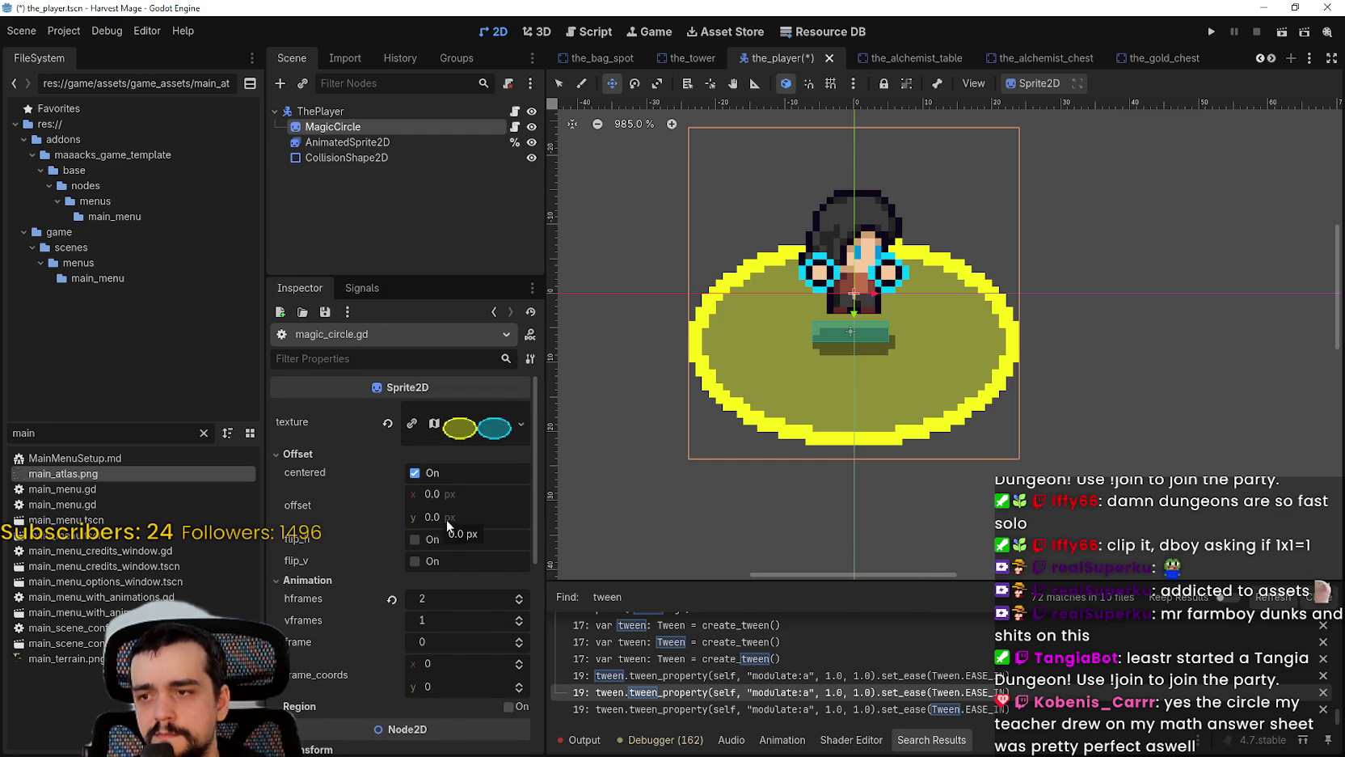
scroll(445, 525, down, 3)
scroll(449, 533, up, 3)
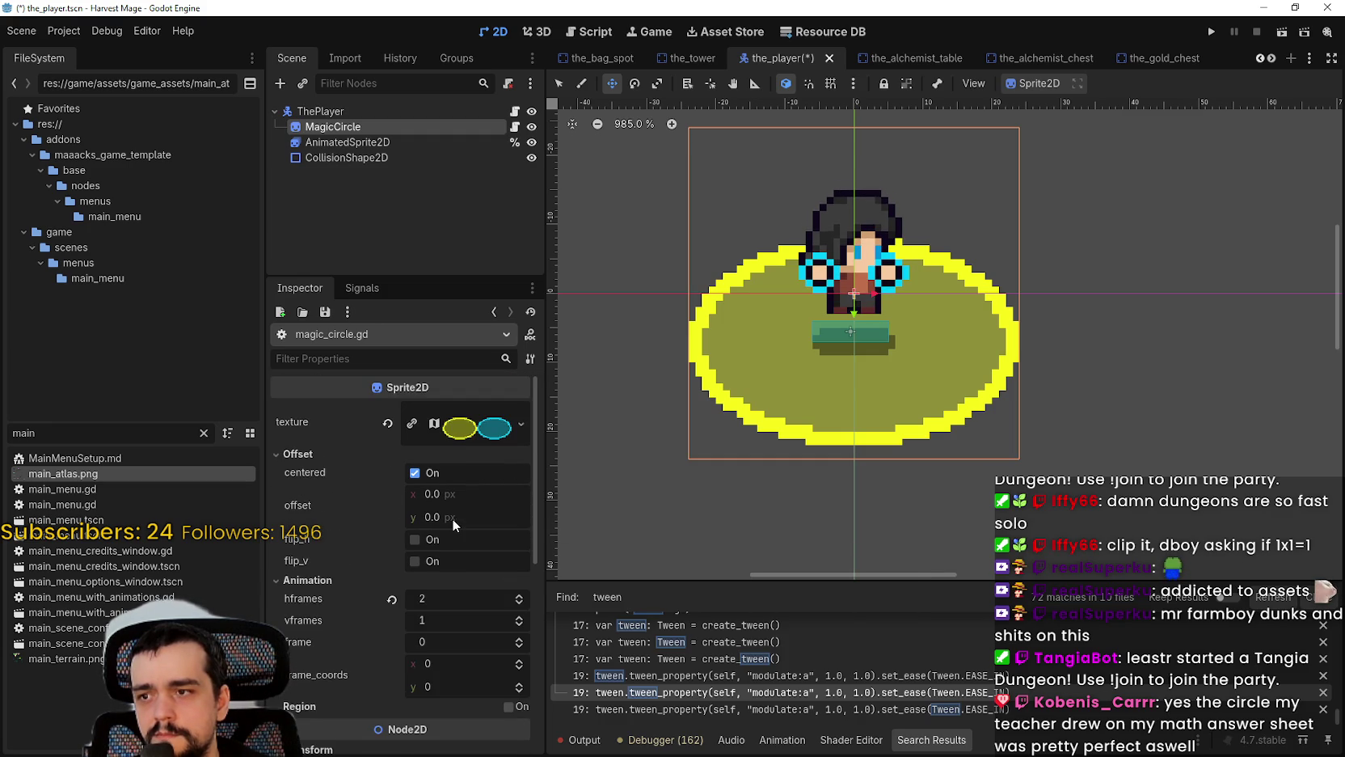
scroll(451, 514, down, 4)
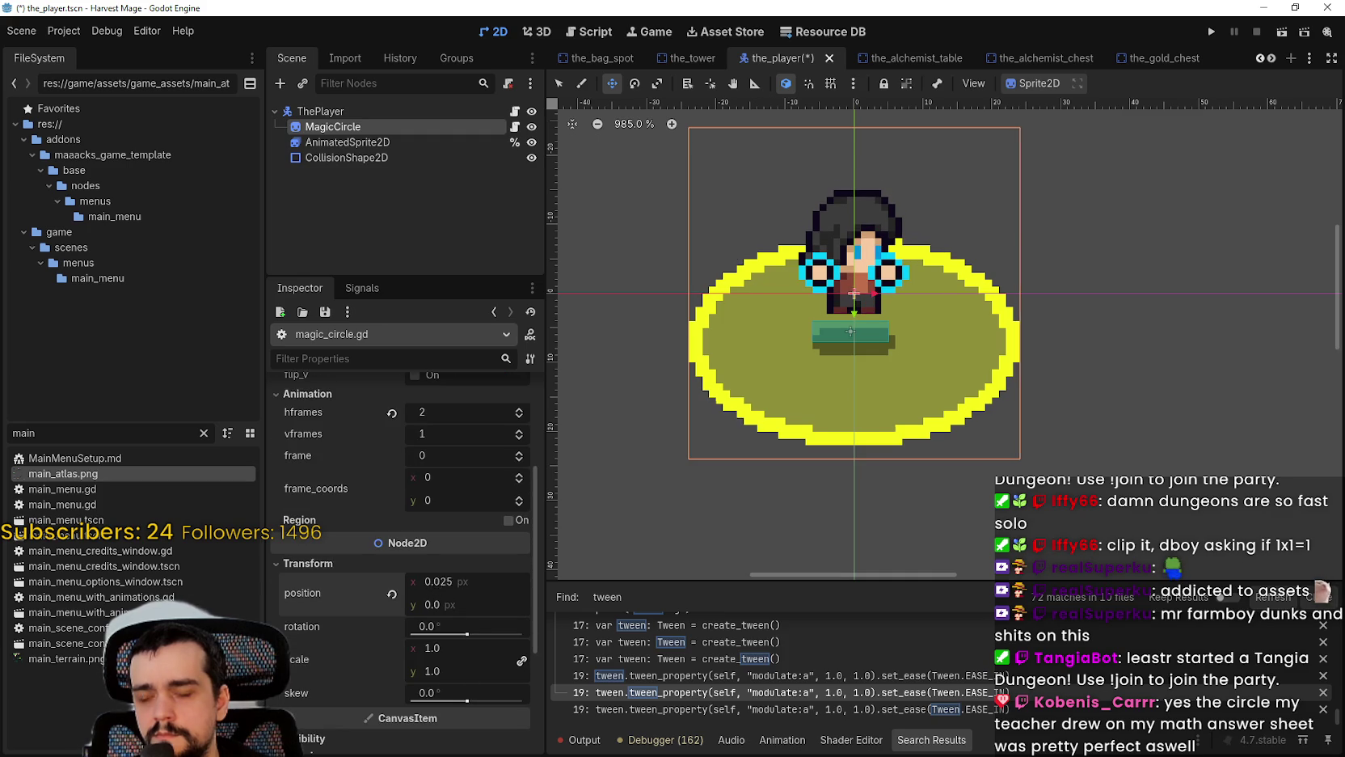
Step: Trial-adjust MagicCircle's x position and scale, then reset both to defaults
drag(436, 582, 447, 583)
click(392, 594)
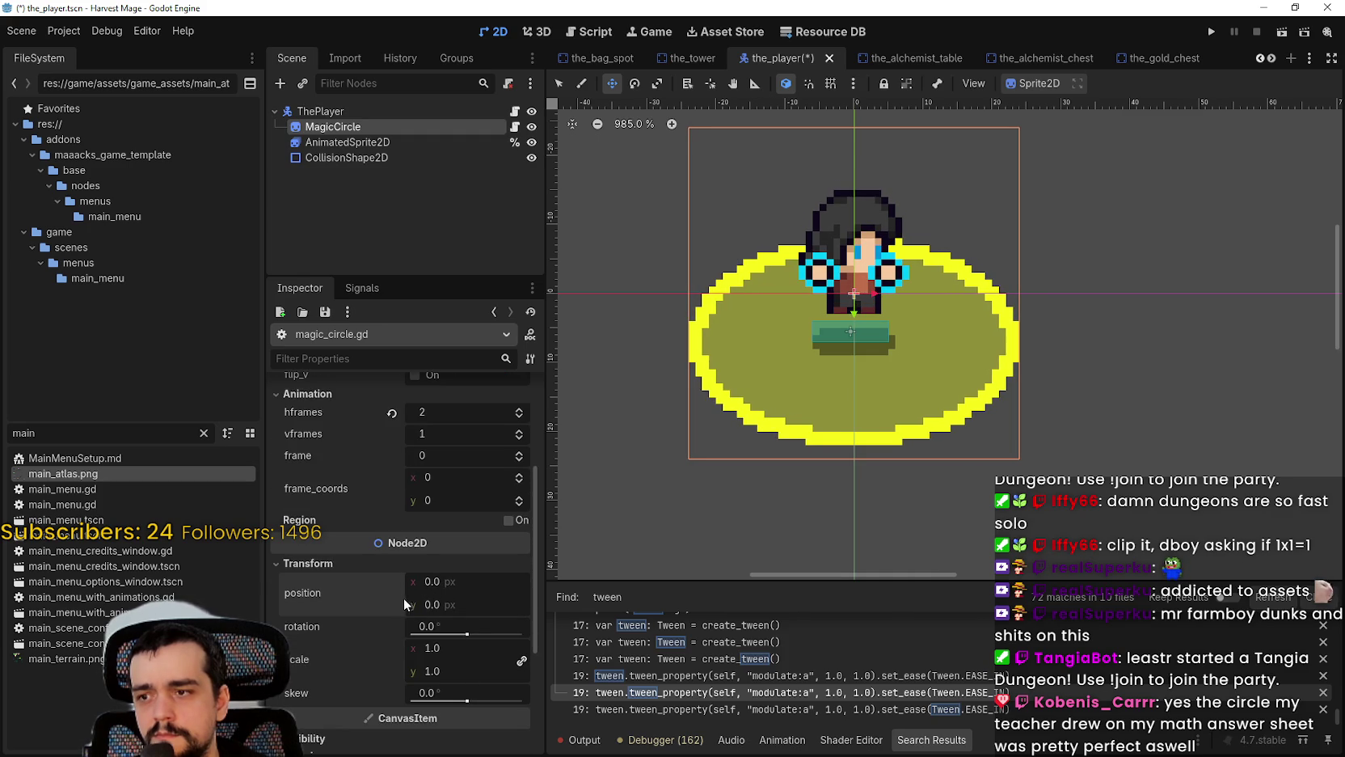
scroll(855, 369, up, 4)
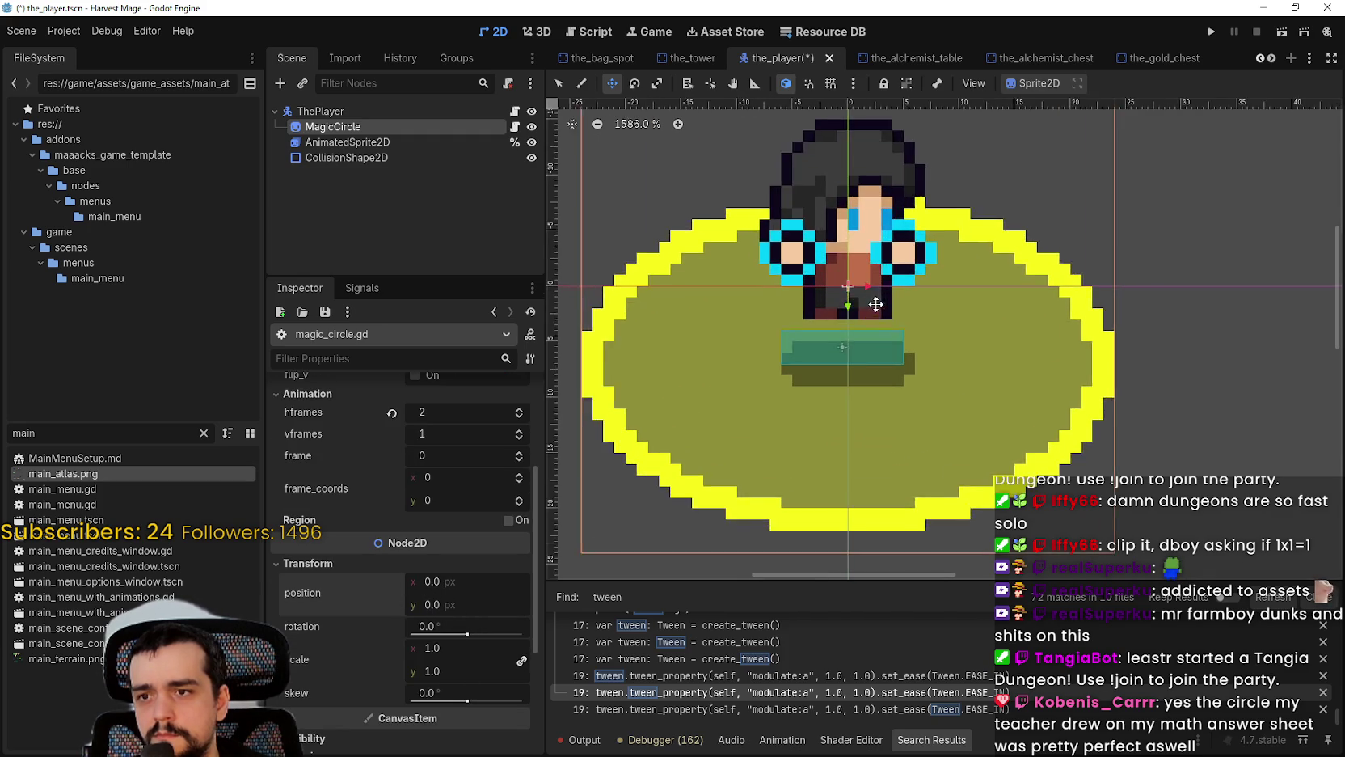
drag(420, 662, 518, 661)
click(392, 660)
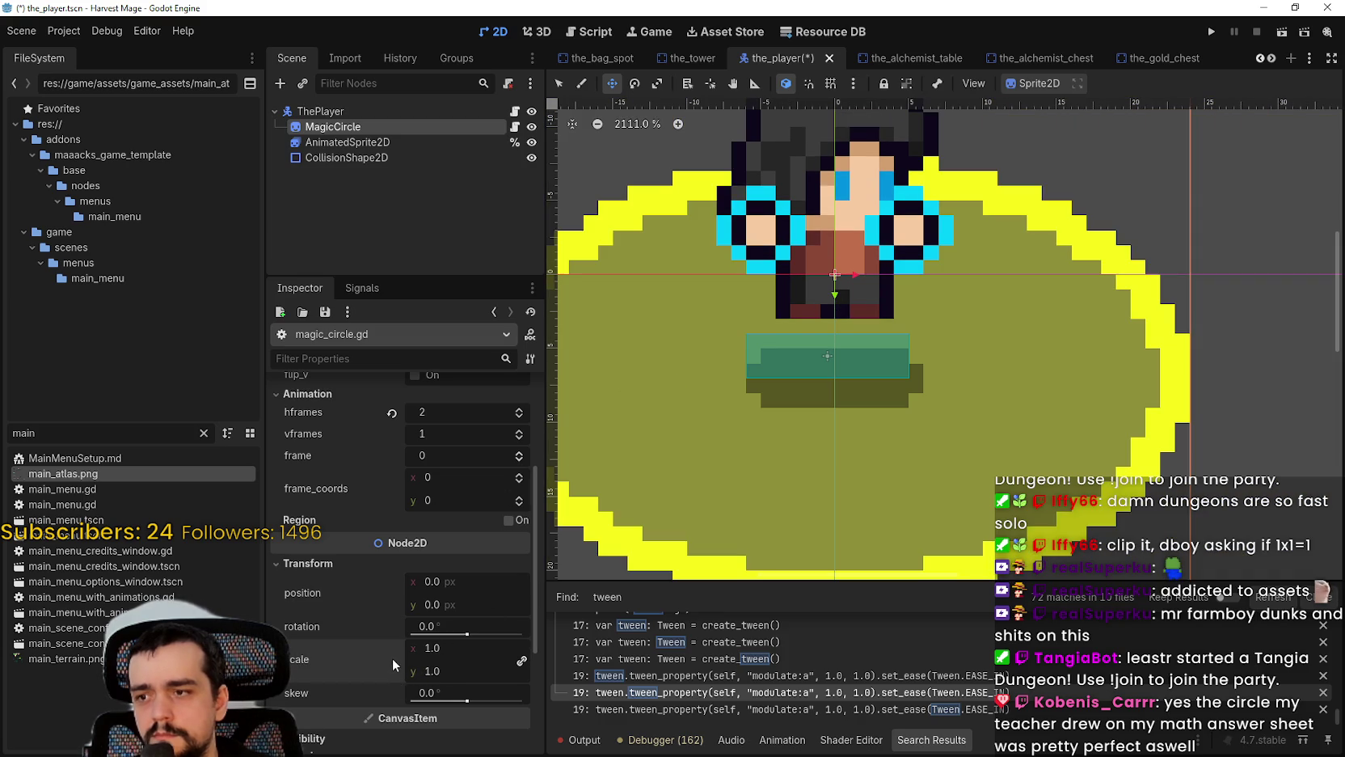
Step: Set MagicCircle's Position y to 7.0 px, after first trying 8
drag(437, 609, 556, 612)
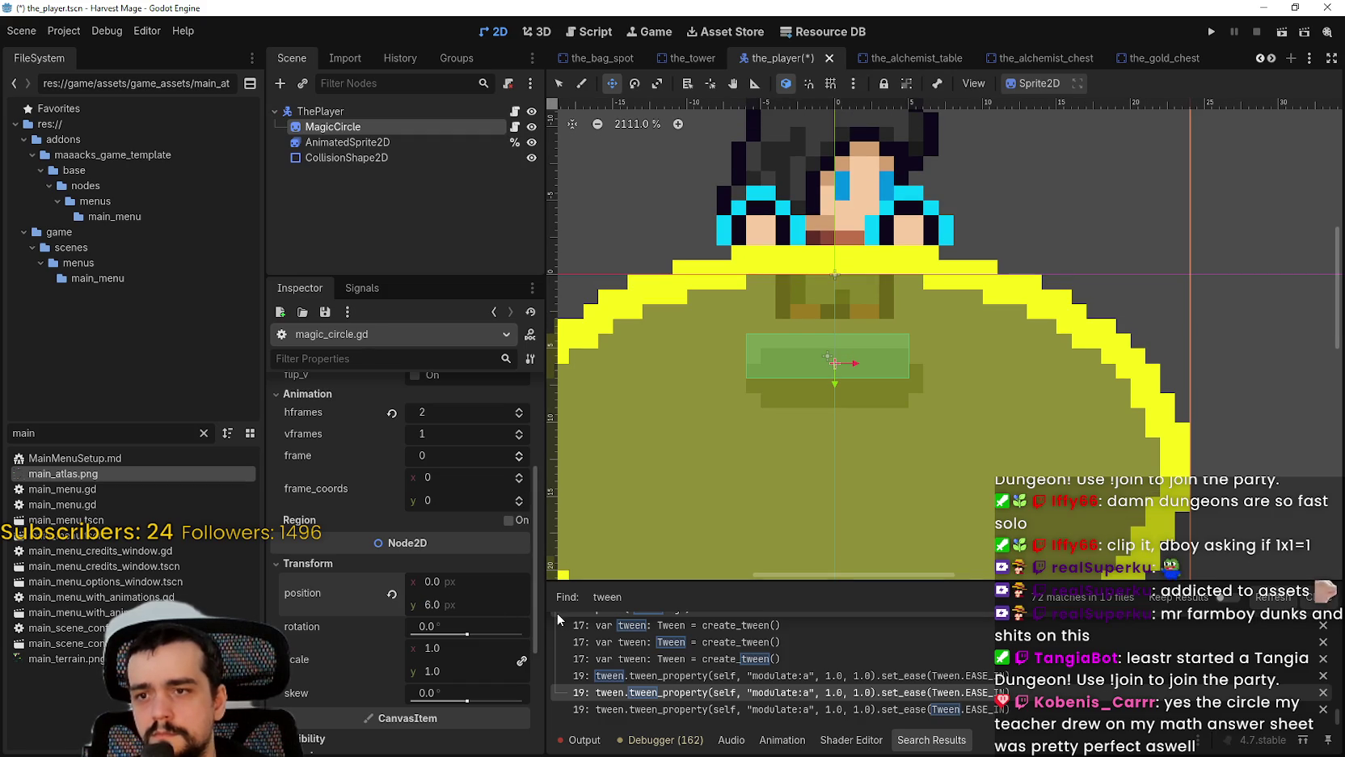
key(Return)
text(8)
key(Return)
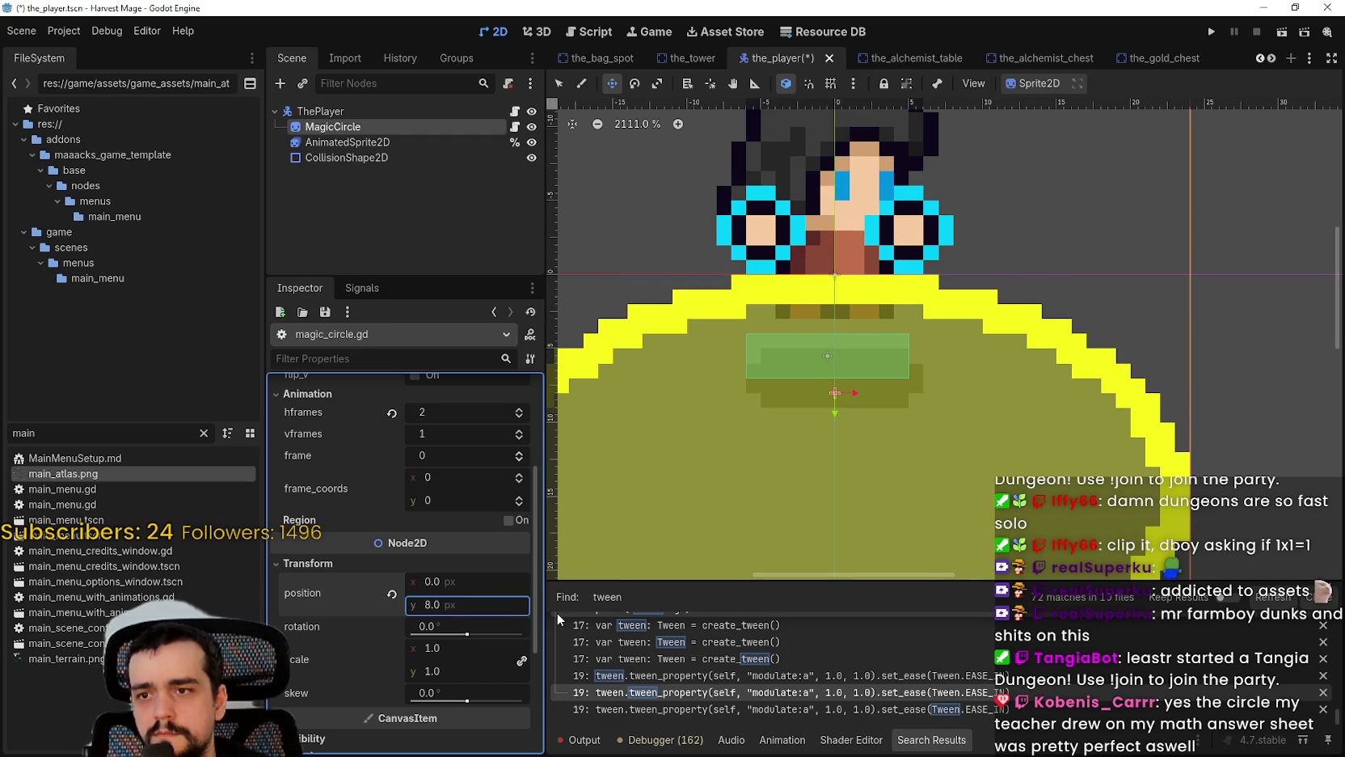
key(Return)
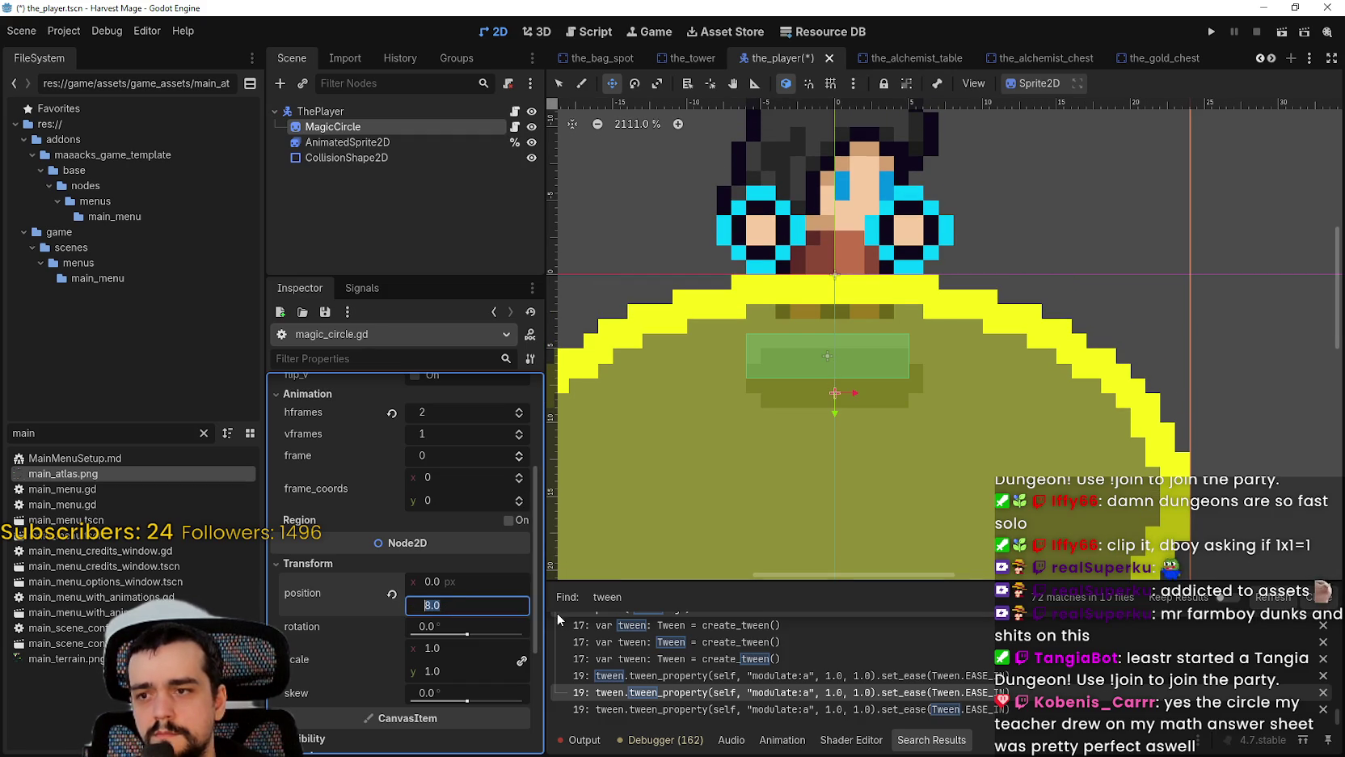
text(7)
key(Return)
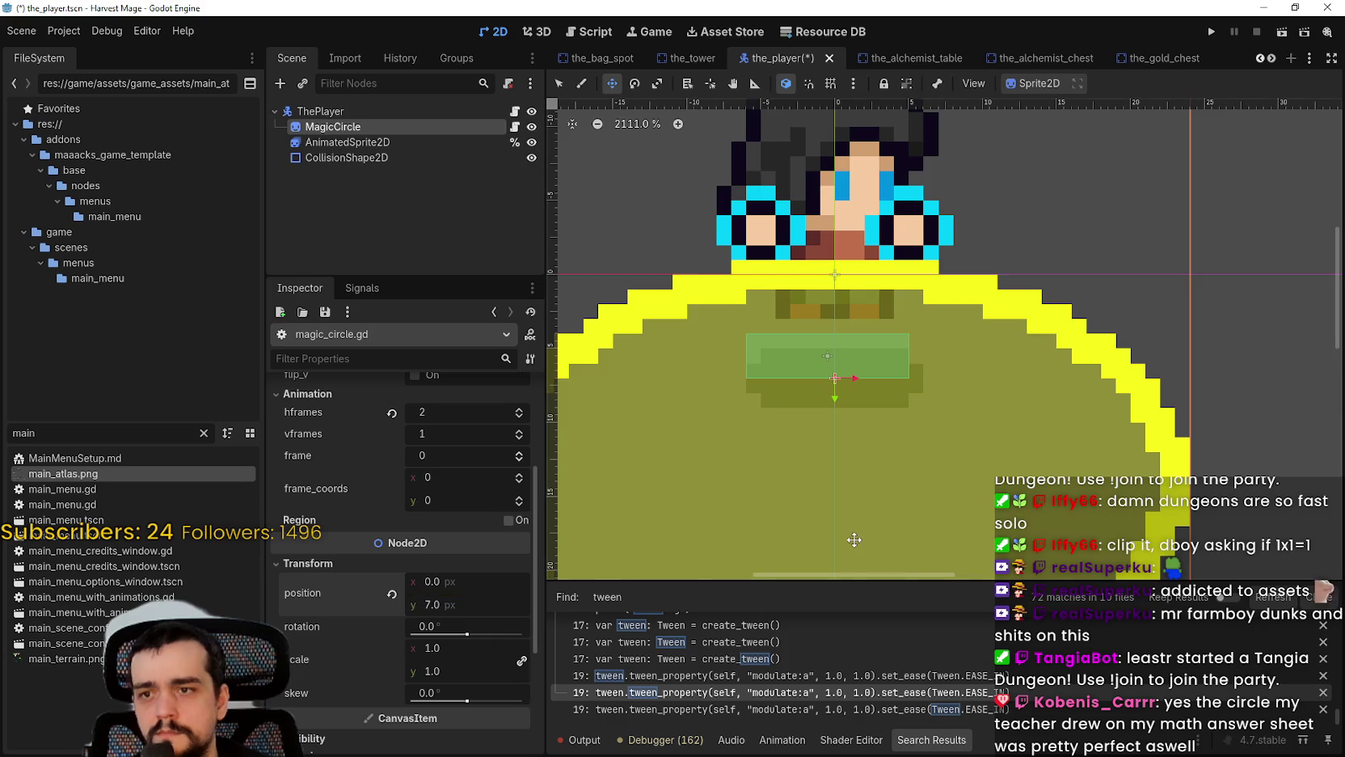
scroll(1014, 501, down, 4)
scroll(469, 614, up, 2)
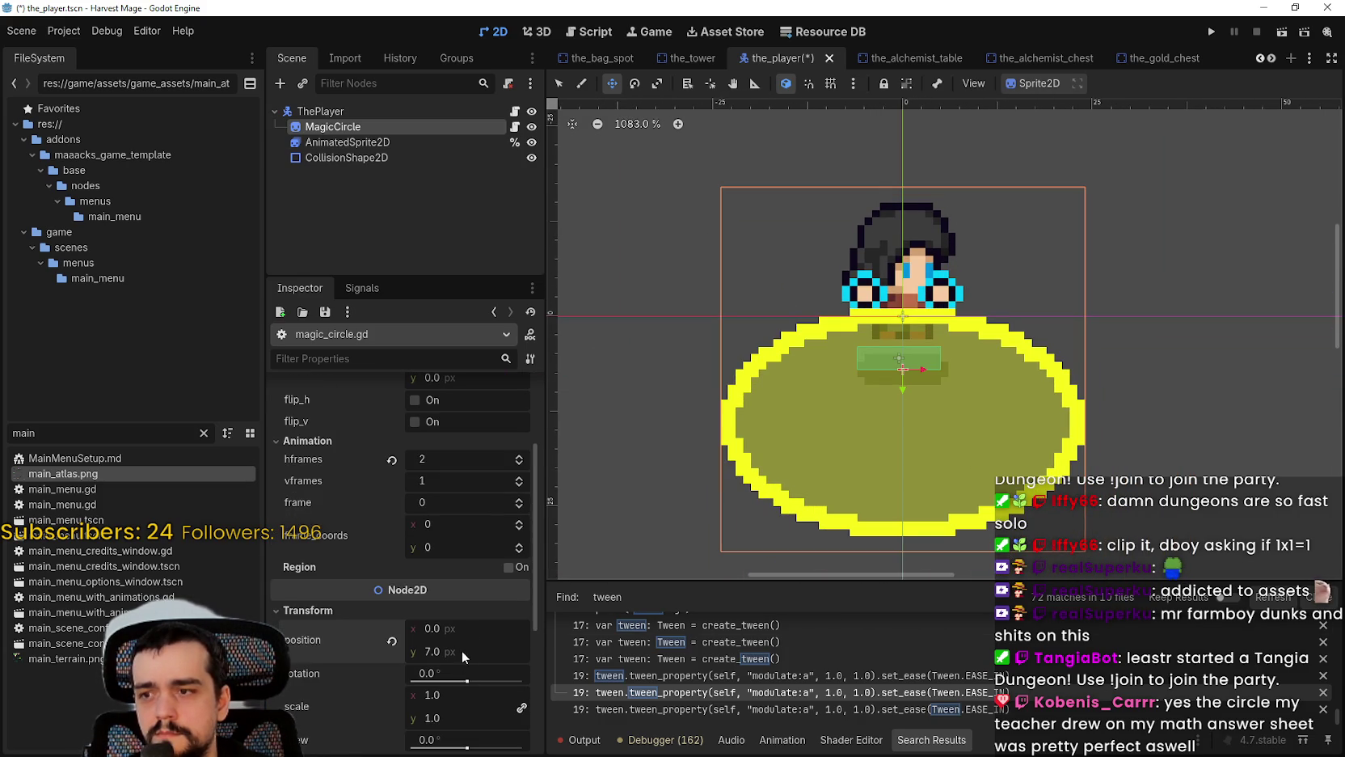
scroll(461, 653, up, 3)
Step: Set the Sprite2D Offset y to -7.0 px
click(444, 517)
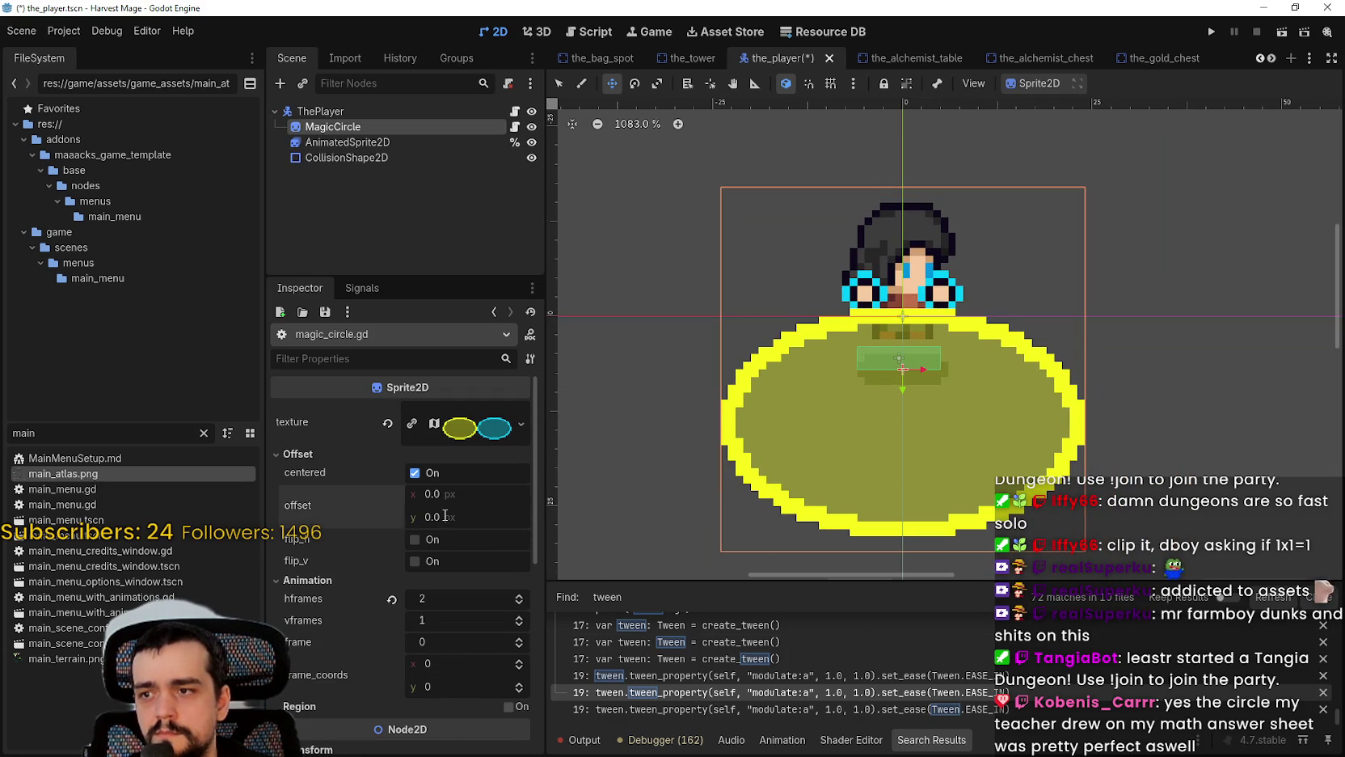
scroll(481, 566, down, 3)
scroll(485, 559, up, 3)
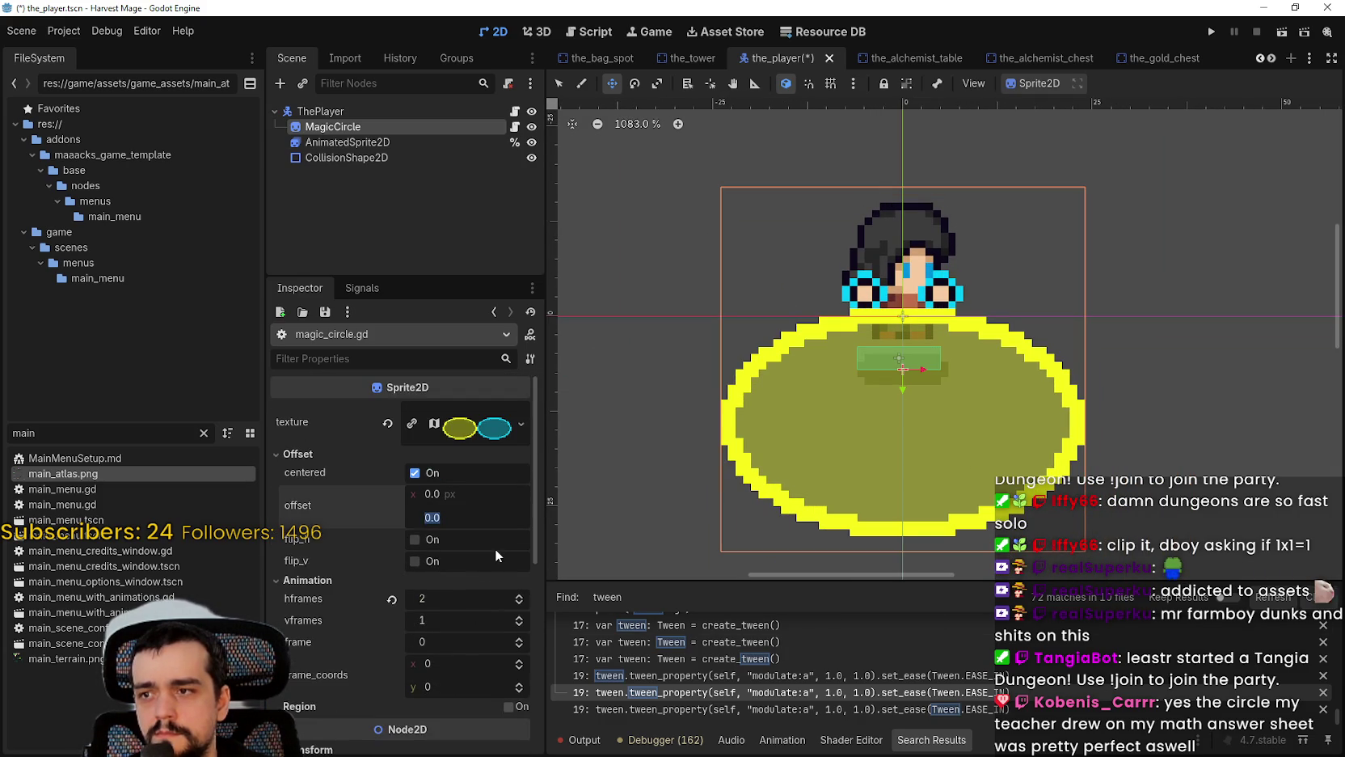
text(-7)
key(Return)
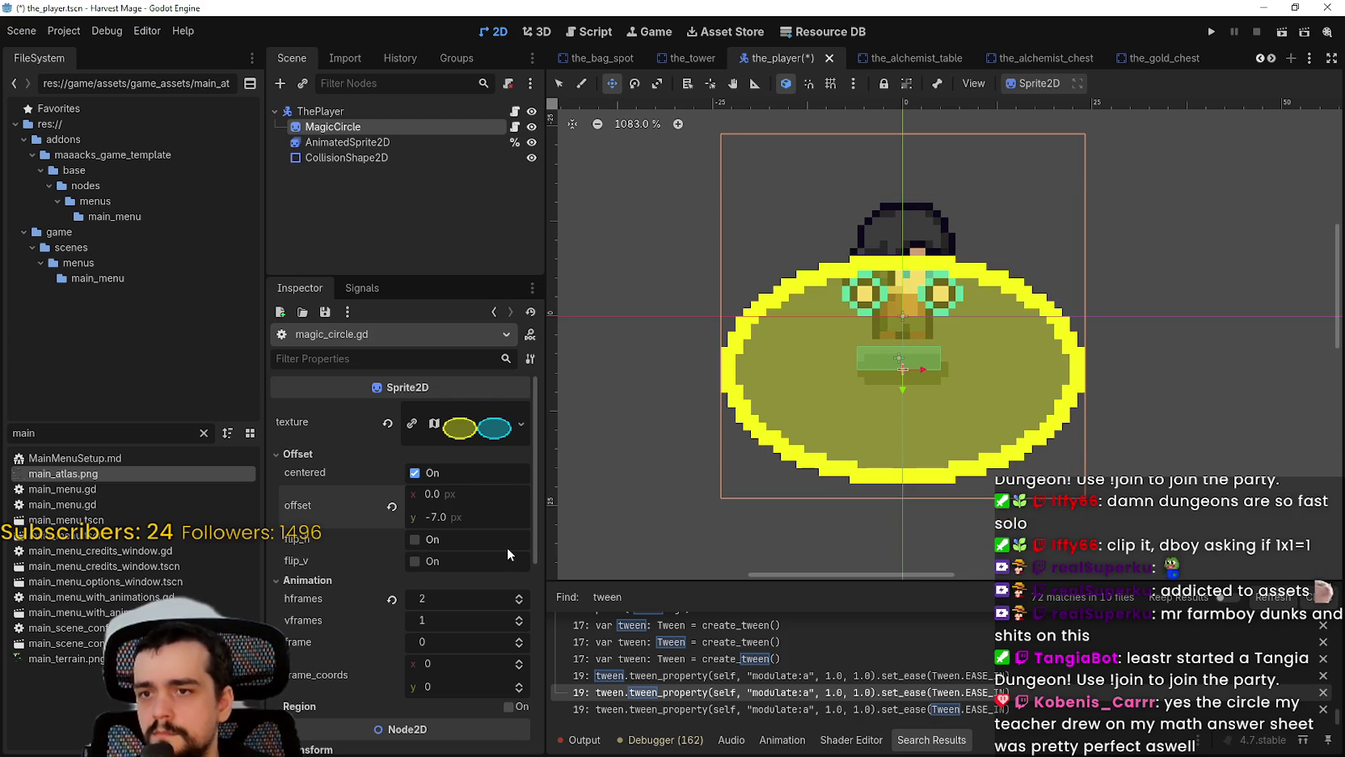
scroll(497, 531, down, 5)
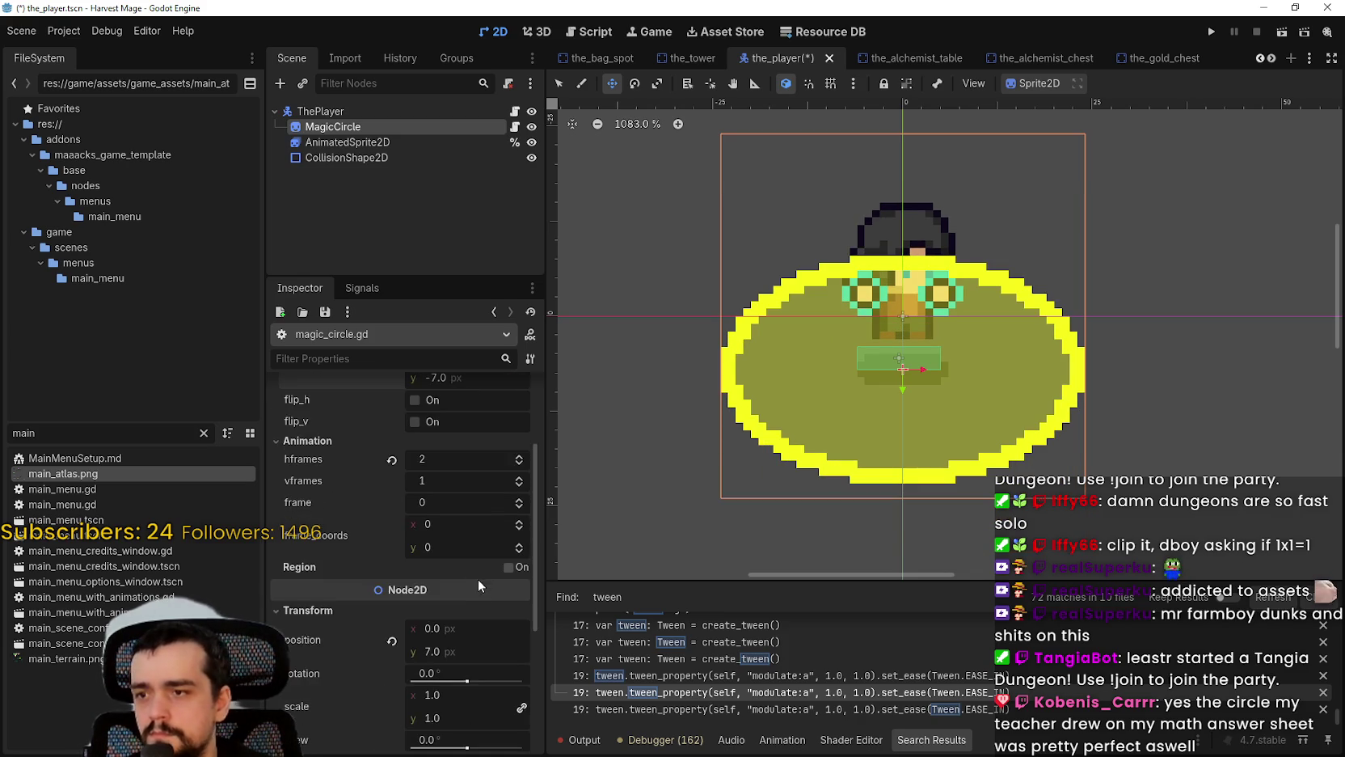
Step: Nudge MagicCircle's scale, undo an accidental tree reorder, and reset its vertical position to zero
mouse_move(451, 607)
mouse_down()
mouse_move(284, 607)
mouse_move(408, 608)
mouse_up()
drag(319, 126, 326, 166)
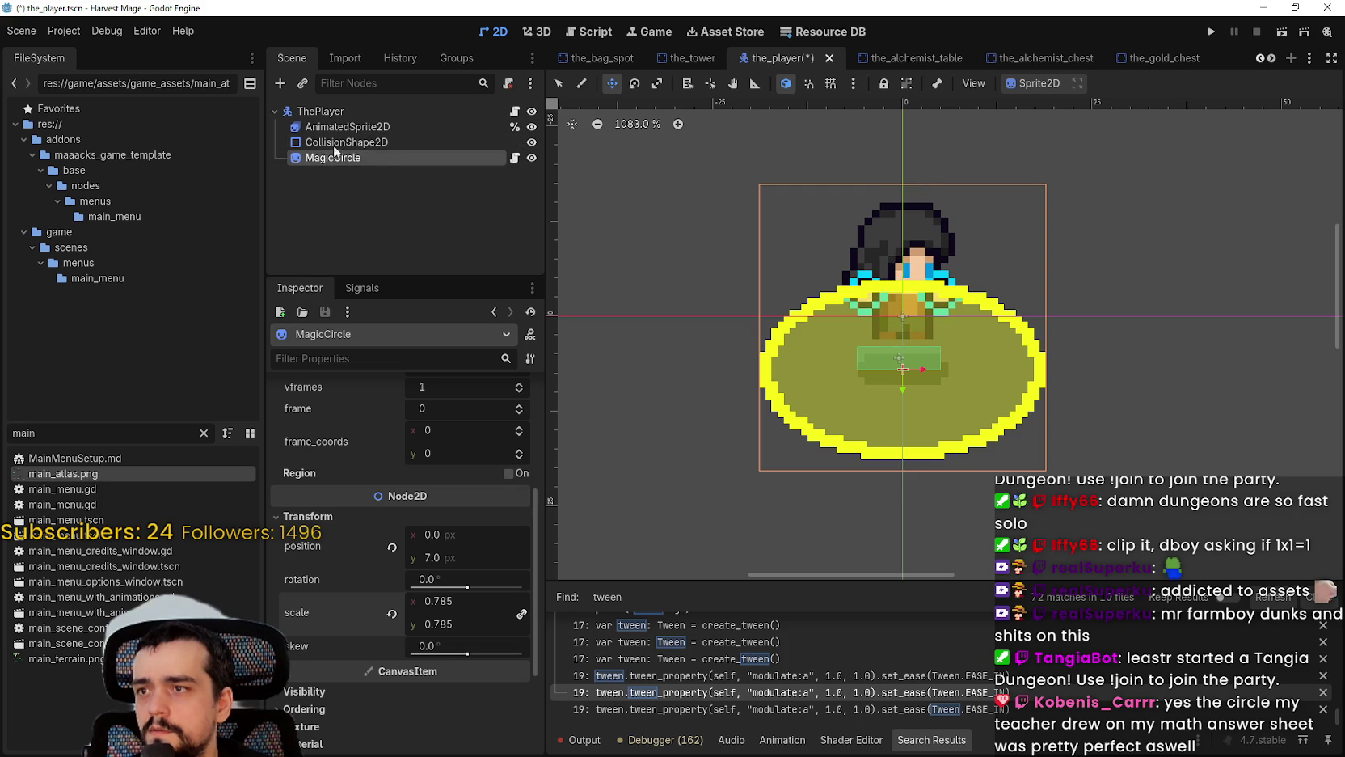
key(ctrl+z)
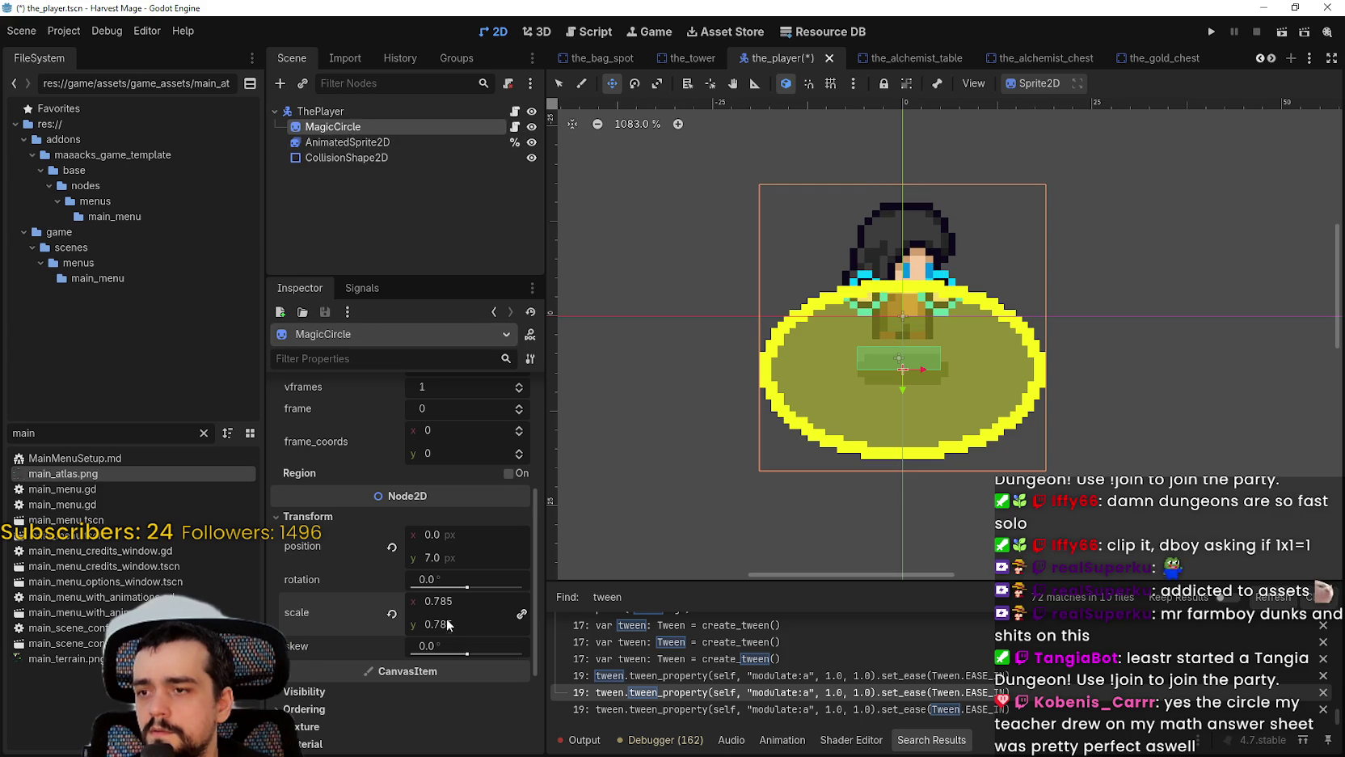
scroll(447, 614, up, 1)
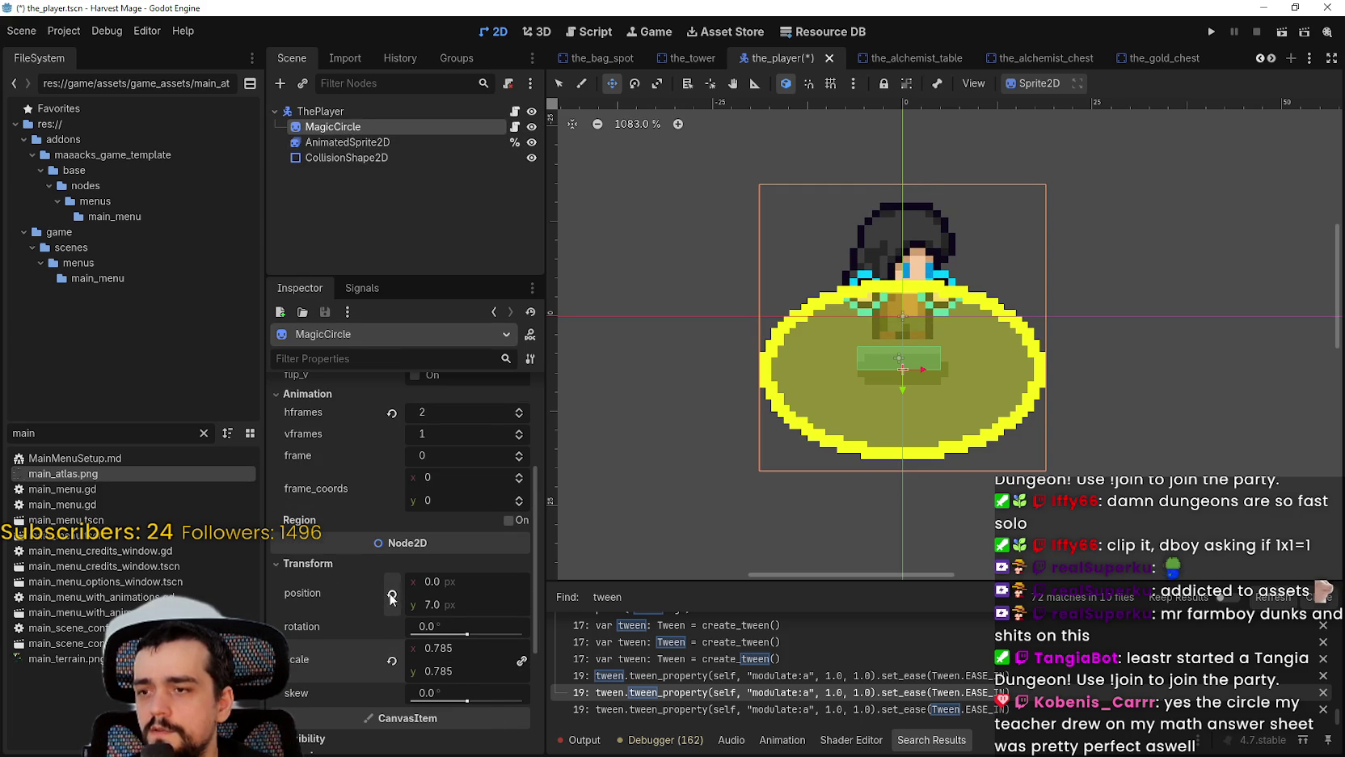
scroll(473, 640, up, 1)
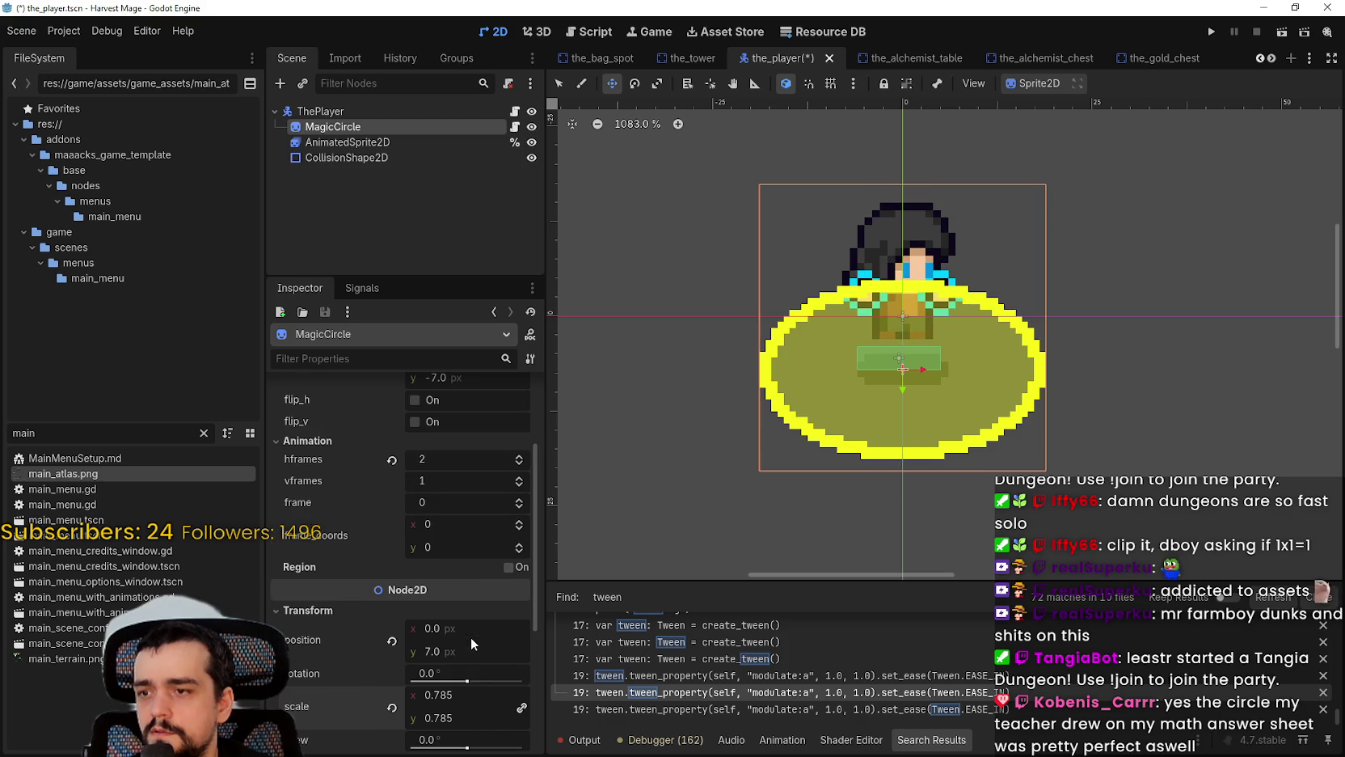
click(391, 639)
Step: Set the circle's vertical offset to 7, then to -7, and save the scene
scroll(420, 622, up, 2)
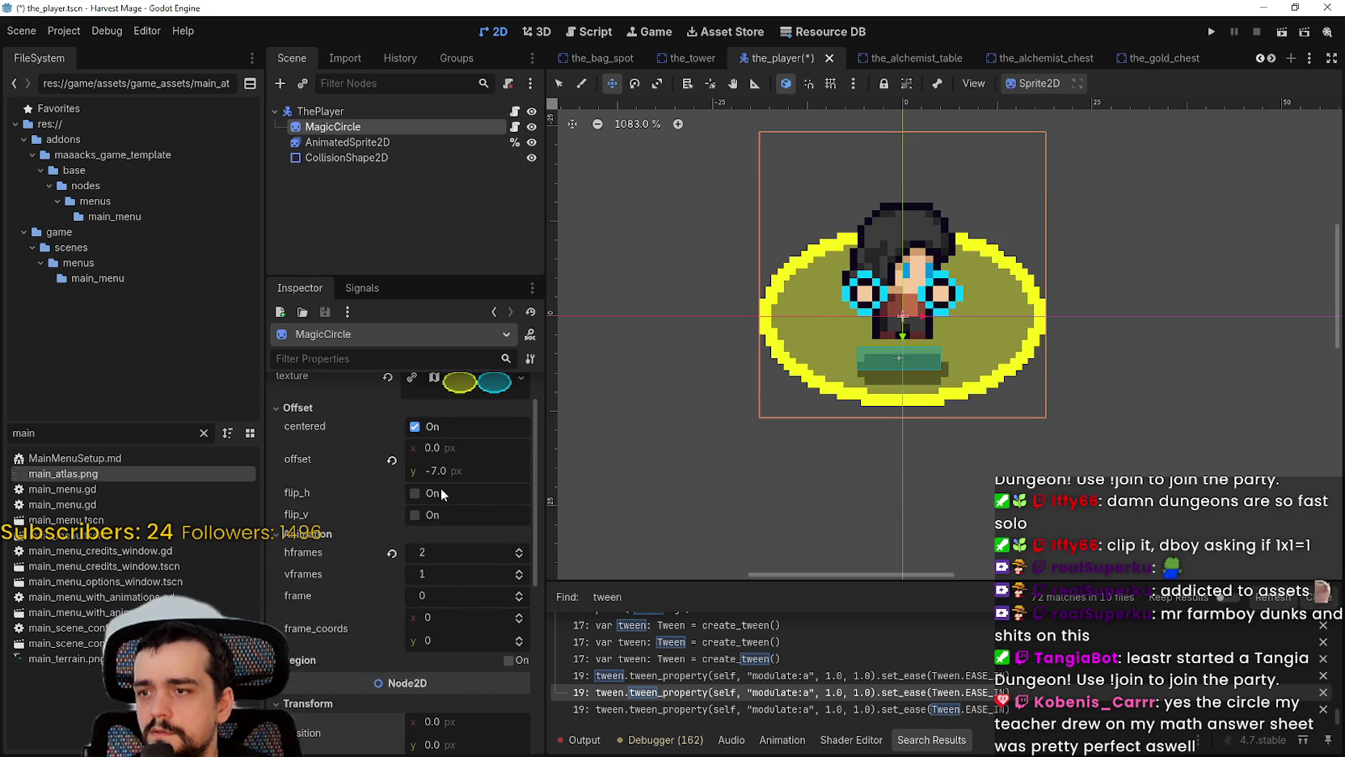
click(465, 471)
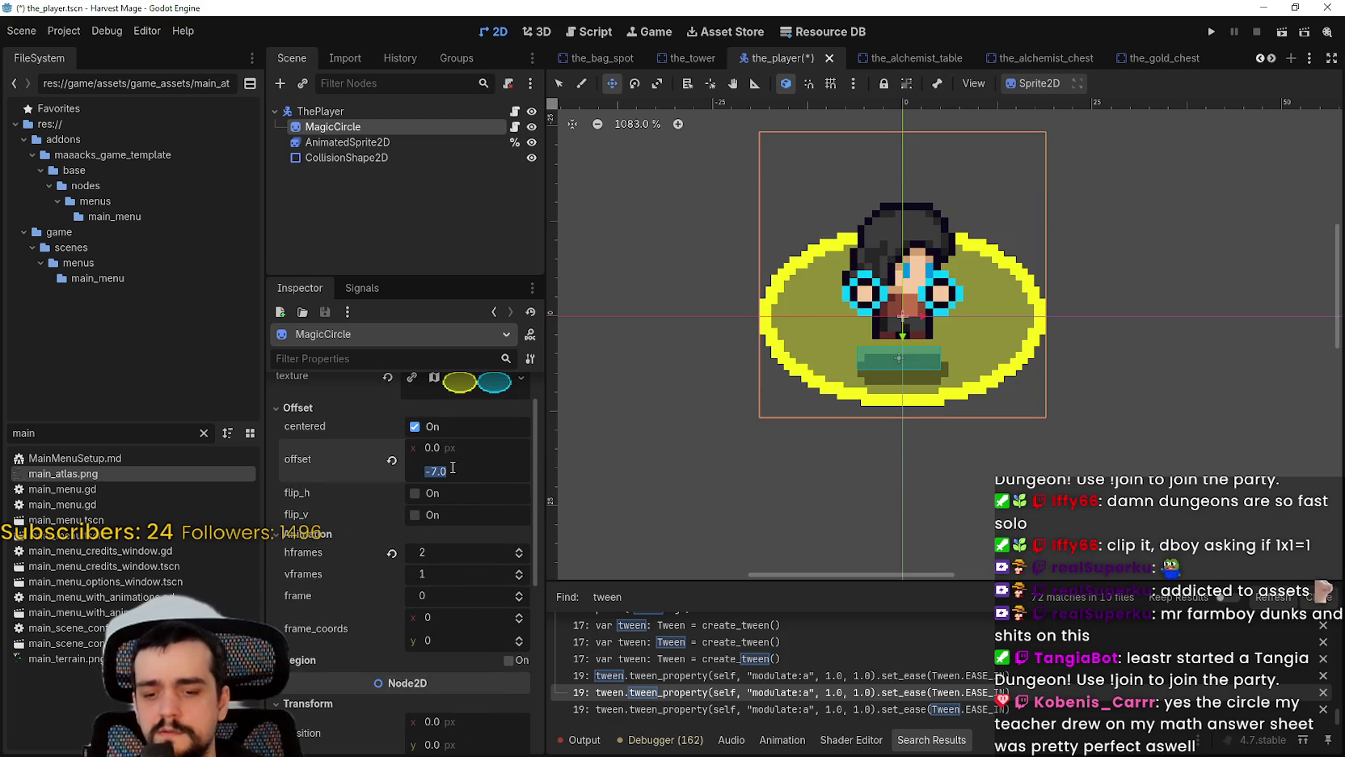
text(7)
key(Return)
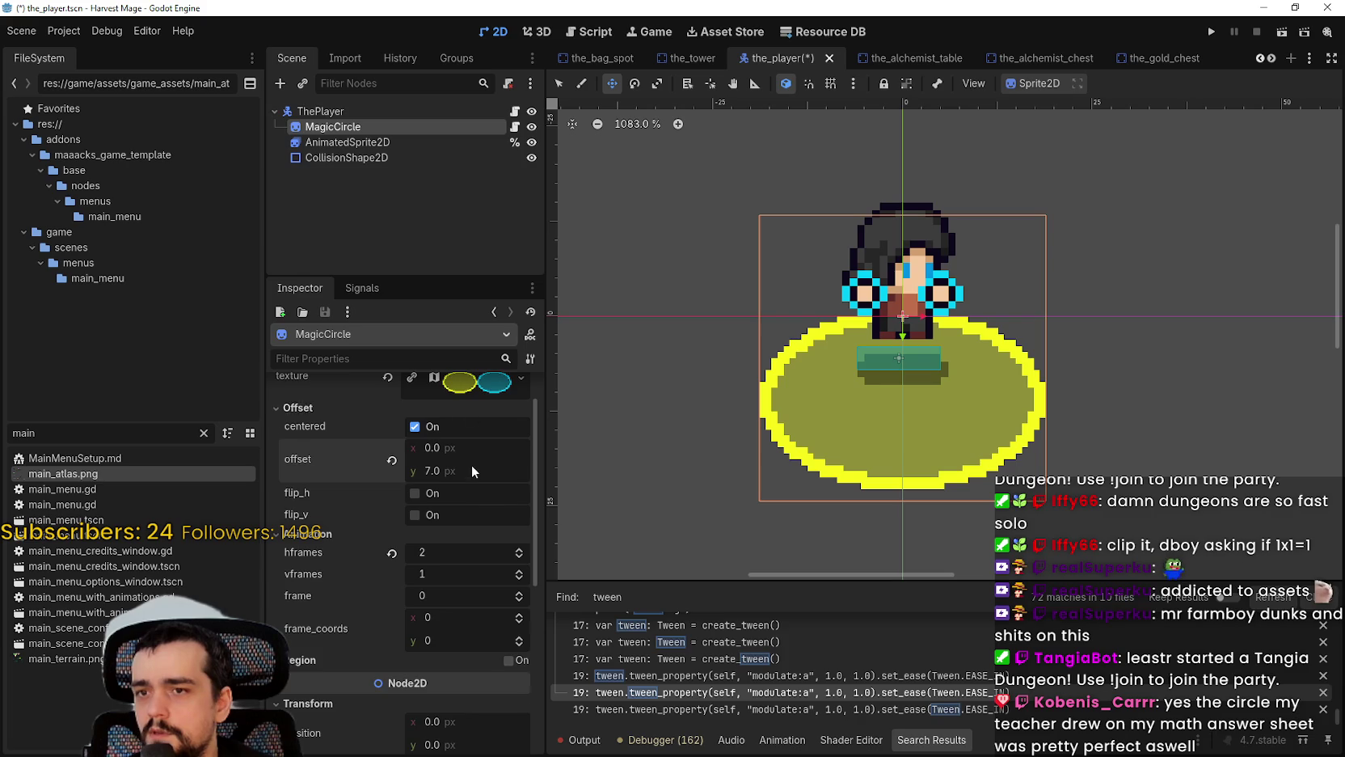
scroll(486, 570, down, 3)
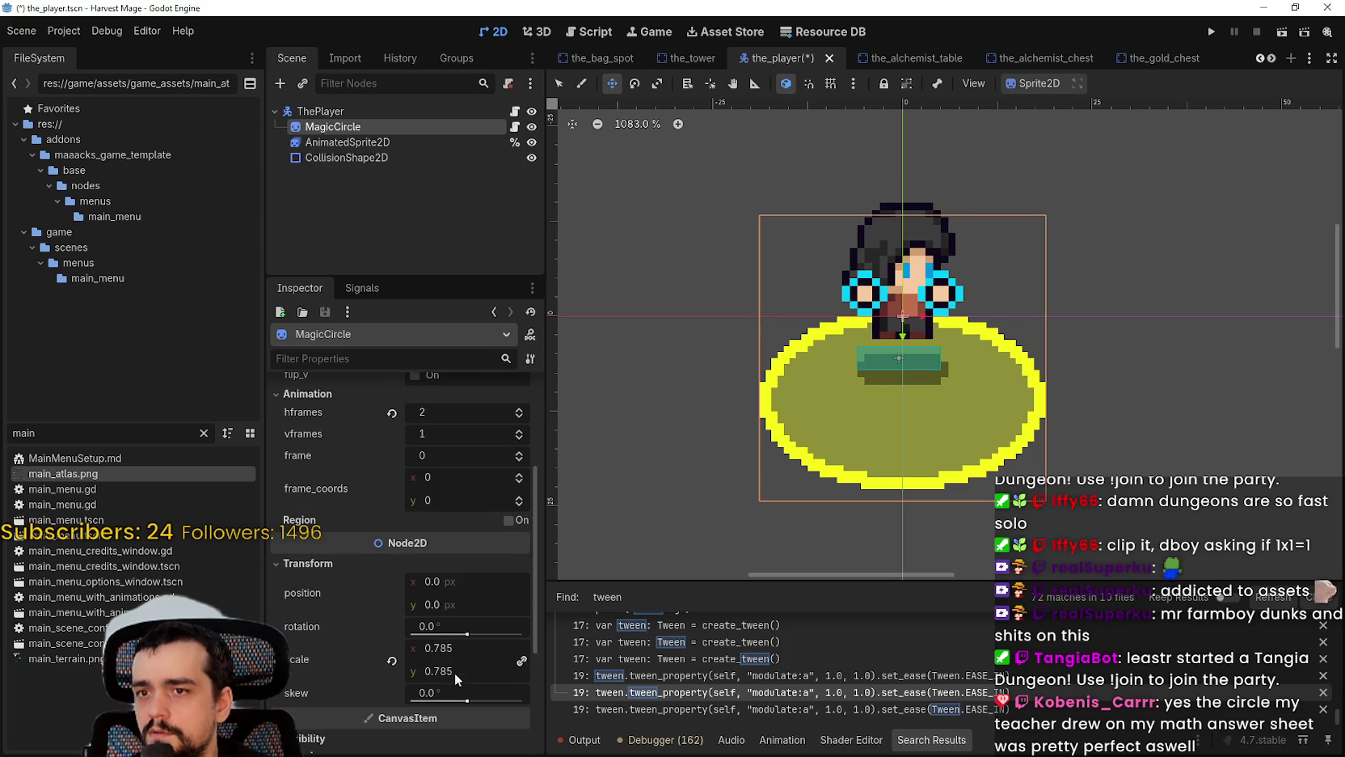
scroll(452, 501, up, 2)
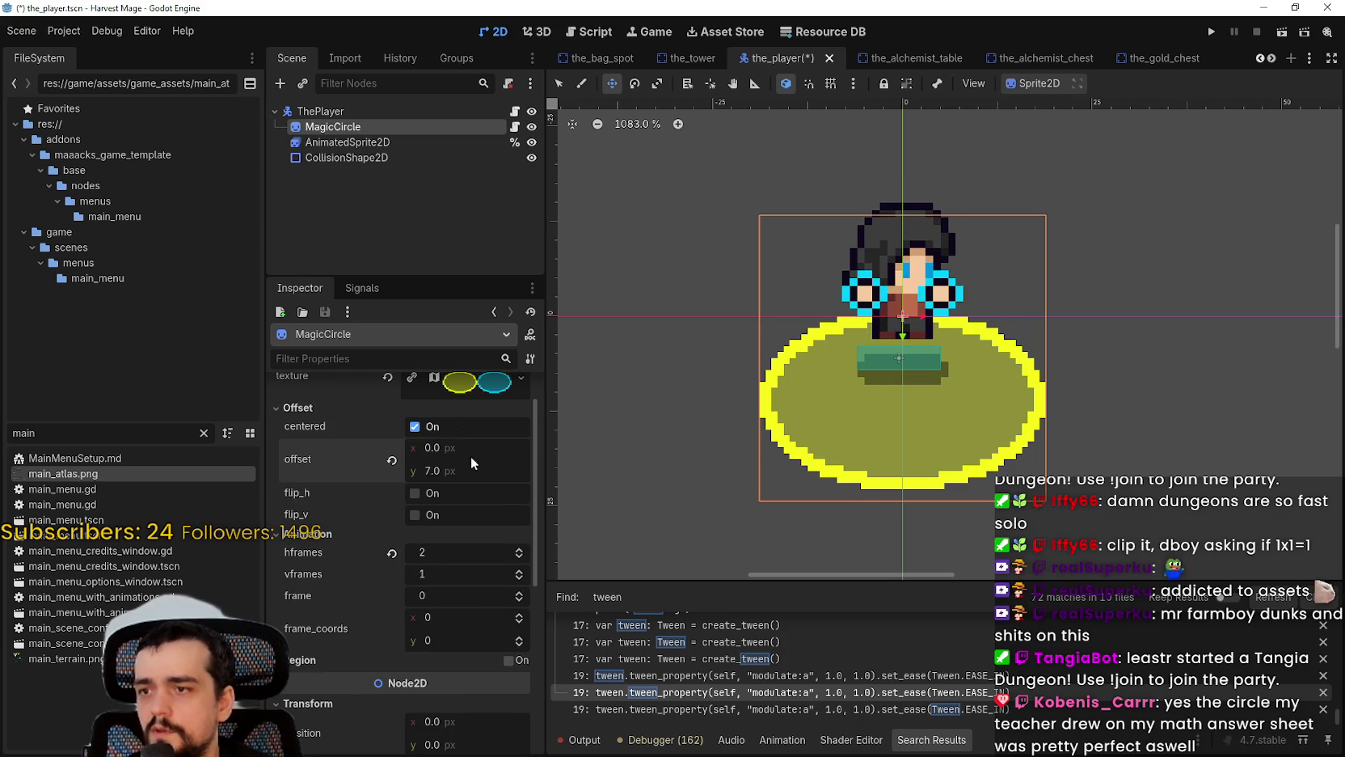
click(443, 471)
text(-7)
key(Return)
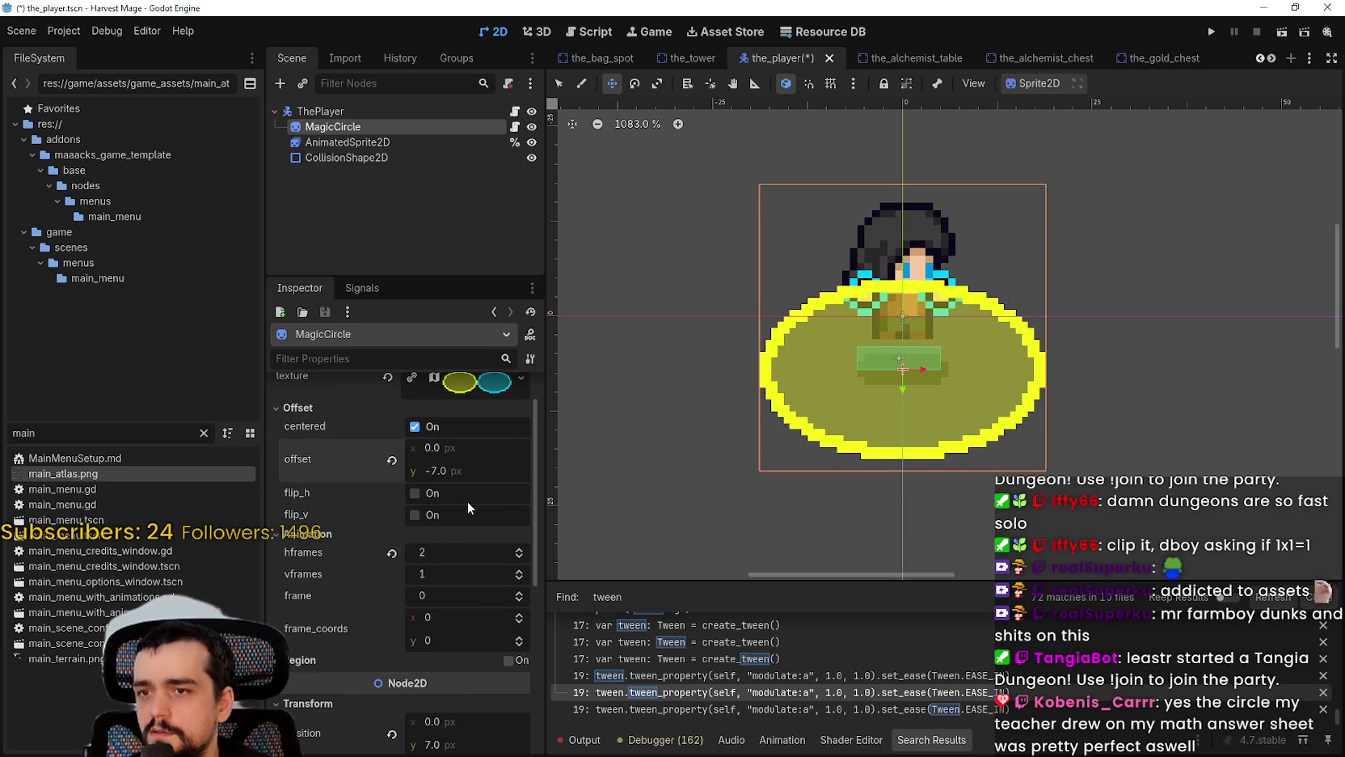
key(ctrl+s)
Step: Reset MagicCircle's scale to 1, turn on y-sorting under Ordering, and save
scroll(426, 727, down, 1)
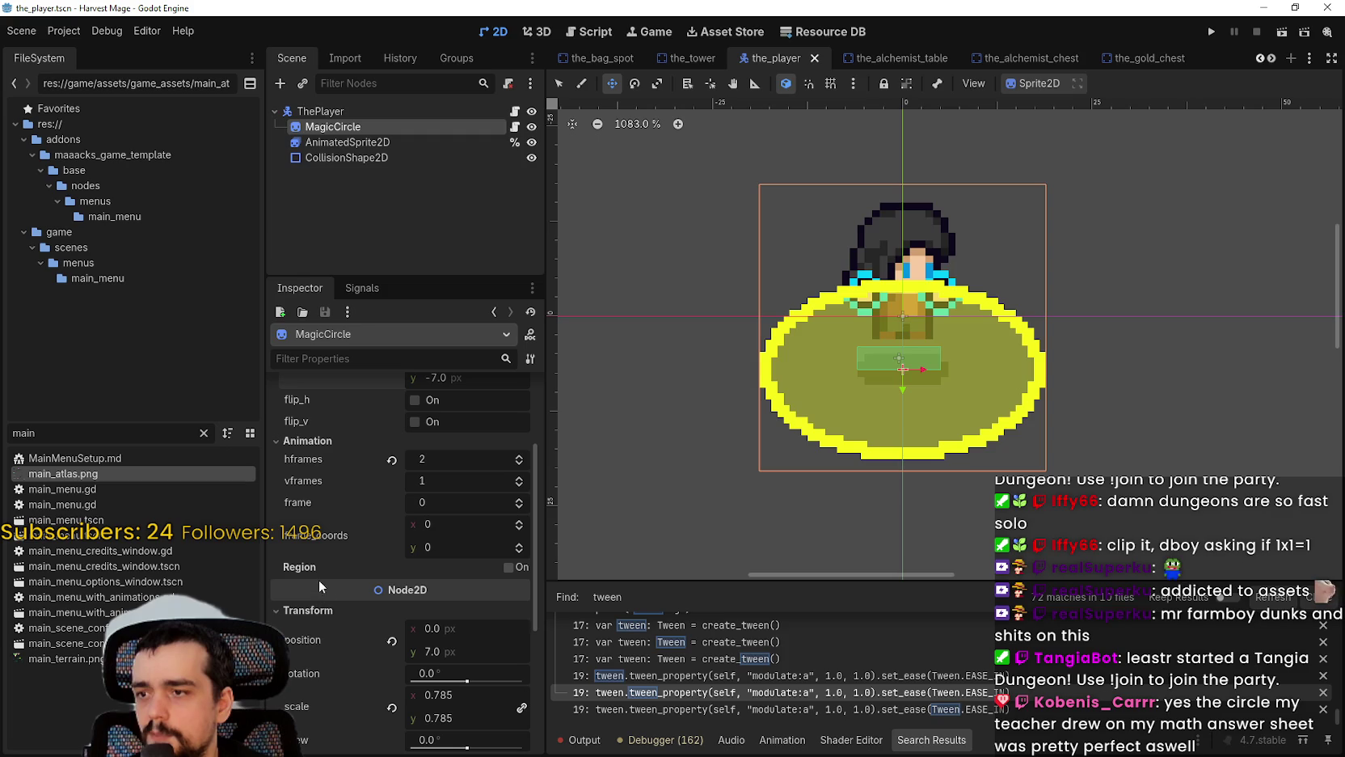
scroll(439, 539, down, 1)
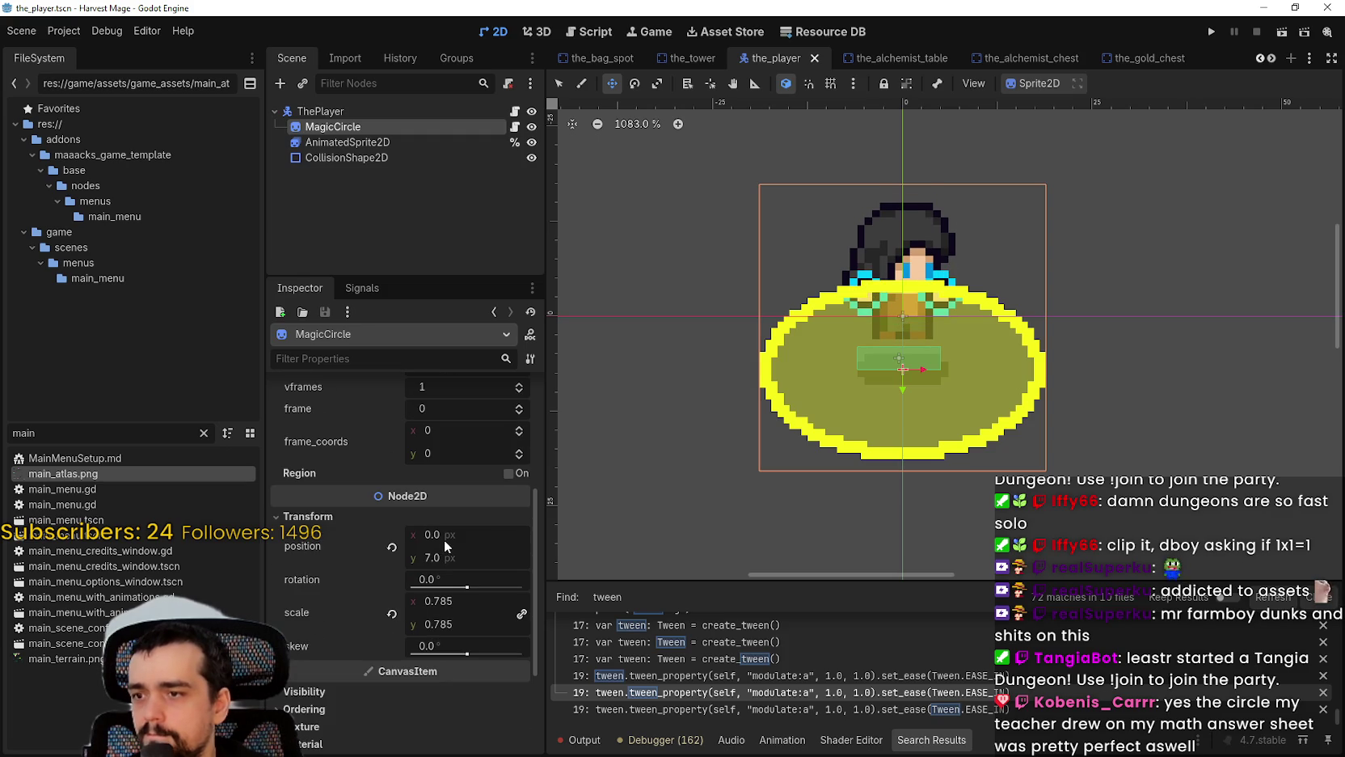
scroll(444, 539, down, 2)
click(391, 474)
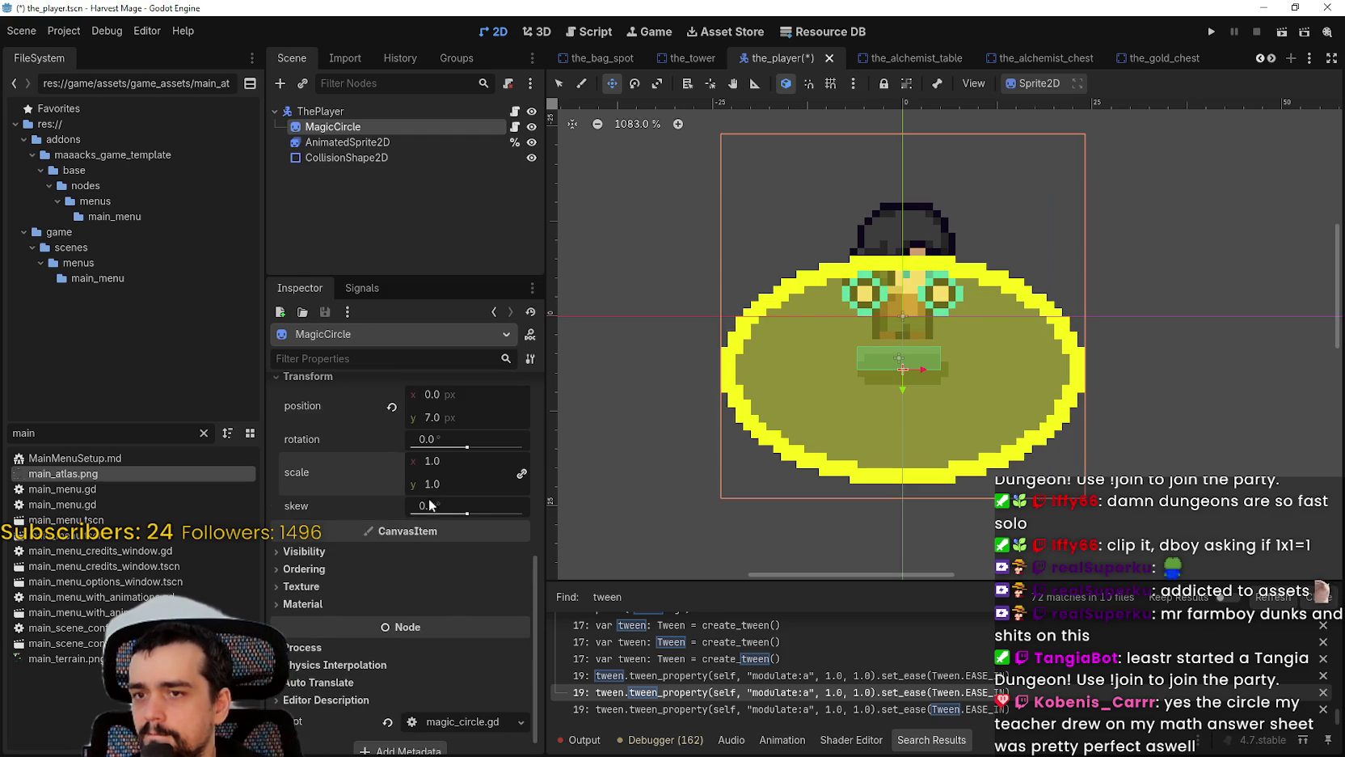
scroll(446, 589, down, 1)
click(342, 557)
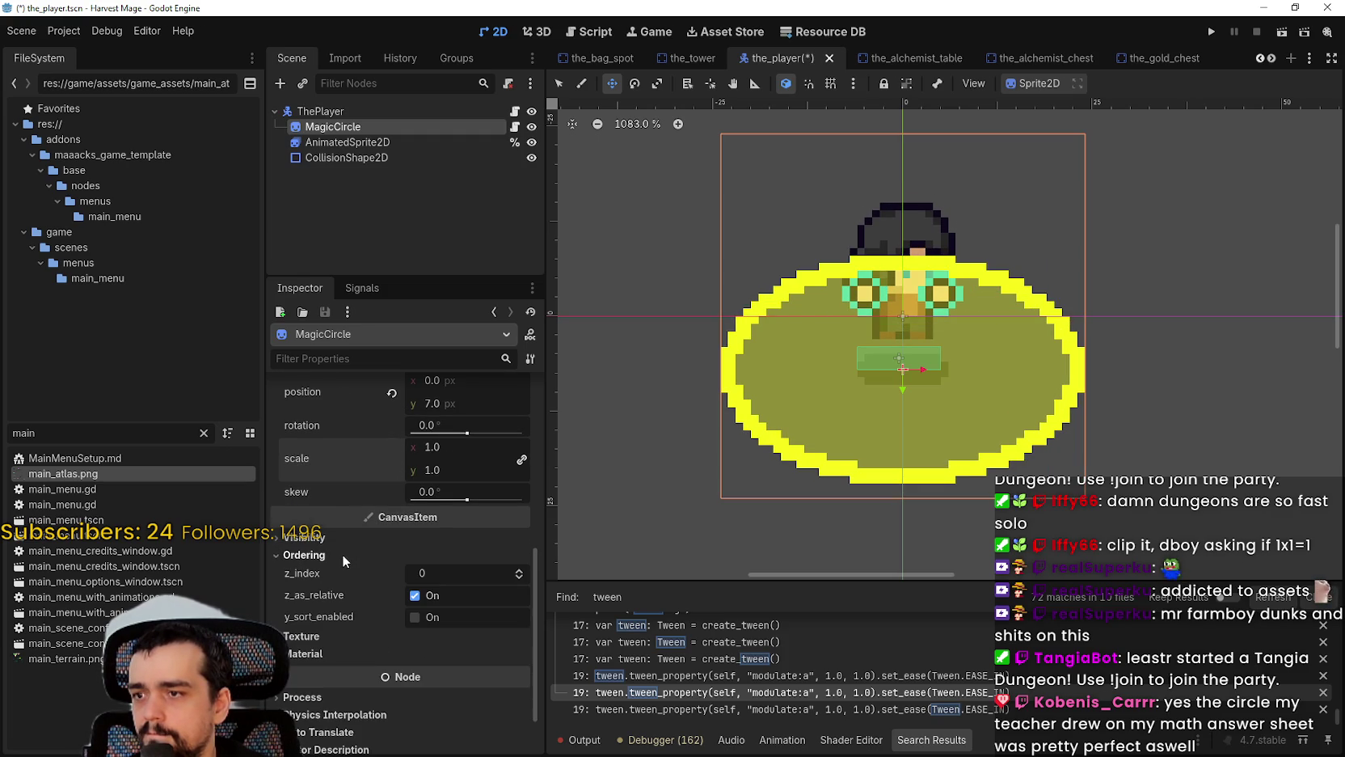
click(428, 618)
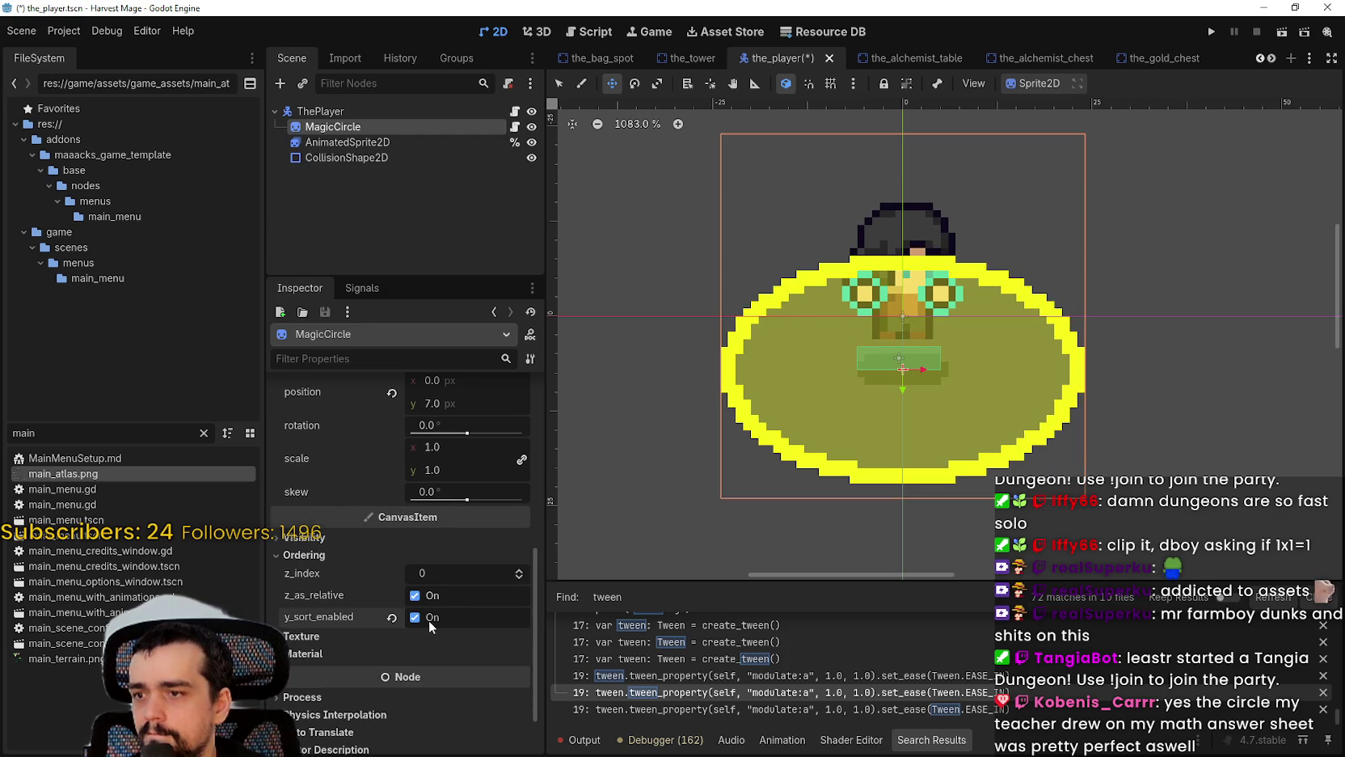
key(ctrl+s)
Step: Check ThePlayer and its other children, then enable y-sorting on MagicCircle and save
click(320, 111)
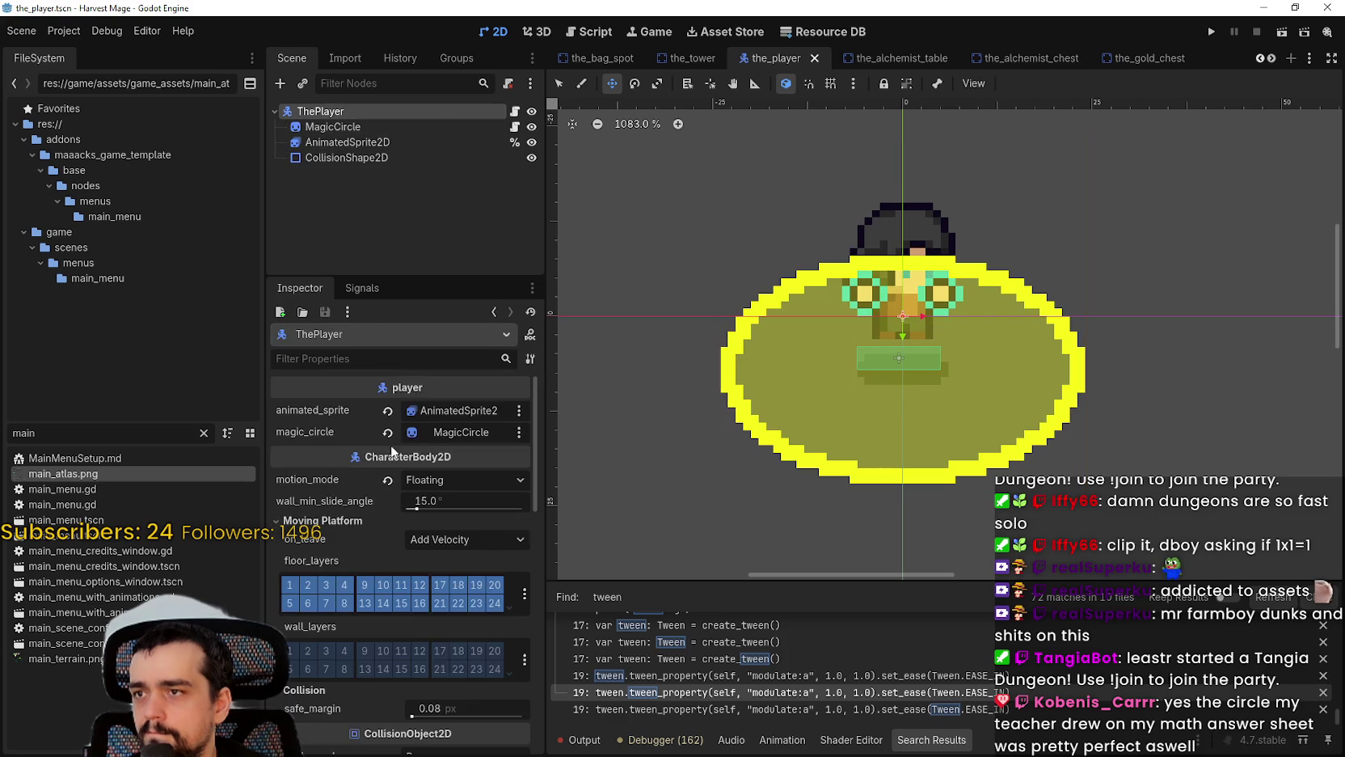
scroll(437, 630, down, 5)
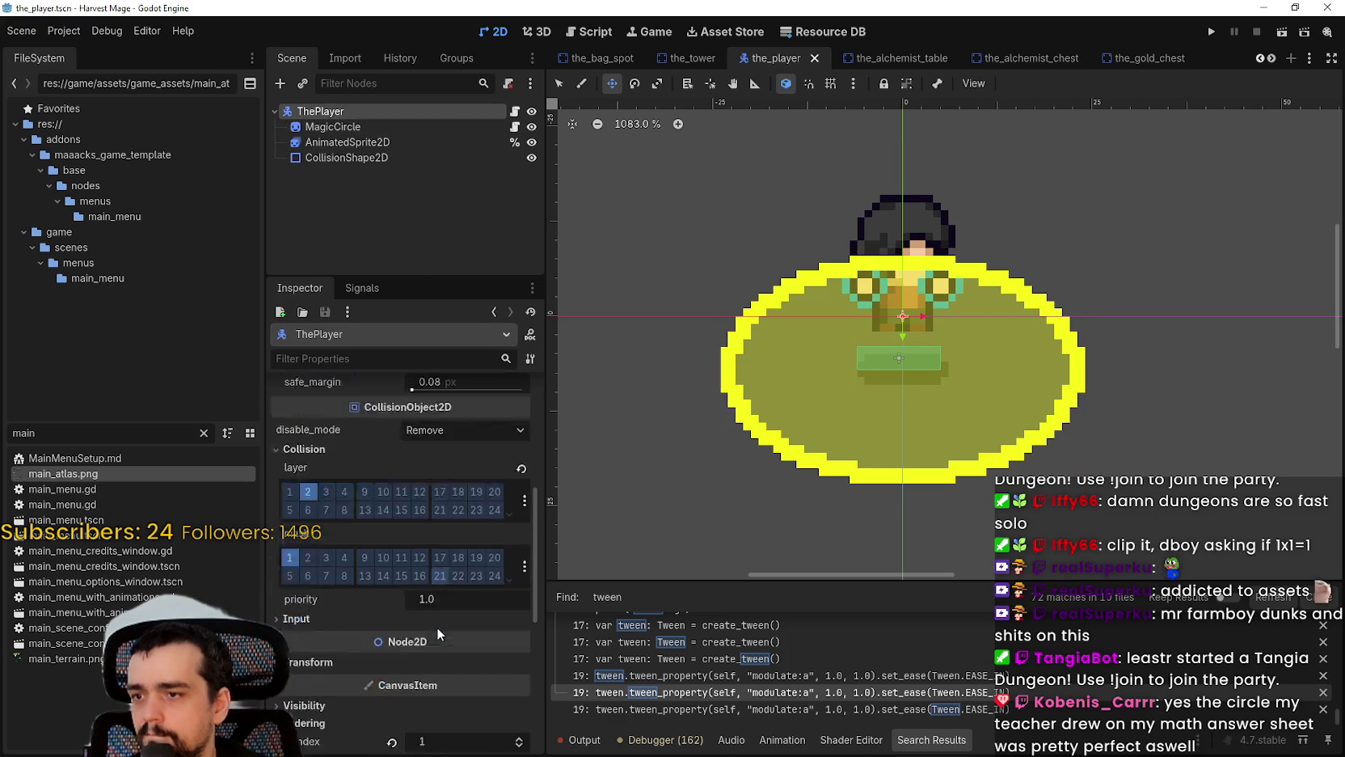
click(358, 156)
click(356, 142)
click(356, 127)
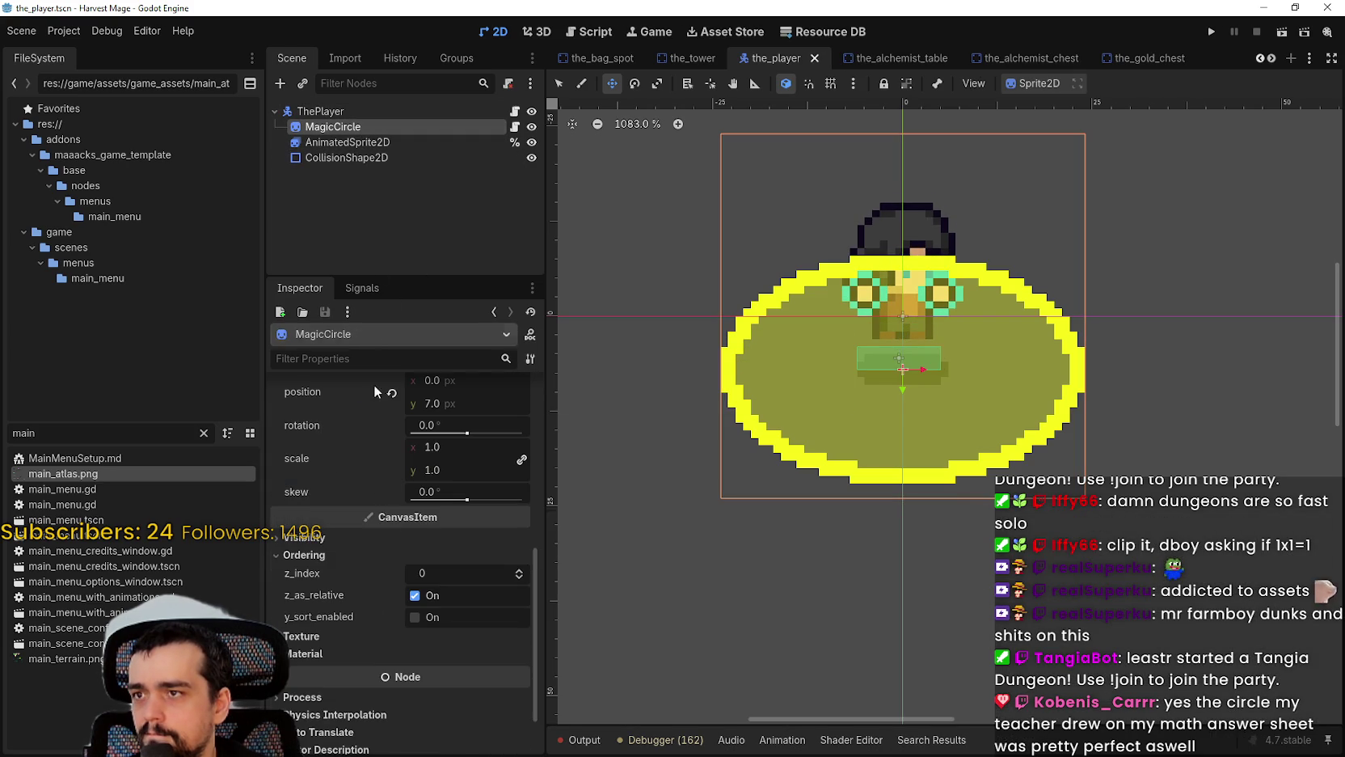
click(432, 618)
key(ctrl+s)
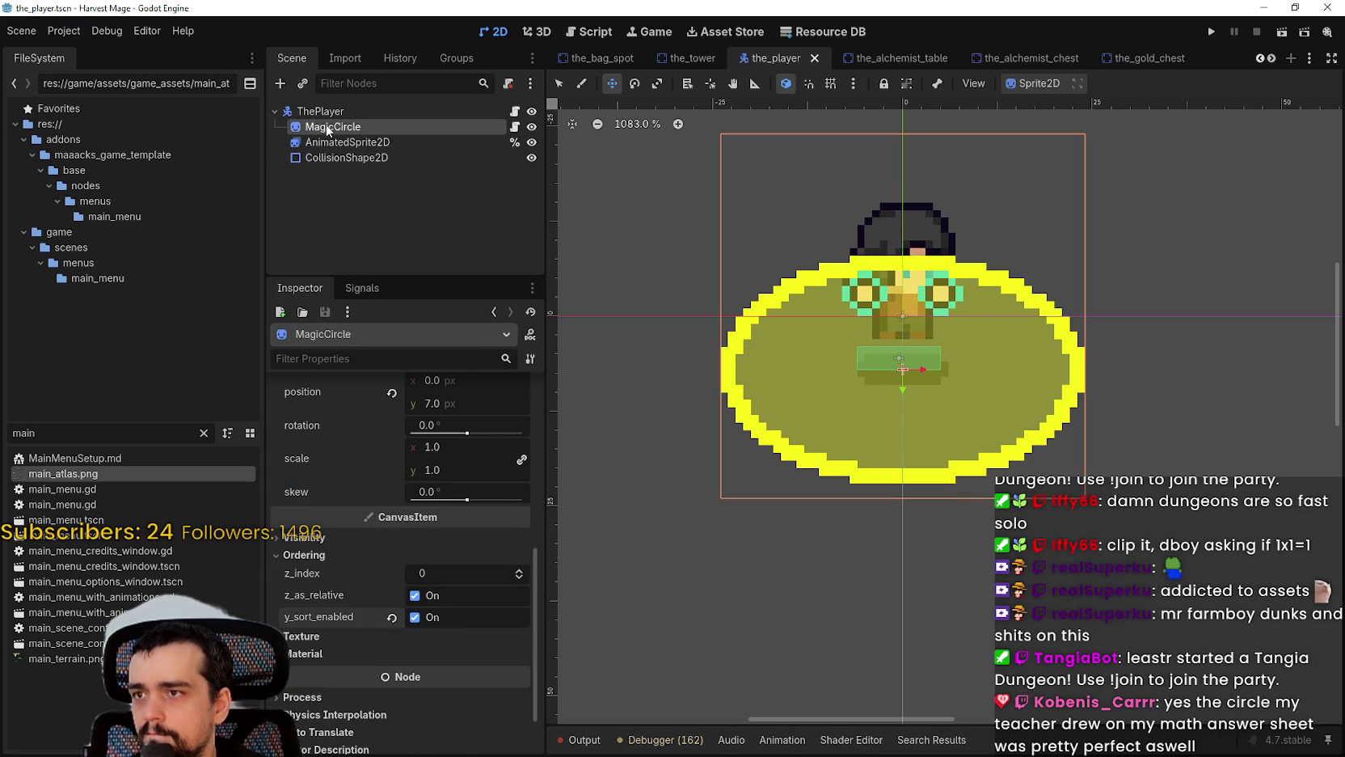
Step: Undo an accidental reparent of MagicCircle under CollisionShape2D and raise its z index to 1
drag(328, 159, 329, 162)
key(ctrl+z)
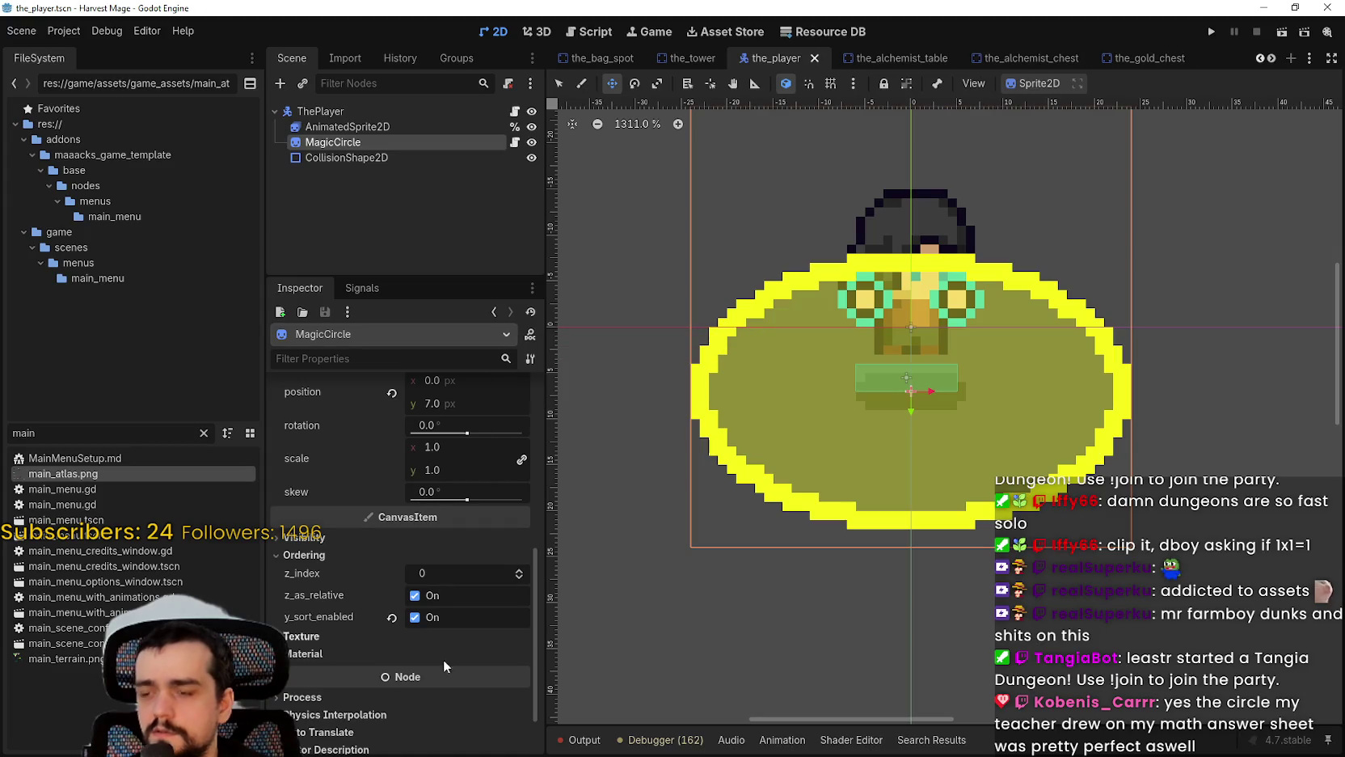
click(519, 569)
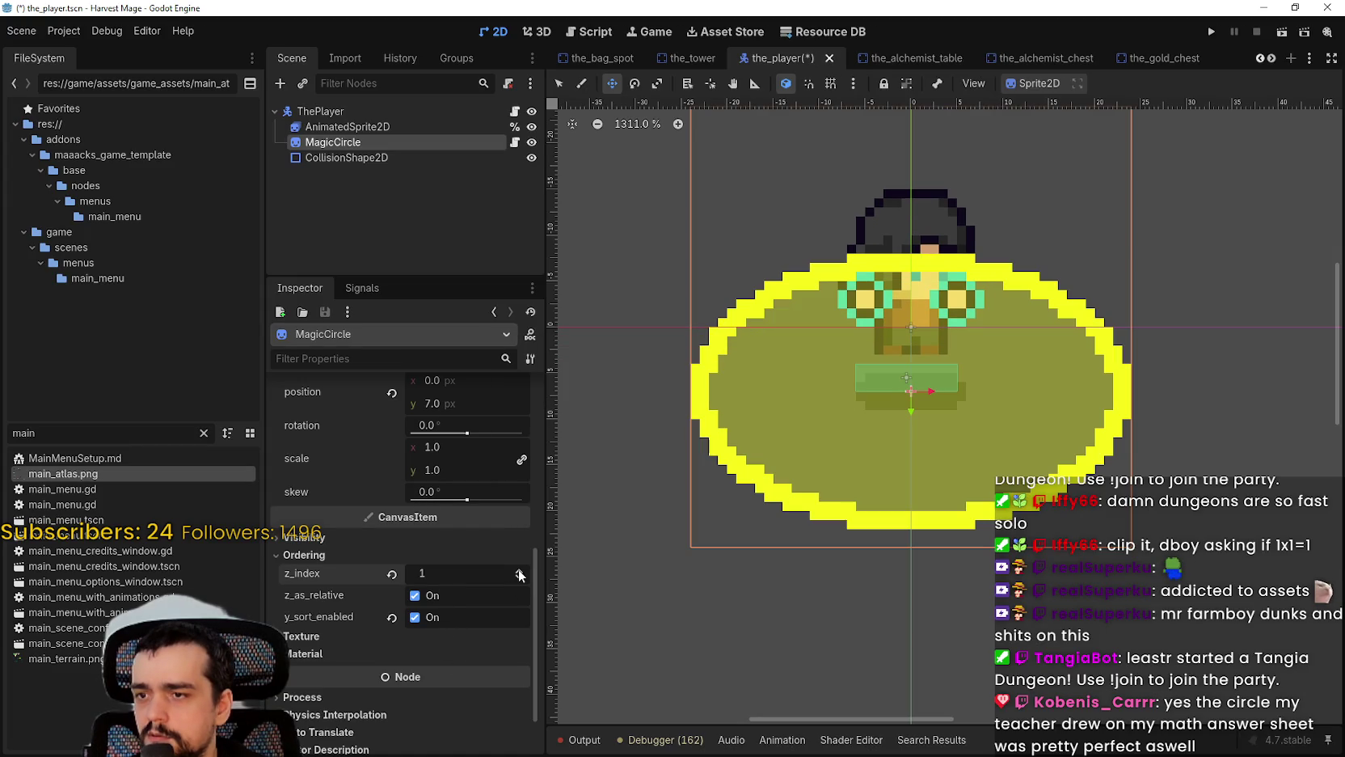
click(519, 570)
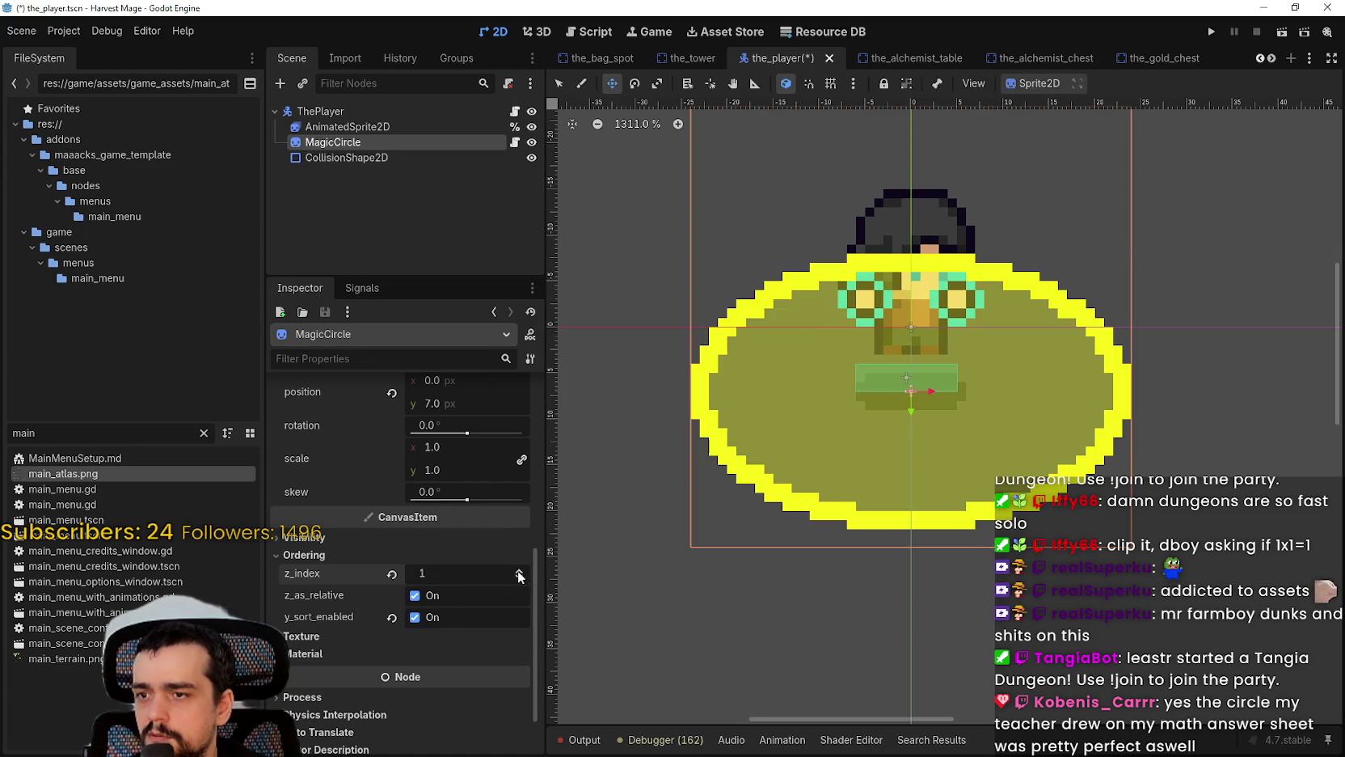
Step: Turn off relative z ordering and y-sorting for MagicCircle, then save the scene
click(444, 619)
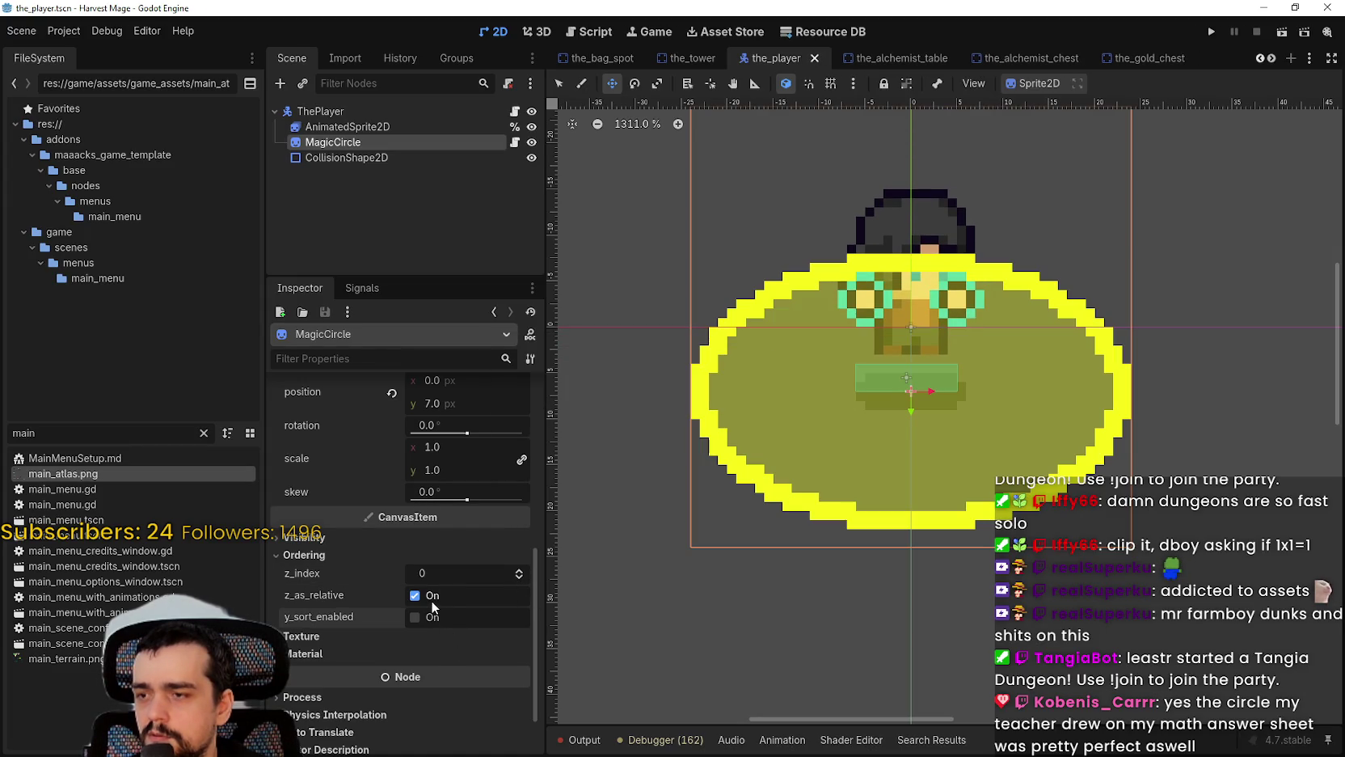
click(431, 599)
scroll(783, 463, down, 2)
click(434, 617)
key(ctrl+s)
scroll(859, 475, up, 1)
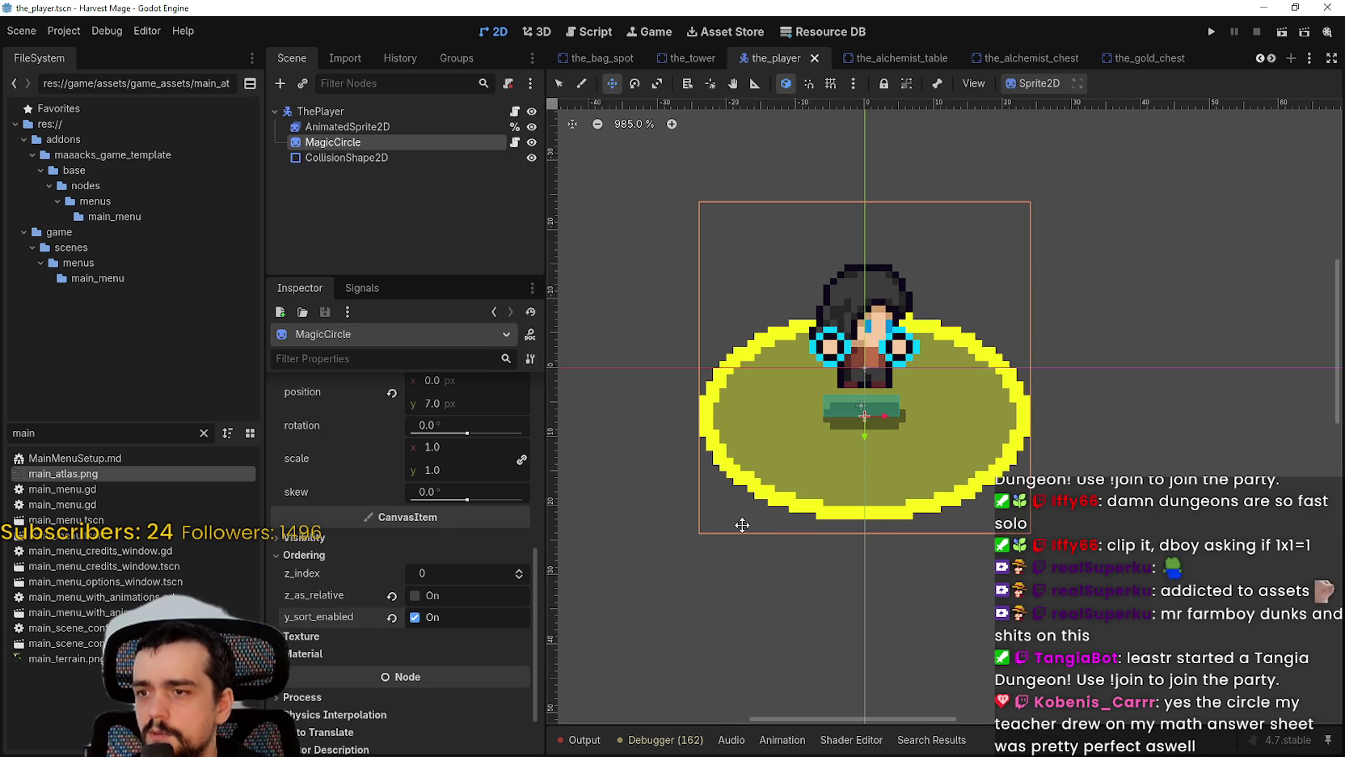
click(414, 617)
key(ctrl+s)
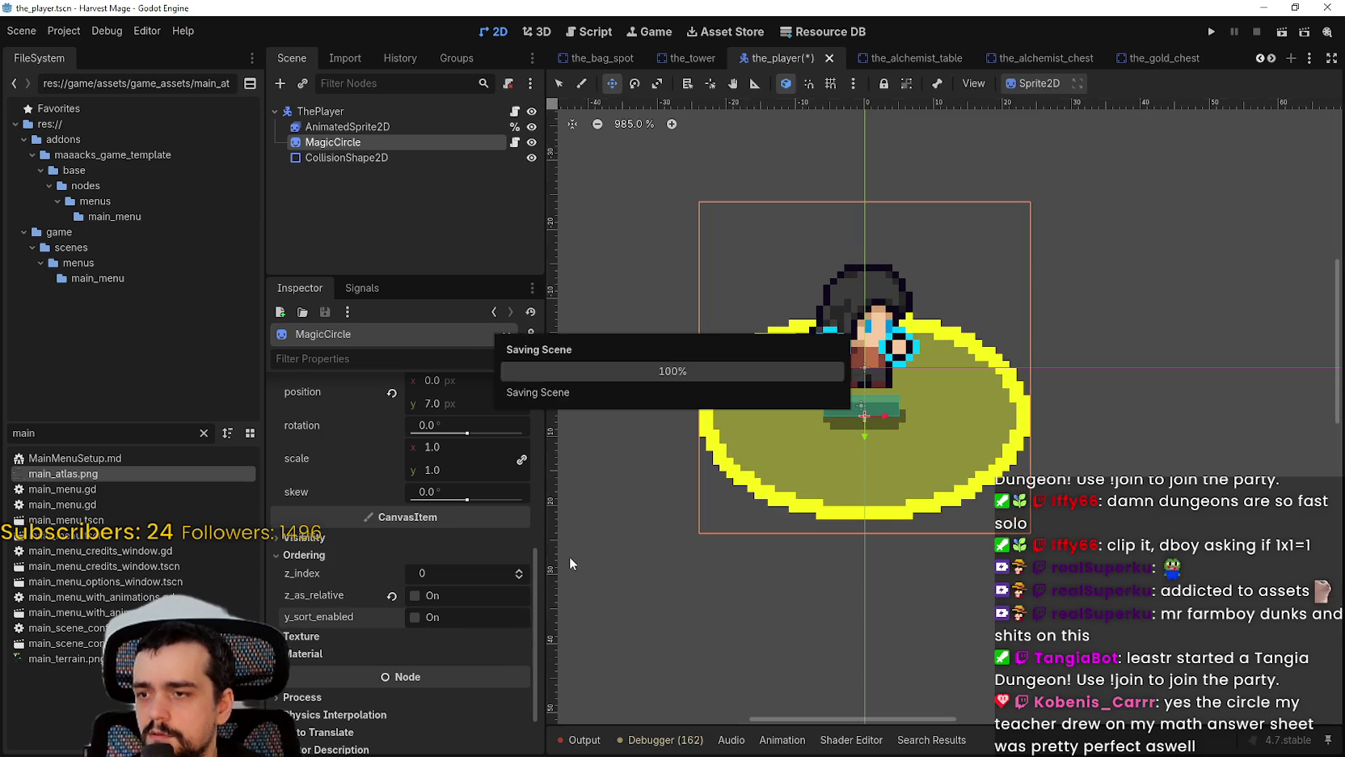
scroll(857, 440, down, 2)
scroll(857, 440, up, 1)
Step: Lower MagicCircle's scale, then enlarge it to about 5x
scroll(465, 610, up, 5)
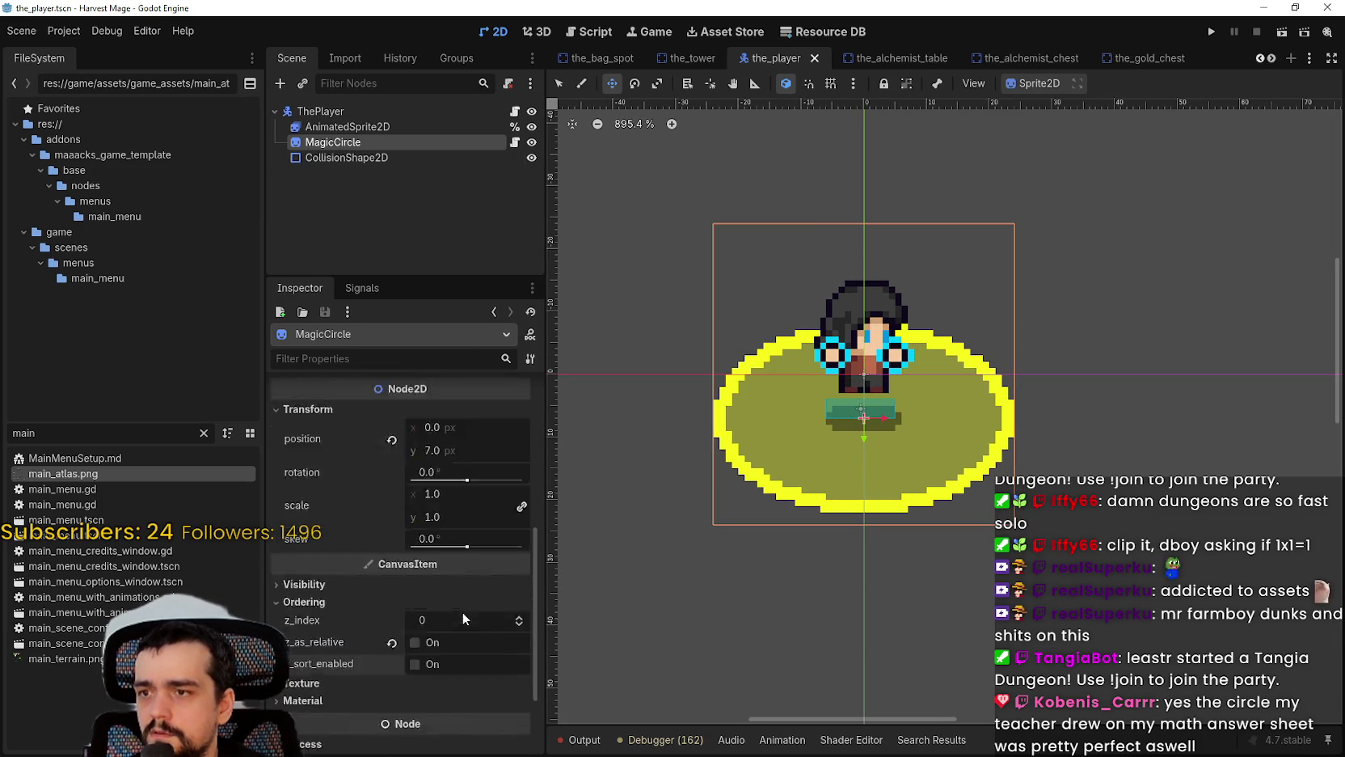
scroll(471, 598, up, 2)
scroll(453, 558, down, 5)
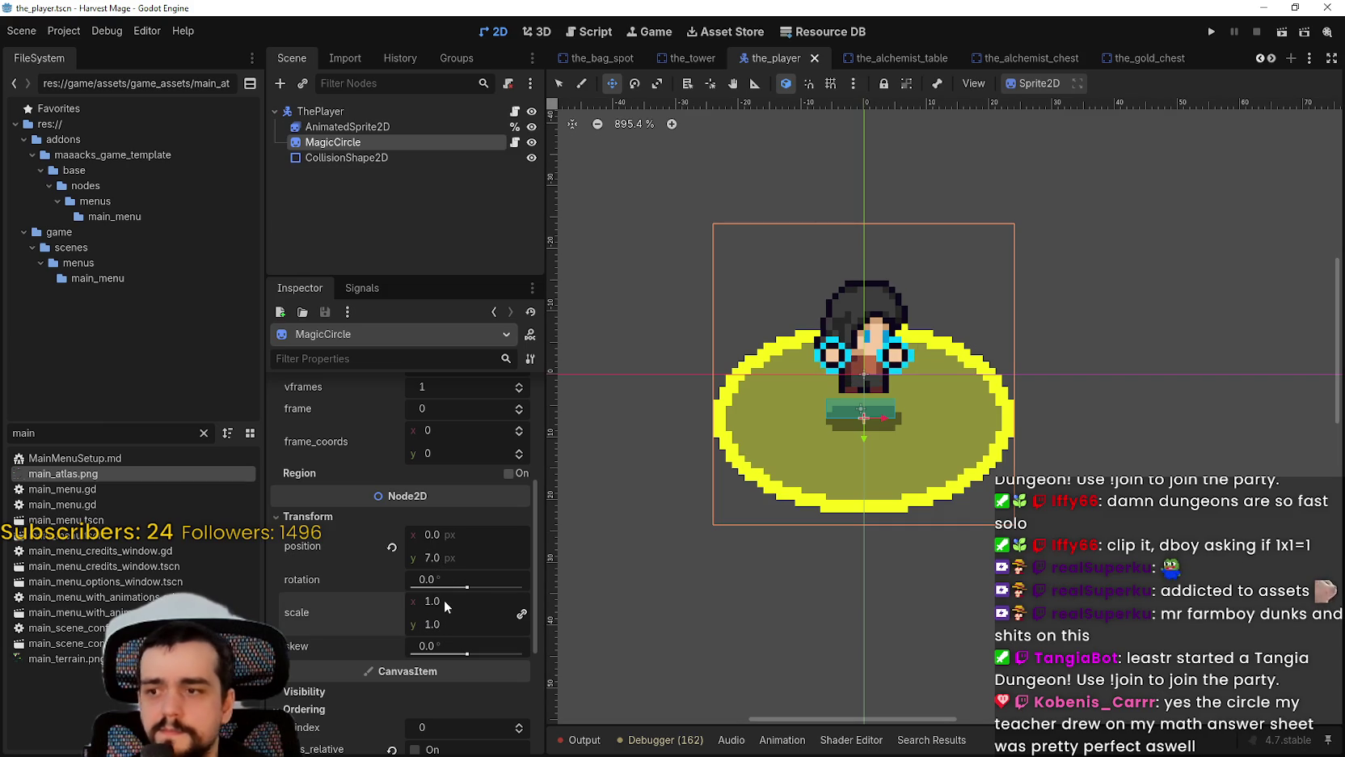
mouse_move(442, 599)
mouse_down()
mouse_move(376, 599)
mouse_move(518, 599)
mouse_up()
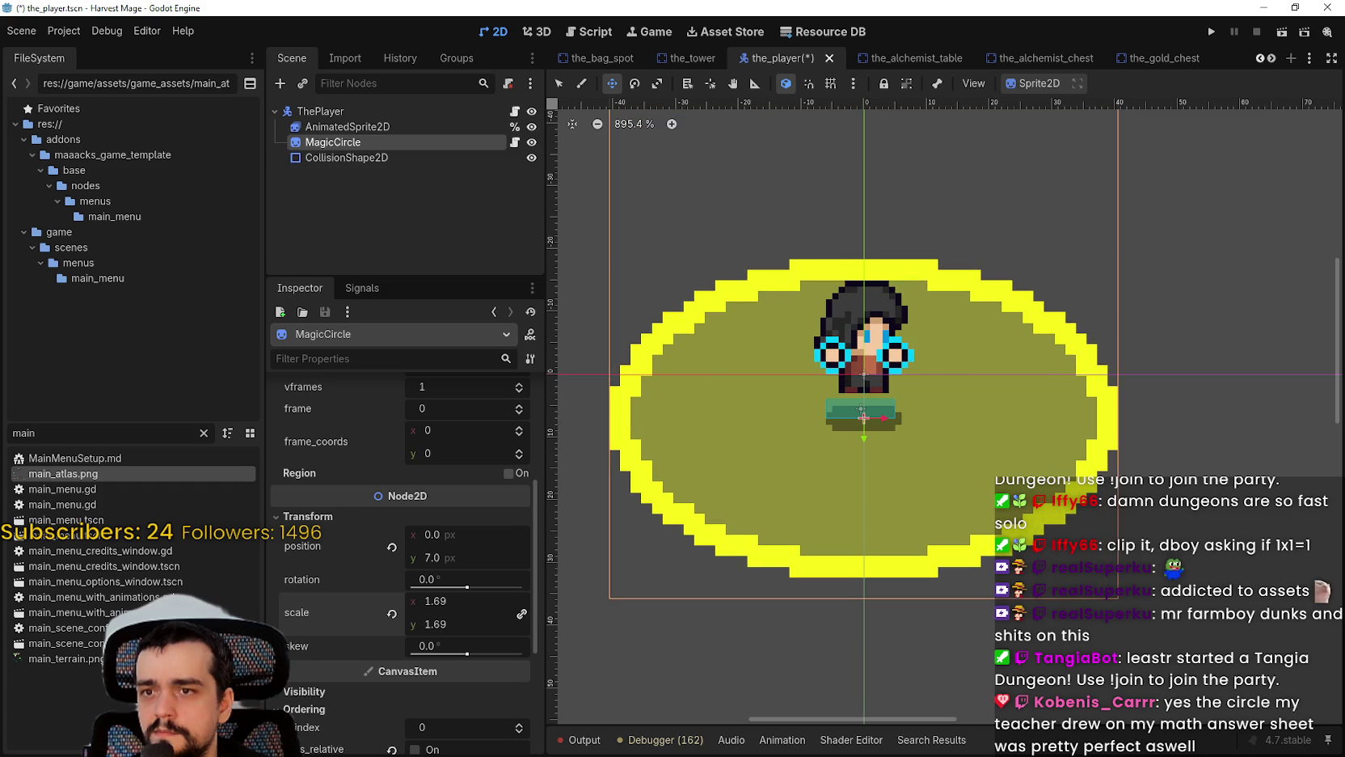
scroll(873, 385, down, 4)
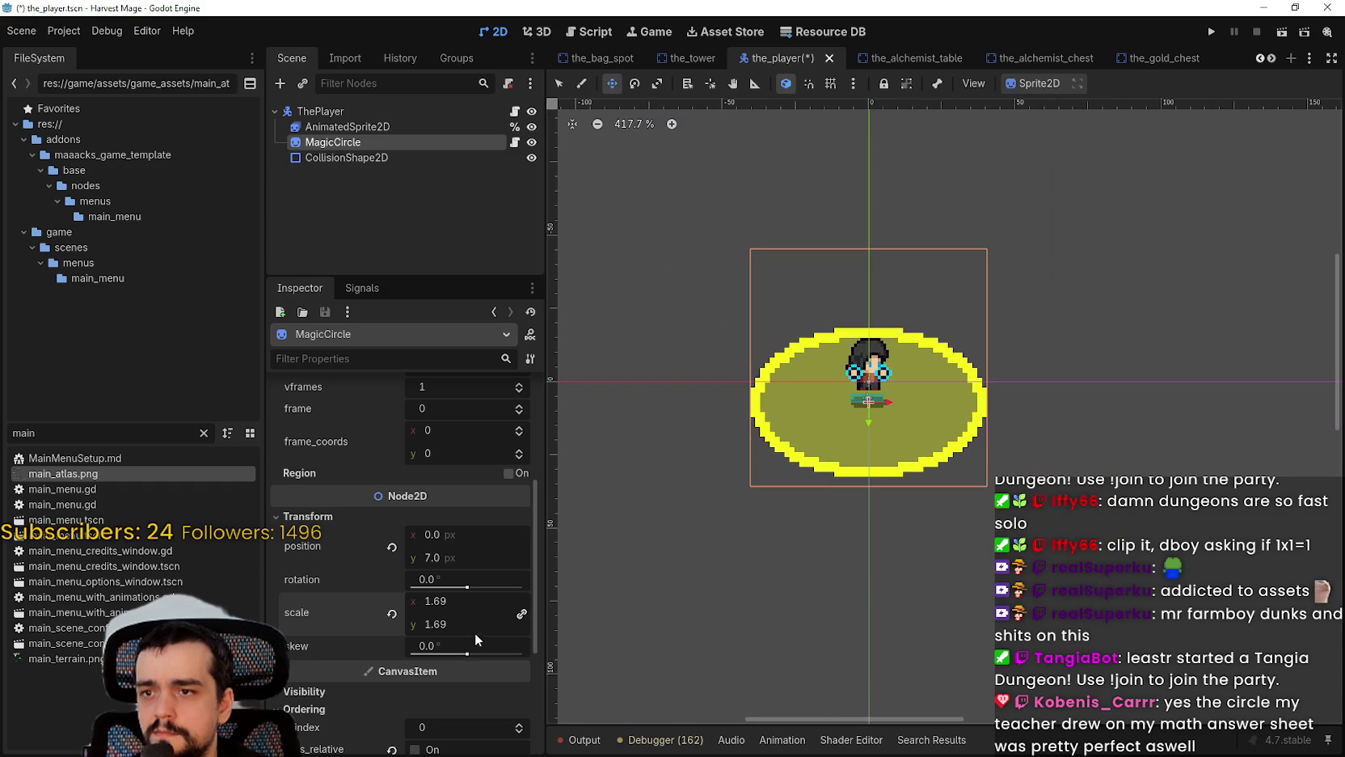
drag(436, 612, 517, 613)
Step: Enlarge the circle a little more, then shrink its scale to about 2.2
scroll(615, 459, down, 6)
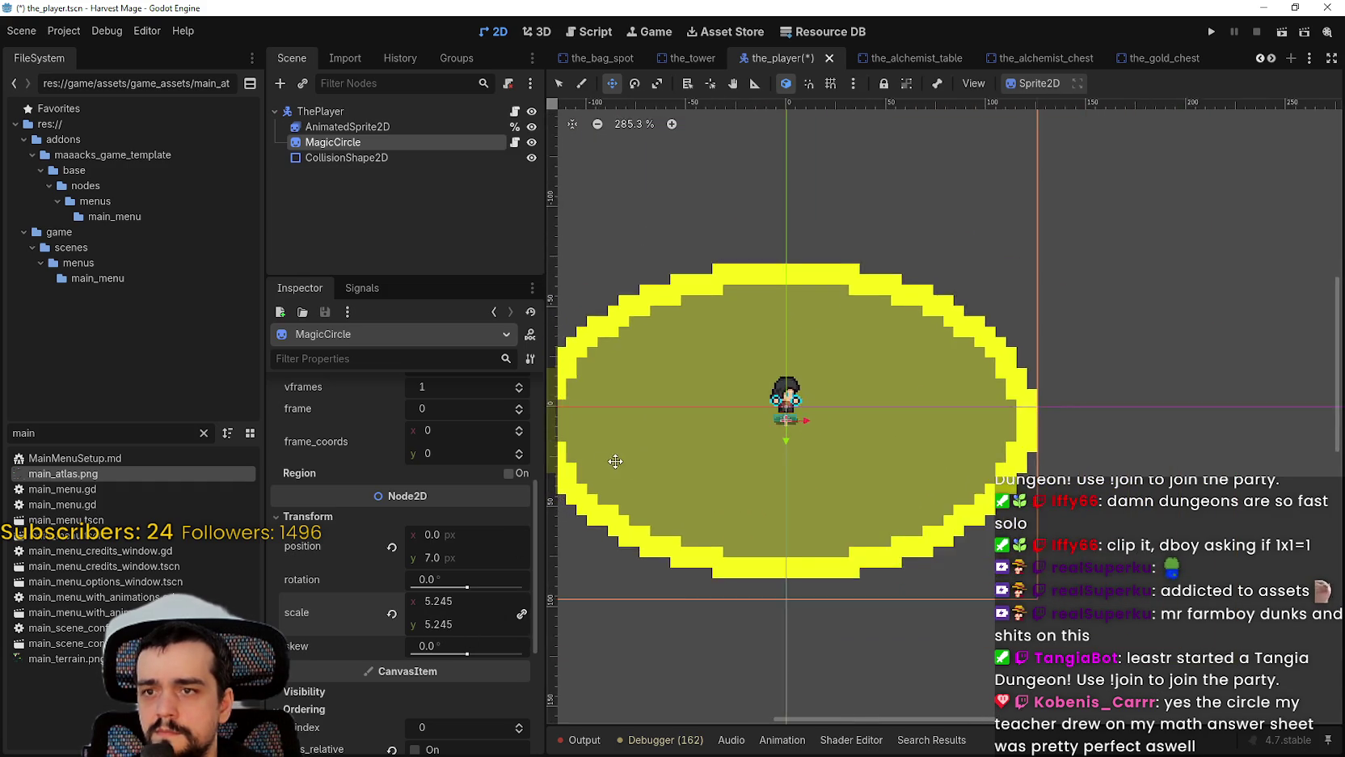
drag(407, 627, 453, 624)
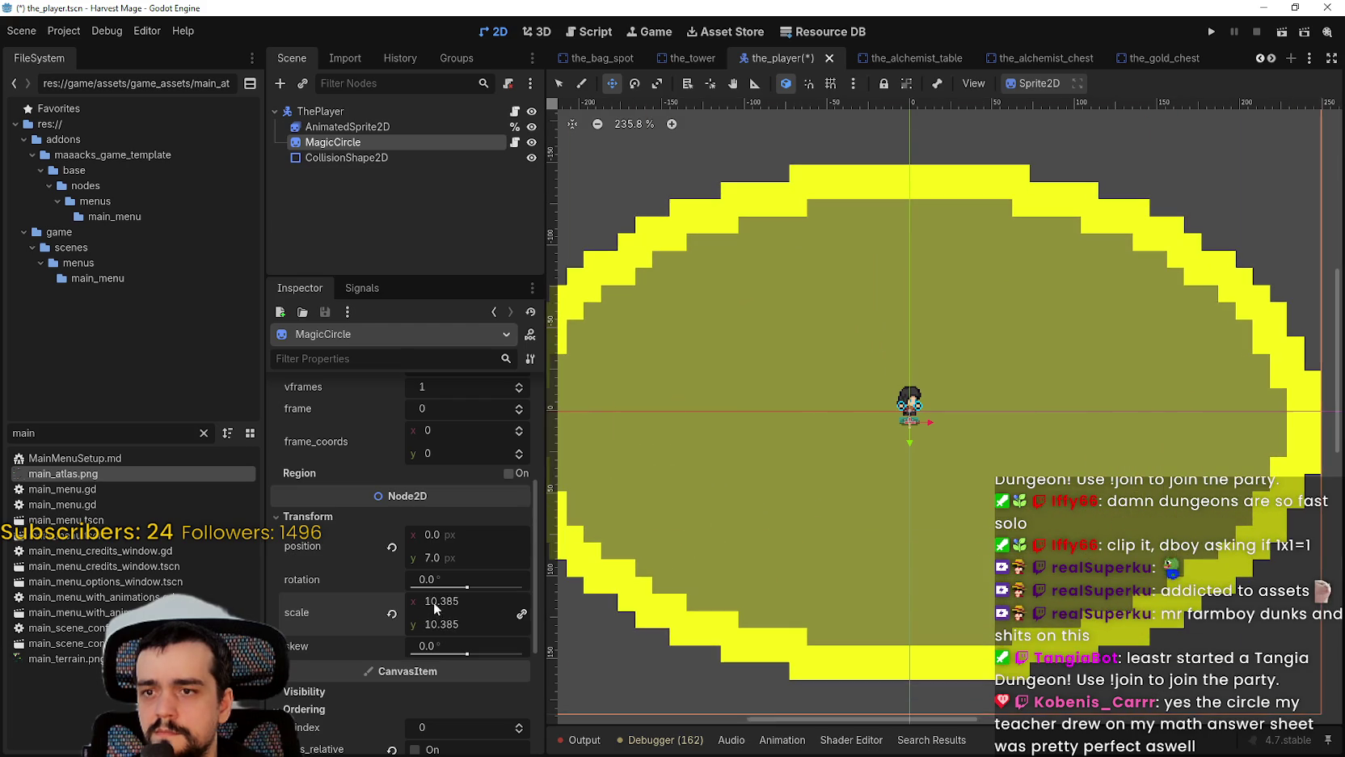
scroll(404, 606, down, 3)
scroll(760, 530, down, 5)
scroll(373, 651, up, 3)
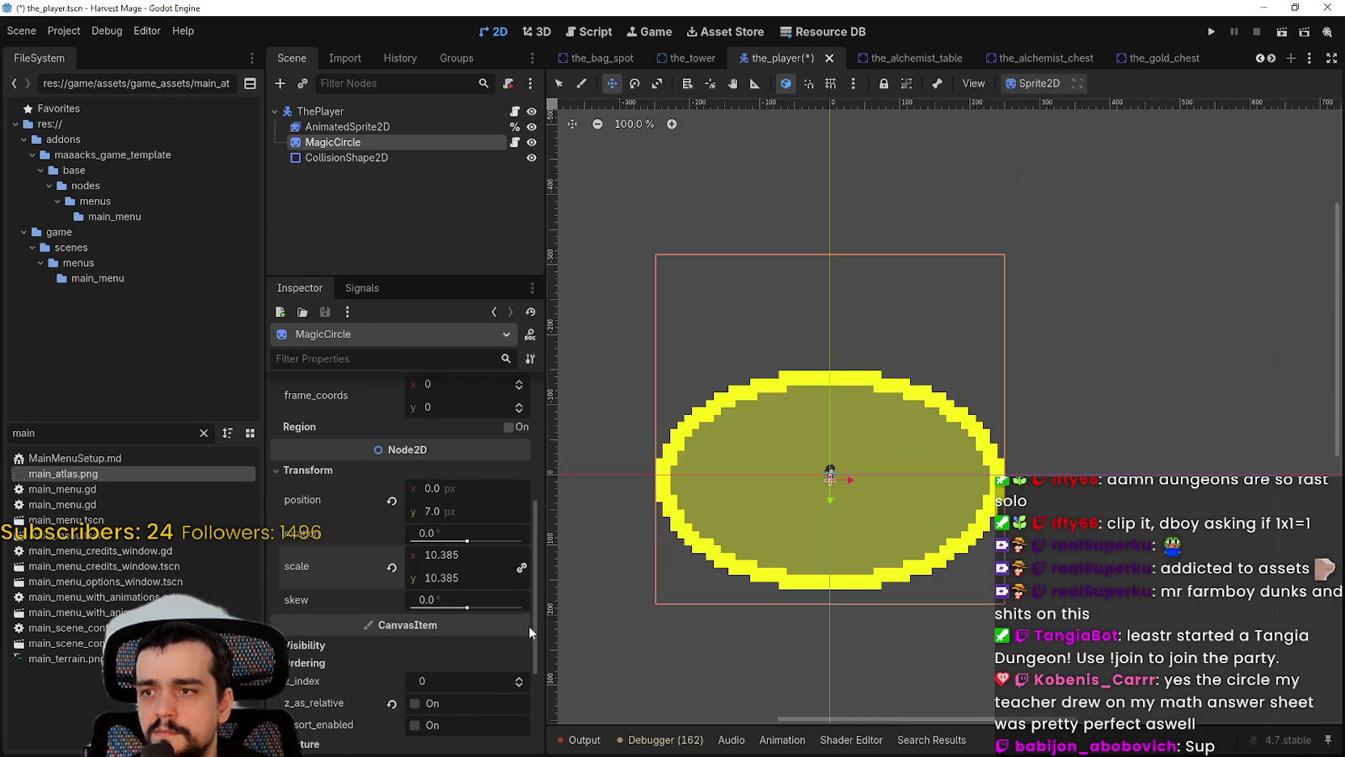
scroll(845, 457, up, 5)
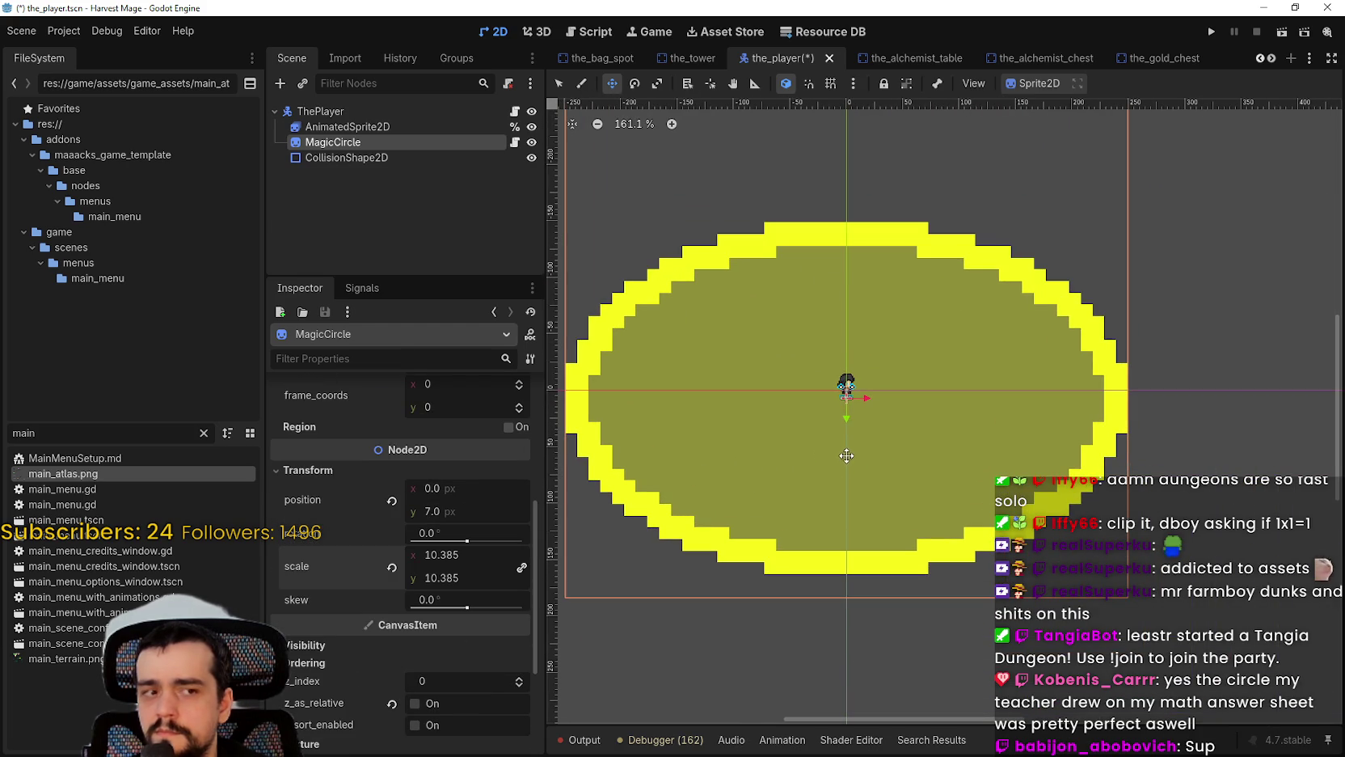
scroll(846, 456, up, 3)
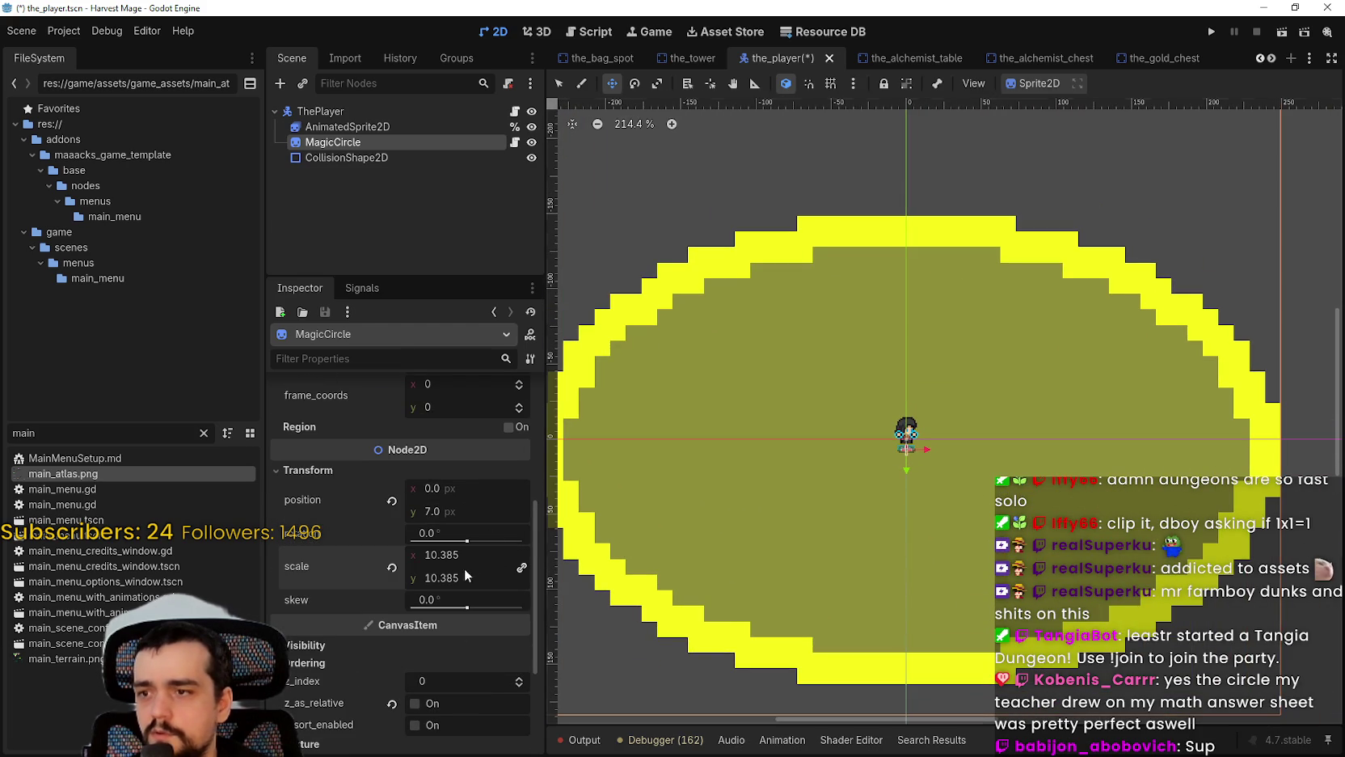
drag(418, 564, 353, 563)
scroll(461, 586, up, 4)
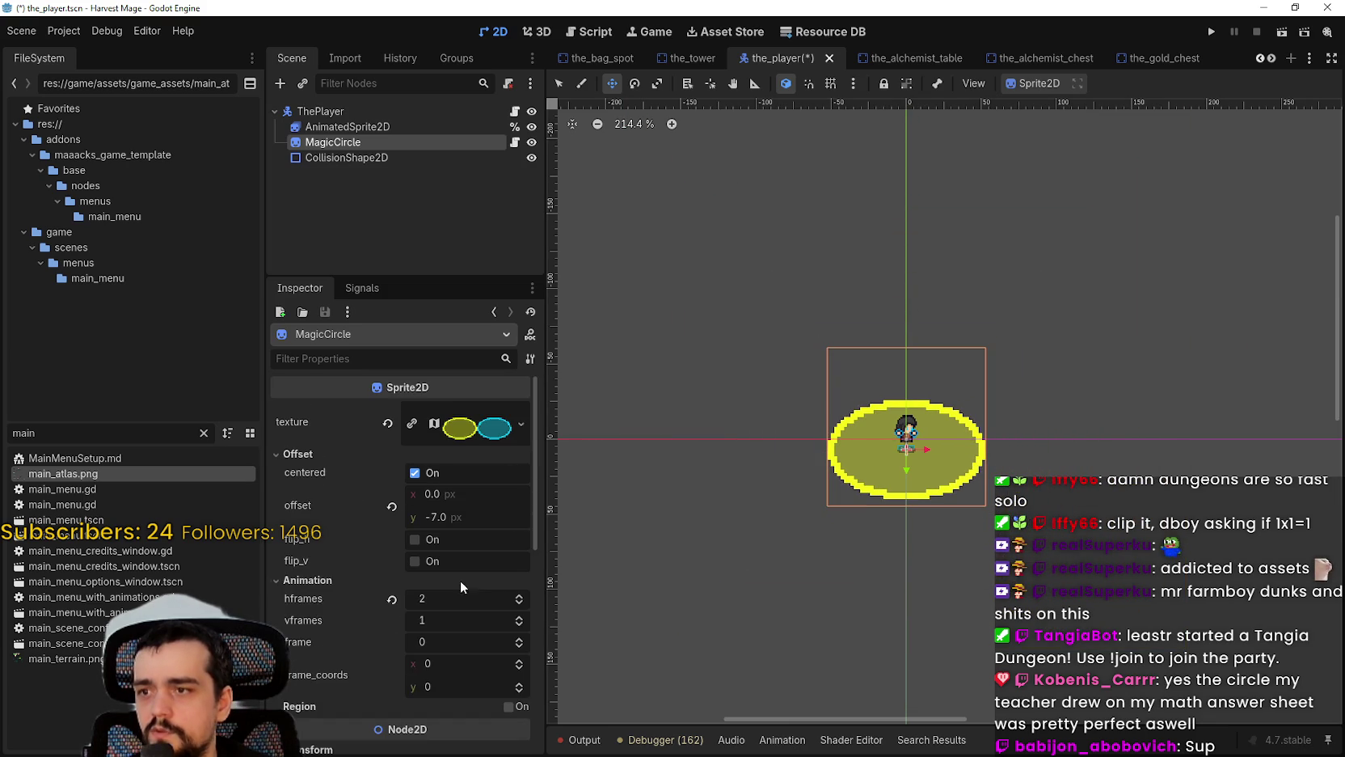
Step: Expand MagicCircle's AtlasTexture to show the yellow and cyan atlas and its 96×48 region
click(446, 414)
click(522, 423)
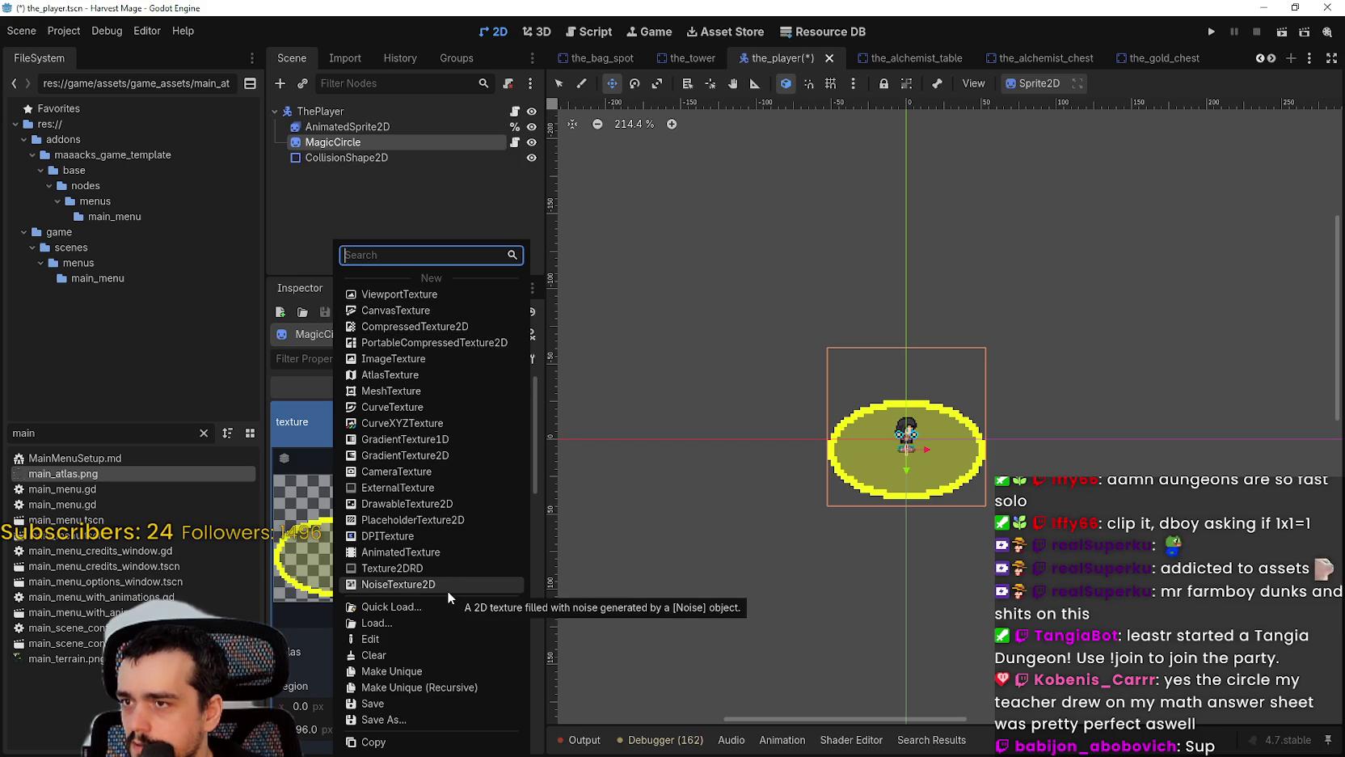
key(Escape)
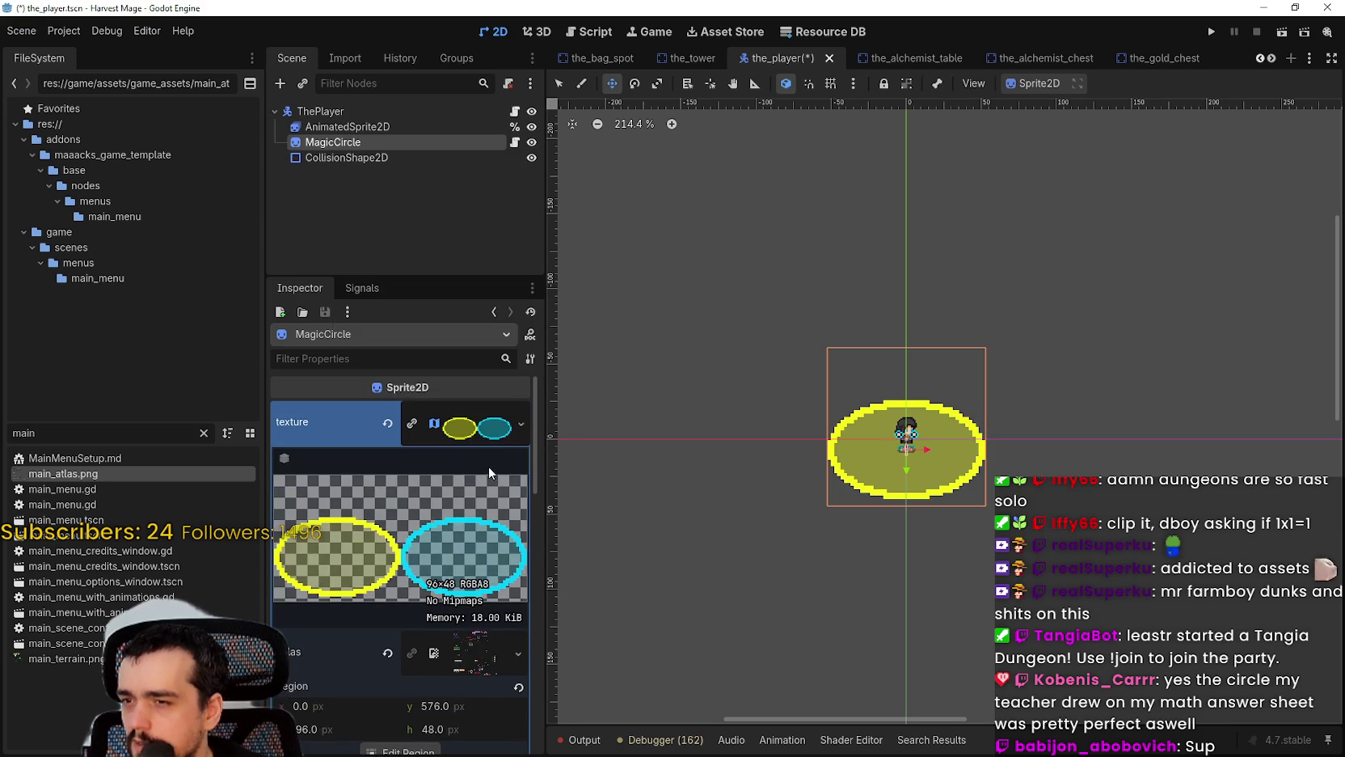
click(474, 433)
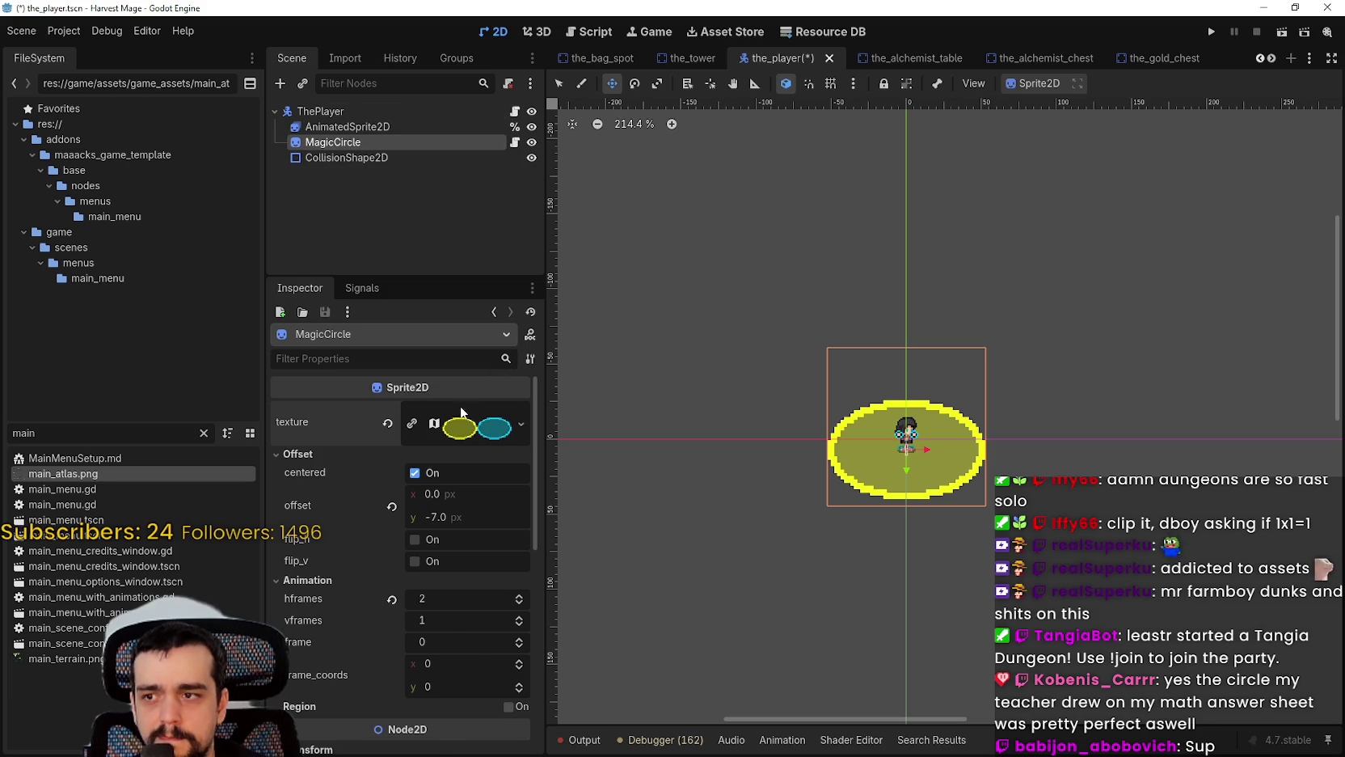
click(477, 427)
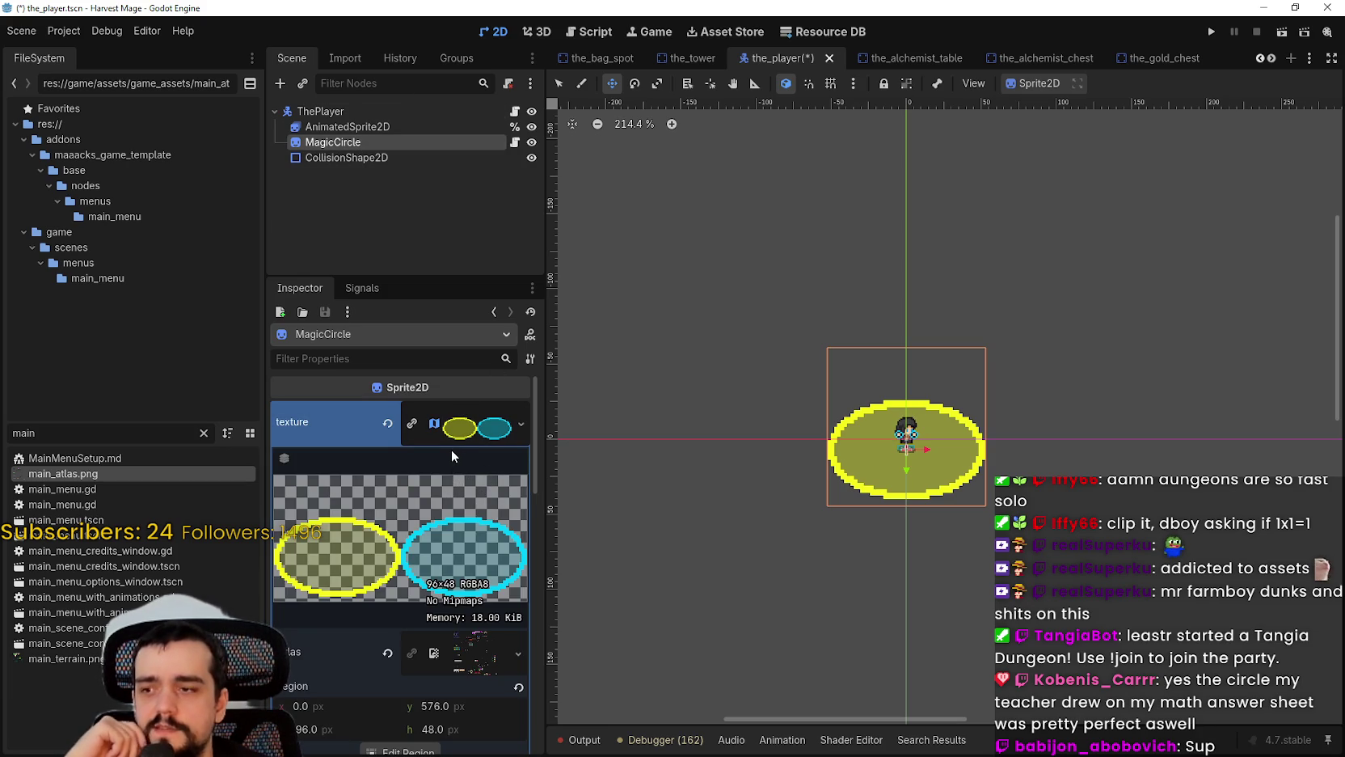
scroll(446, 660, down, 3)
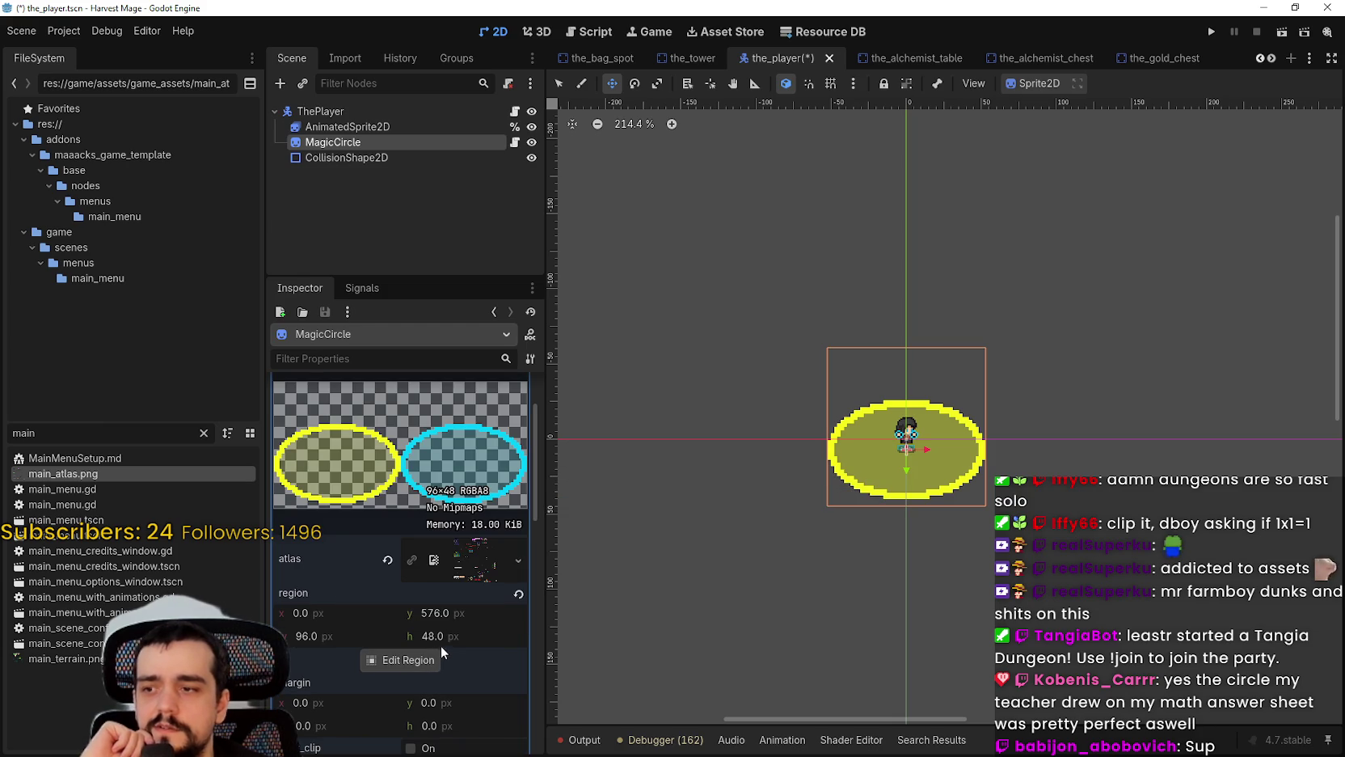
scroll(442, 643, up, 3)
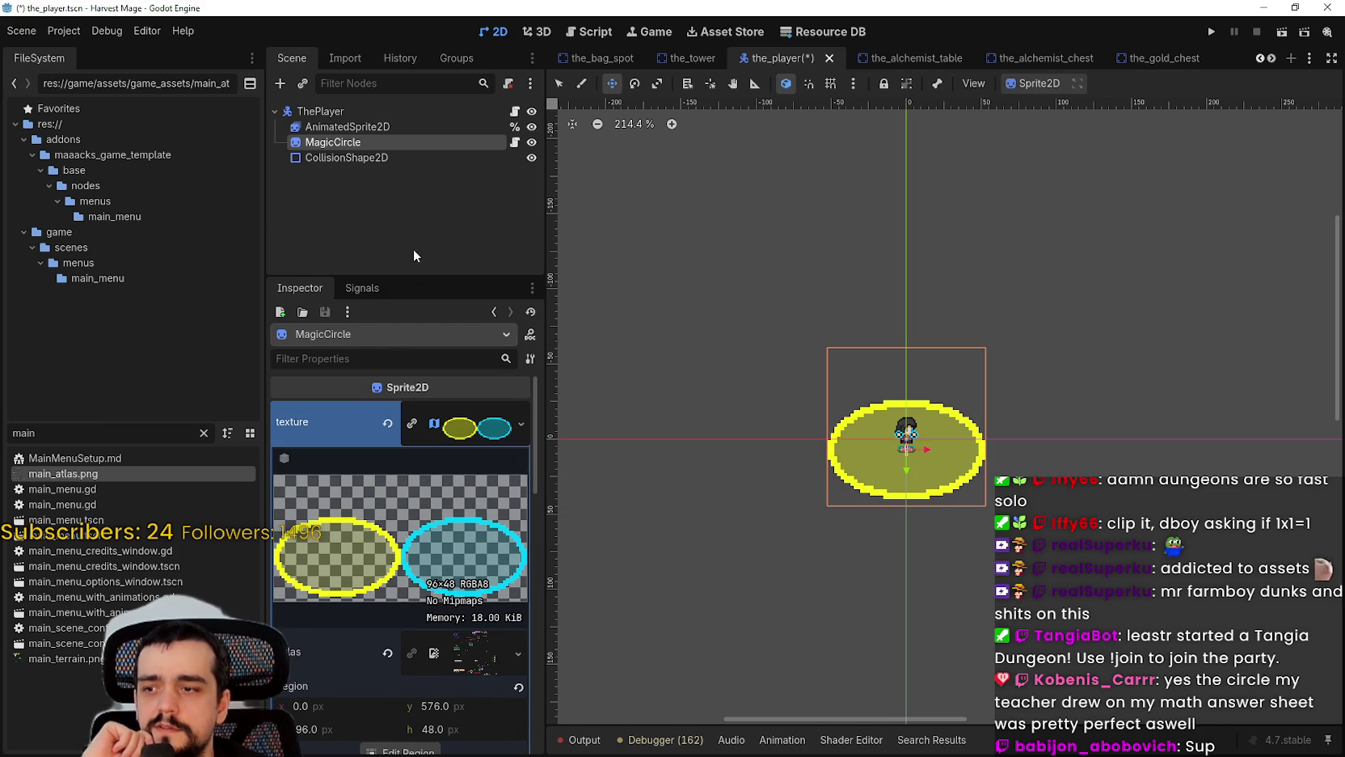
Step: Add a NinePatchRect child to ThePlayer by searching 'nine' in Add Child Node
right_click(353, 113)
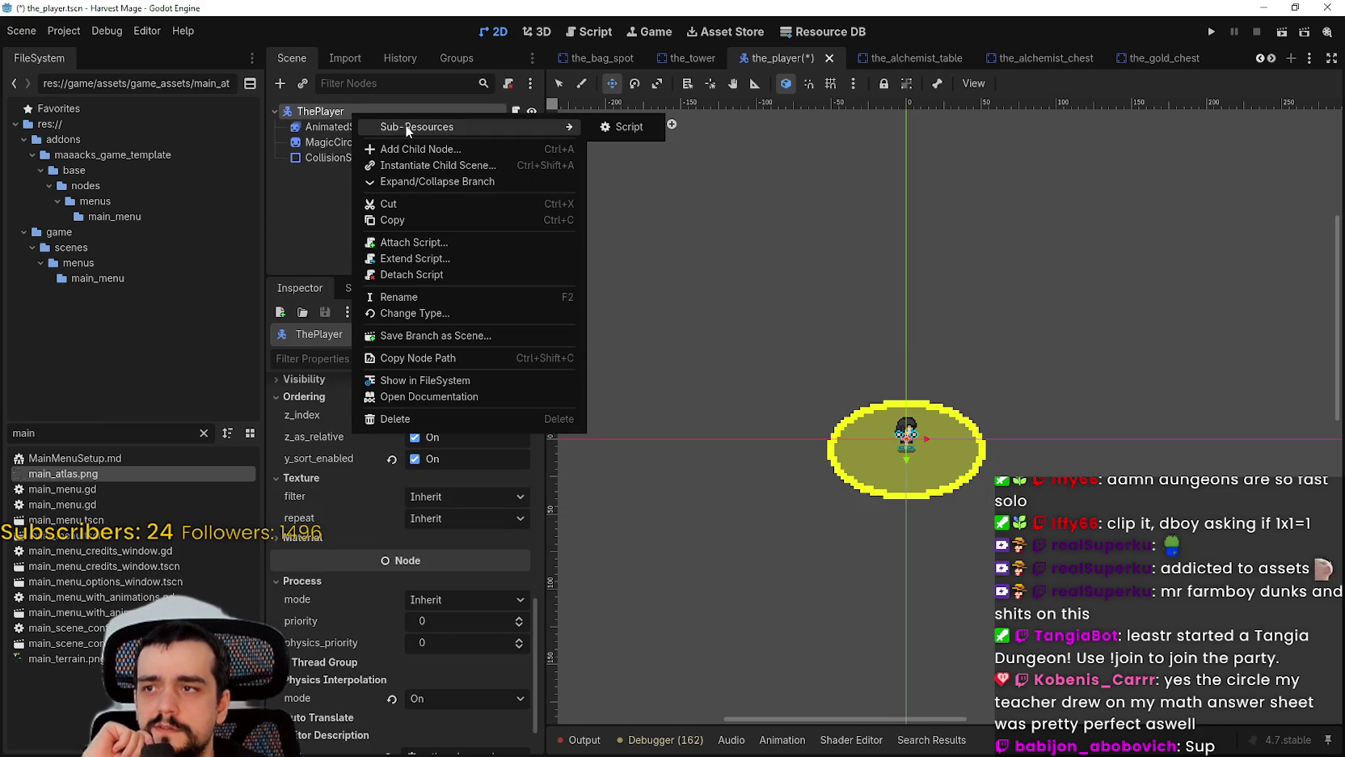
click(405, 126)
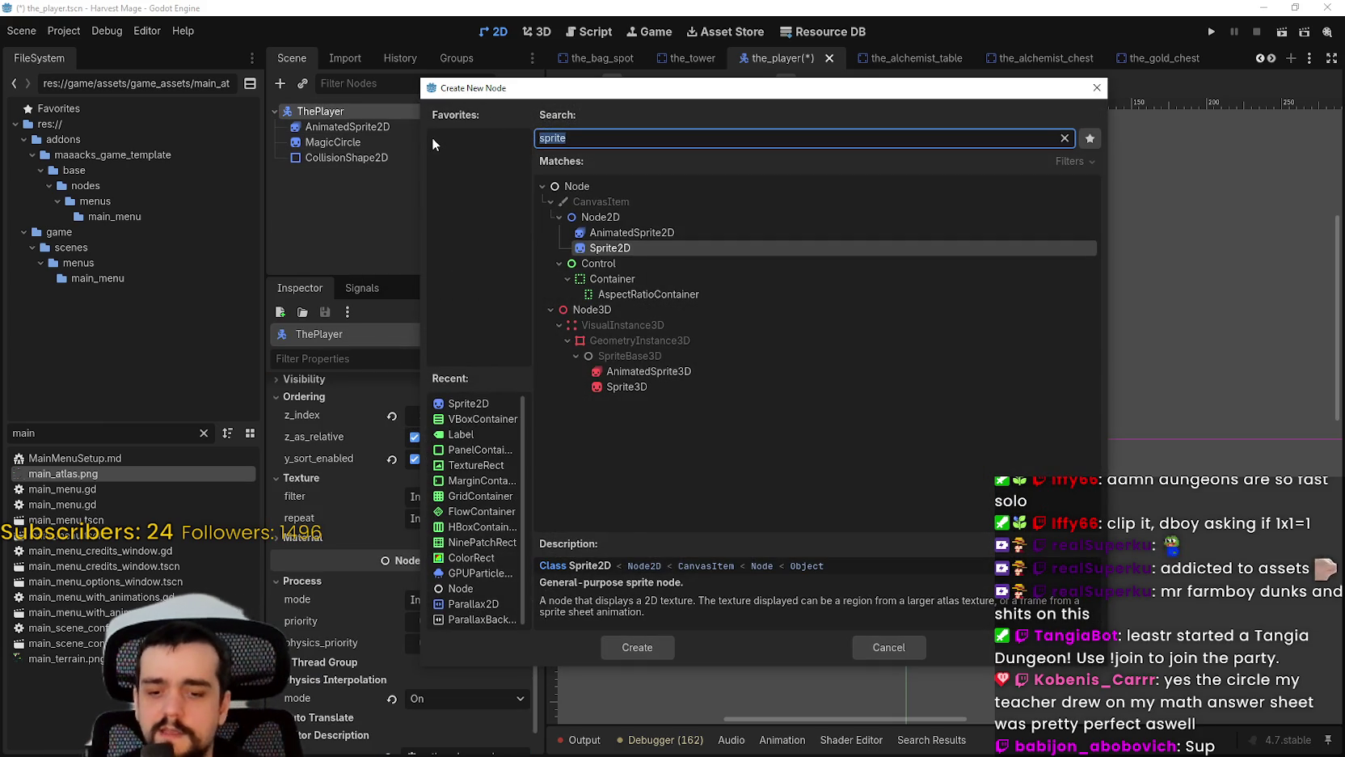
key(BackSpace)
text(nine)
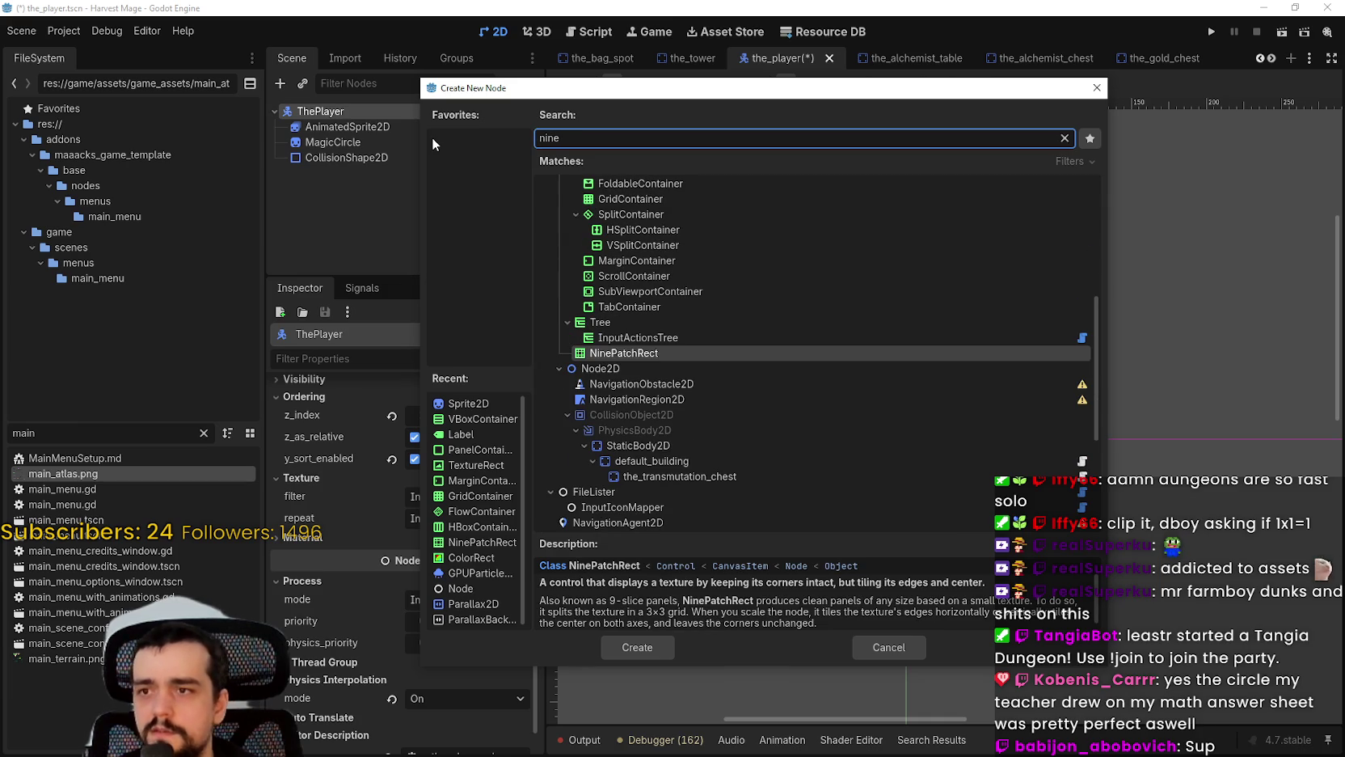
key(Return)
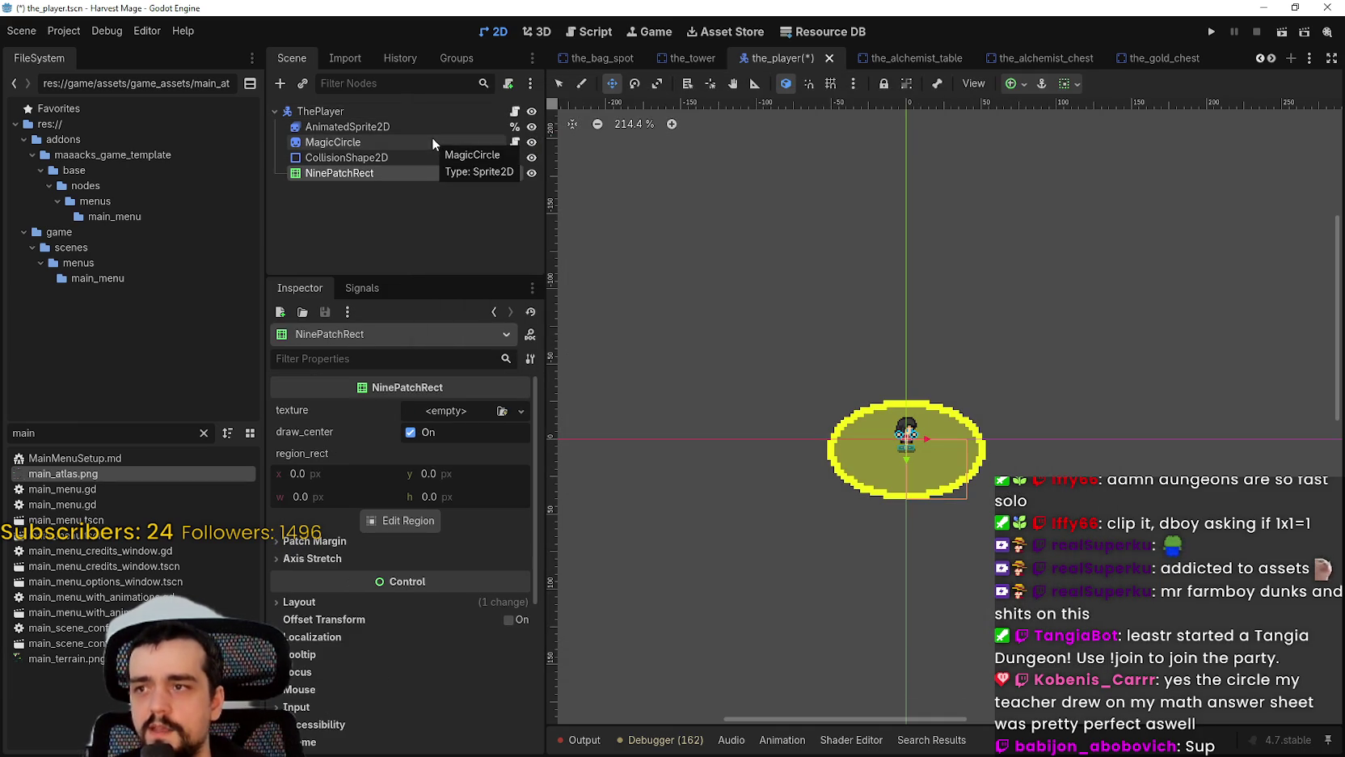
scroll(716, 376, up, 1)
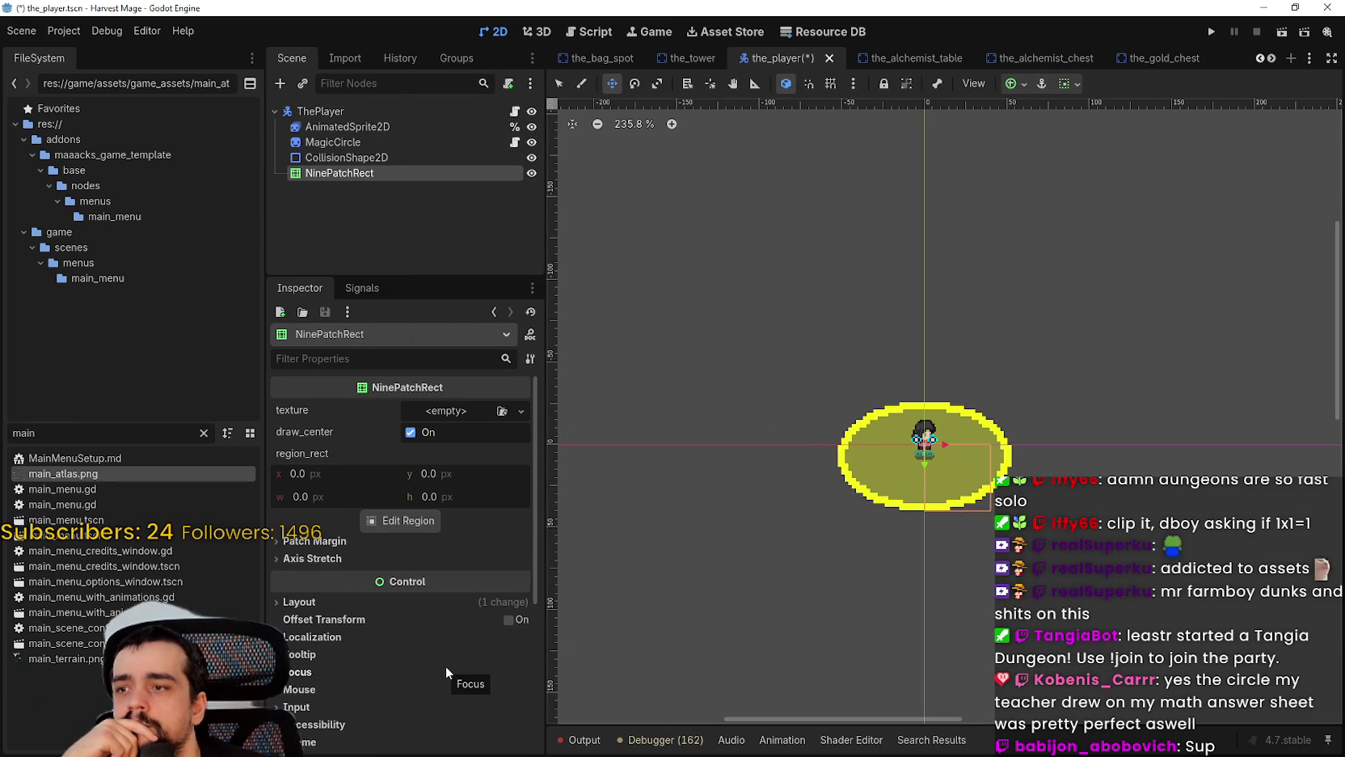
scroll(954, 459, up, 12)
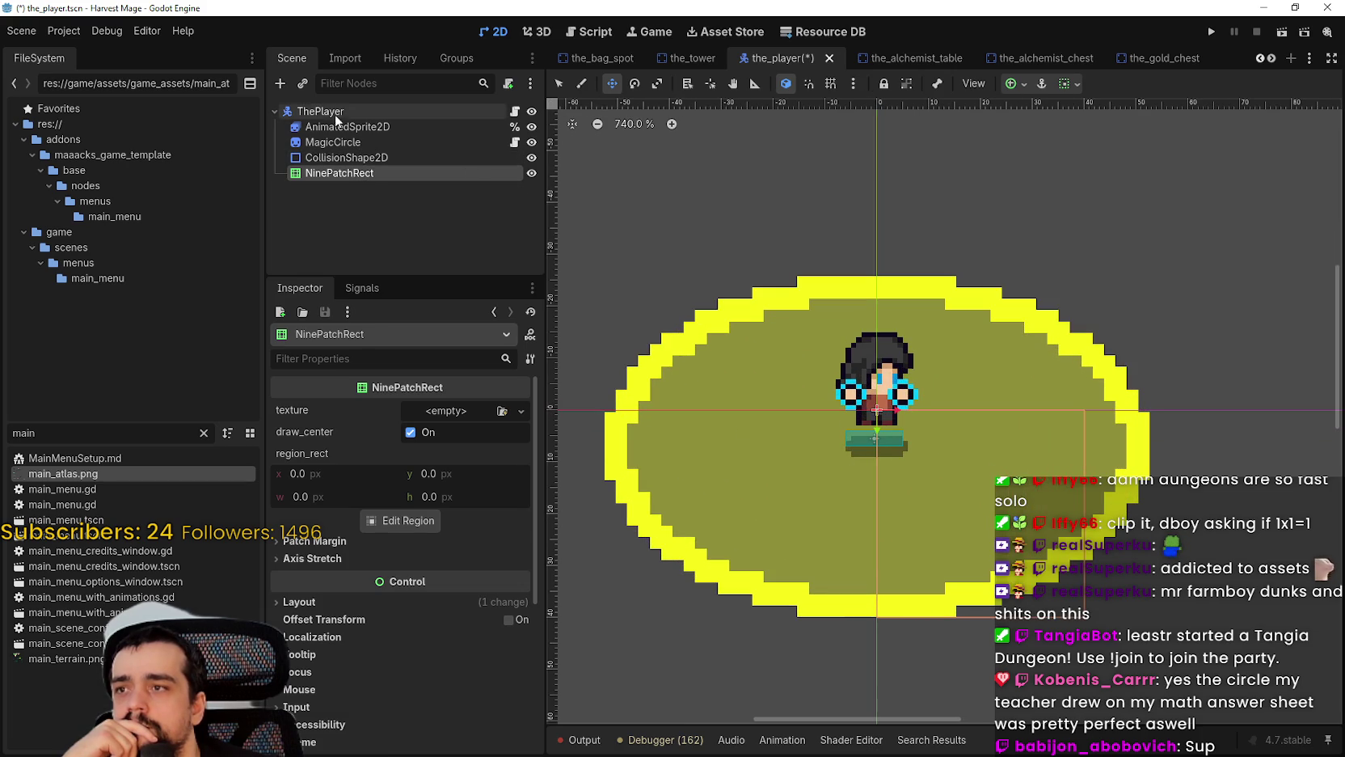
click(348, 127)
Step: Reset MagicCircle's scale from 2.19 to 1.0 and collapse its texture details
click(350, 142)
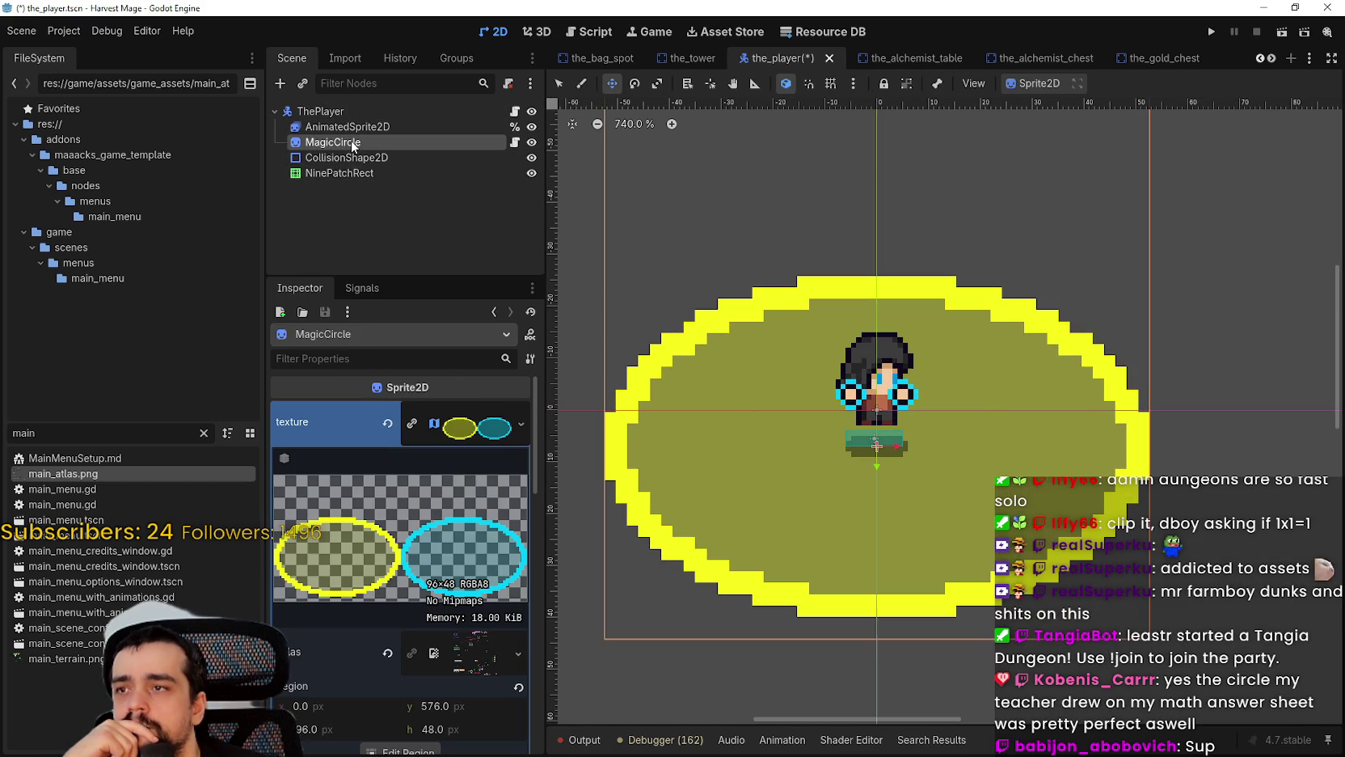
scroll(439, 681, down, 5)
scroll(449, 671, down, 3)
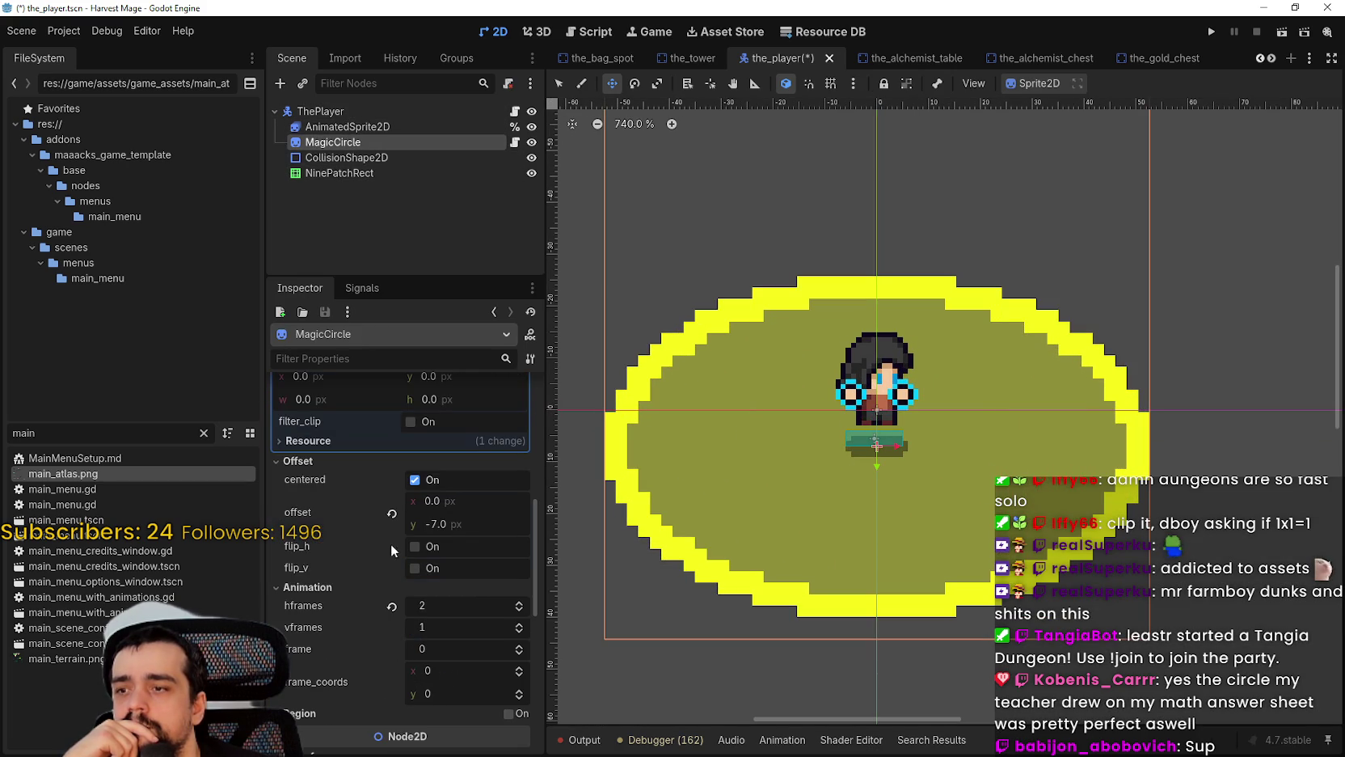
scroll(399, 517, down, 2)
scroll(406, 584, down, 2)
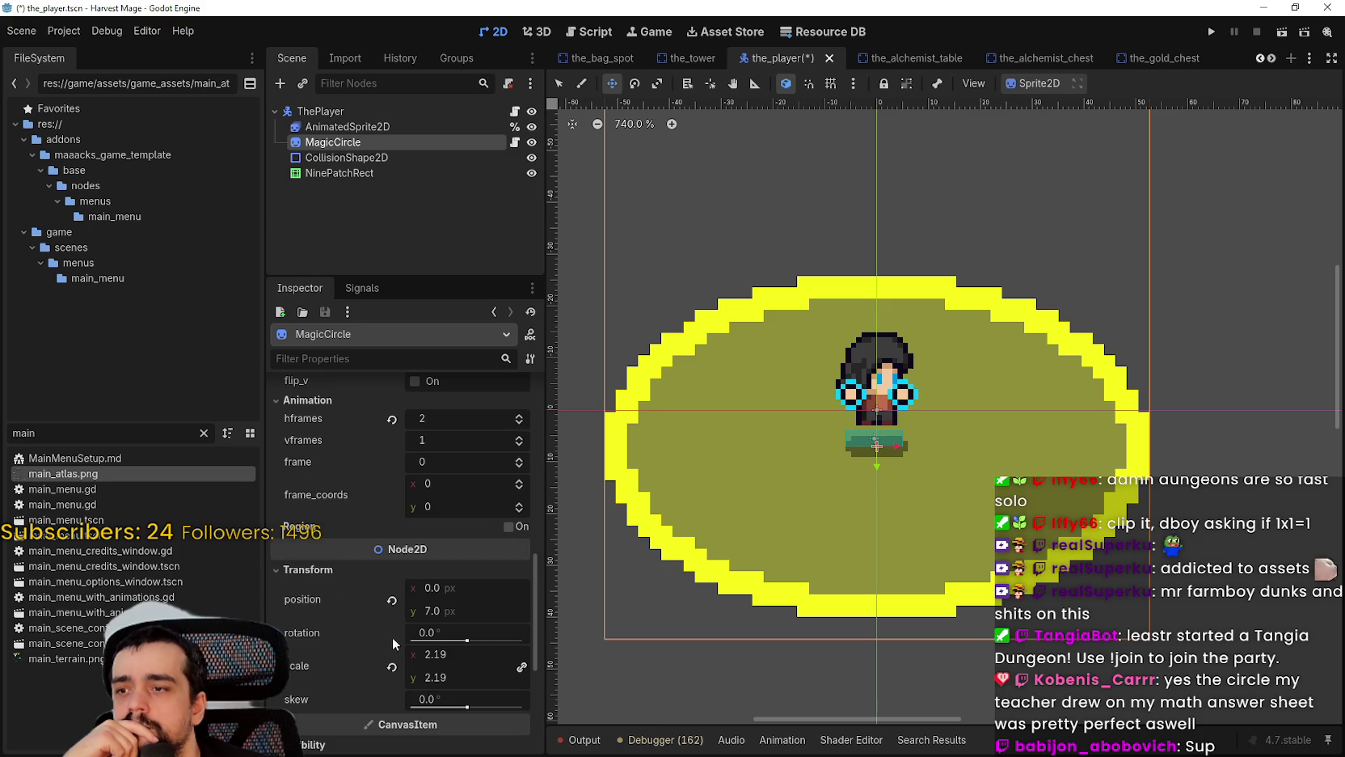
click(391, 667)
scroll(851, 478, down, 1)
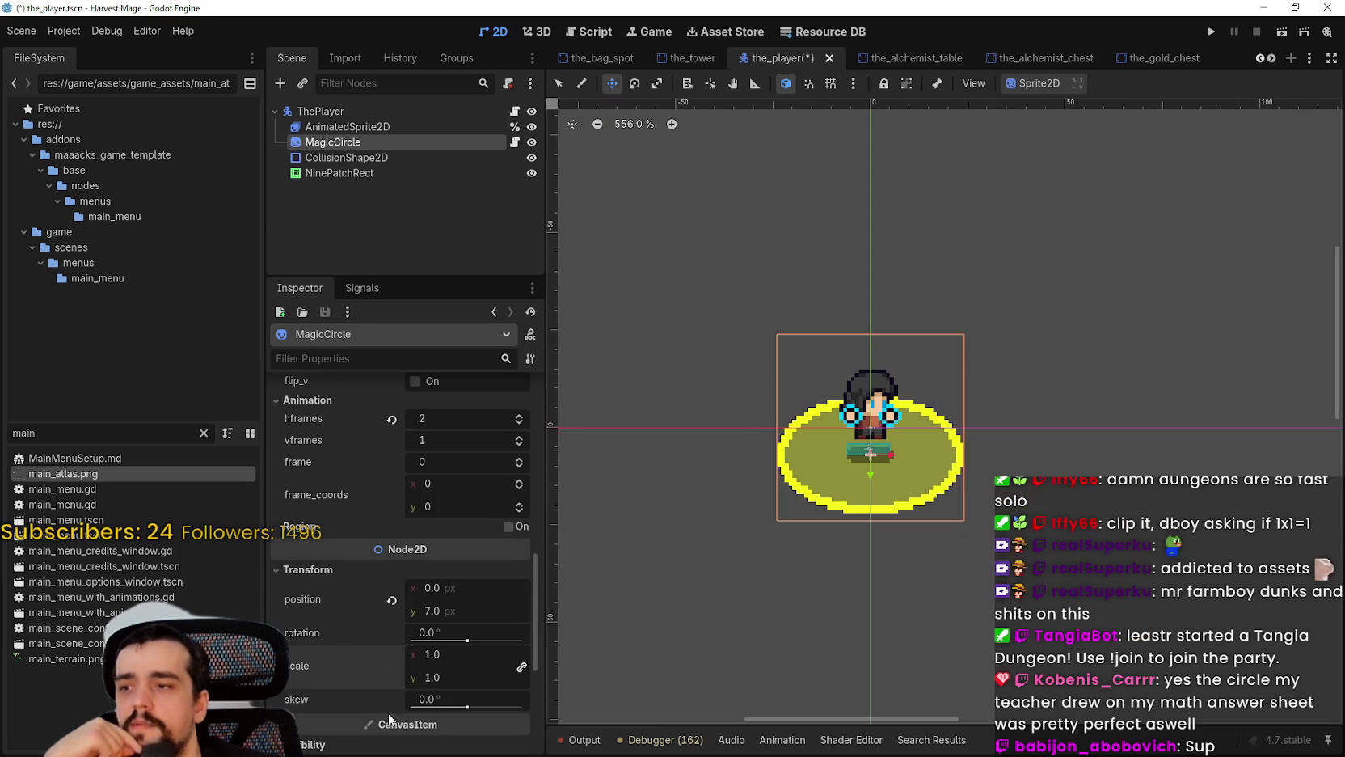
scroll(372, 683, up, 10)
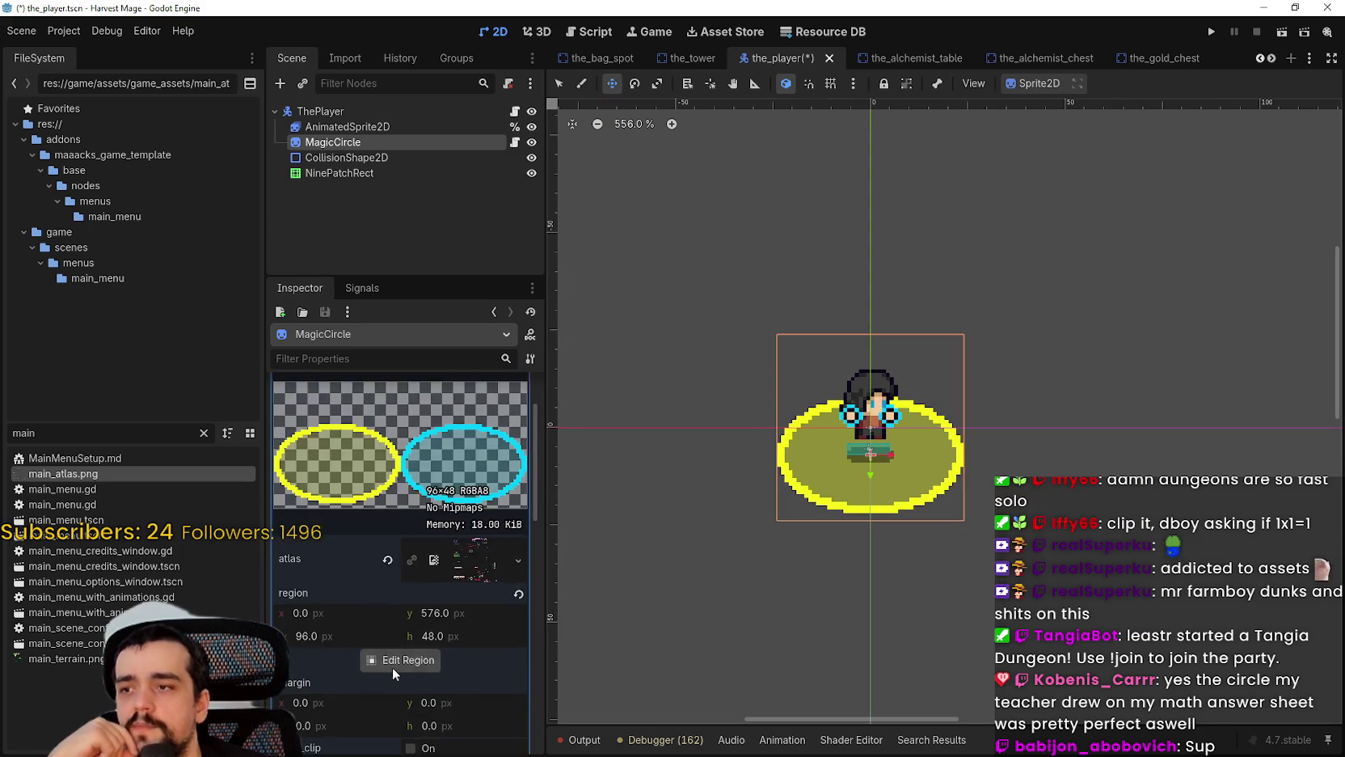
click(445, 441)
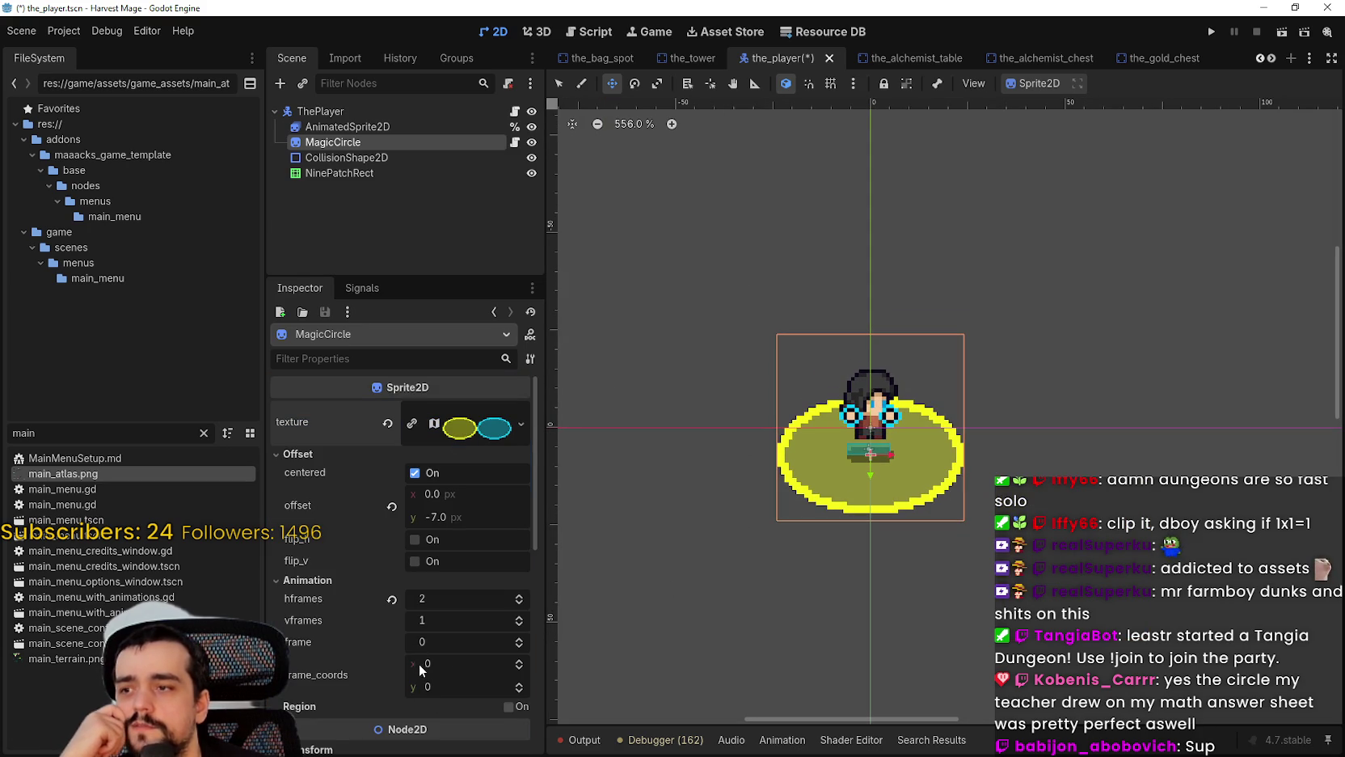
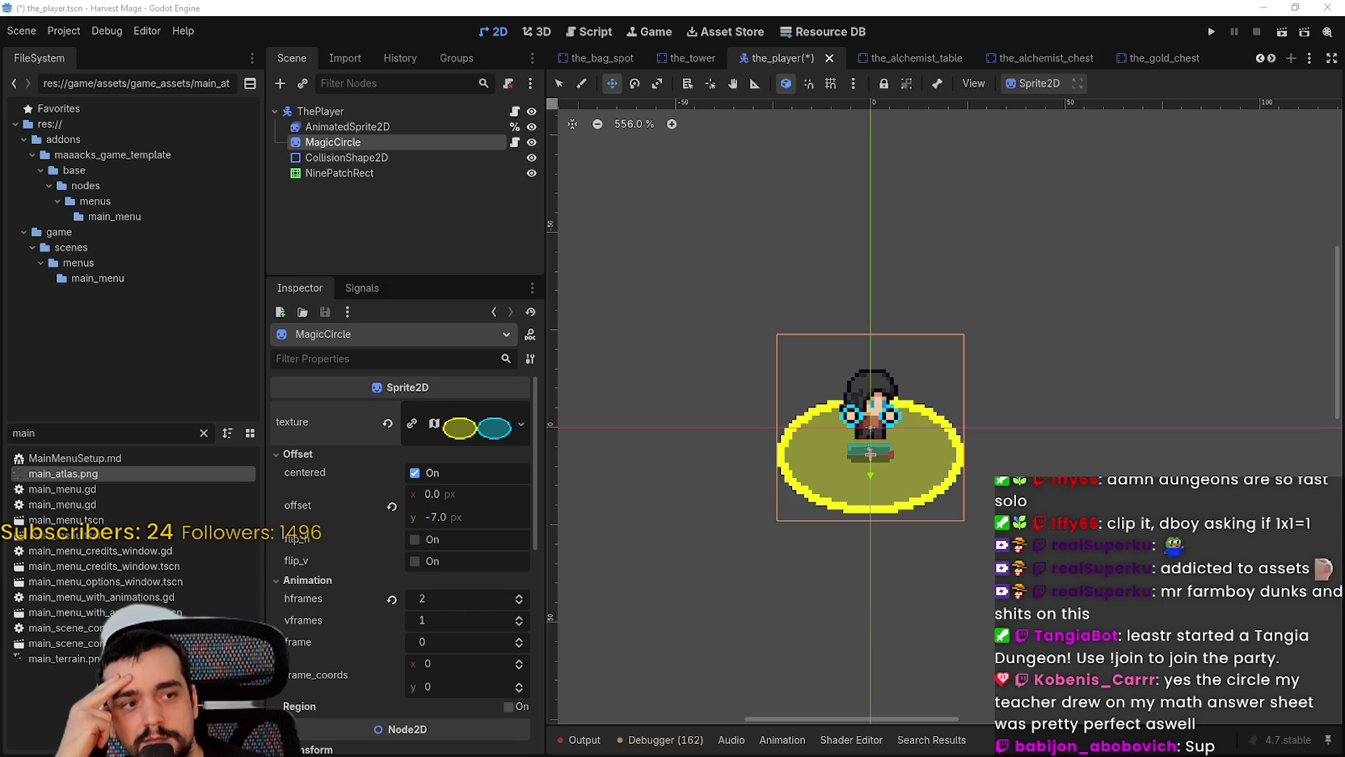
Step: Turn on region cropping for the MagicCircle sprite
scroll(806, 485, down, 3)
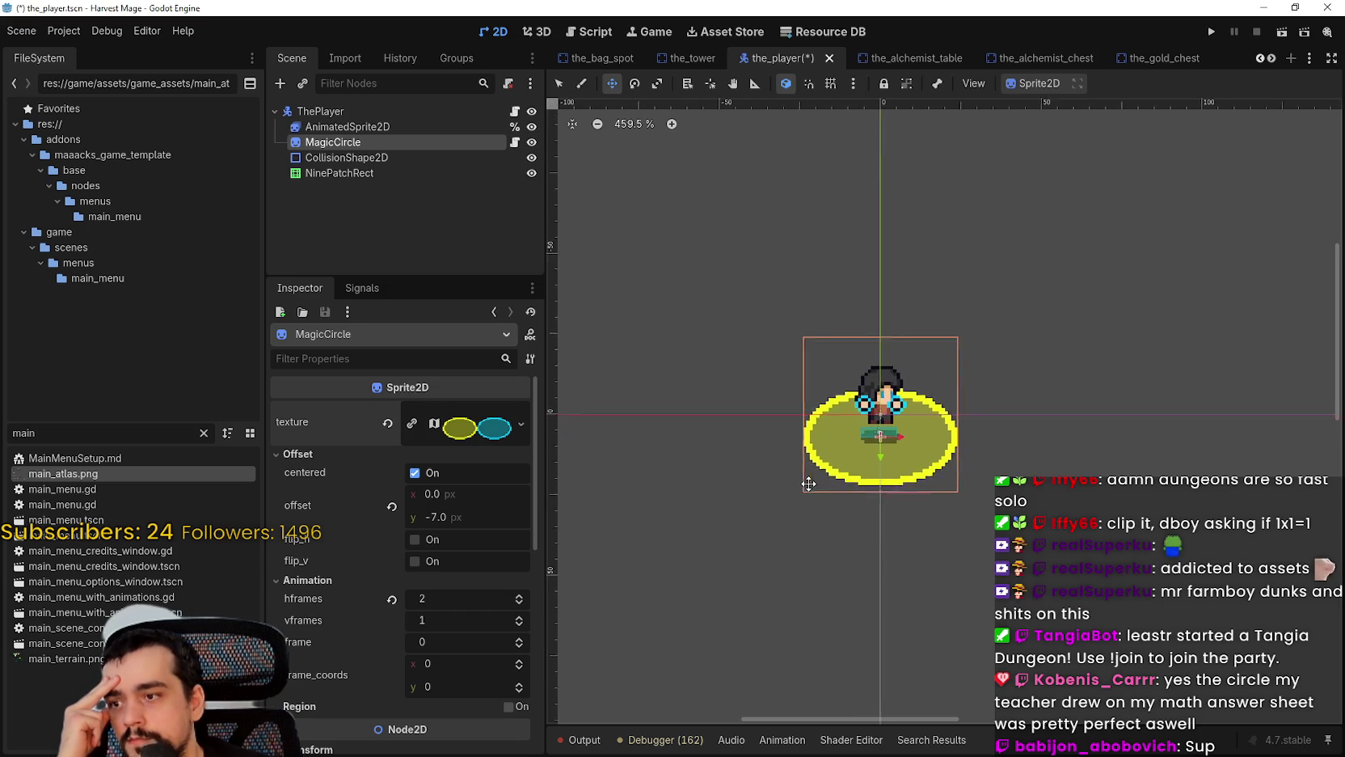
scroll(362, 687, down, 3)
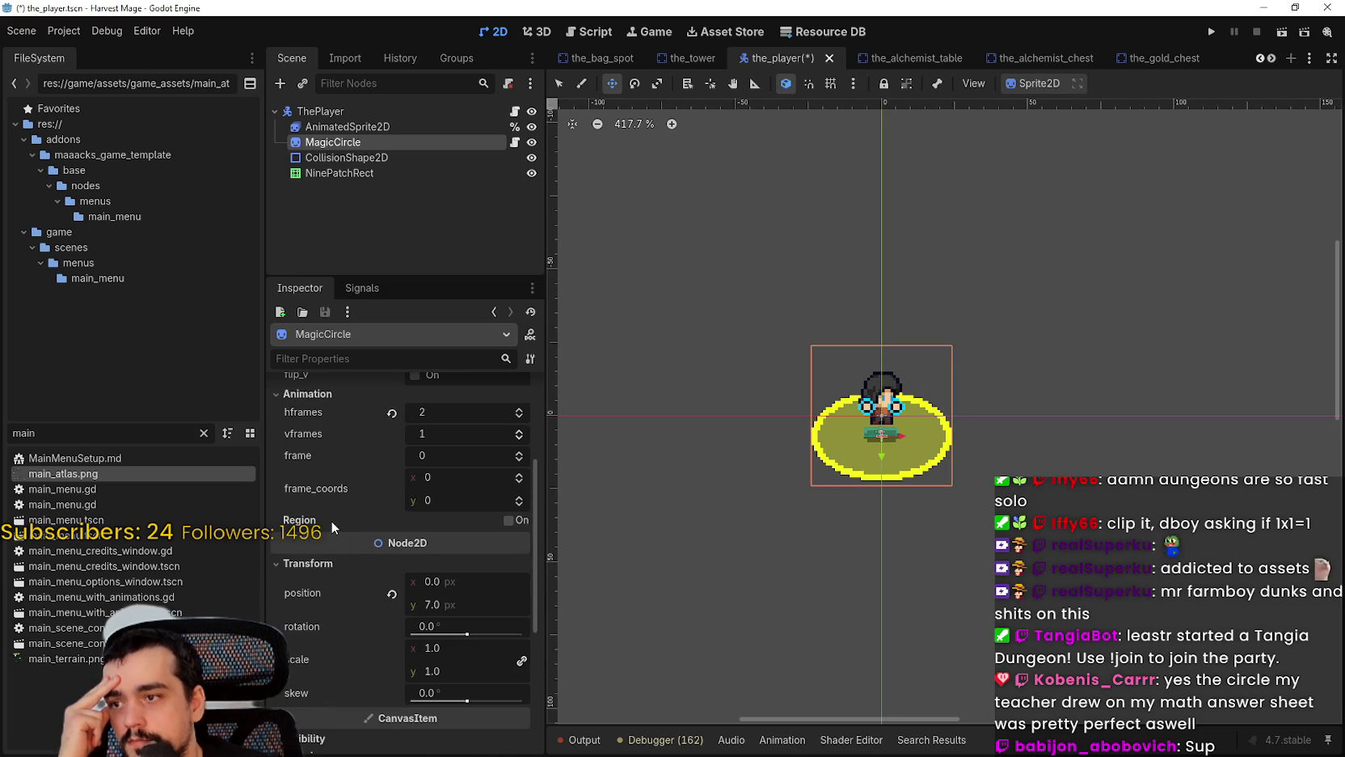
click(517, 520)
scroll(765, 498, up, 1)
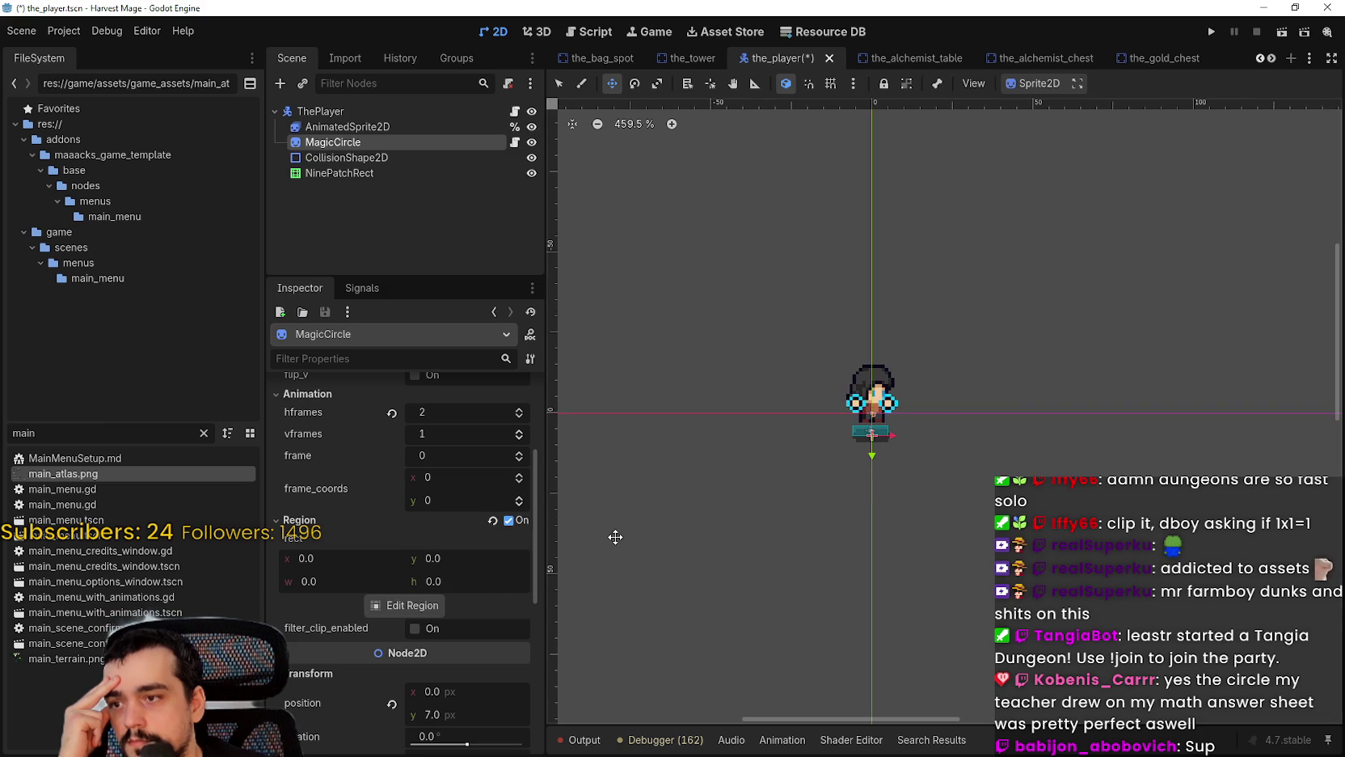
click(427, 606)
Step: Drag the sprite region to a 96×48 rect spanning both the yellow and cyan circles
scroll(722, 377, up, 4)
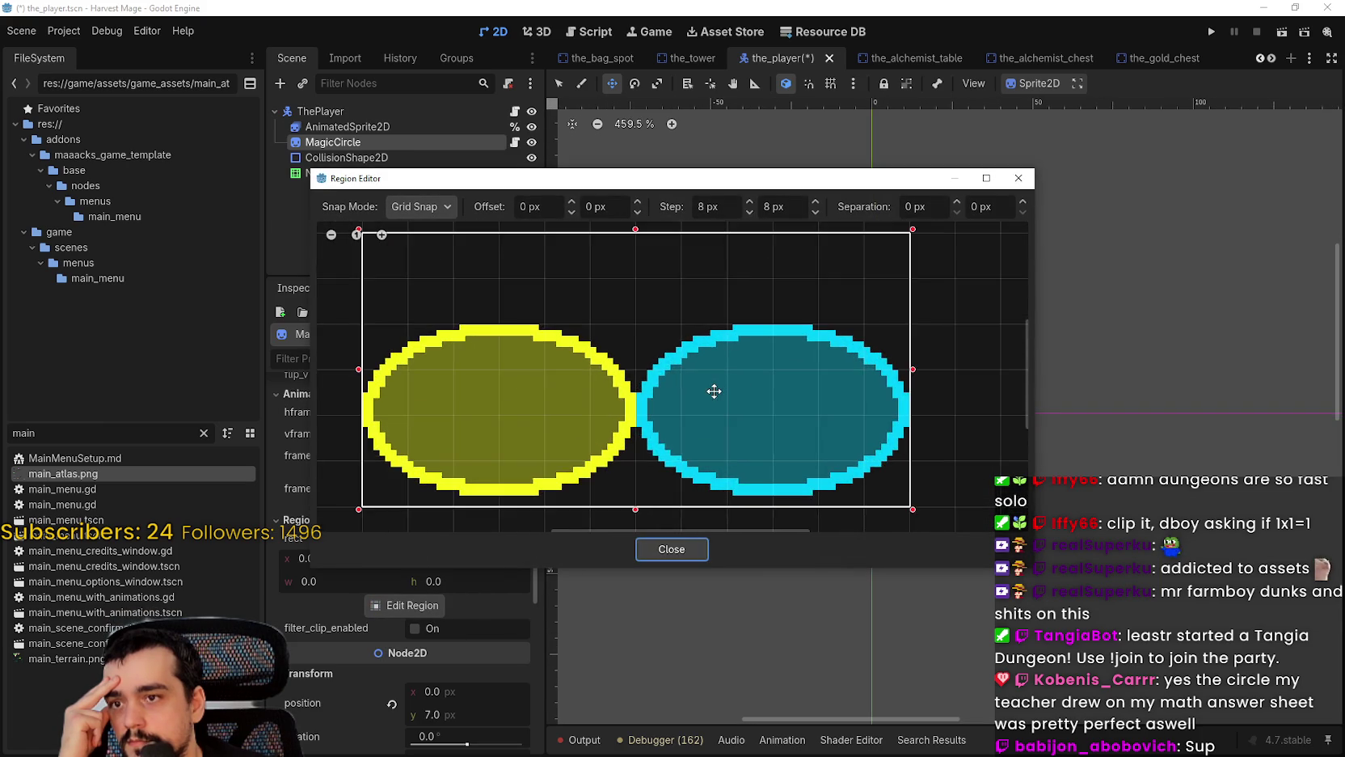
scroll(722, 377, down, 4)
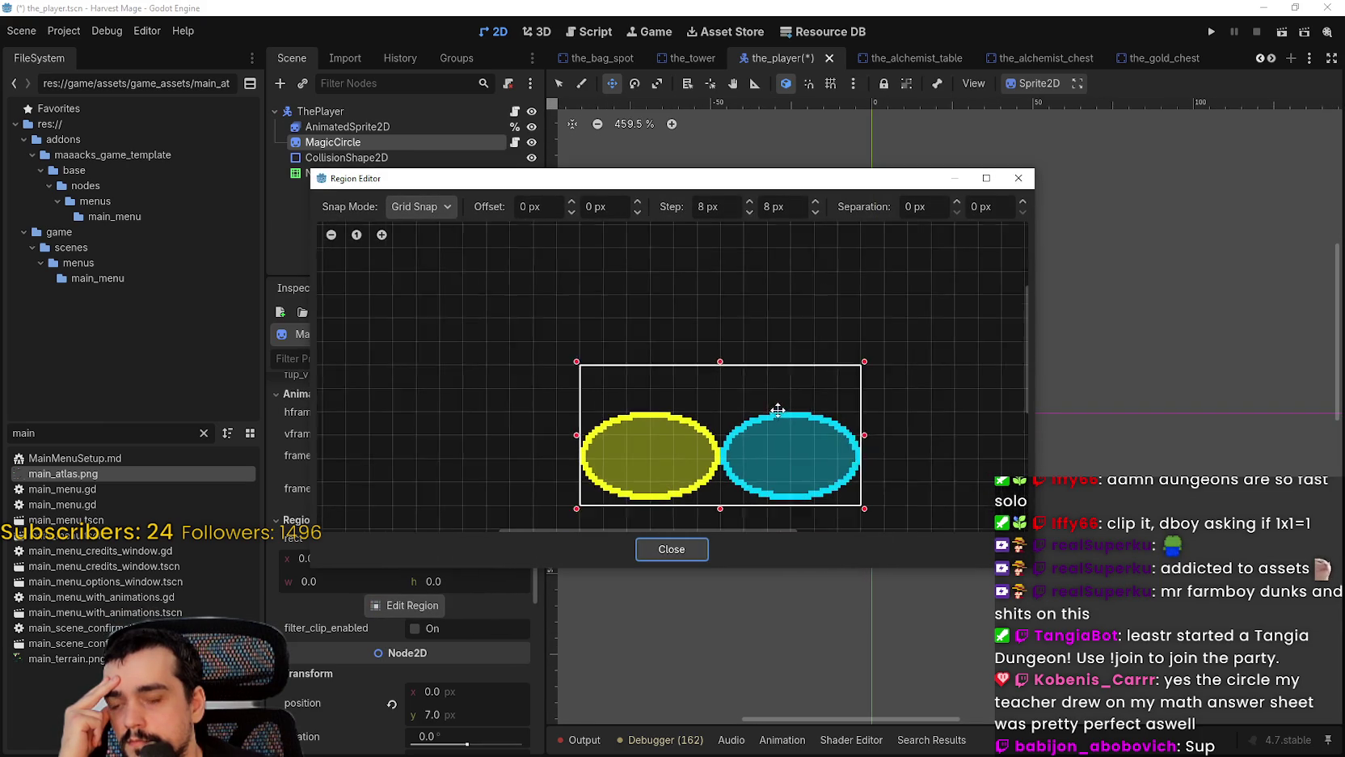
scroll(881, 360, down, 2)
scroll(881, 360, up, 2)
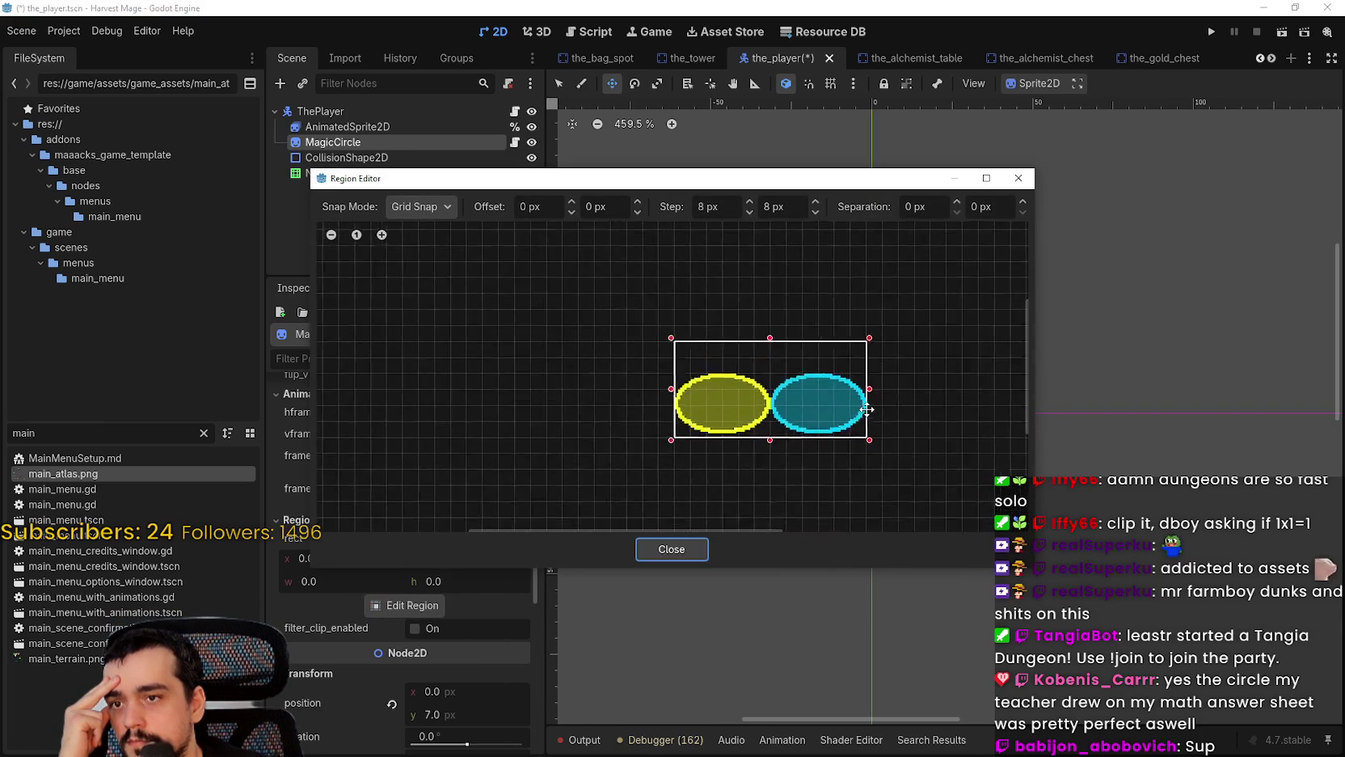
mouse_move(757, 193)
mouse_down()
mouse_move(846, 666)
mouse_move(833, 668)
mouse_move(784, 323)
mouse_move(970, 670)
mouse_move(890, 367)
mouse_up()
drag(993, 553, 875, 557)
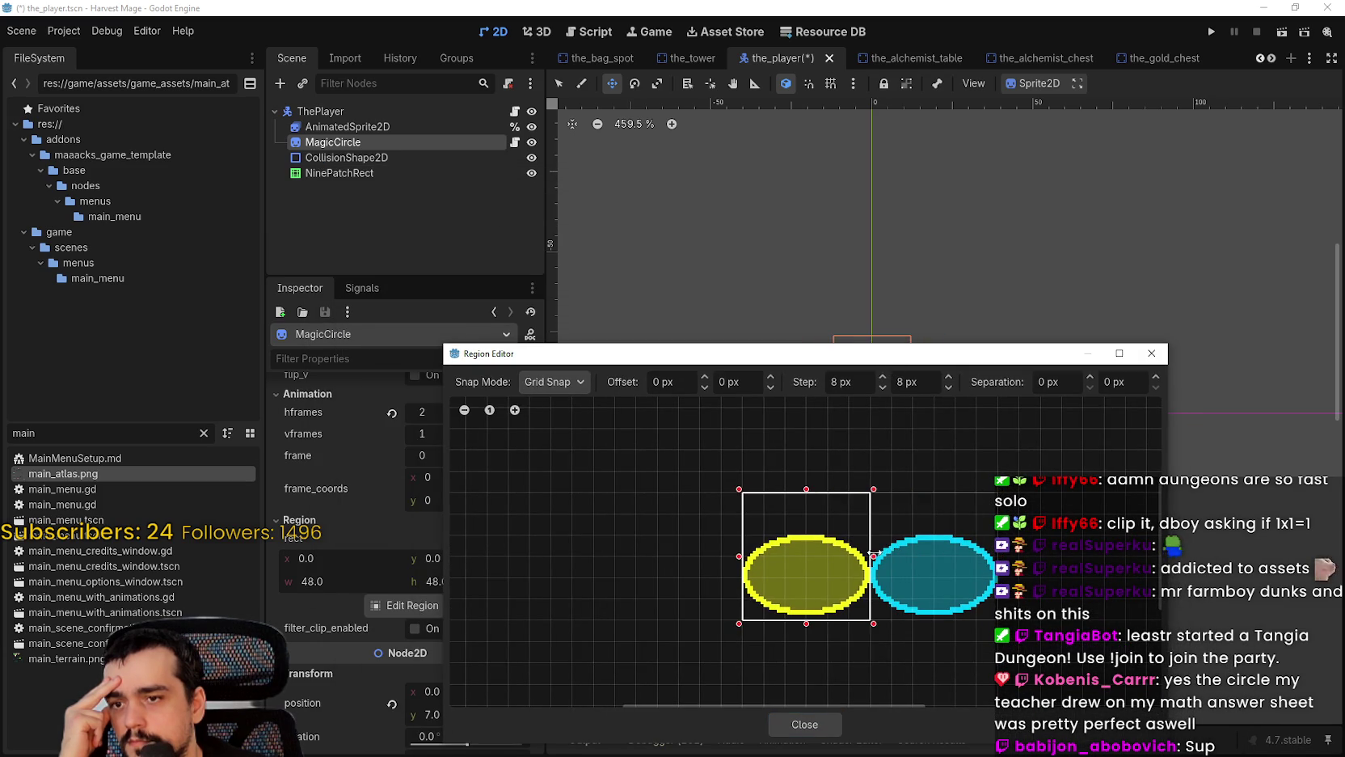
mouse_move(839, 373)
mouse_down()
mouse_move(839, 674)
mouse_move(802, 325)
mouse_up()
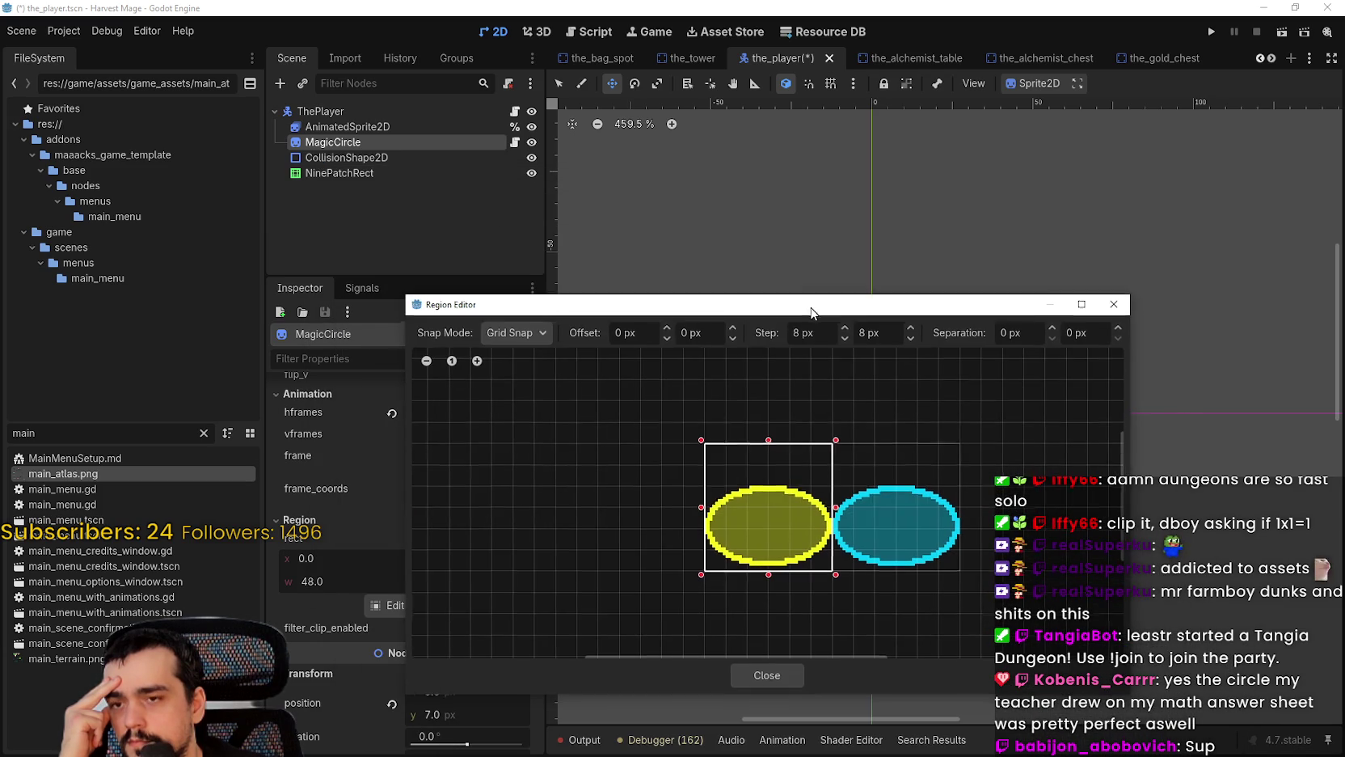
drag(835, 507, 960, 509)
mouse_move(919, 315)
mouse_down()
mouse_move(934, 572)
mouse_move(877, 242)
mouse_up()
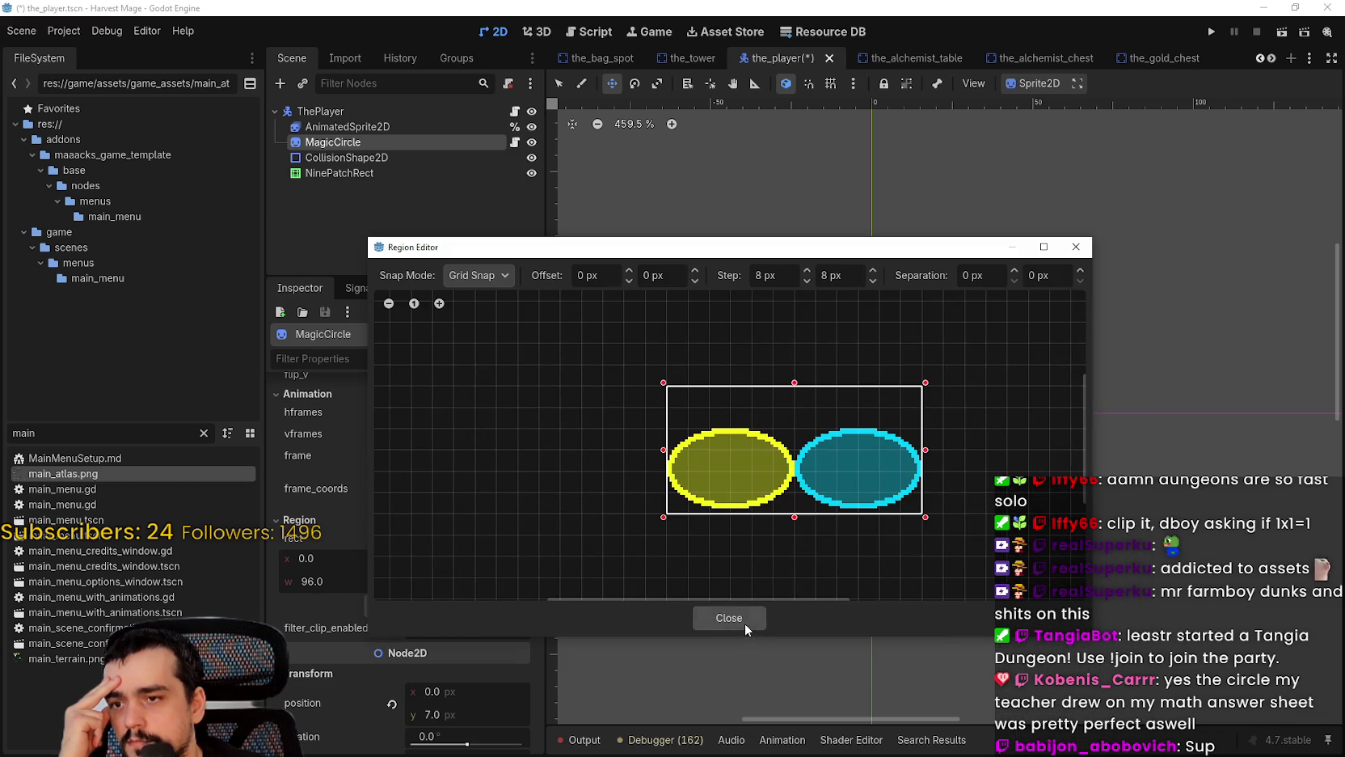
click(744, 623)
Step: Try a larger MagicCircle scale, then revert it to 1.0
scroll(459, 567, up, 2)
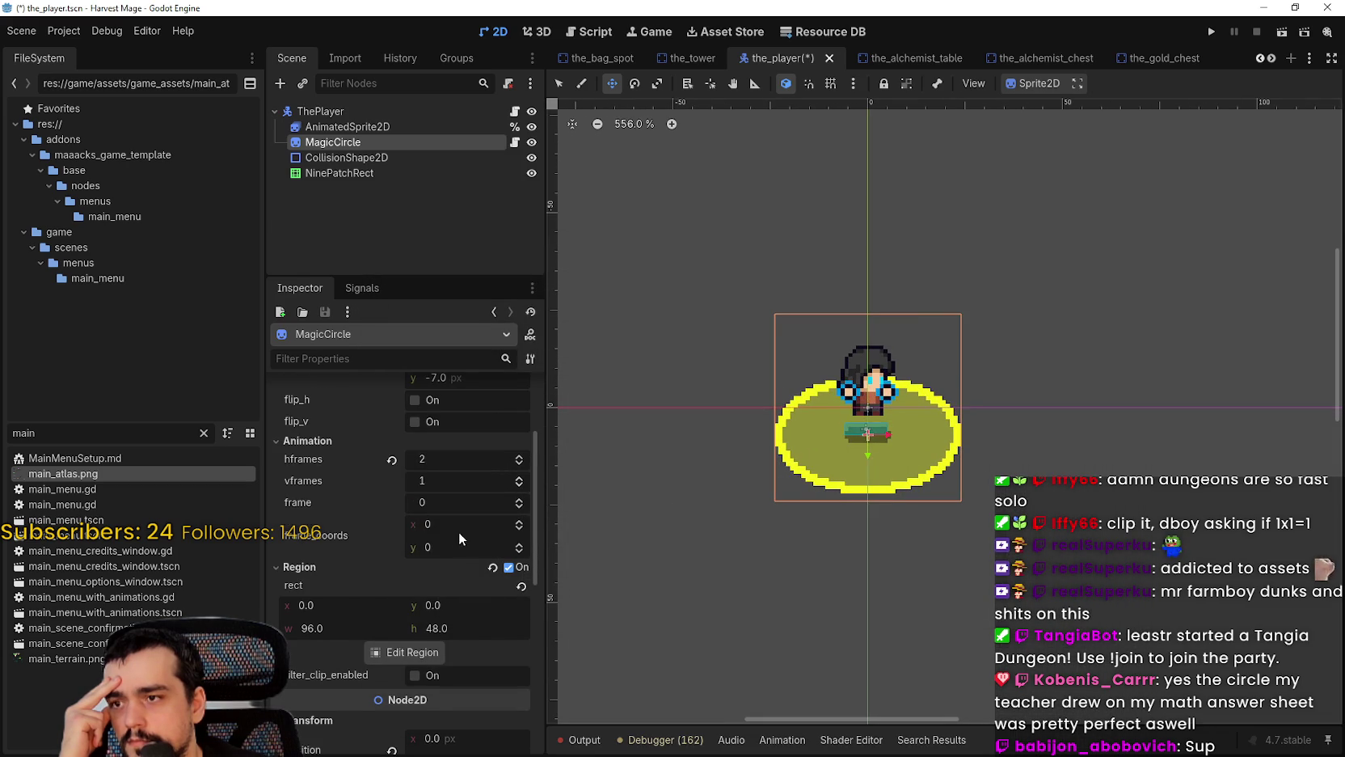
scroll(448, 526, down, 2)
scroll(422, 541, down, 4)
mouse_move(418, 595)
mouse_down()
mouse_move(485, 595)
mouse_move(448, 595)
mouse_up()
click(391, 584)
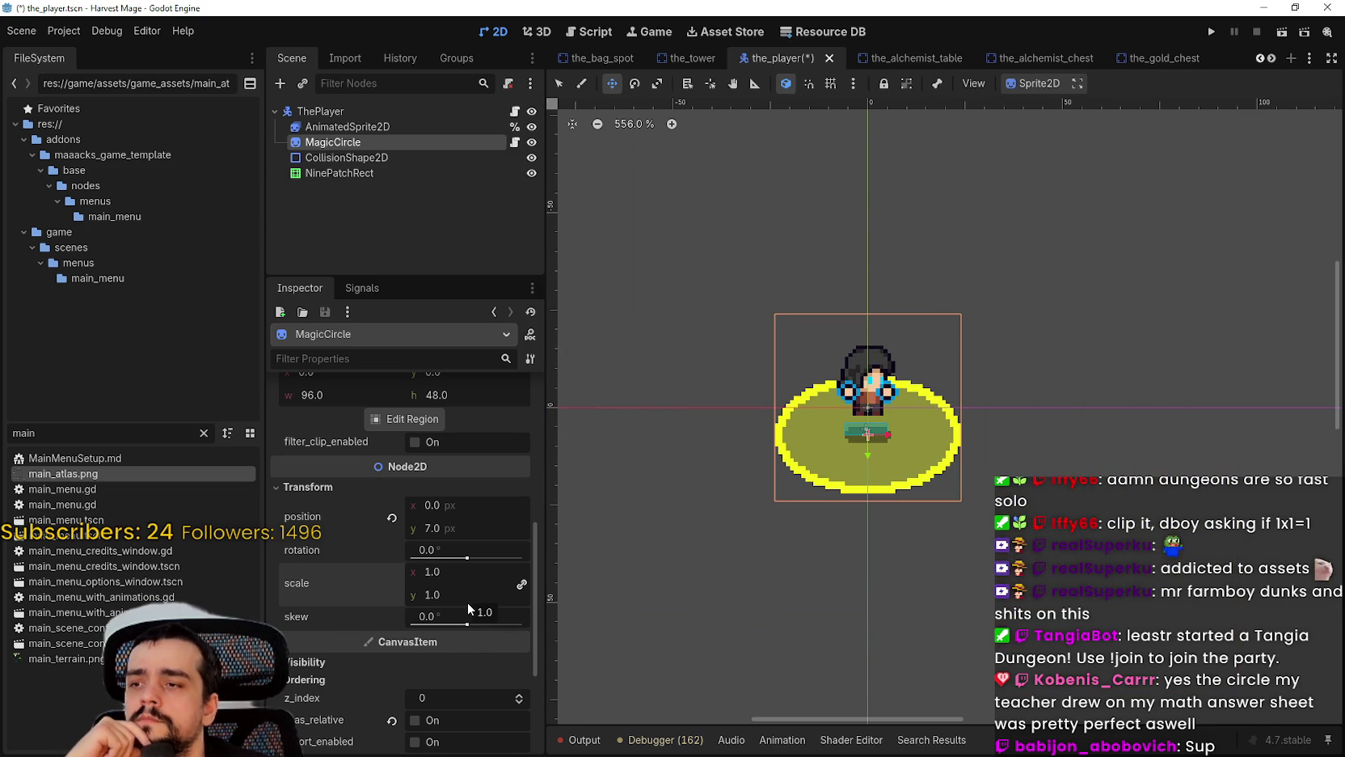
Step: Reset the region rect, switch region cropping off, and save the_player scene
scroll(468, 603, down, 1)
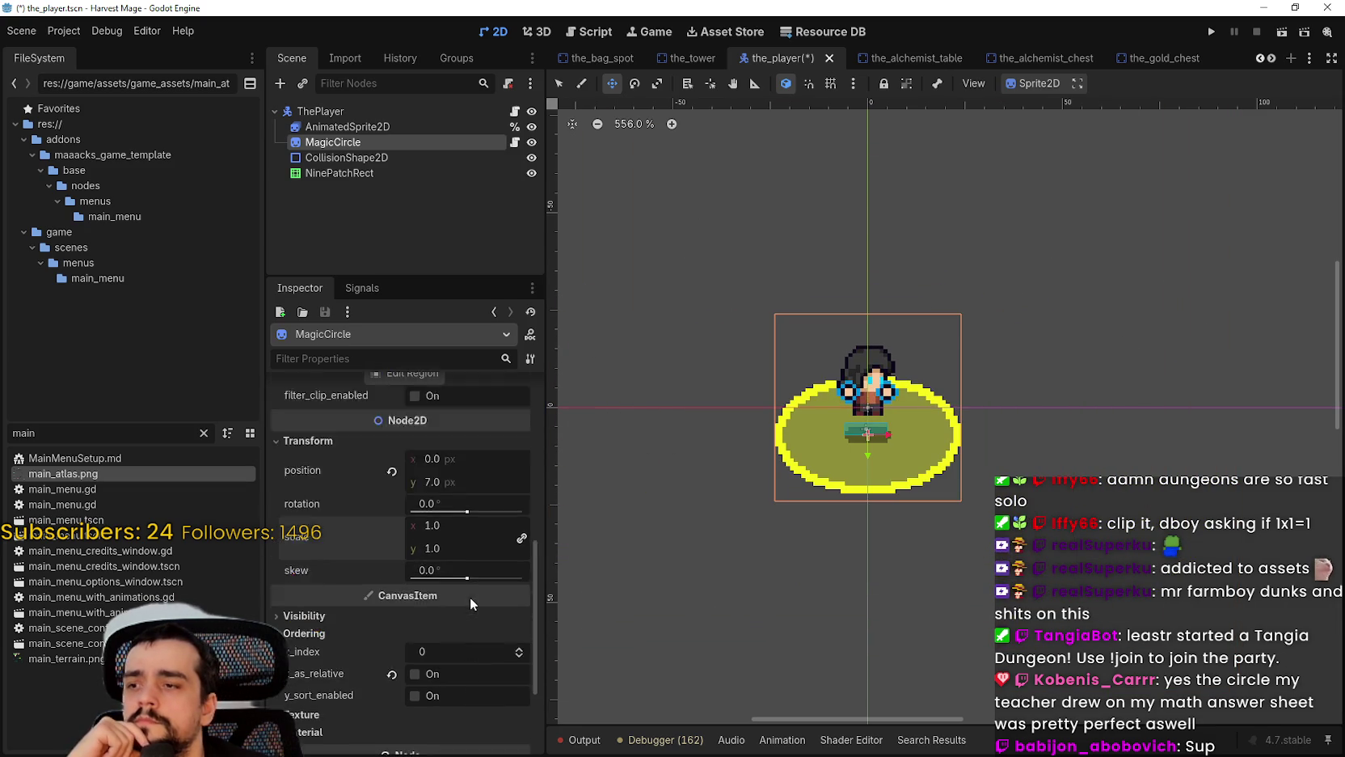
scroll(470, 597, up, 6)
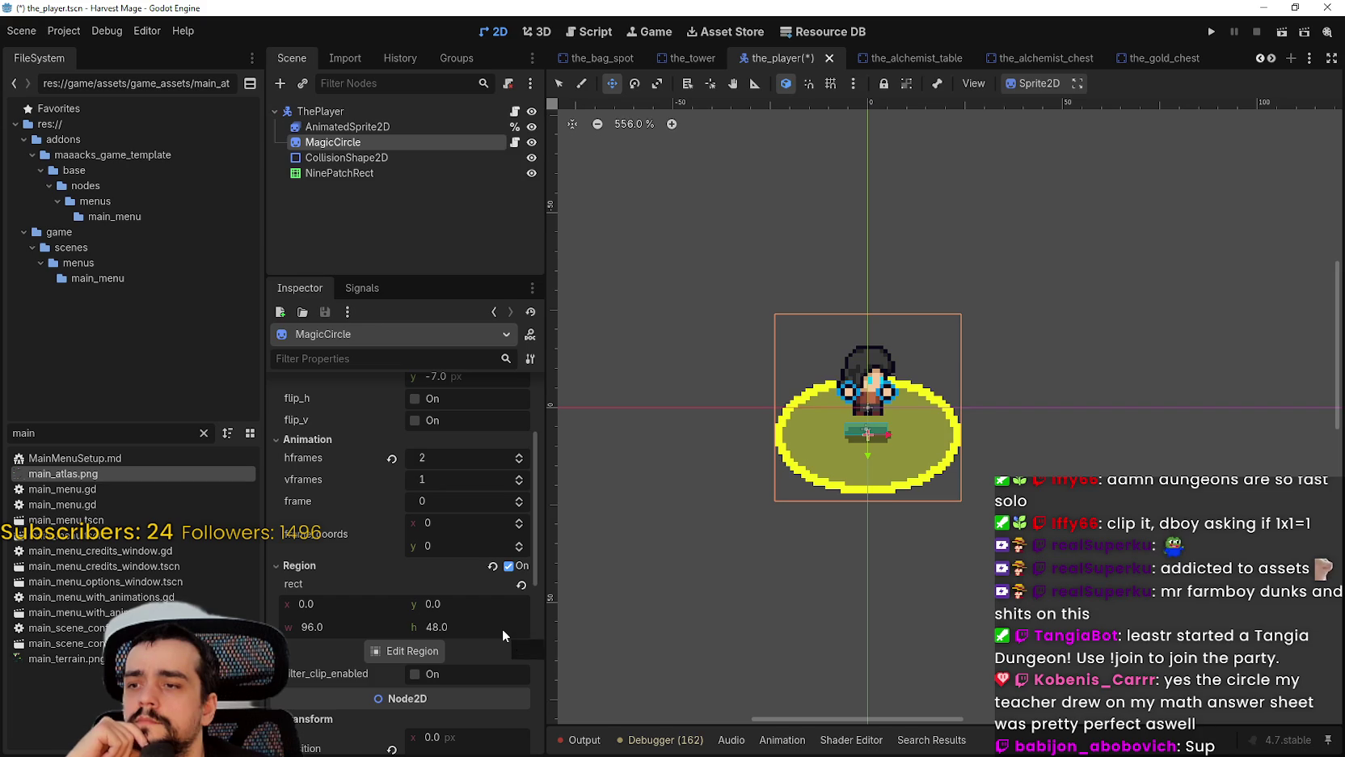
scroll(502, 627, up, 3)
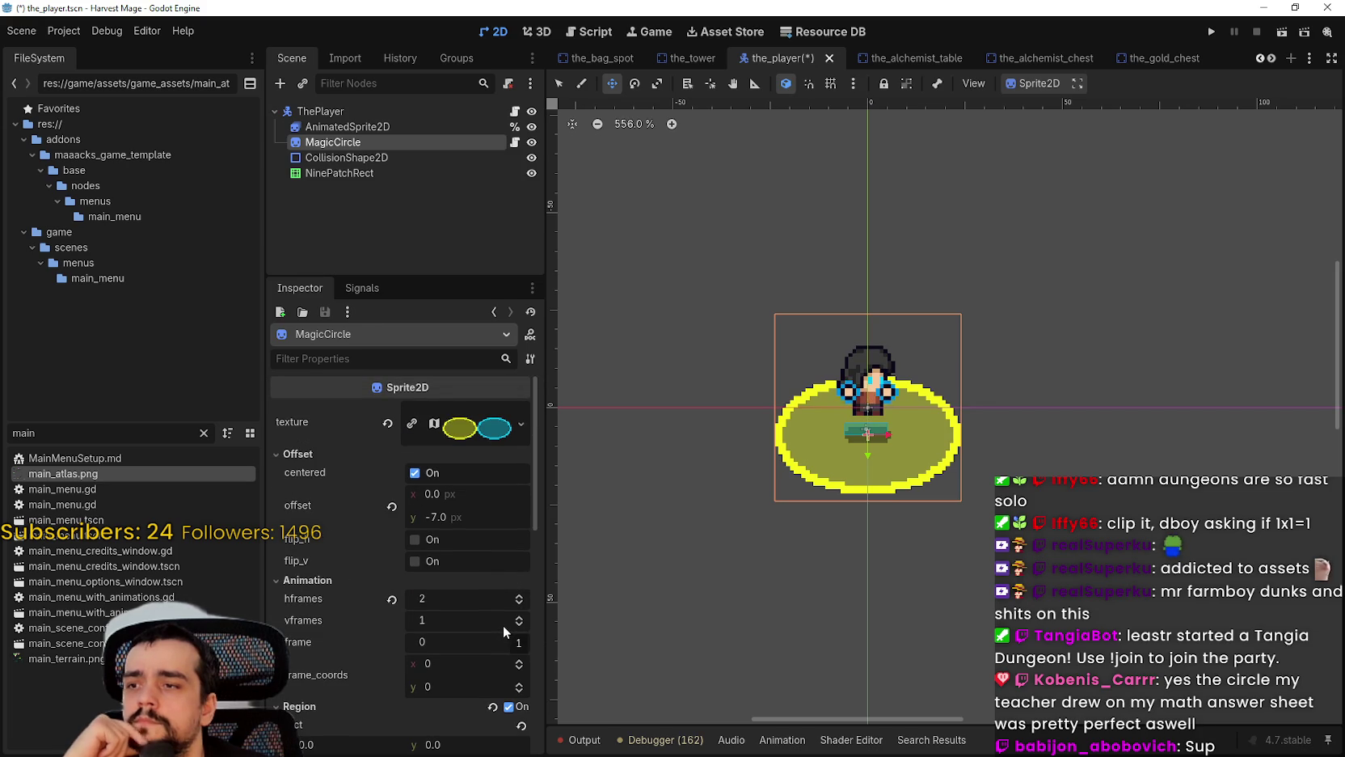
scroll(502, 623, down, 3)
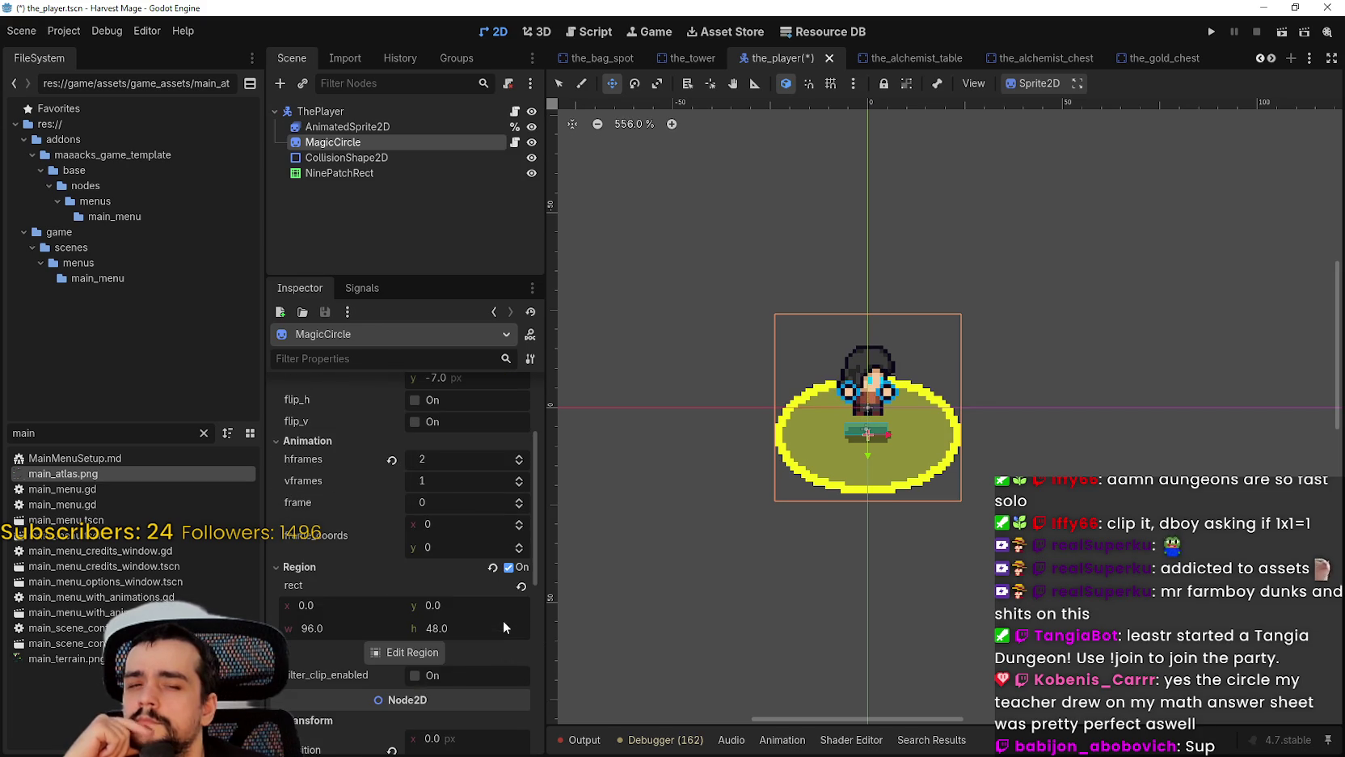
click(515, 568)
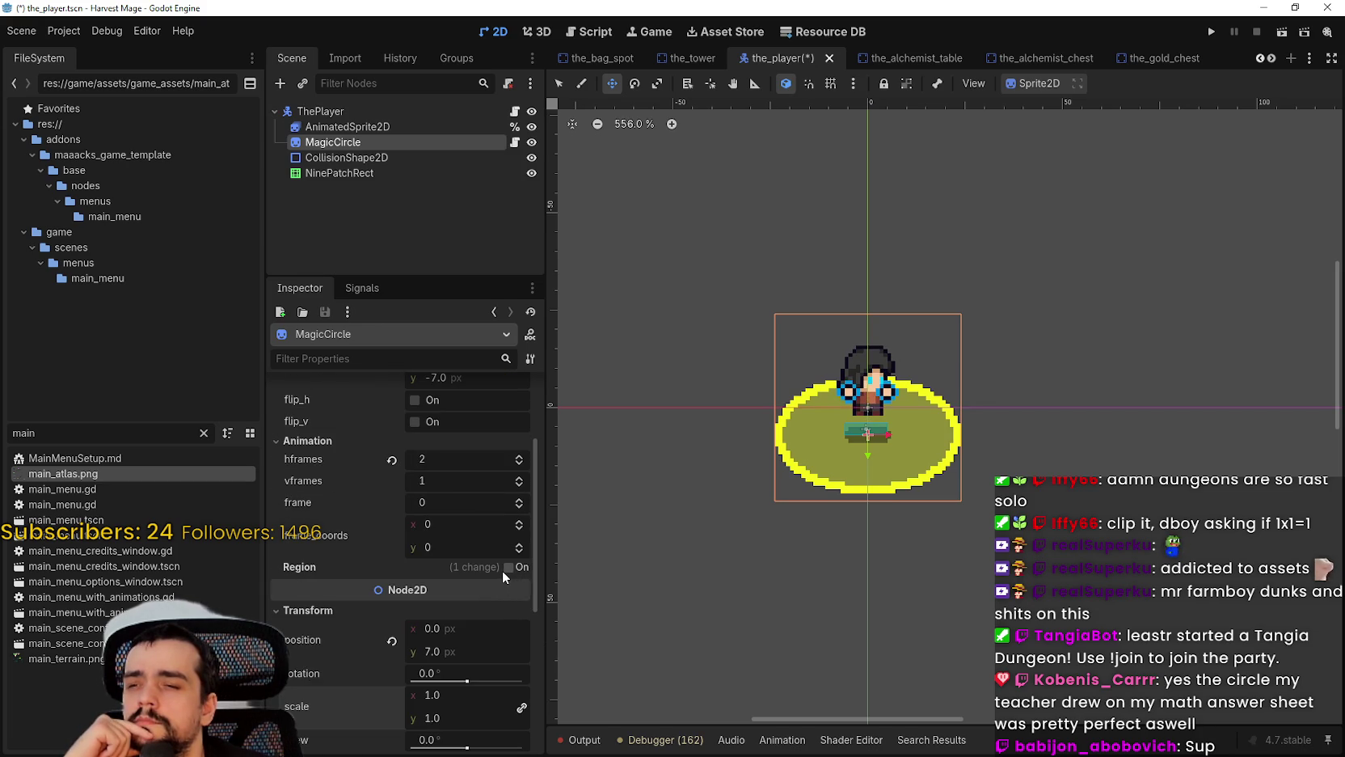
click(508, 568)
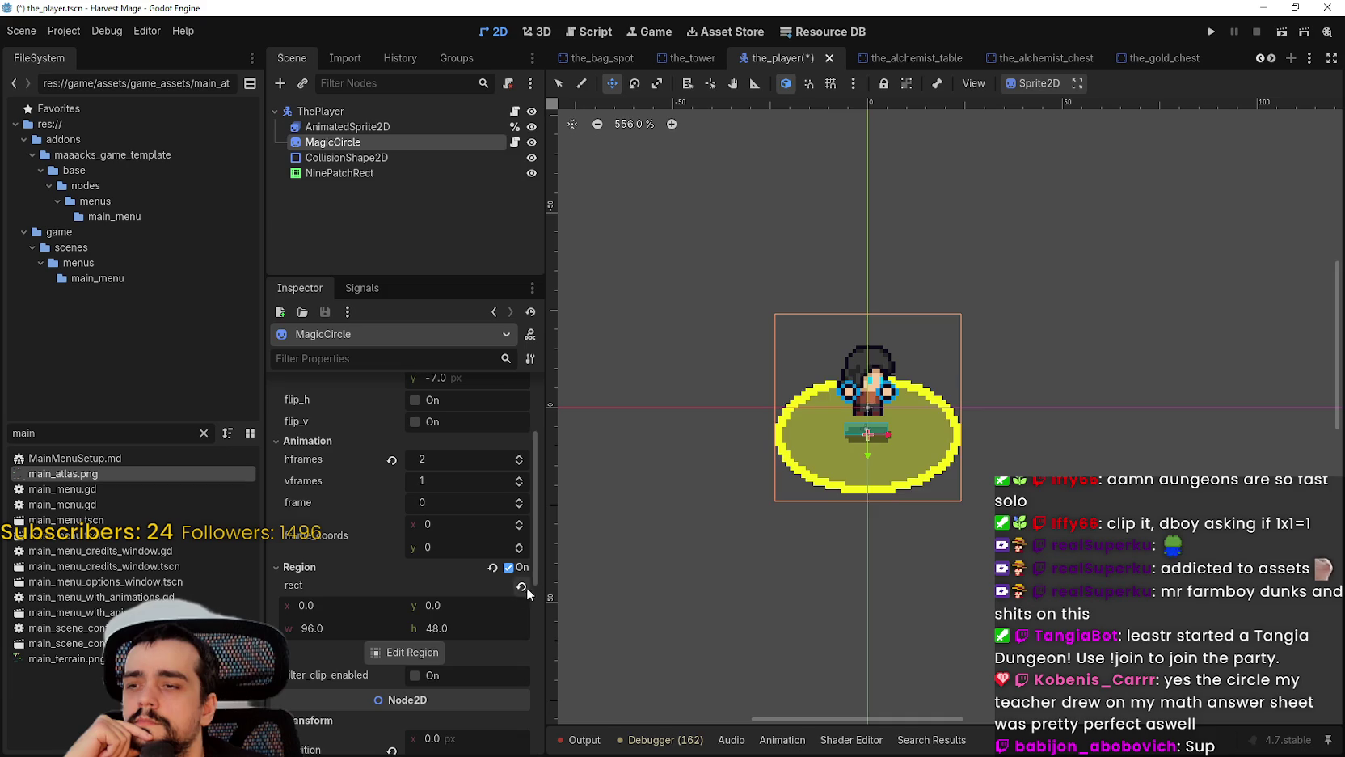
click(520, 587)
click(508, 568)
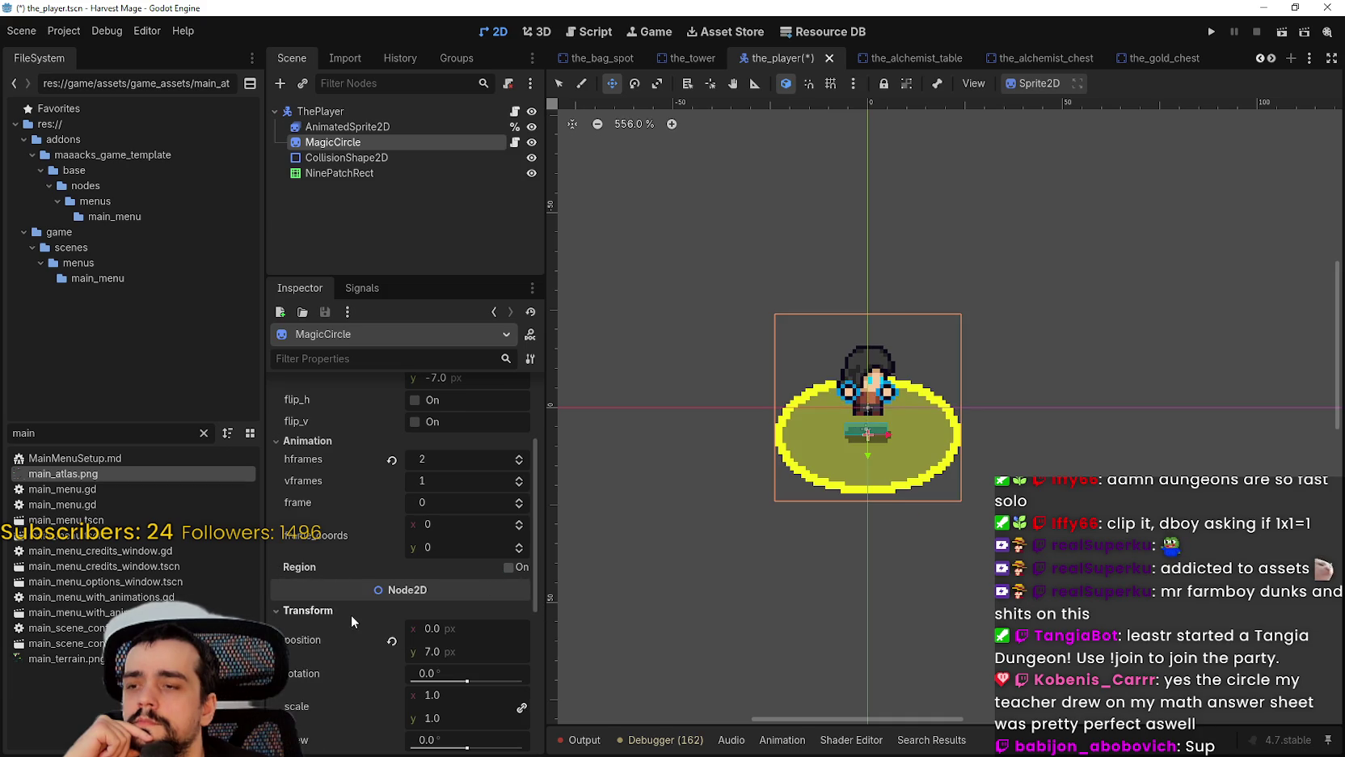
scroll(350, 611, down, 3)
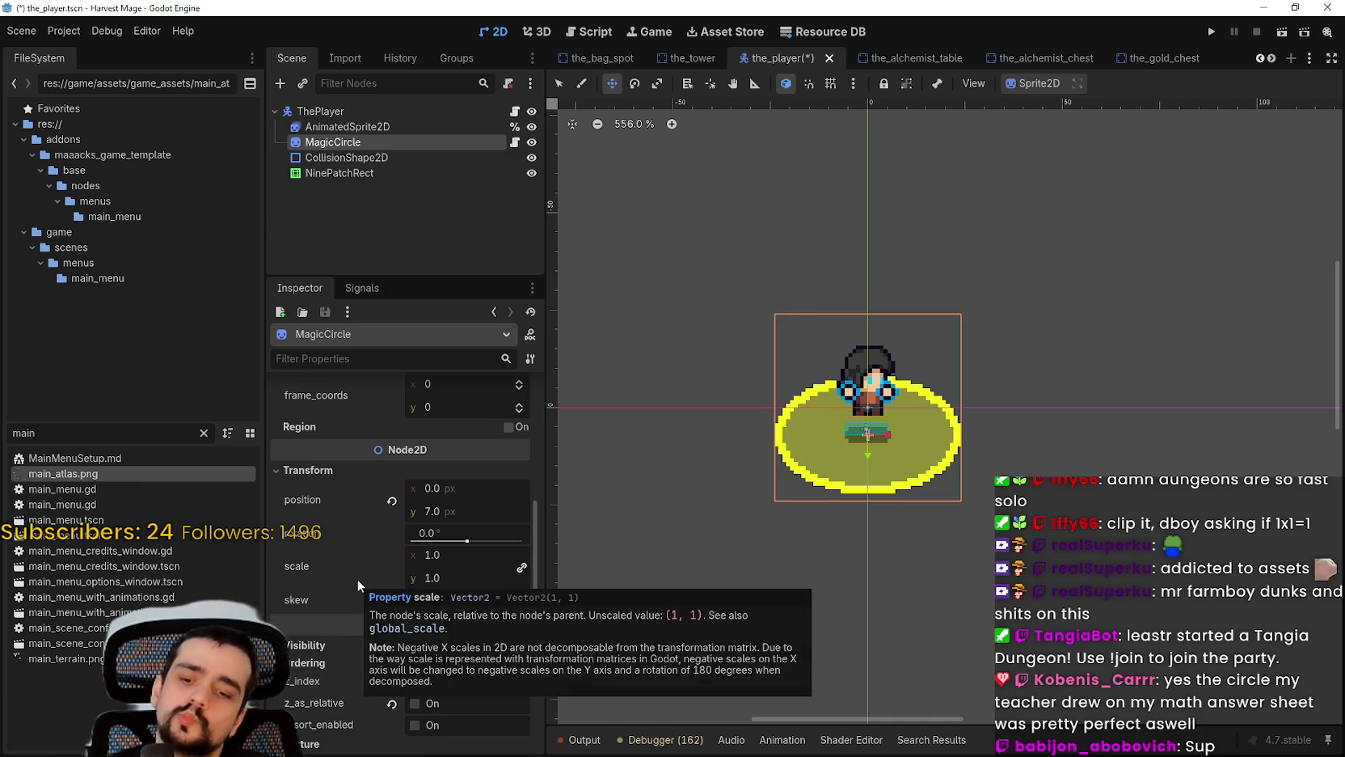
key(ctrl+s)
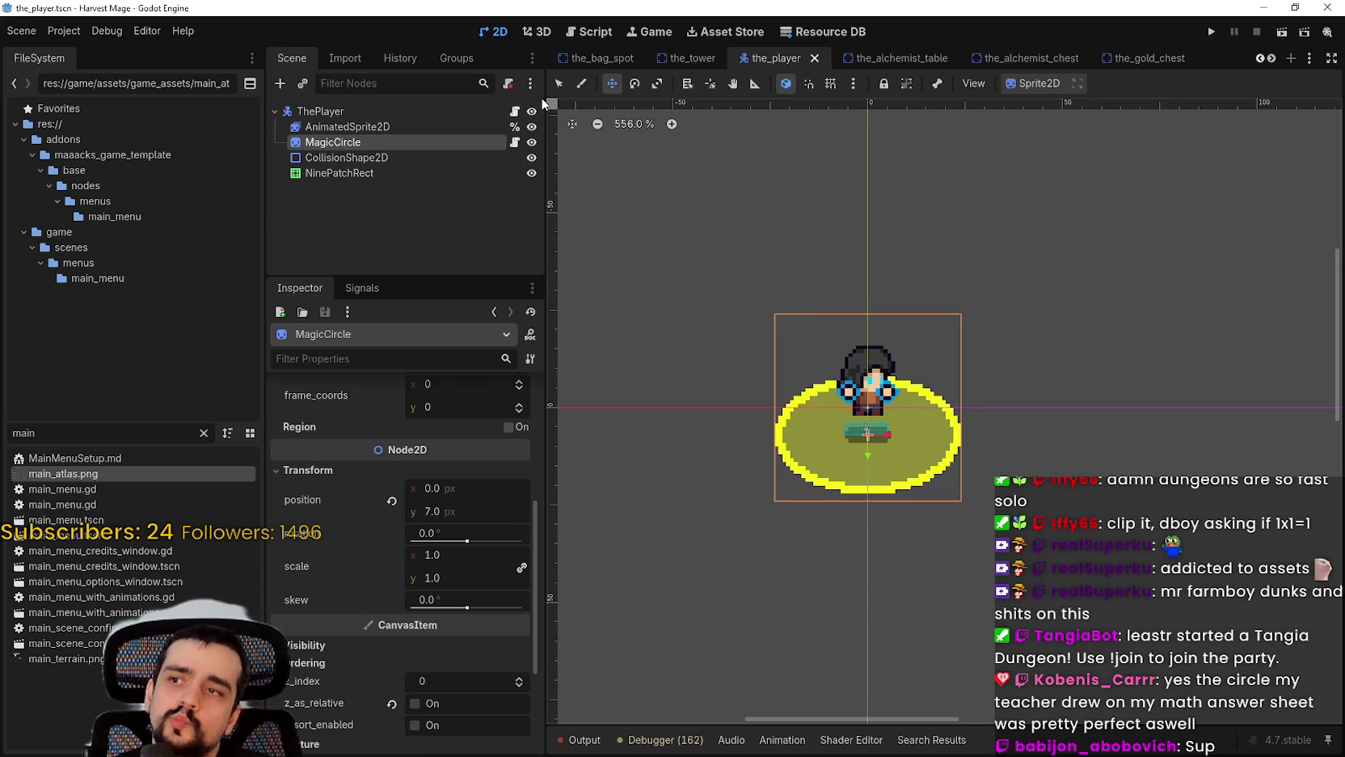
click(559, 83)
scroll(966, 537, down, 1)
scroll(924, 438, up, 8)
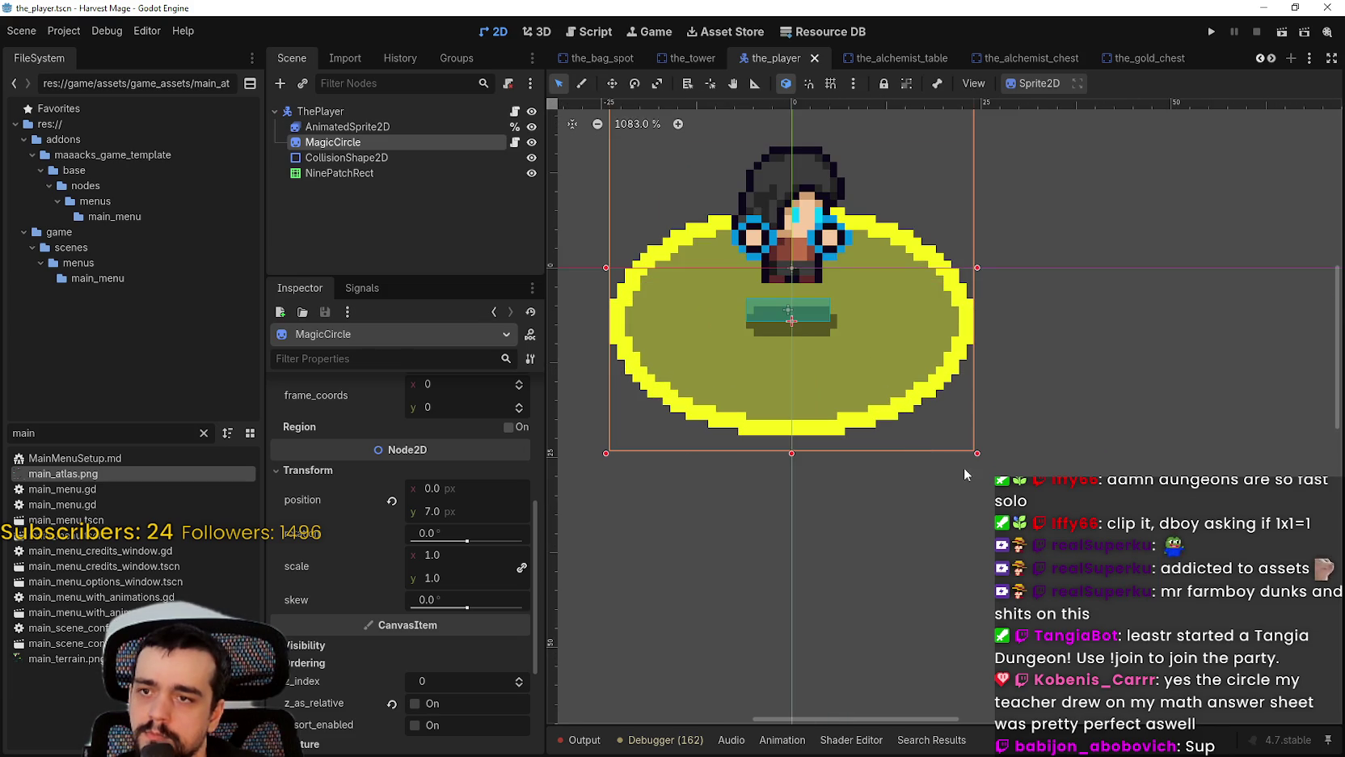
mouse_move(973, 444)
mouse_down()
mouse_move(910, 429)
mouse_move(711, 306)
mouse_move(685, 272)
mouse_move(757, 355)
mouse_move(1326, 598)
mouse_move(1342, 642)
mouse_up()
key(ctrl+z)
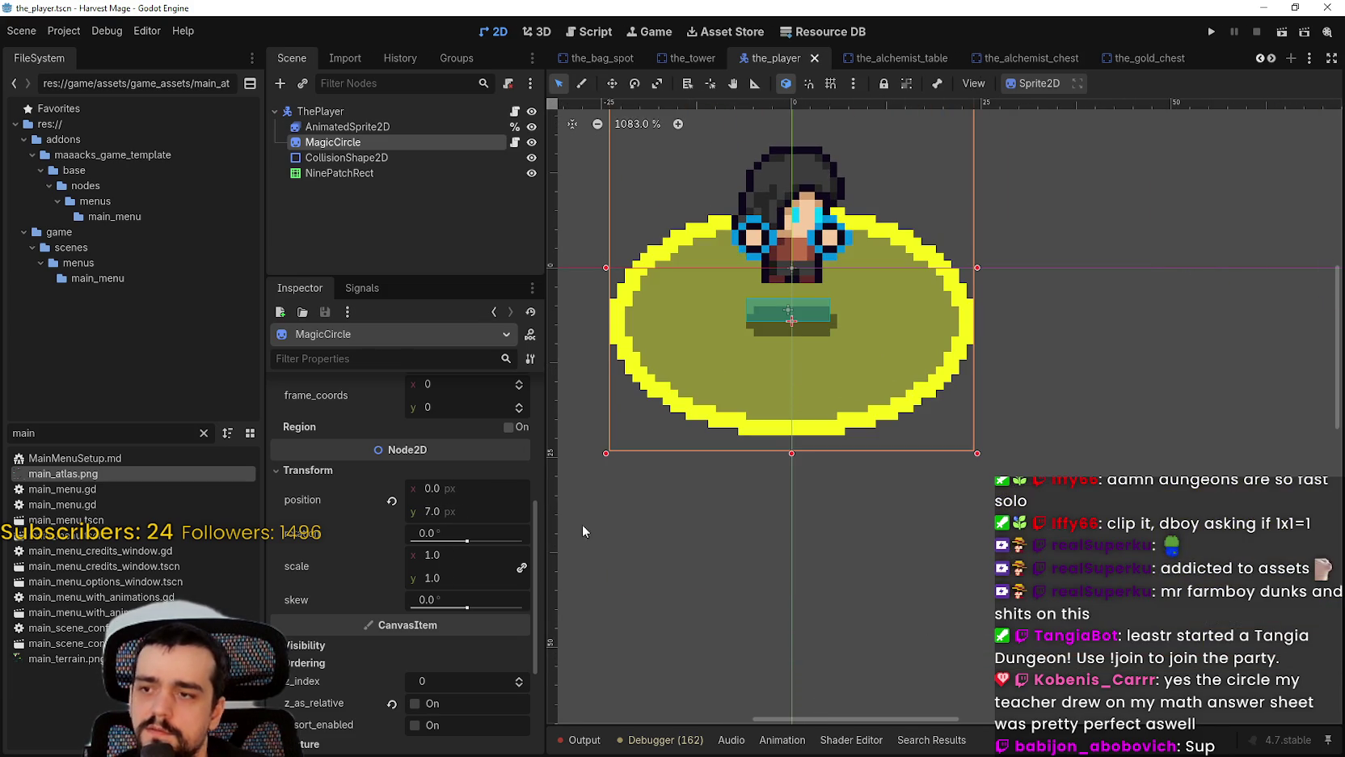
scroll(425, 634, up, 5)
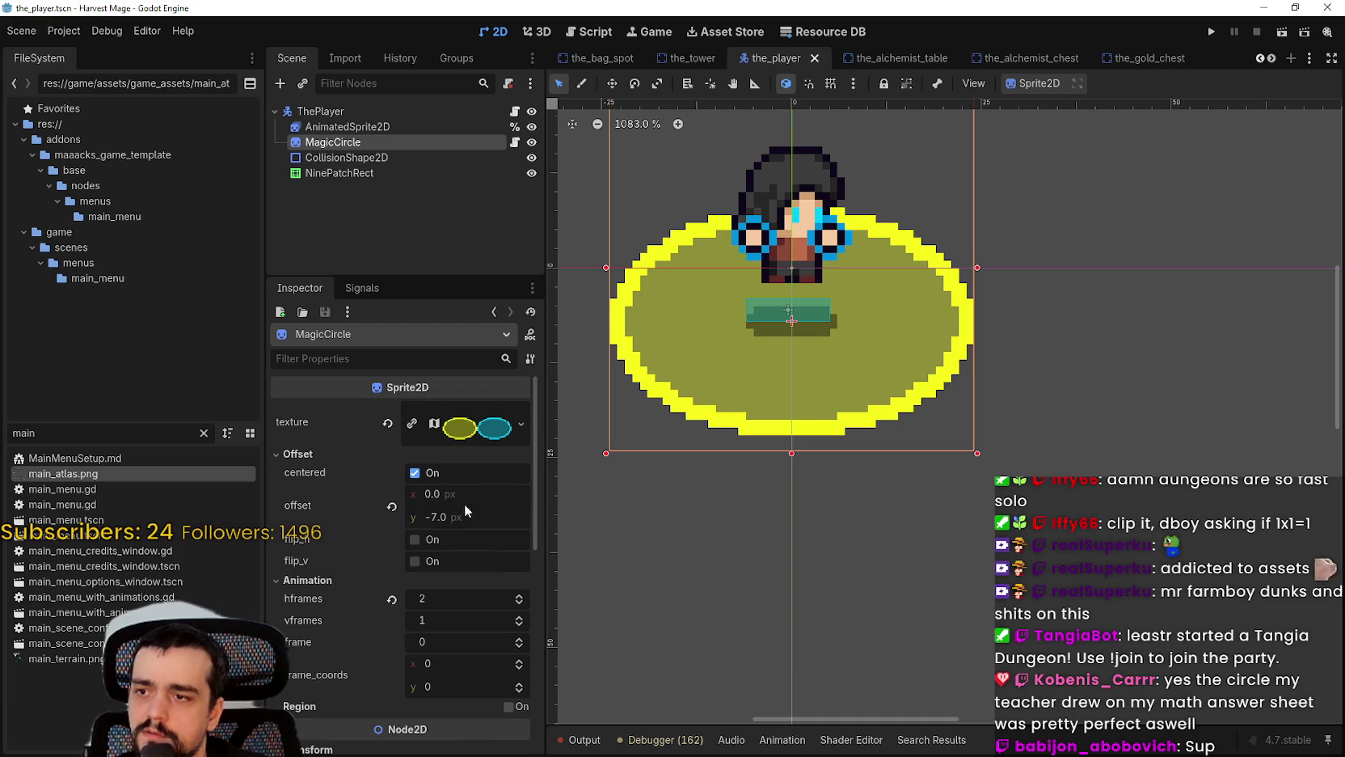
scroll(814, 416, down, 1)
scroll(814, 416, down, 3)
click(474, 426)
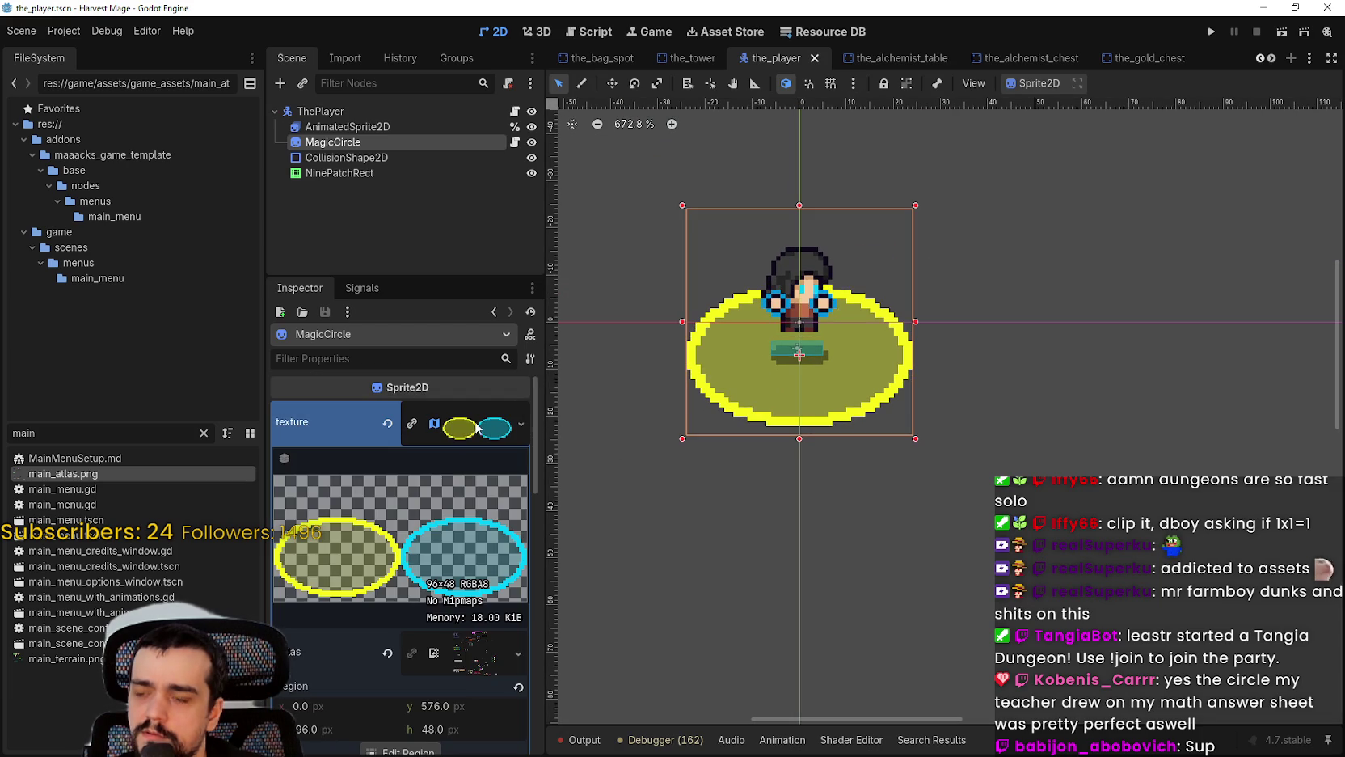
scroll(412, 605, down, 5)
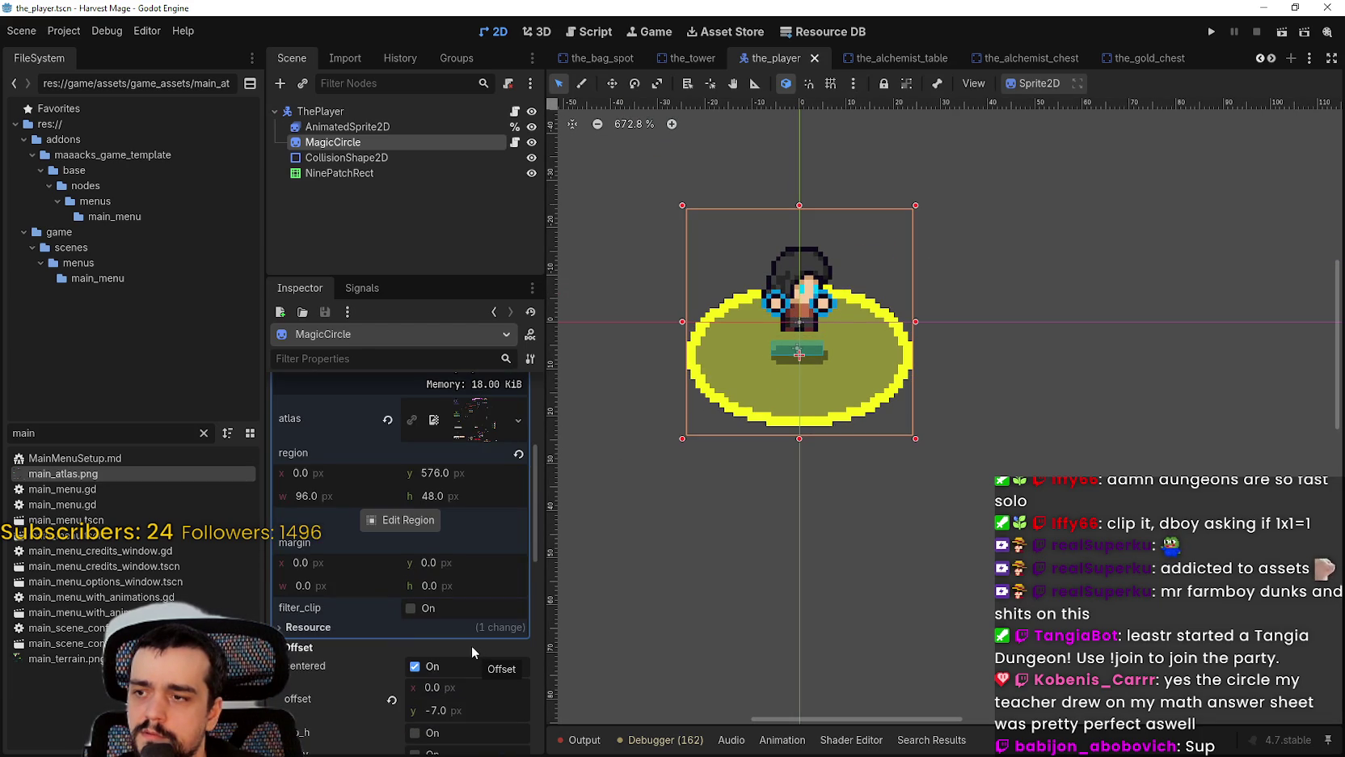
scroll(470, 646, up, 5)
click(1041, 84)
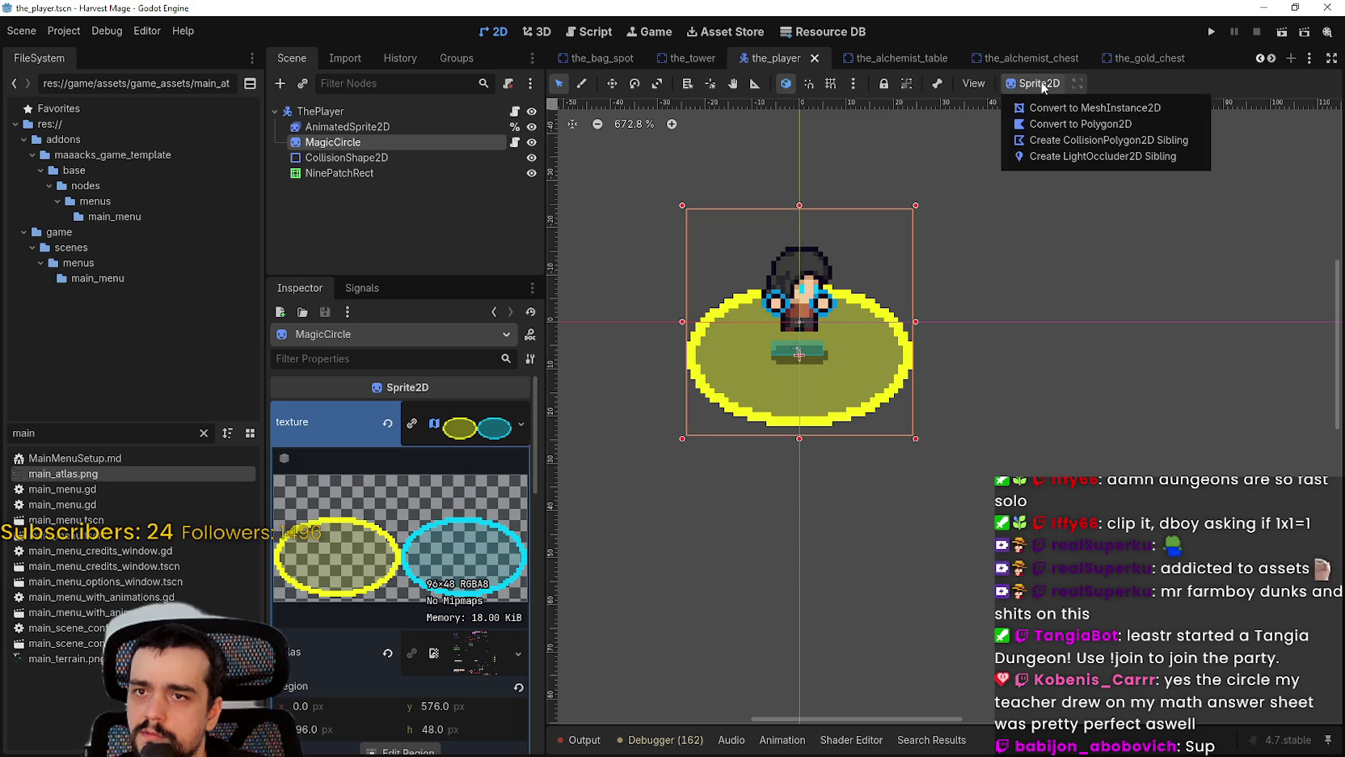
click(1030, 99)
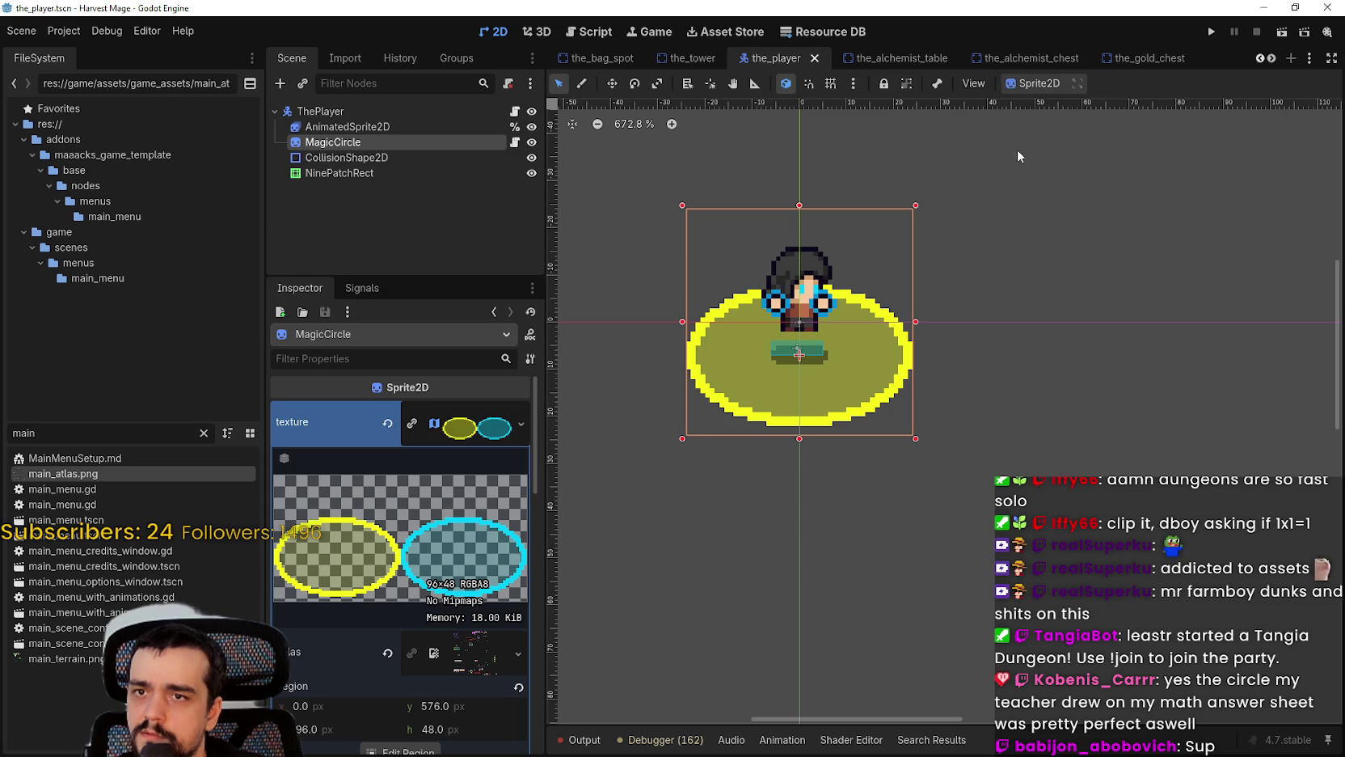
drag(985, 376, 1040, 392)
click(339, 173)
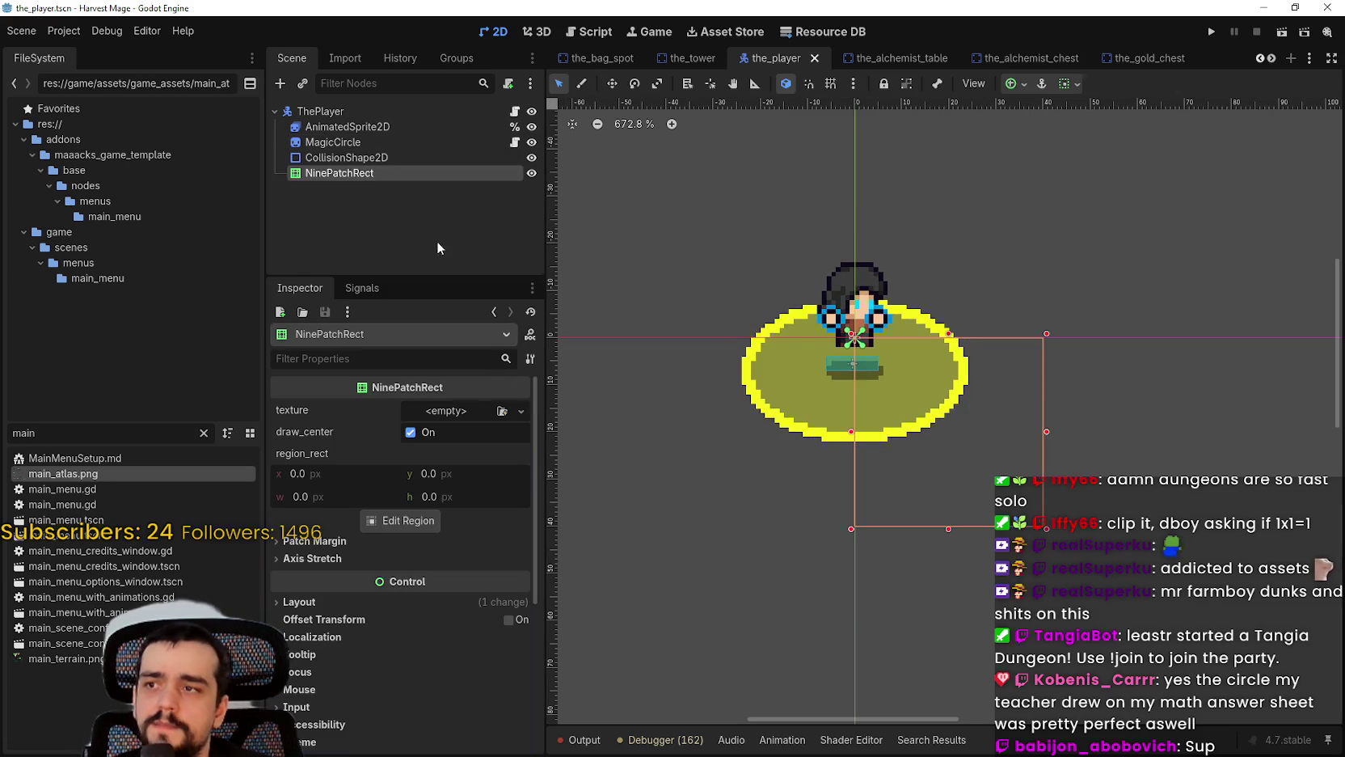
Step: Copy the MagicCircle's texture and paste it onto the NinePatchRect
click(355, 144)
right_click(360, 416)
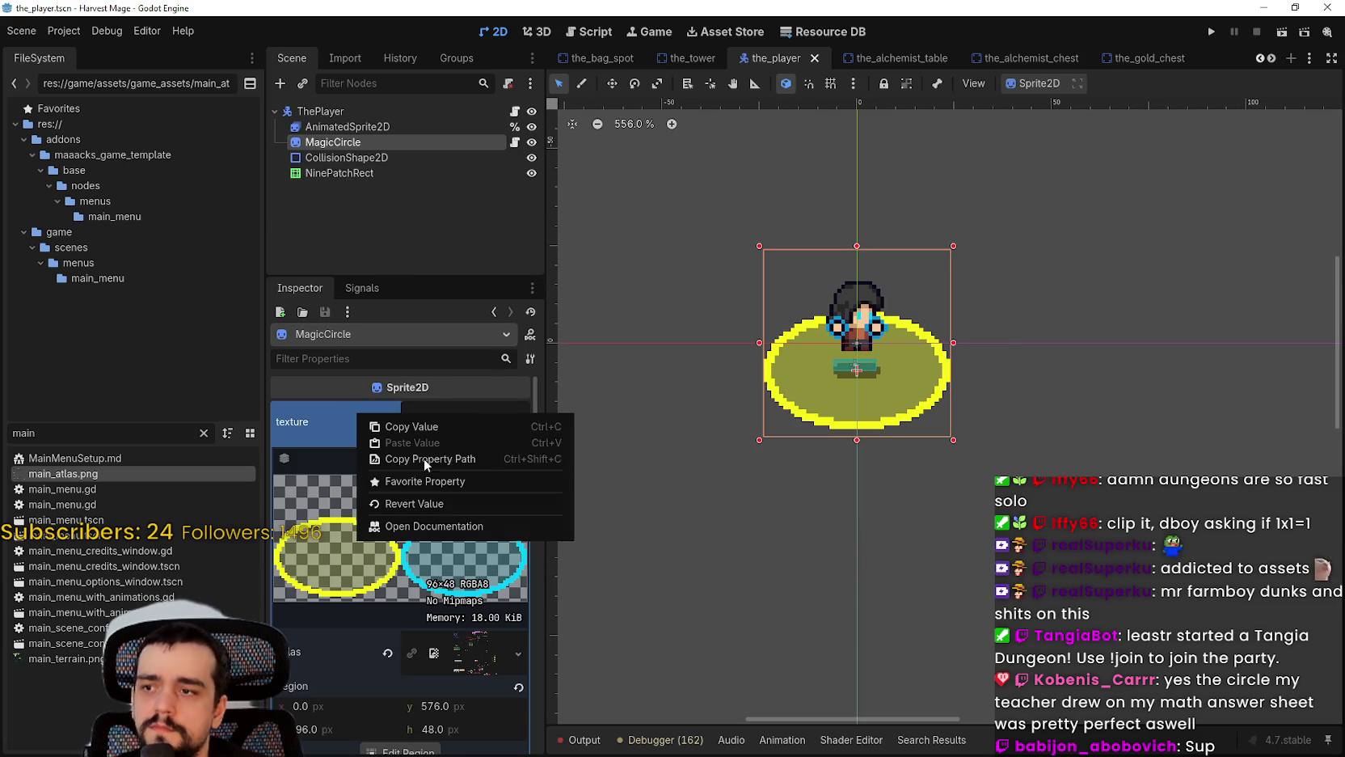
key(Escape)
click(323, 173)
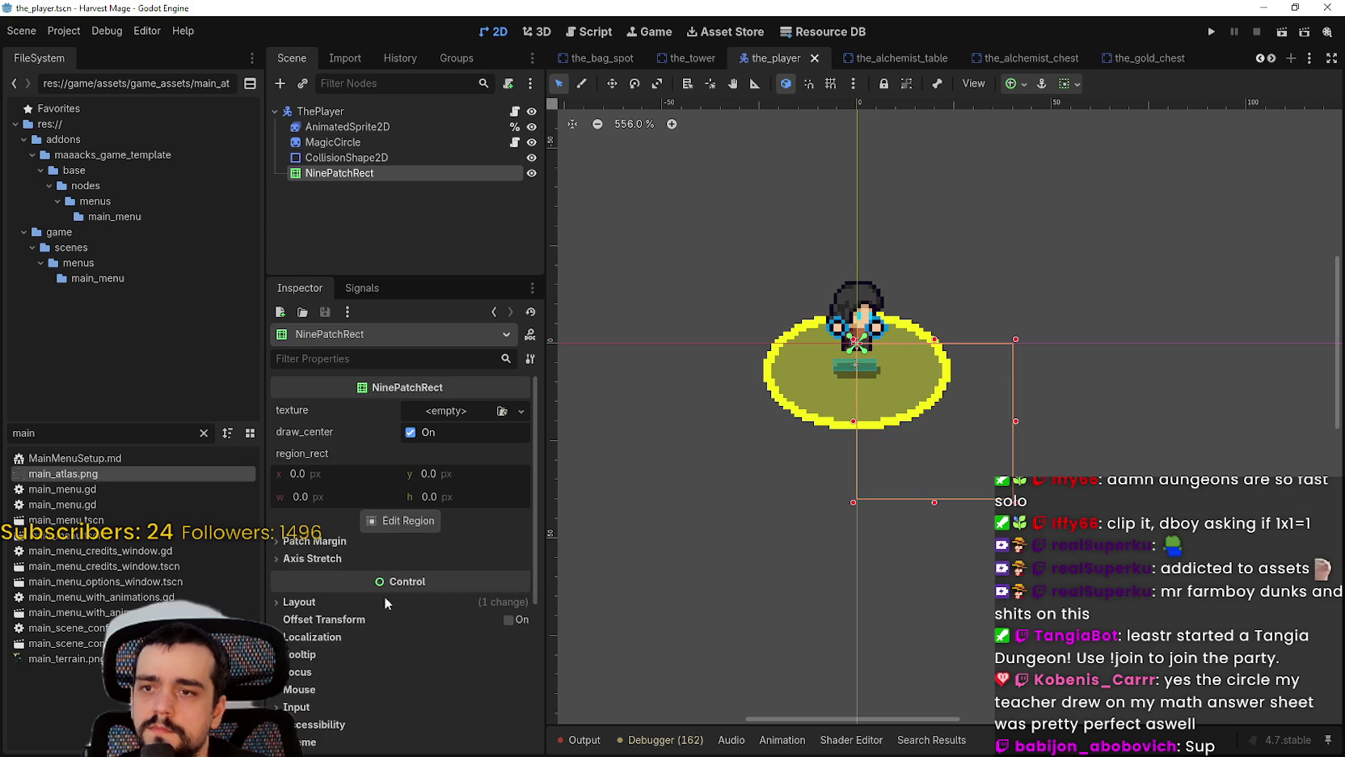
right_click(304, 408)
click(353, 437)
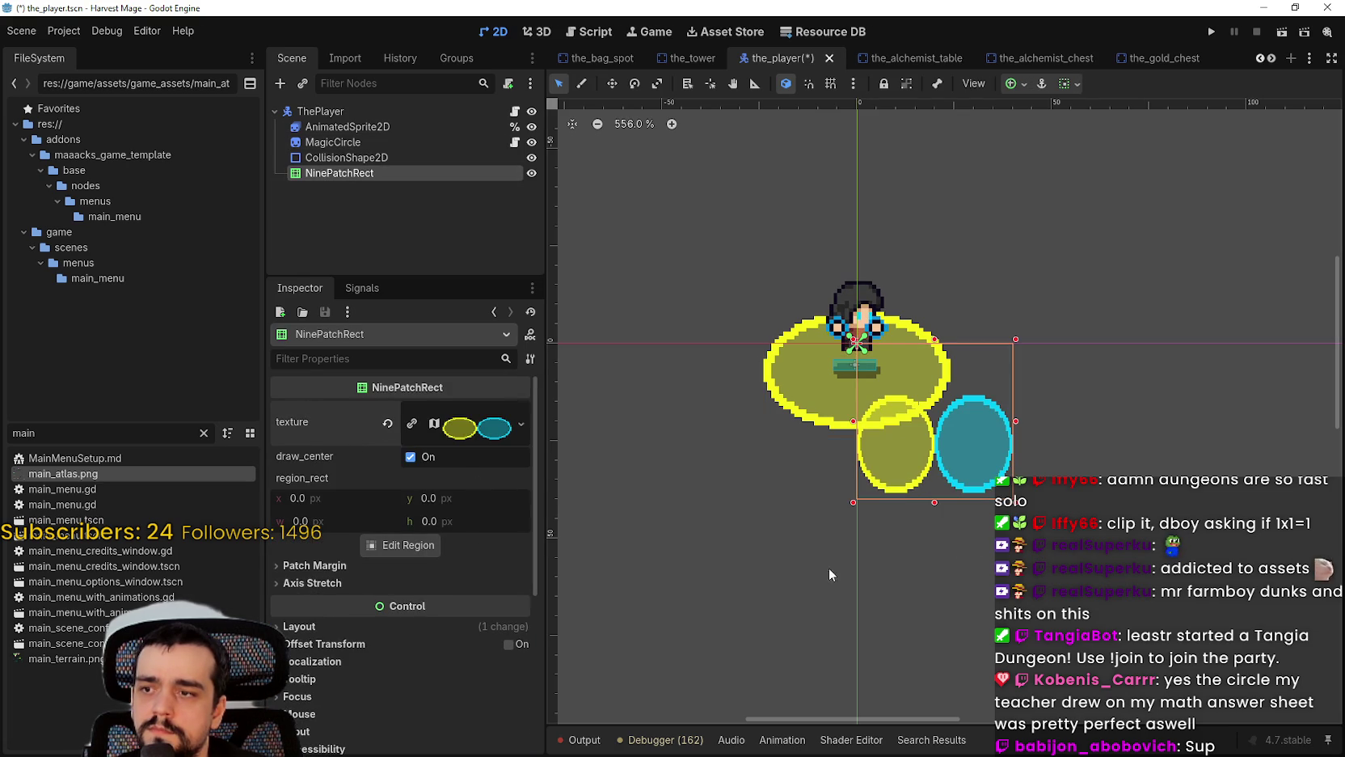
Step: Open the NinePatchRect's atlas texture in the region editor
click(327, 565)
click(330, 565)
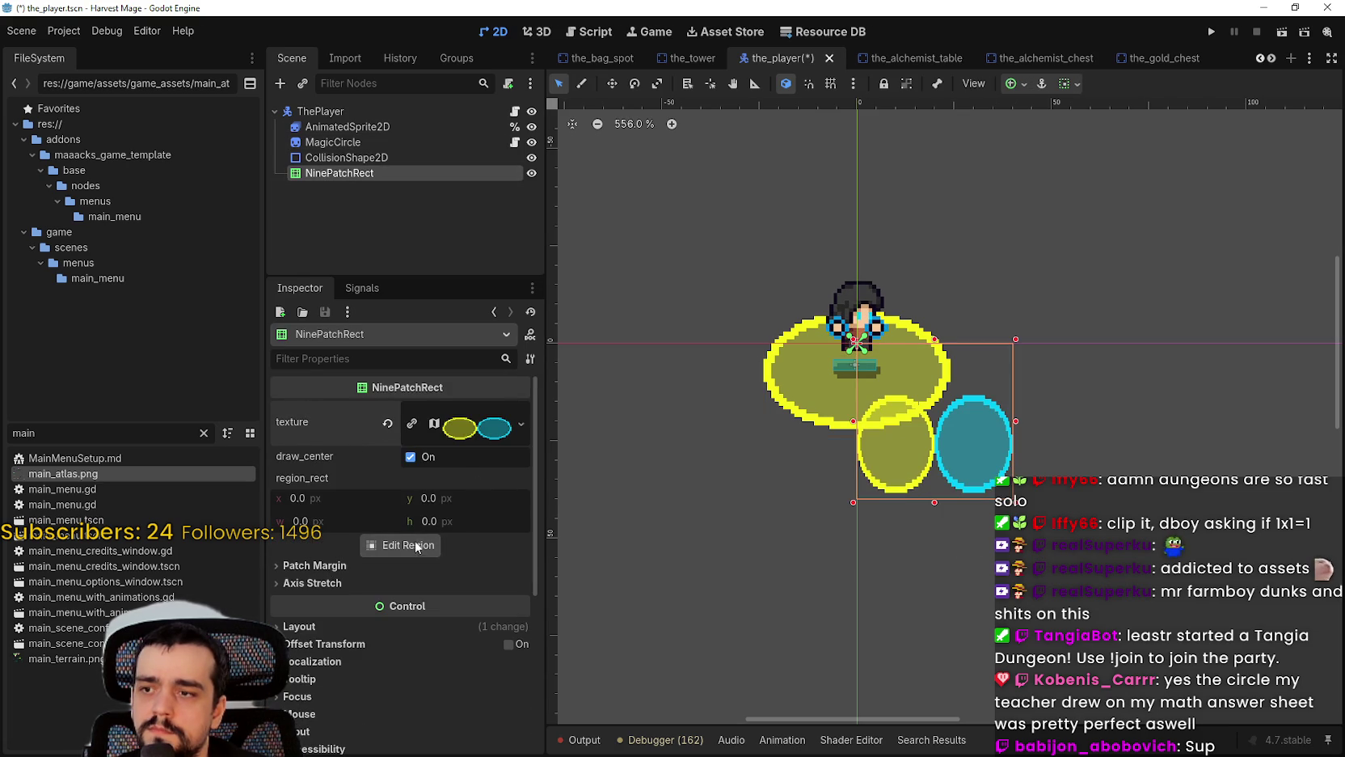
click(466, 434)
scroll(396, 546, down, 2)
click(402, 658)
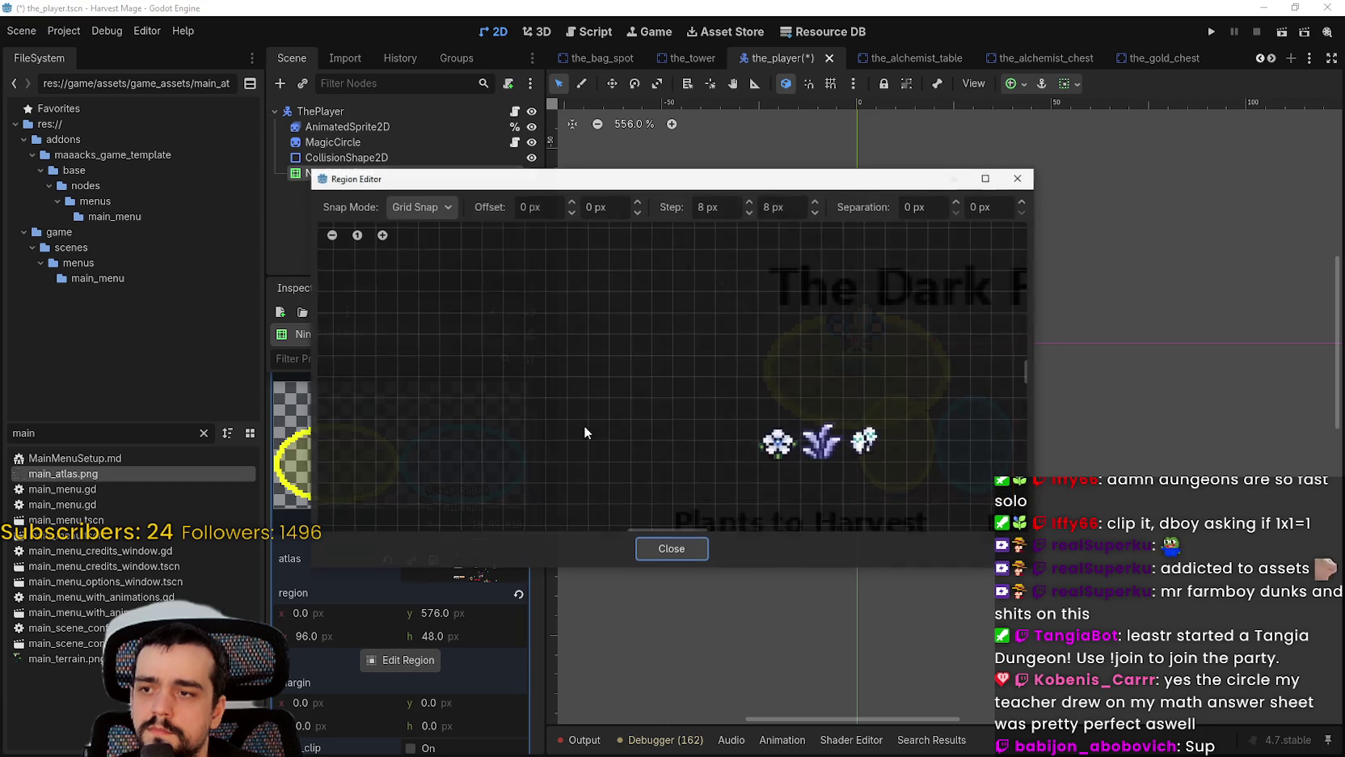
Step: Shrink the NinePatchRect region to a 48×48 square showing only the yellow ellipse
scroll(488, 445, up, 5)
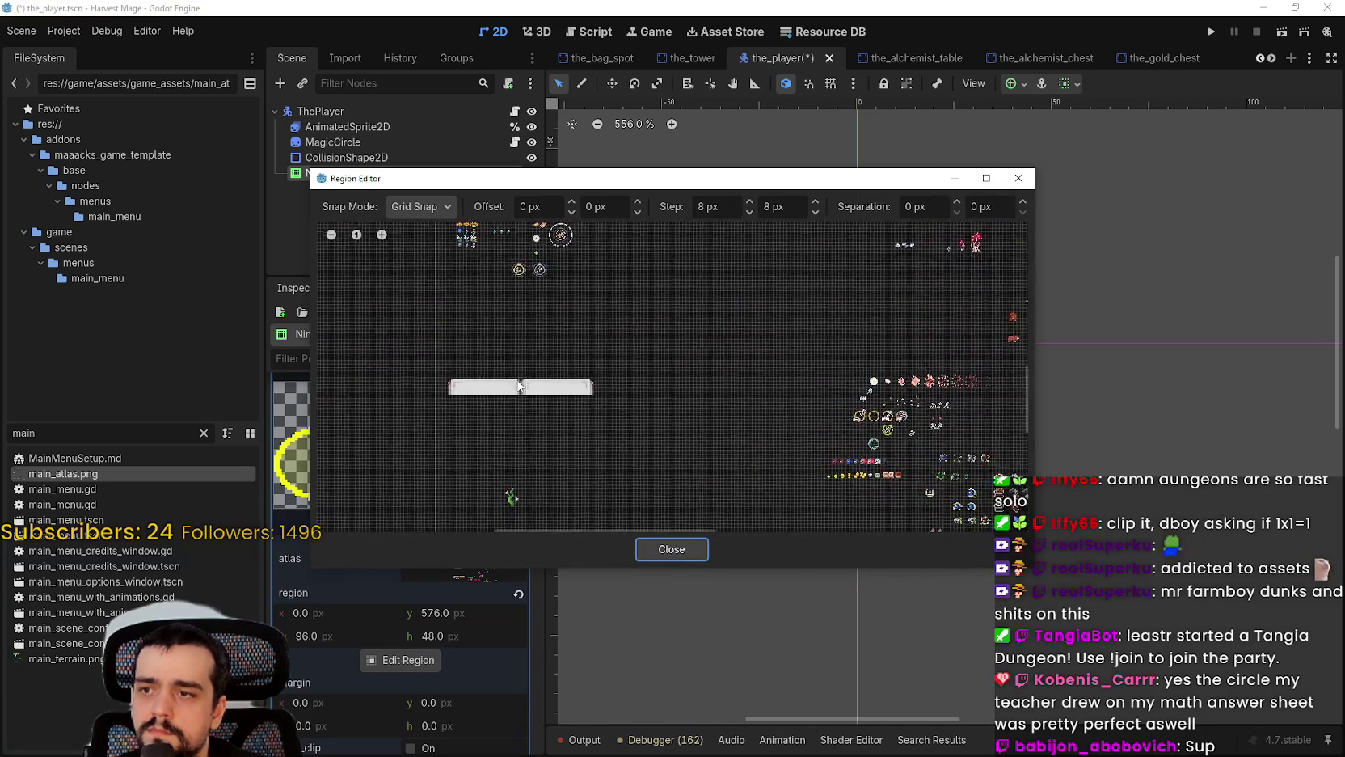
scroll(489, 445, down, 3)
scroll(590, 263, up, 4)
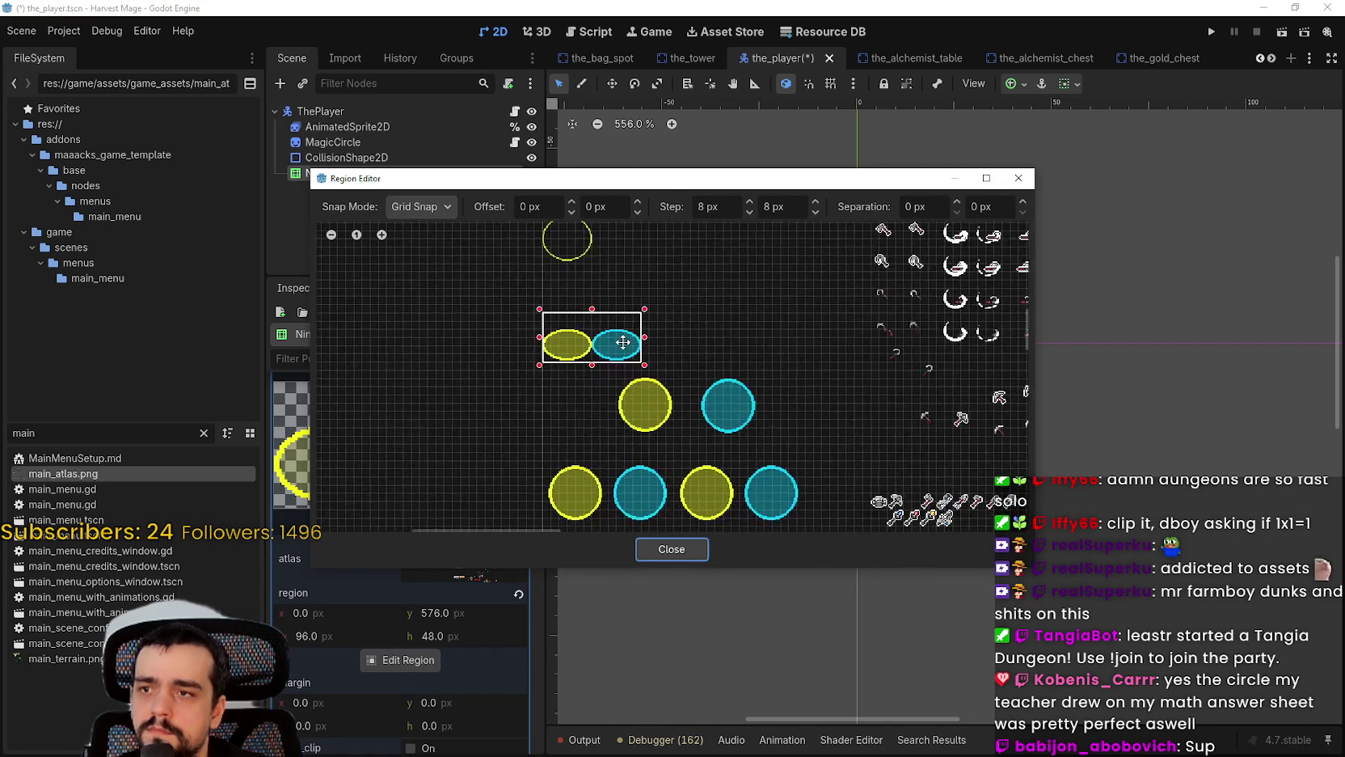
drag(659, 335, 552, 336)
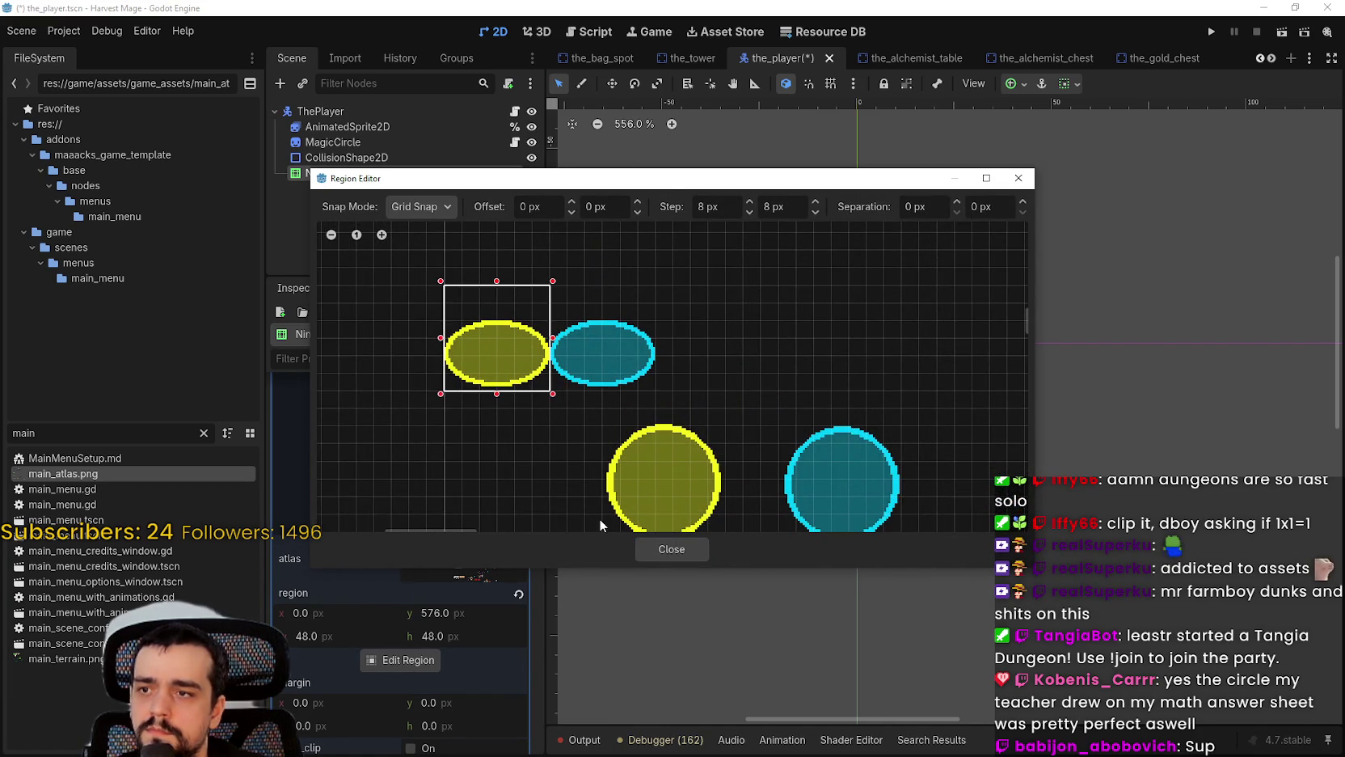
click(655, 550)
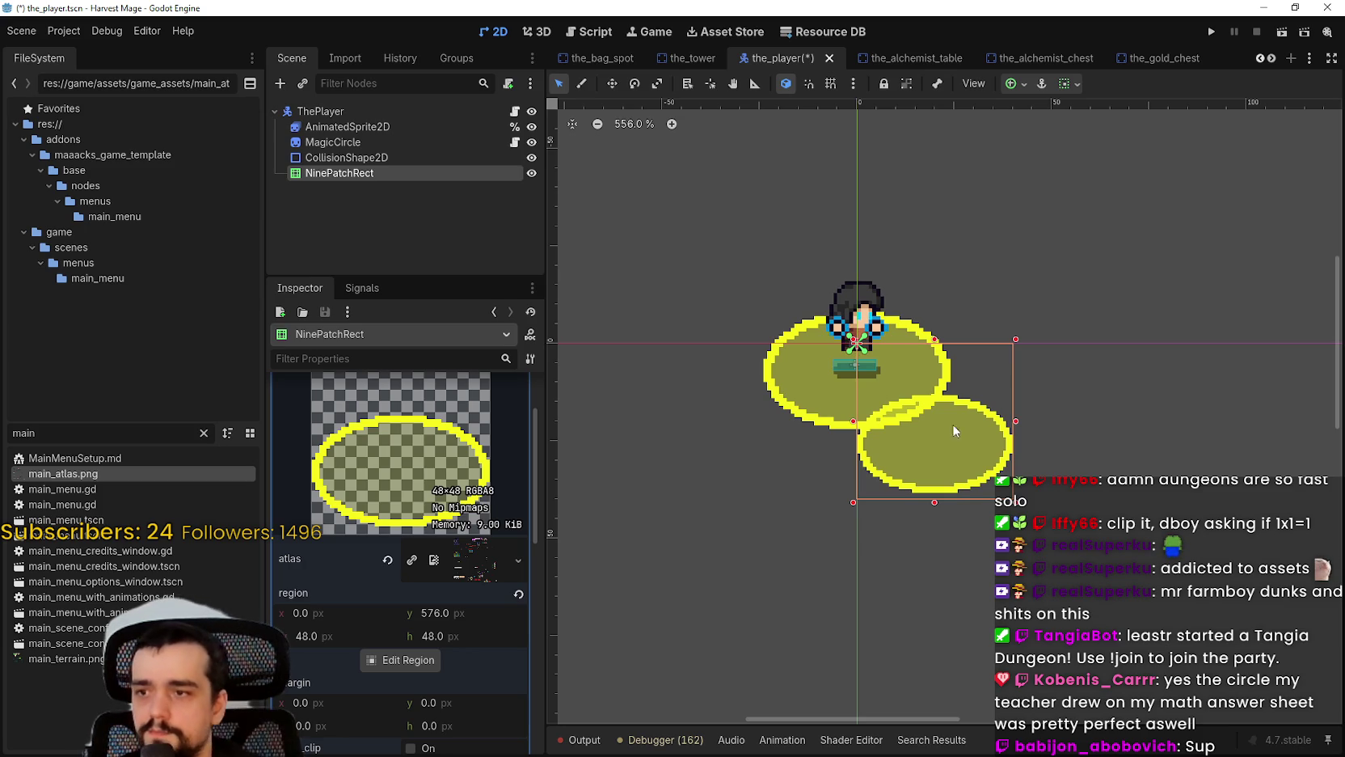
Step: Toggle Draw Center off and back on to compare the NinePatchRect's look
scroll(400, 485, up, 3)
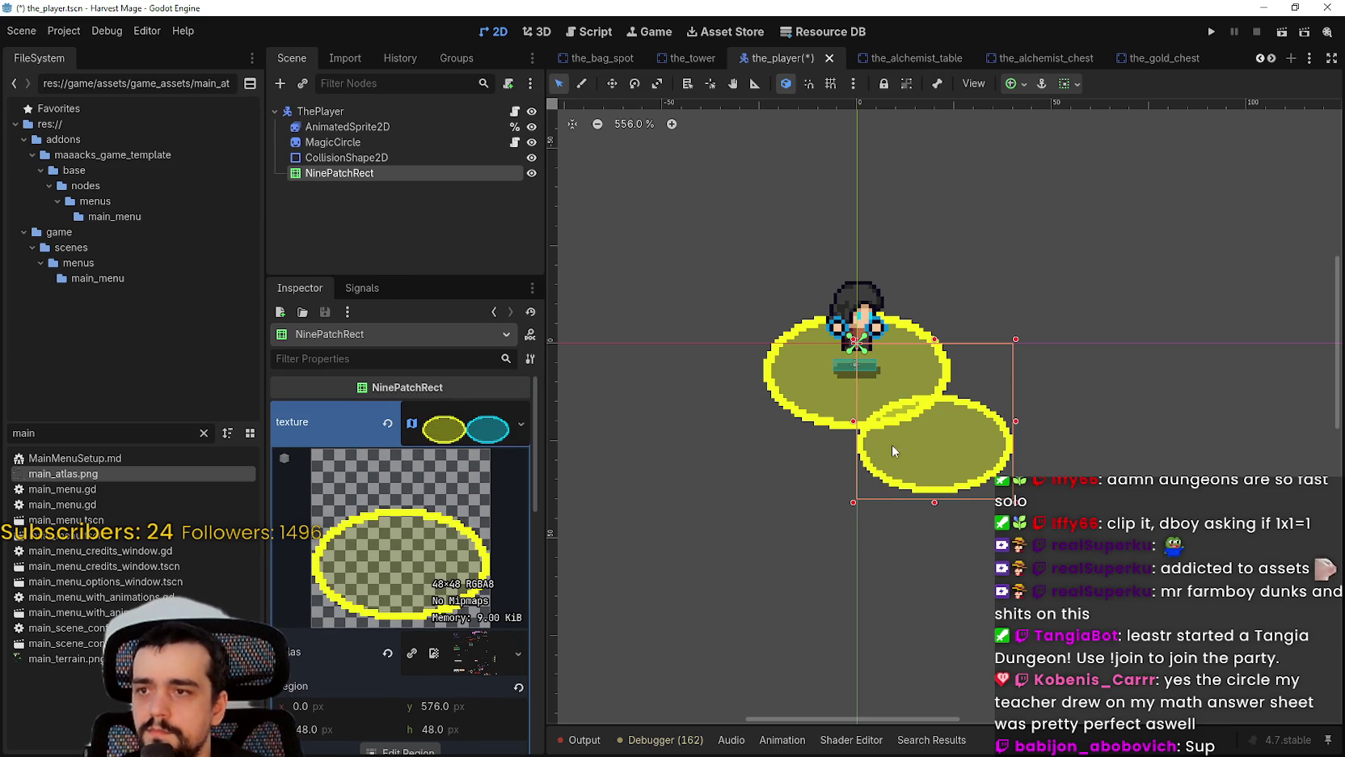
scroll(898, 453, up, 1)
scroll(437, 647, down, 5)
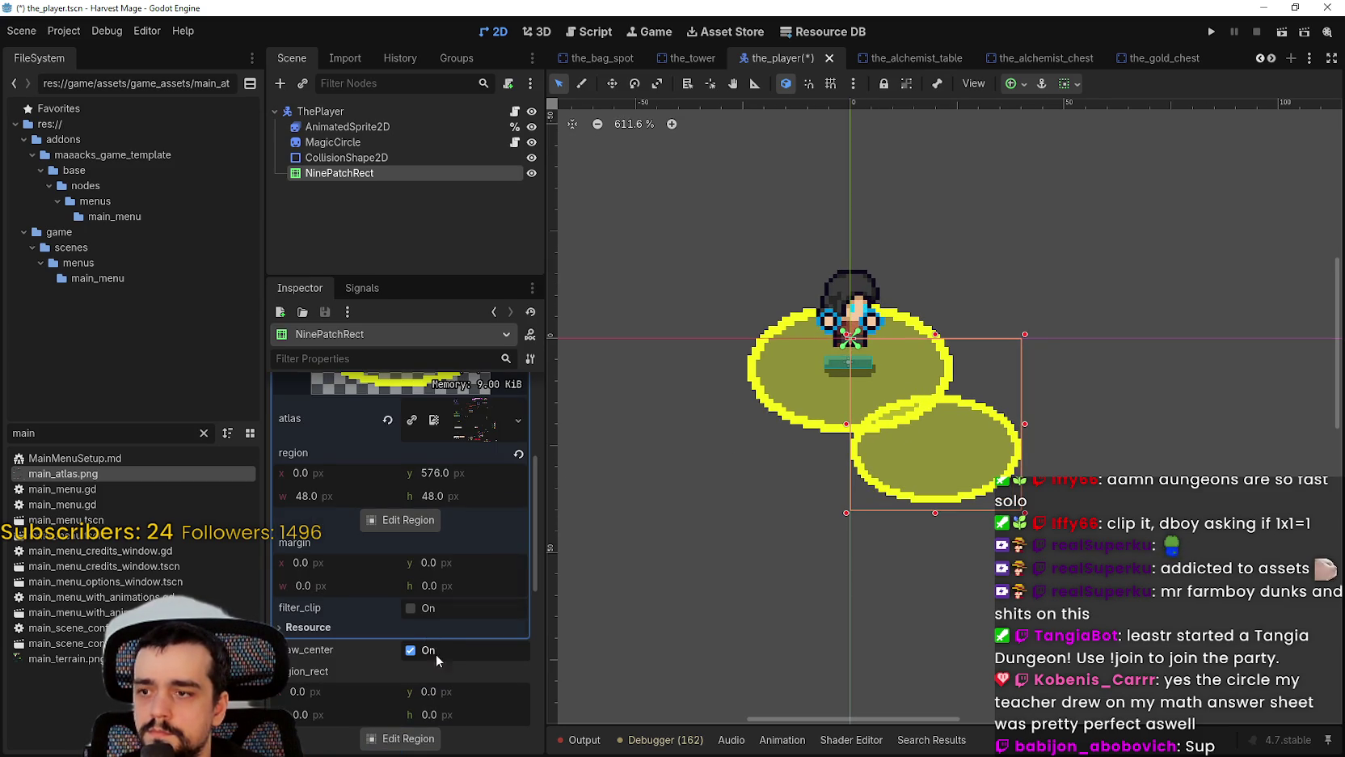
click(422, 651)
click(423, 652)
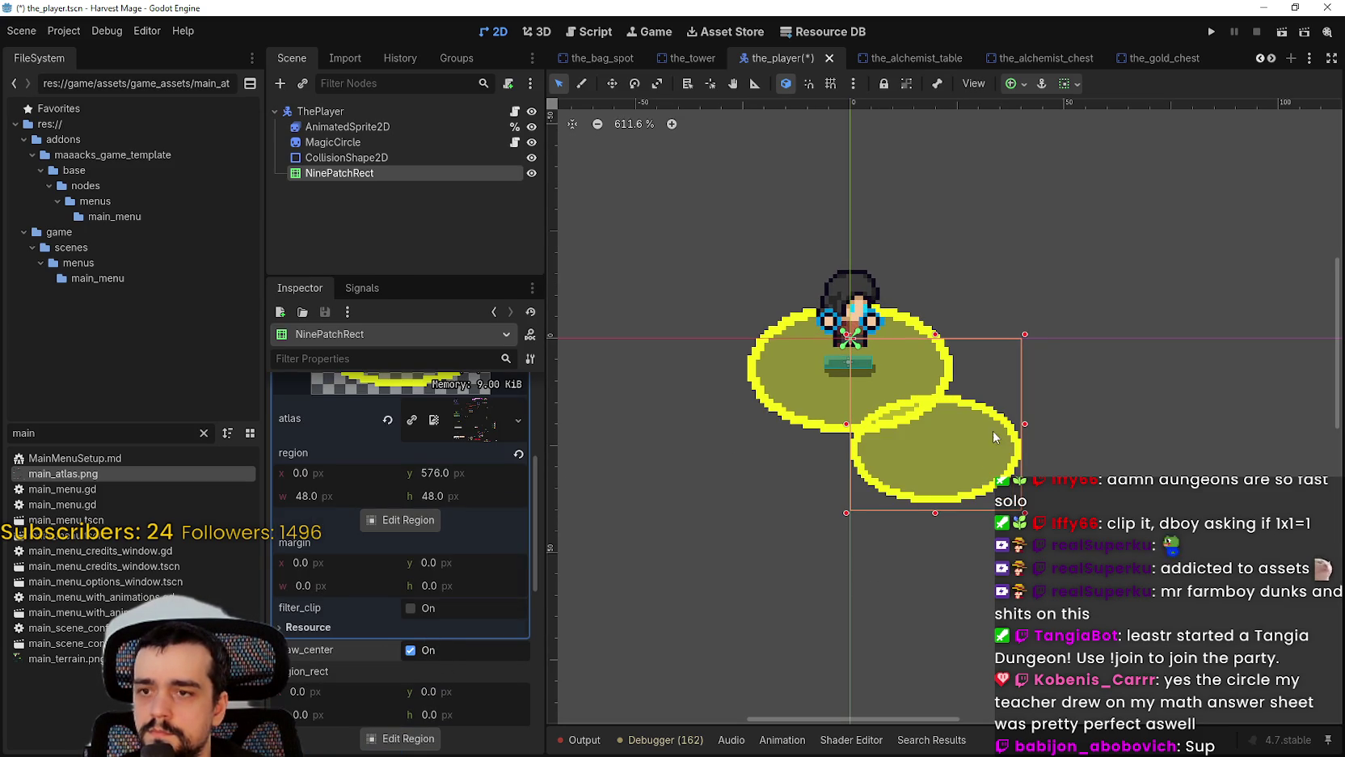
scroll(933, 233, up, 2)
click(1067, 83)
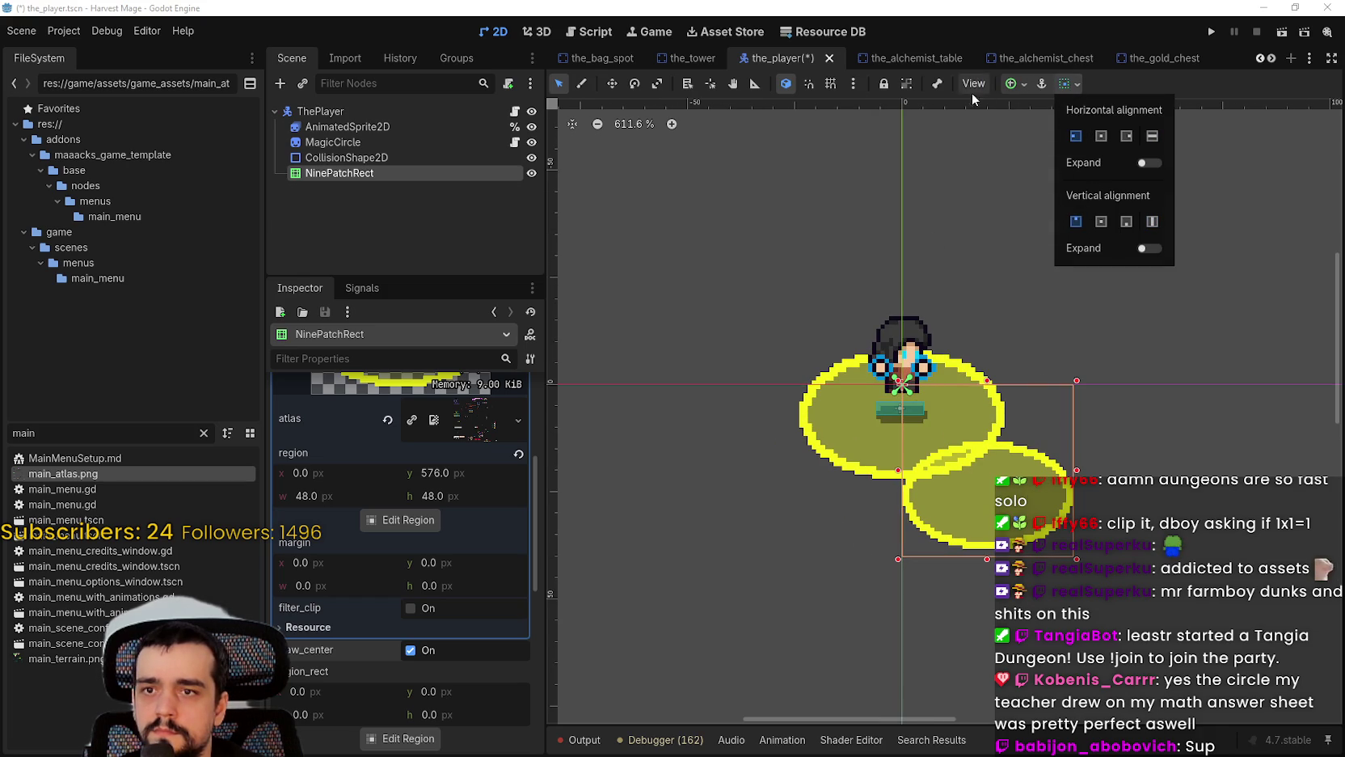
click(1010, 91)
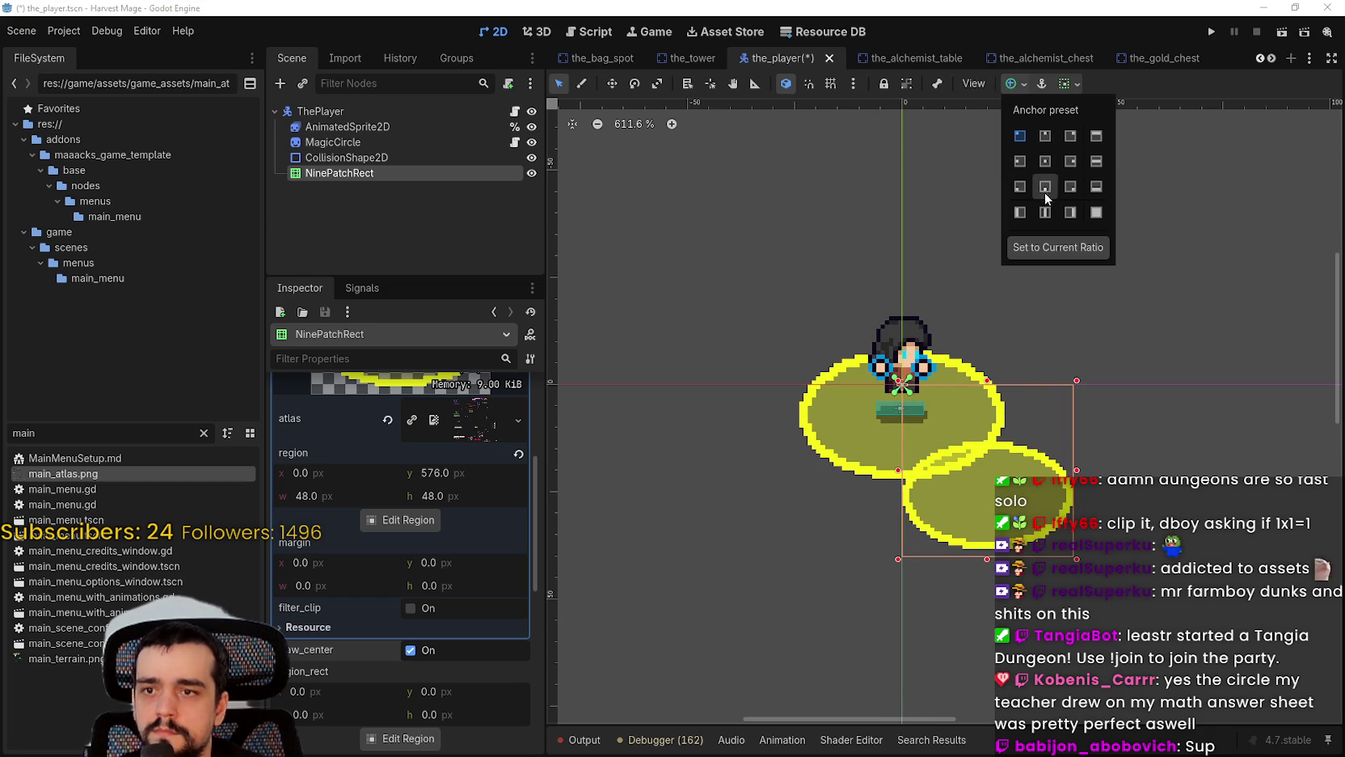
Step: Center the NinePatchRect on the player, hide the MagicCircle sprite, and save the scene
click(1046, 161)
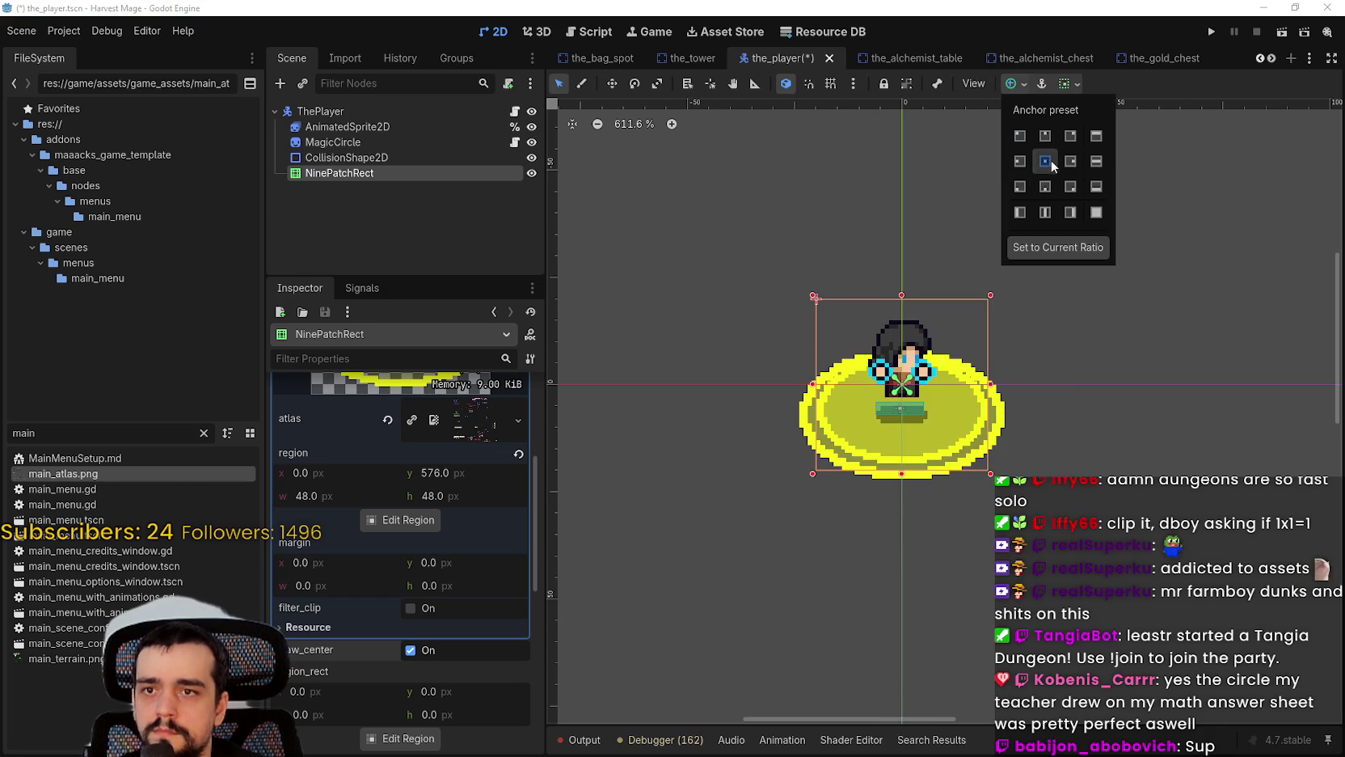
click(1127, 77)
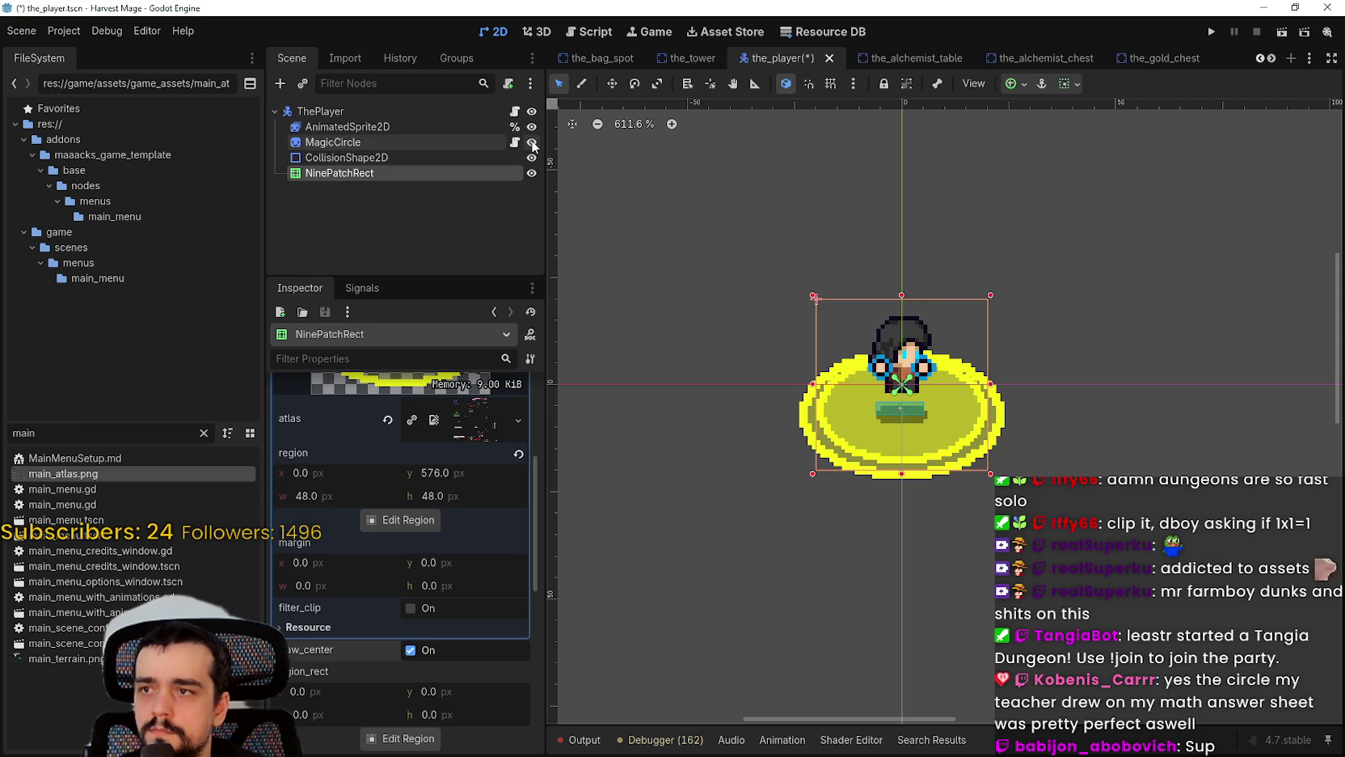
click(532, 142)
scroll(861, 473, up, 2)
key(ctrl+s)
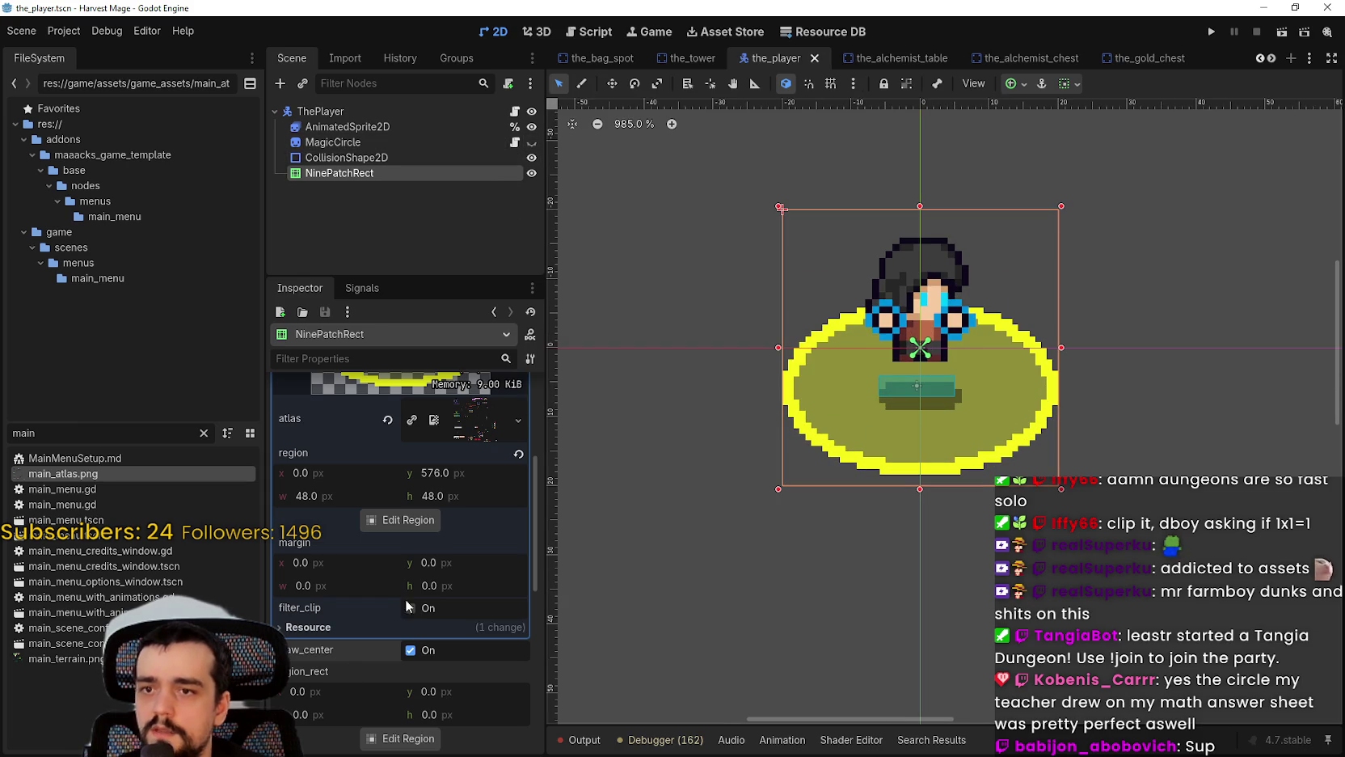
scroll(402, 617, down, 5)
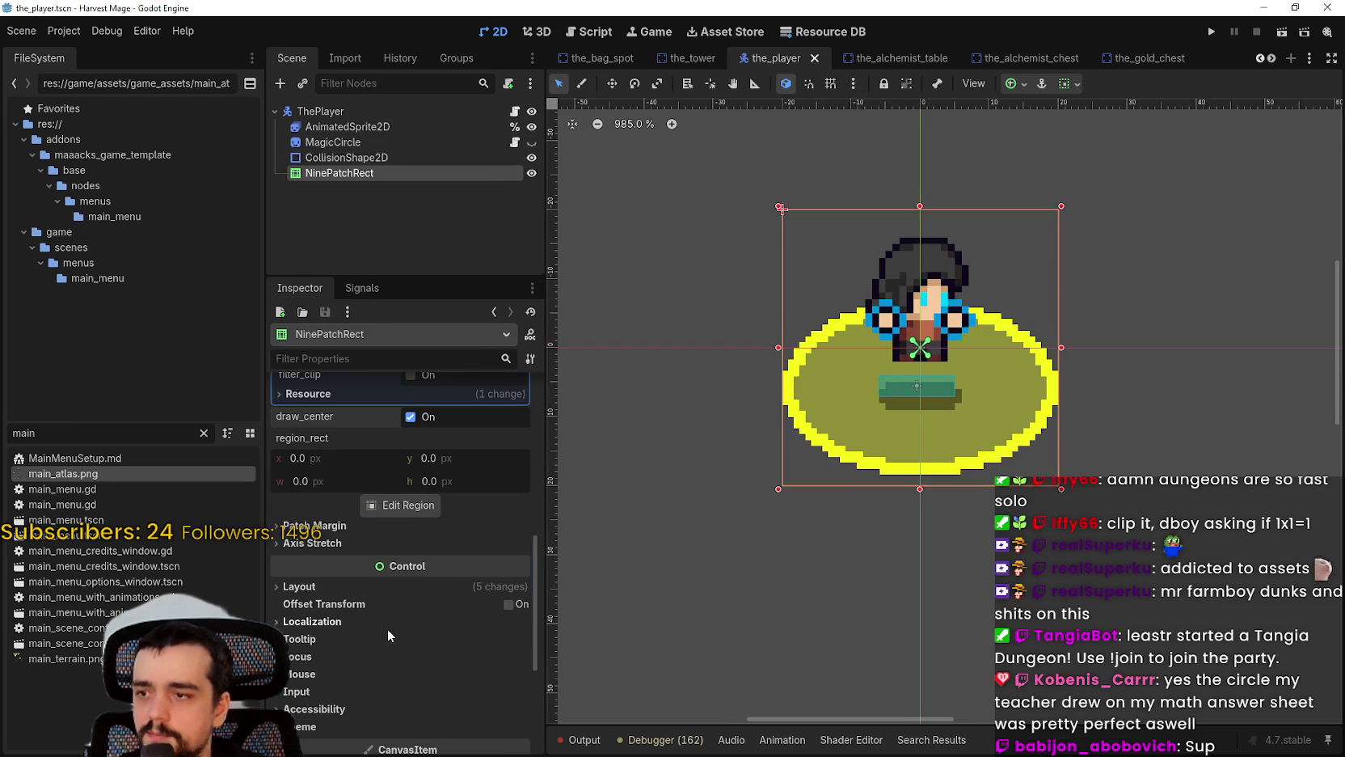
scroll(372, 550, down, 1)
click(339, 481)
Step: Set the region editor's snap mode to Pixel Snap
click(417, 459)
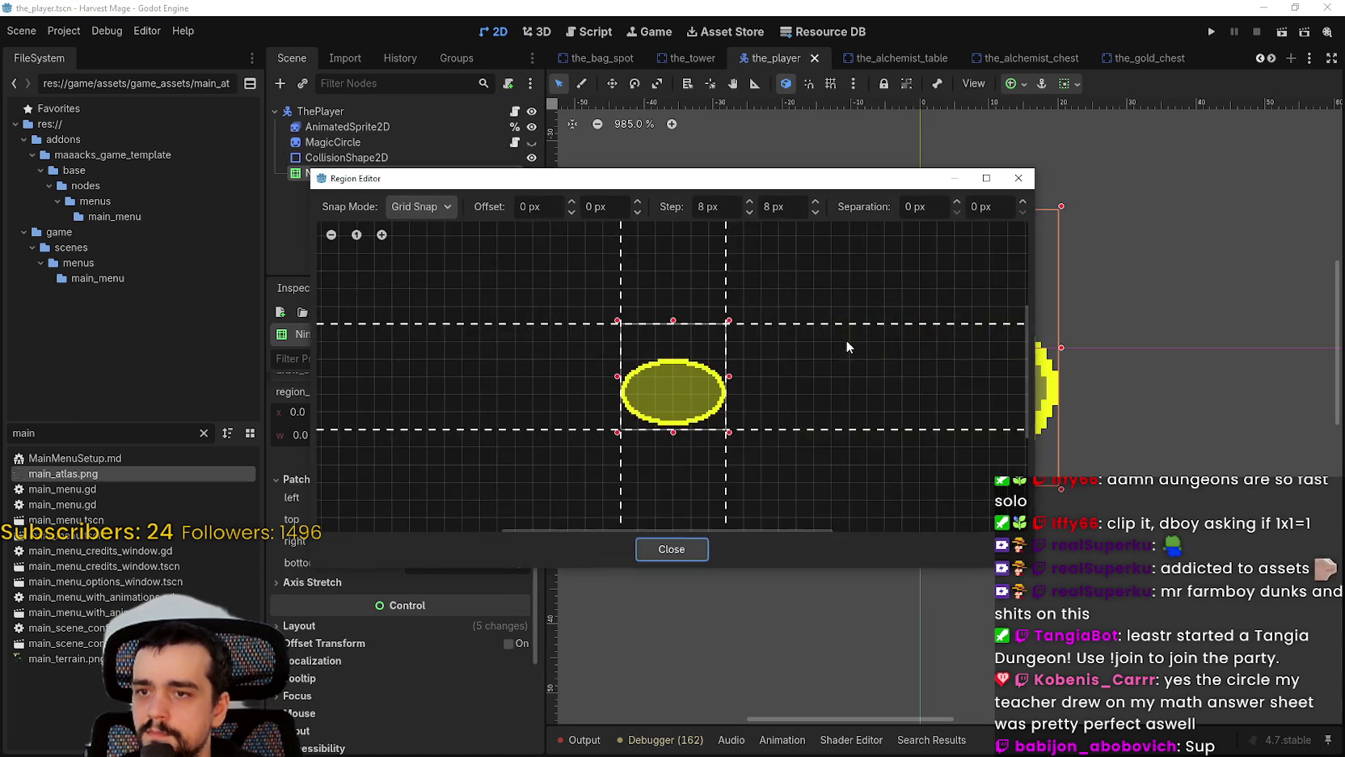
scroll(846, 348, up, 4)
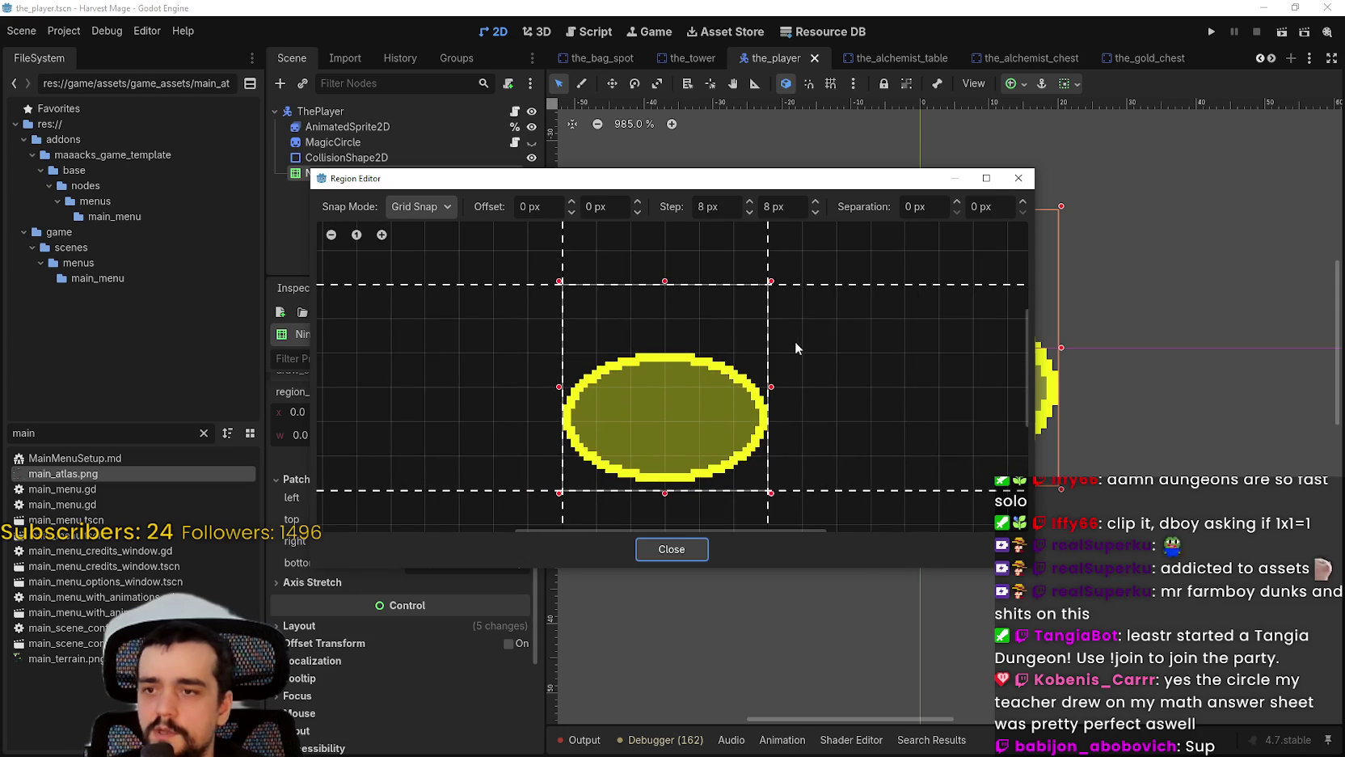
scroll(799, 331, down, 2)
click(409, 207)
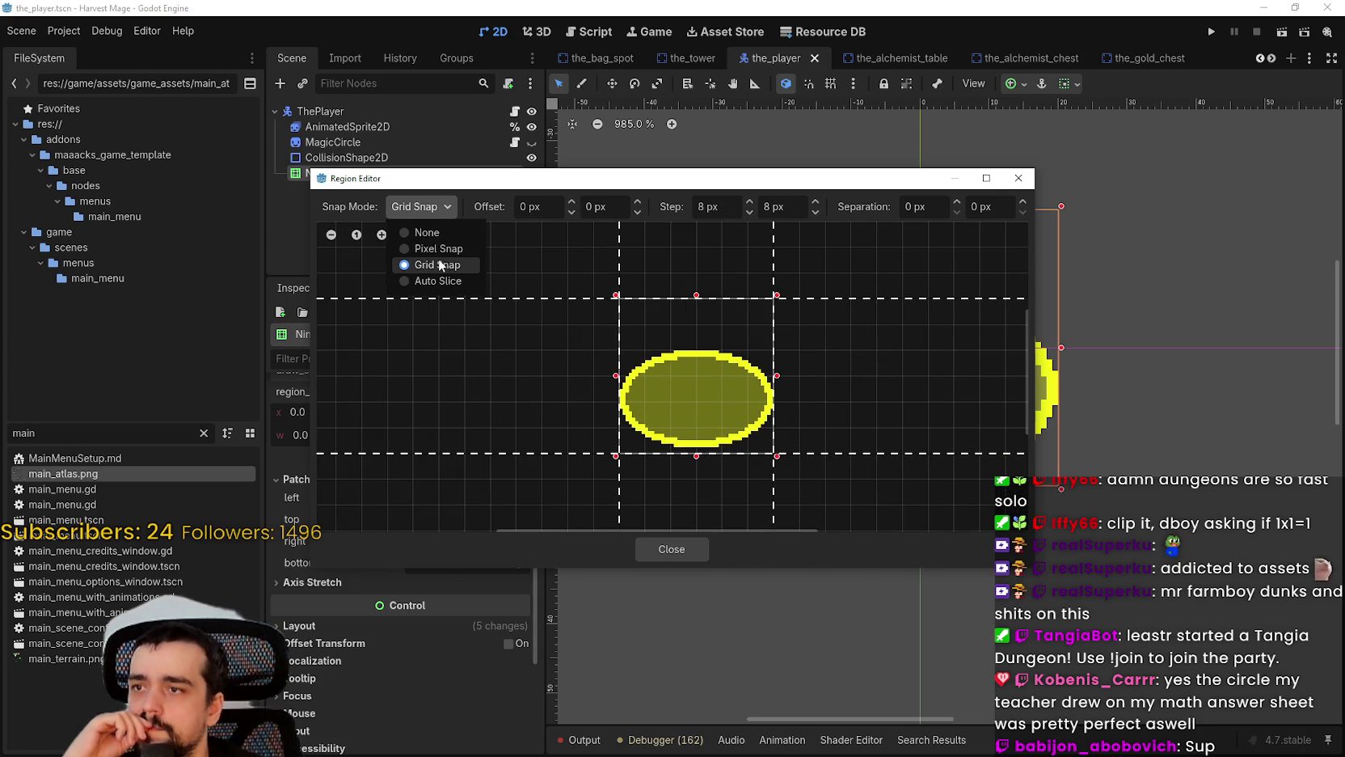
click(438, 249)
Step: Drag the patch margins inside the ellipse to left 18, top 29, right 18, bottom 15
scroll(838, 310, up, 2)
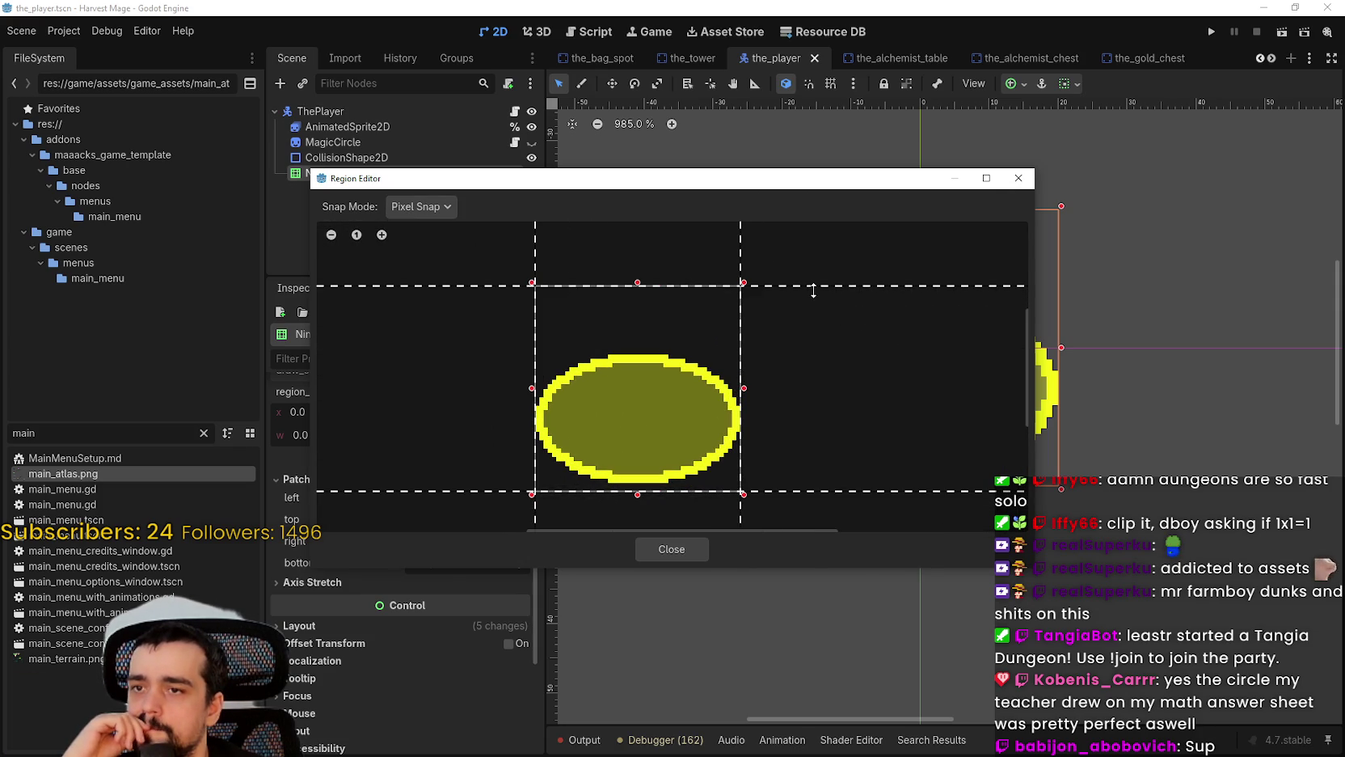
drag(814, 288, 817, 412)
scroll(770, 437, up, 4)
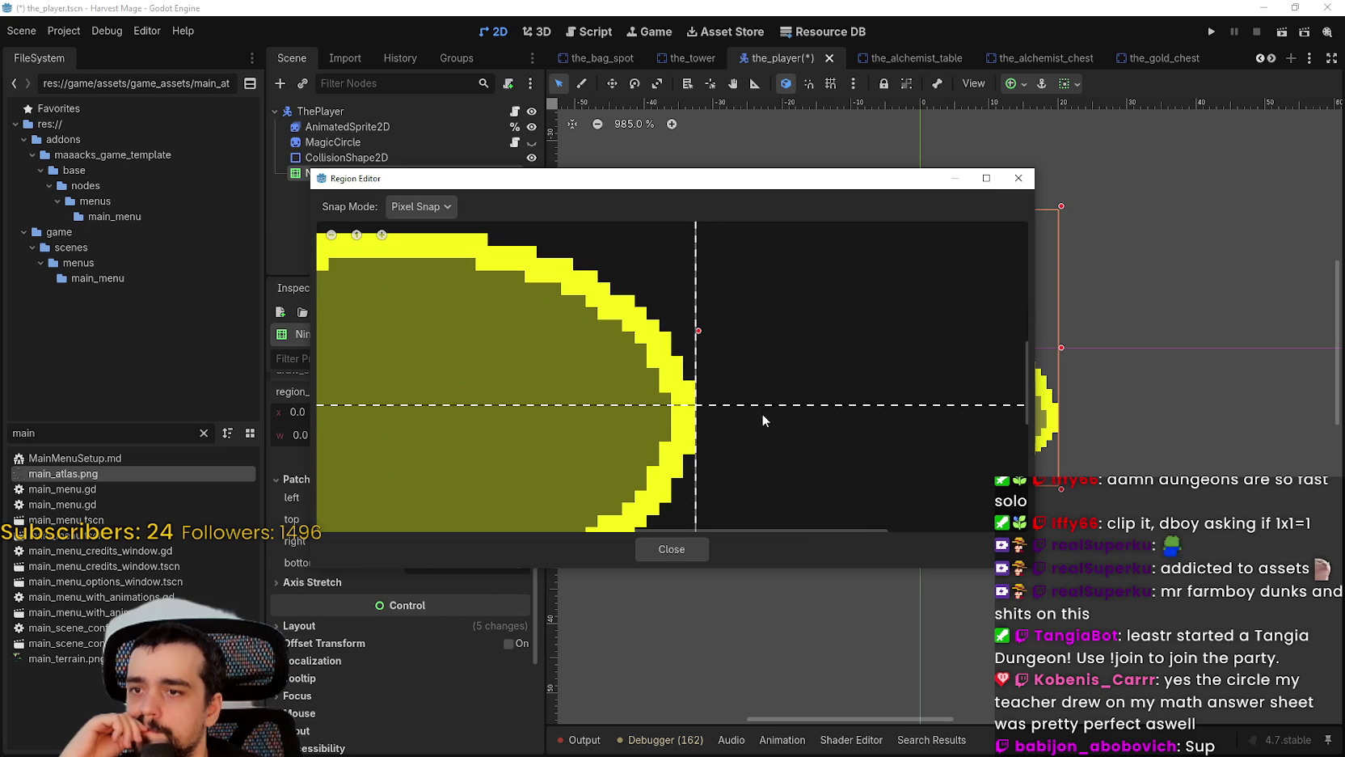
scroll(761, 403, down, 3)
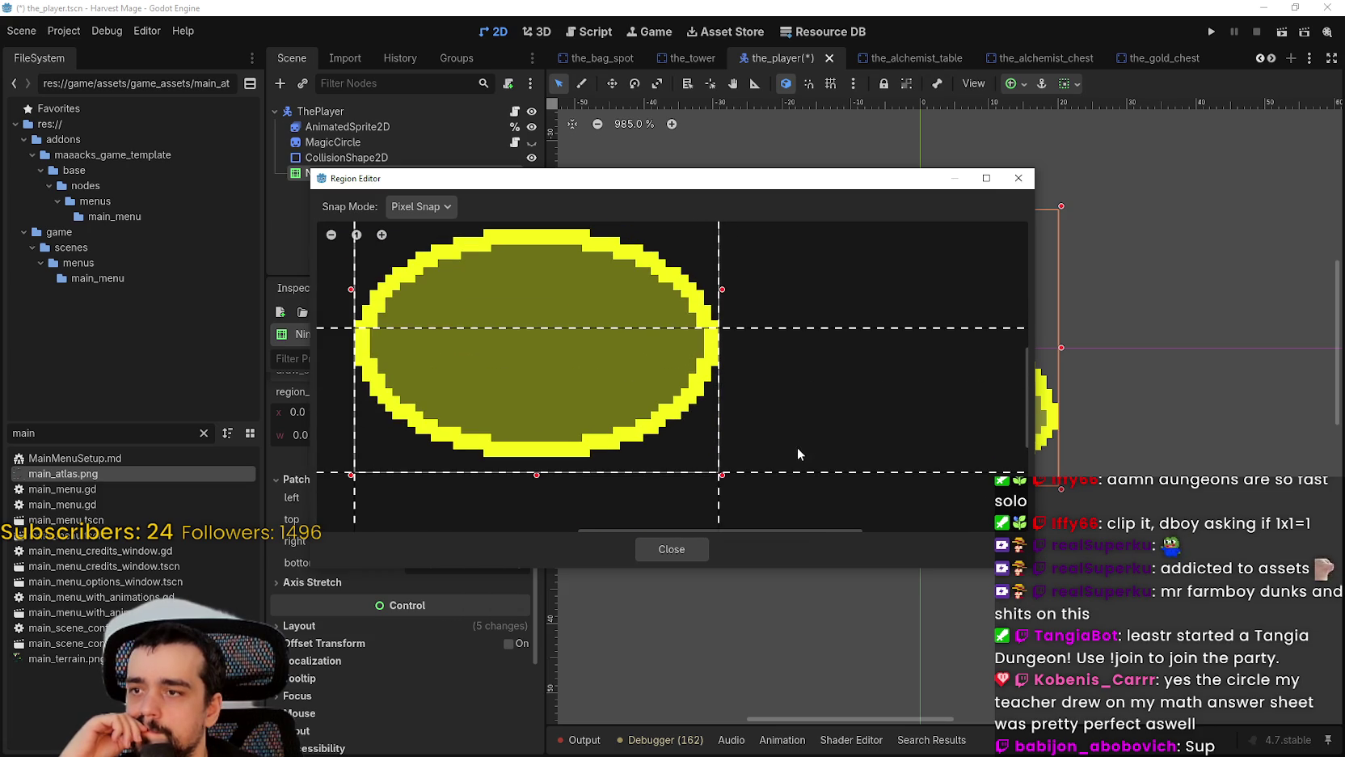
drag(790, 413, 787, 357)
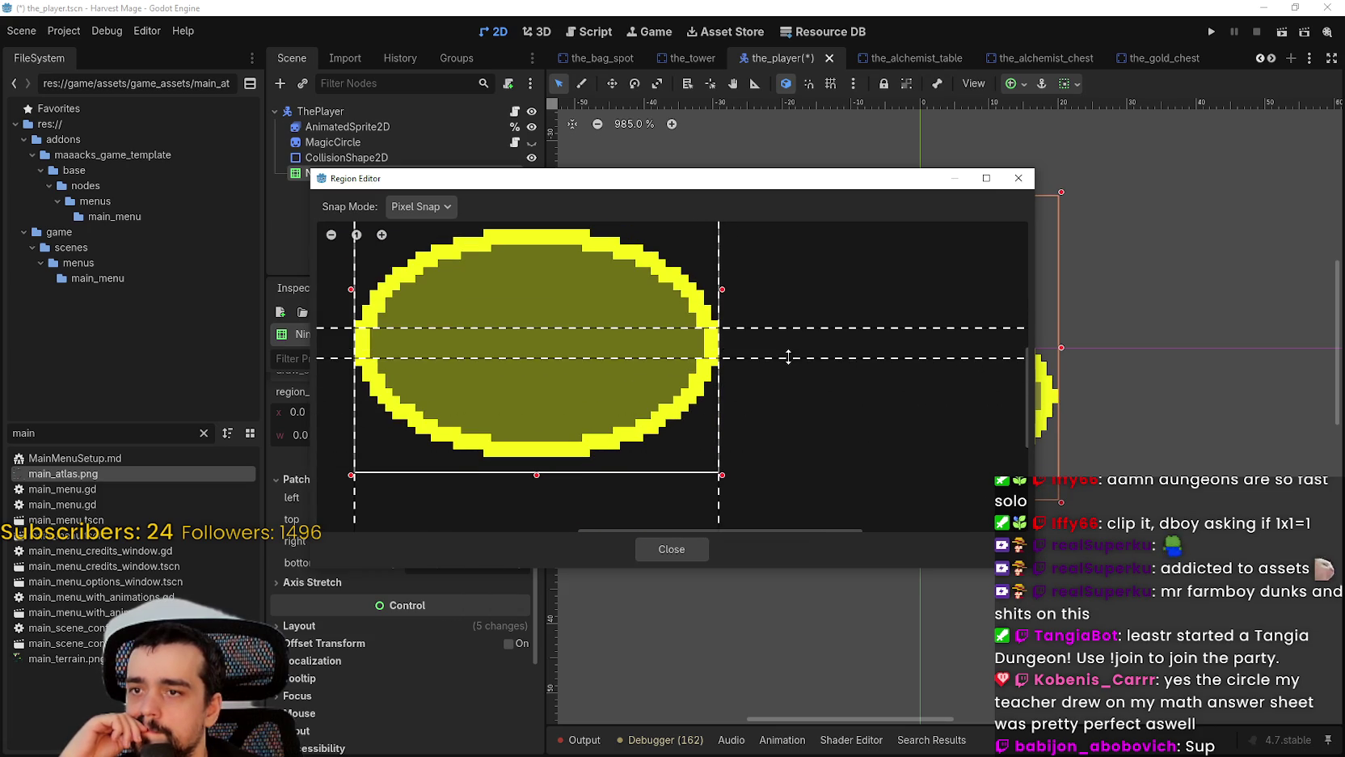
scroll(775, 380, down, 1)
drag(779, 305, 804, 351)
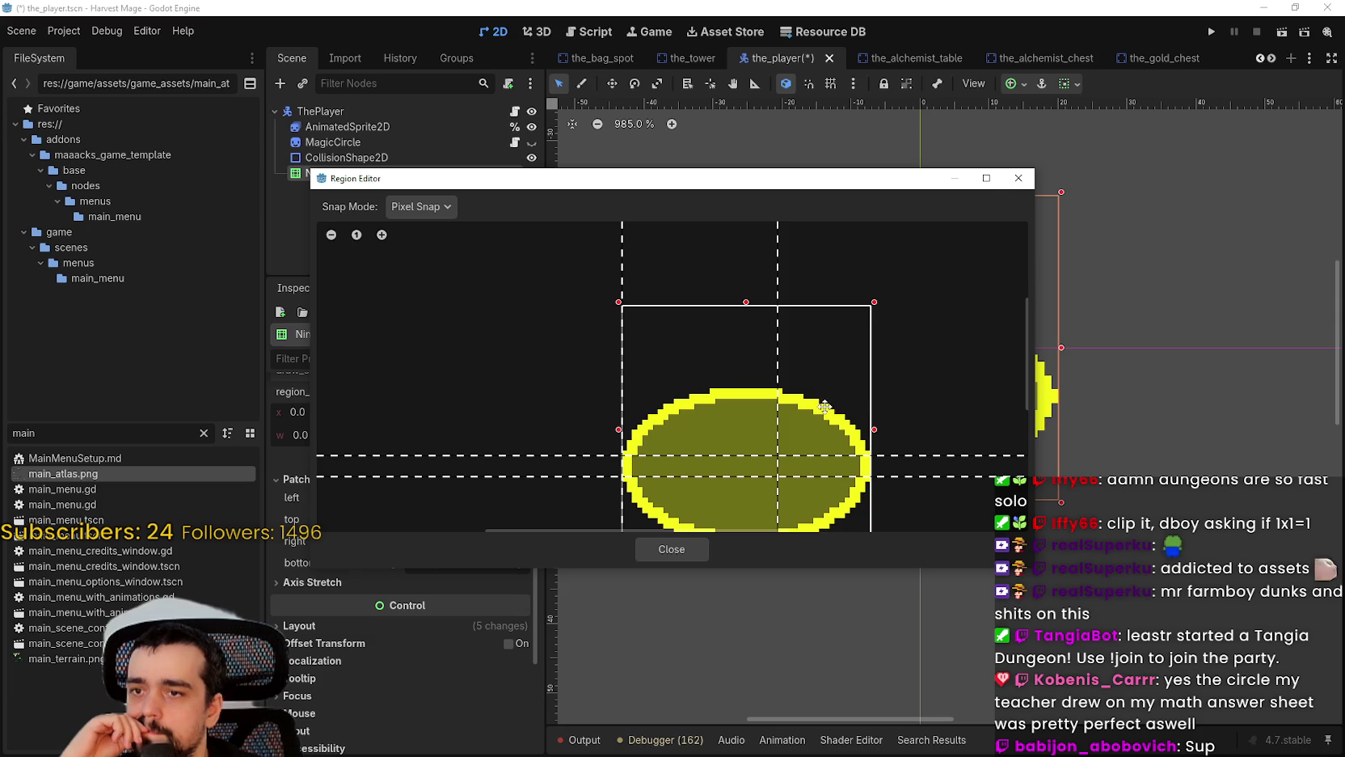
scroll(824, 407, down, 3)
scroll(615, 309, up, 1)
scroll(640, 414, down, 1)
scroll(636, 459, down, 3)
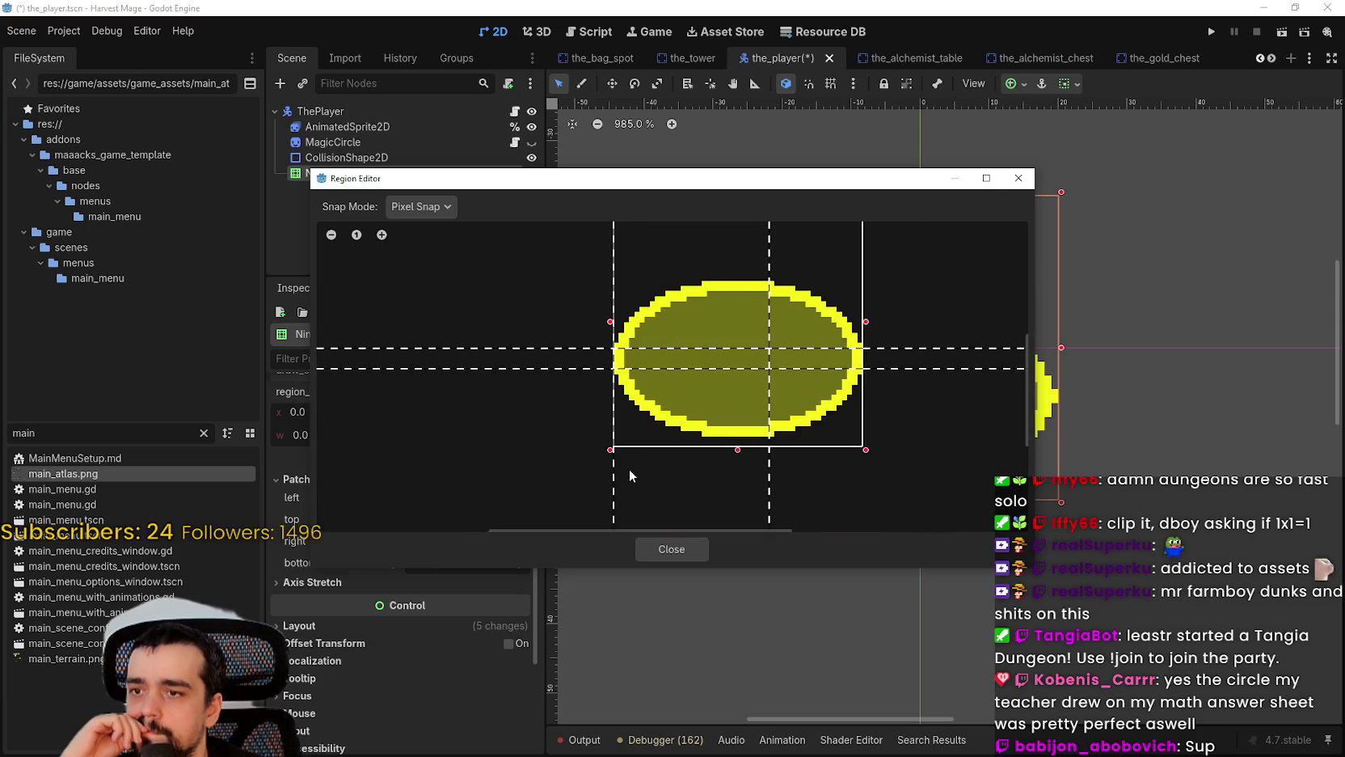
scroll(623, 472, up, 1)
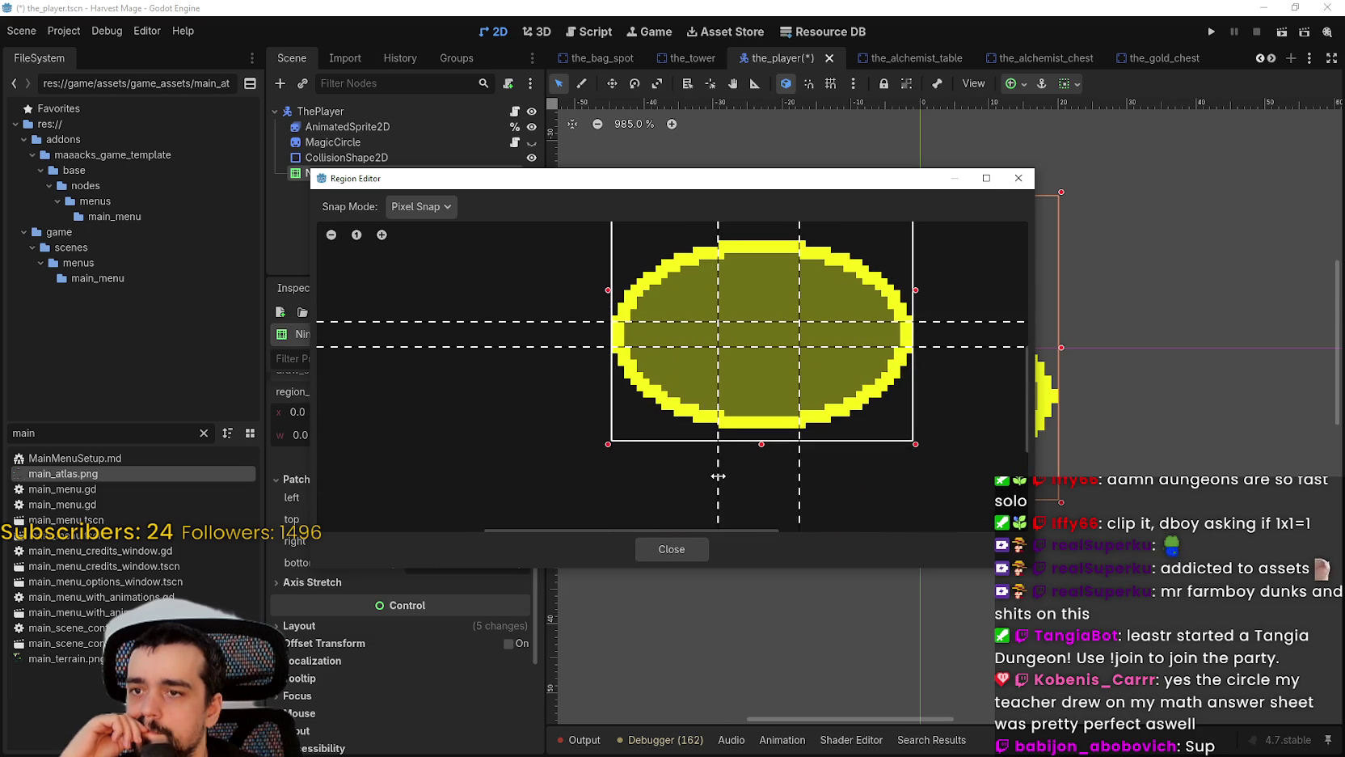
click(675, 551)
scroll(1058, 360, down, 3)
scroll(459, 607, up, 1)
scroll(459, 610, up, 6)
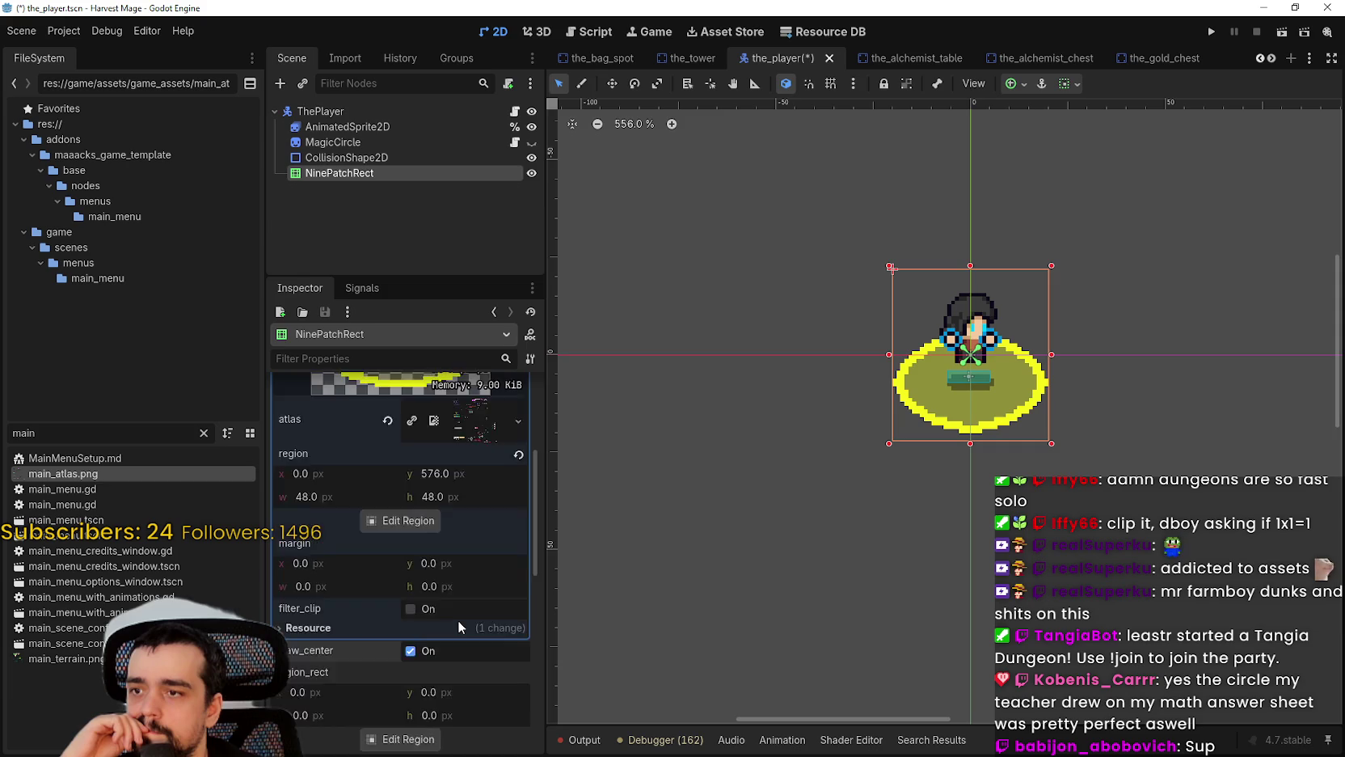
scroll(462, 614, down, 2)
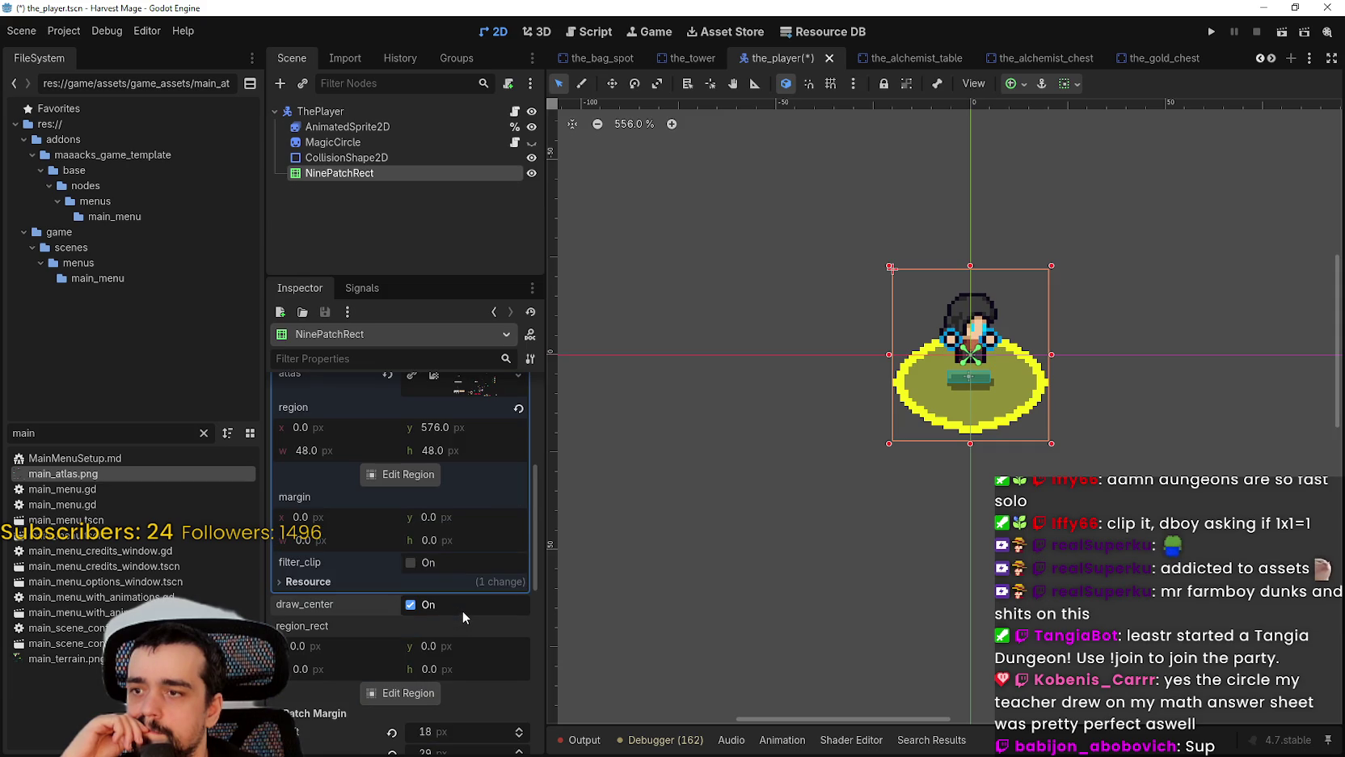
scroll(463, 611, up, 3)
click(477, 440)
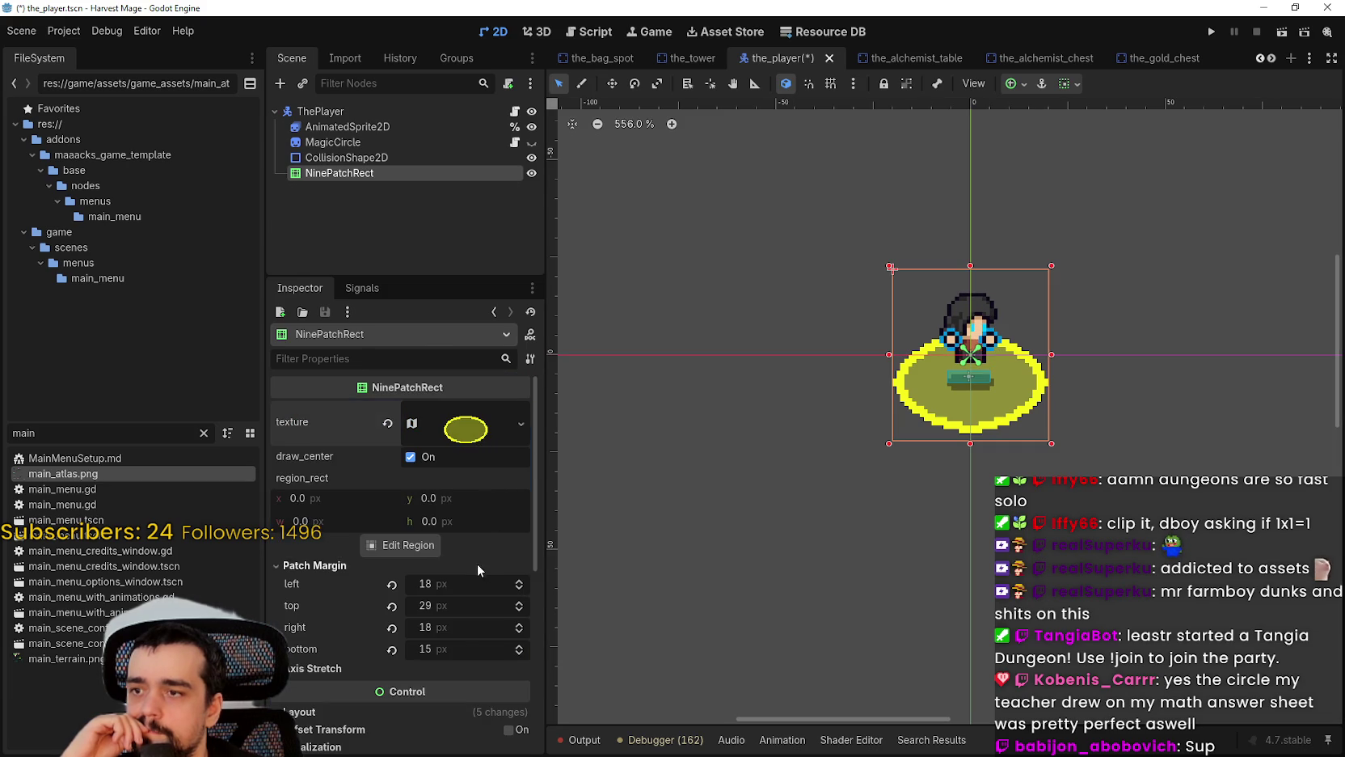
scroll(990, 431, down, 1)
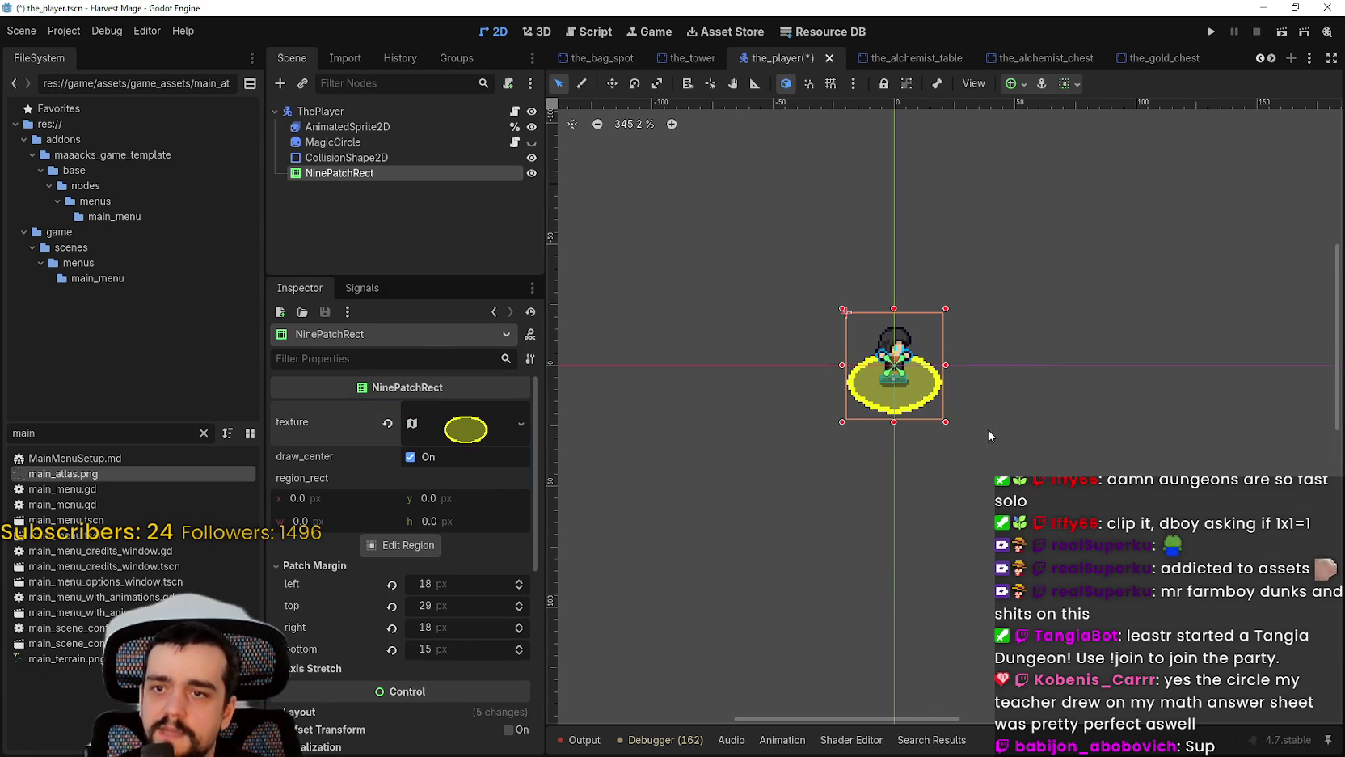
scroll(991, 431, down, 1)
scroll(505, 650, down, 5)
click(303, 439)
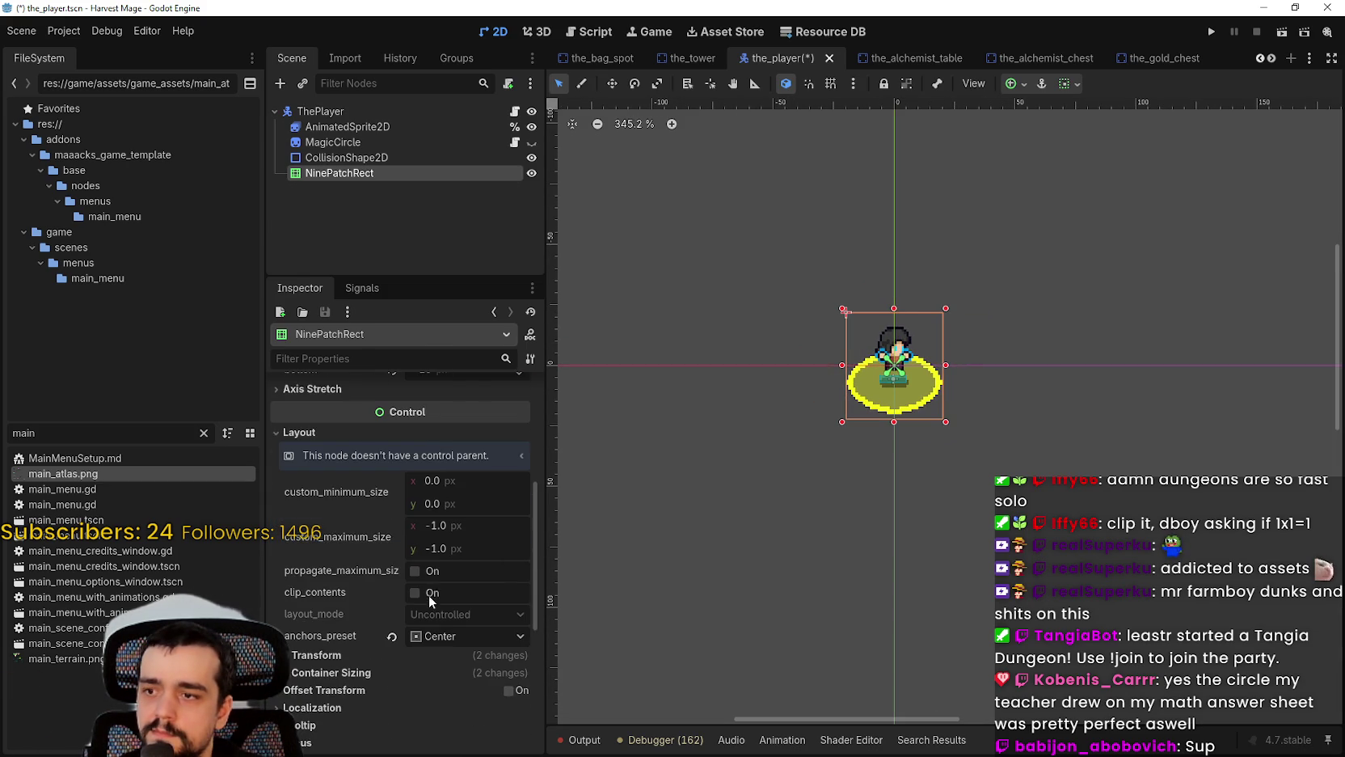
scroll(391, 573, down, 3)
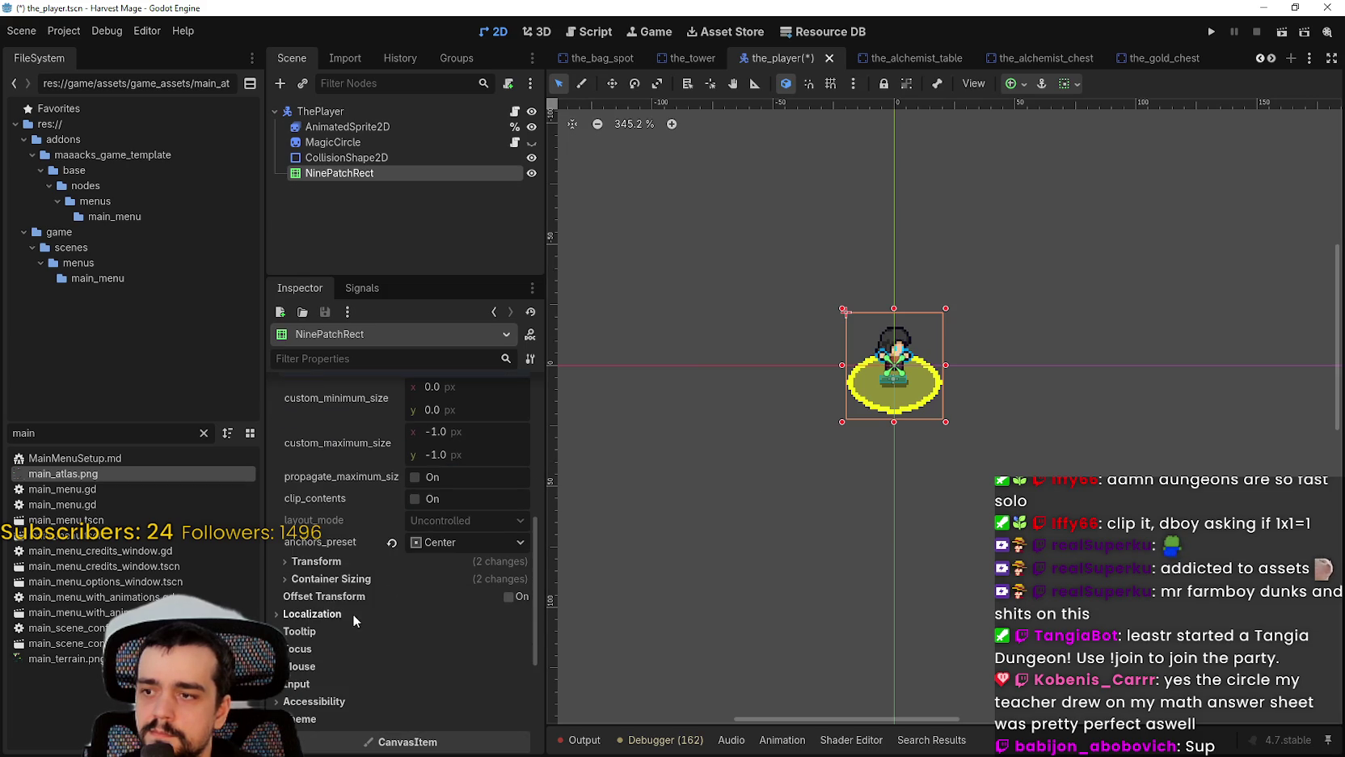
click(323, 562)
scroll(323, 575, down, 3)
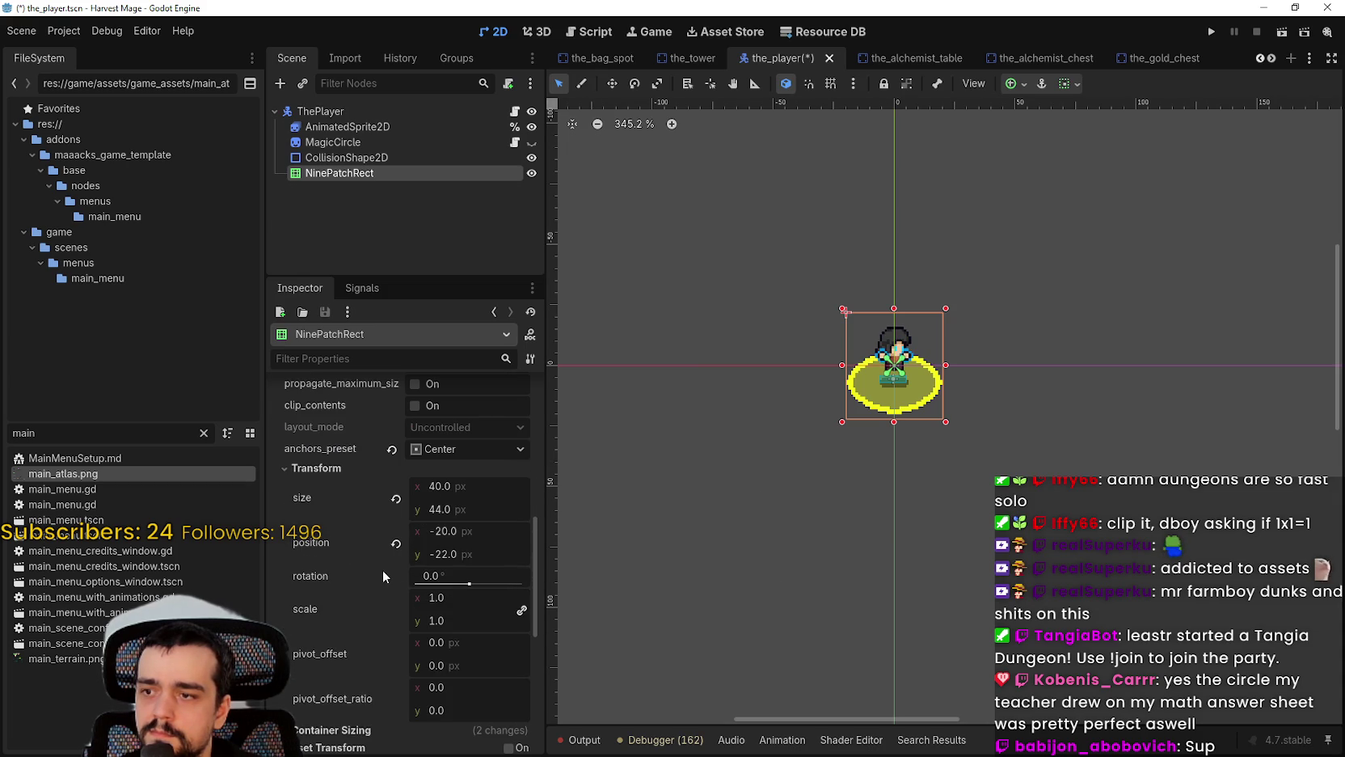
scroll(388, 565, up, 10)
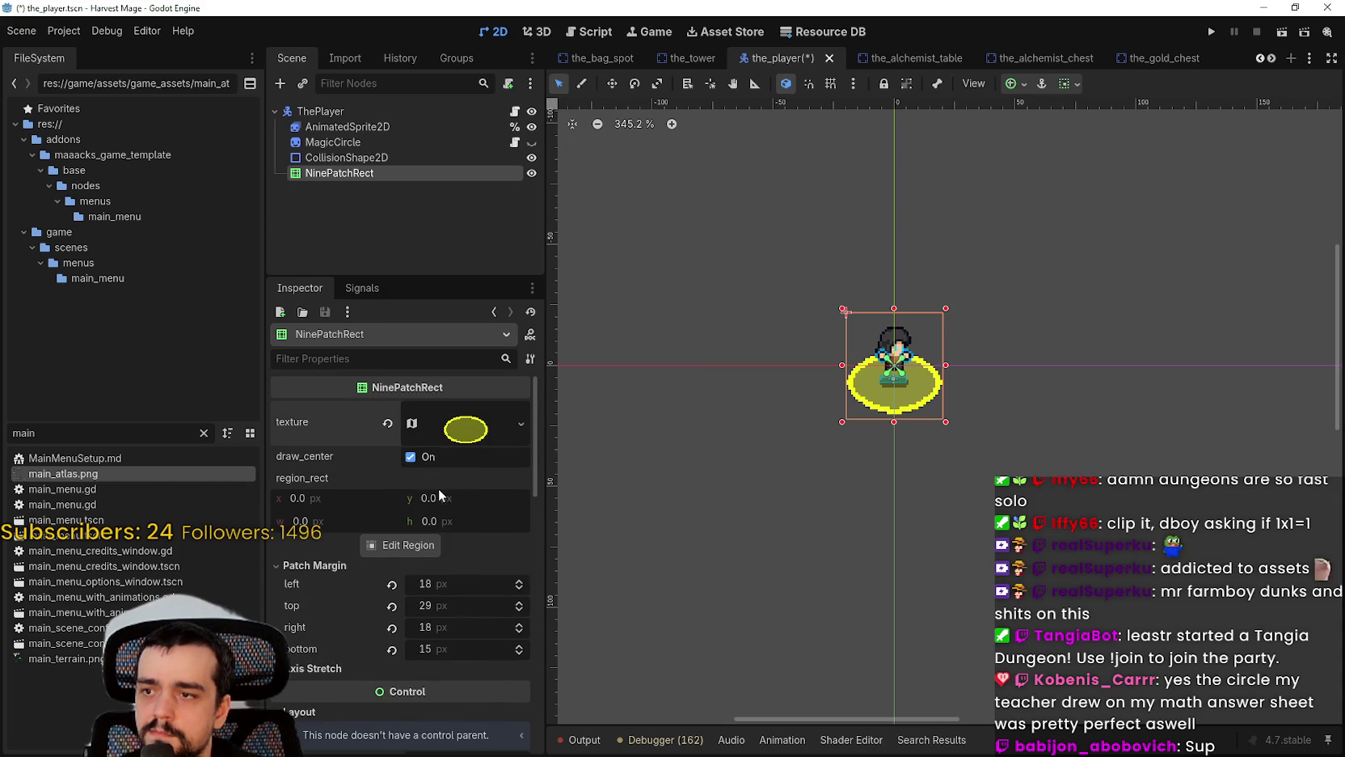
scroll(402, 576, down, 5)
scroll(468, 570, down, 12)
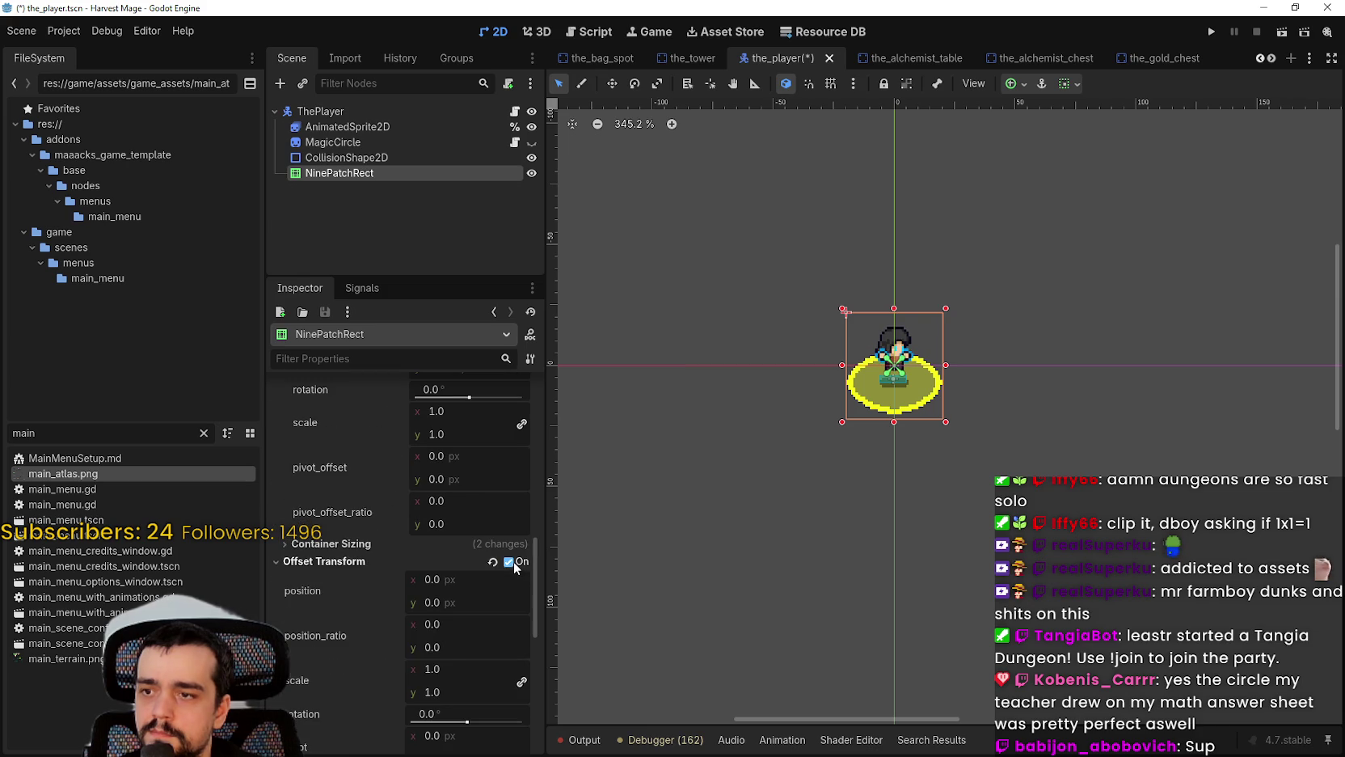
click(509, 561)
scroll(432, 590, down, 5)
mouse_move(433, 506)
mouse_down()
mouse_move(485, 505)
mouse_move(453, 506)
mouse_move(415, 578)
mouse_up()
mouse_move(456, 507)
mouse_down()
mouse_move(505, 507)
mouse_move(428, 507)
mouse_move(444, 507)
mouse_up()
click(392, 494)
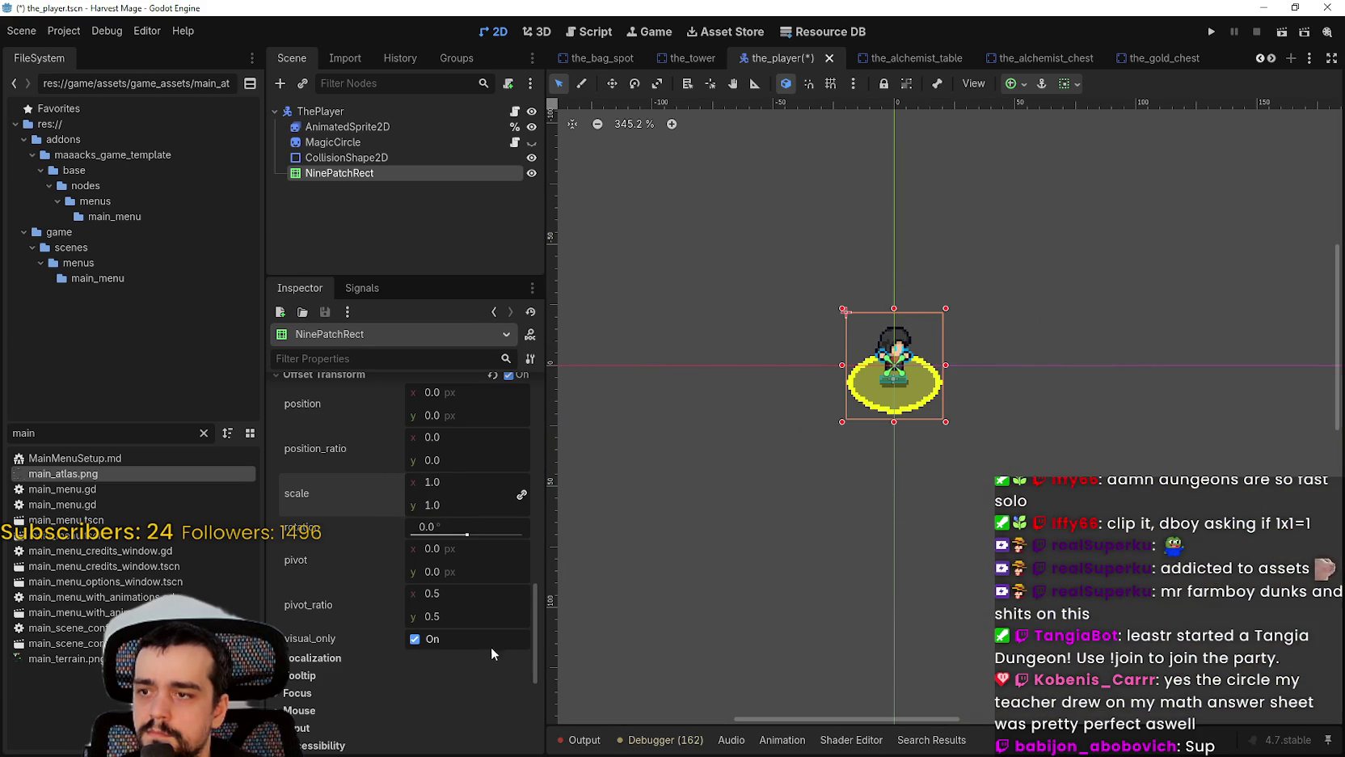
scroll(471, 602, up, 1)
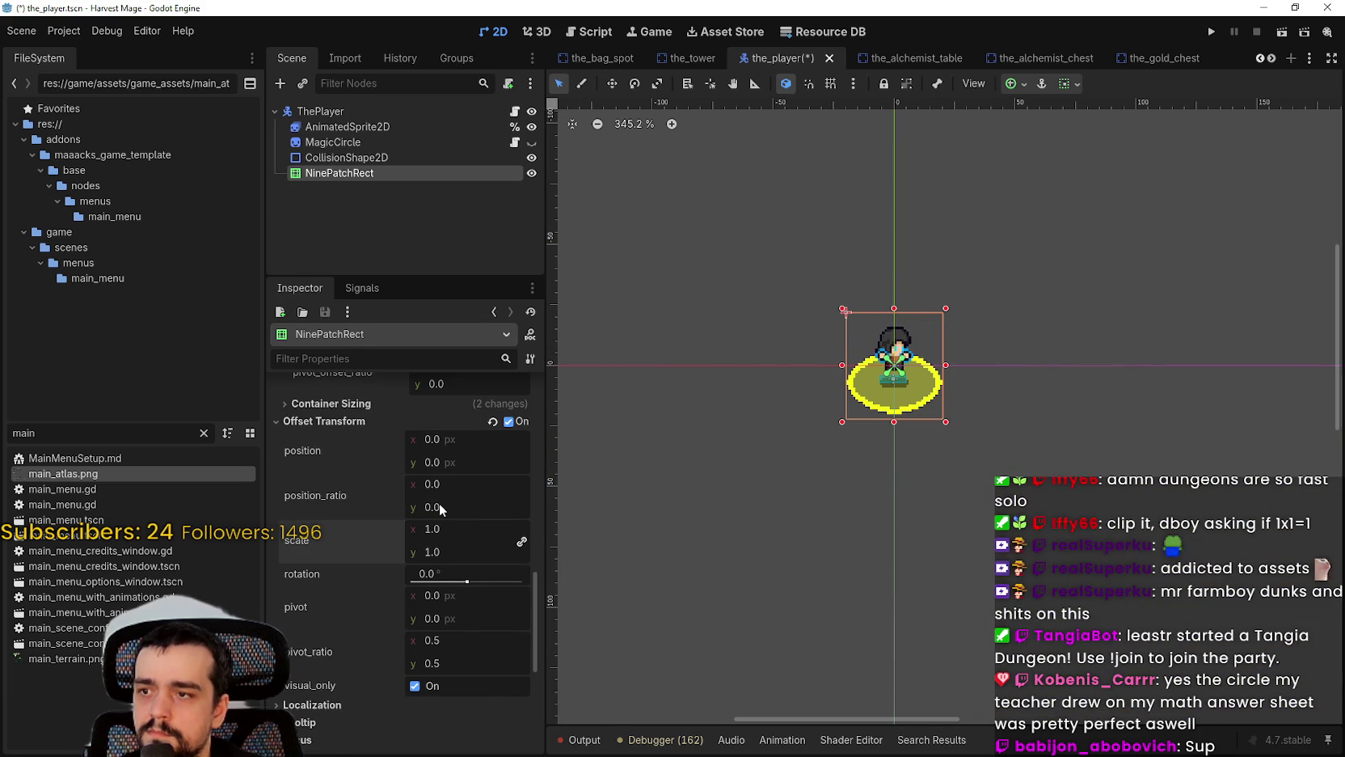
scroll(502, 690, up, 3)
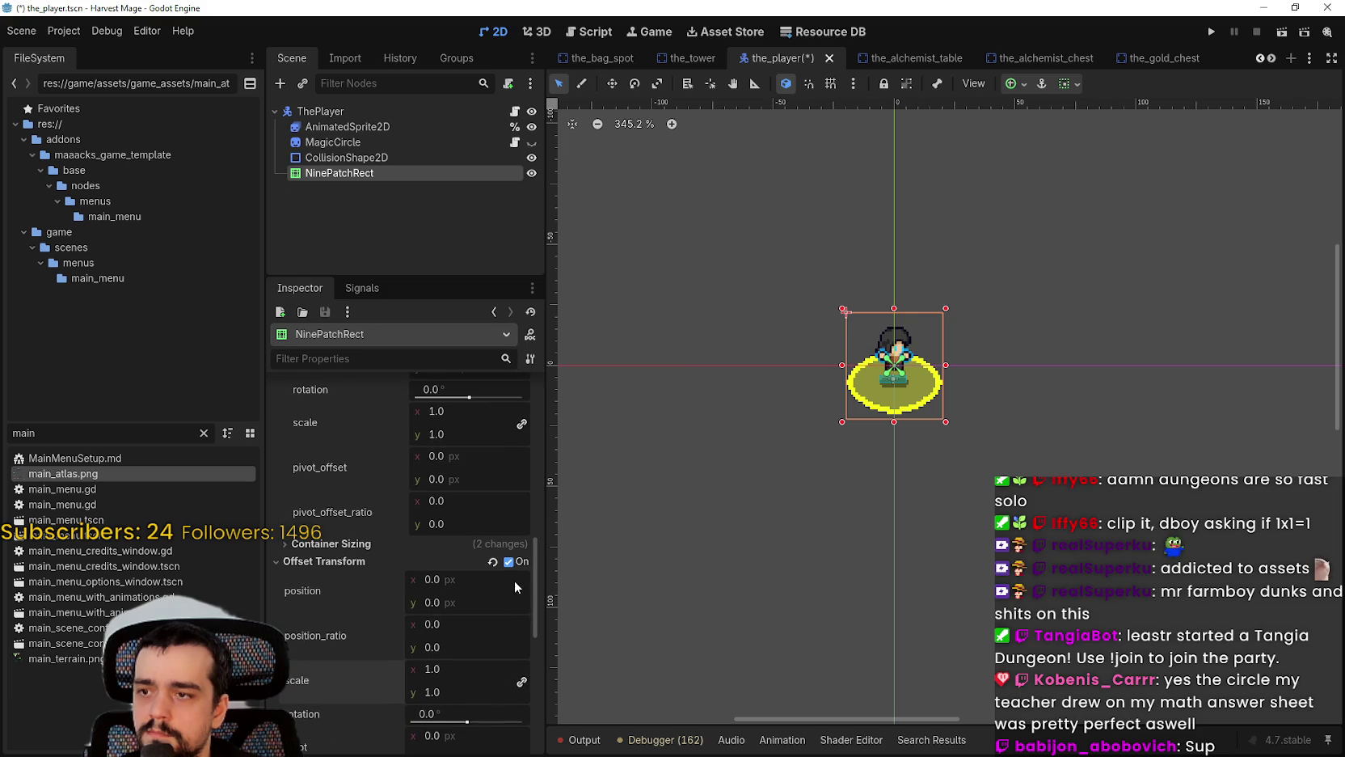
click(509, 561)
scroll(483, 593, up, 4)
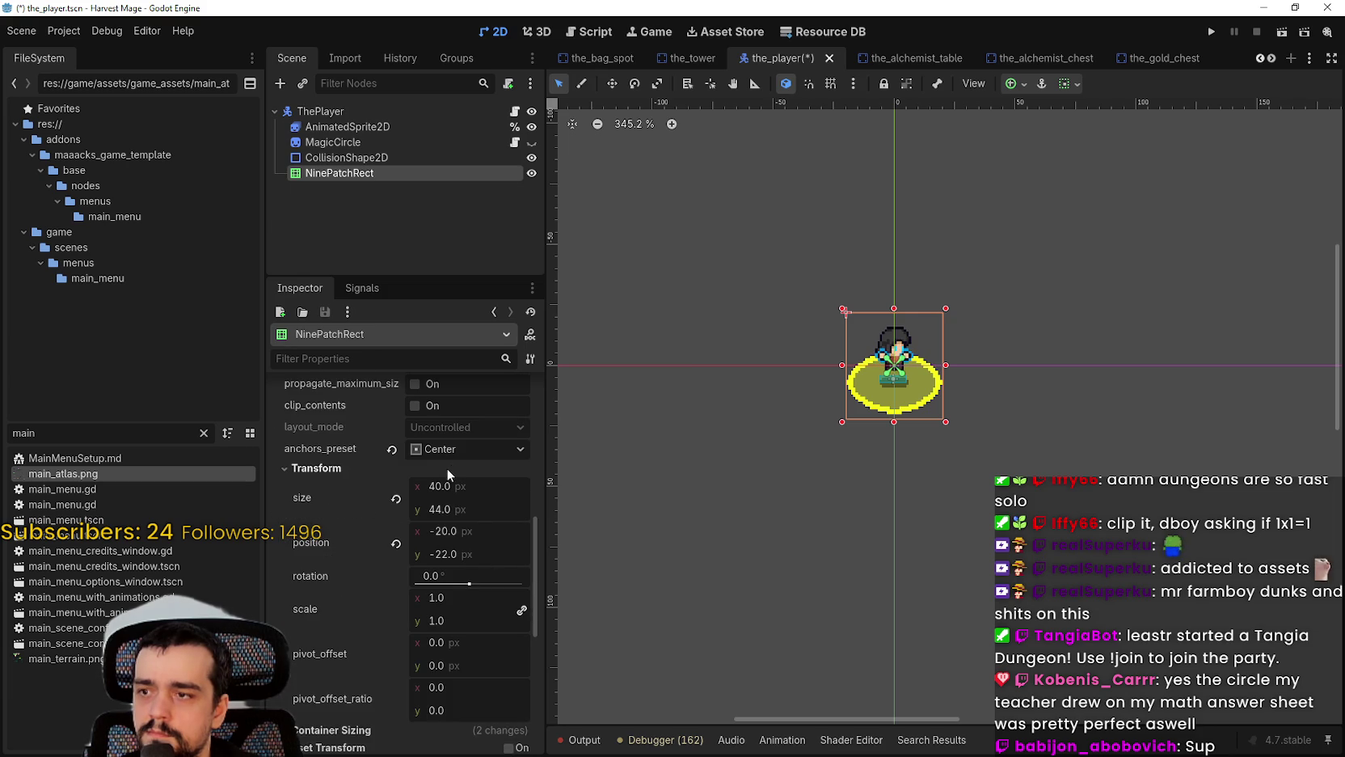
scroll(442, 515, up, 1)
scroll(833, 434, up, 5)
scroll(834, 434, up, 1)
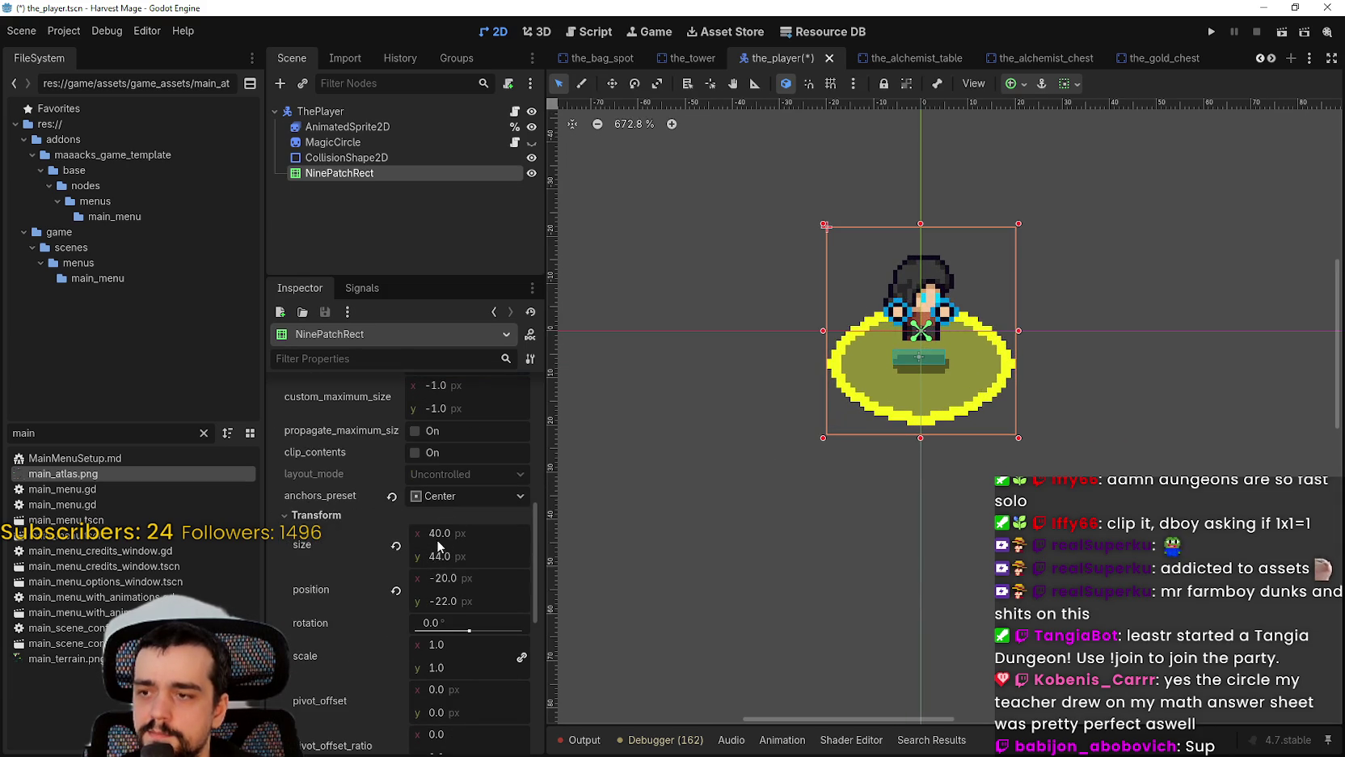
Step: Stretch the NinePatchRect to large test sizes like 262×211 to check nine-patch scaling
drag(443, 544, 486, 541)
scroll(462, 537, down, 1)
scroll(462, 537, up, 1)
scroll(1127, 416, down, 1)
mouse_move(1127, 416)
mouse_down()
mouse_move(836, 359)
mouse_move(843, 447)
mouse_move(1032, 562)
mouse_move(1128, 467)
mouse_move(1148, 402)
mouse_move(1084, 579)
mouse_move(1156, 647)
mouse_up()
scroll(1164, 566, down, 4)
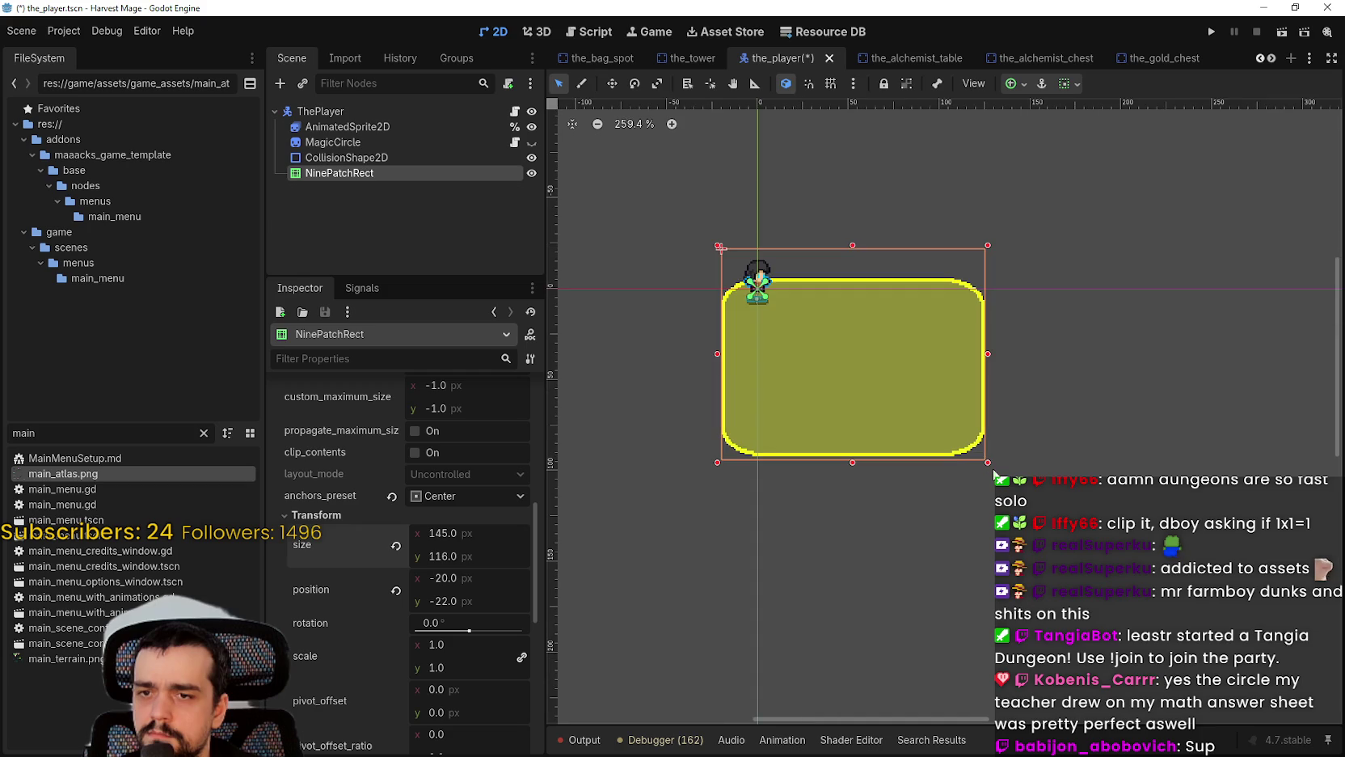
mouse_move(986, 461)
mouse_down()
mouse_move(1064, 540)
mouse_move(1205, 637)
mouse_move(949, 438)
mouse_up()
scroll(1195, 637, down, 2)
scroll(810, 344, down, 3)
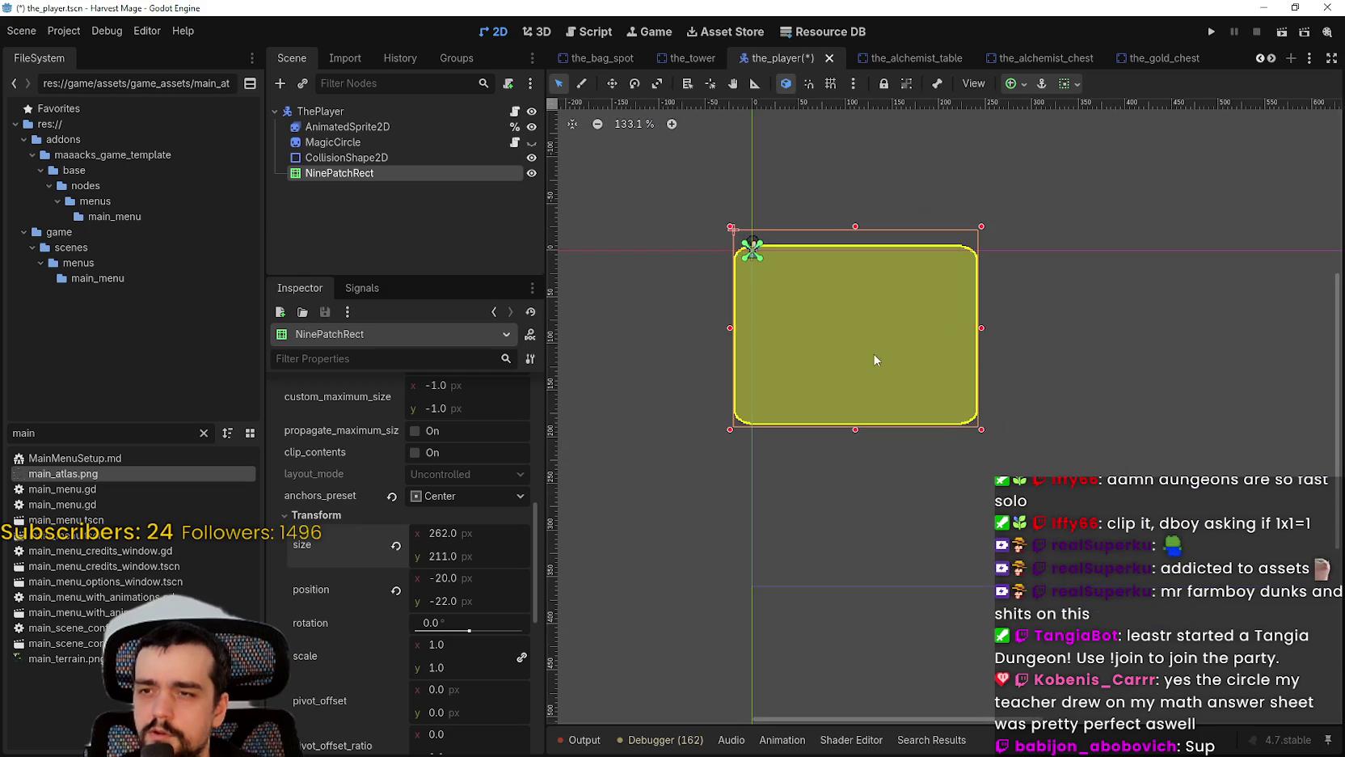
scroll(916, 354, up, 4)
scroll(878, 334, up, 1)
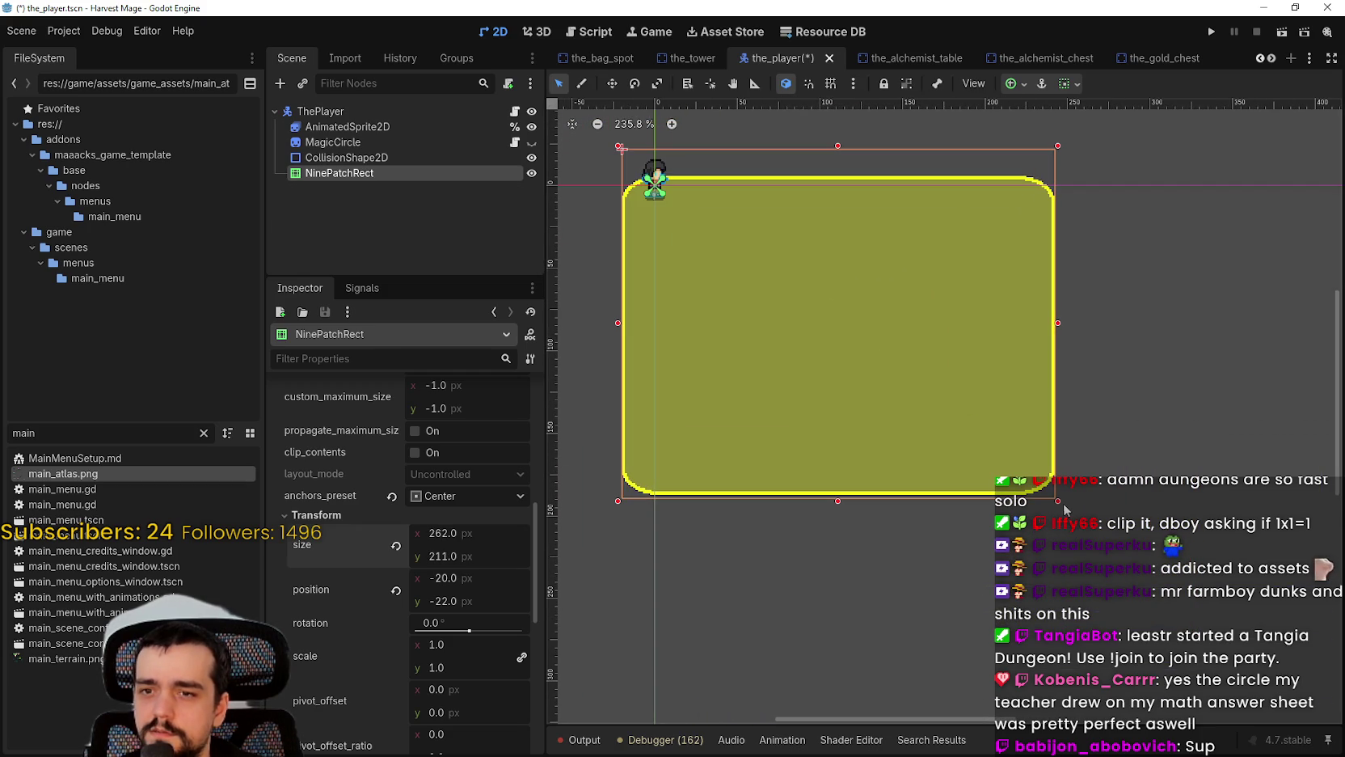
mouse_move(1058, 501)
mouse_down()
mouse_move(826, 261)
mouse_move(685, 219)
mouse_move(666, 236)
mouse_move(685, 225)
mouse_move(857, 323)
mouse_move(1225, 492)
mouse_move(1039, 516)
mouse_up()
scroll(1039, 516, down, 5)
scroll(958, 434, down, 2)
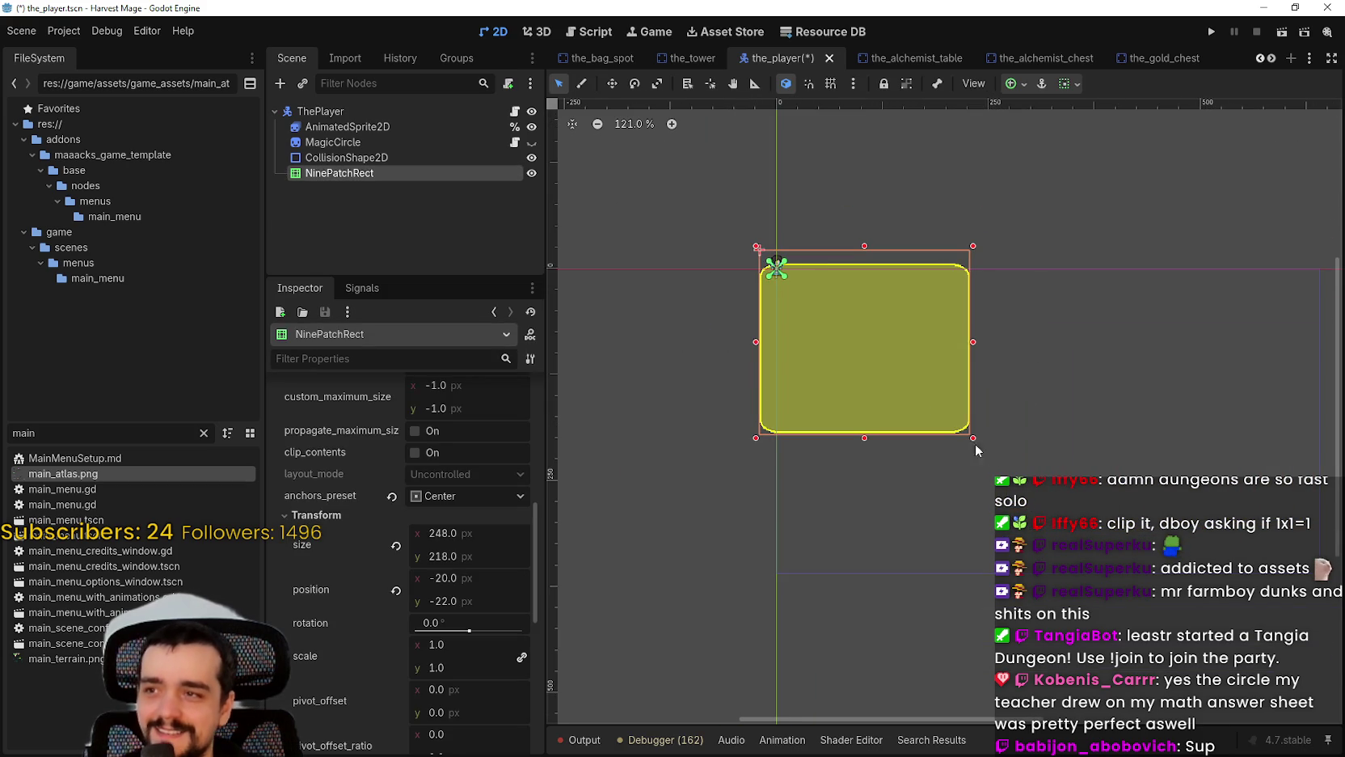
mouse_move(975, 443)
mouse_down()
mouse_move(1056, 516)
mouse_move(1171, 517)
mouse_move(993, 482)
mouse_move(1102, 511)
mouse_move(1049, 588)
mouse_move(888, 540)
mouse_up()
Step: Shrink the NinePatchRect back down to about 36×44 px under the player
scroll(807, 382, down, 2)
scroll(786, 334, up, 4)
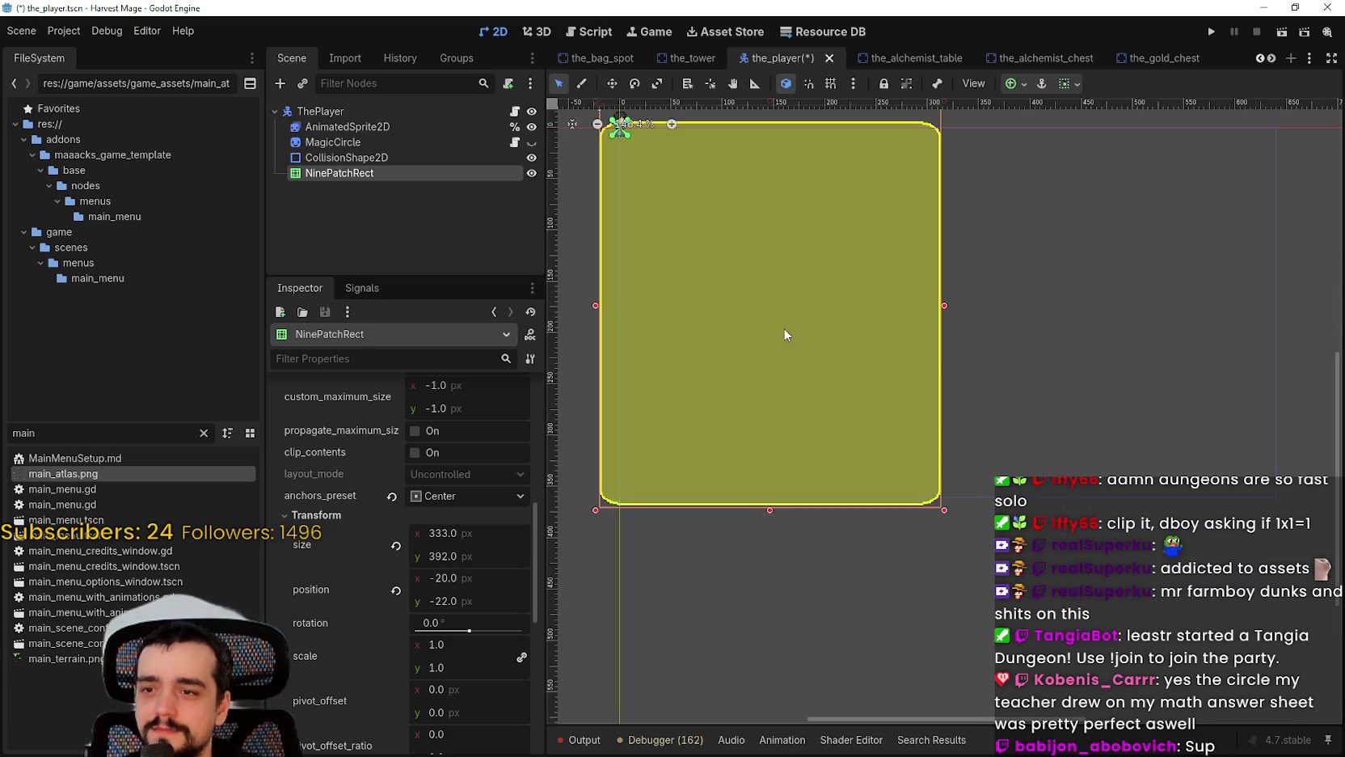
mouse_move(1097, 649)
mouse_down()
mouse_move(889, 295)
mouse_move(867, 472)
mouse_up()
scroll(778, 284, up, 2)
scroll(777, 282, up, 2)
drag(796, 382, 980, 475)
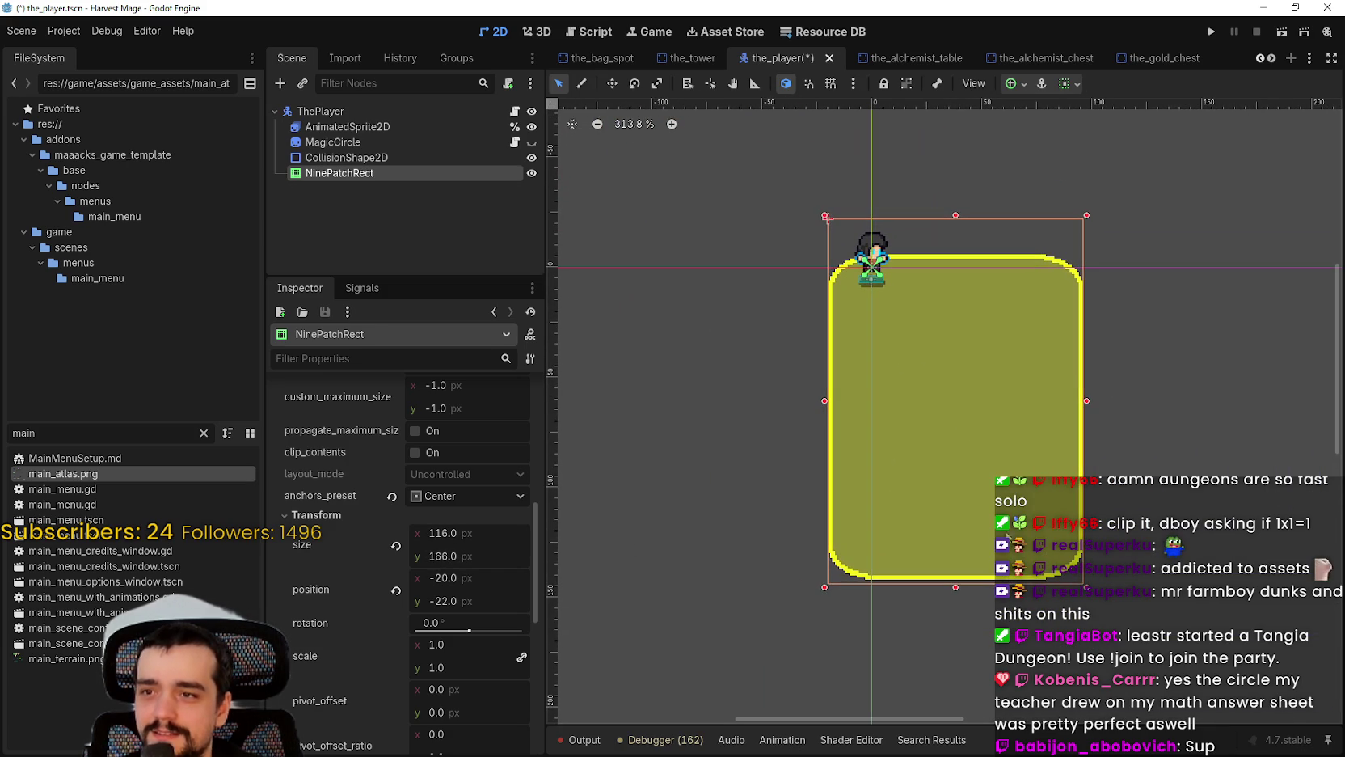
mouse_move(1085, 589)
mouse_down()
mouse_move(1083, 558)
mouse_move(933, 339)
mouse_move(812, 297)
mouse_up()
scroll(870, 299, up, 5)
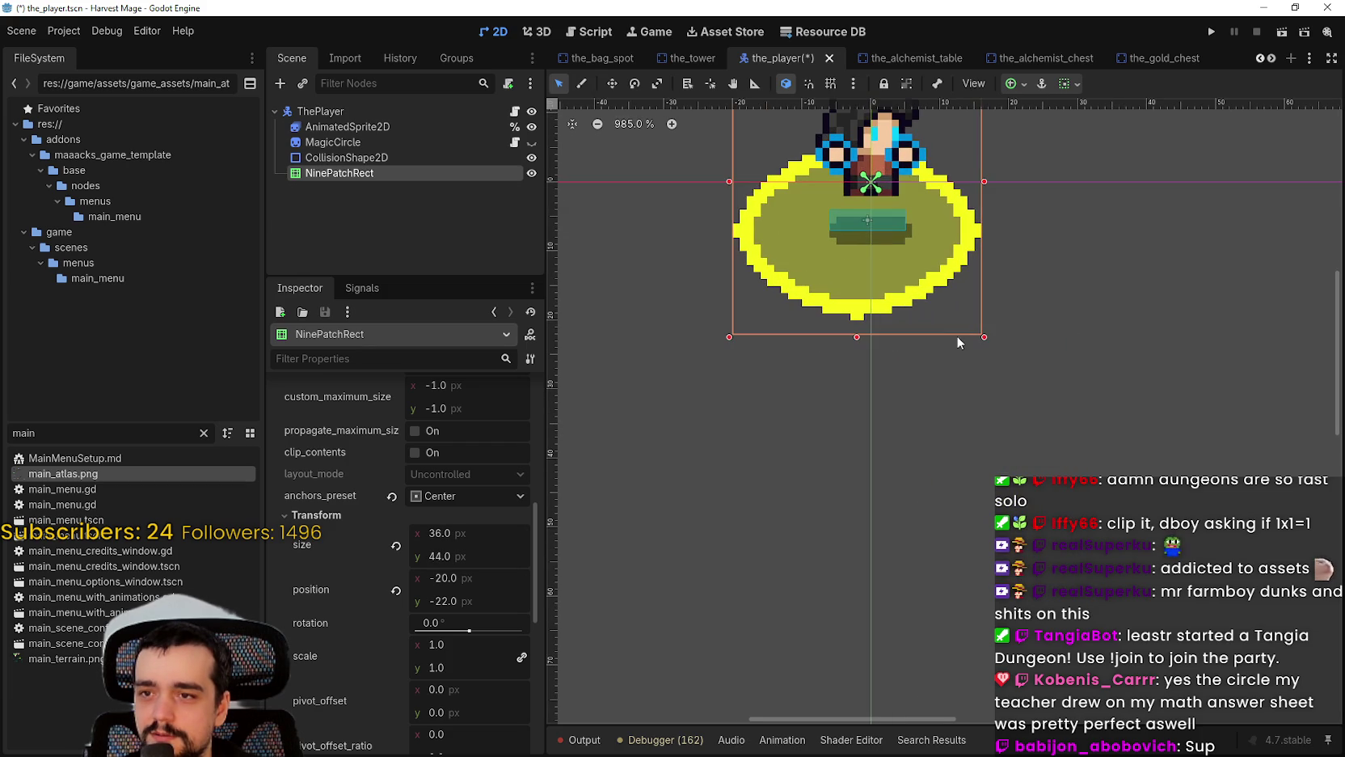
scroll(962, 315, down, 3)
scroll(918, 384, up, 3)
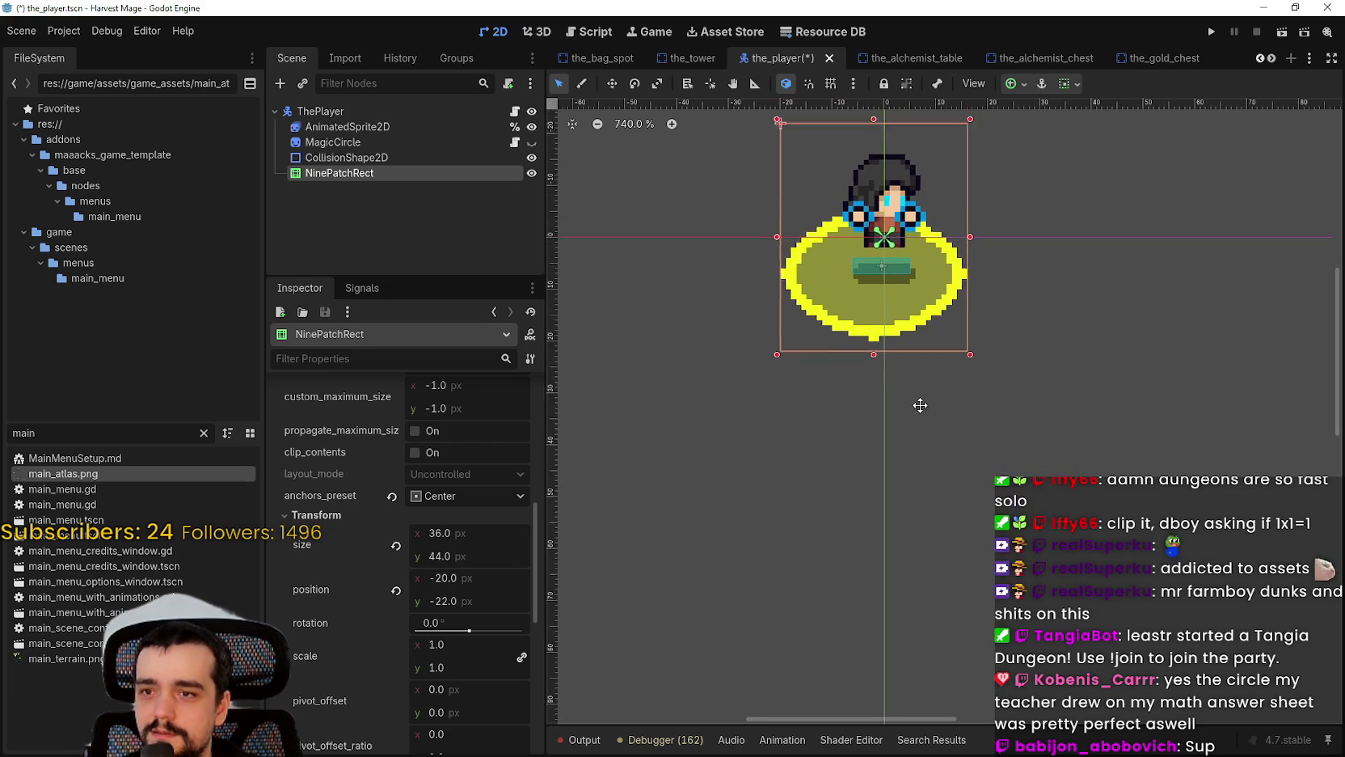
click(348, 127)
scroll(921, 404, down, 1)
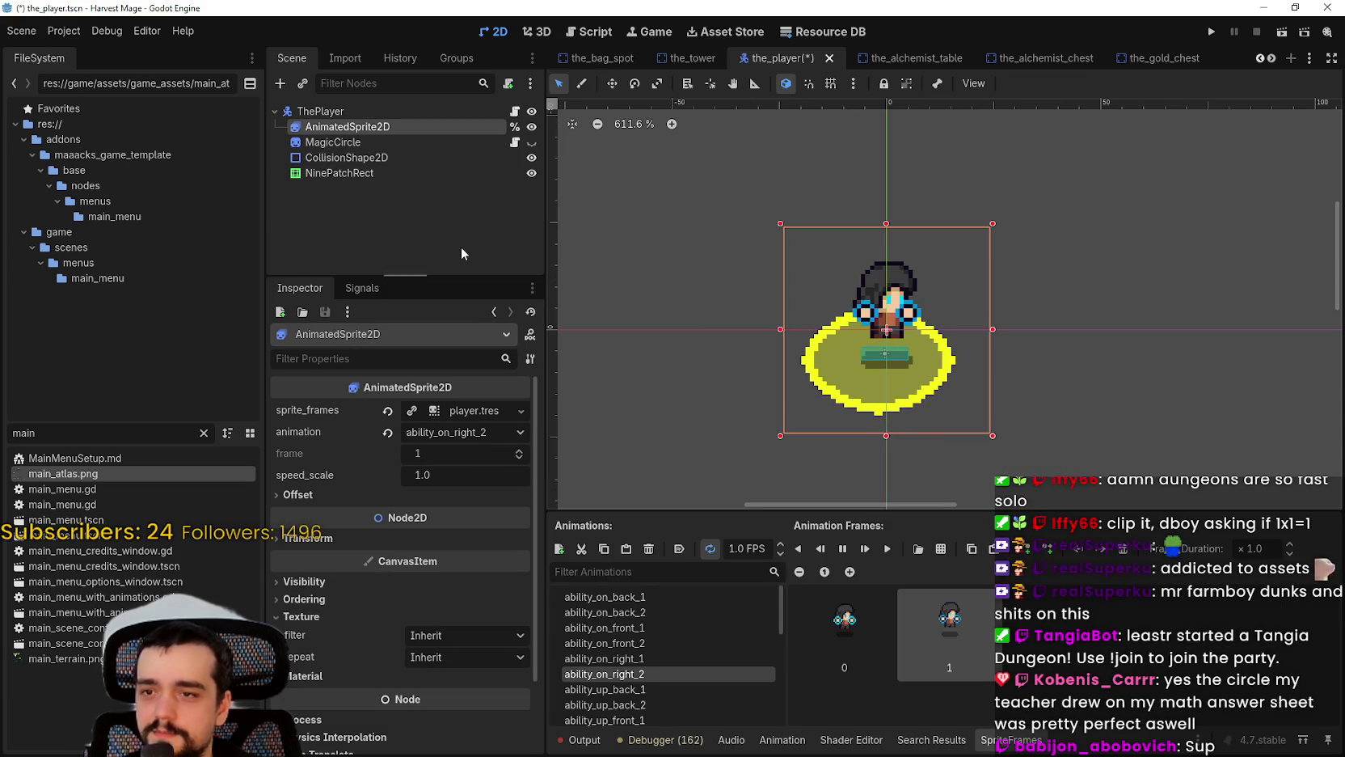
click(380, 158)
click(339, 172)
scroll(431, 635, up, 5)
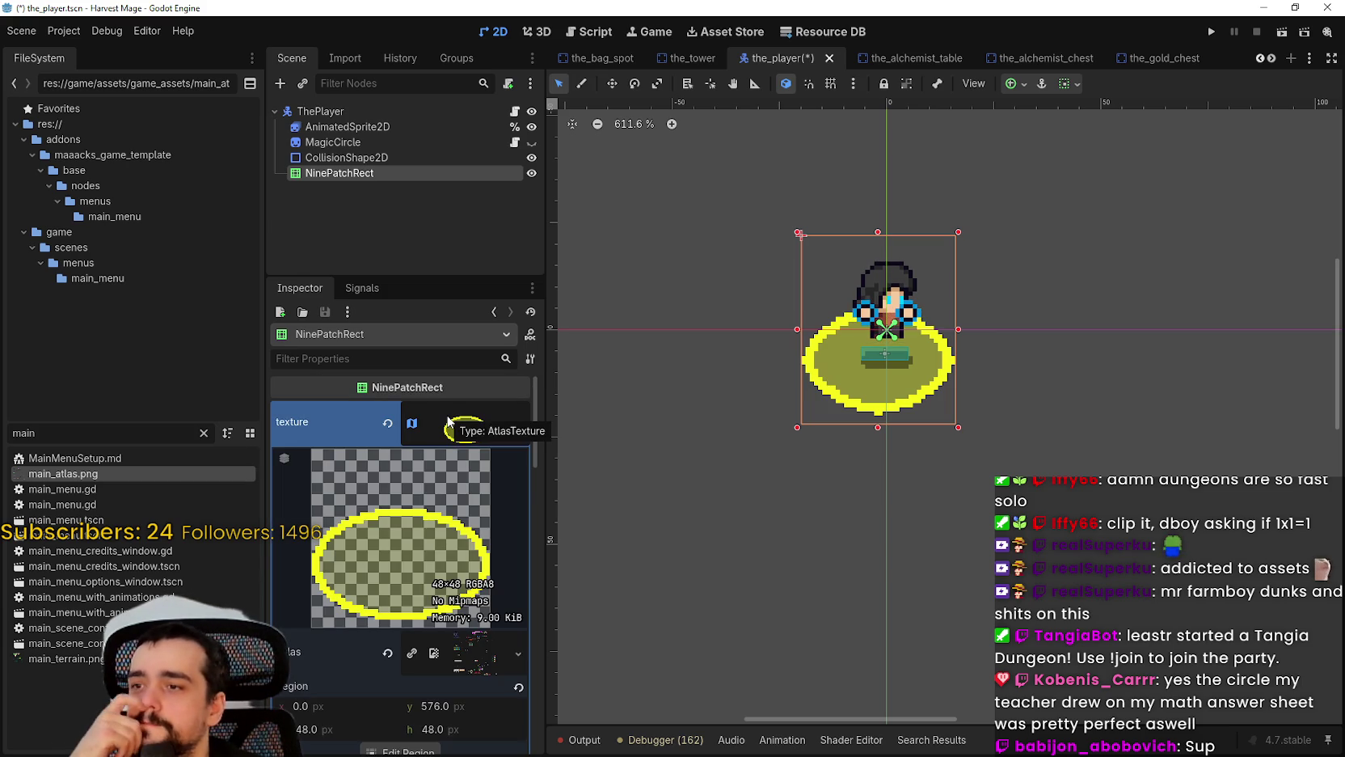
scroll(459, 519, down, 1)
click(435, 502)
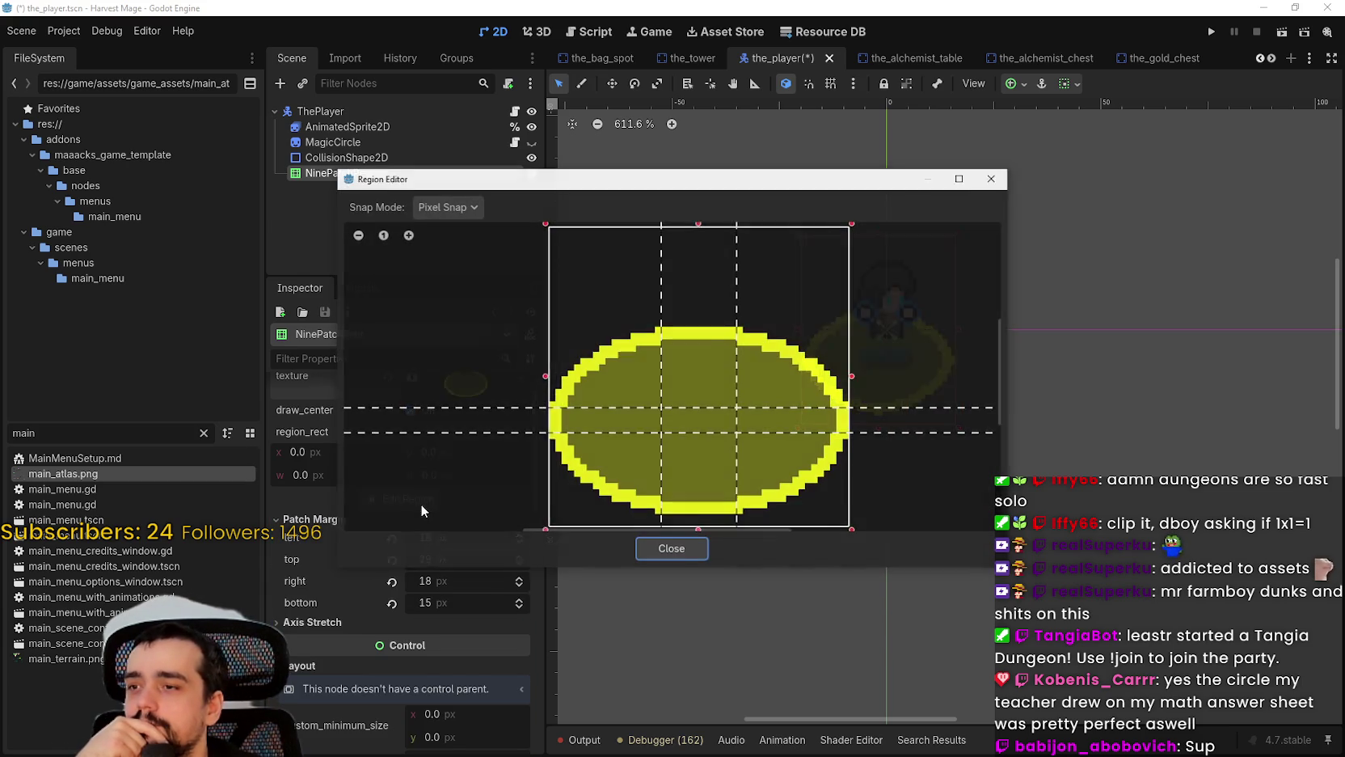
scroll(689, 488, down, 1)
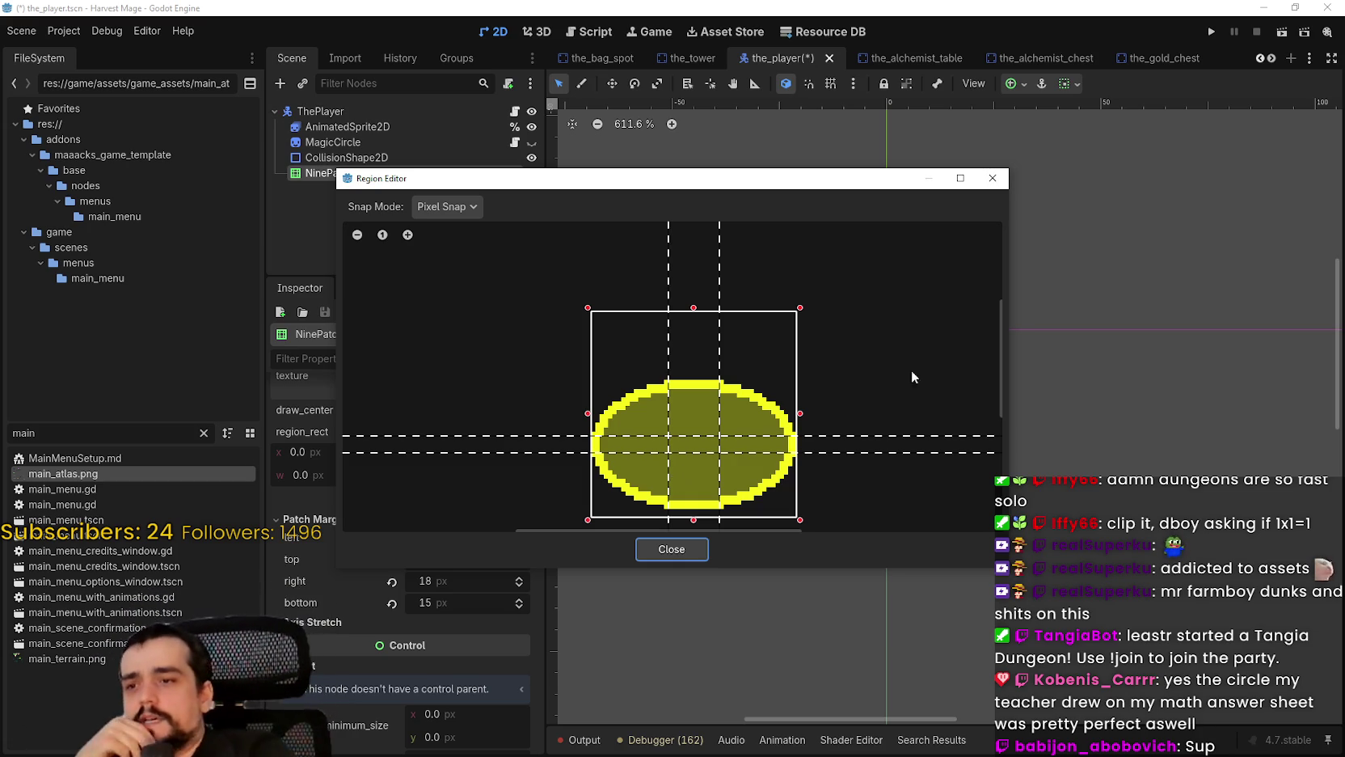
click(699, 557)
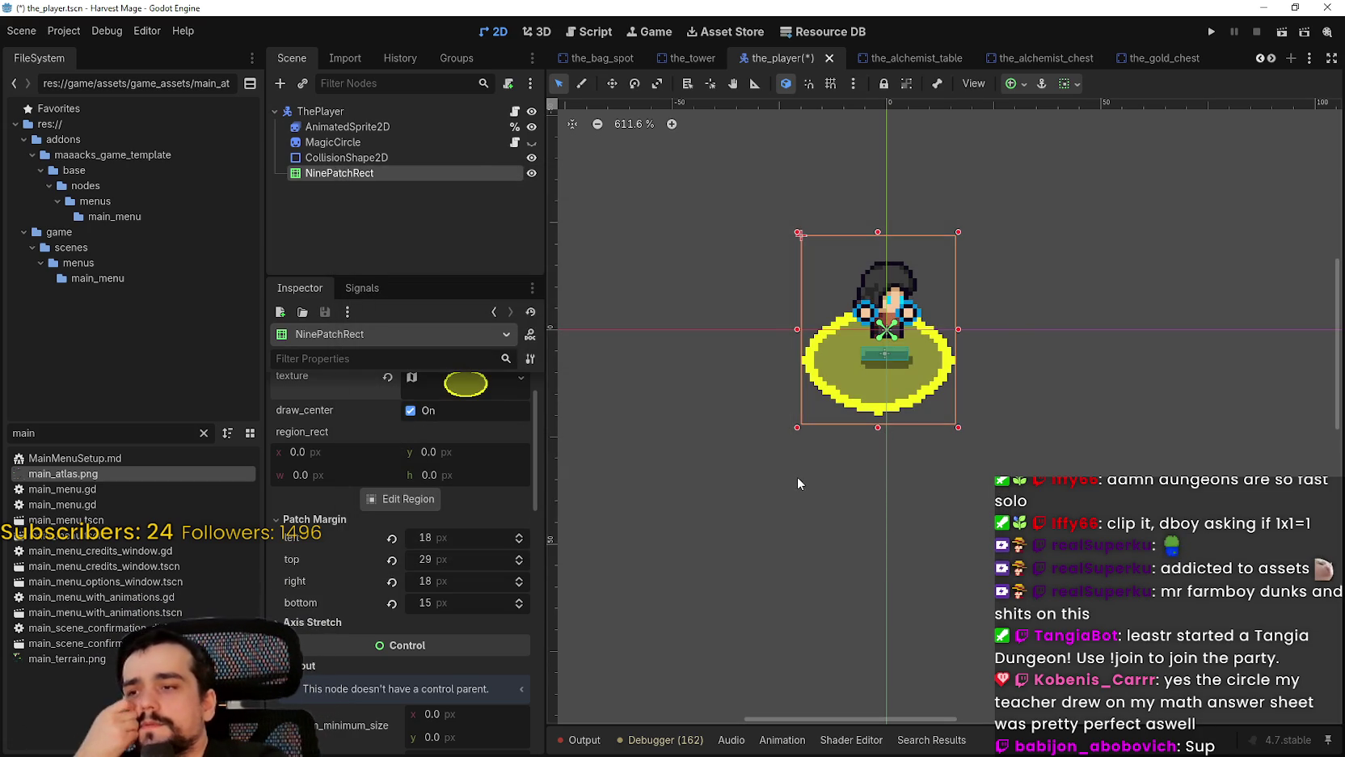
right_click(469, 173)
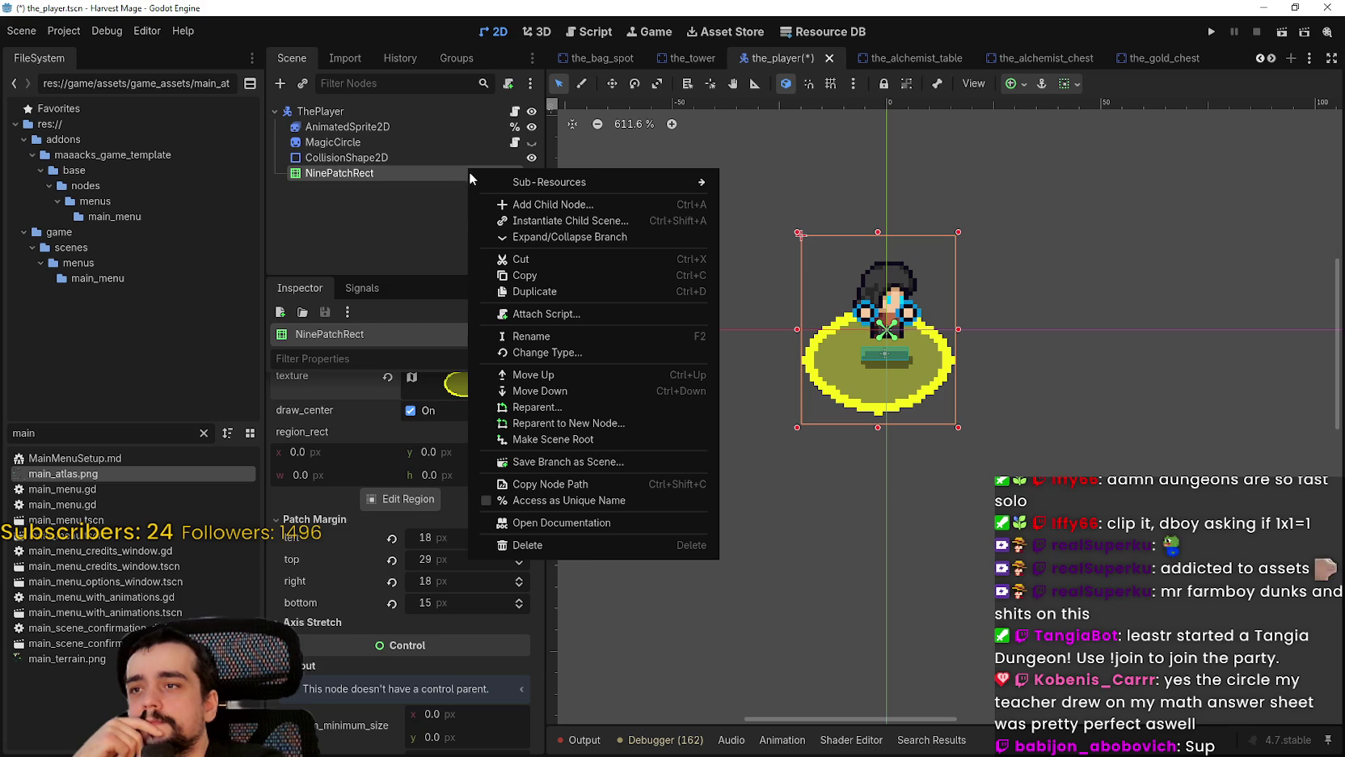
Step: Delete the NinePatchRect node and make the MagicCircle sprite visible again
click(586, 546)
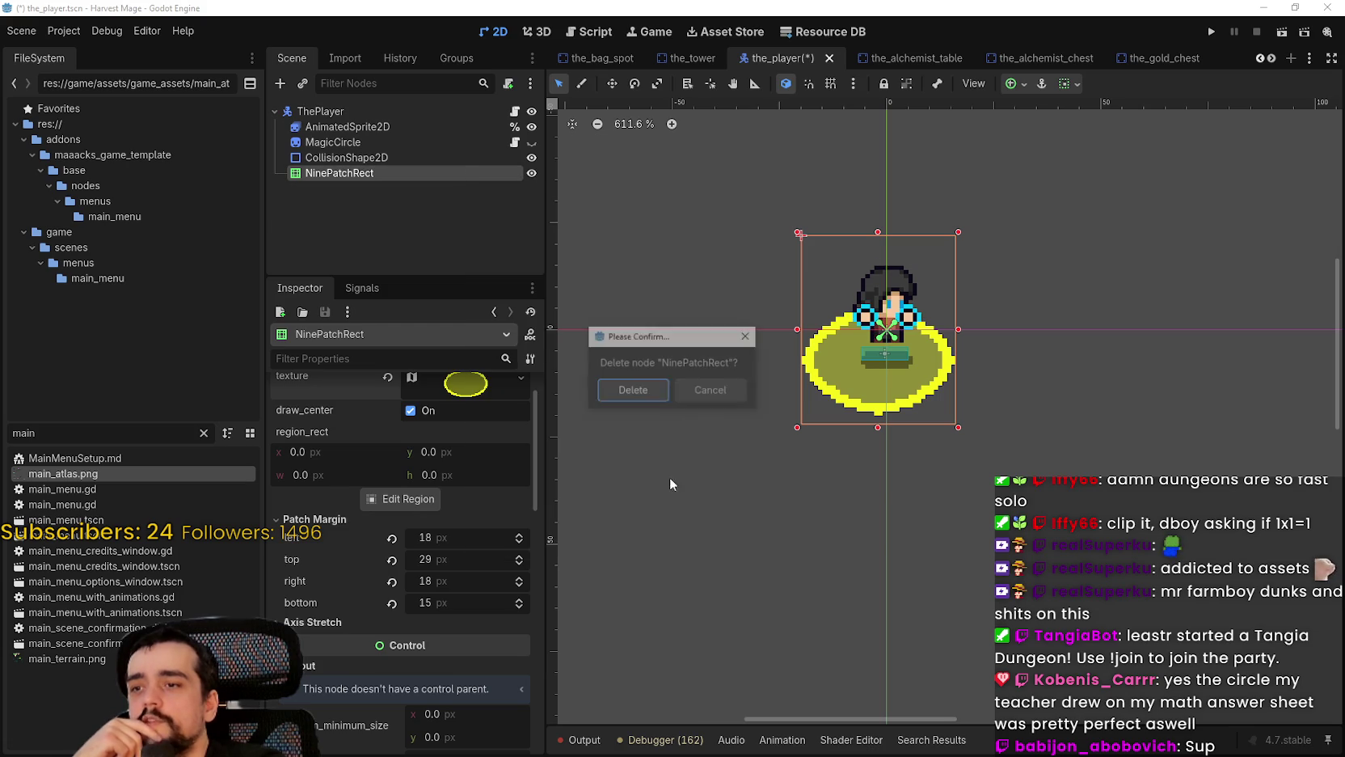
click(622, 392)
click(532, 143)
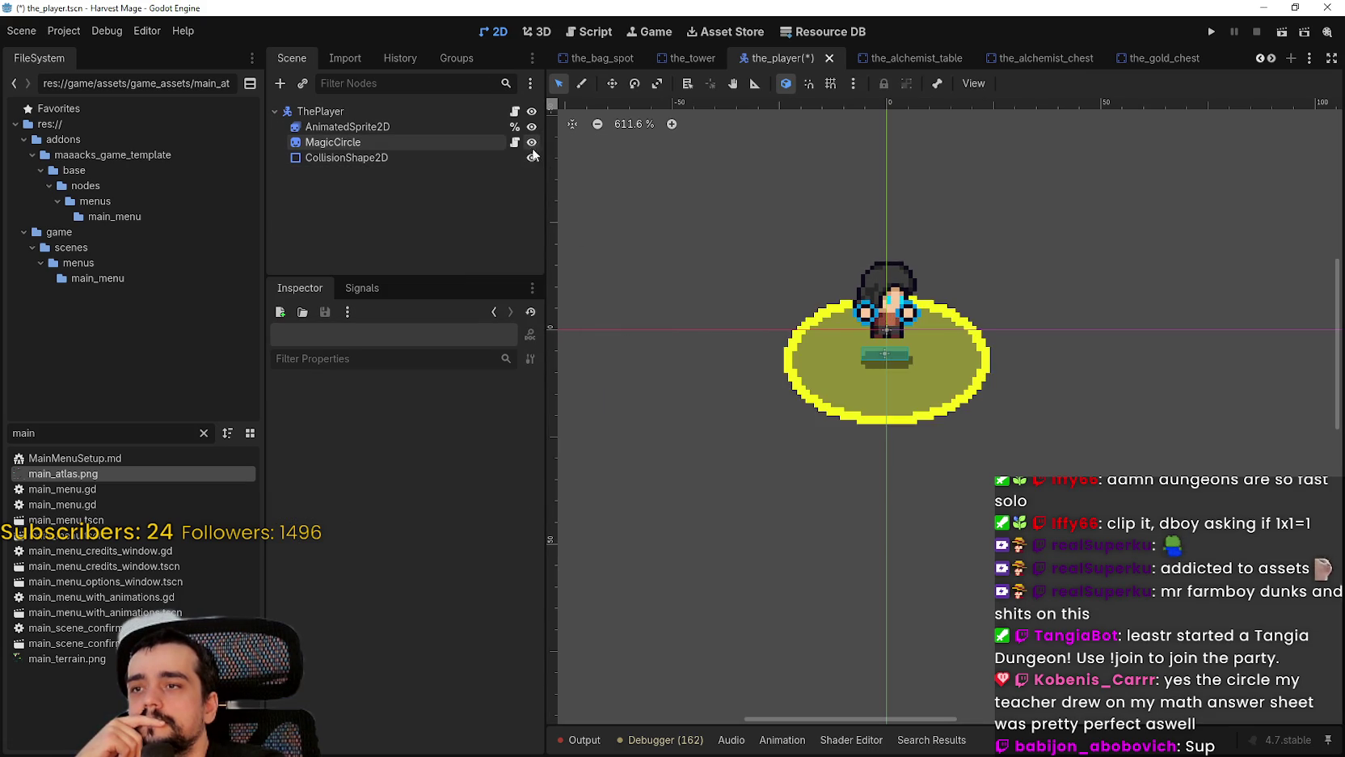
scroll(899, 316, up, 3)
scroll(910, 356, up, 2)
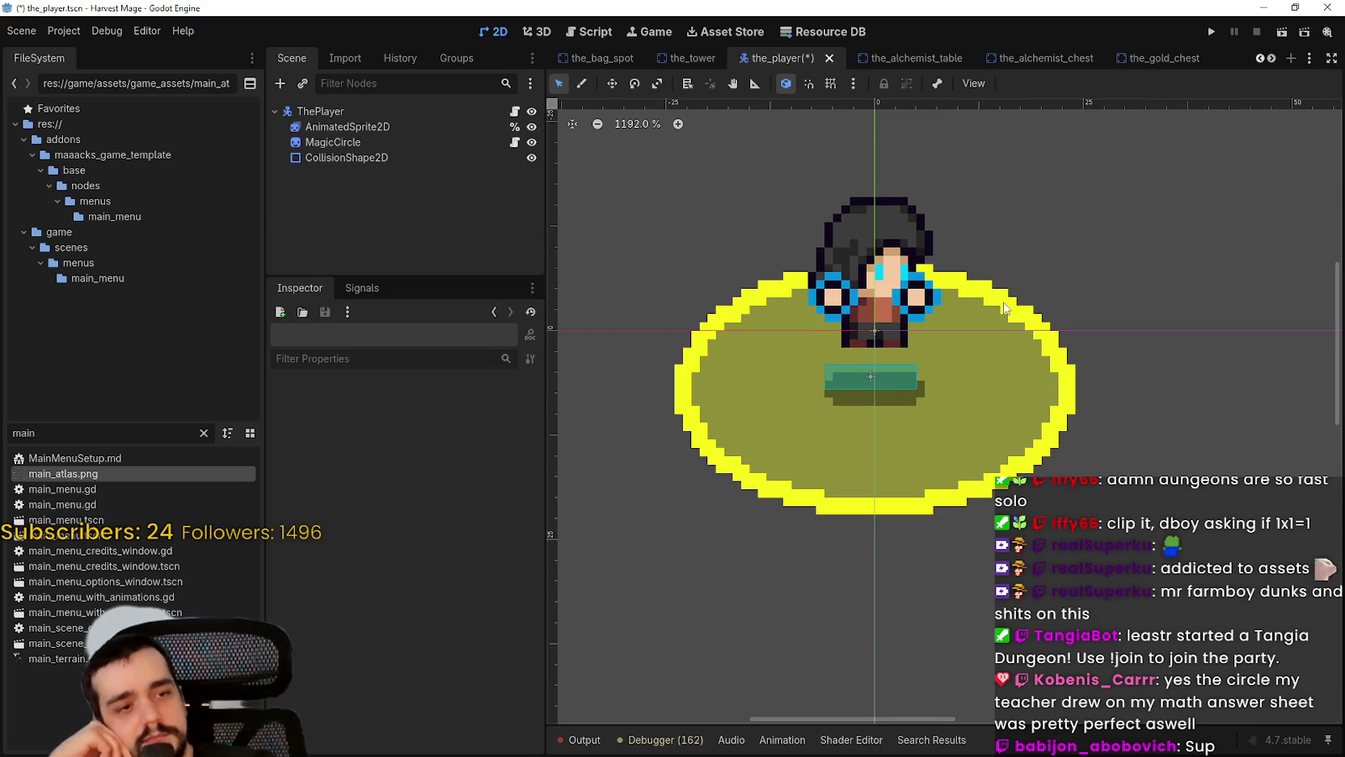
click(324, 143)
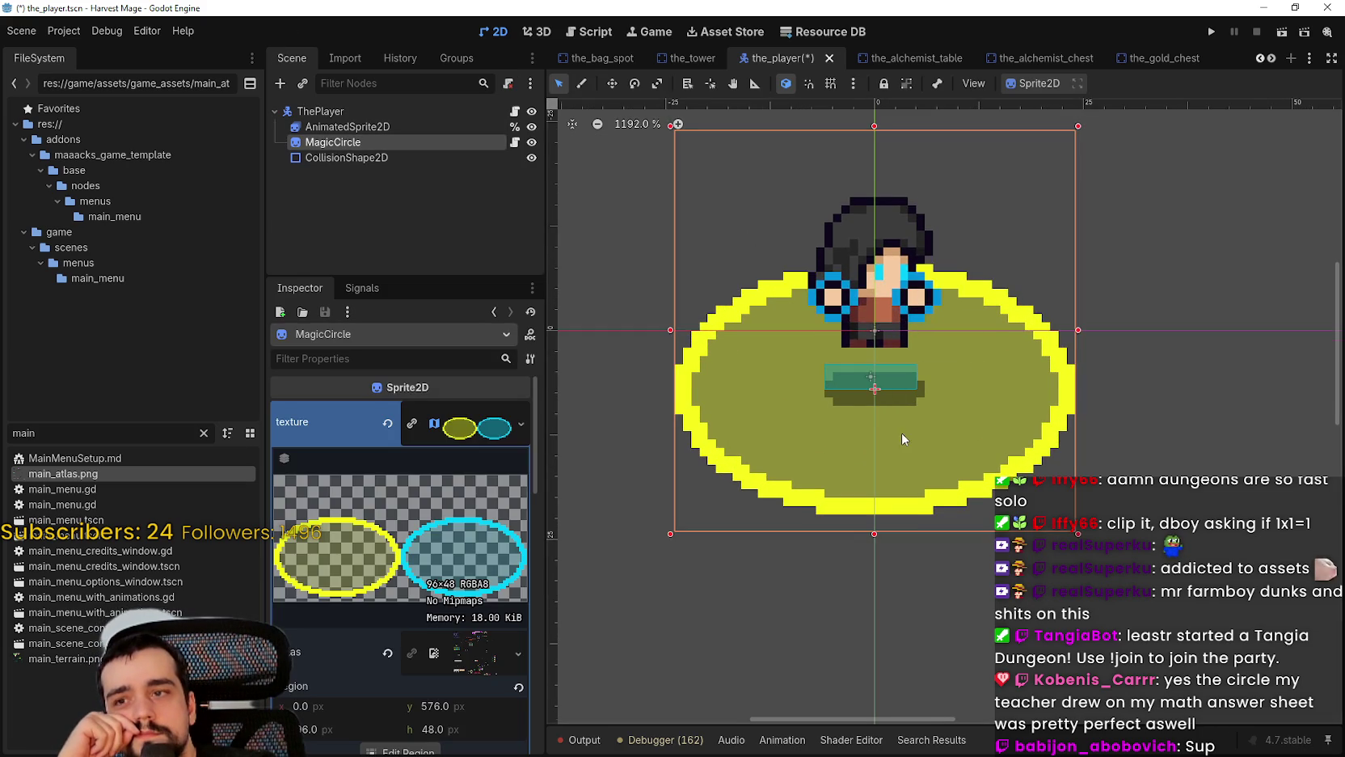
scroll(899, 433, down, 3)
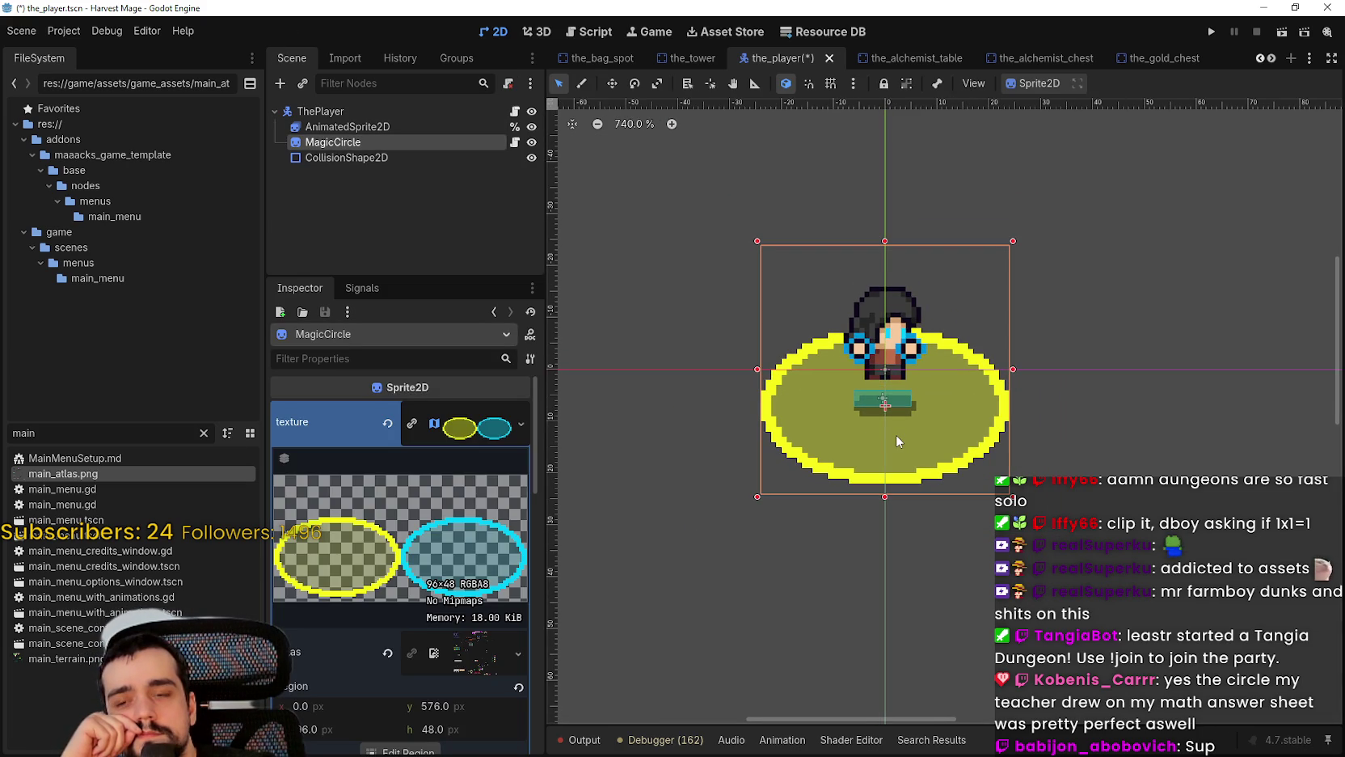
scroll(896, 434, down, 1)
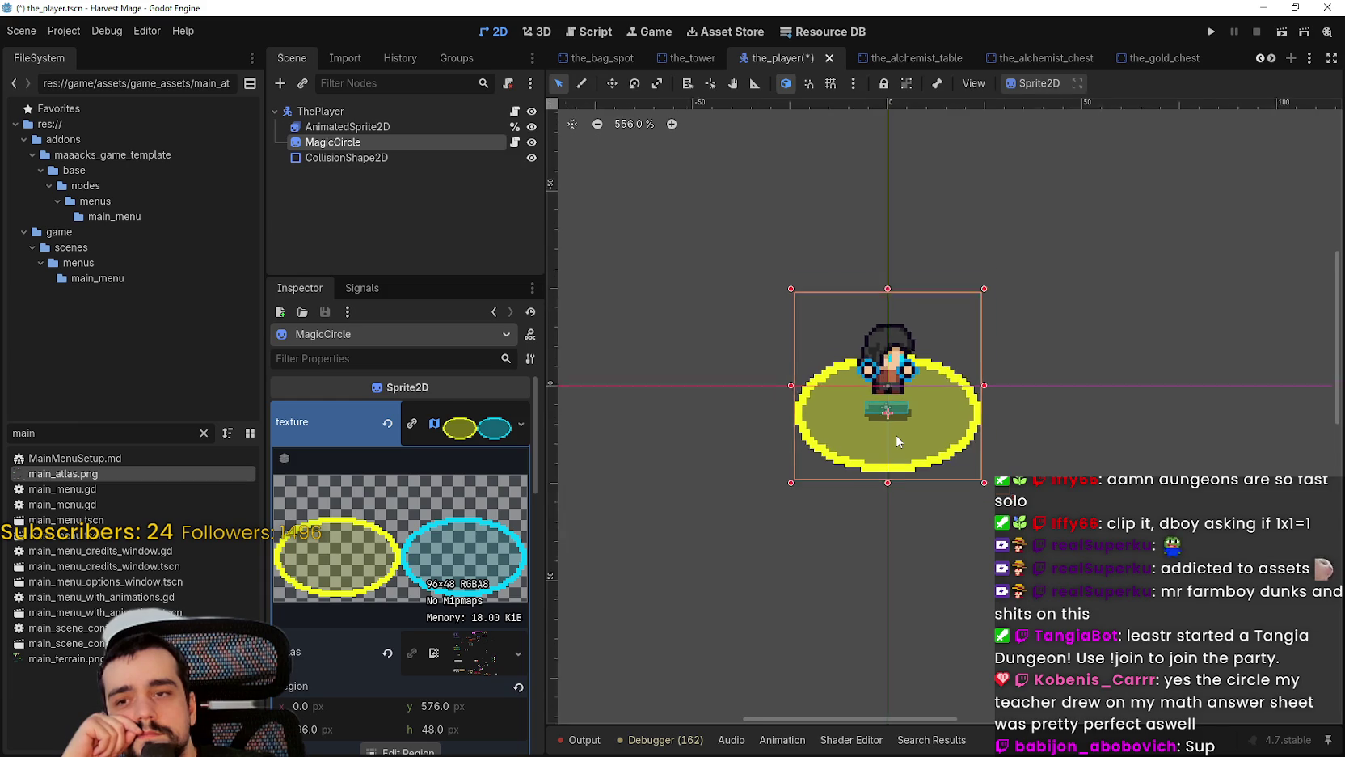
scroll(896, 434, up, 5)
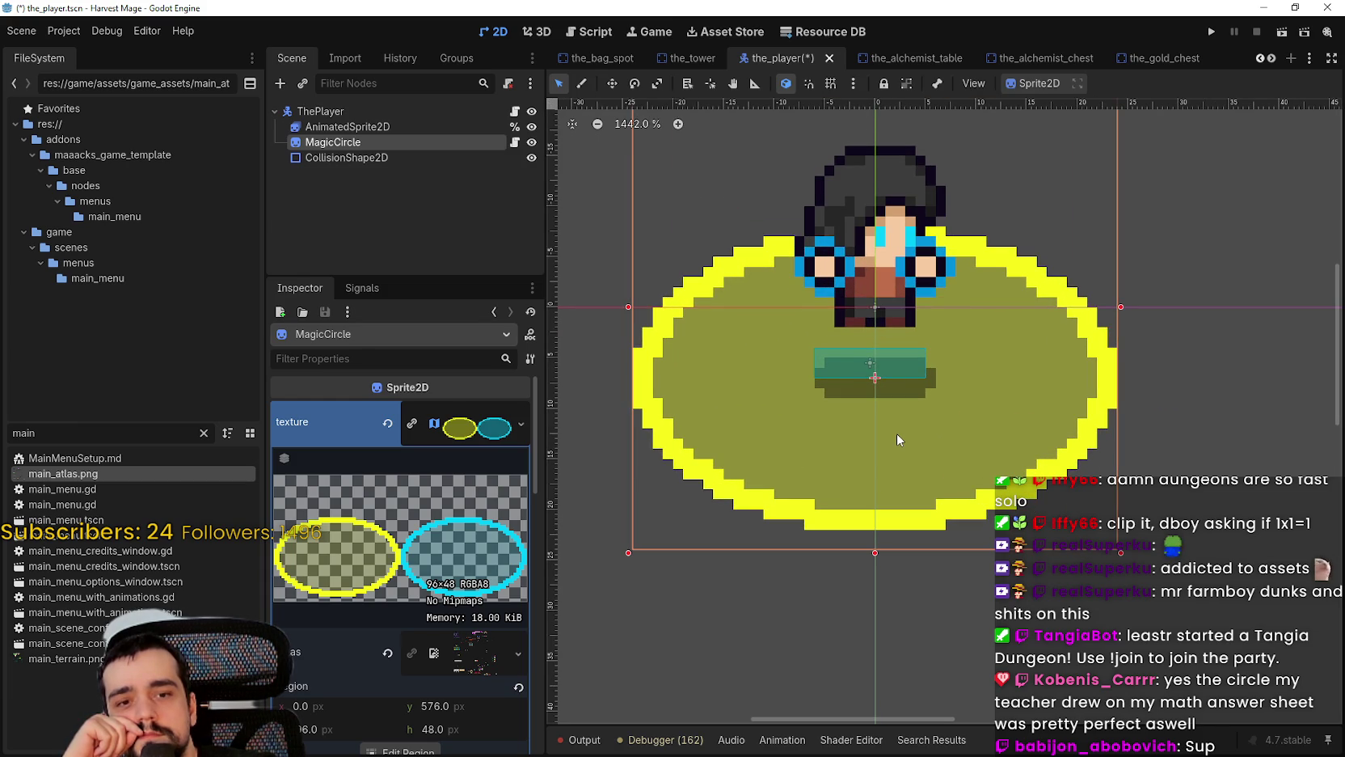
scroll(897, 433, down, 2)
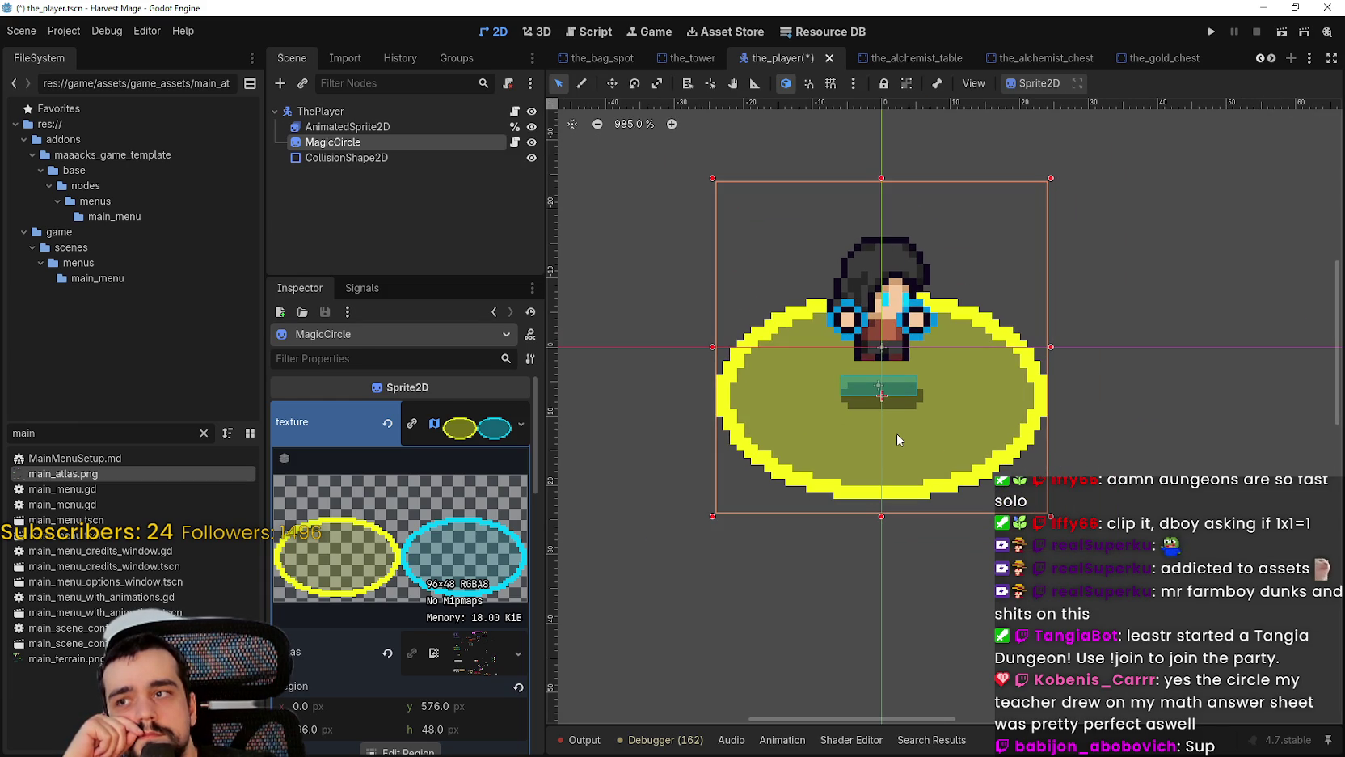
scroll(893, 441, down, 3)
scroll(941, 469, up, 2)
scroll(941, 470, up, 5)
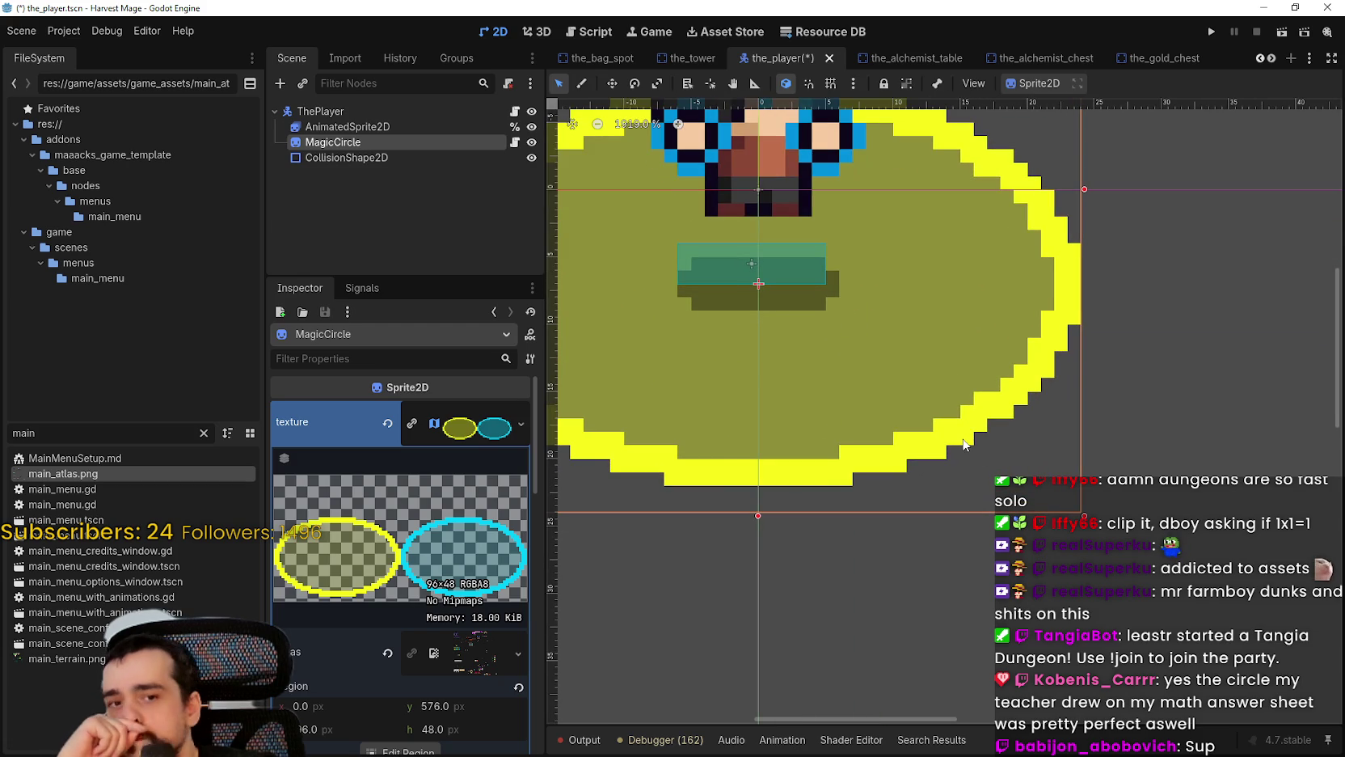
scroll(959, 441, down, 8)
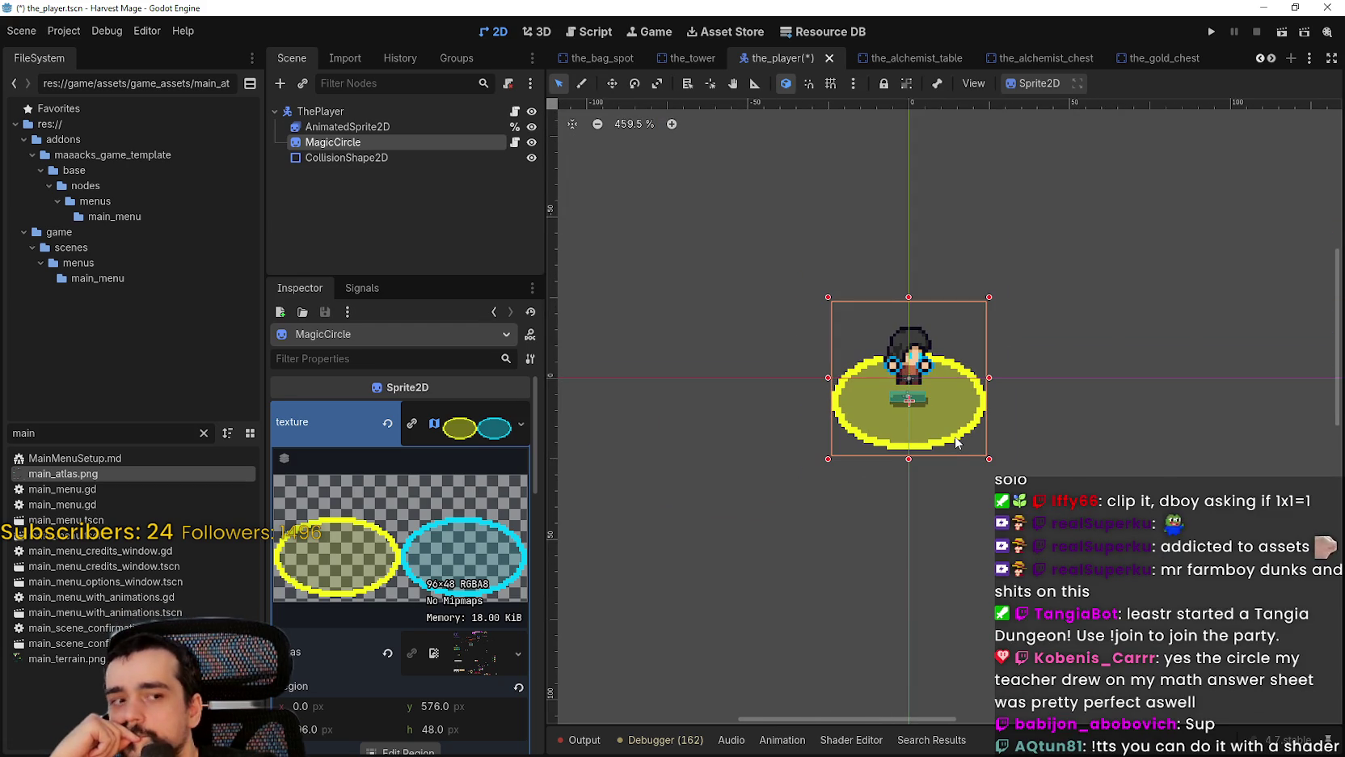
scroll(955, 440, up, 2)
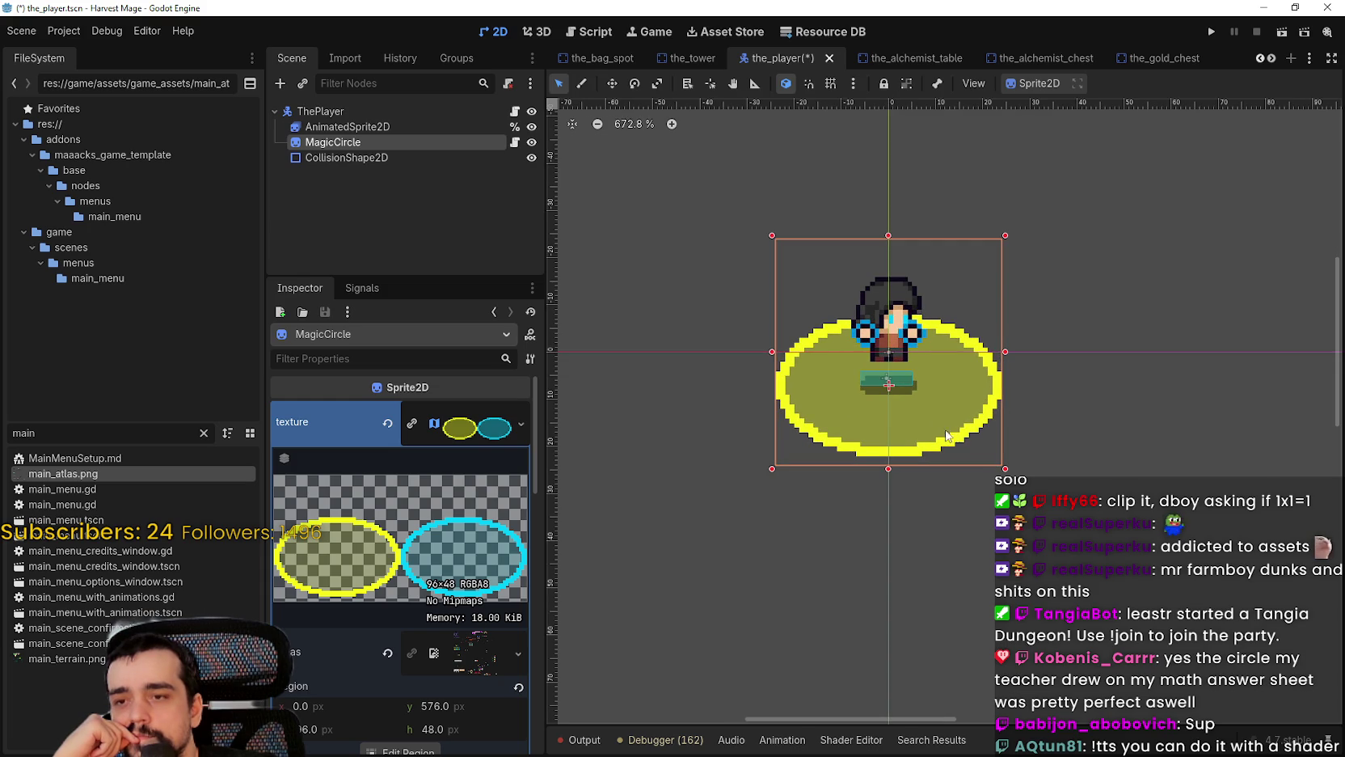
scroll(906, 397, down, 3)
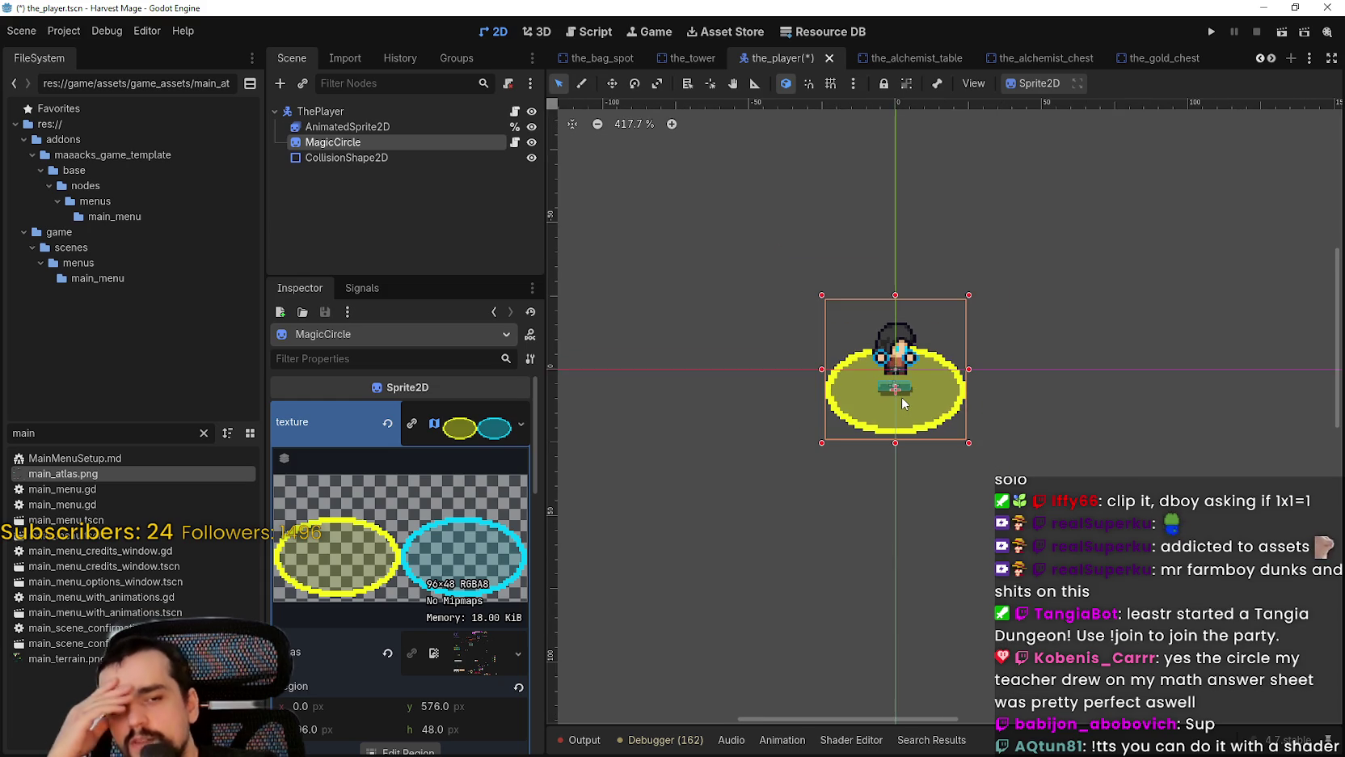
scroll(901, 393, up, 4)
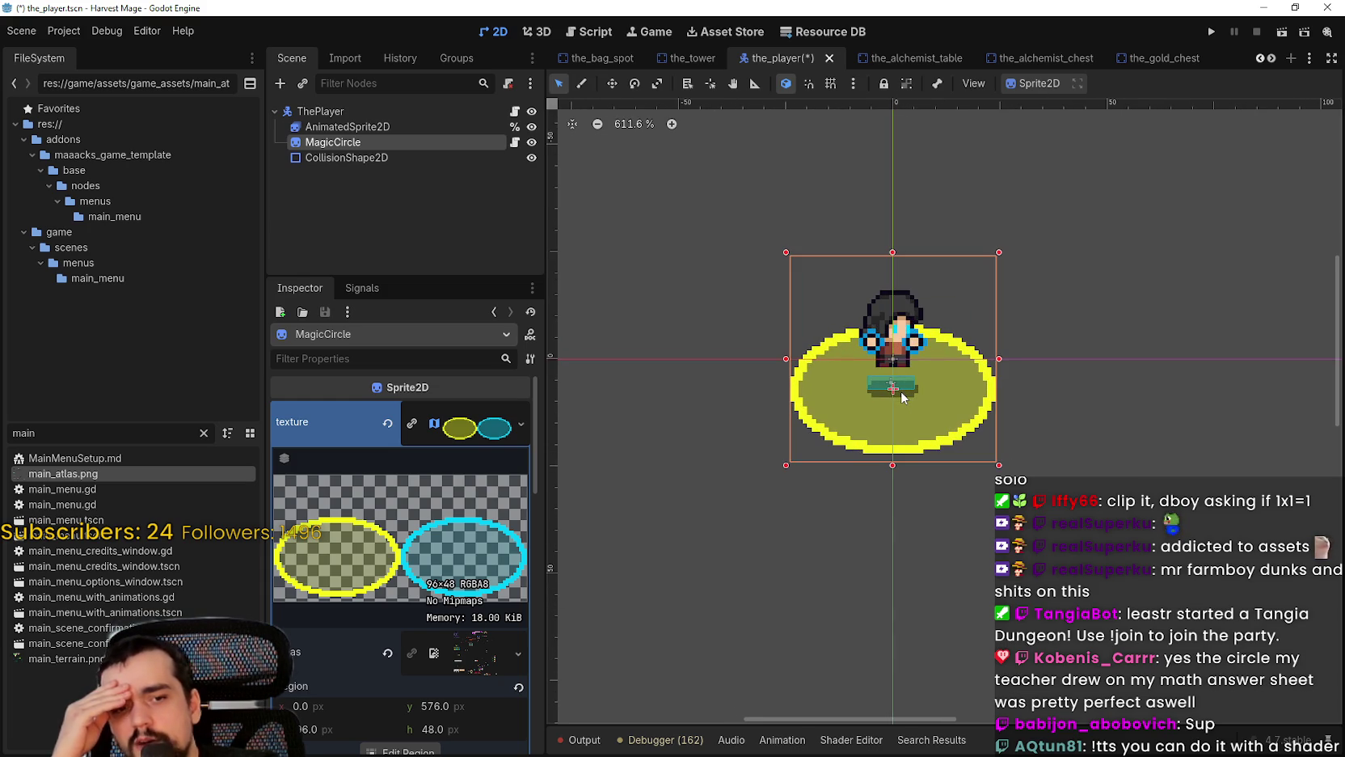
scroll(902, 391, down, 10)
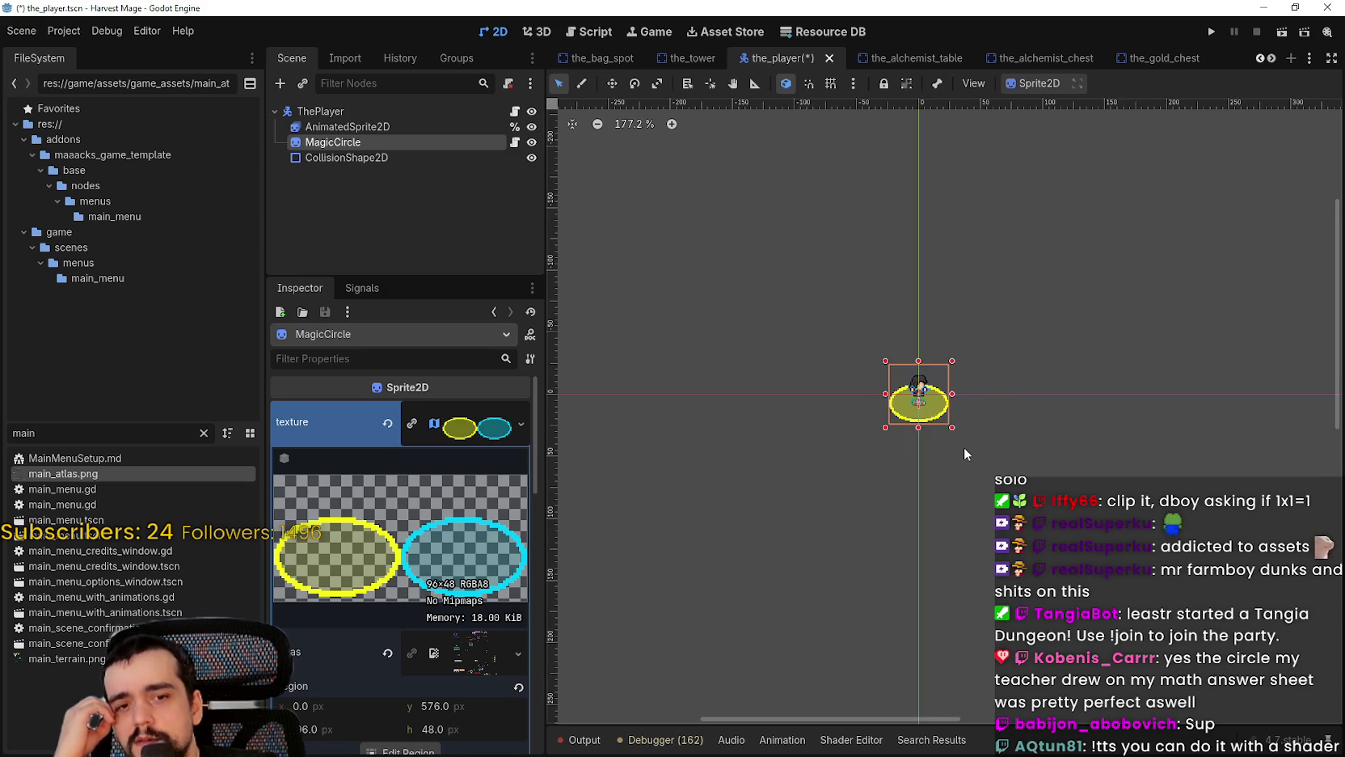
scroll(896, 389, up, 7)
scroll(896, 389, up, 8)
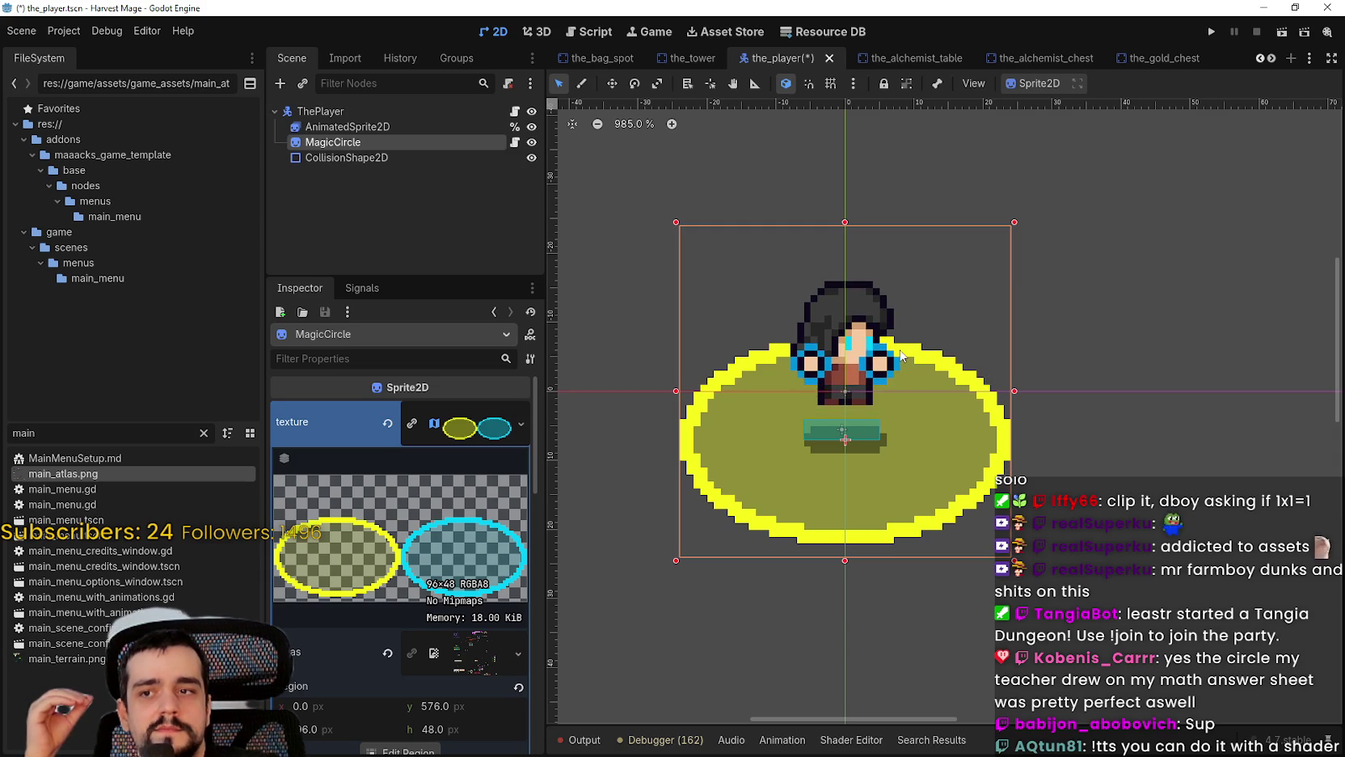
scroll(895, 389, up, 1)
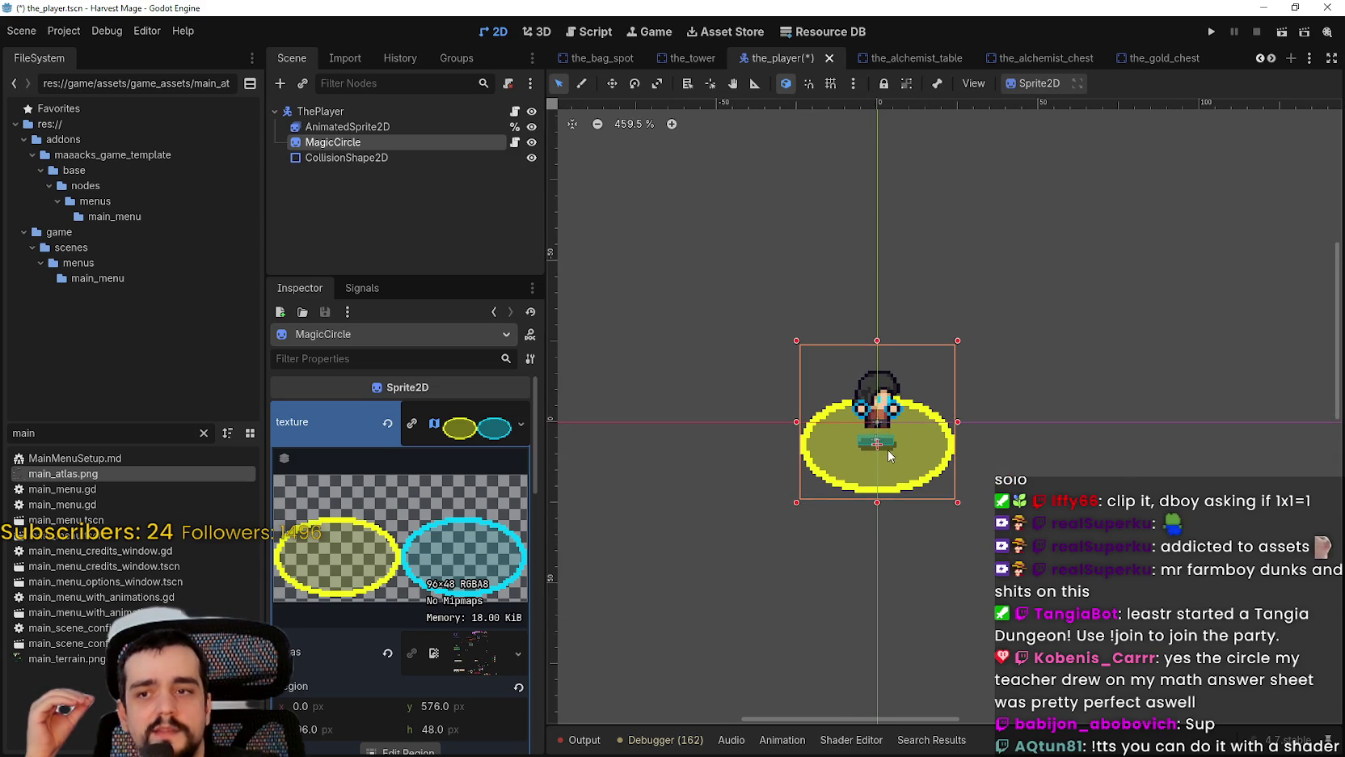
scroll(900, 440, up, 5)
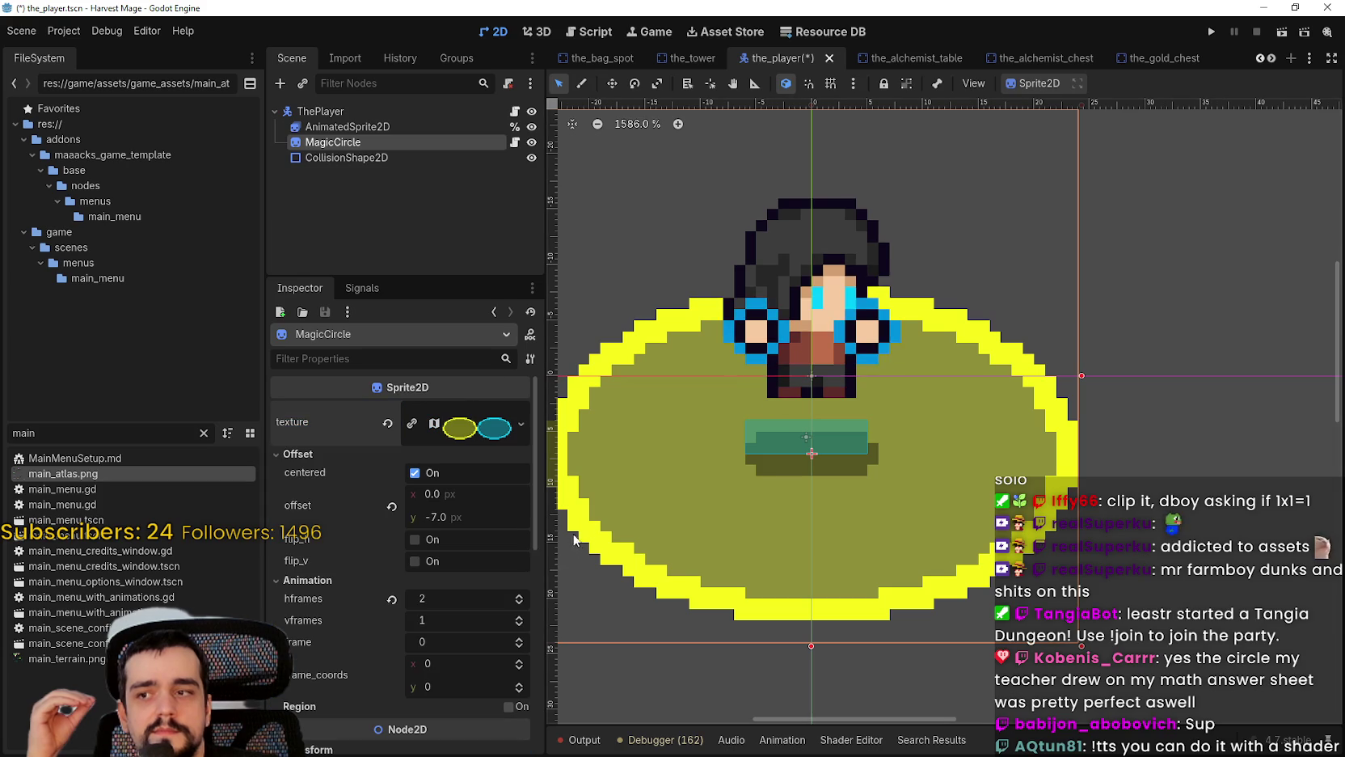
Step: Try a much smaller MagicCircle scale, then revert it to 1.0
scroll(593, 512, down, 5)
scroll(593, 512, down, 7)
scroll(494, 563, down, 5)
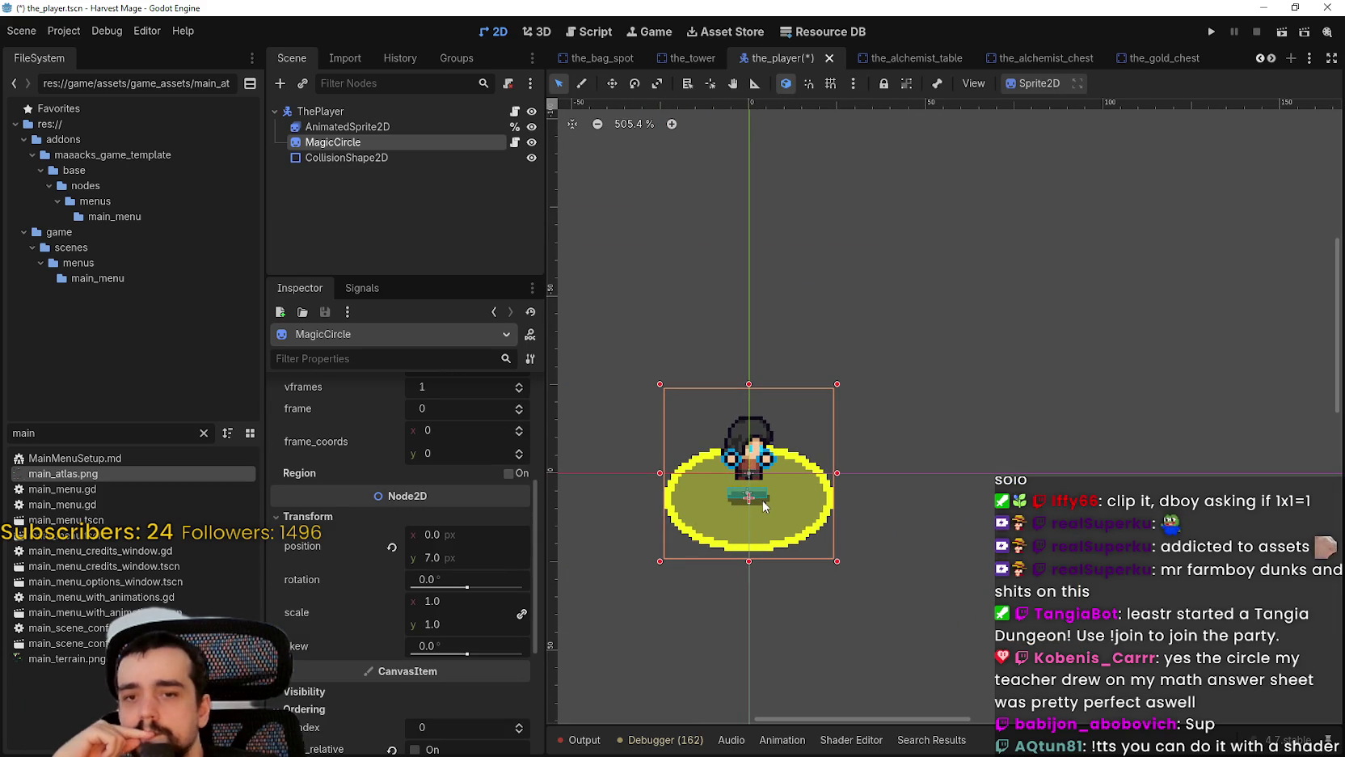
scroll(700, 517, up, 3)
scroll(662, 530, up, 1)
mouse_move(437, 601)
mouse_down()
mouse_move(360, 600)
mouse_move(625, 601)
mouse_move(510, 601)
mouse_up()
click(392, 614)
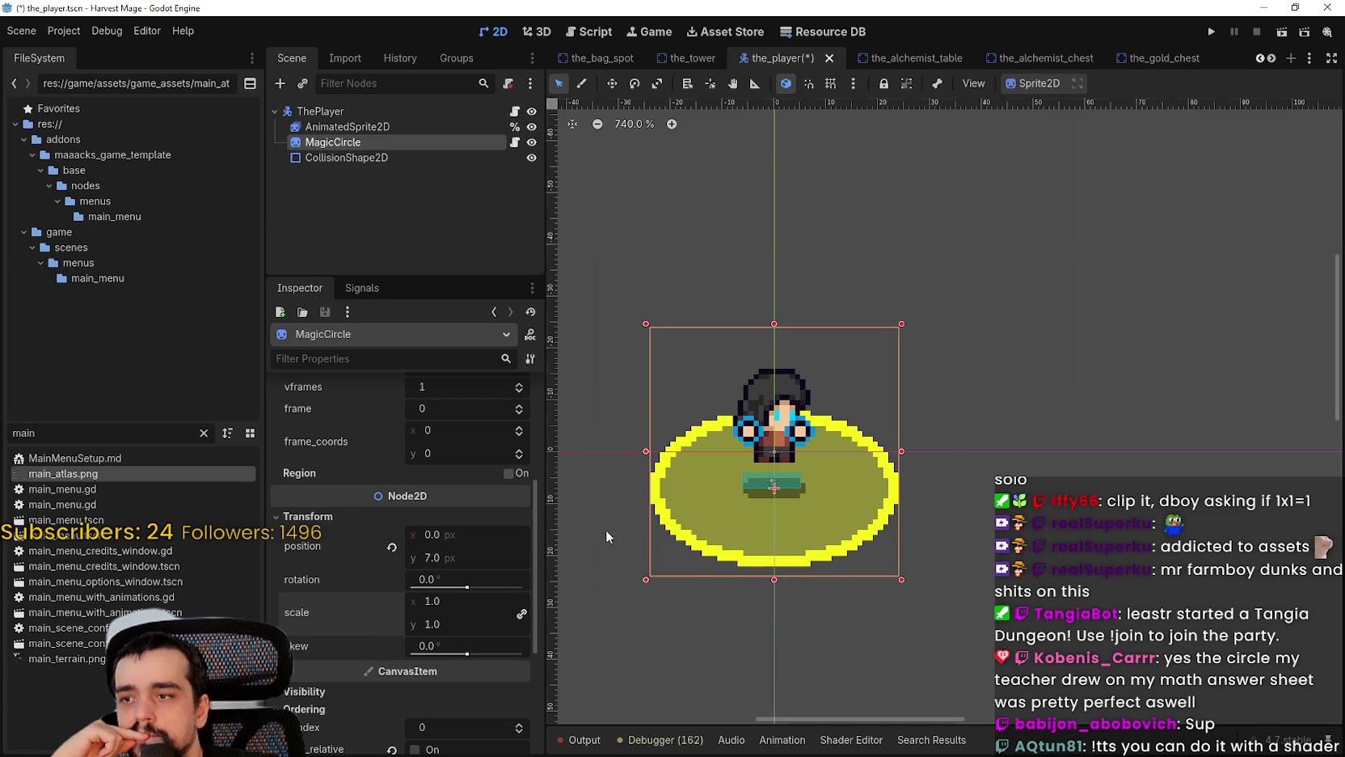
Step: Save the_player scene
scroll(812, 463, down, 2)
key(ctrl+s)
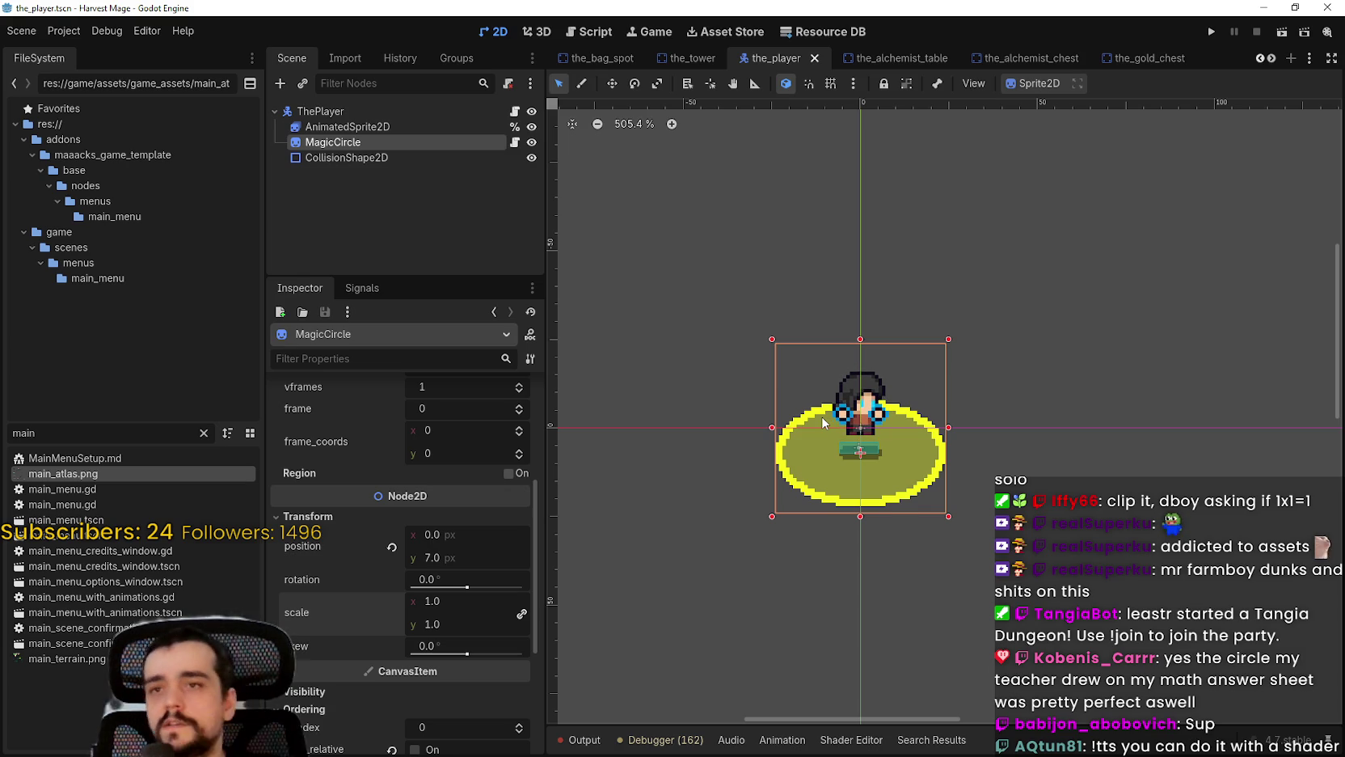
scroll(817, 393, up, 2)
scroll(872, 517, up, 3)
key(ctrl+s)
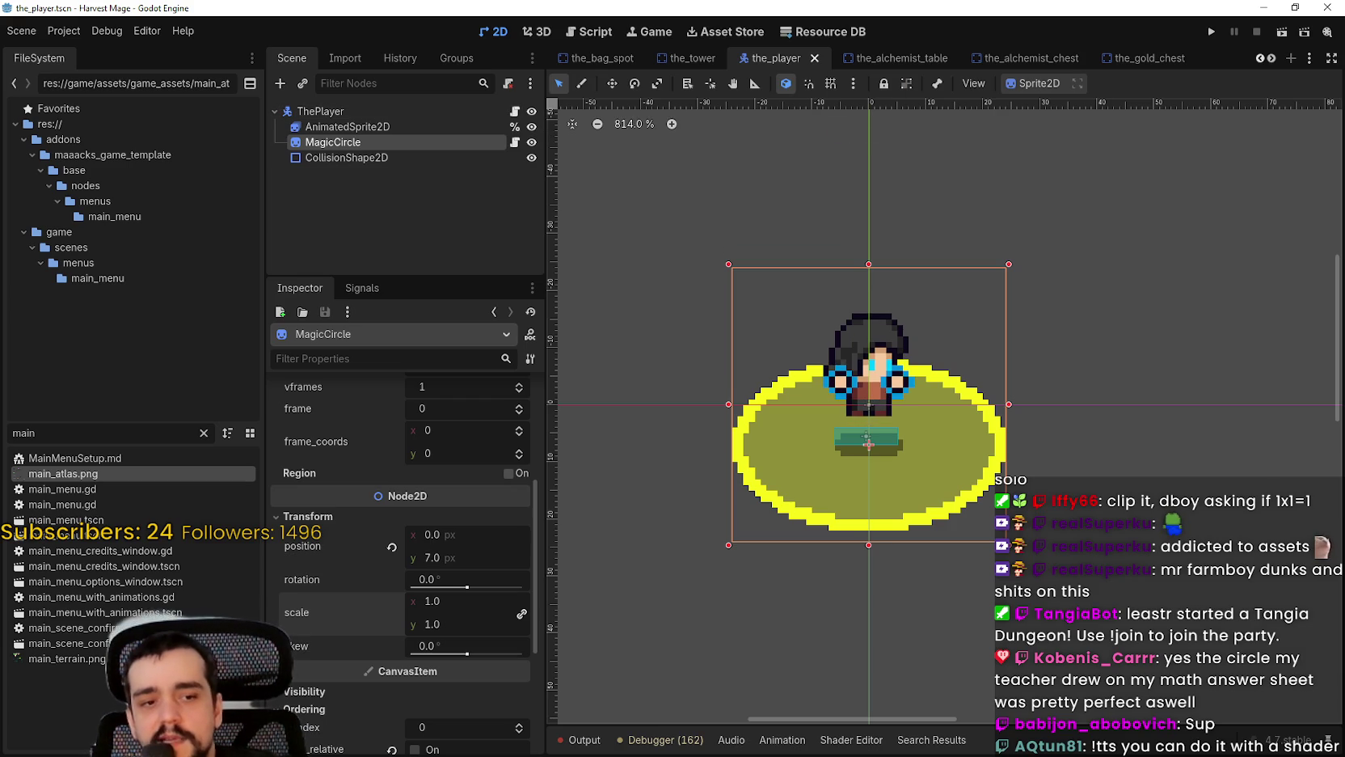
key(alt+Tab)
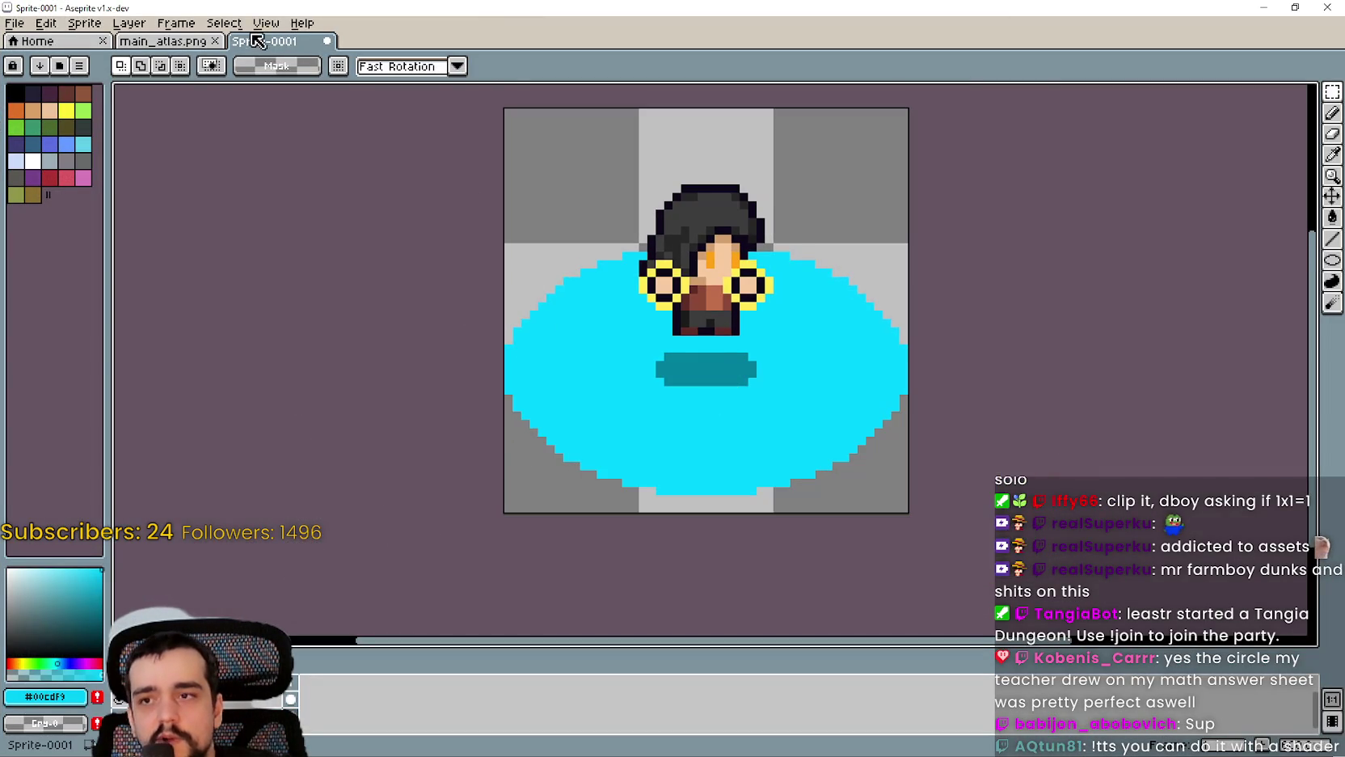
Step: Inspect main_atlas.png in Aseprite, marquee-selecting the yellow ellipse, then minimize Aseprite
click(167, 44)
scroll(589, 375, down, 1)
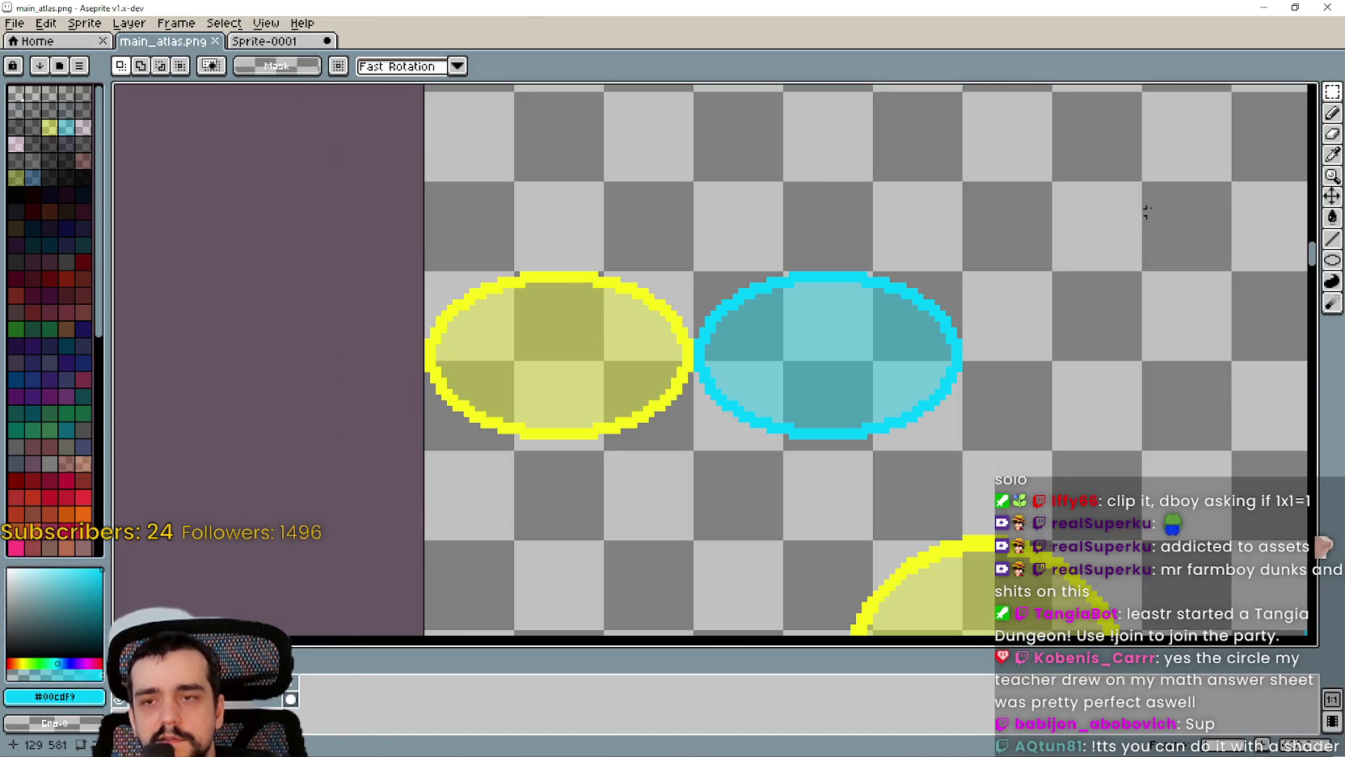
scroll(718, 434, up, 1)
mouse_move(686, 482)
mouse_down()
mouse_move(466, 300)
mouse_move(437, 123)
mouse_up()
scroll(738, 379, down, 1)
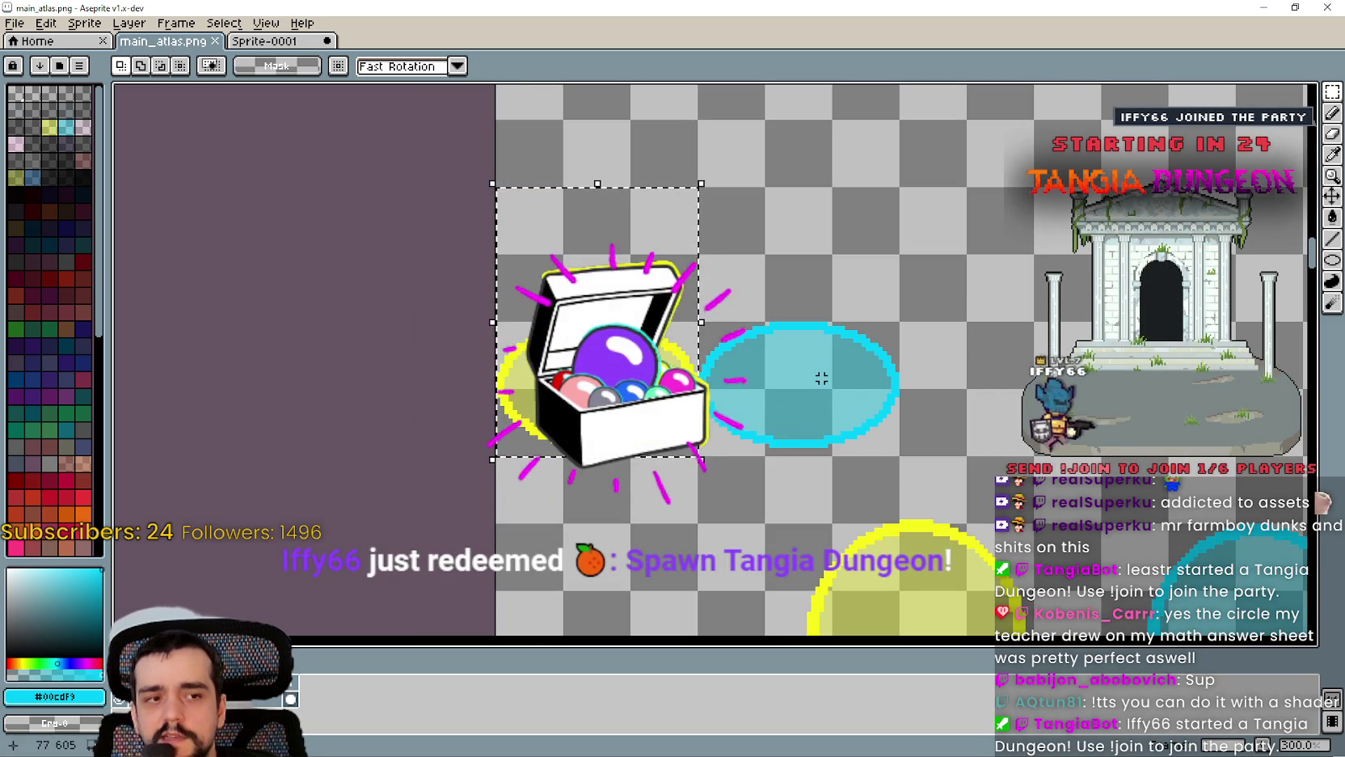
scroll(822, 379, down, 1)
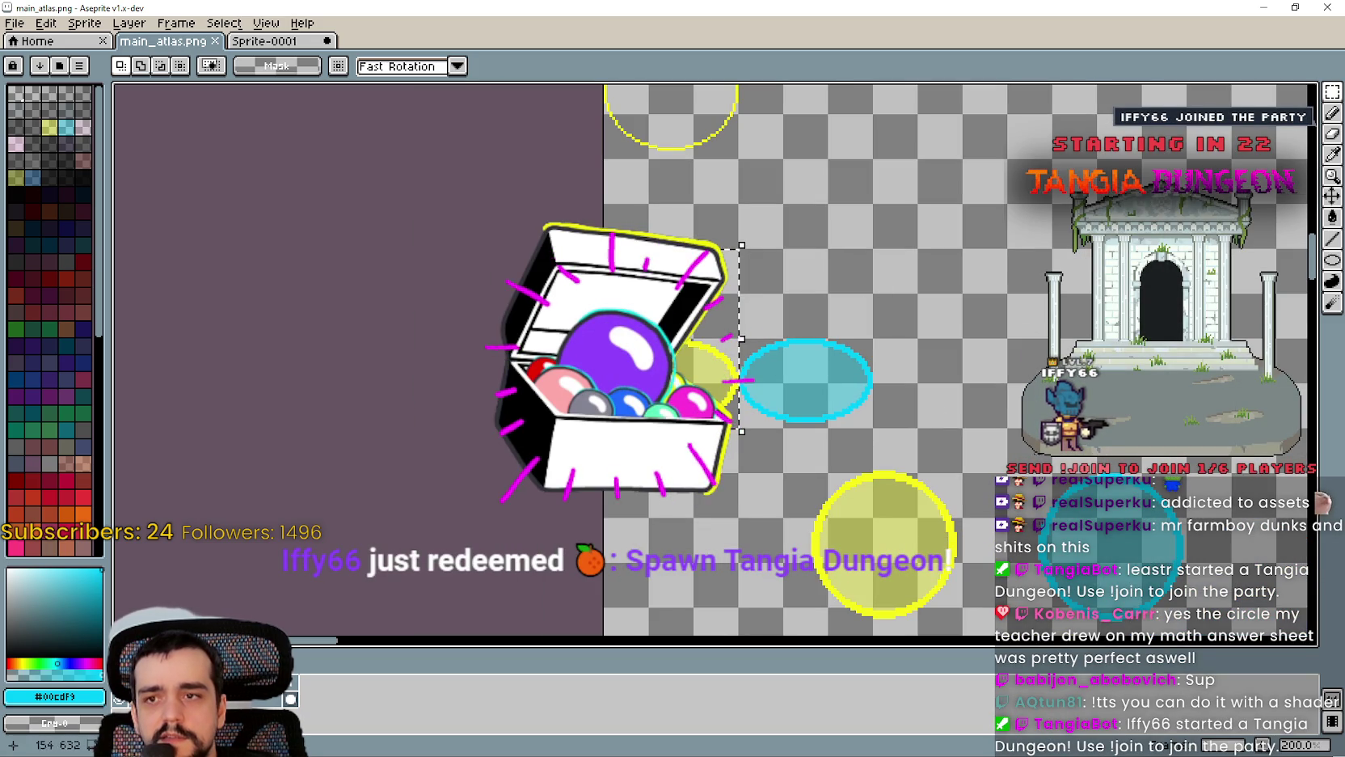
mouse_move(1091, 295)
mouse_down()
mouse_move(1005, 274)
mouse_move(773, 264)
mouse_up()
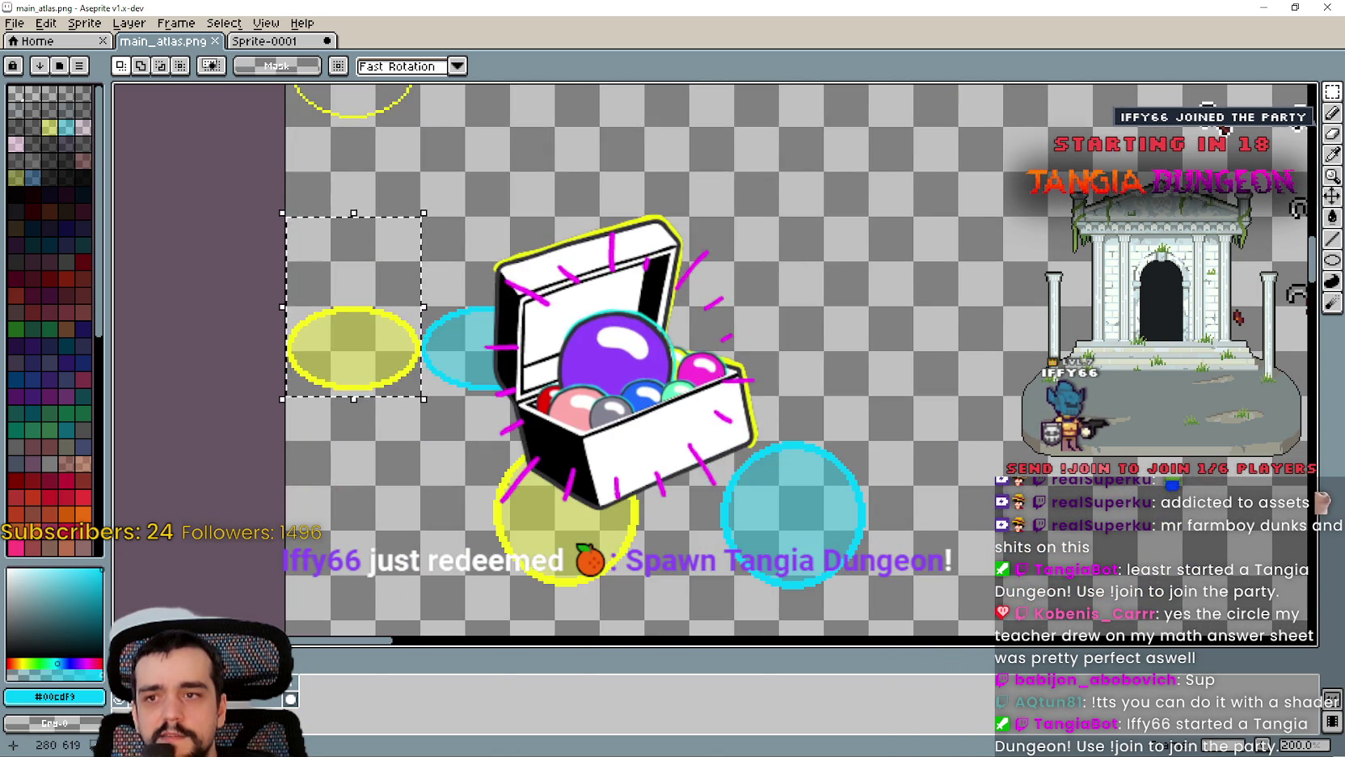
scroll(1170, 242, down, 1)
click(1264, 6)
scroll(949, 352, down, 1)
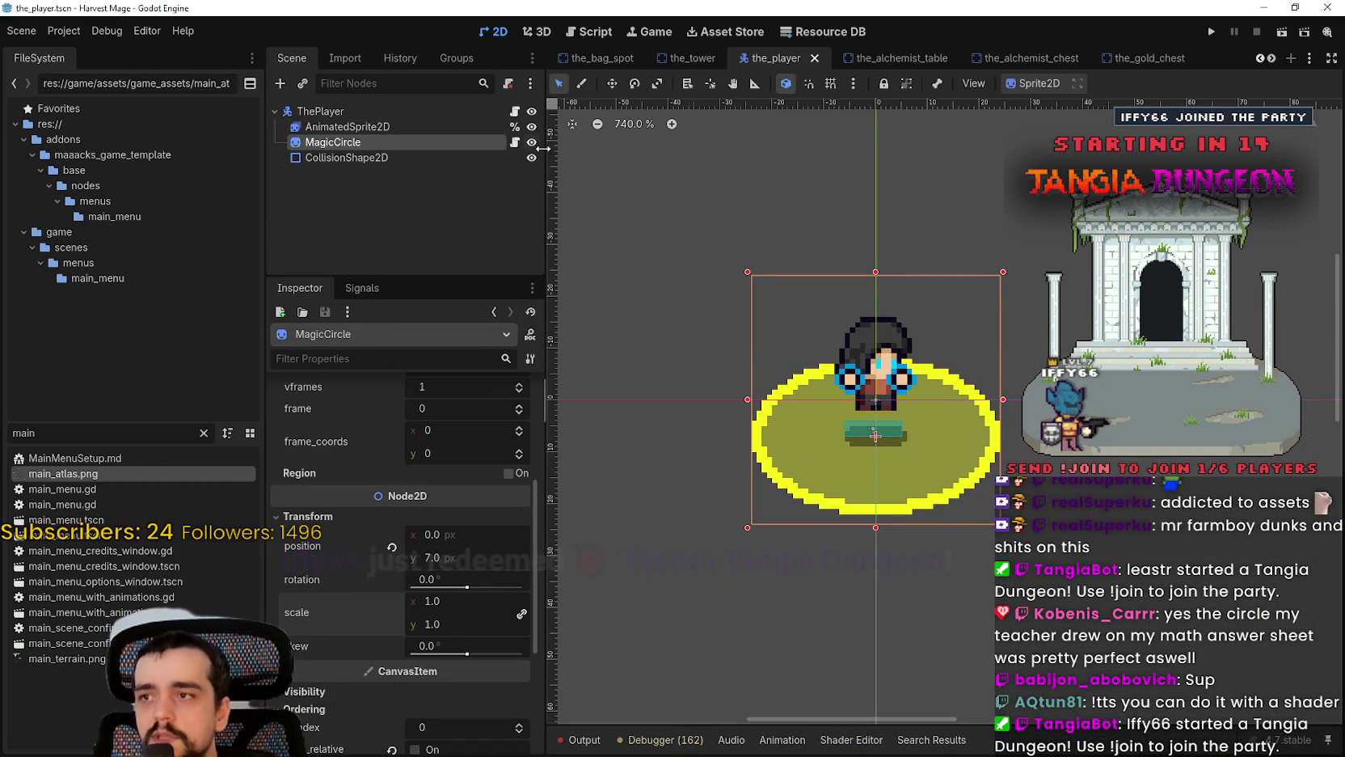
Step: Open MagicCircle's attached magic_circle.gd script and place the caret in its body
click(514, 142)
click(1033, 230)
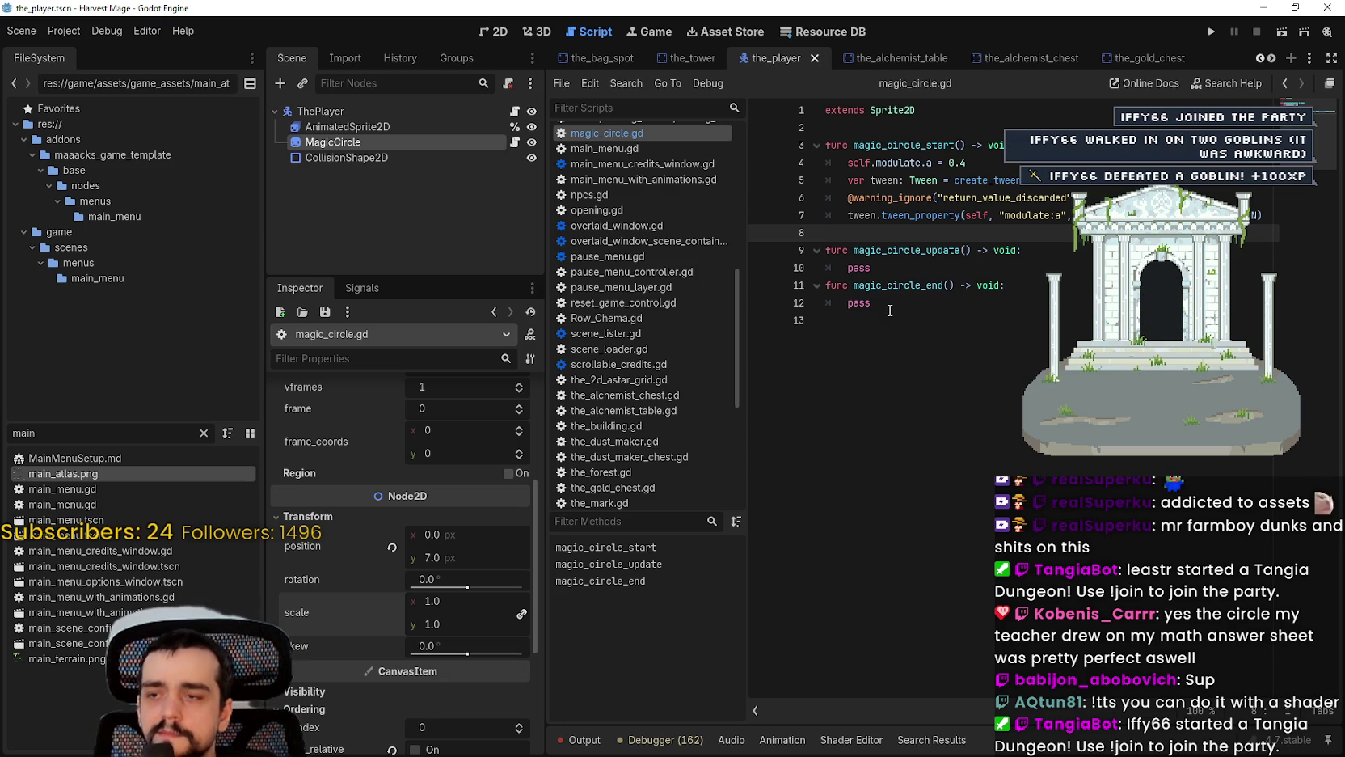
Step: Add a new line under the alpha assignment in magic_circle_start, beginning with self.scale
click(1071, 164)
key(Return)
text(self.)
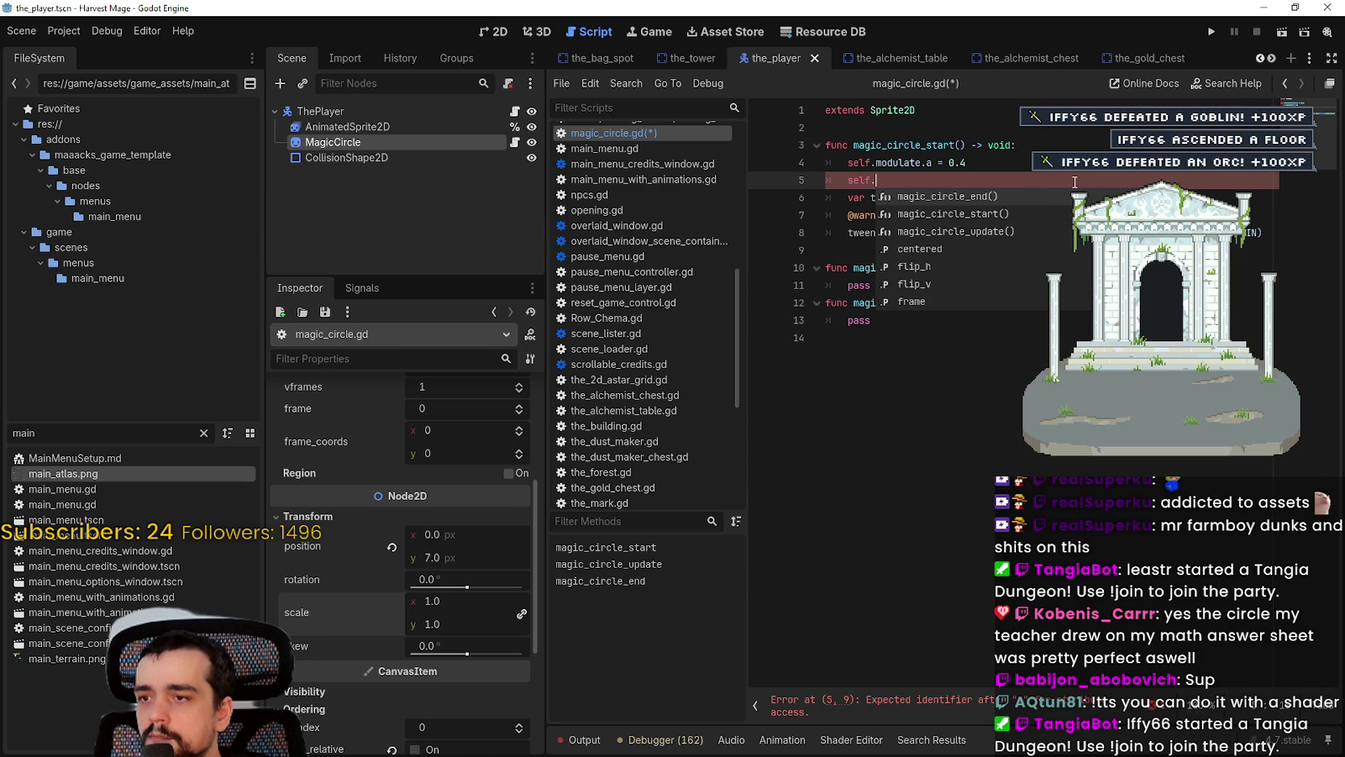
text(t)
key(BackSpace)
text(scale.)
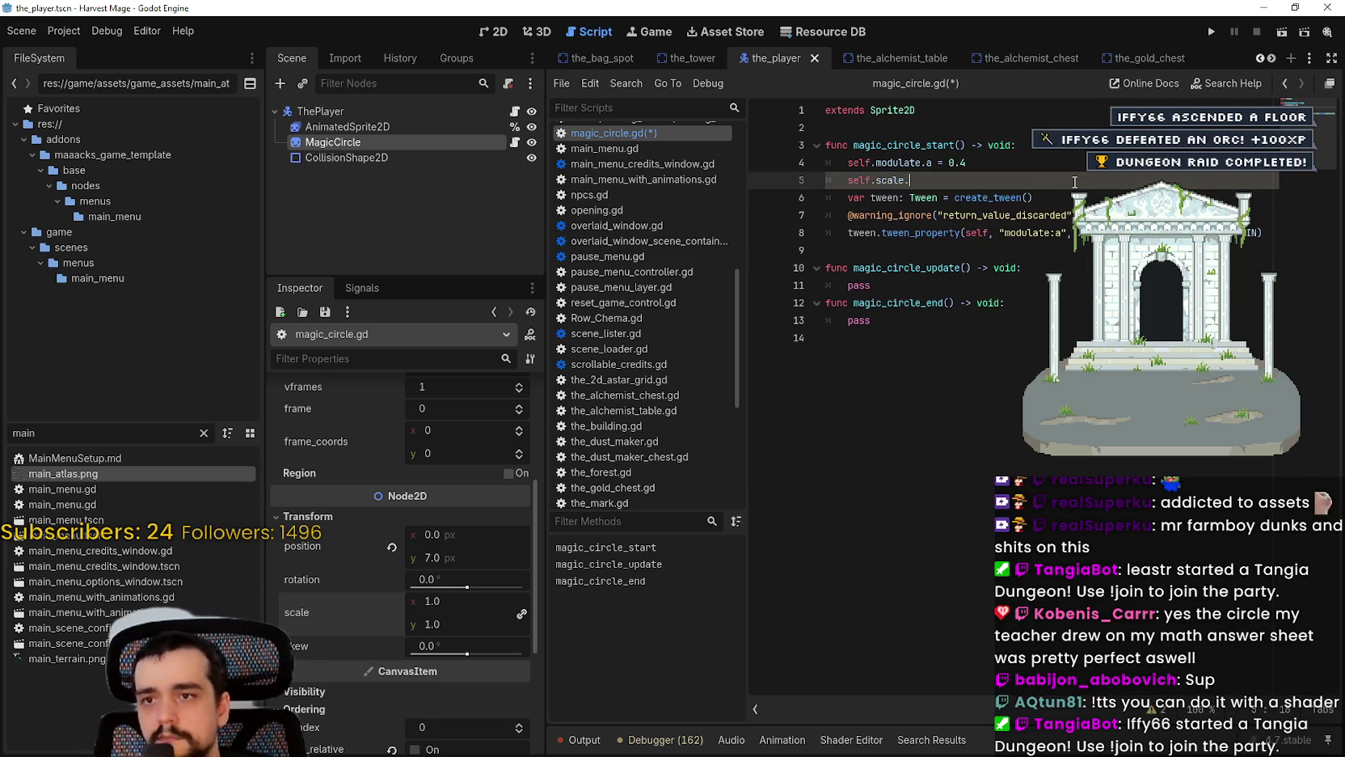
text( =)
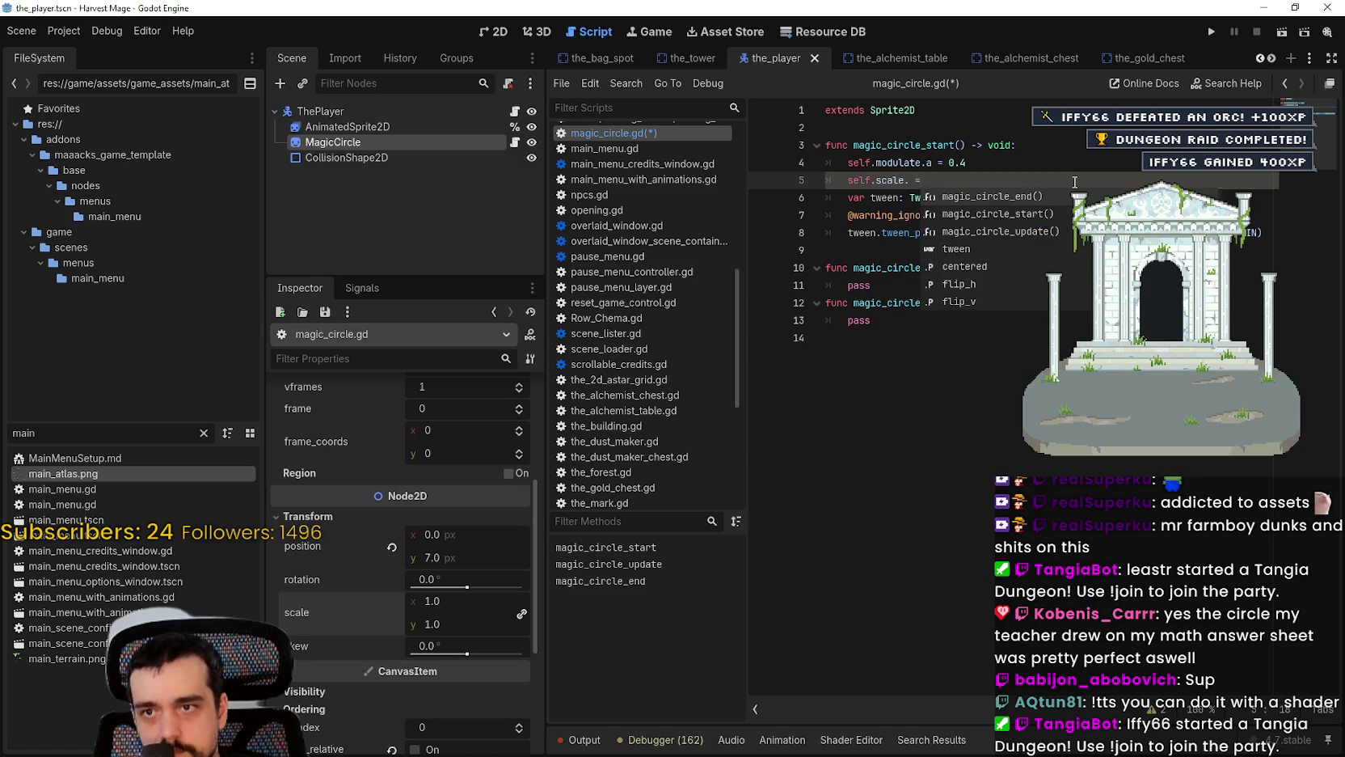
key(BackSpace)
key(BackSpace)
key(BackSpace)
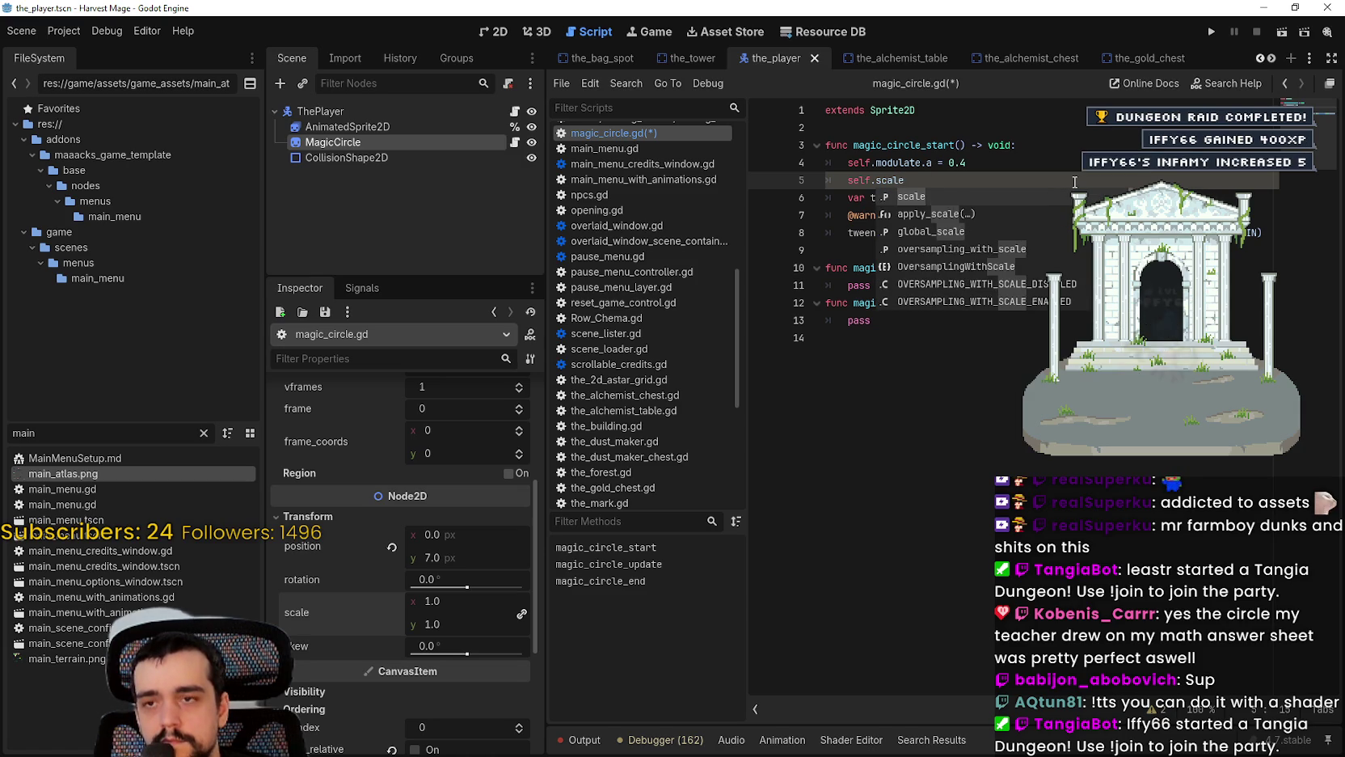
text( =)
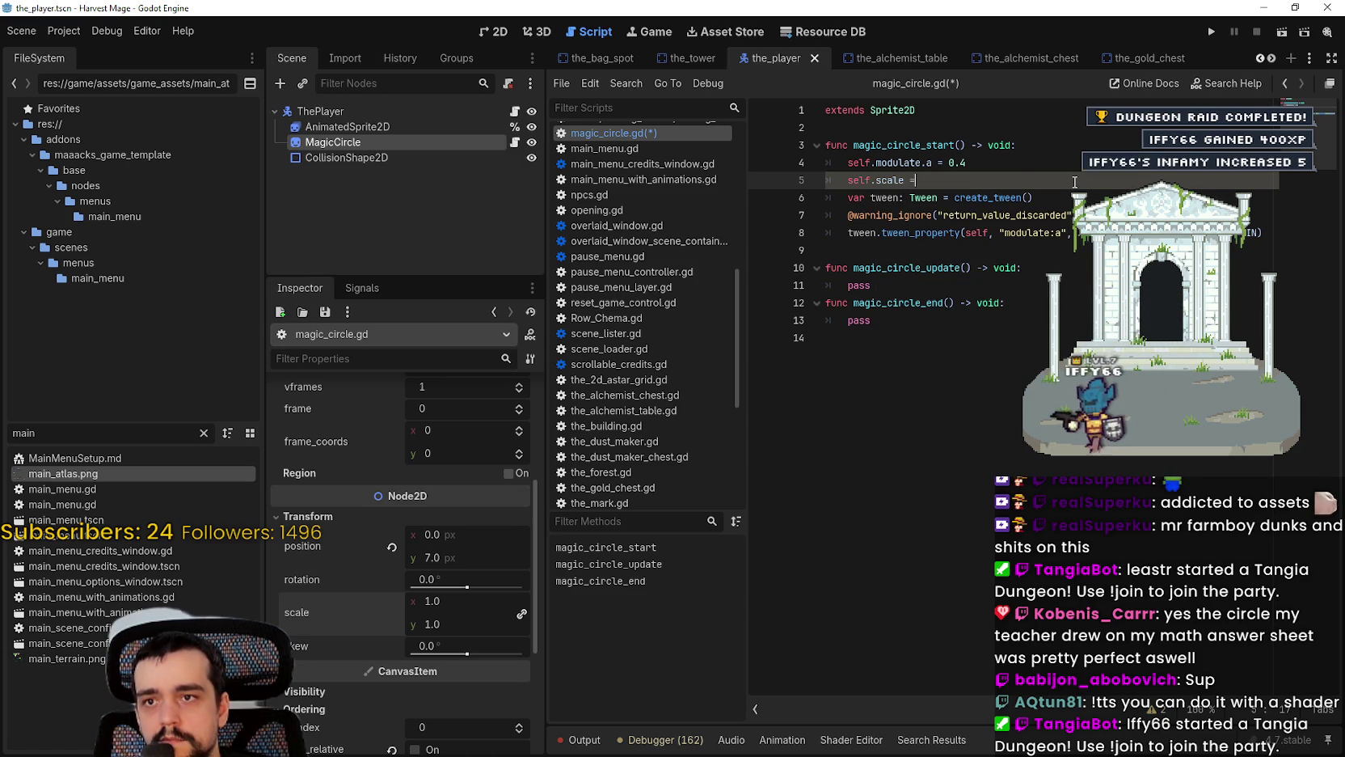
key(BackSpace)
key(BackSpace)
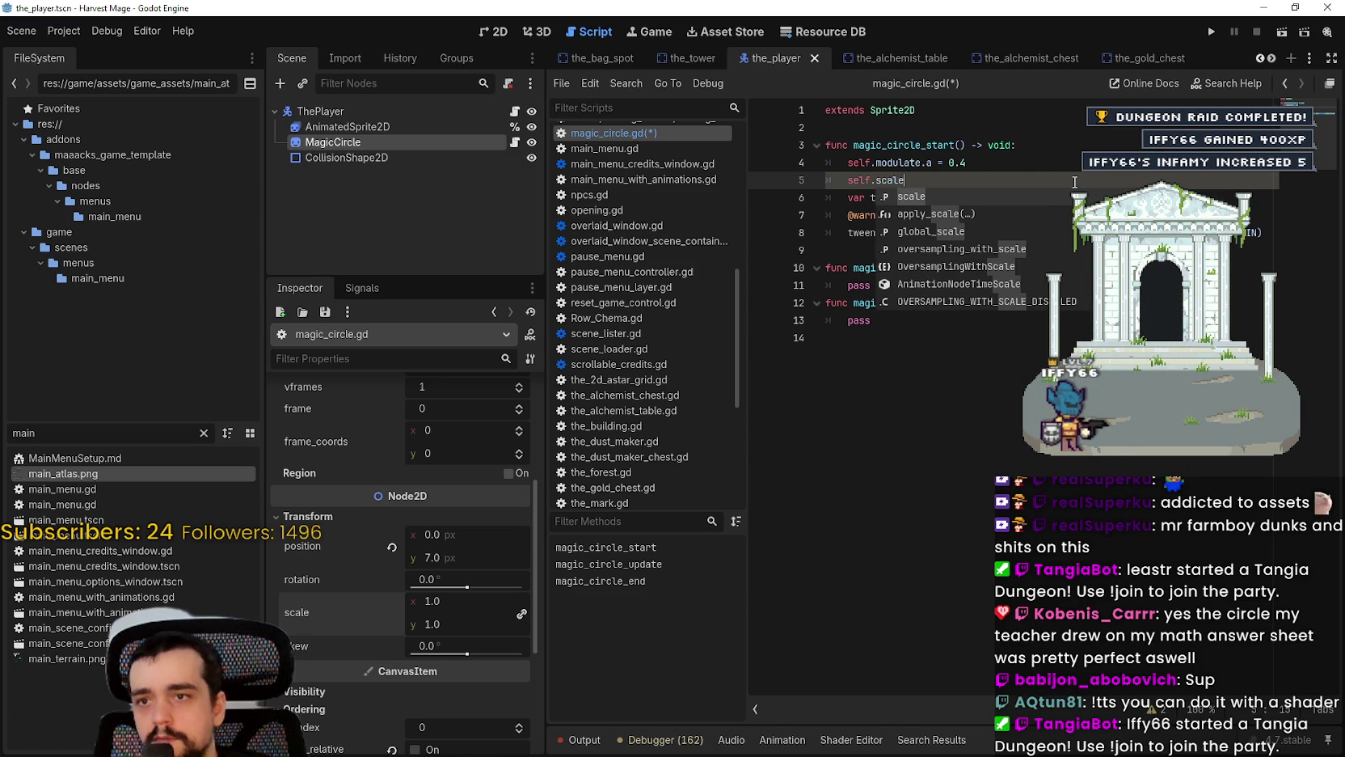
mouse_move(303, 612)
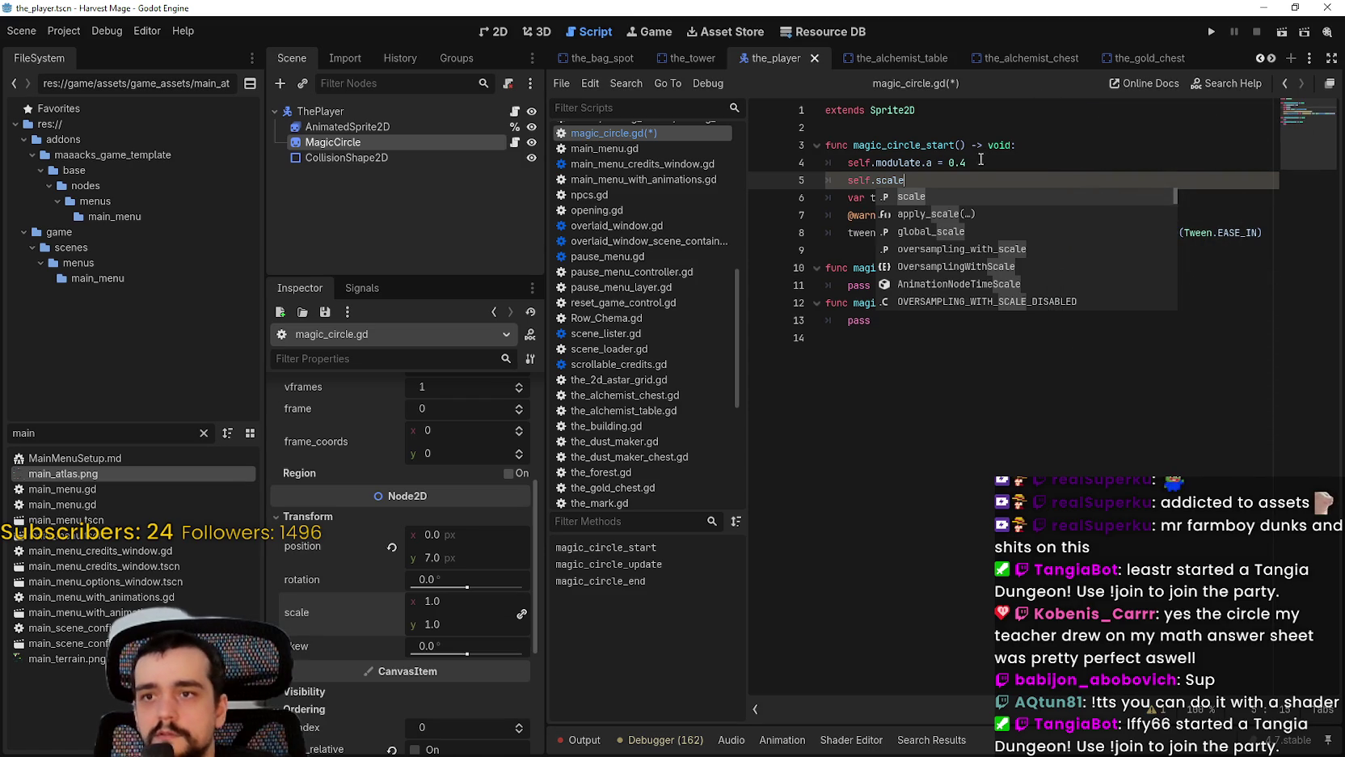
key(BackSpace)
key(BackSpace)
key(BackSpace)
text(s)
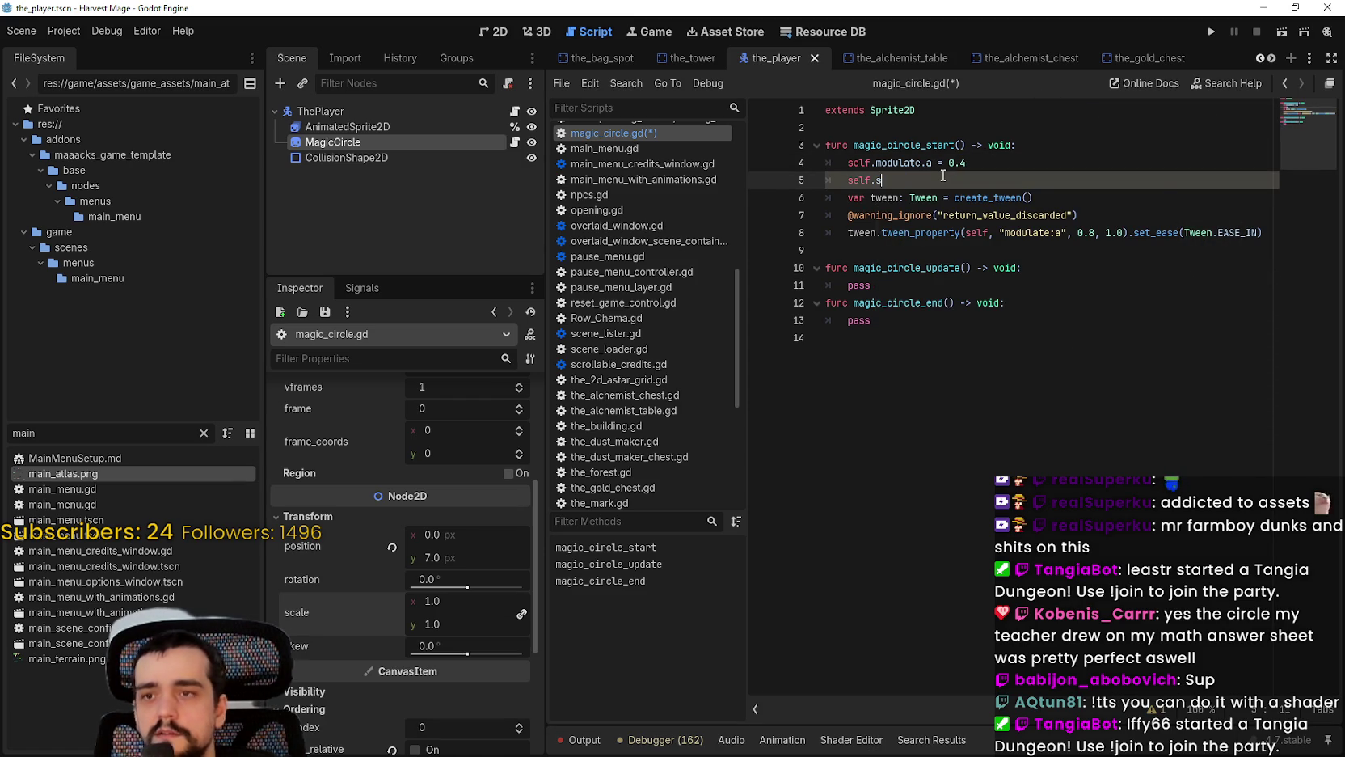
text(et_scale)
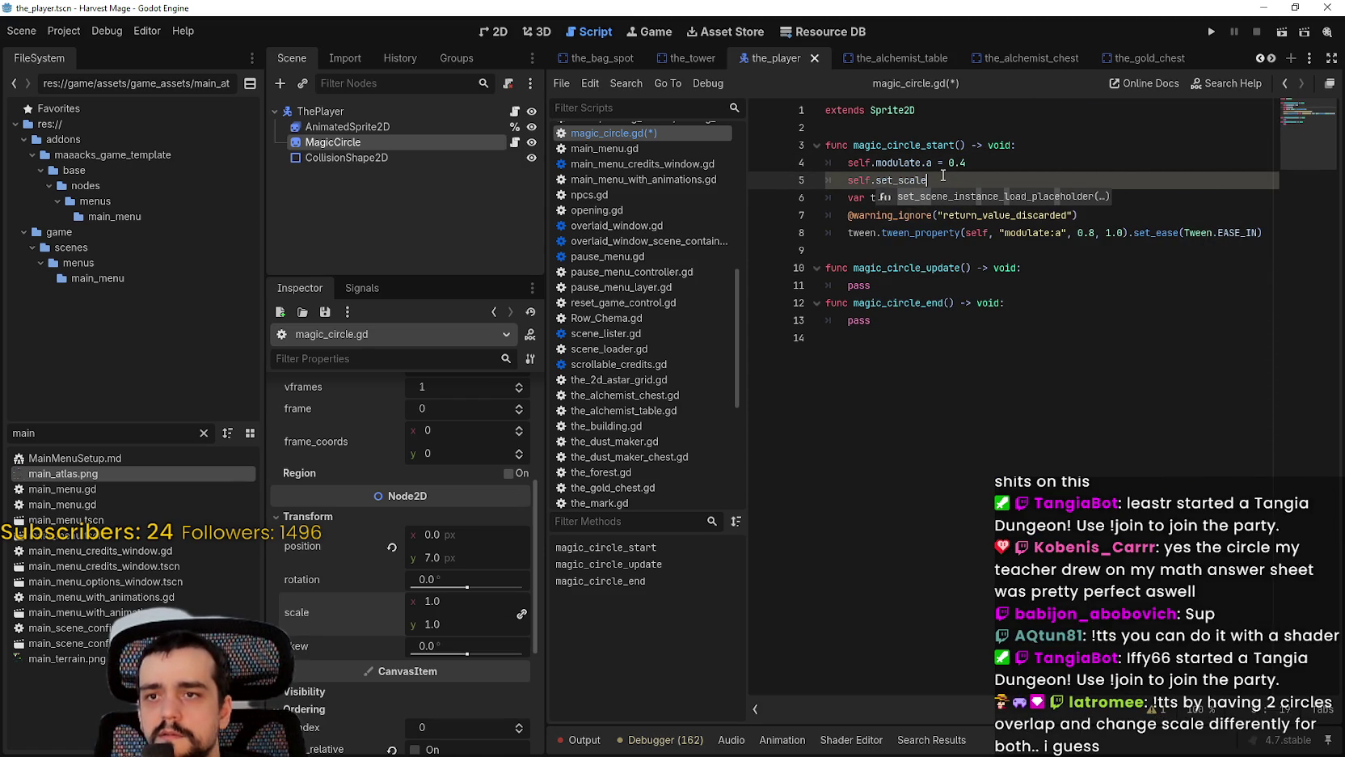
key(BackSpace)
key(BackSpace)
key(BackSpace)
key(BackSpace)
key(BackSpace)
key(BackSpace)
key(BackSpace)
key(BackSpace)
text(cale)
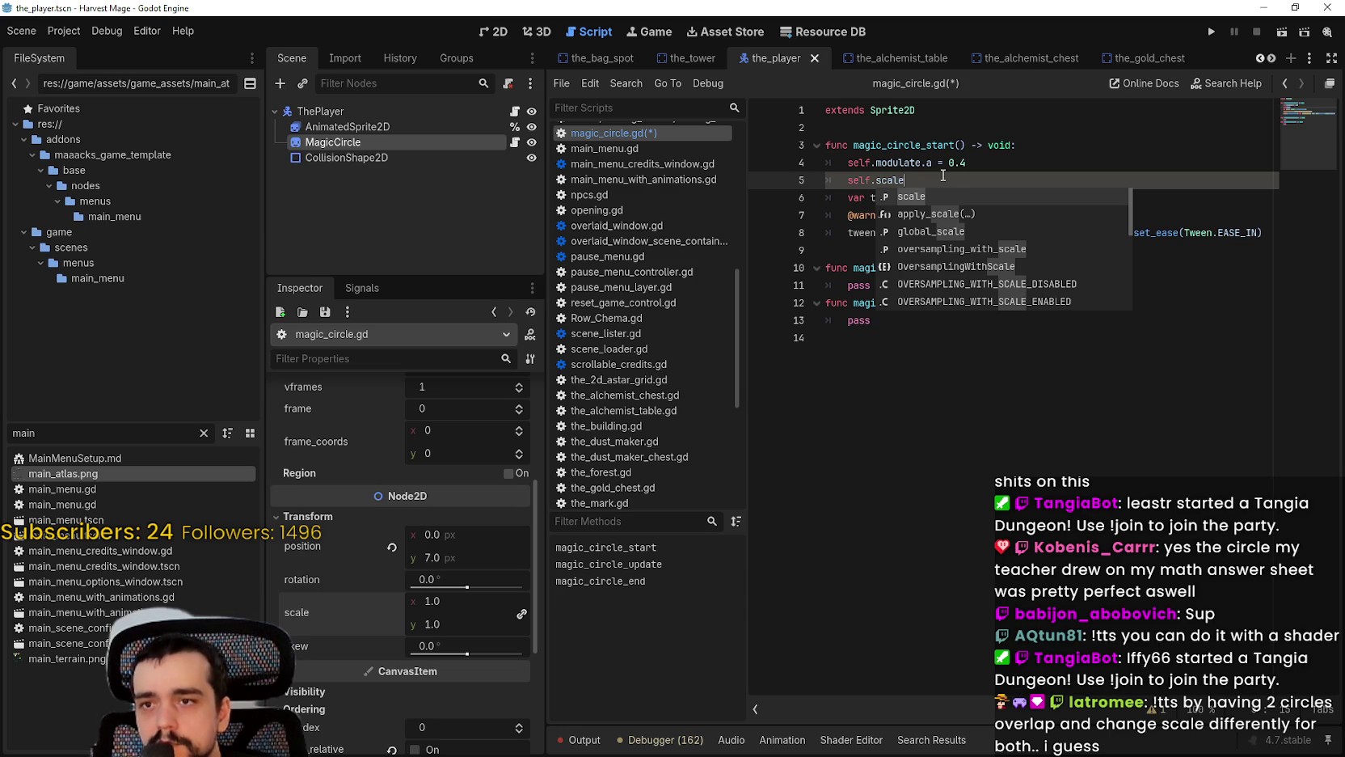
Step: Finish the line as self.scale.x = 0.2 and save the script
text(.x)
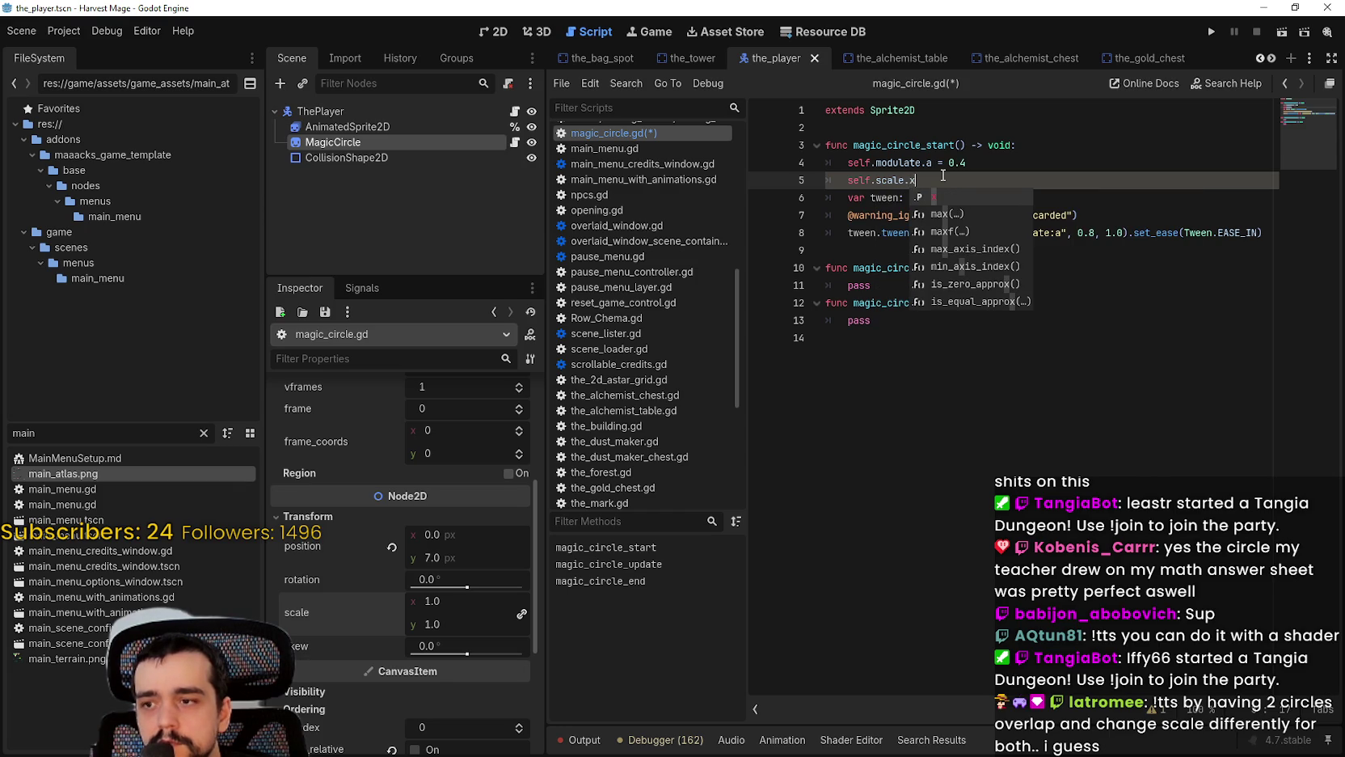
text( = 0)
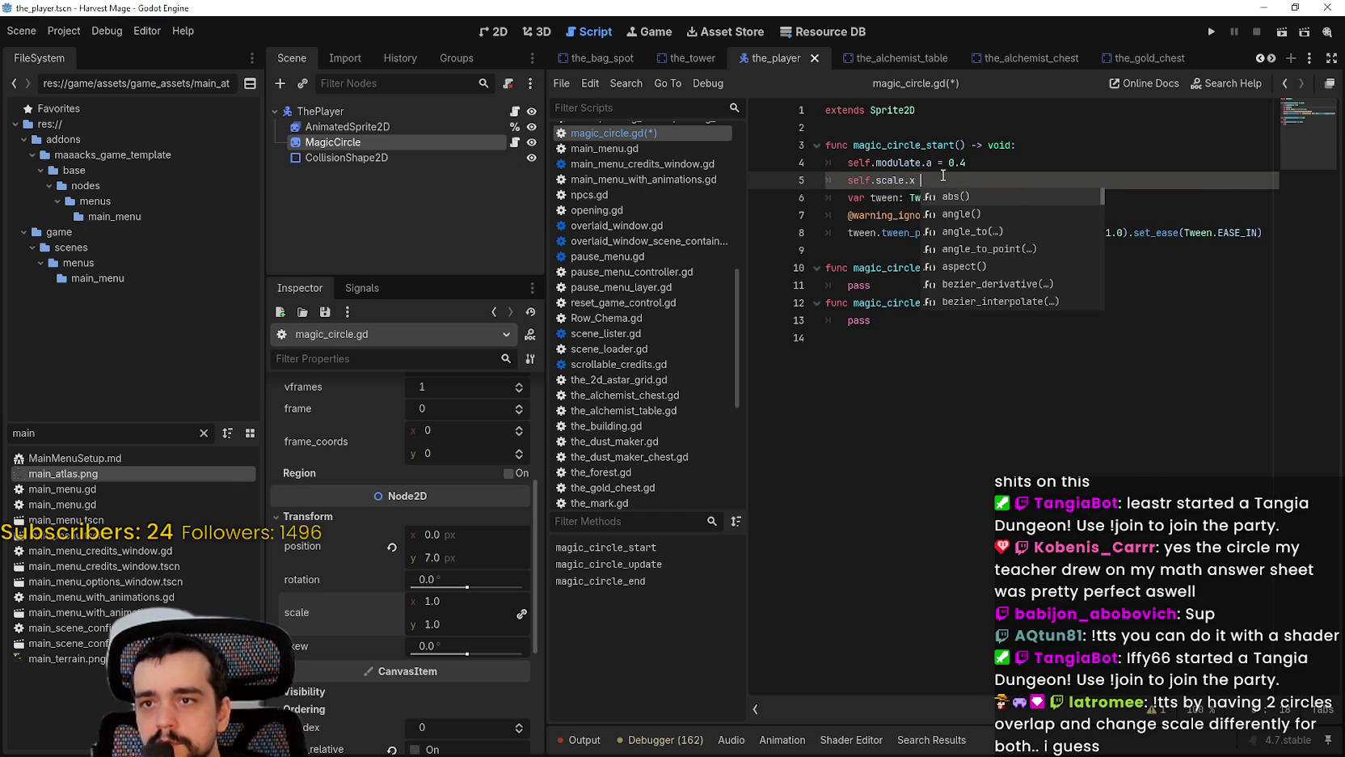
text(.4)
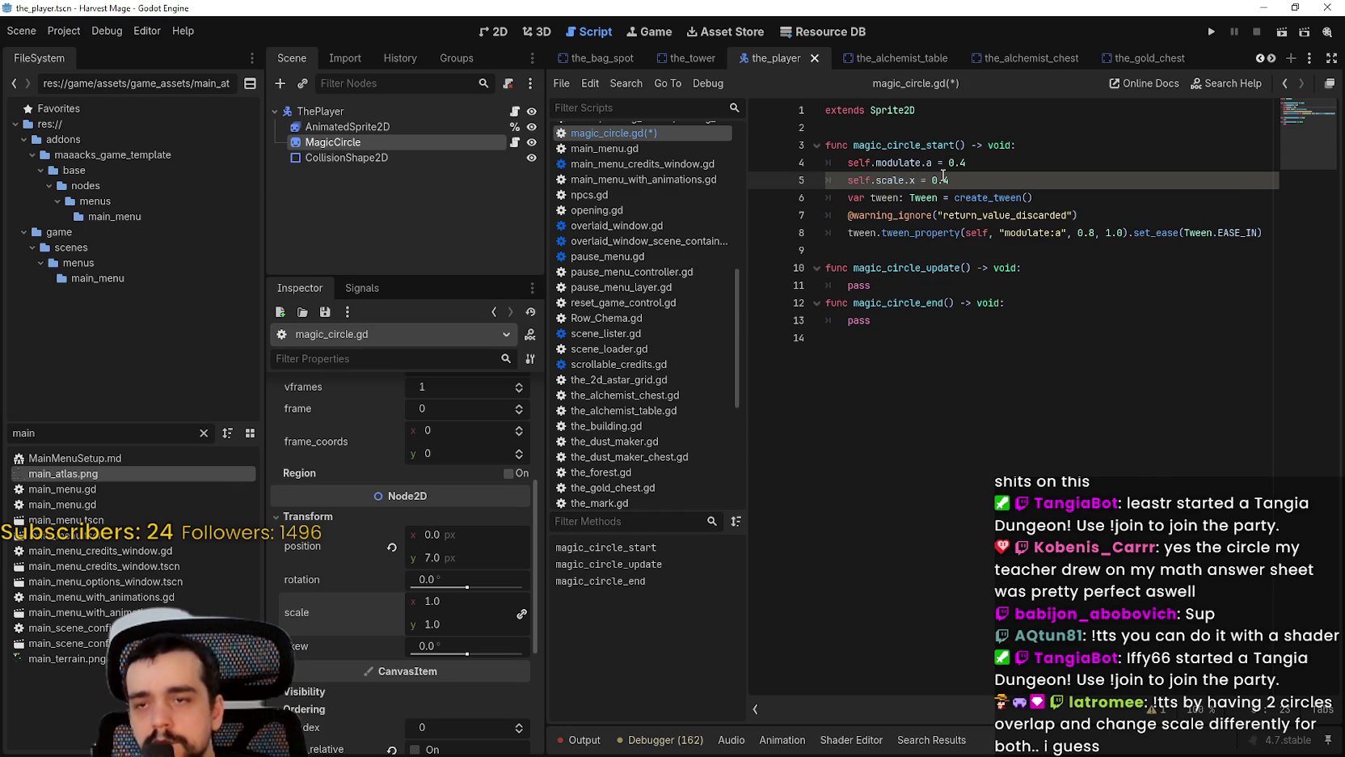
key(BackSpace)
text(2)
key(ctrl+s)
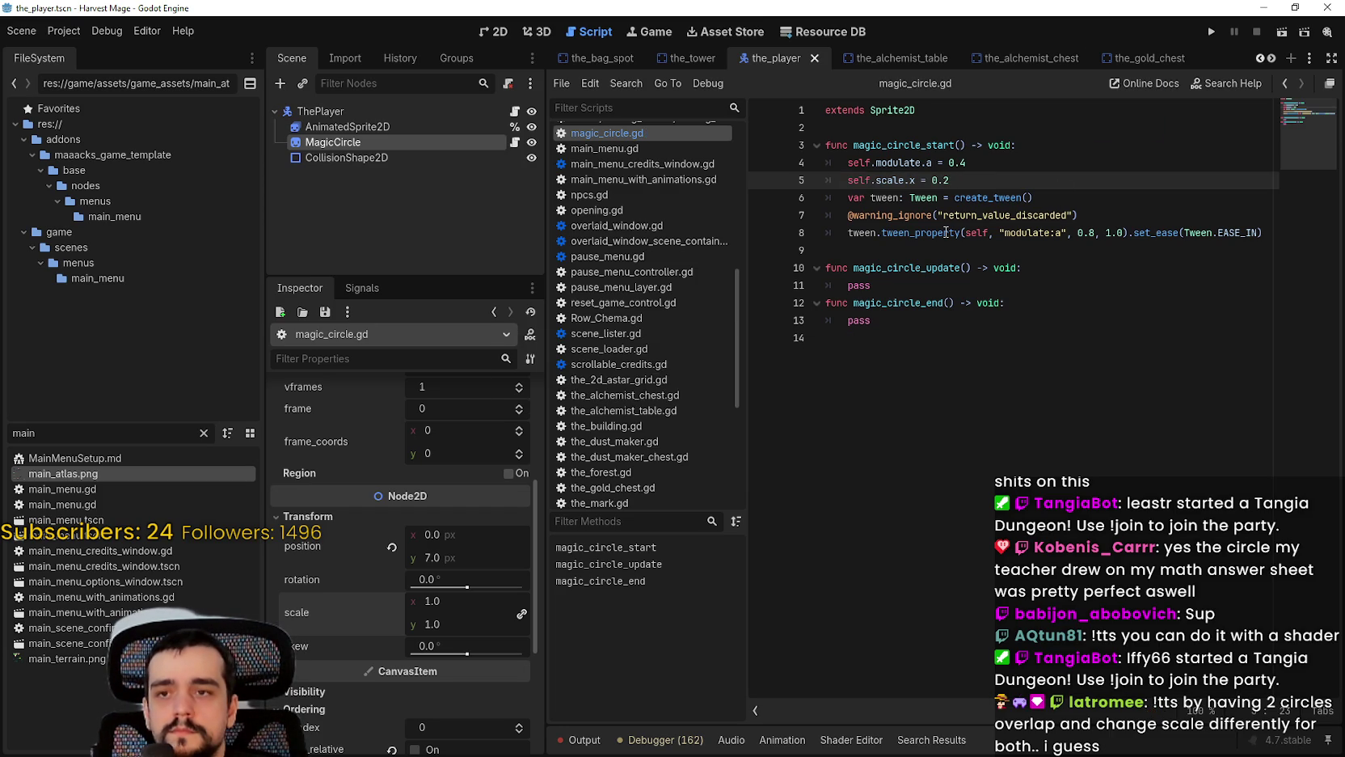
Step: Read the Tween.tween_property documentation popup, scrolling through its example code
mouse_move(942, 238)
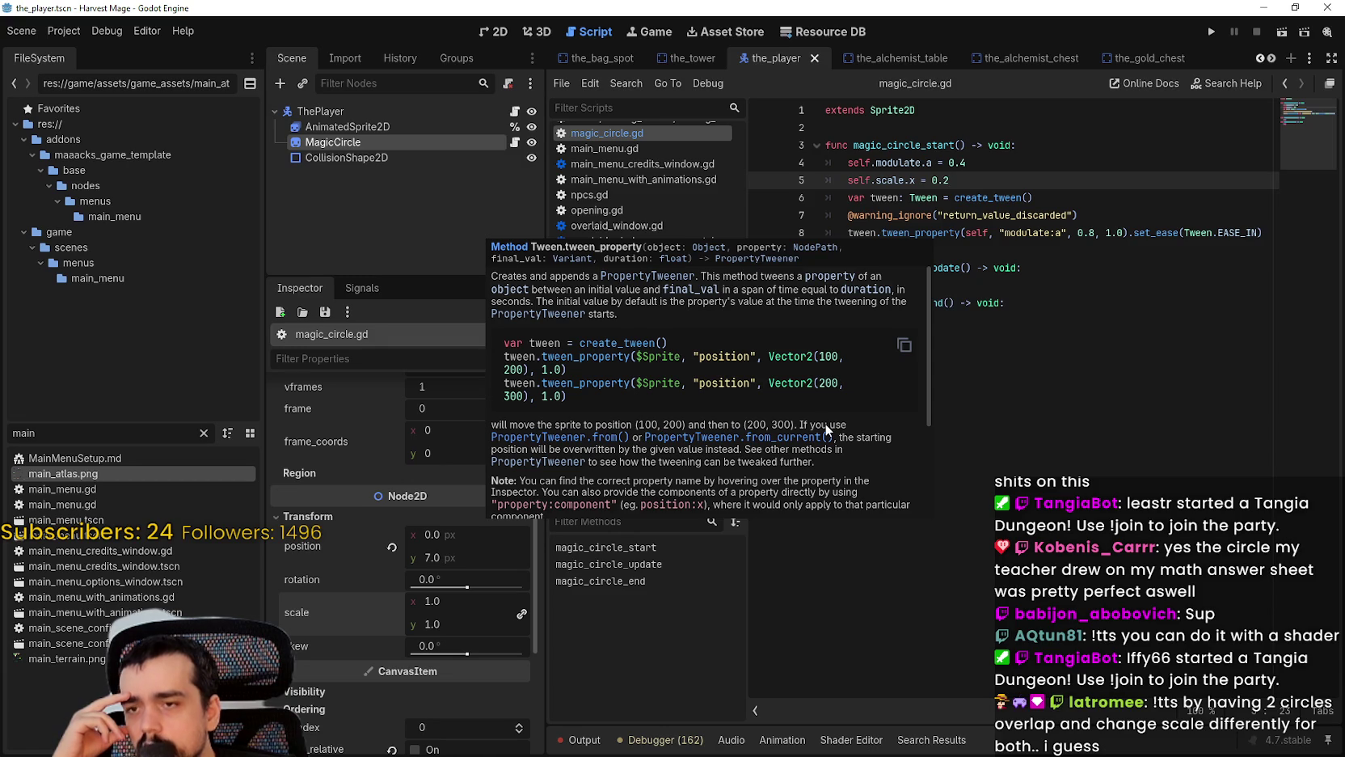
scroll(822, 424, down, 1)
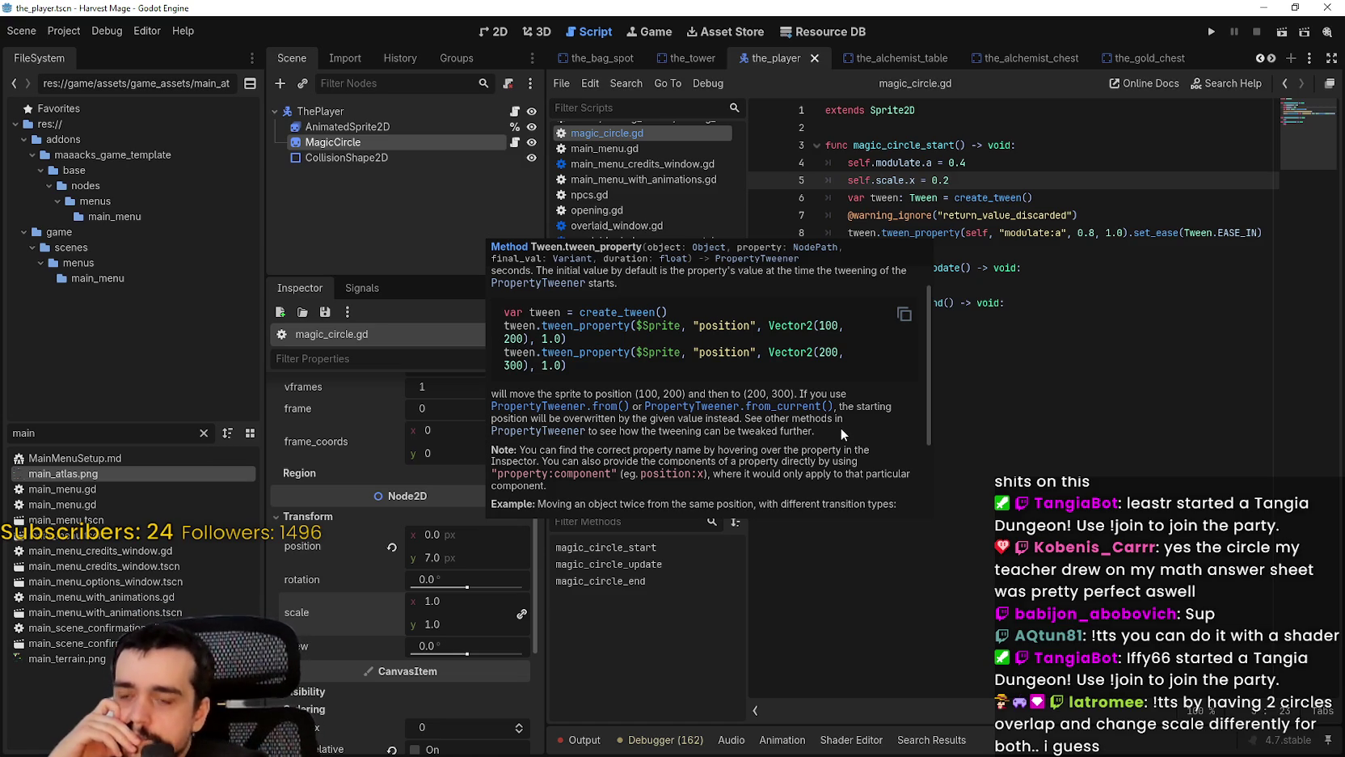
scroll(840, 427, down, 4)
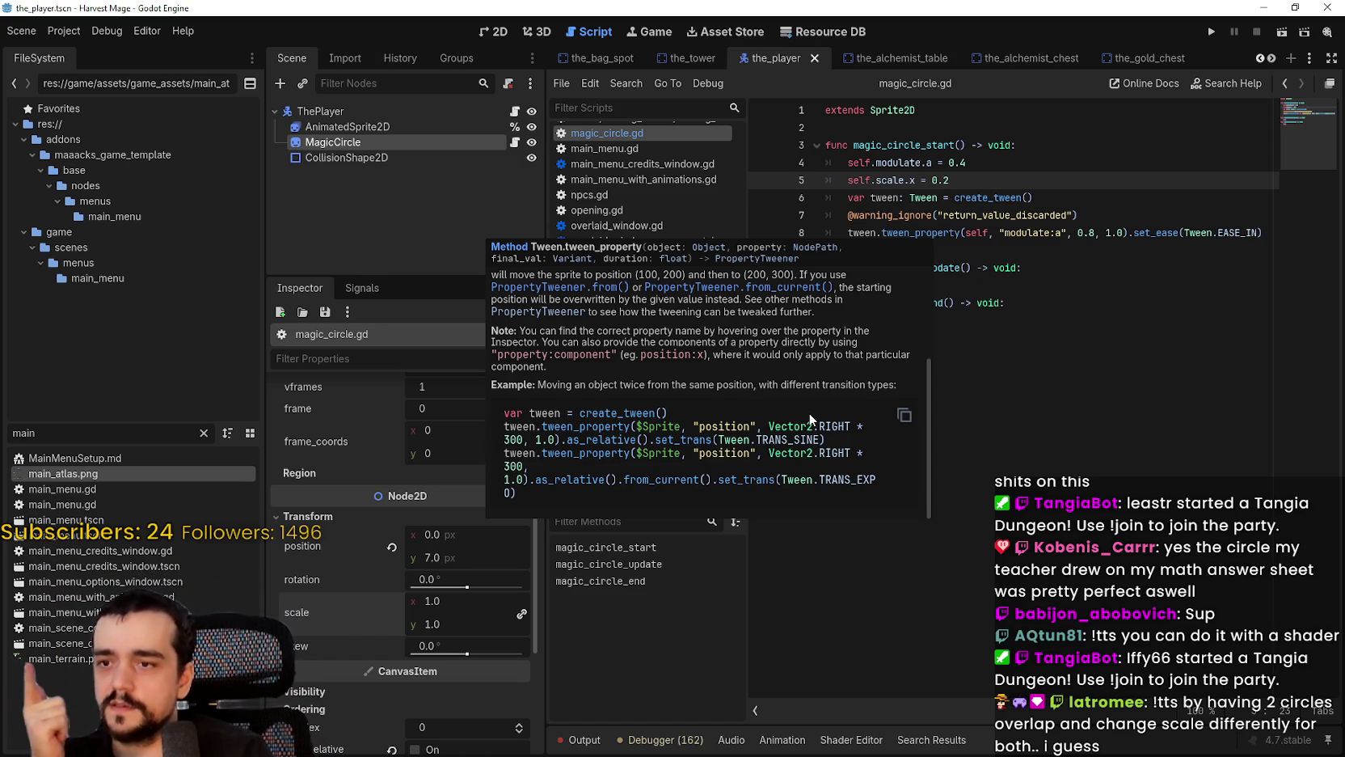
scroll(811, 418, up, 5)
scroll(819, 440, down, 1)
scroll(819, 441, up, 1)
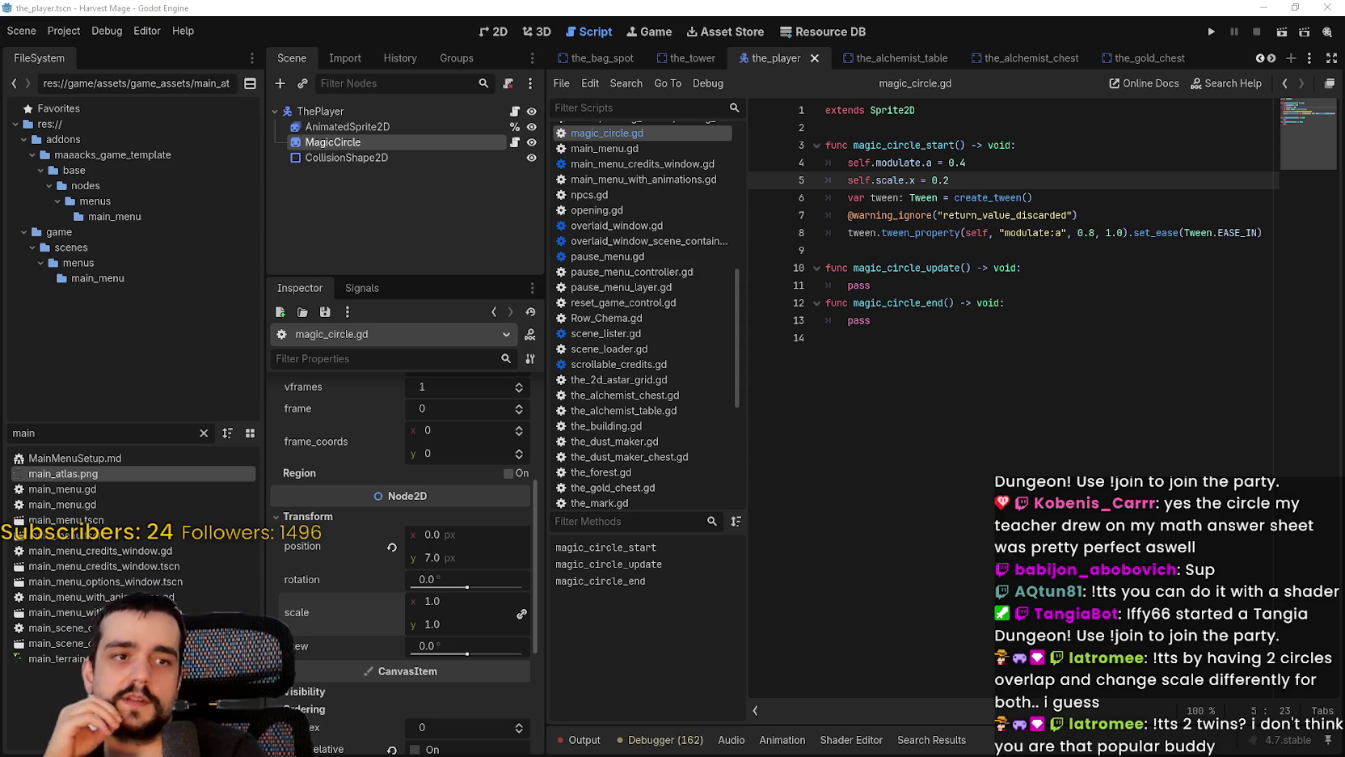
Step: Insert tween.set_parallel(true) after create_tween() and add an empty line below the alpha tween
click(1050, 366)
click(971, 250)
click(1041, 181)
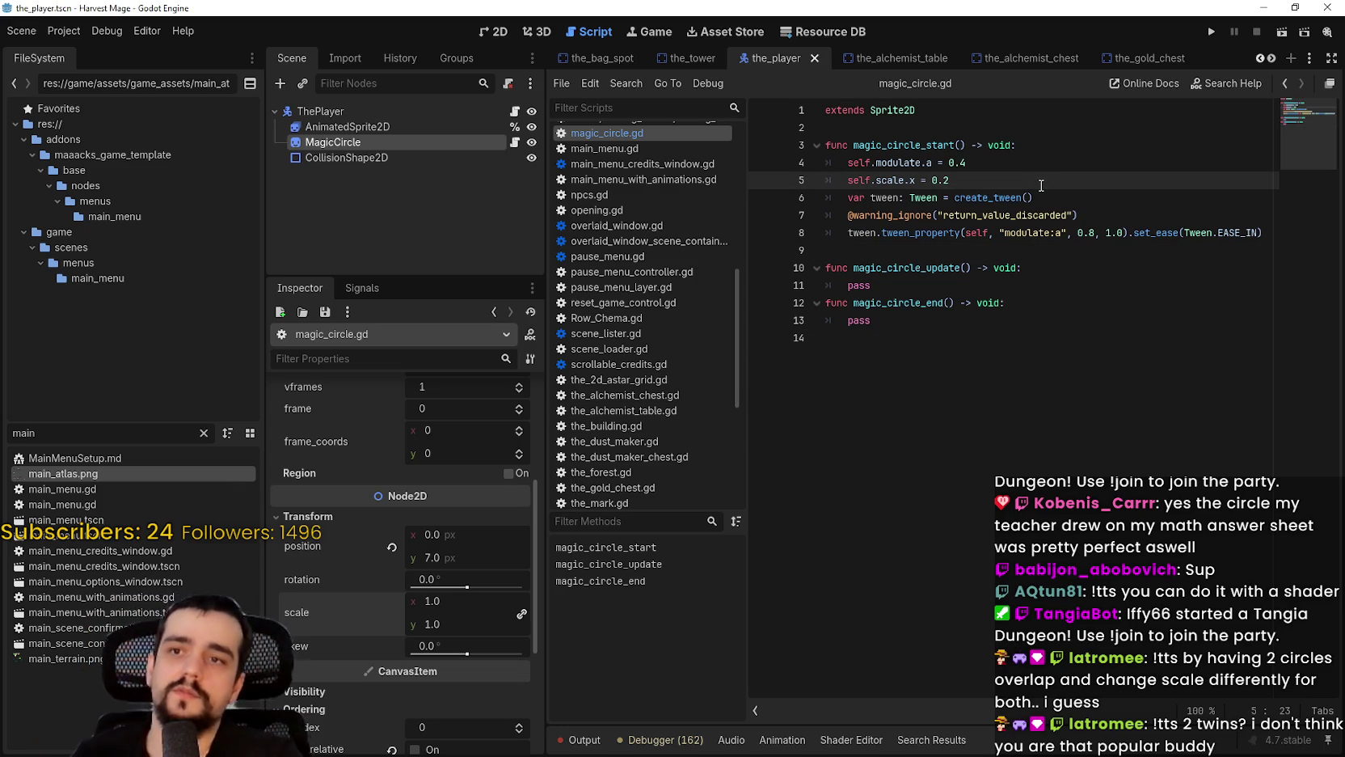
click(1088, 199)
key(Return)
text(tween.s)
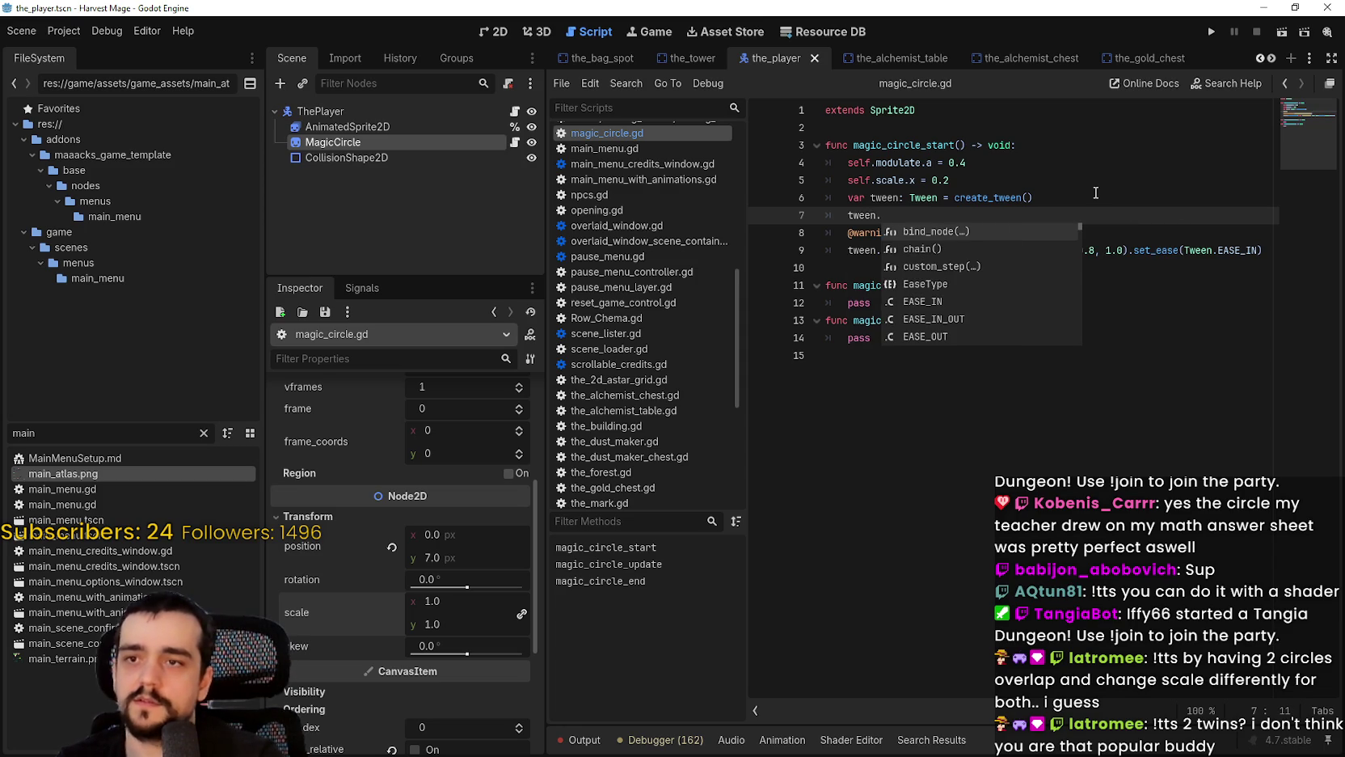
text(et_pa)
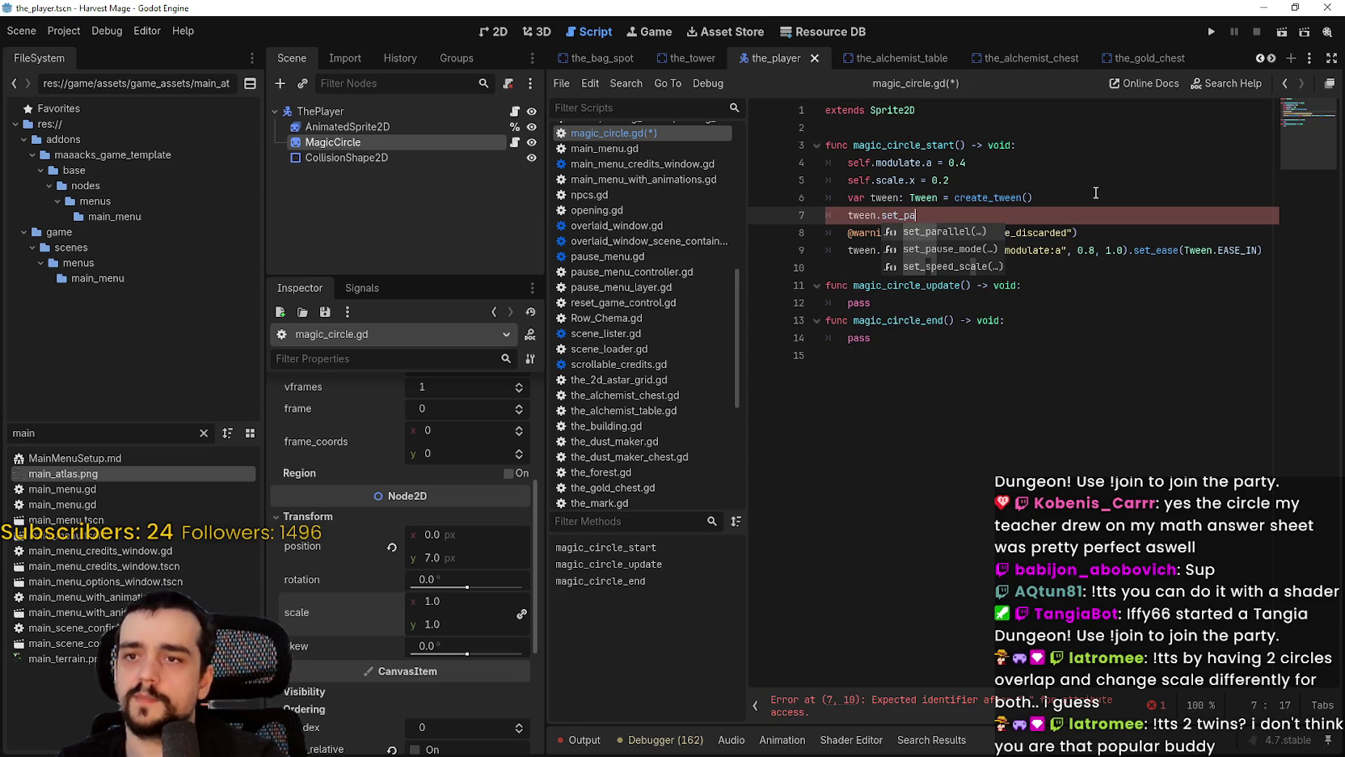
key(Return)
text(true)
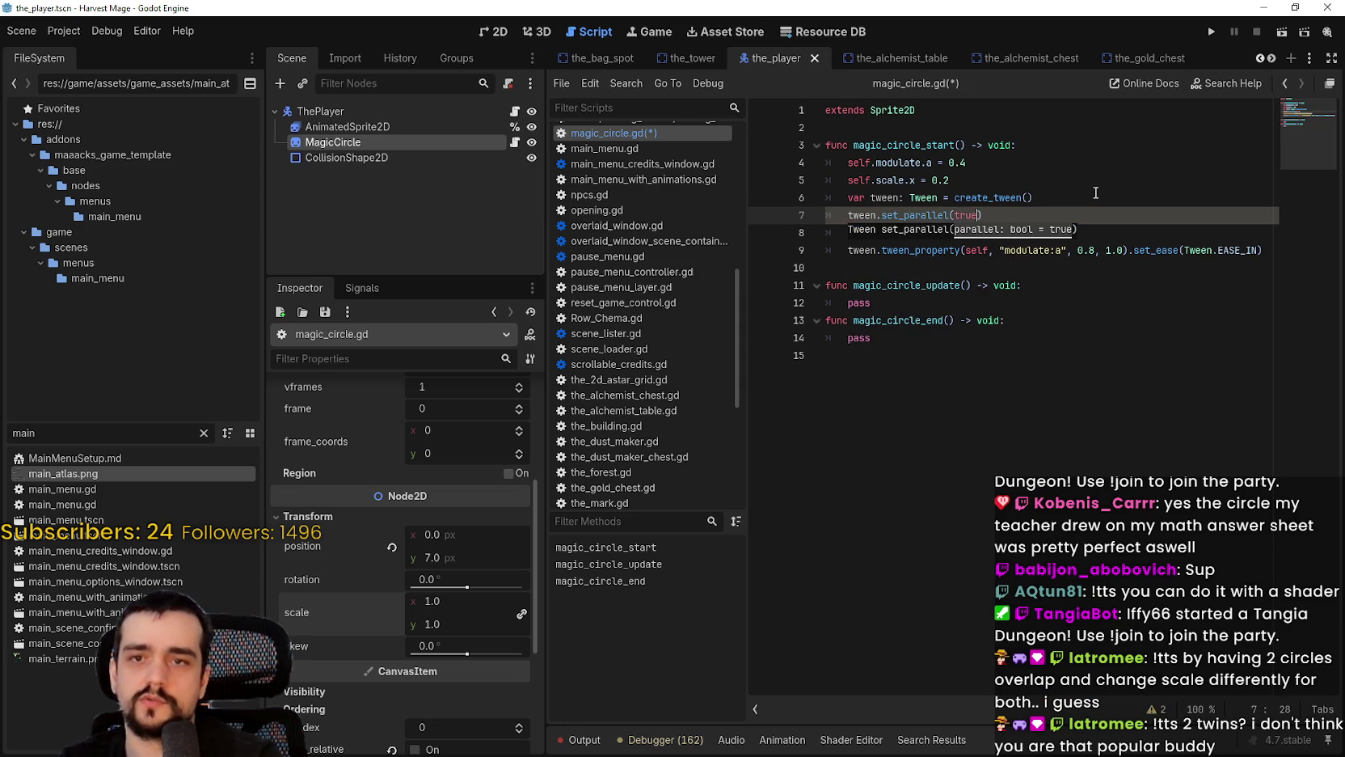
key(Left)
key(Left)
key(Left)
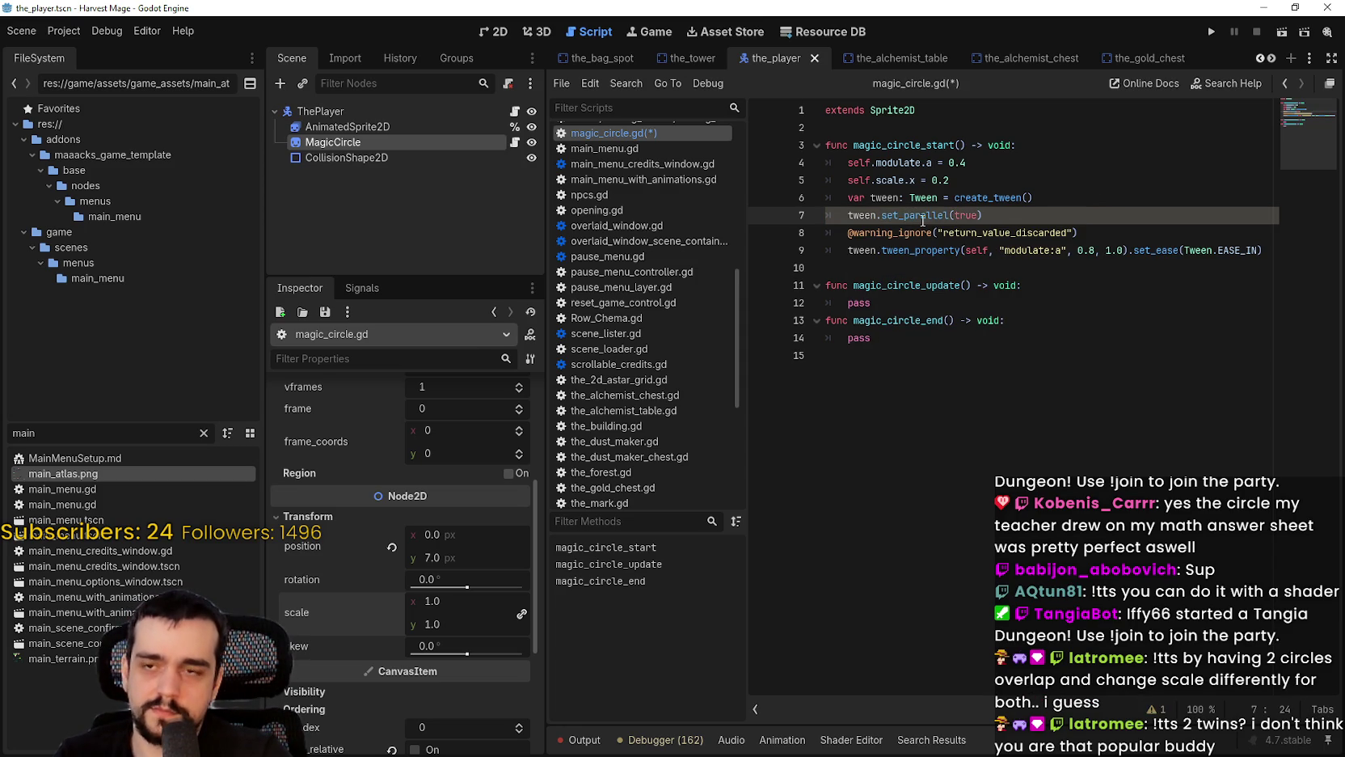
mouse_move(923, 218)
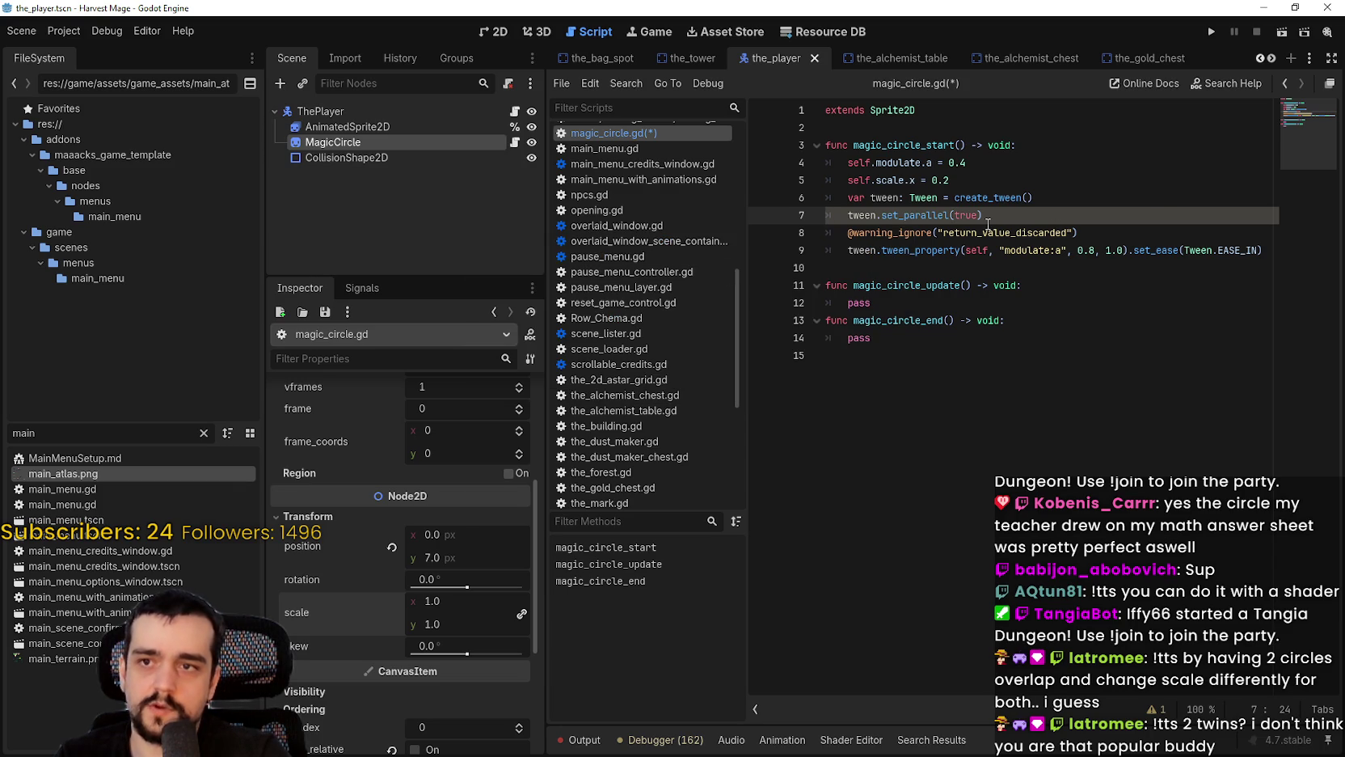
click(1177, 250)
key(Down)
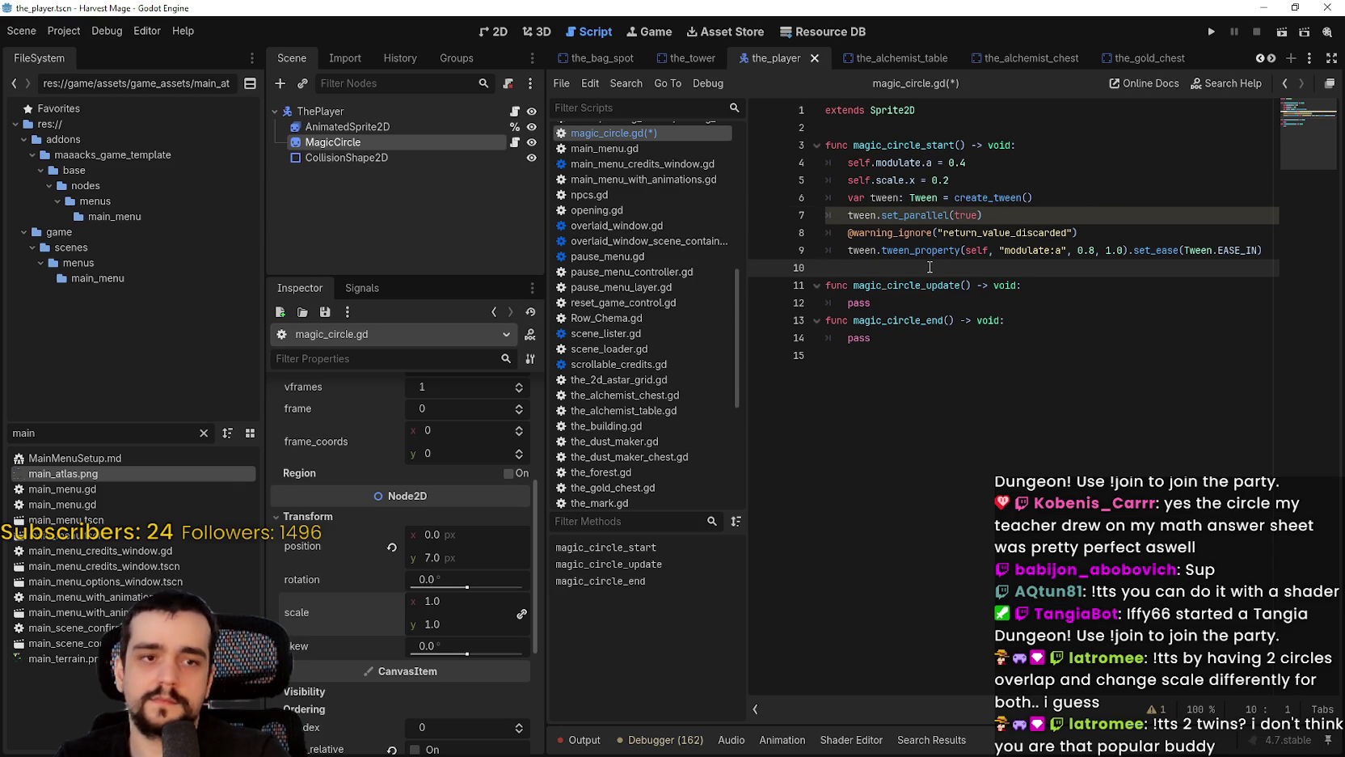
Step: On a new indented line, tween "scale" to Vector2(1.0, 1.0) over 1.0 second
key(shift+Up)
key(Down)
key(Tab)
text(twee)
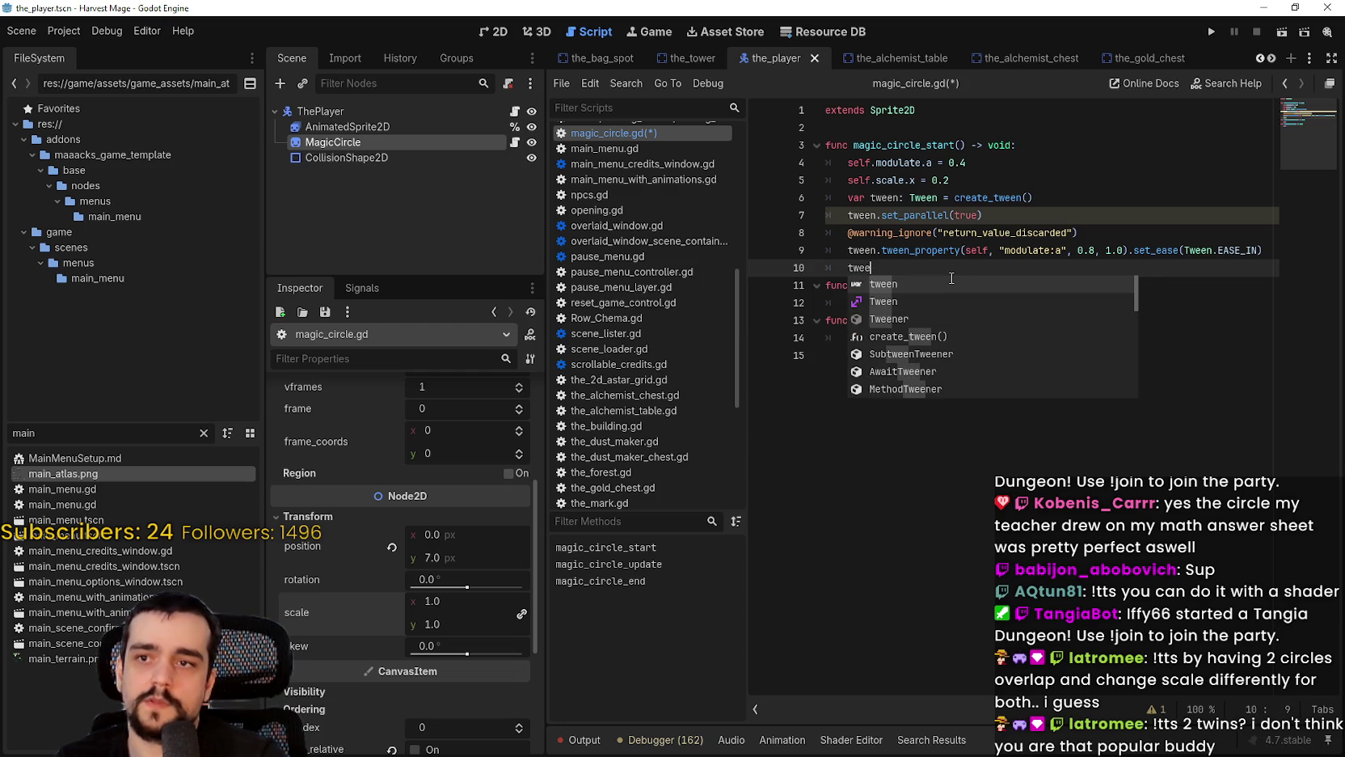
text(n.tween)
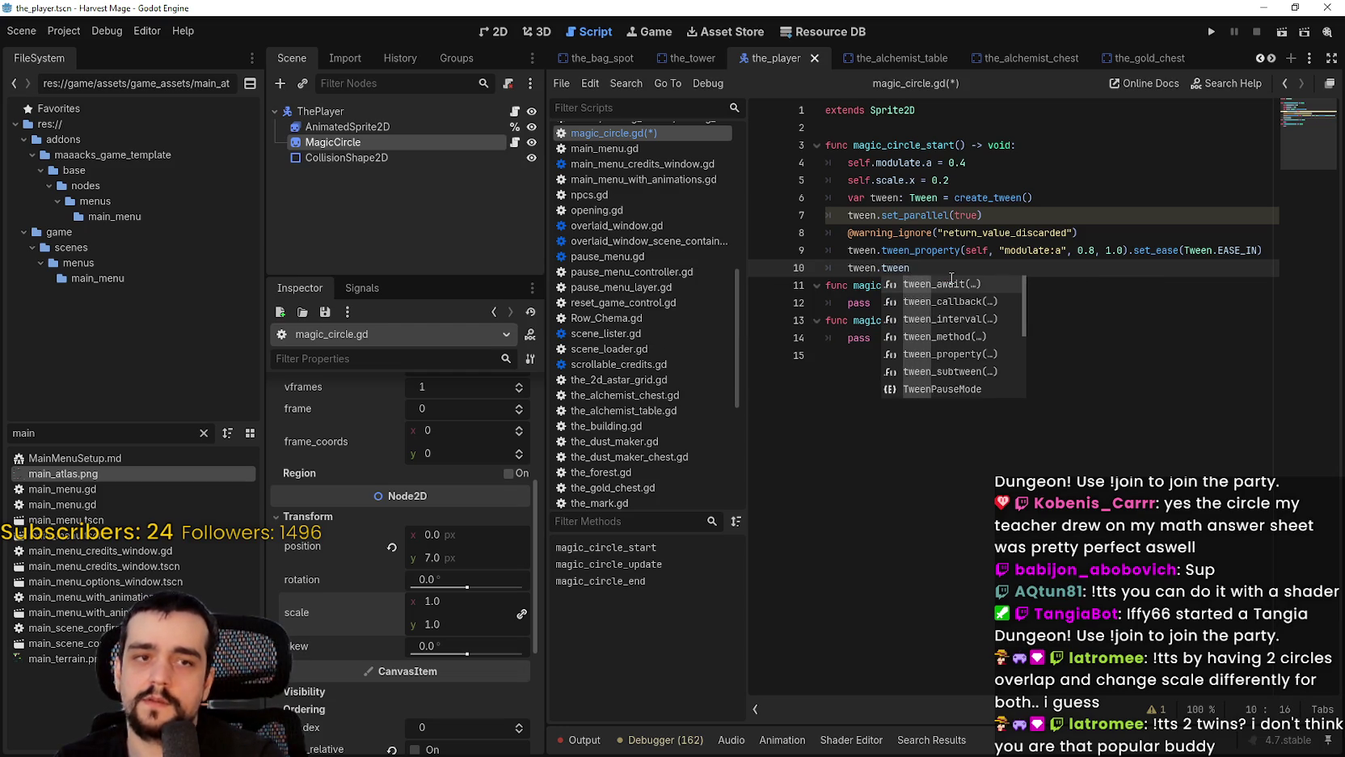
text(_pro)
key(Return)
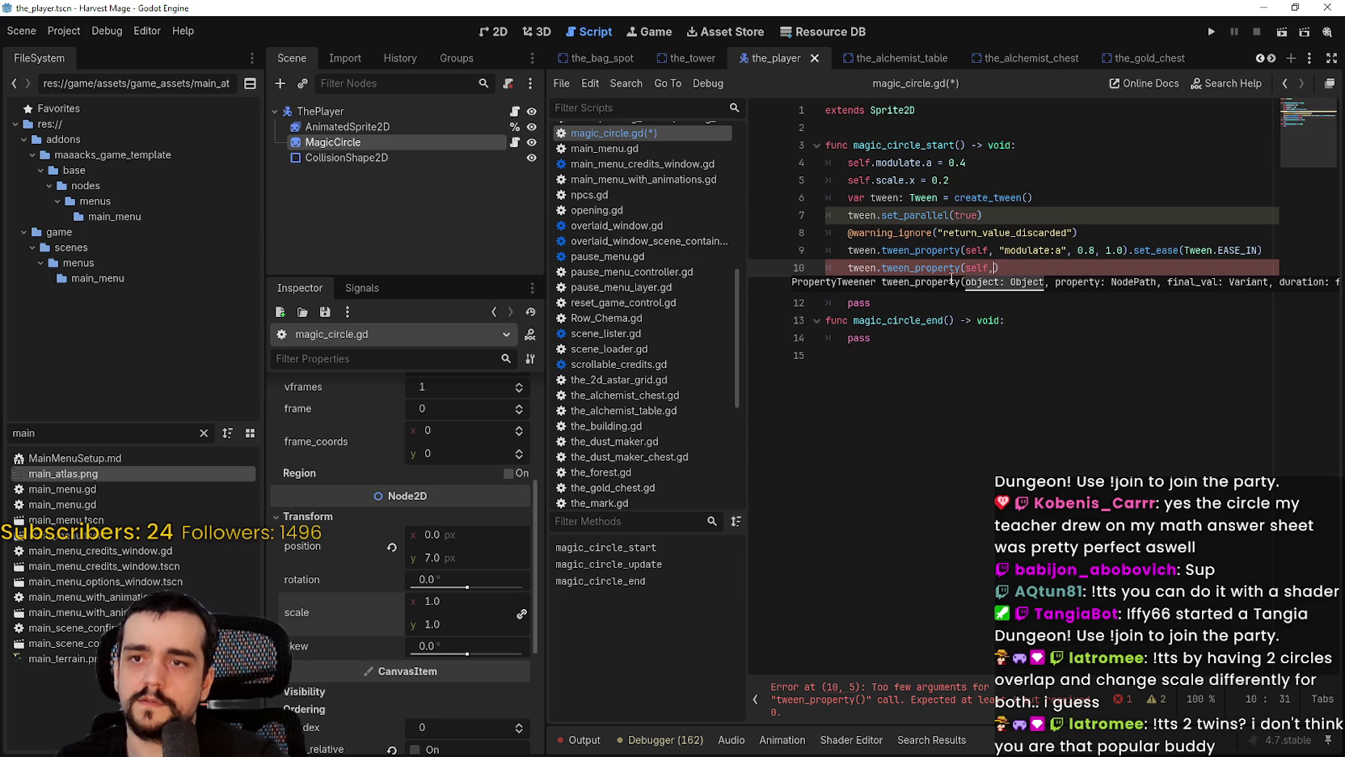
text("scale",)
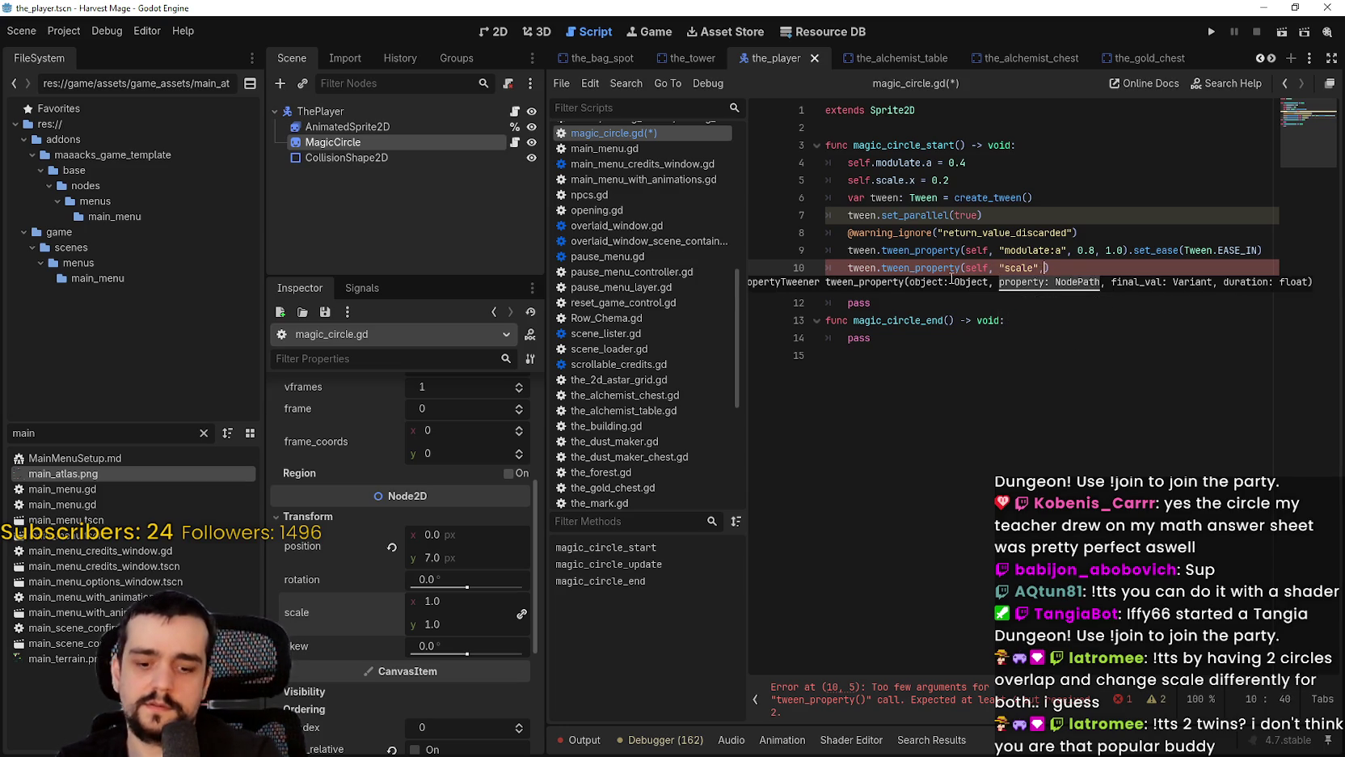
text( V)
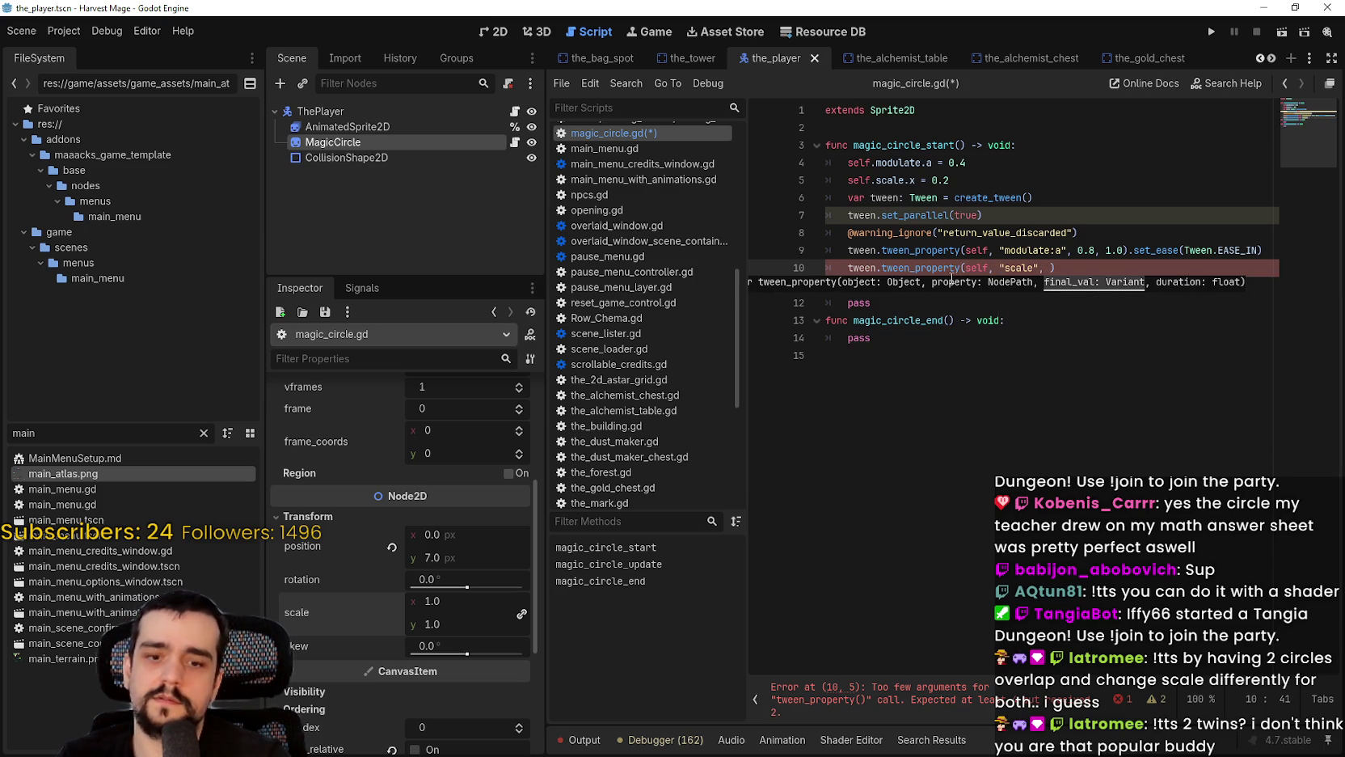
text(ector2)
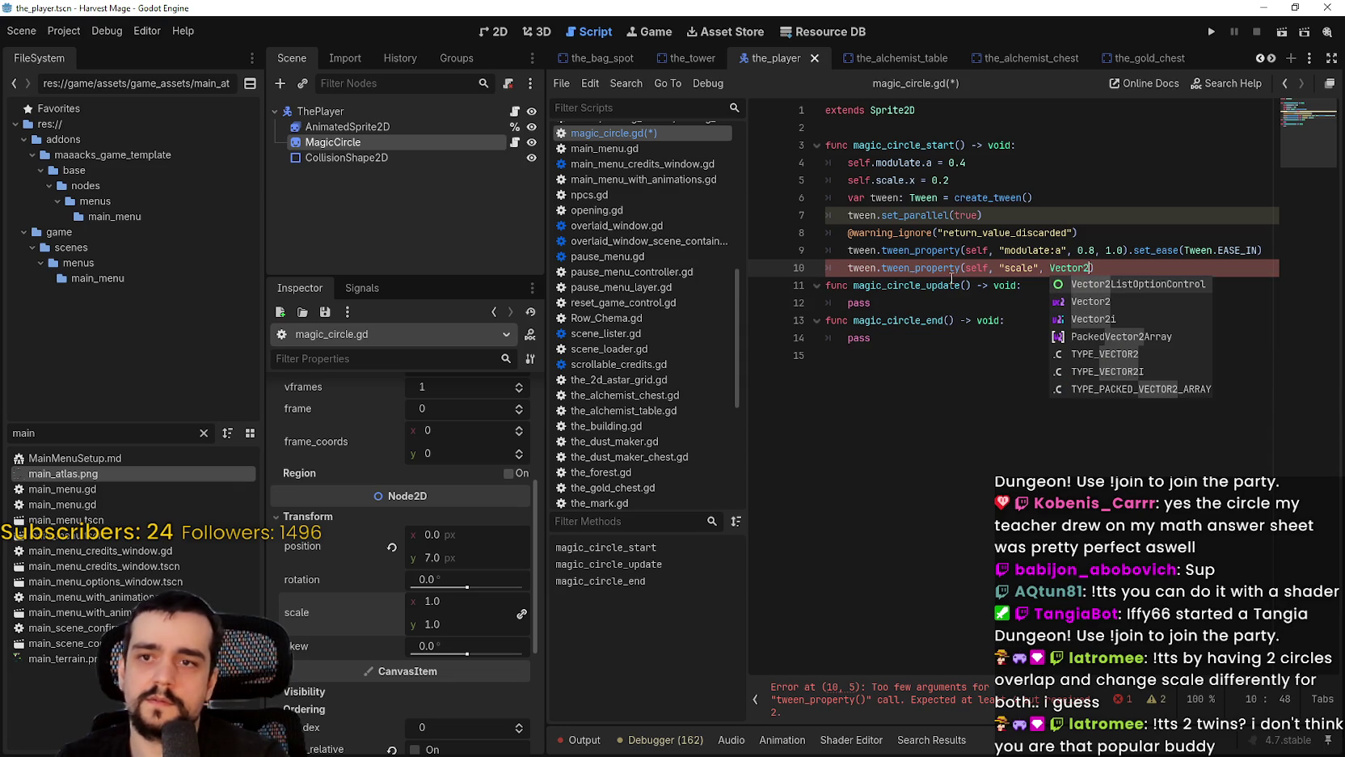
text((1.0)
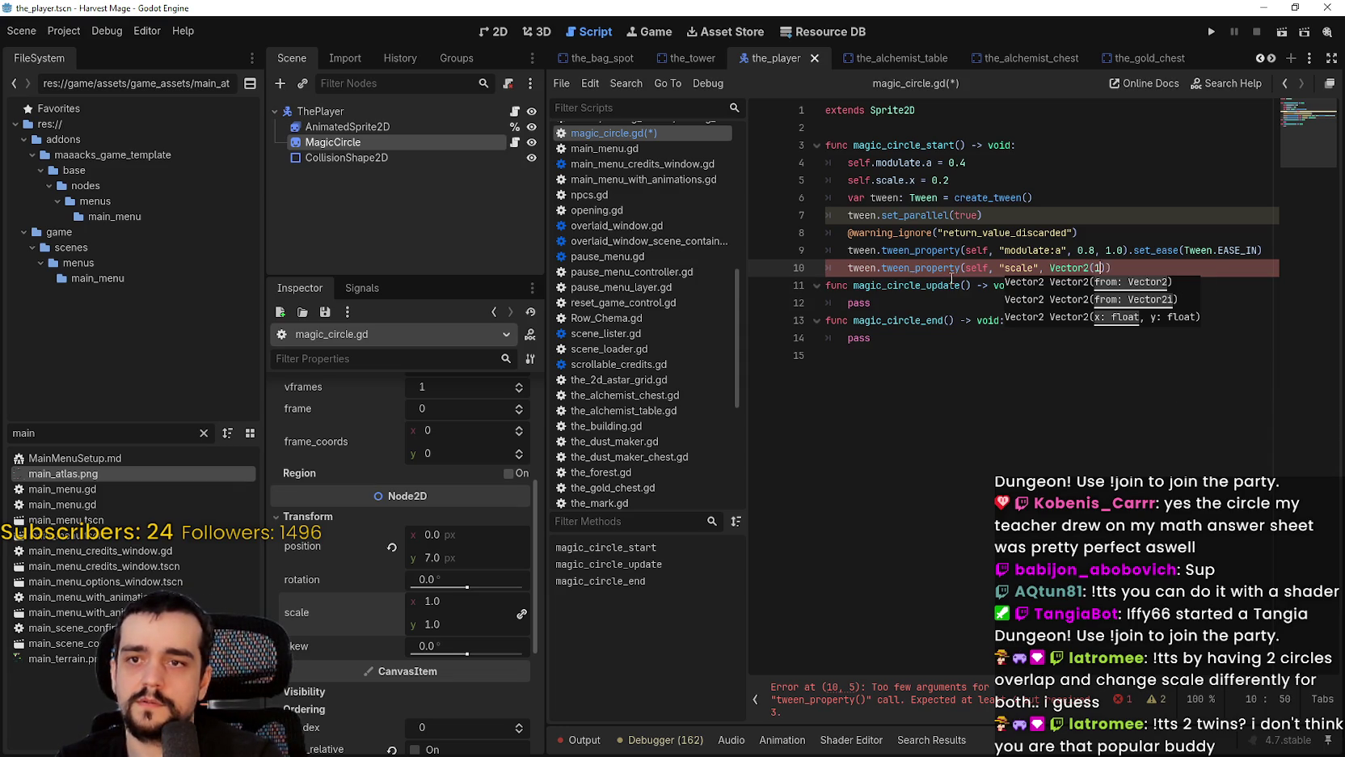
text(, 1.0)
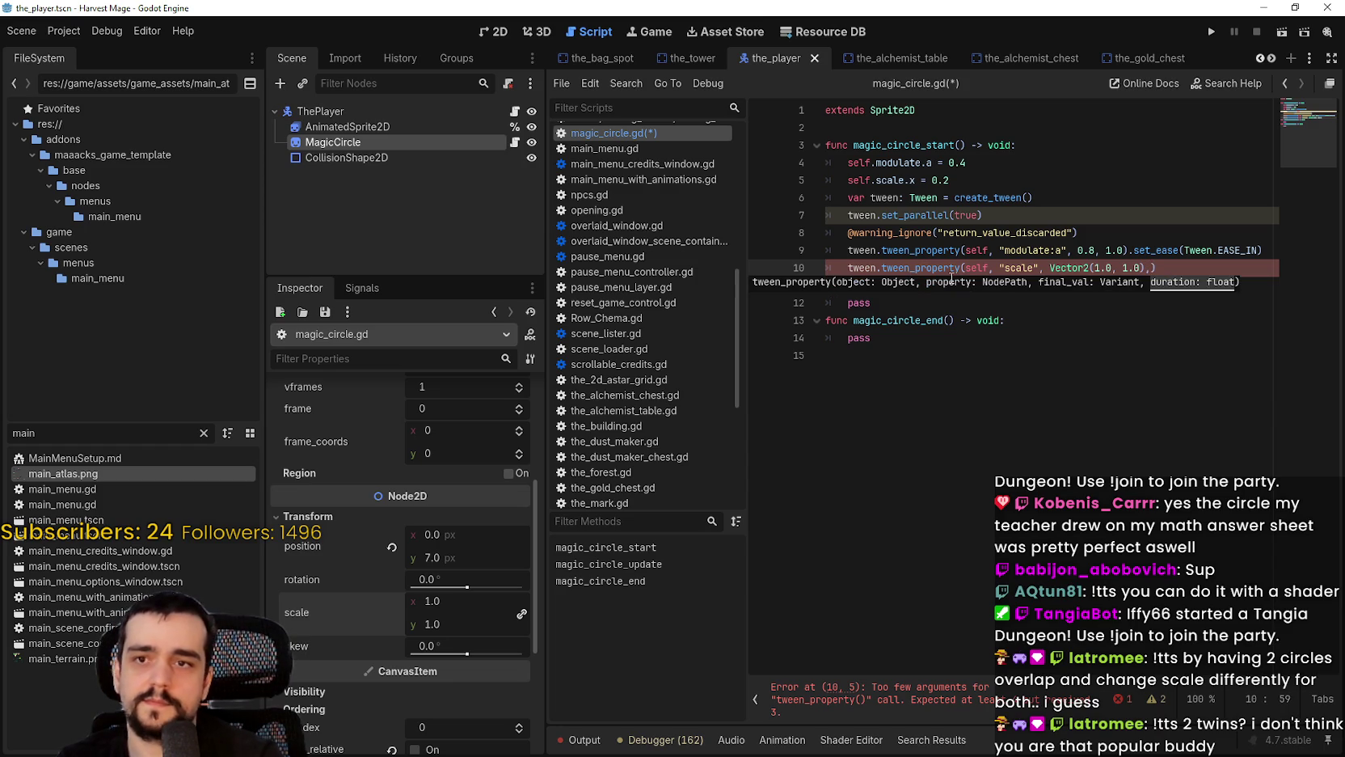
text(, 1.0).)
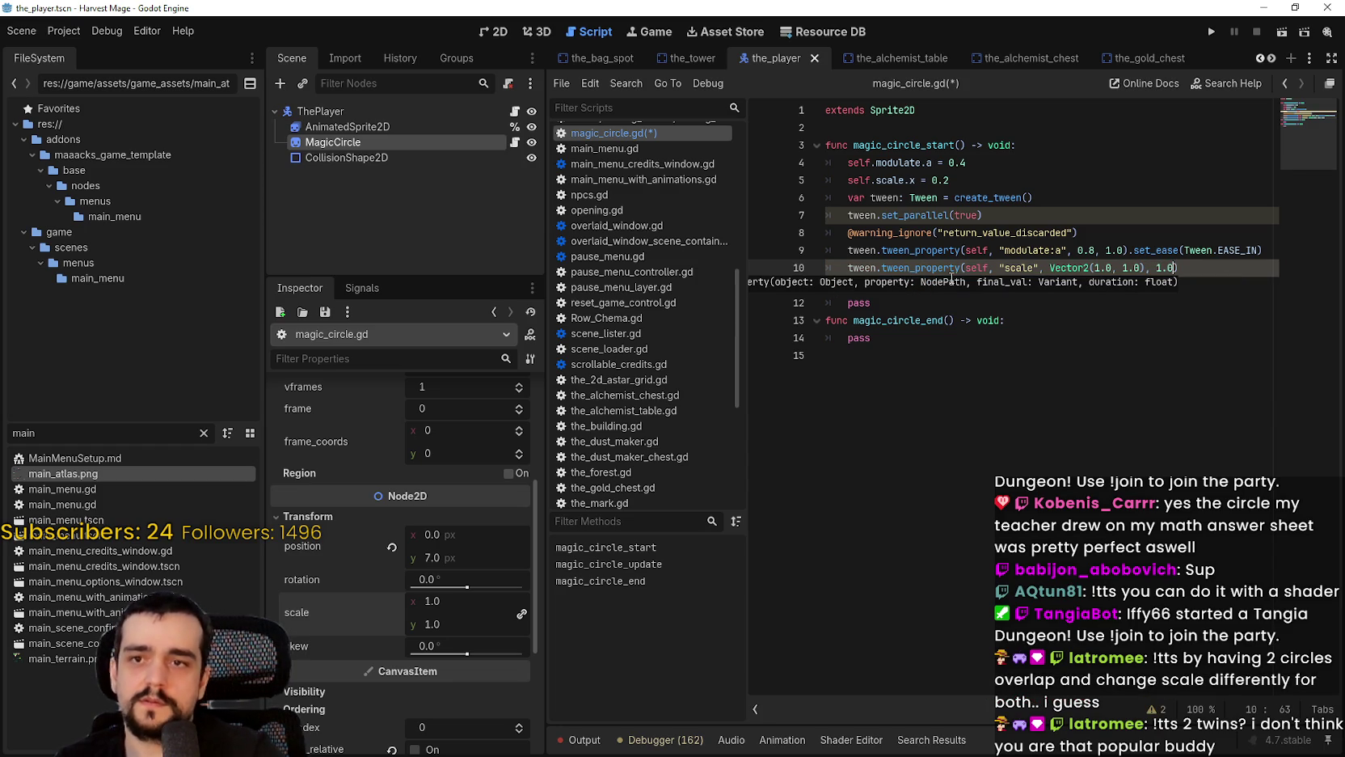
text(set)
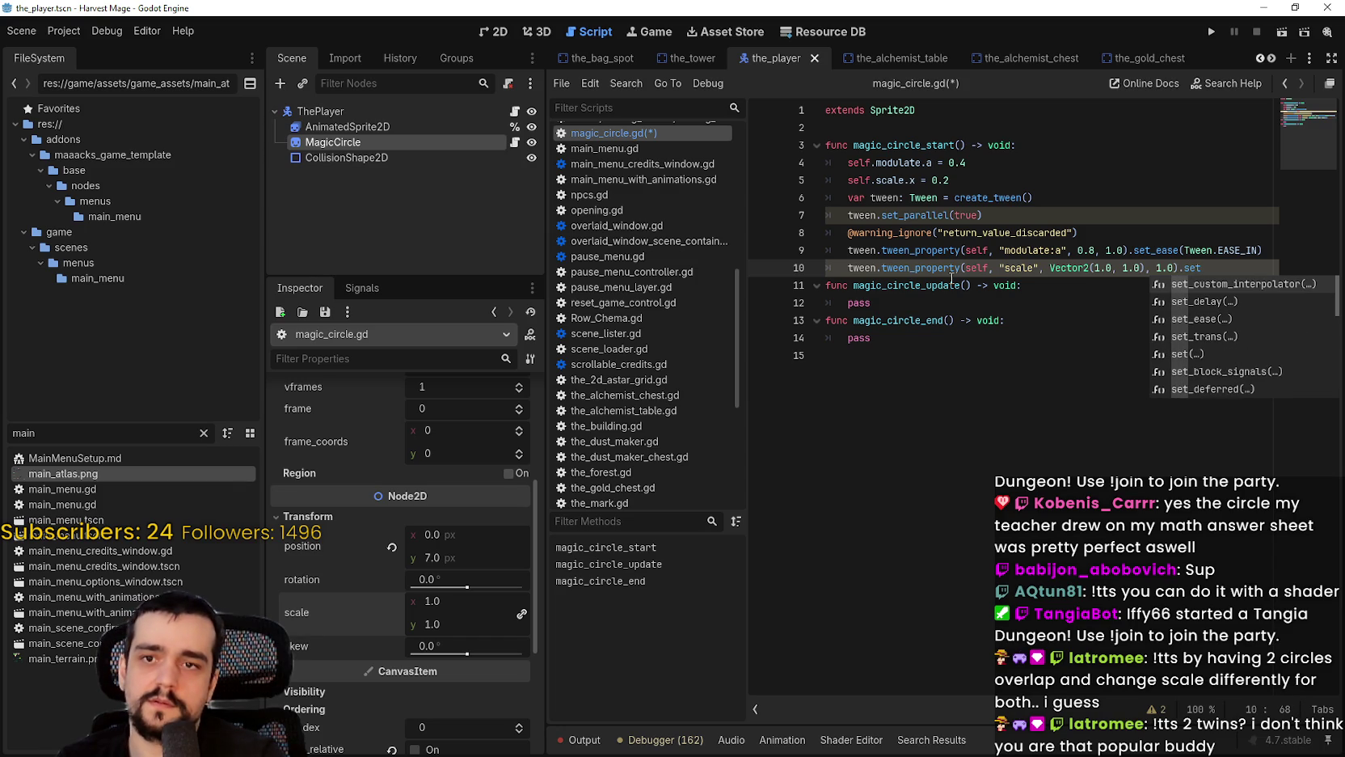
text(_ea)
Step: Append .set_ease(Tween.EASE_IN) to the scale tween
key(Return)
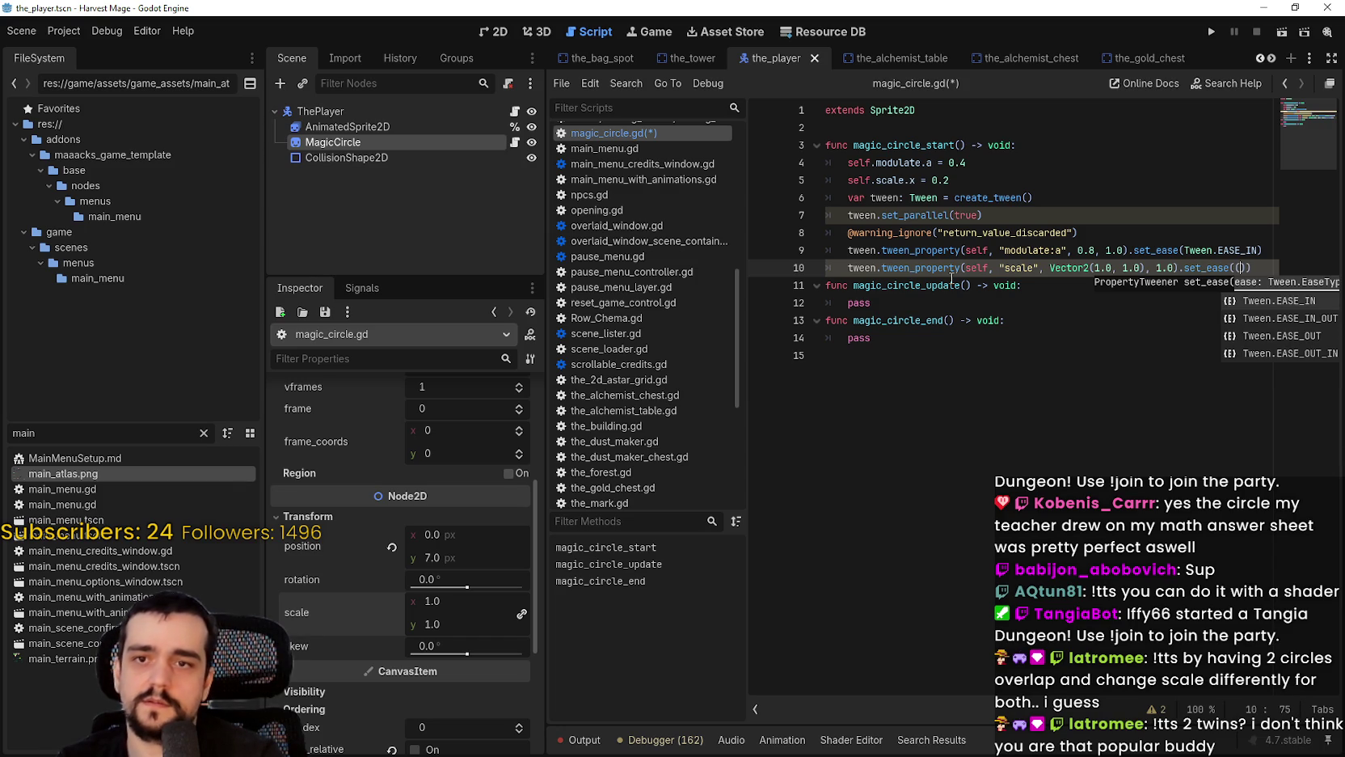
key(Return)
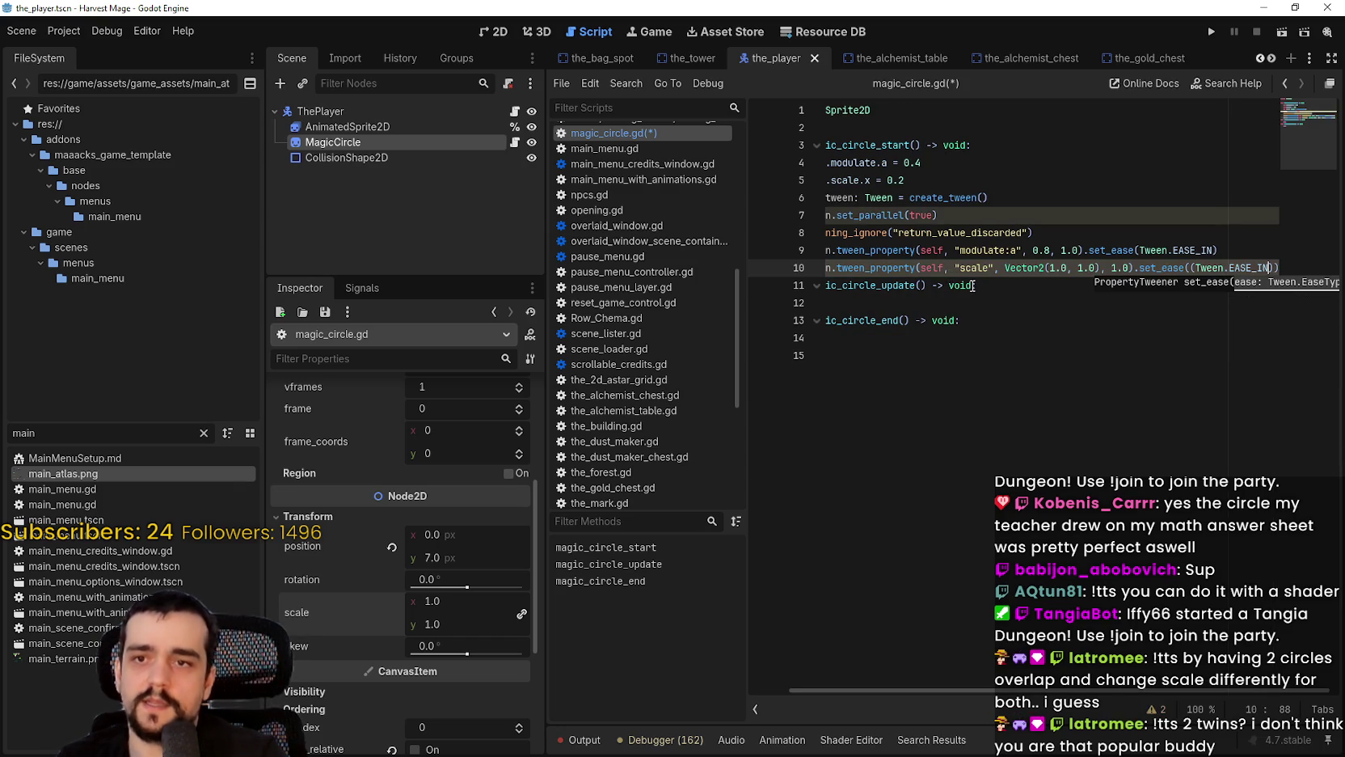
key(ctrl+z)
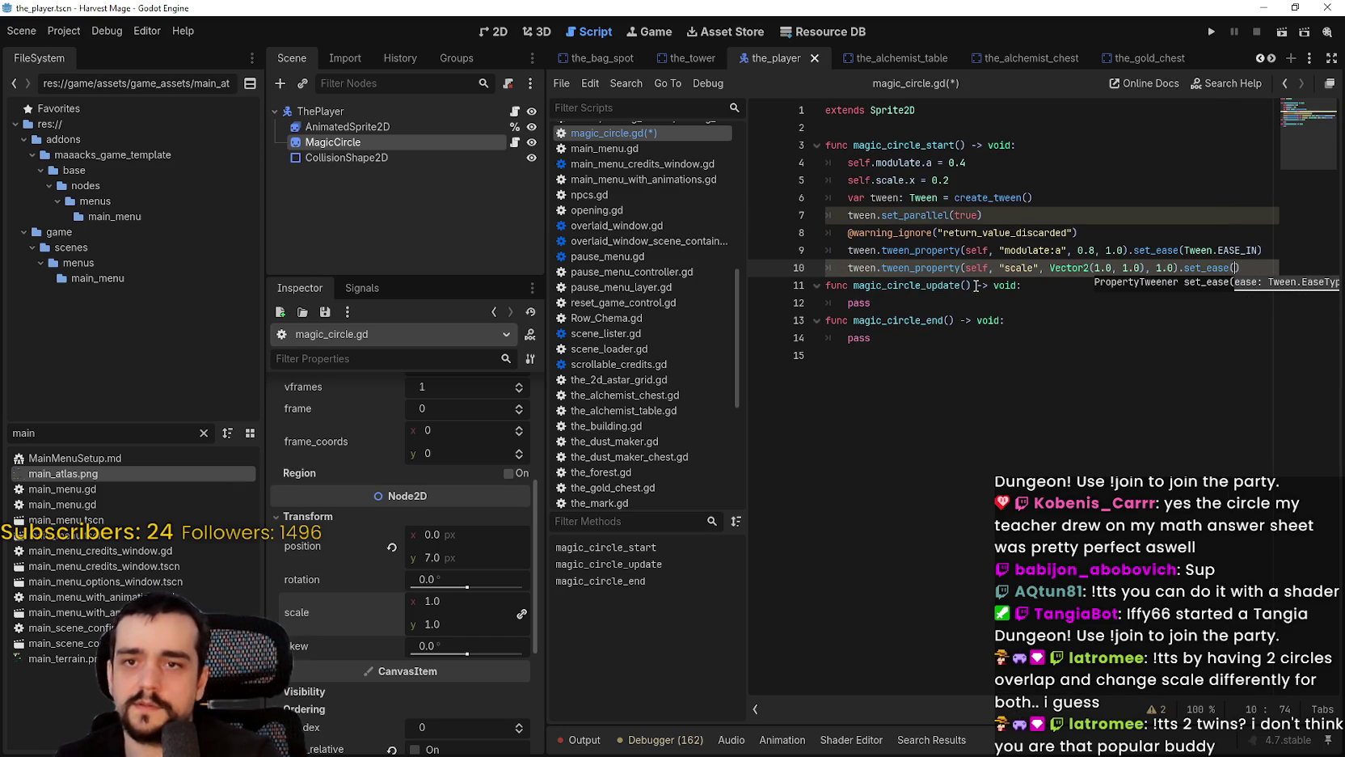
text(Twe)
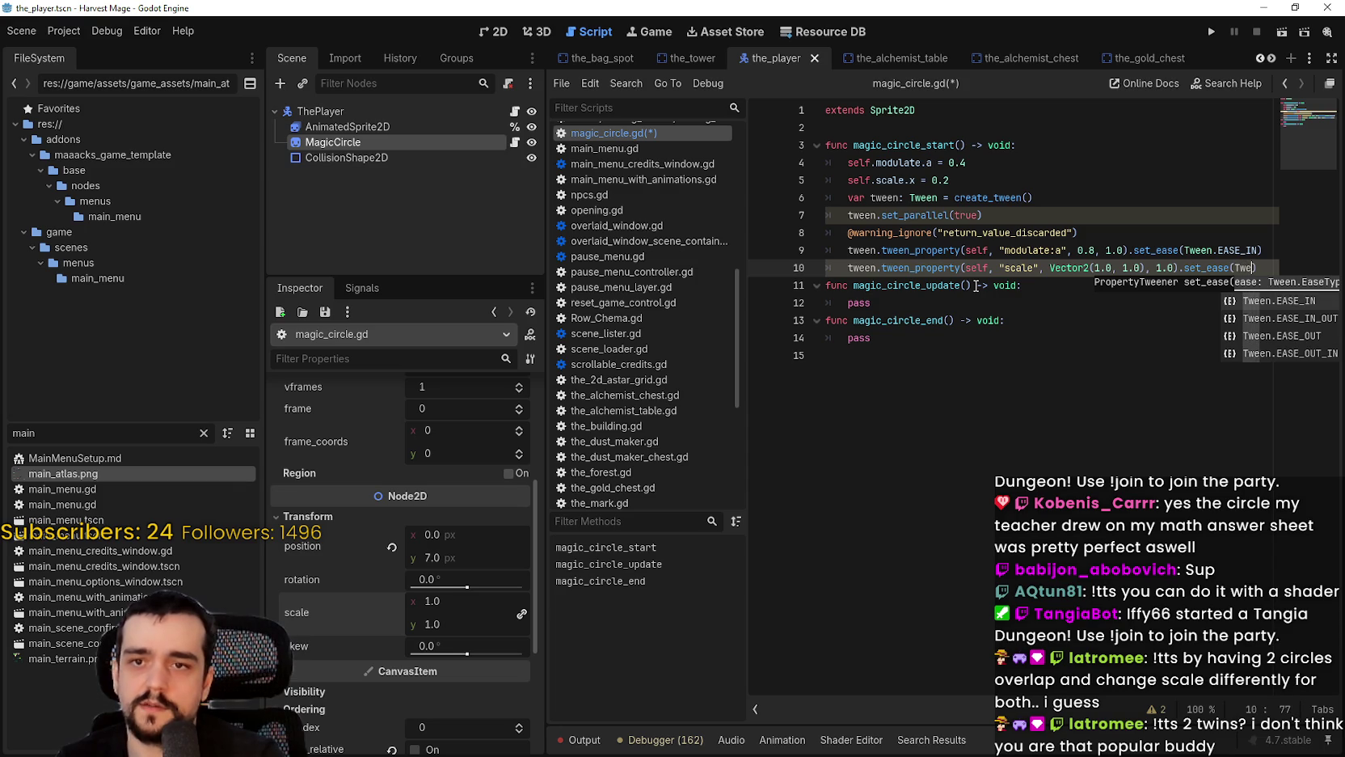
key(BackSpace)
key(BackSpace)
key(BackSpace)
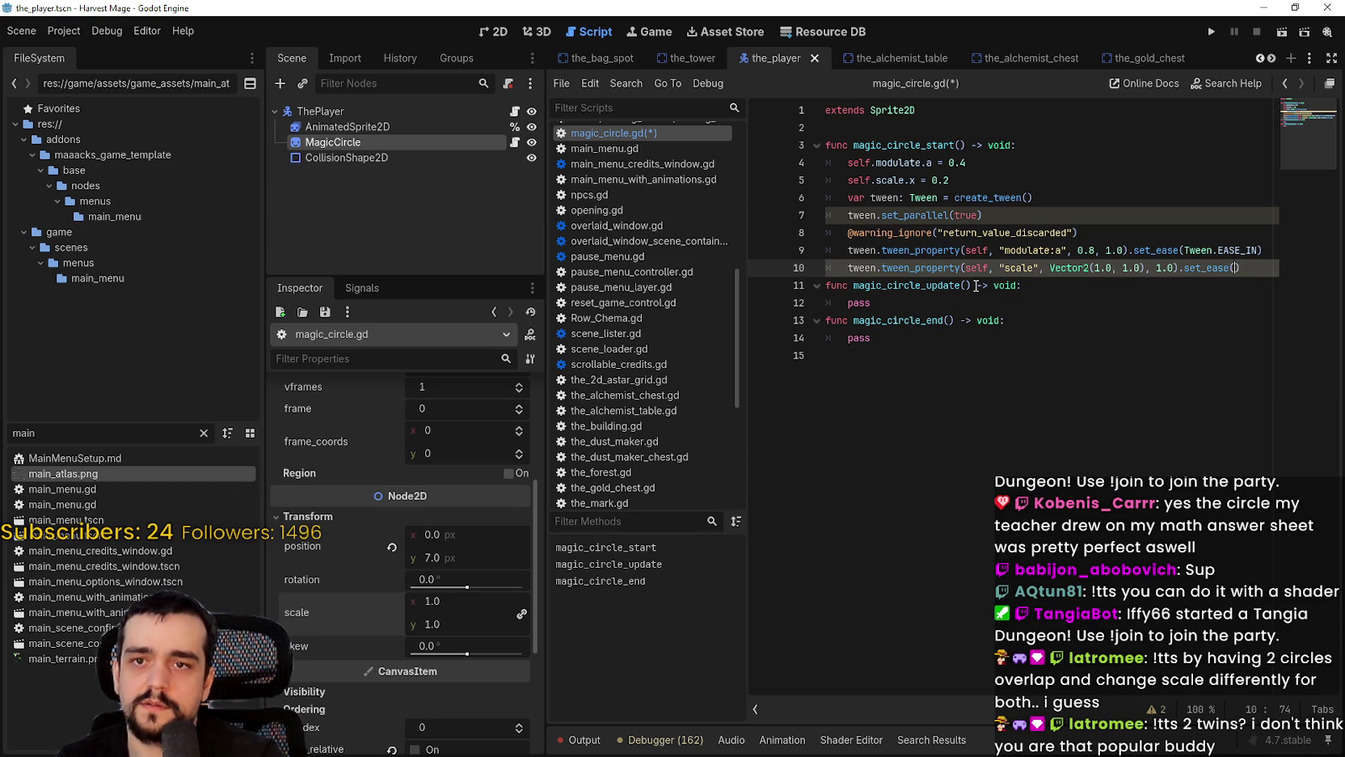
text(Twee)
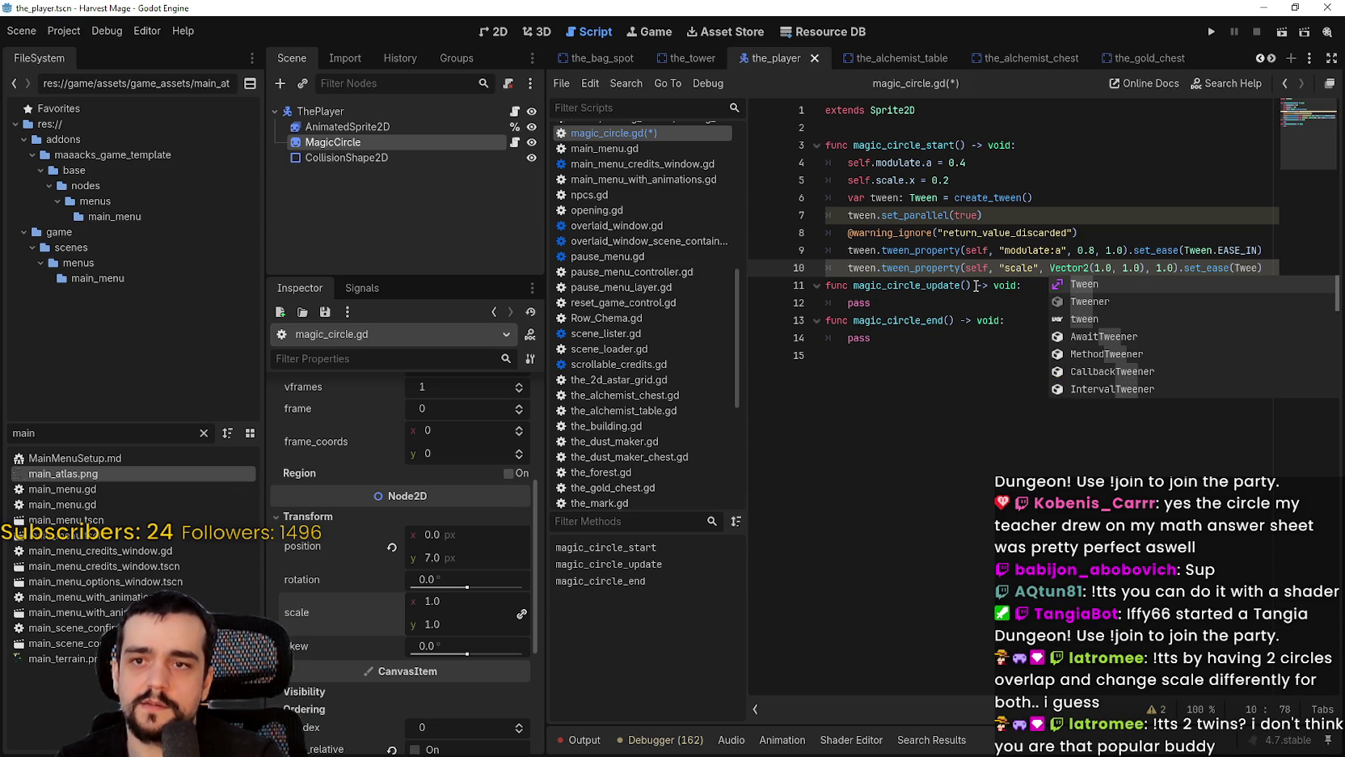
key(BackSpace)
key(BackSpace)
key(BackSpace)
text(ween)
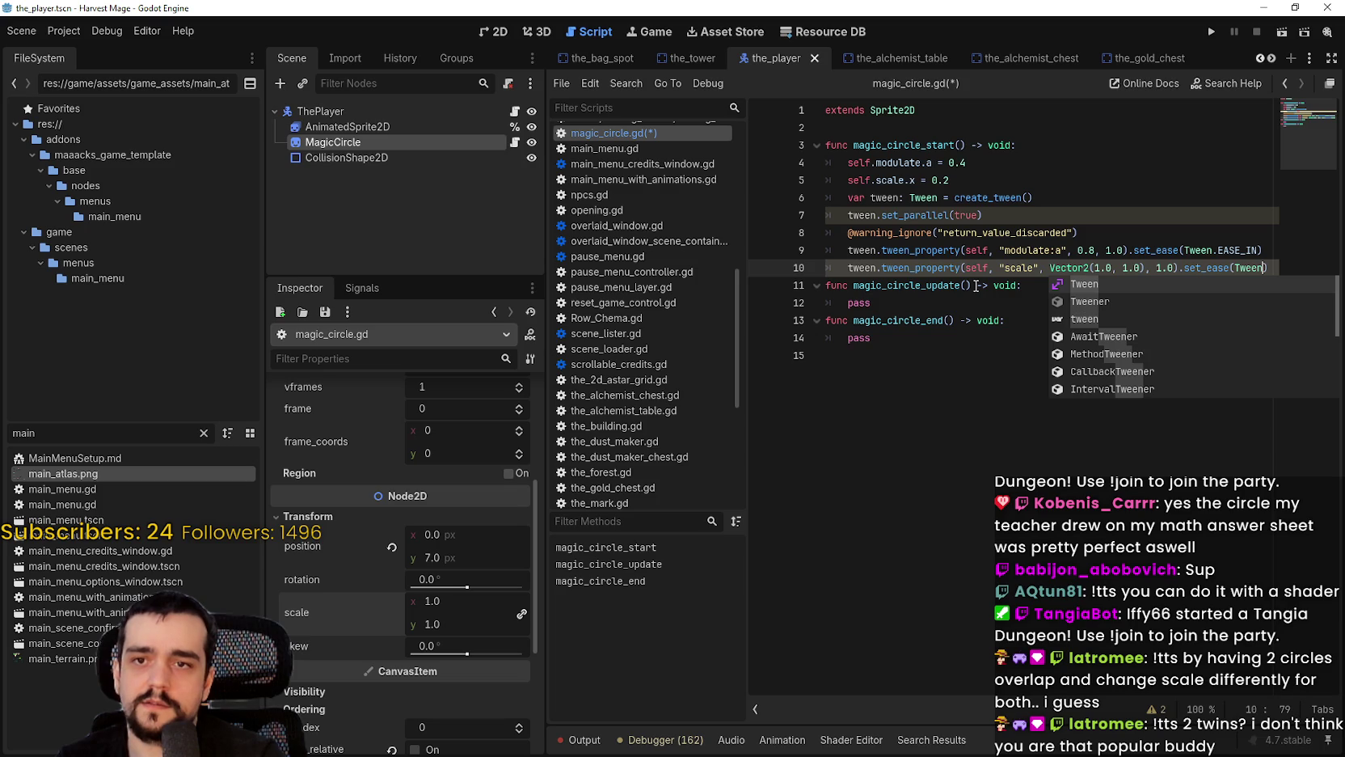
text(.Eas)
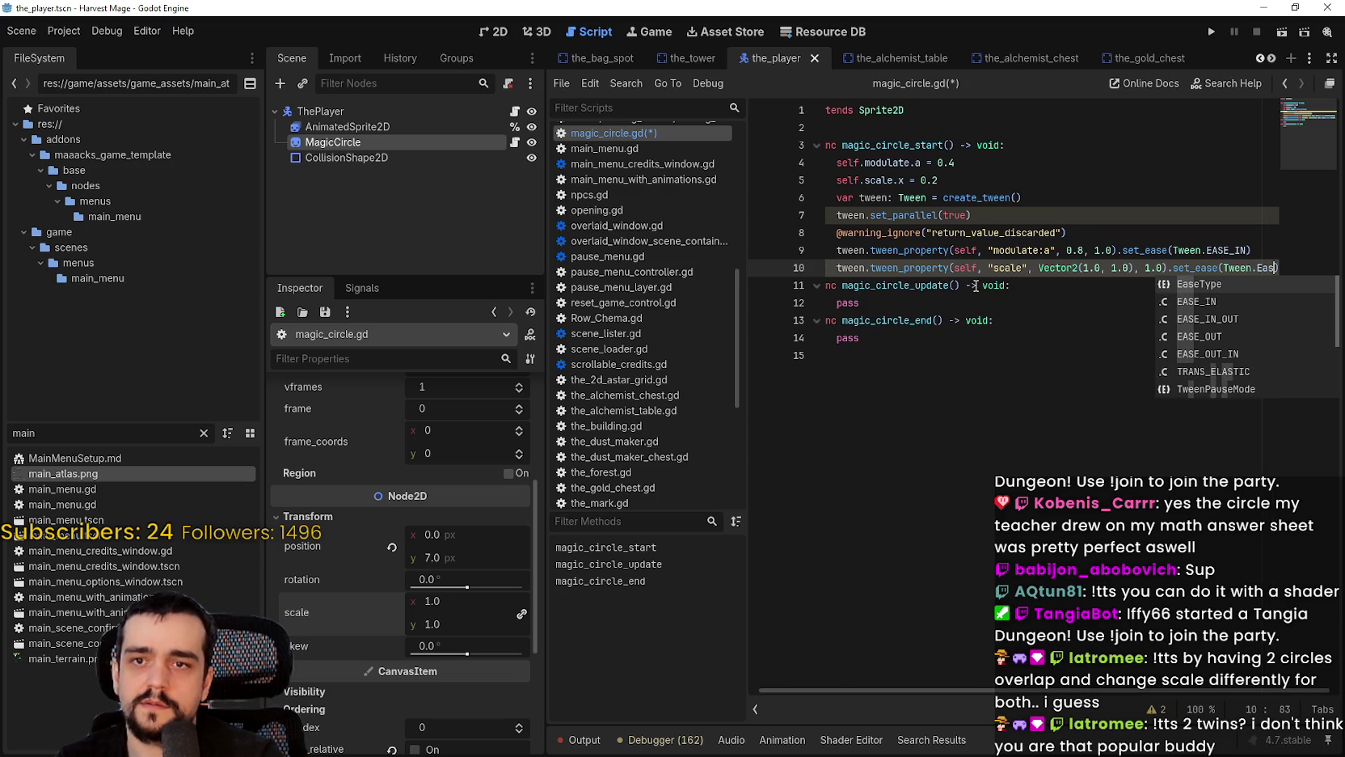
key(Down)
key(Return)
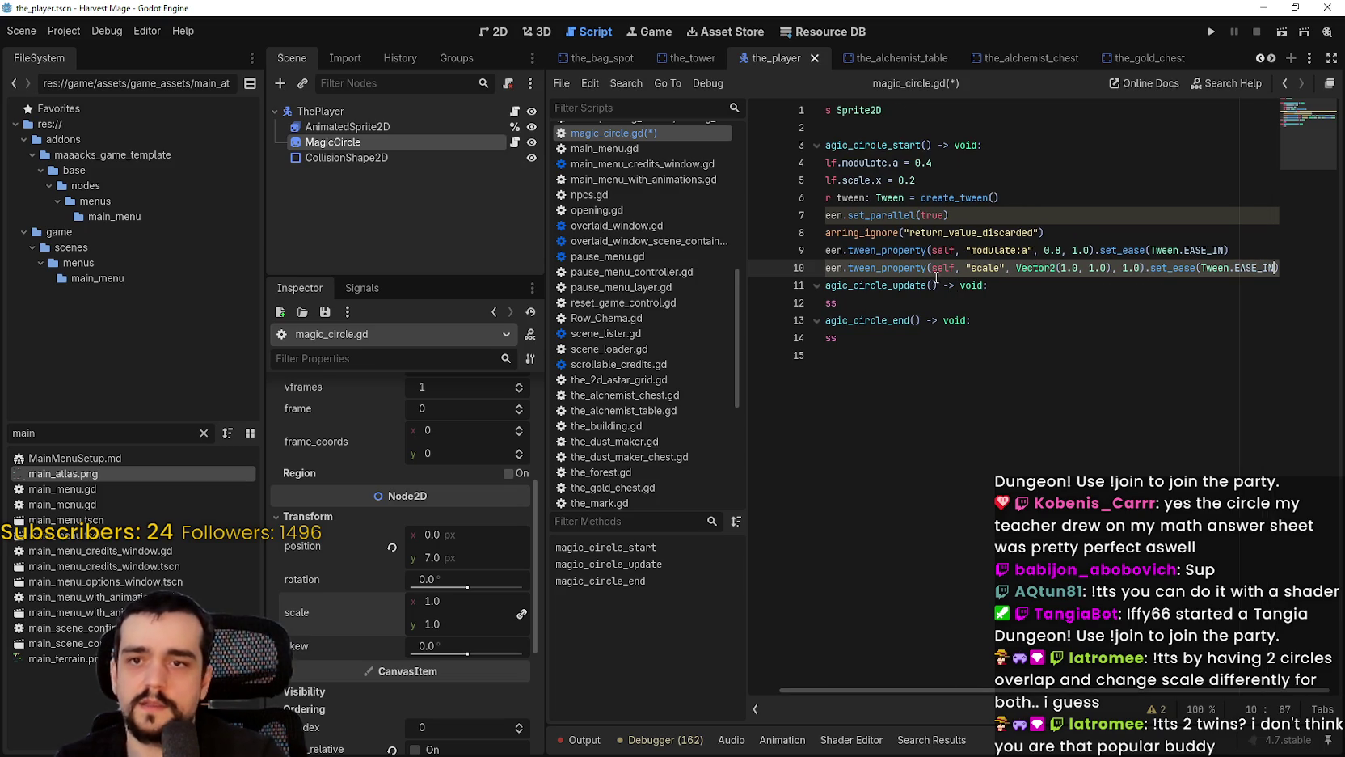
click(1021, 295)
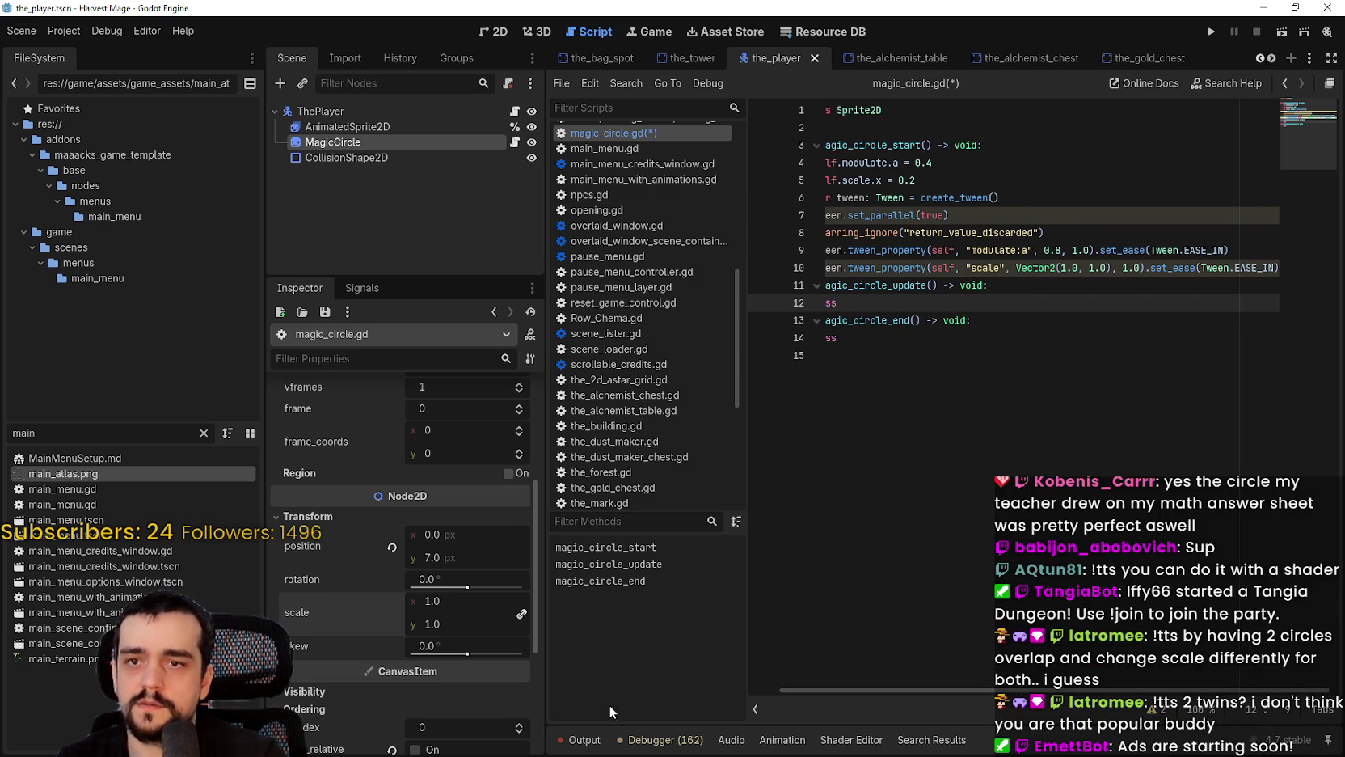
drag(541, 529, 466, 530)
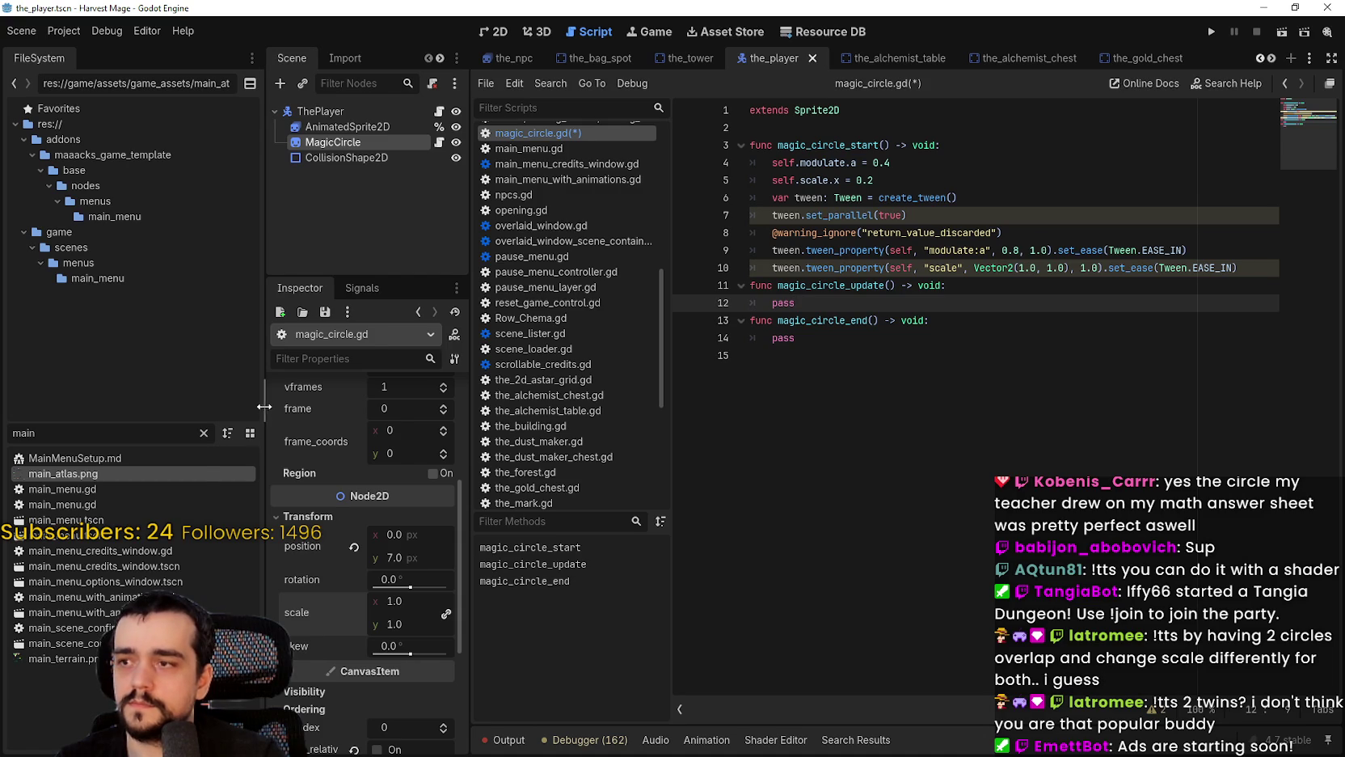
drag(264, 408, 185, 408)
drag(1004, 233, 767, 225)
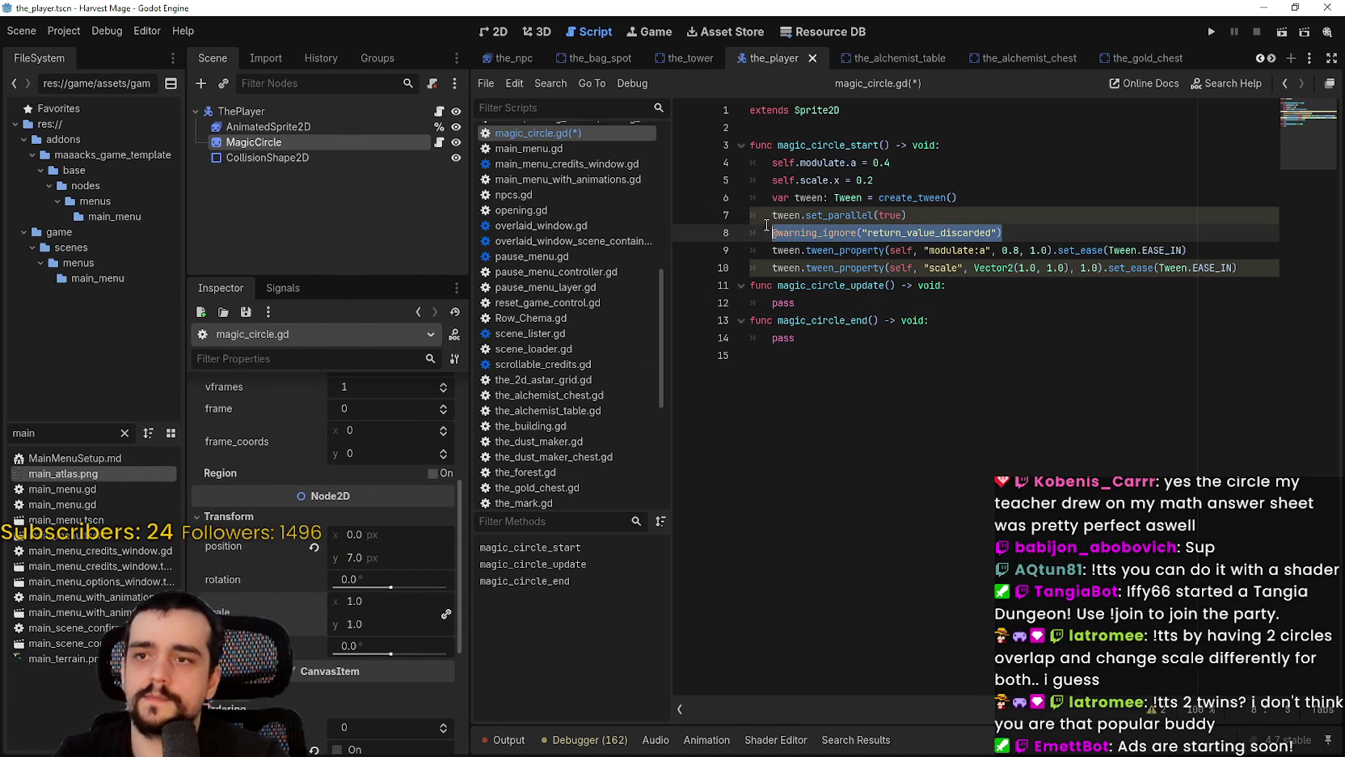
key(ctrl+c)
click(1238, 249)
key(Return)
key(ctrl+v)
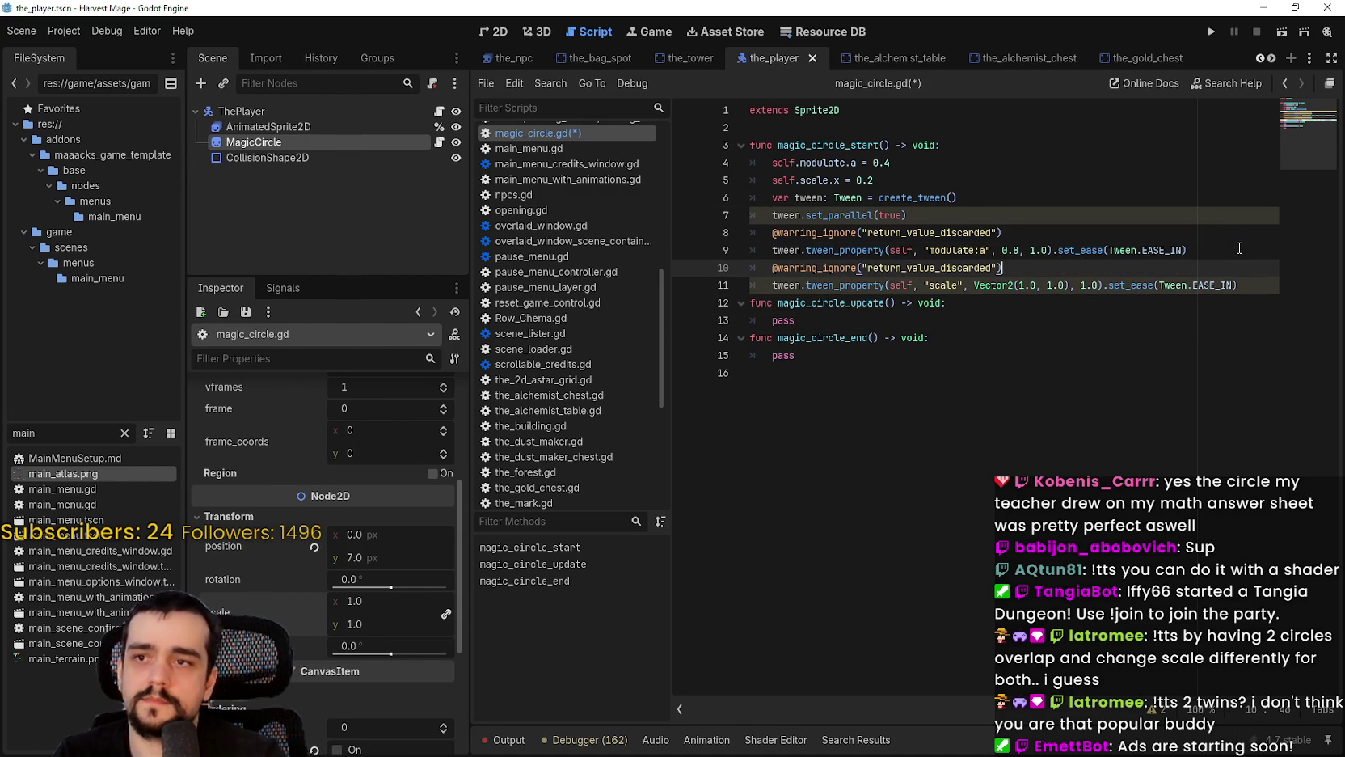
Step: Paste the same warning-ignore line above set_parallel, add a blank line after the function, and save
click(1015, 198)
key(Return)
key(ctrl+v)
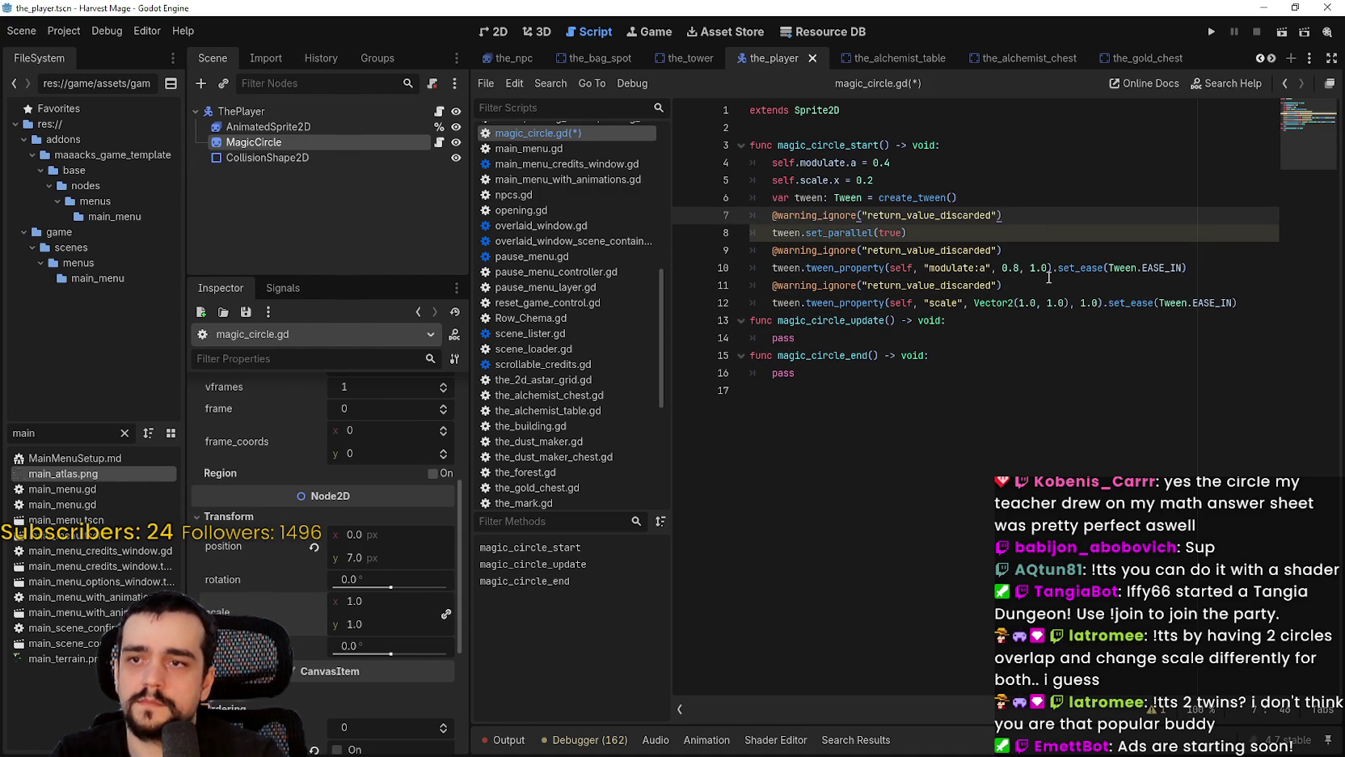
click(1057, 362)
click(1042, 439)
click(1053, 331)
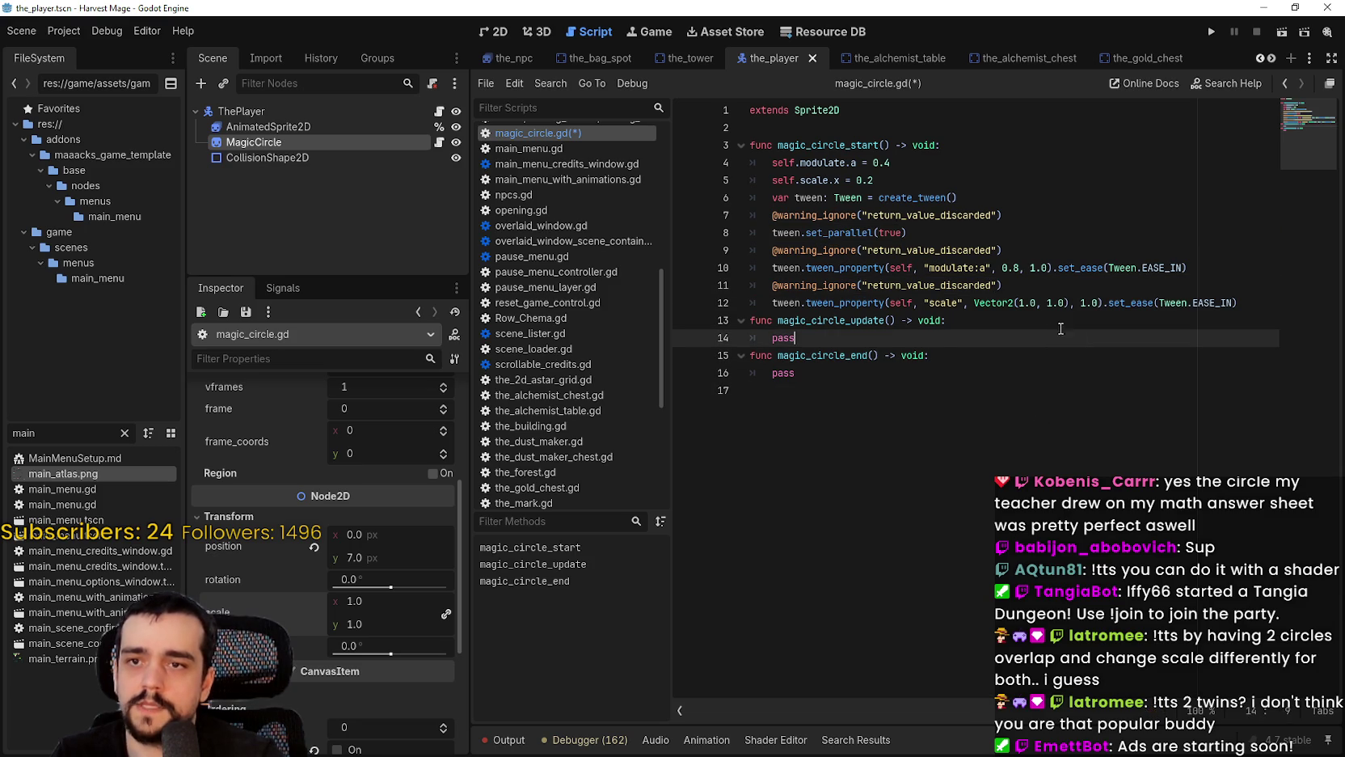
click(976, 326)
click(1245, 296)
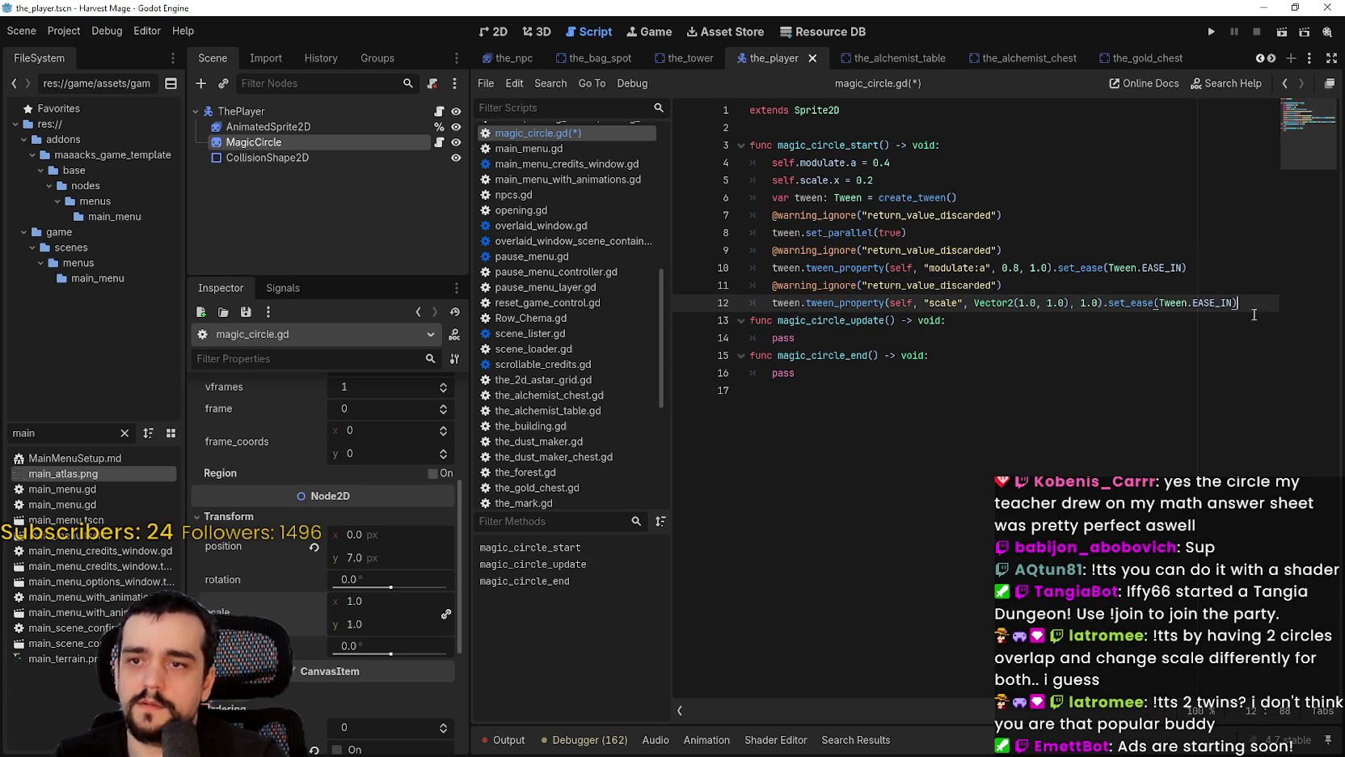
key(Return)
key(ctrl+s)
key(ctrl+s)
click(907, 184)
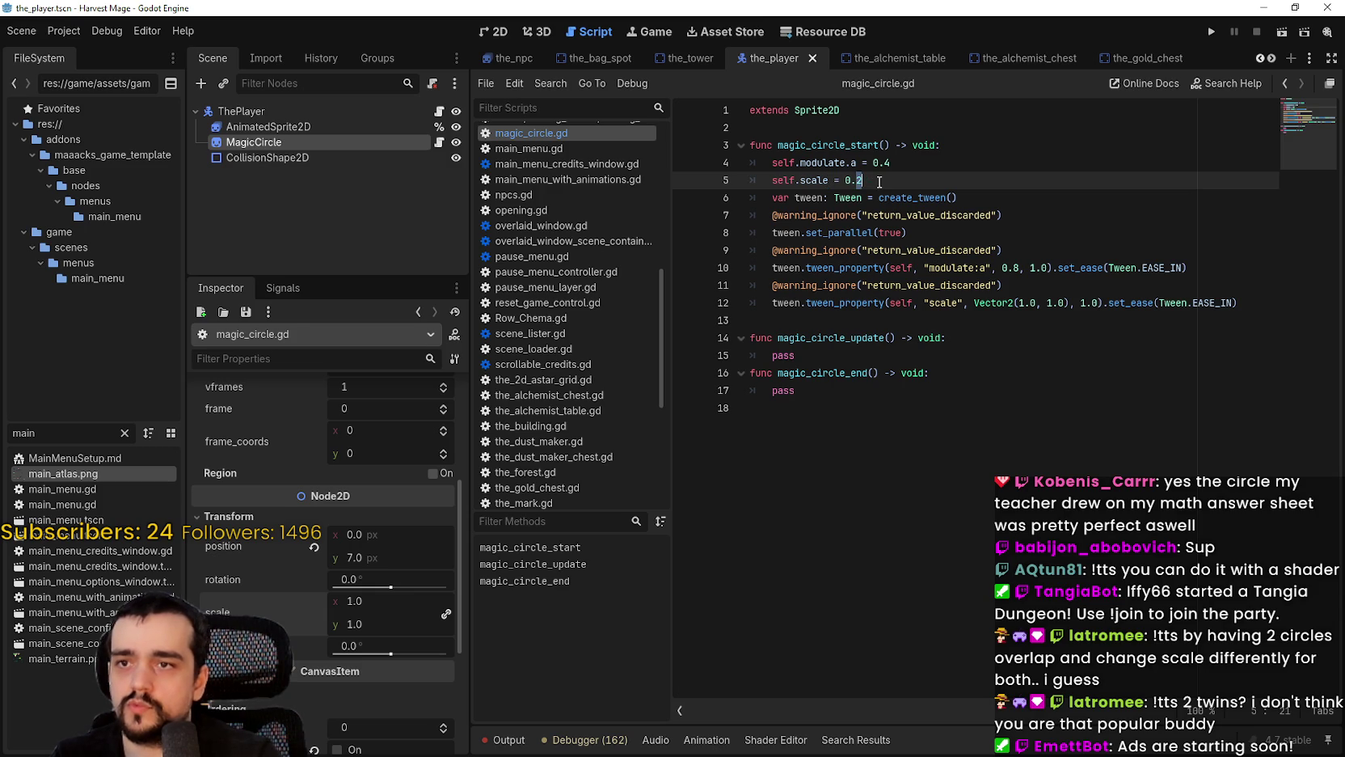
Step: Change the initial scale line to self.scale = Vector2(0.2, 0.2) and save
text(2)
drag(975, 303, 1071, 296)
double_click(859, 179)
key(ctrl+v)
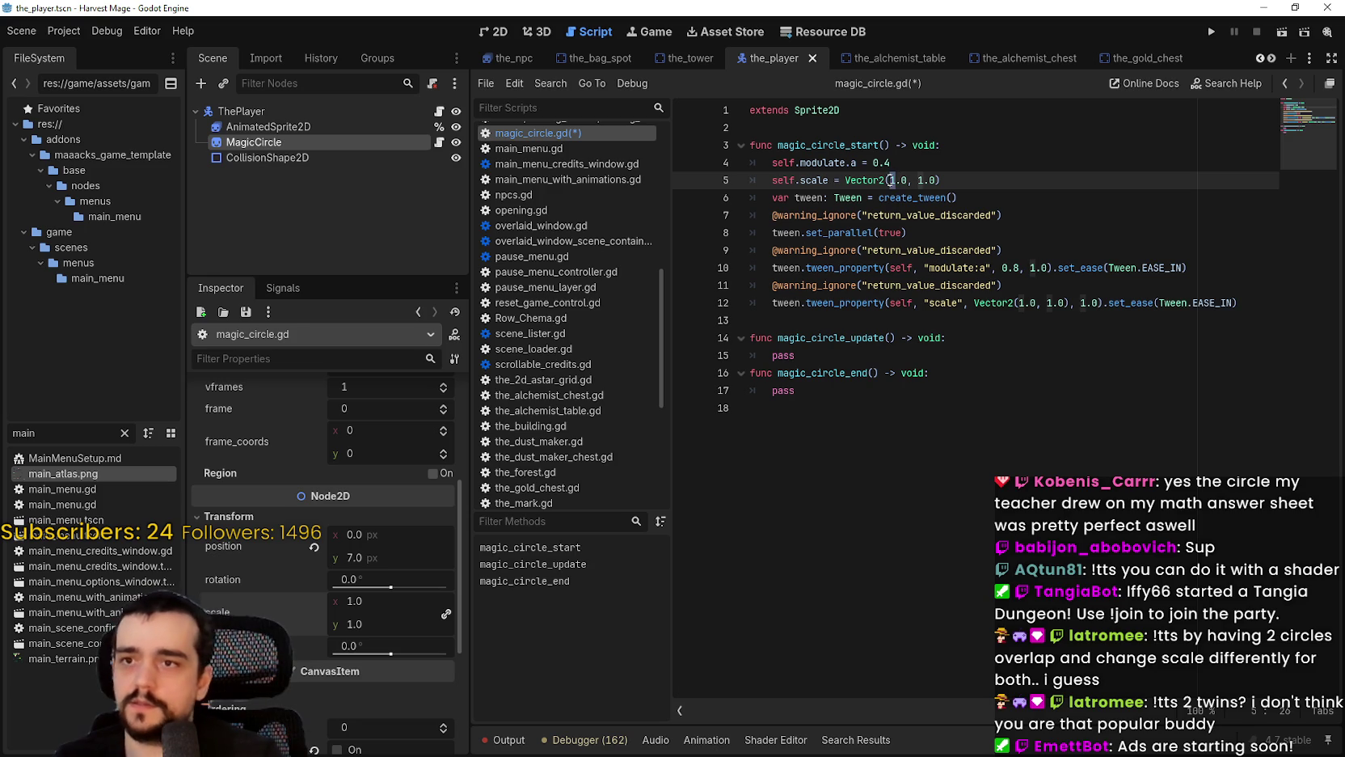
key(Right)
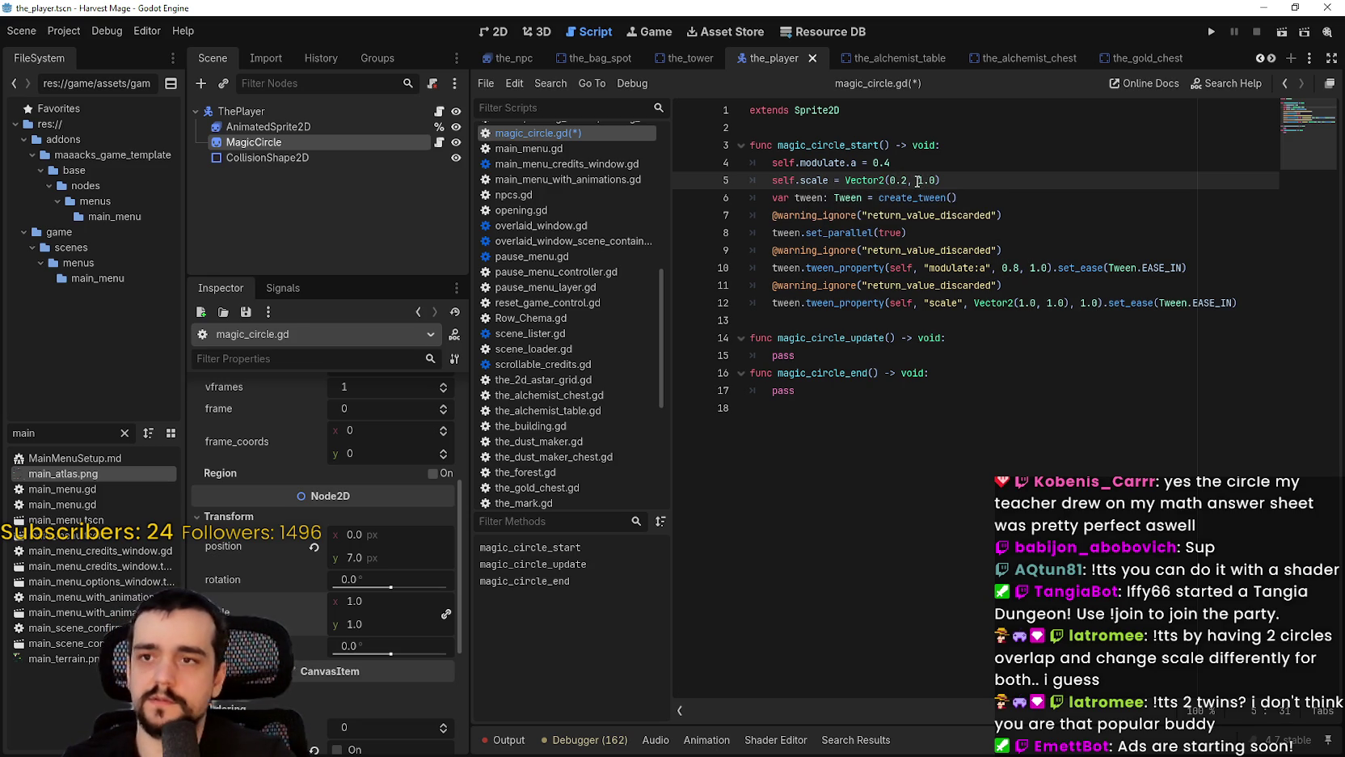
key(Right)
key(Delete)
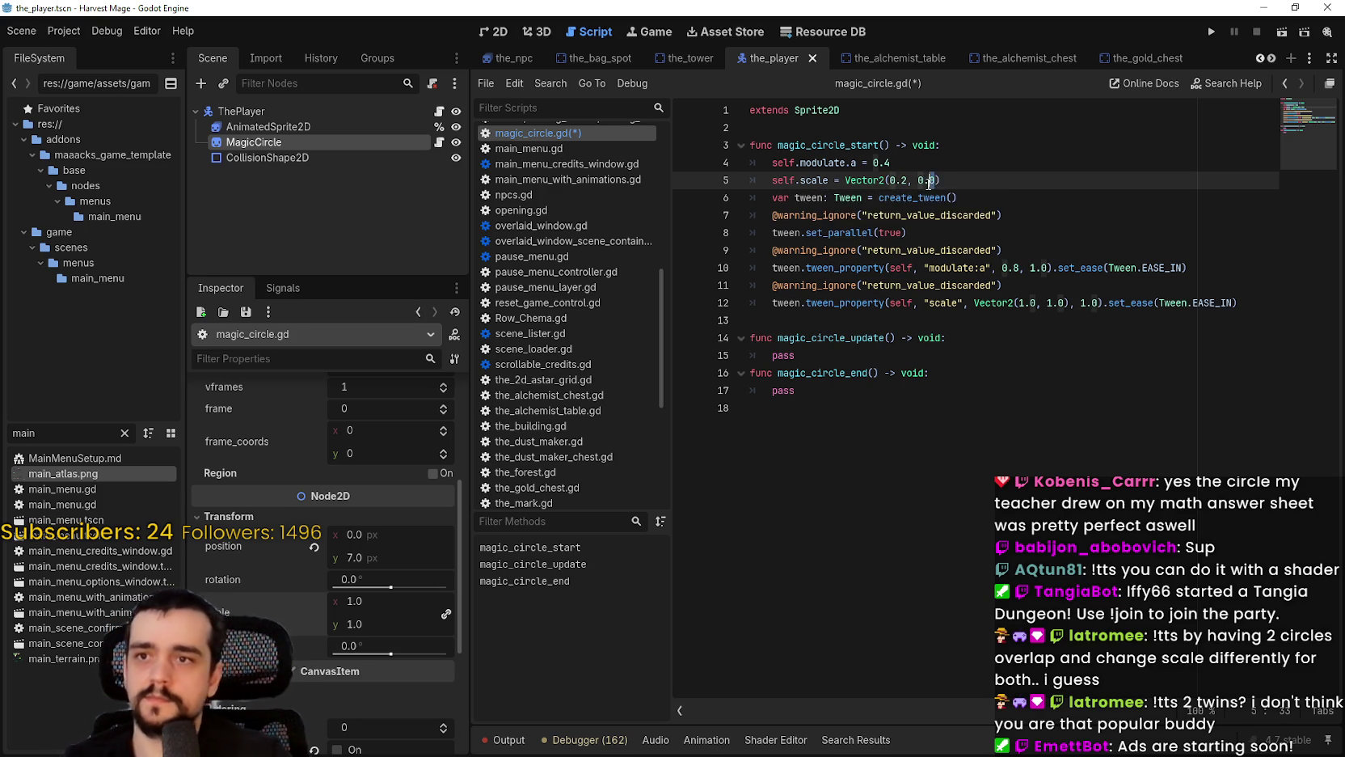
text(2)
key(ctrl+s)
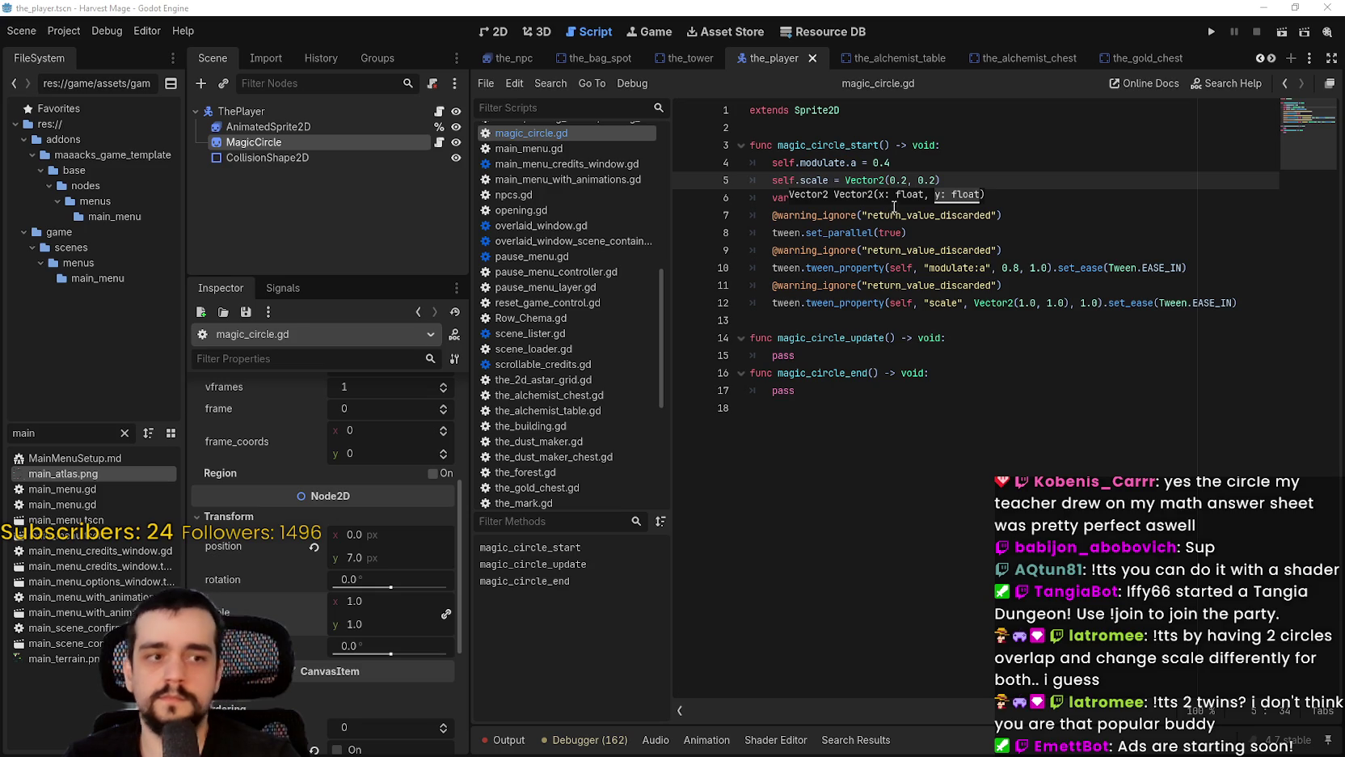
Step: Dismiss the signature hint and switch to the_player.gd script
click(938, 353)
double_click(879, 147)
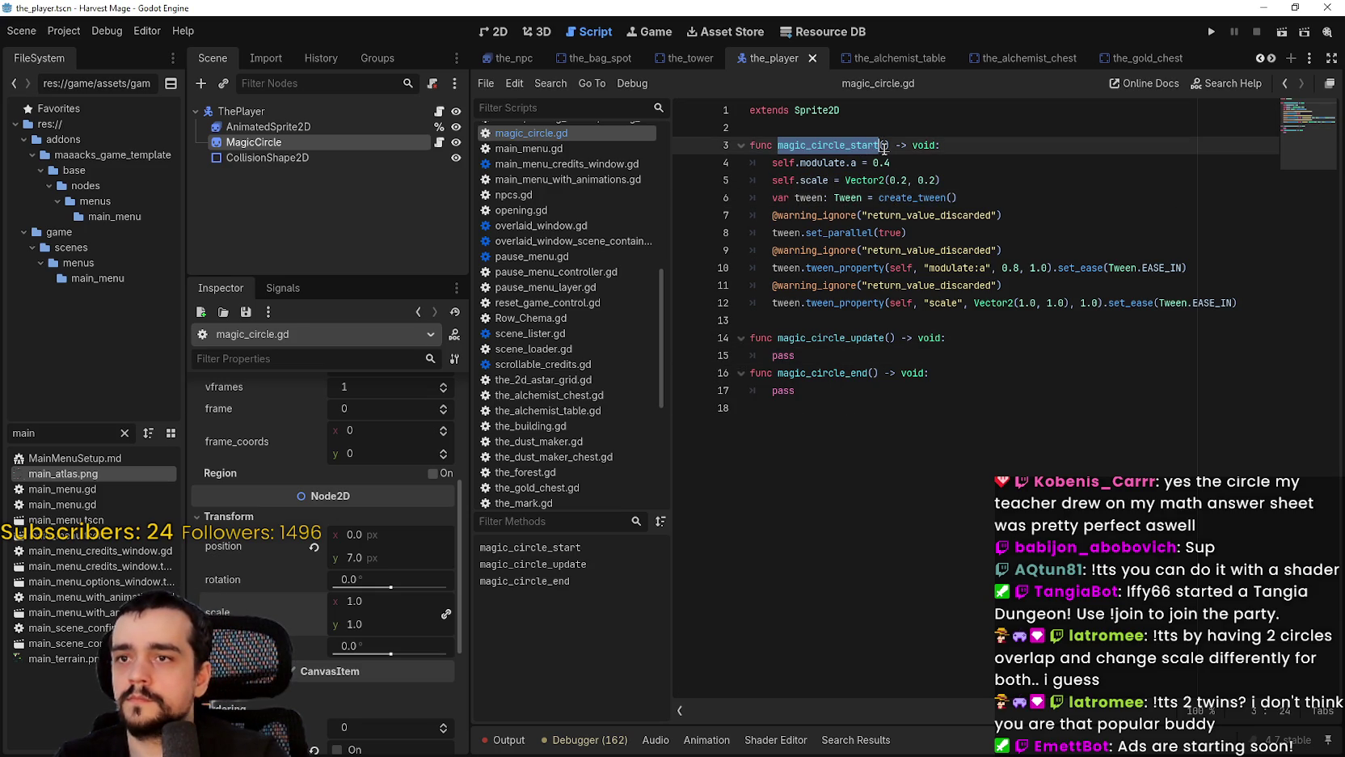
click(1030, 437)
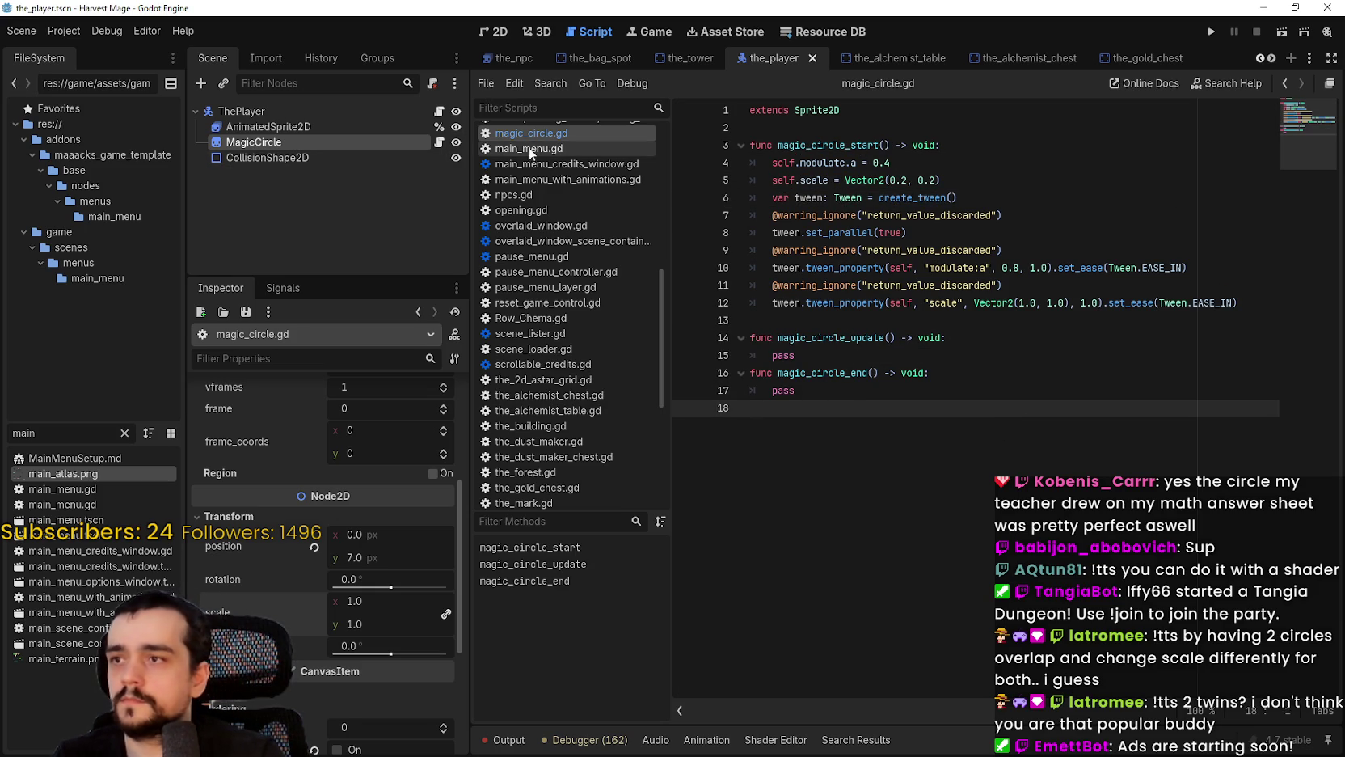
click(439, 113)
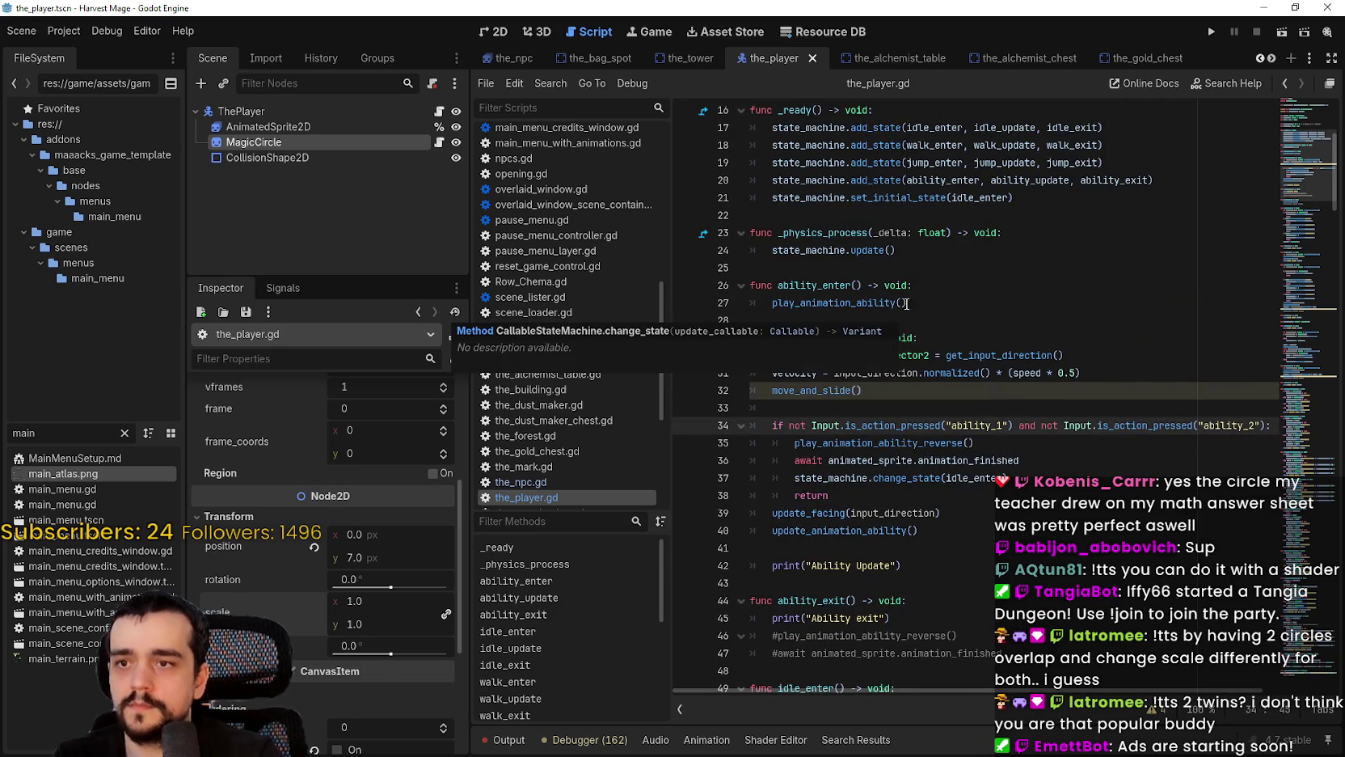
Step: Call magic_circle.magic_circle_start() after play_animation_ability() in ability_enter, save, and select MagicCircle
click(870, 304)
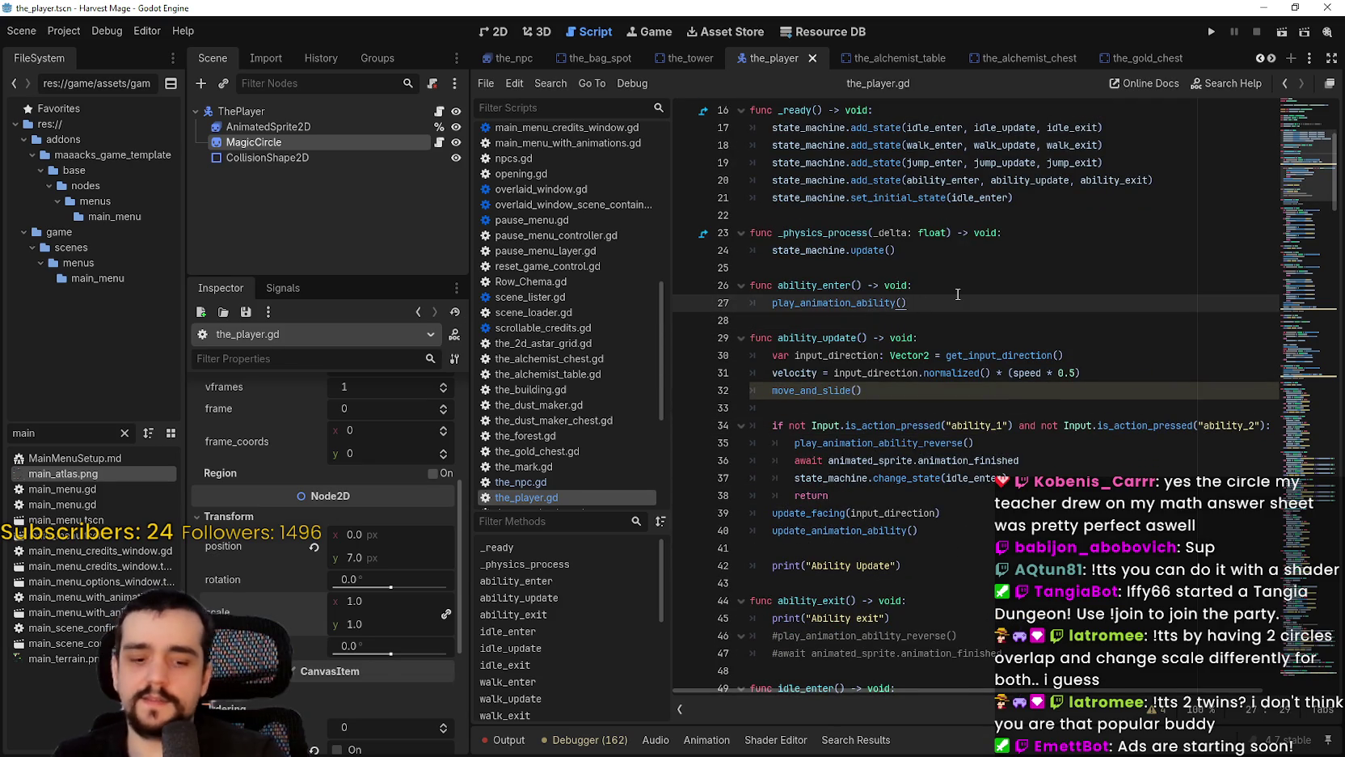
key(Return)
text(magic_circle_start())
key(ctrl+s)
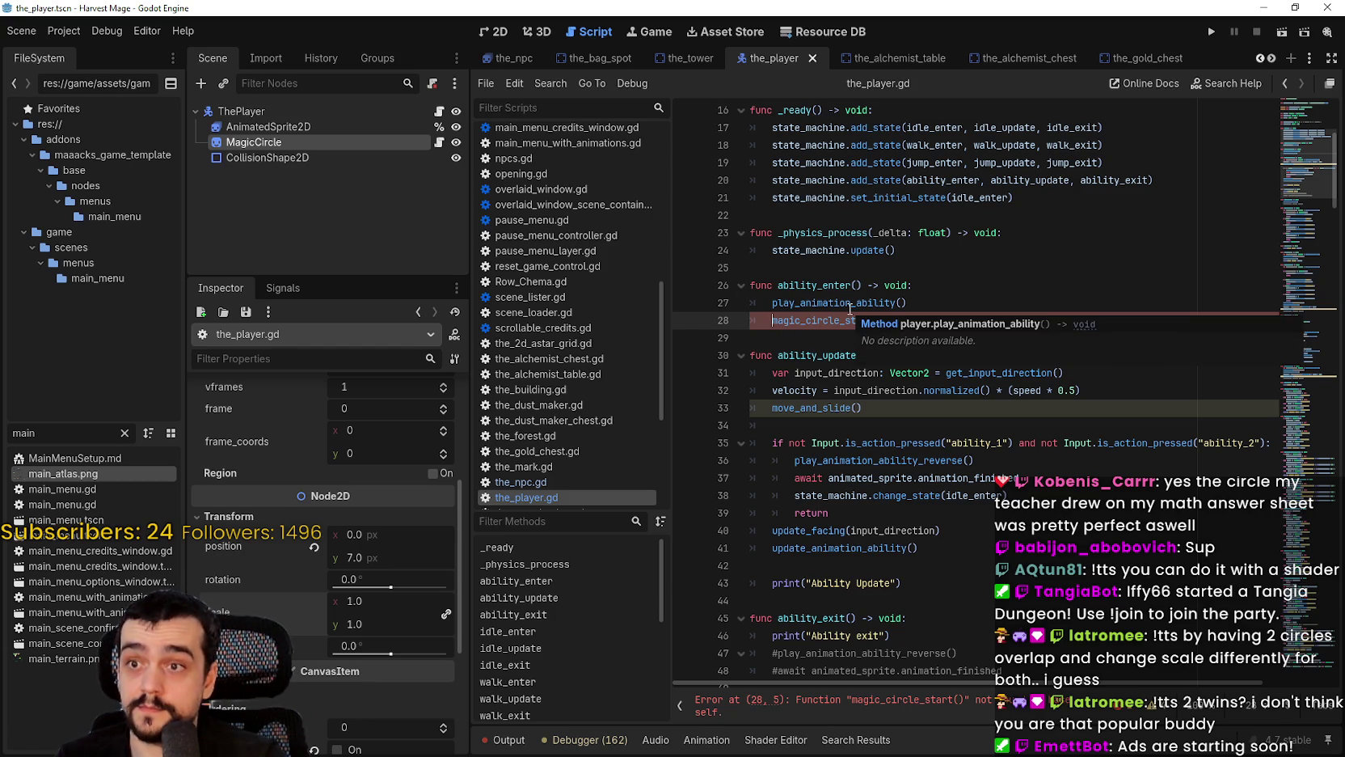
text(magica)
key(BackSpace)
text(_circle)
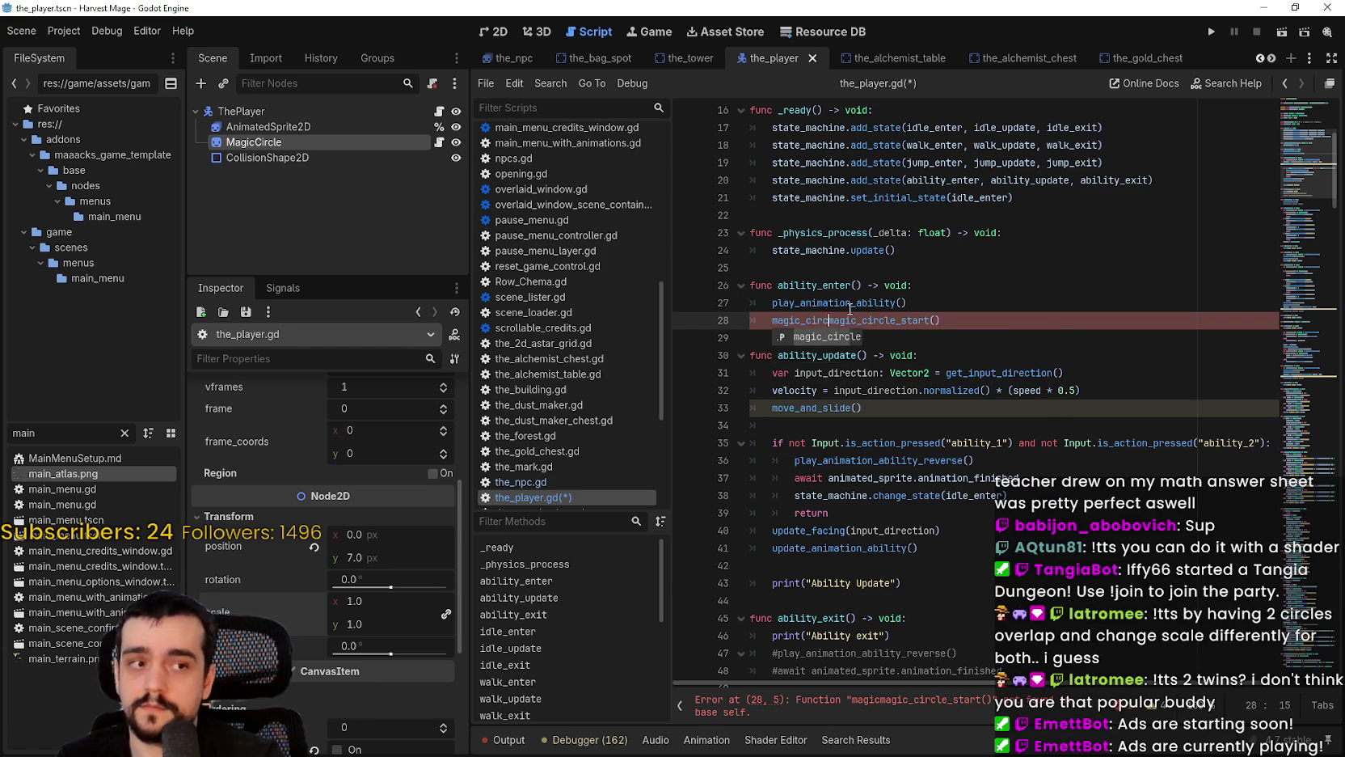
text(.)
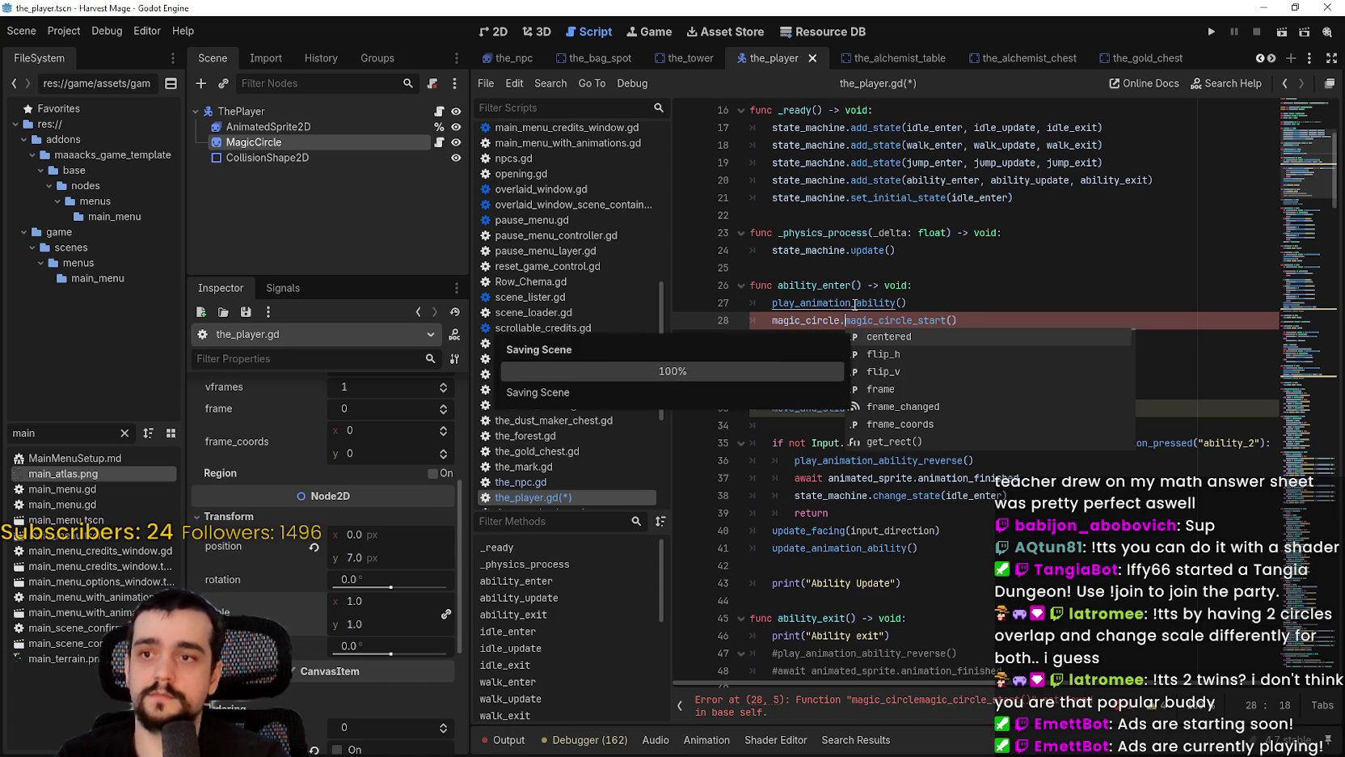
click(973, 329)
key(ctrl+s)
click(976, 331)
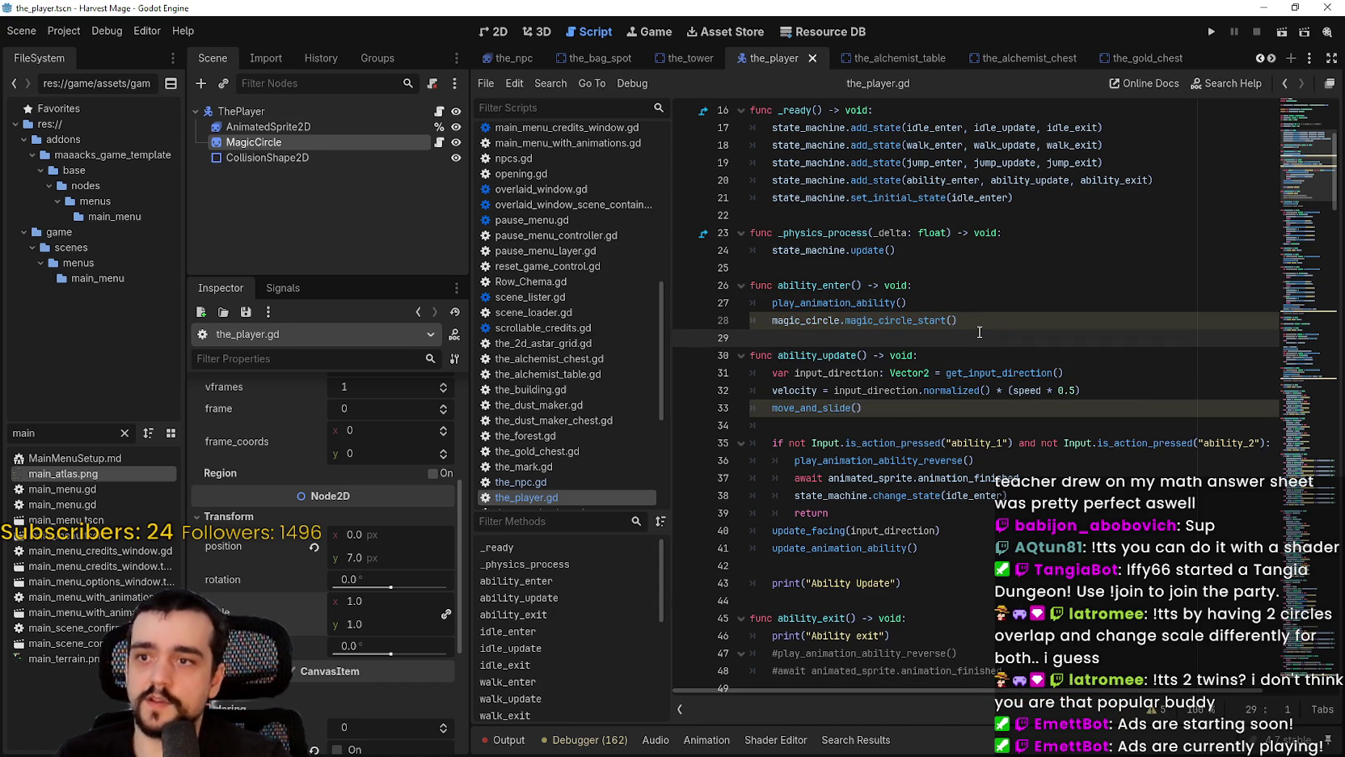
click(426, 142)
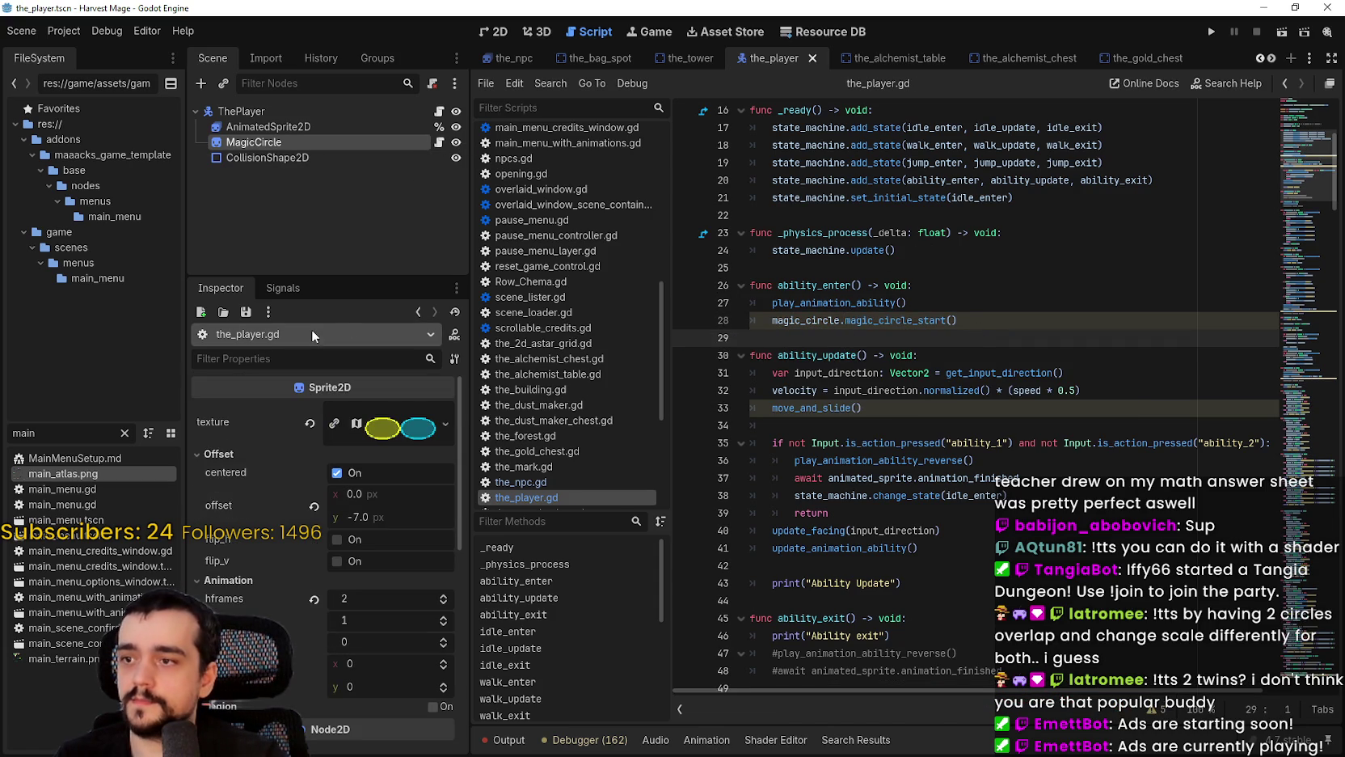
click(494, 31)
Step: Set MagicCircle's linked Transform scale to 0 in the Inspector
scroll(941, 332, up, 1)
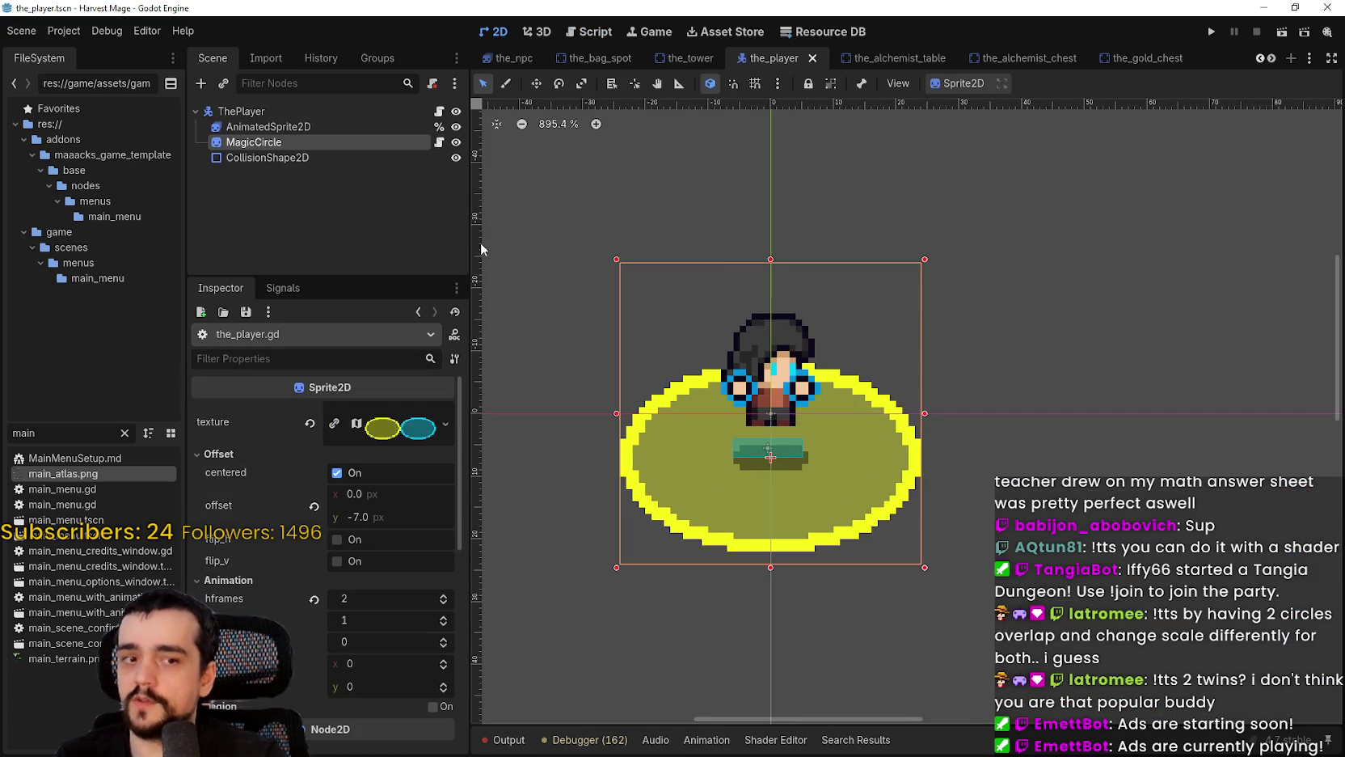
scroll(731, 284, down, 1)
scroll(833, 420, down, 1)
scroll(822, 427, down, 1)
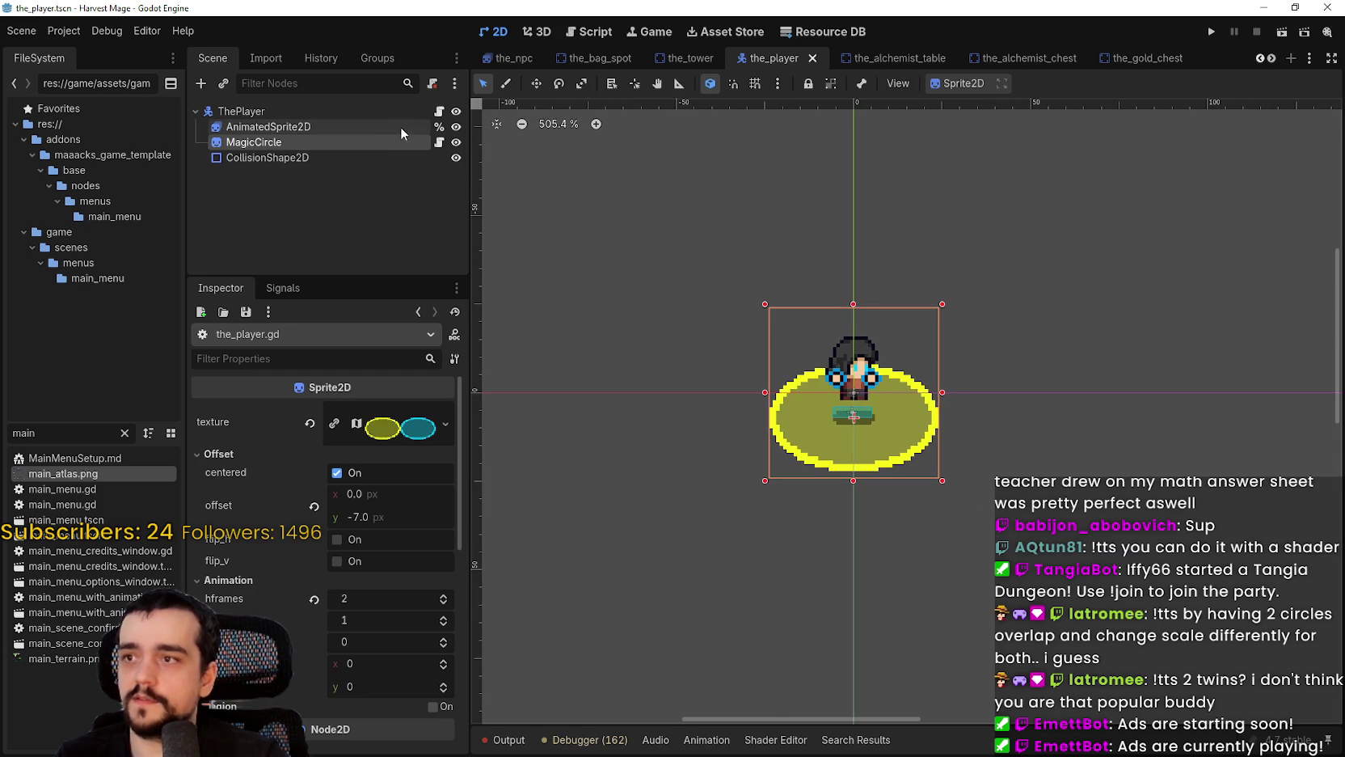
scroll(303, 459, down, 1)
scroll(397, 566, down, 6)
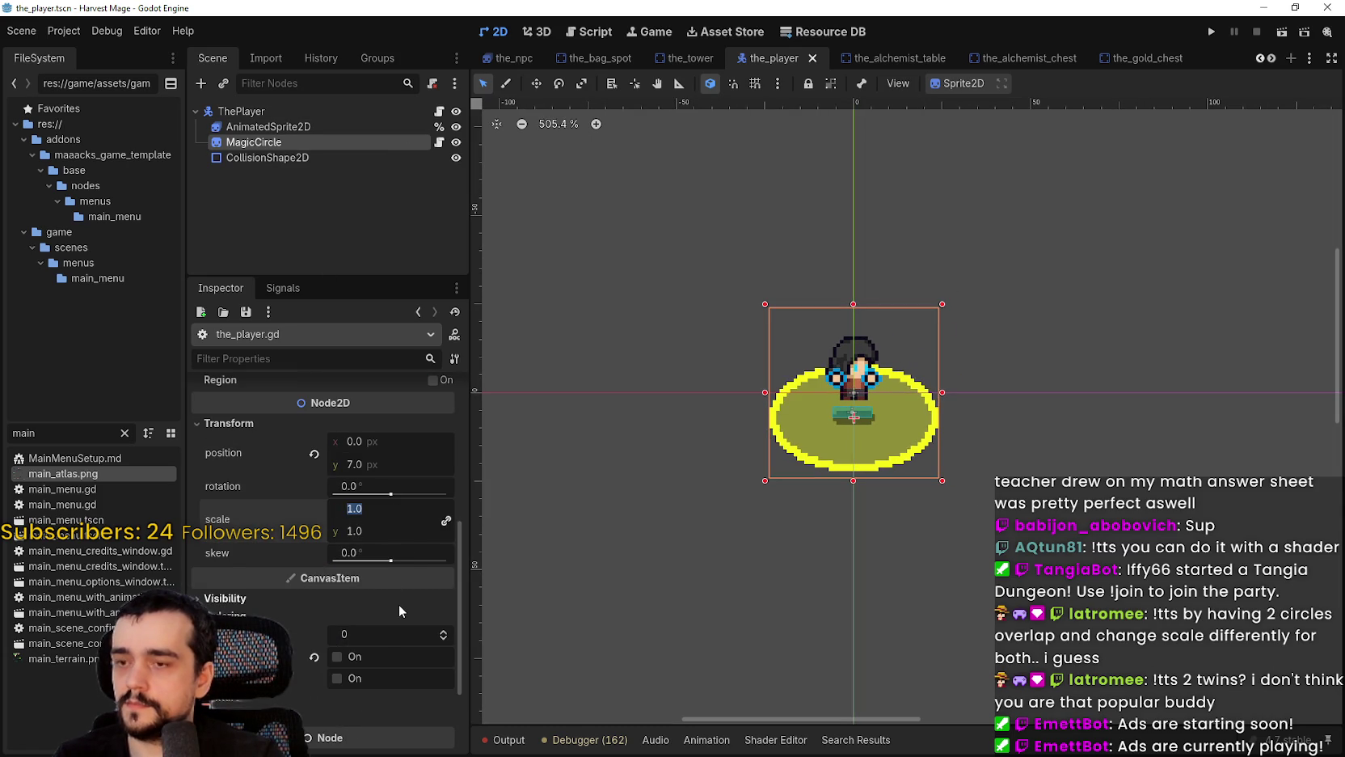
mouse_move(379, 560)
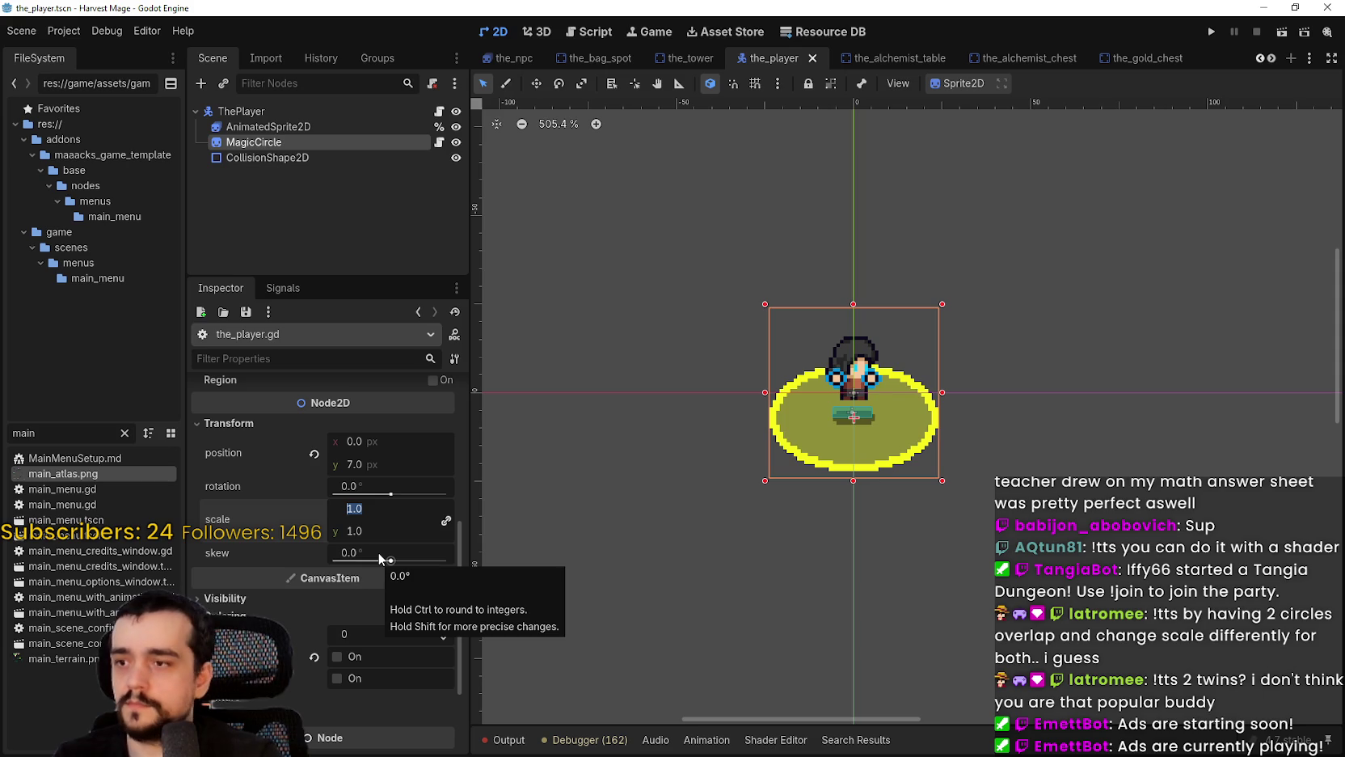
text(0)
key(Return)
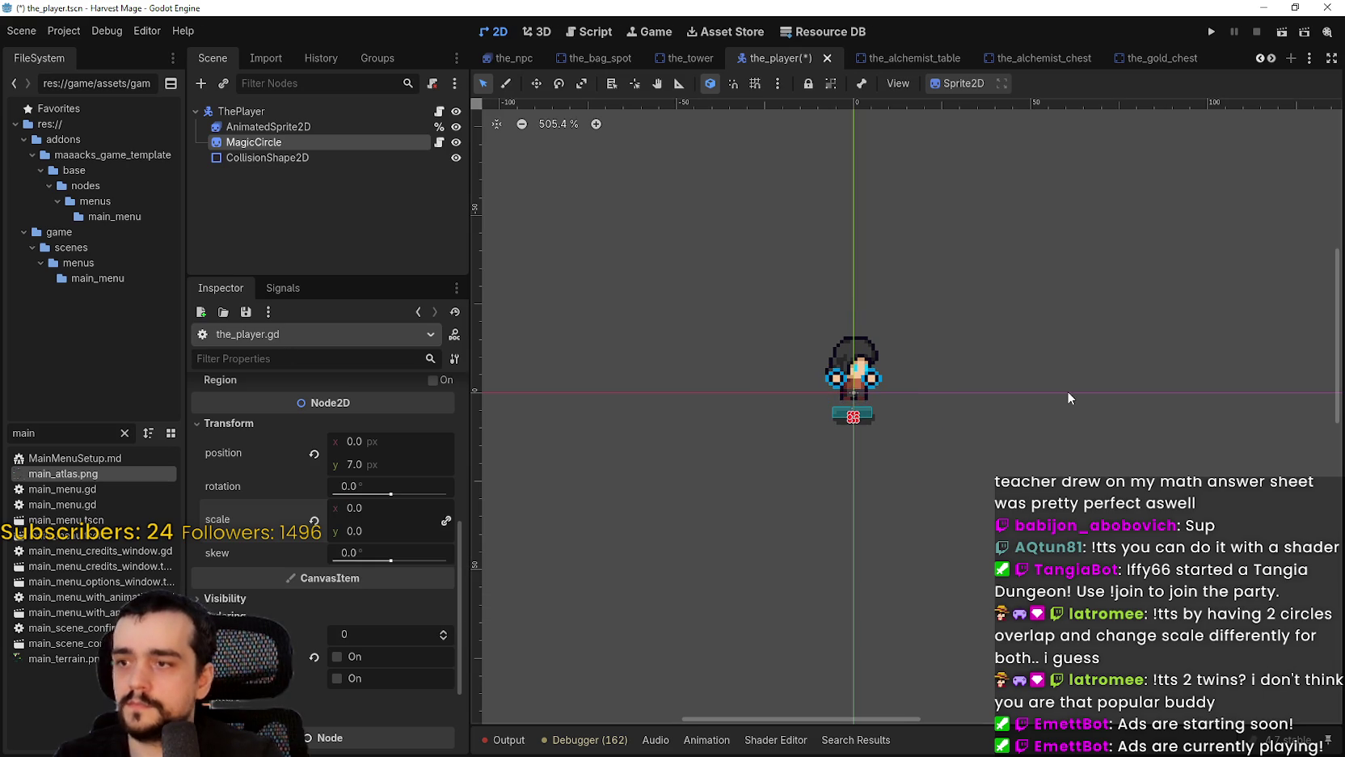
Step: Save the scene and run the game with F5
scroll(763, 486, up, 8)
scroll(788, 486, up, 5)
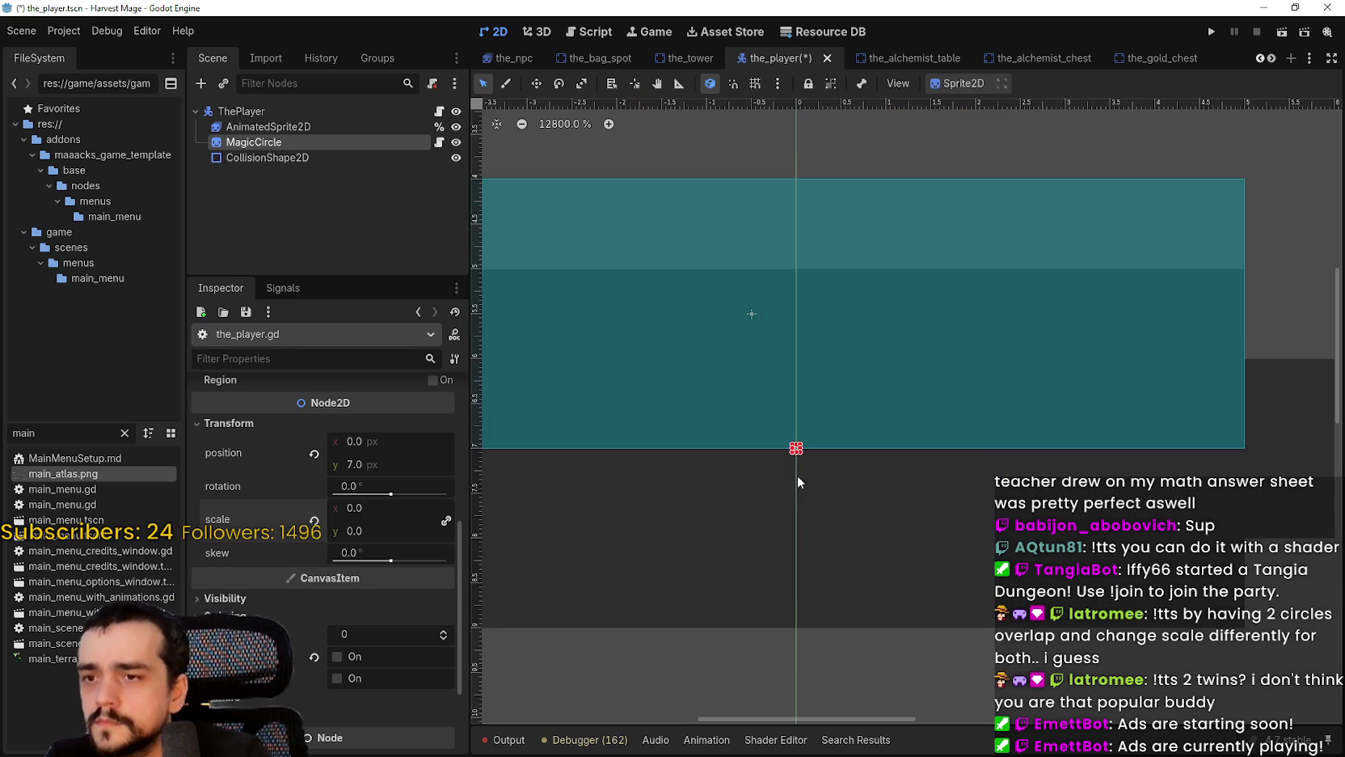
scroll(796, 451, down, 12)
key(ctrl+s)
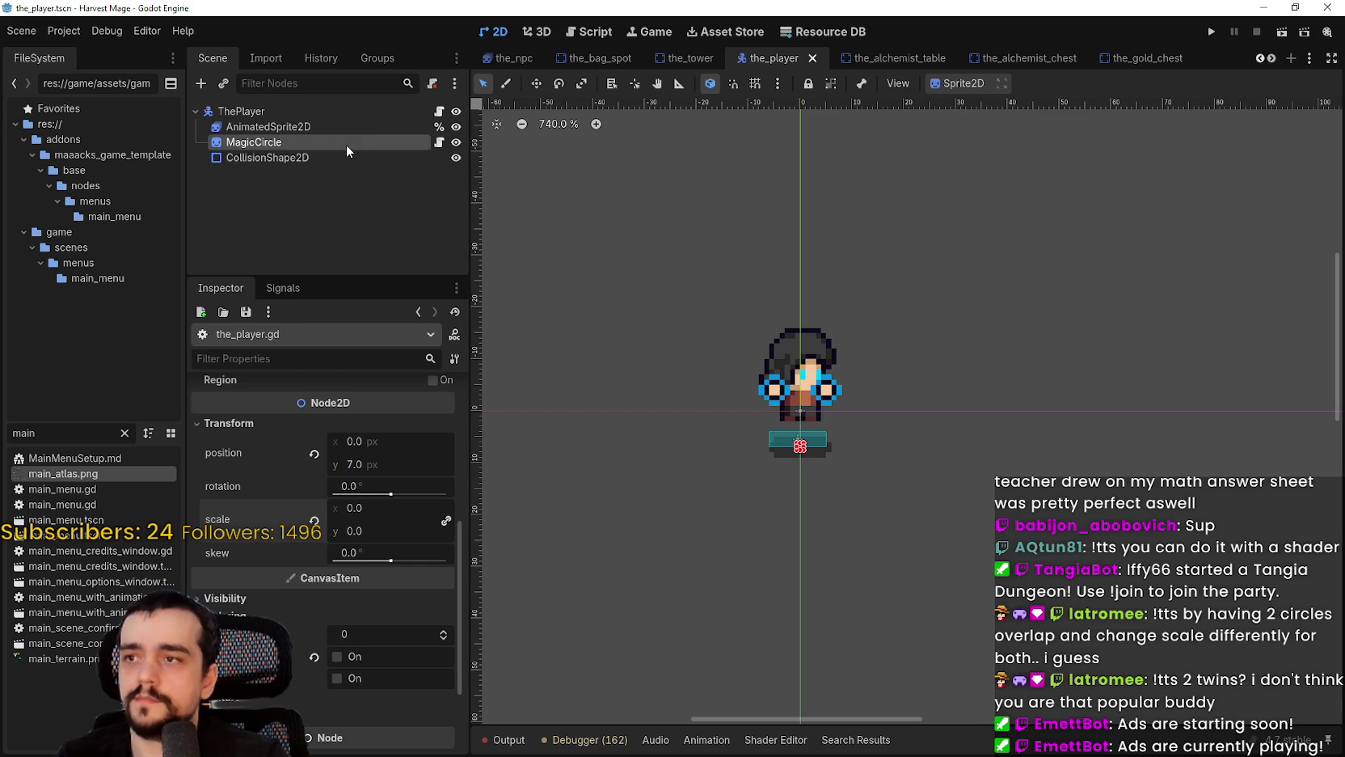
scroll(873, 387, down, 1)
key(F5)
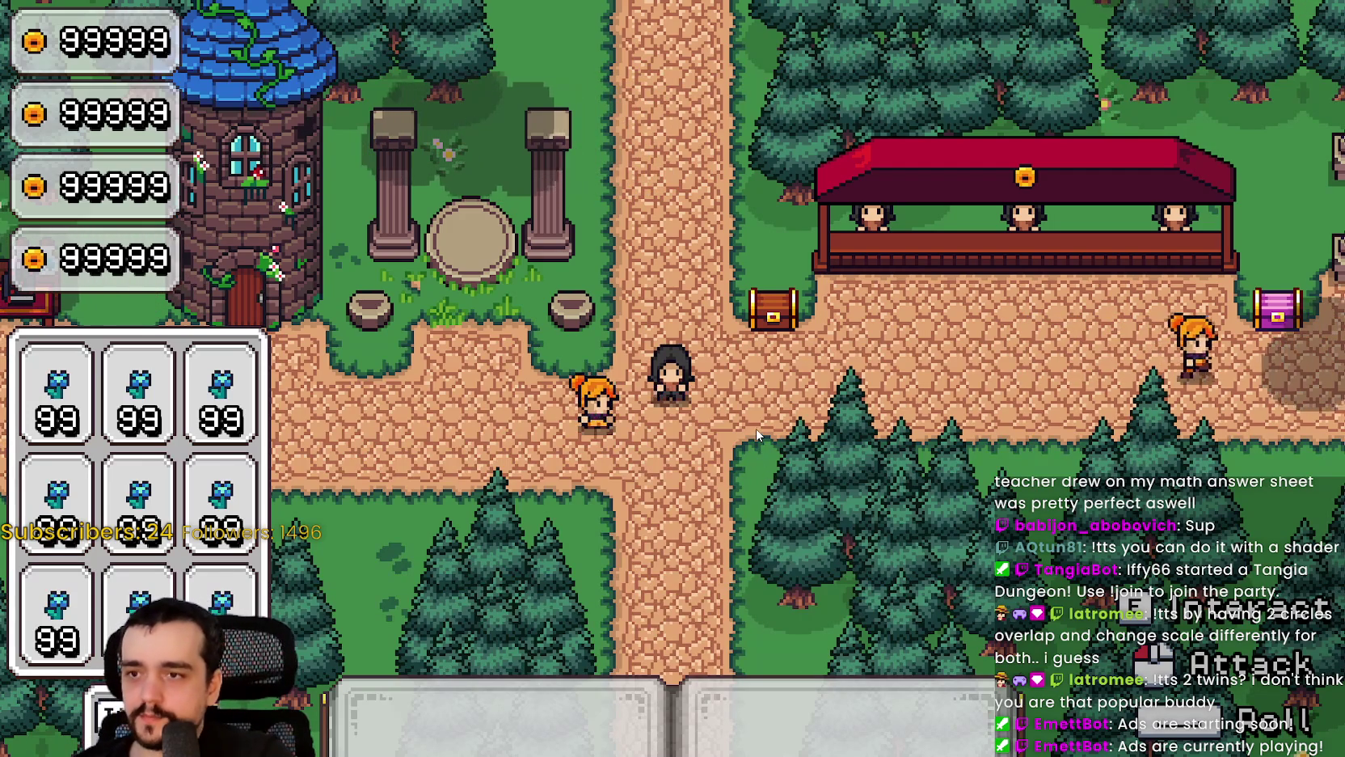
Step: Trigger the ability and walk the player up and left, watching the magic circle follow
click(781, 415)
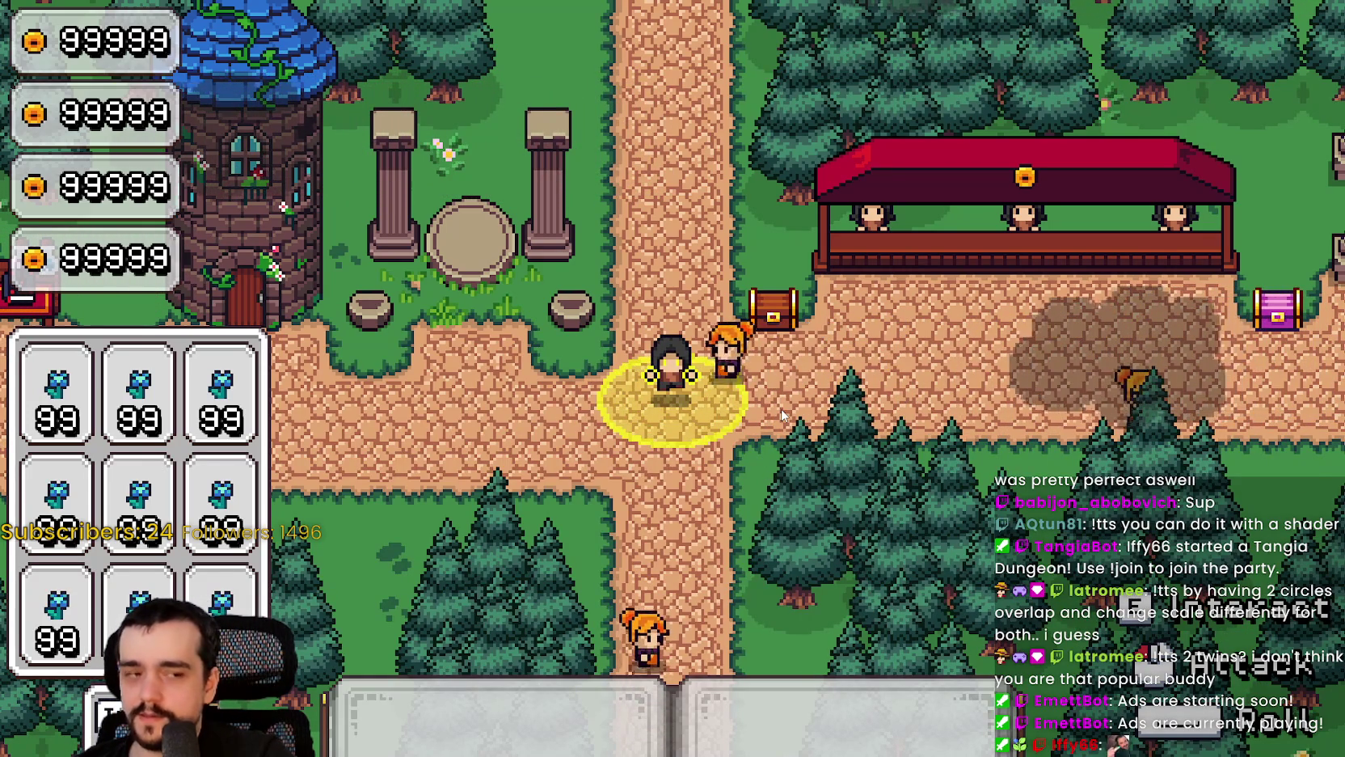
key(w)
key(w)
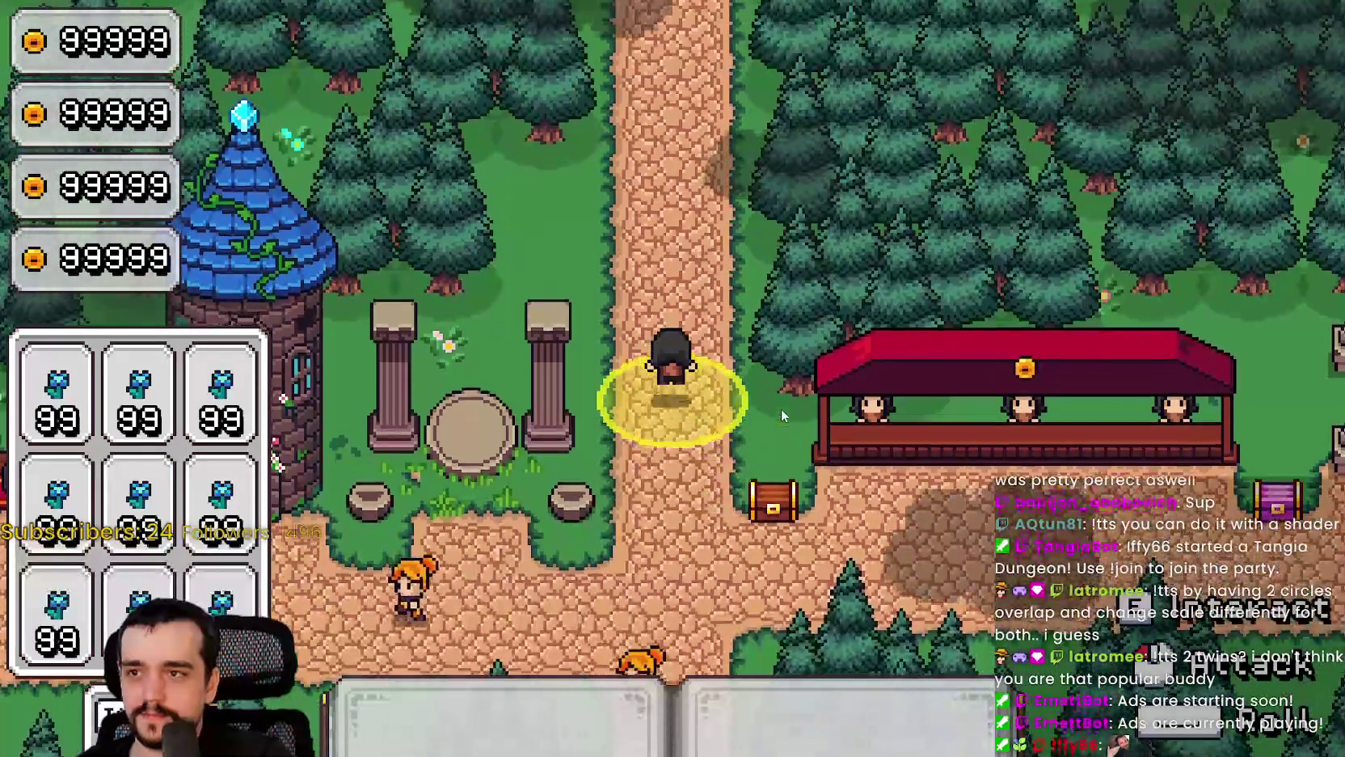
key(a)
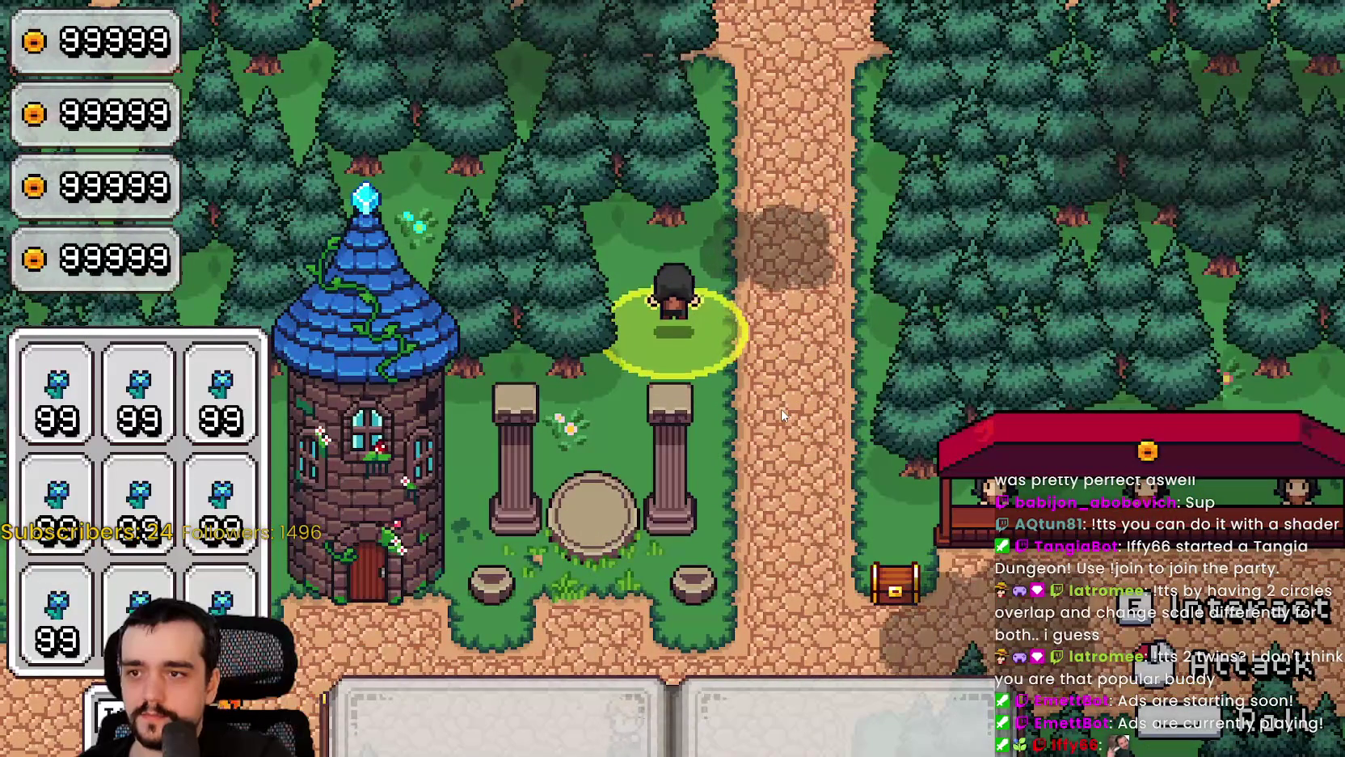
key(w)
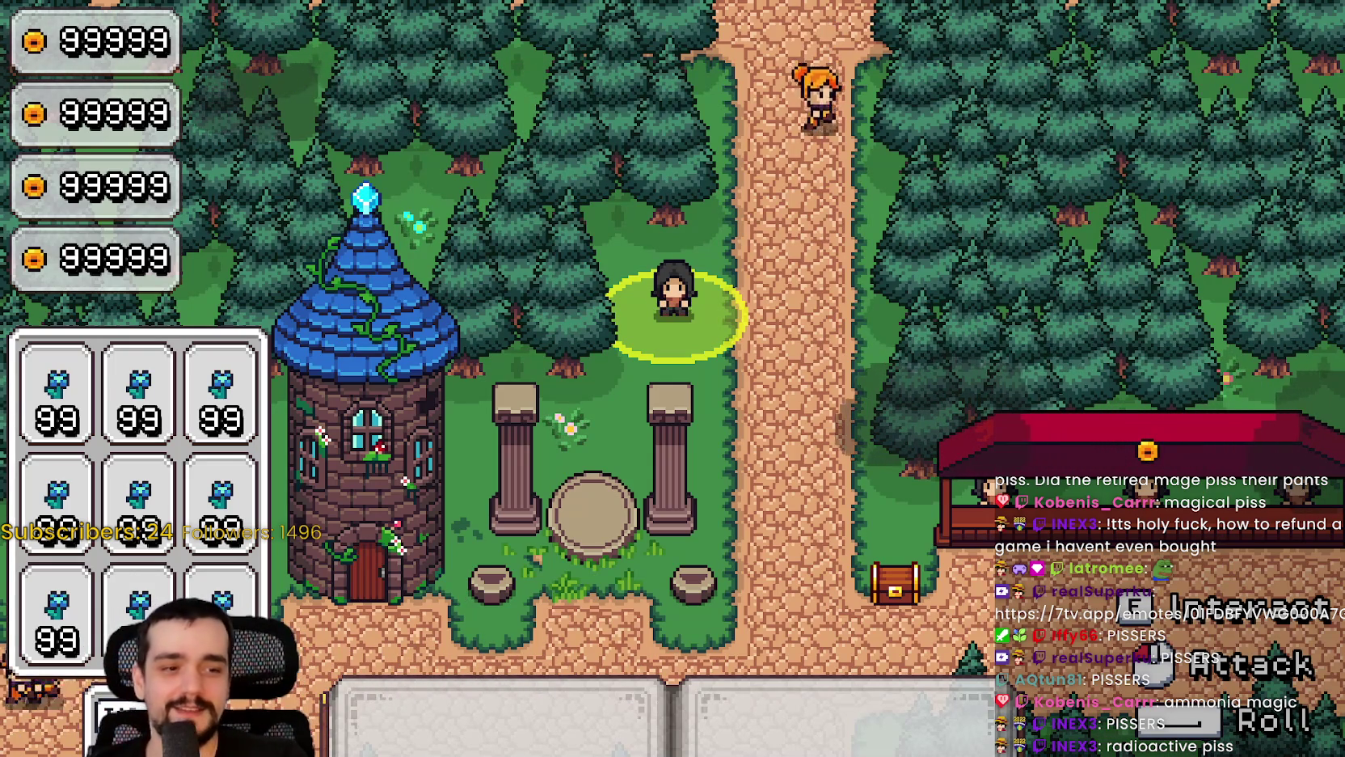
key(alt+Tab)
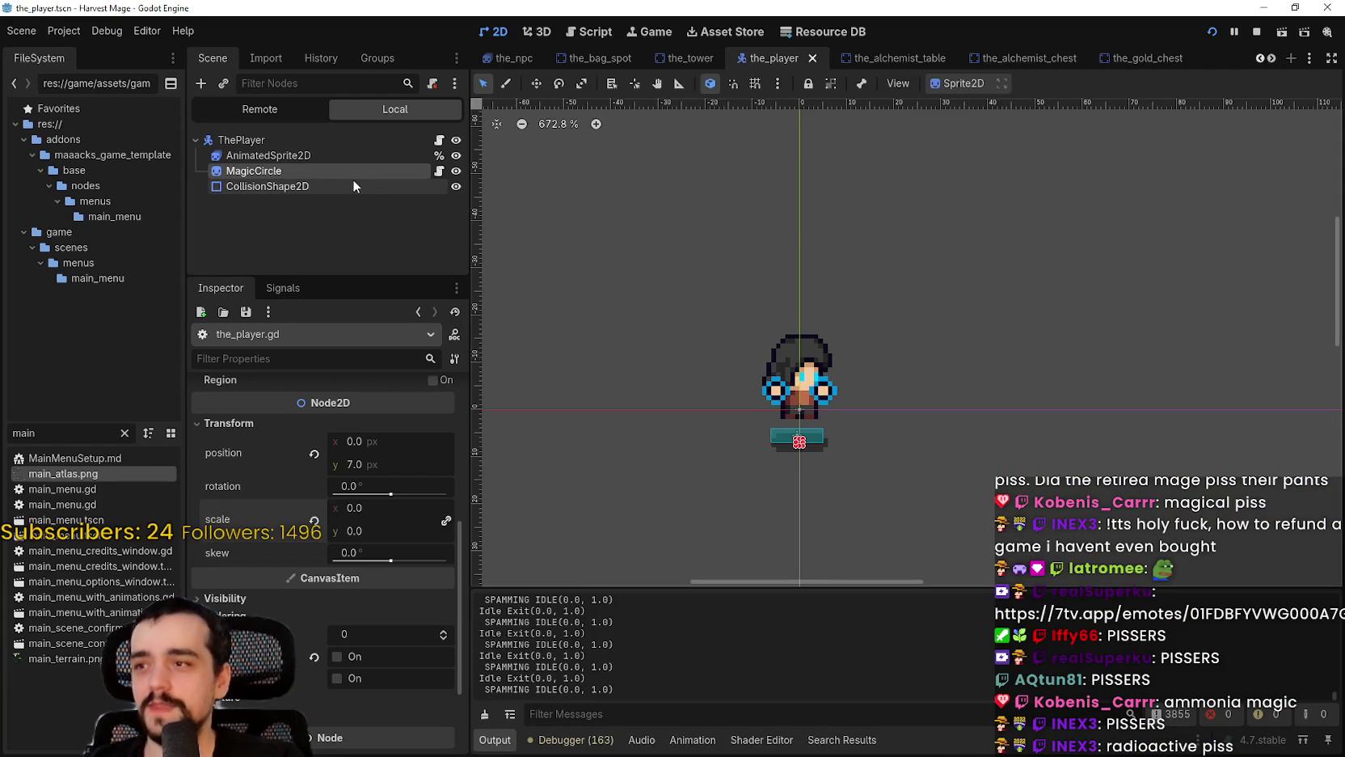
Step: Set the MagicCircle sprite's frame to 1 in the Inspector and return to the running game
scroll(287, 495, up, 5)
scroll(392, 582, down, 1)
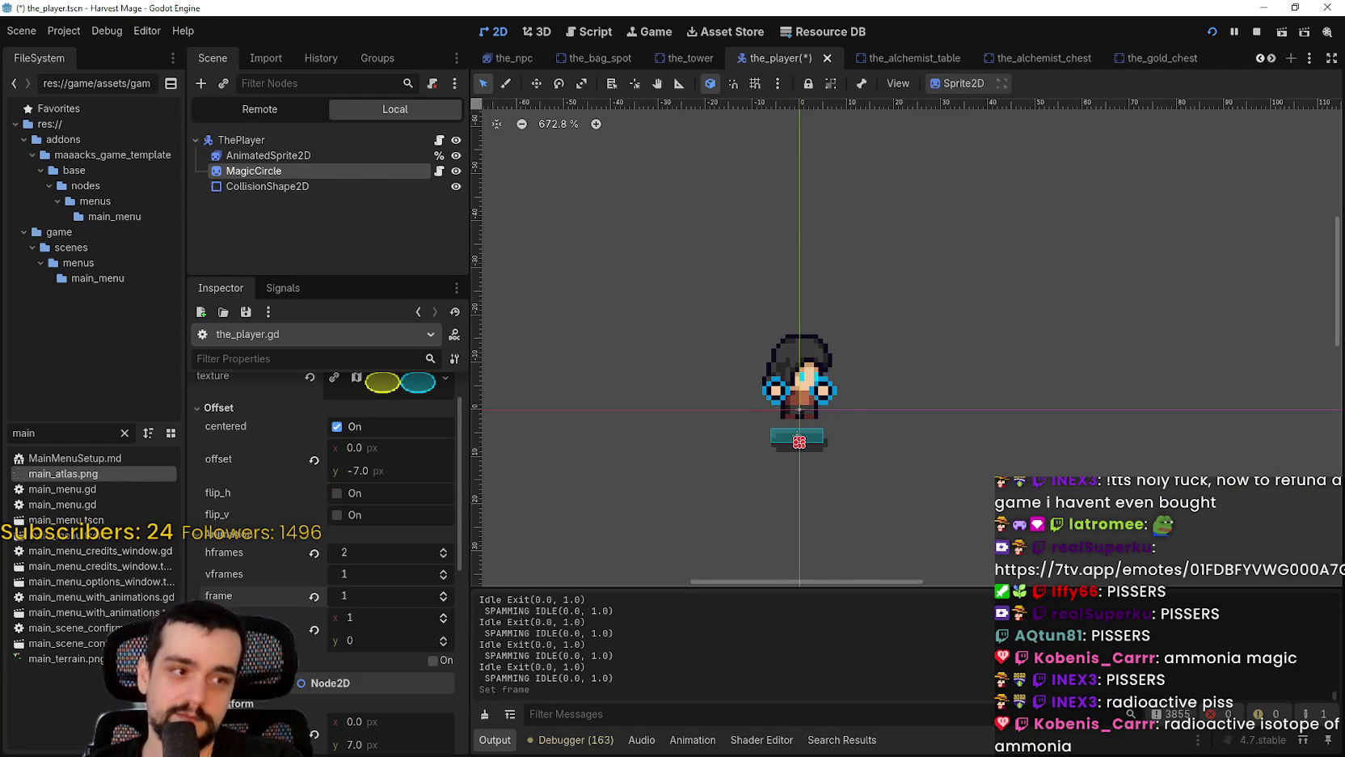
key(alt+Tab)
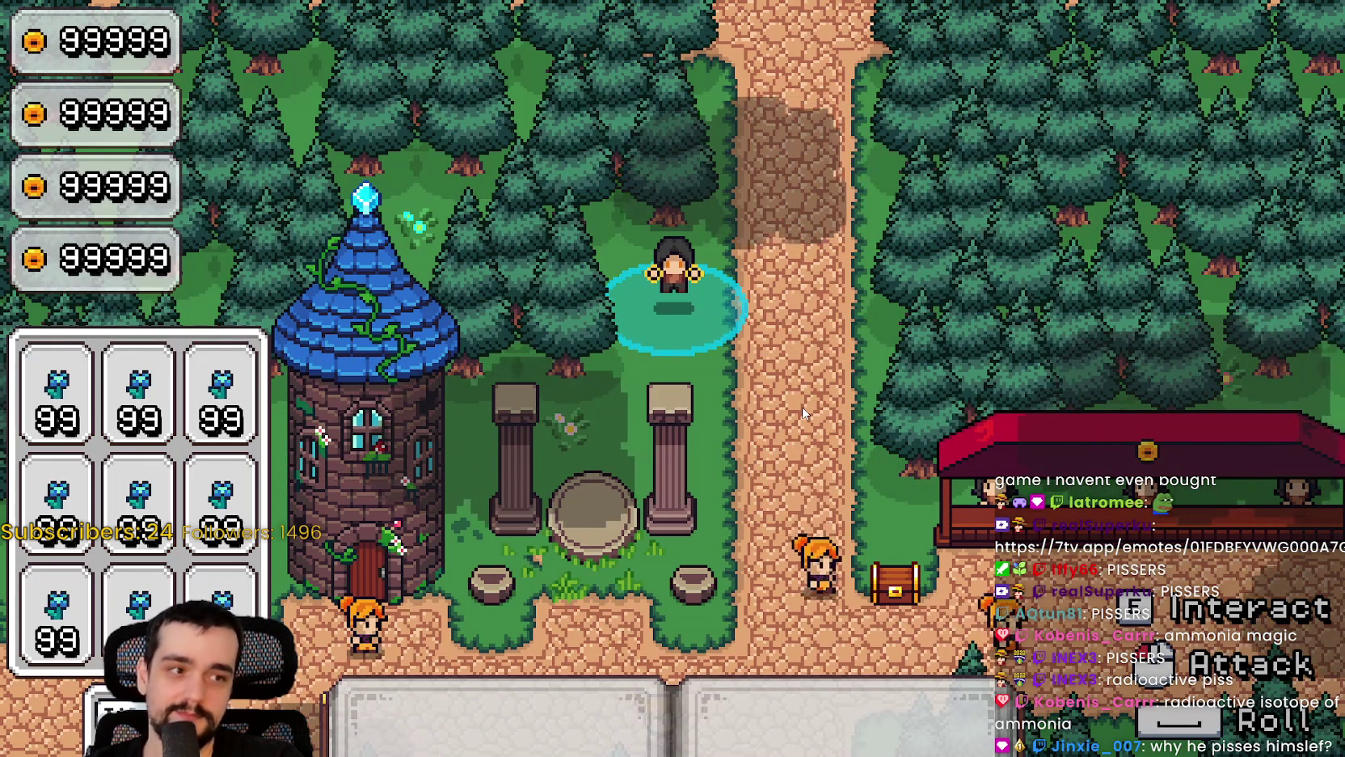
Step: Walk the player around and trigger the ability repeatedly to check the cyan circle, then return to the editor
key(d)
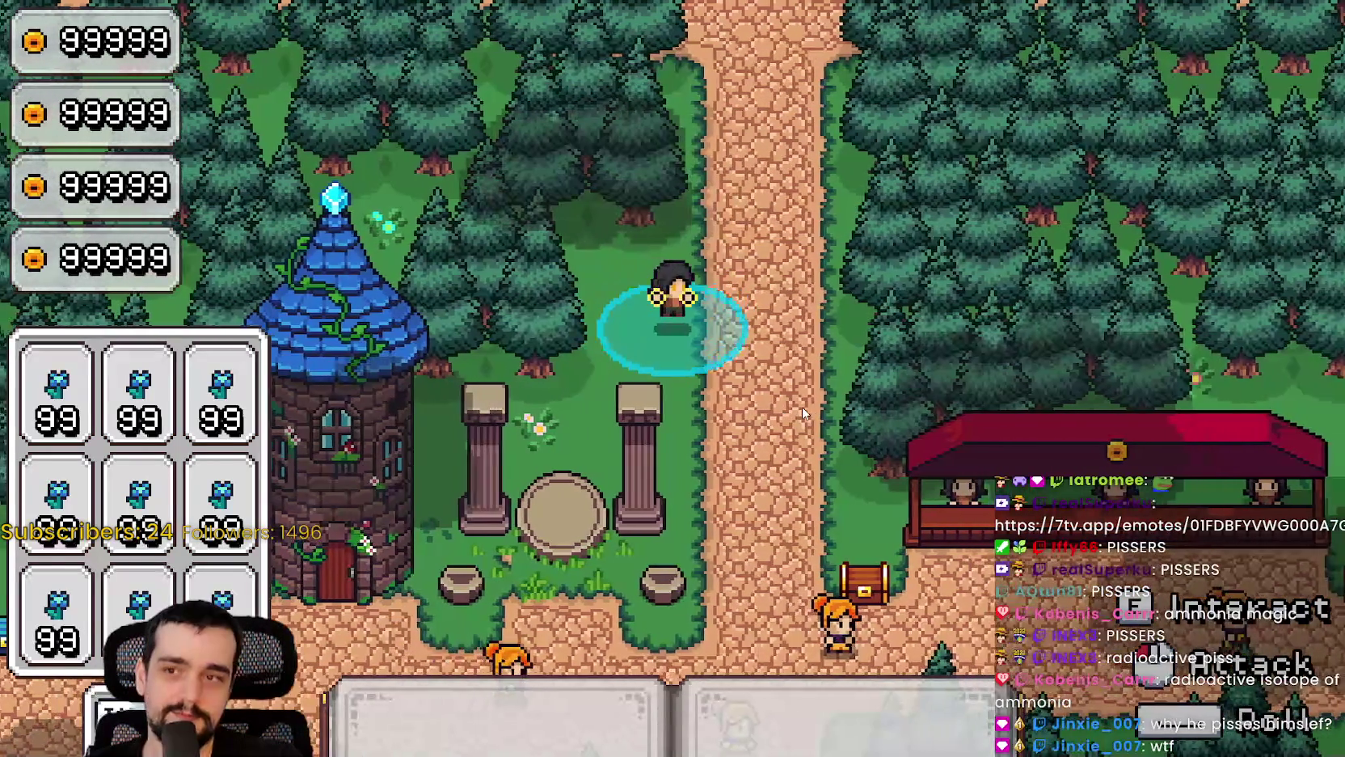
key(a)
key(w)
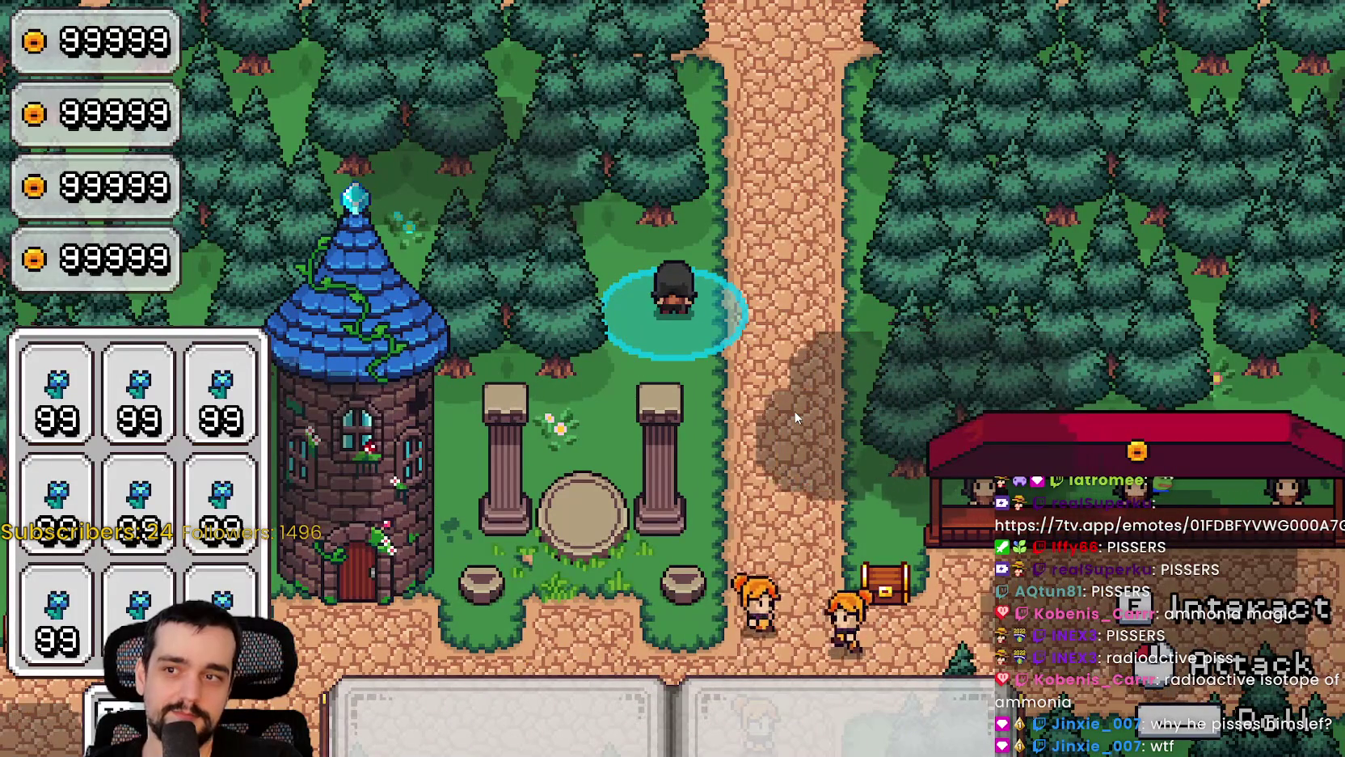
key(s)
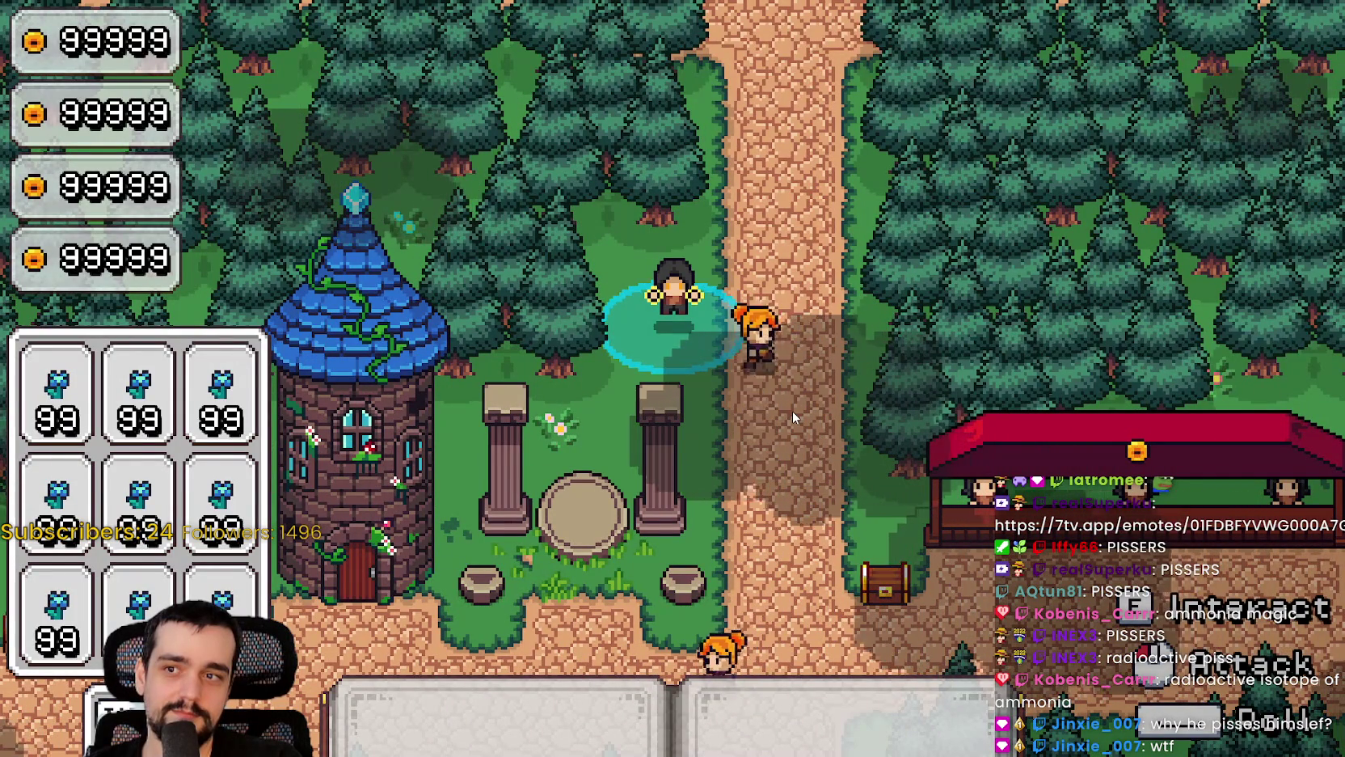
key(w)
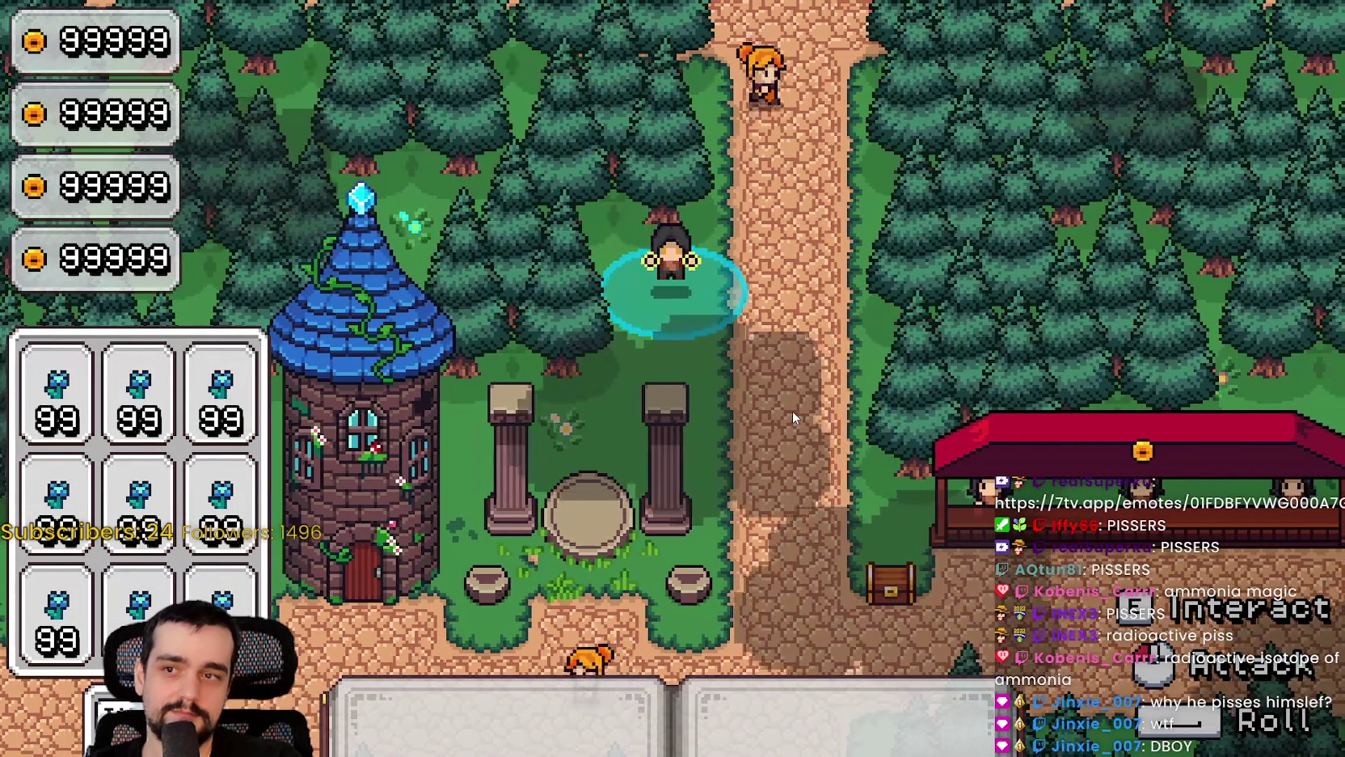
key(s)
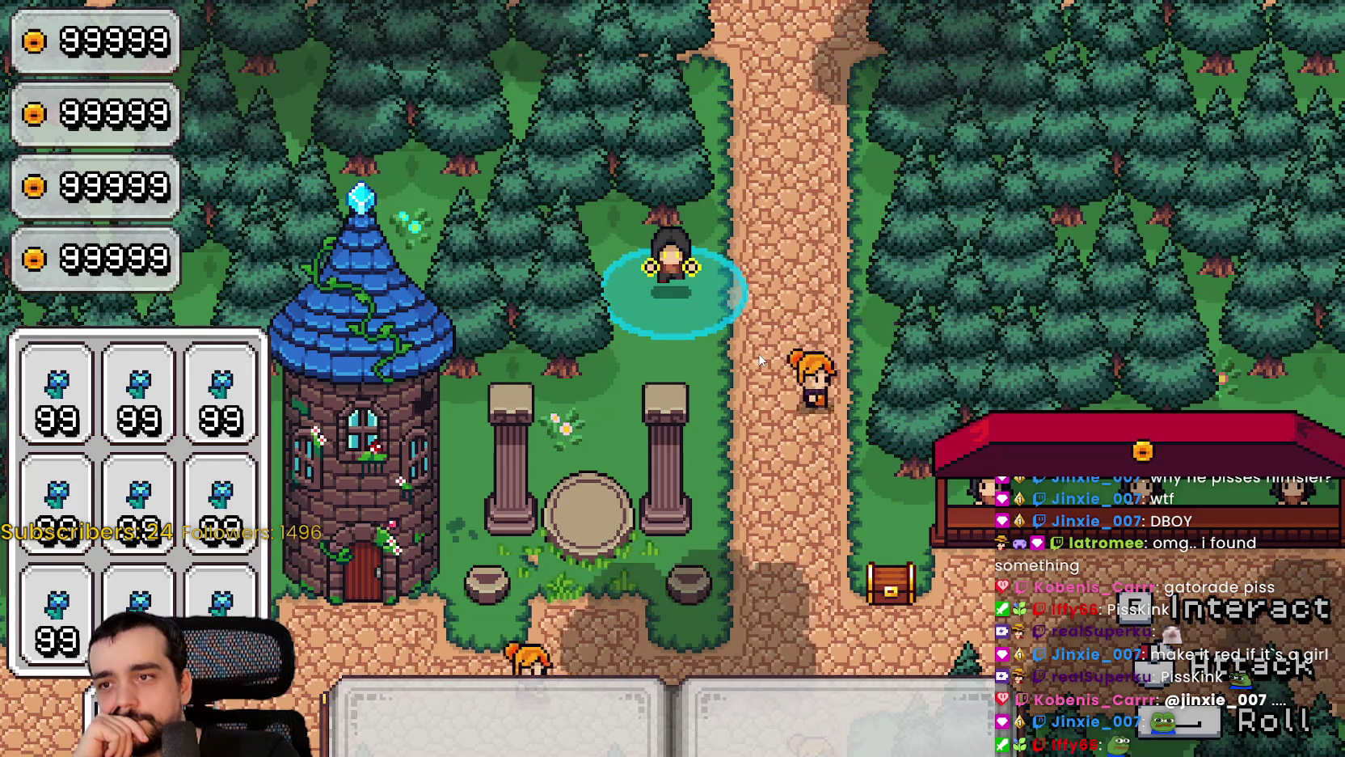
key(alt+Tab)
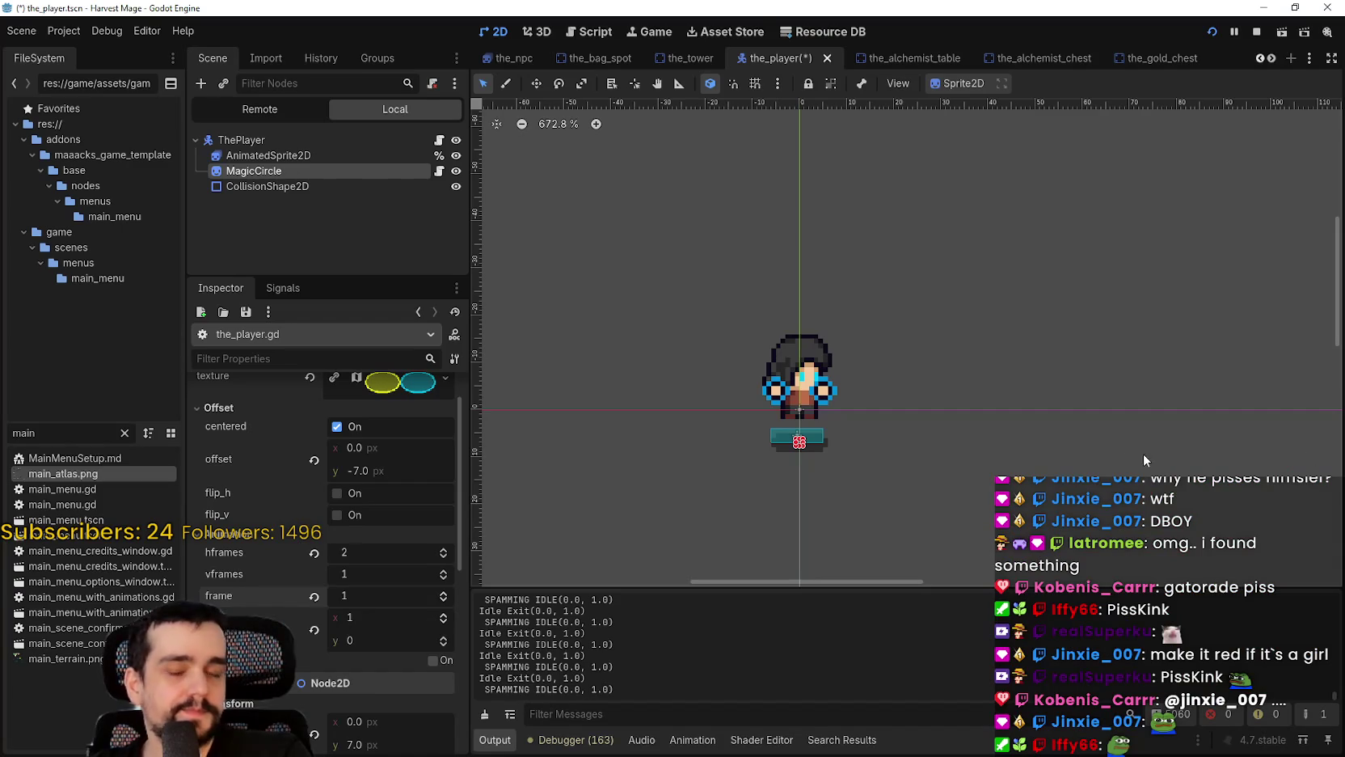
Step: Save the_player scene and open the MagicCircle's magic_circle.gd script
key(ctrl+s)
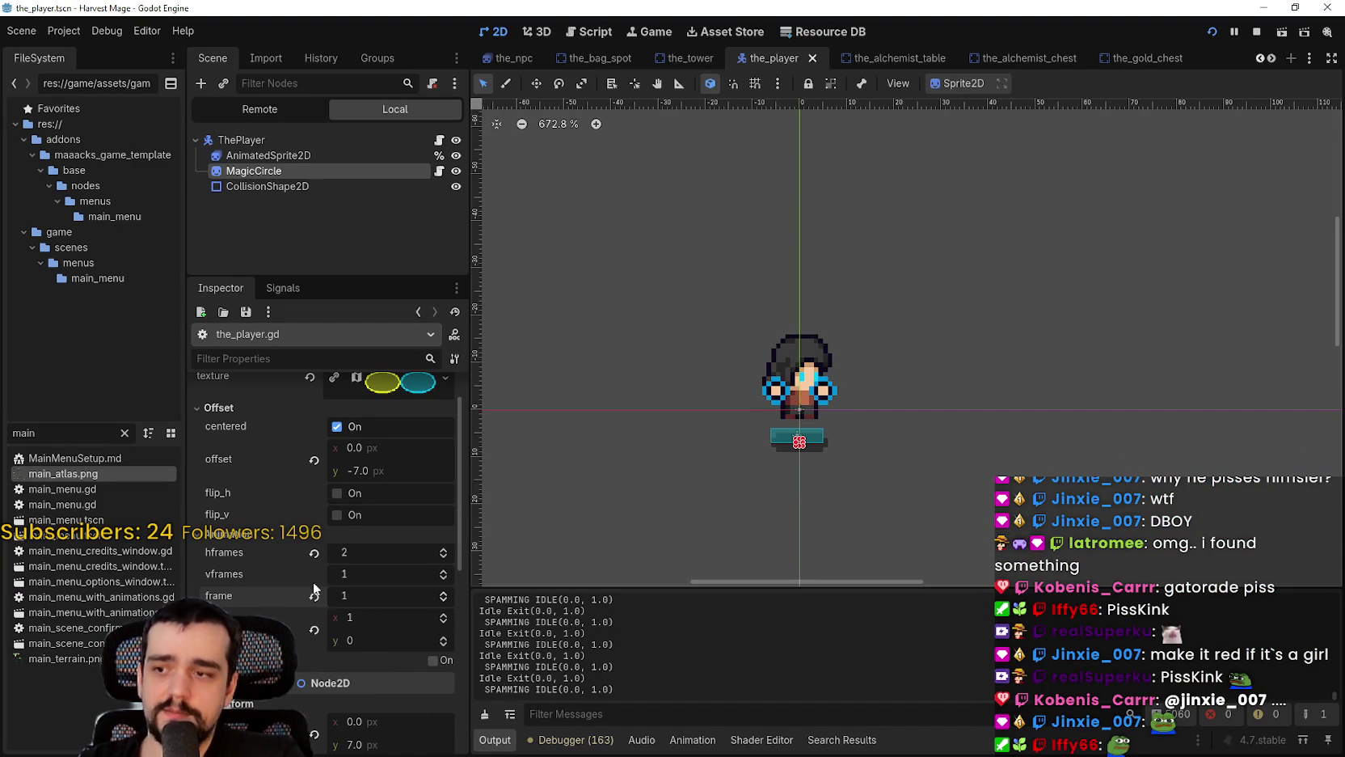
key(ctrl+s)
click(445, 171)
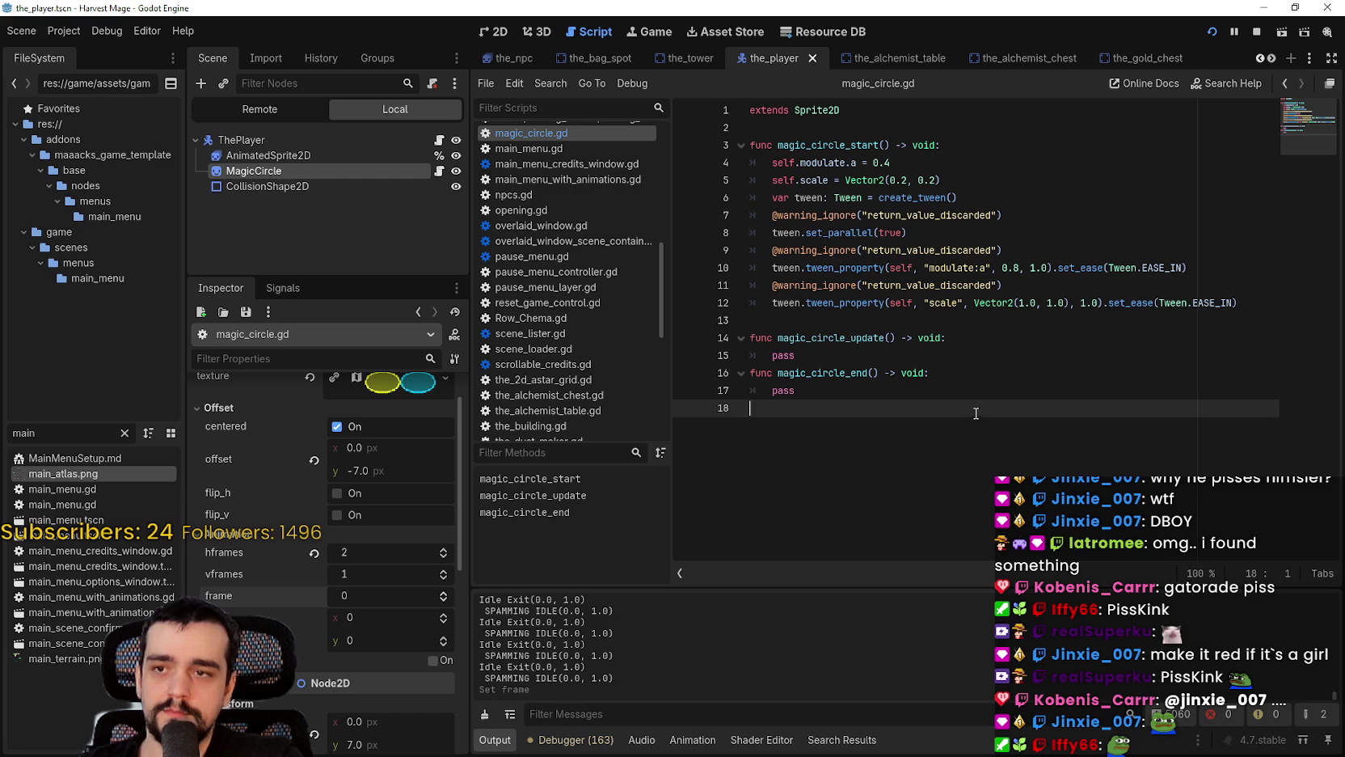
click(796, 388)
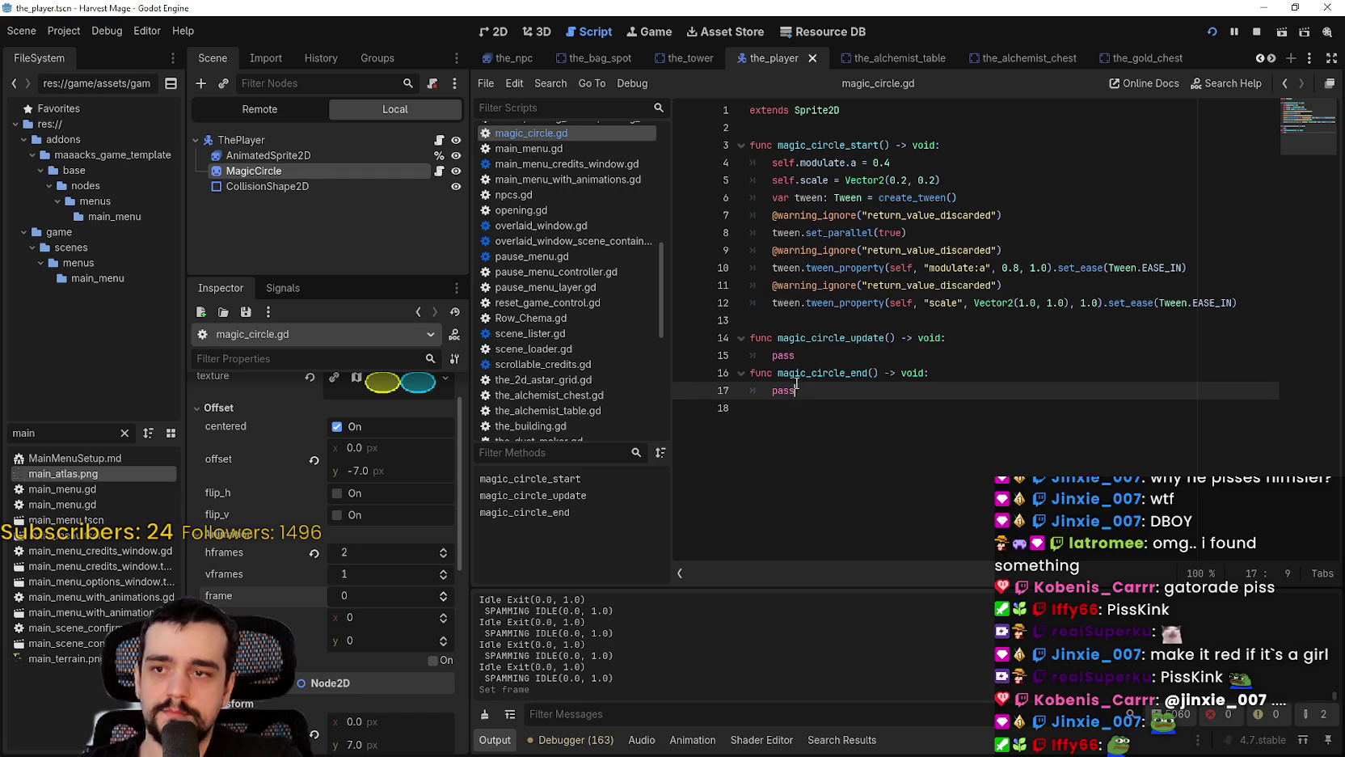
Step: Select the tween lines of magic_circle_start and copy them with Ctrl+C
triple_click(810, 304)
drag(811, 304, 747, 250)
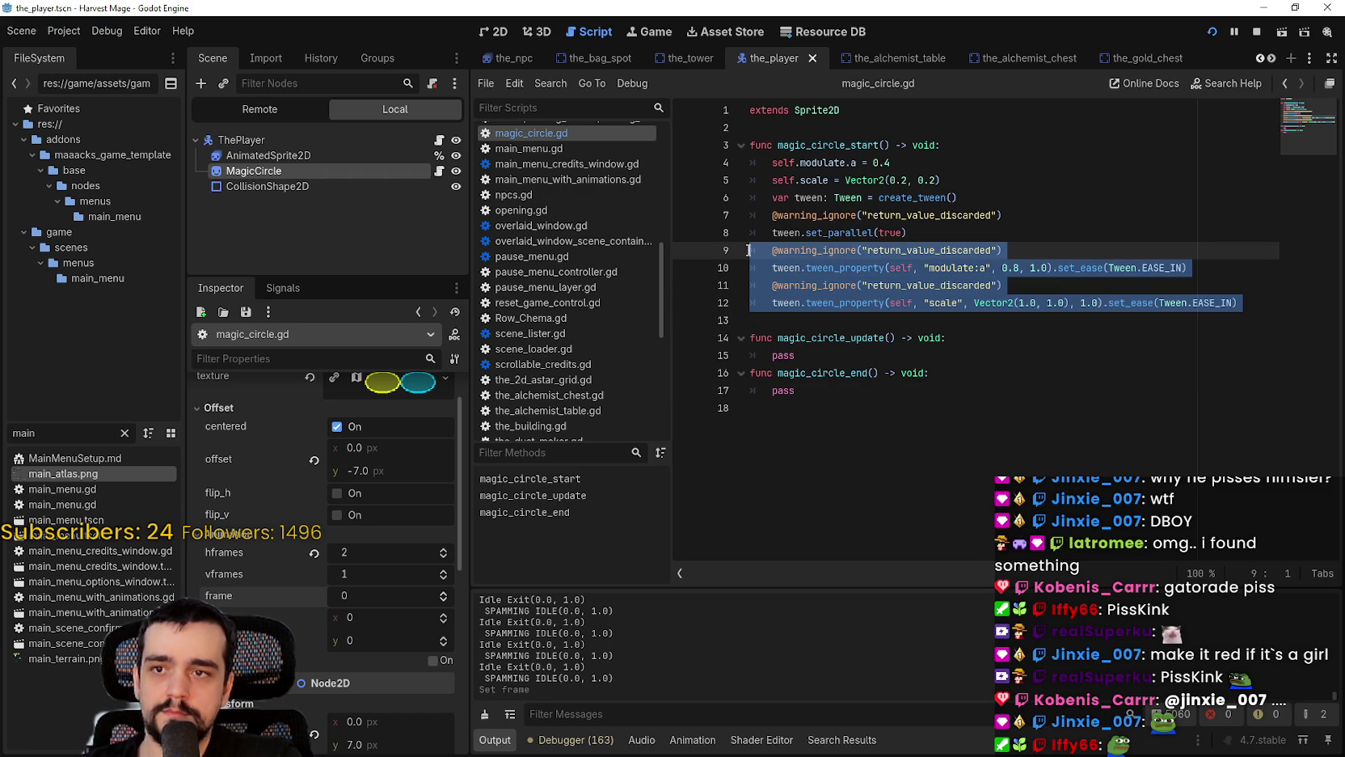
mouse_move(747, 250)
mouse_down()
mouse_move(734, 171)
mouse_move(736, 204)
mouse_move(735, 188)
mouse_up()
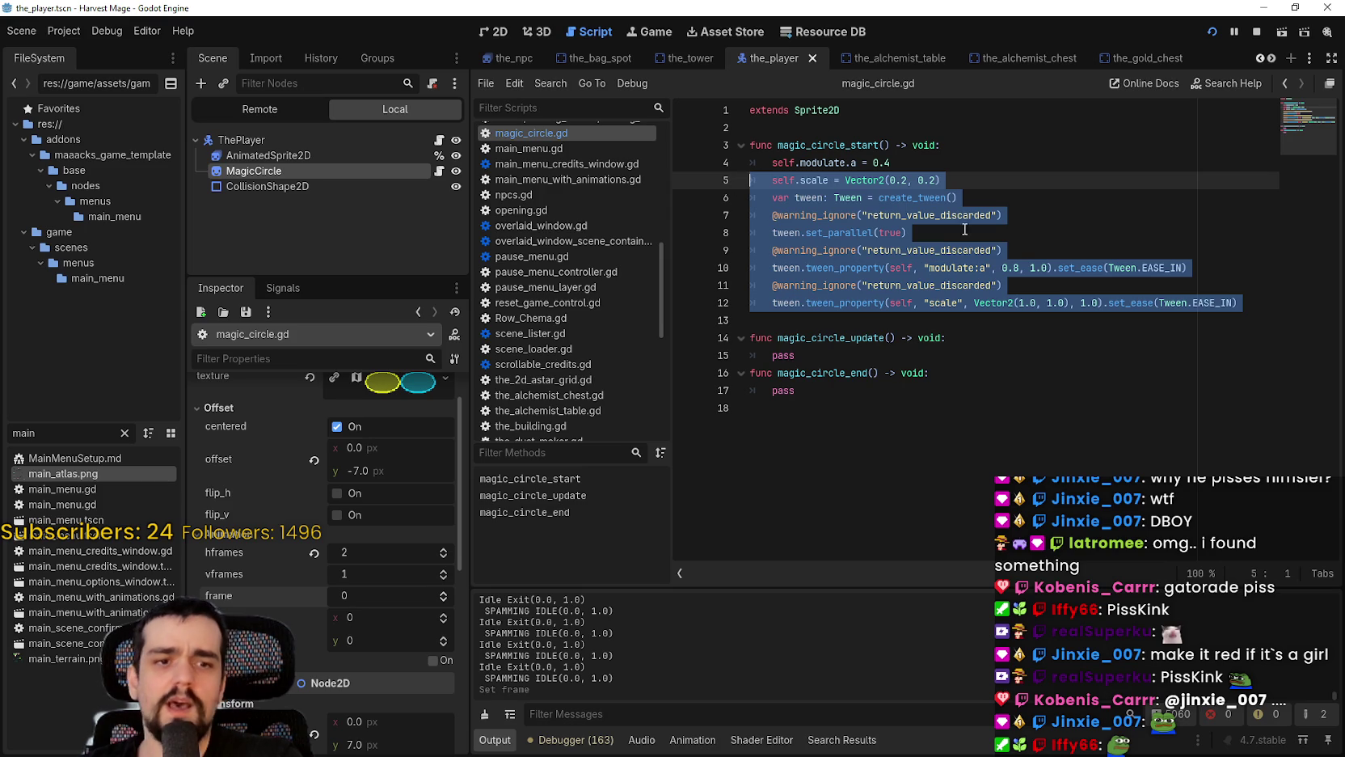
click(1054, 267)
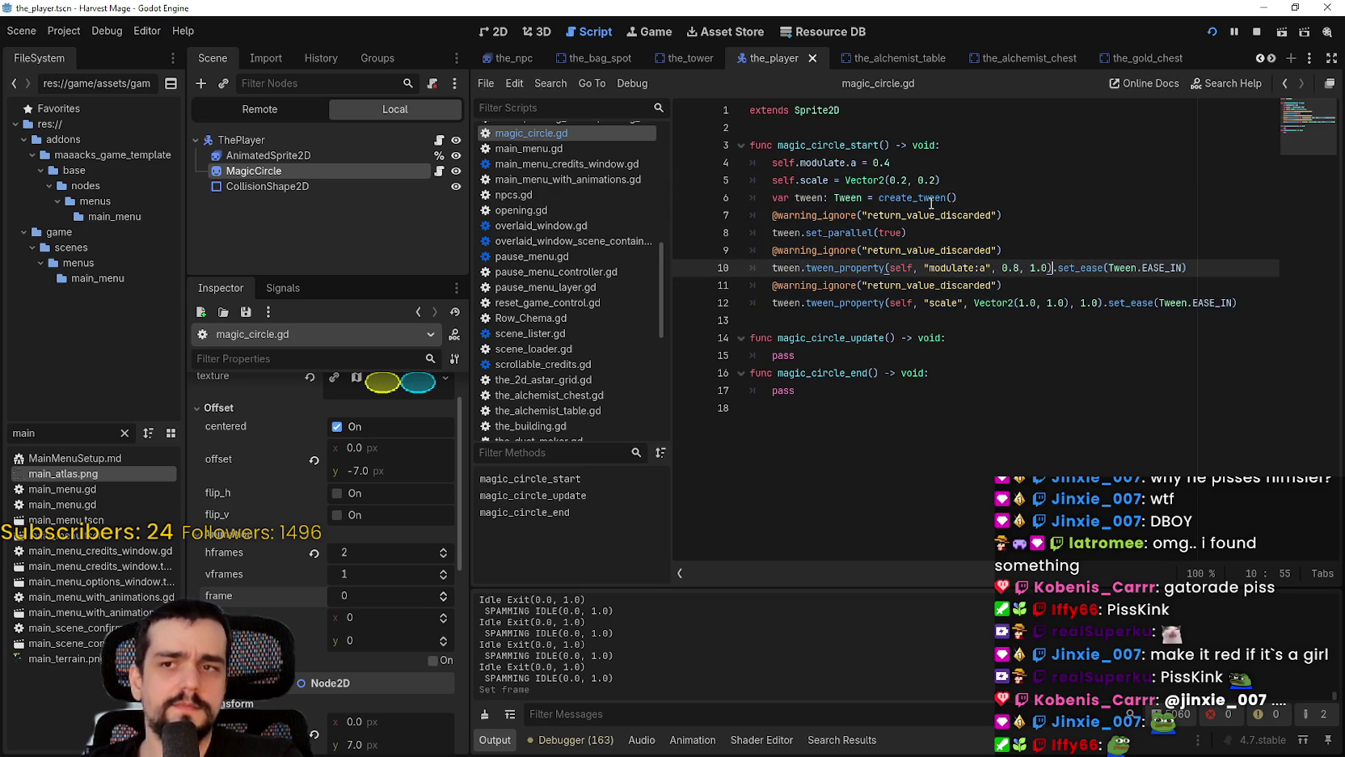
mouse_move(932, 204)
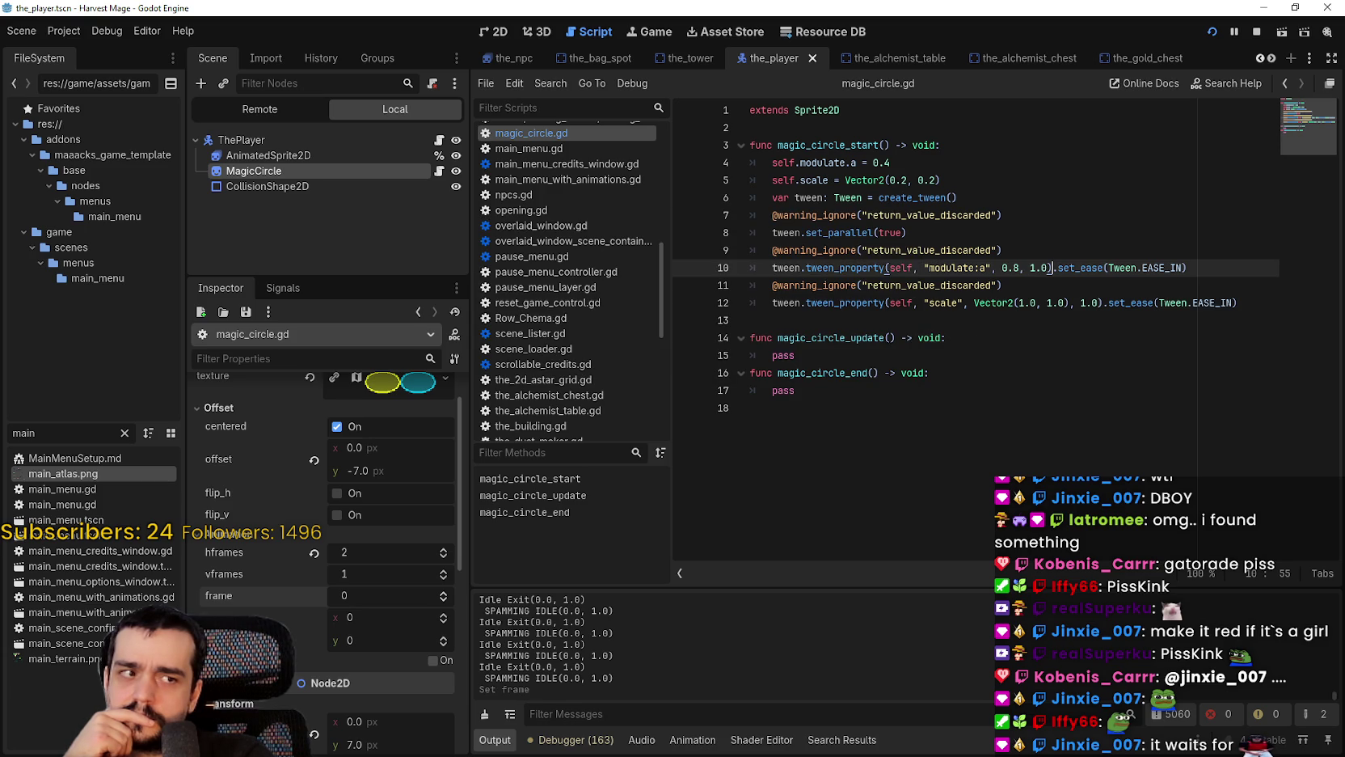
click(899, 317)
key(shift+Up)
key(shift+Up)
key(shift+Up)
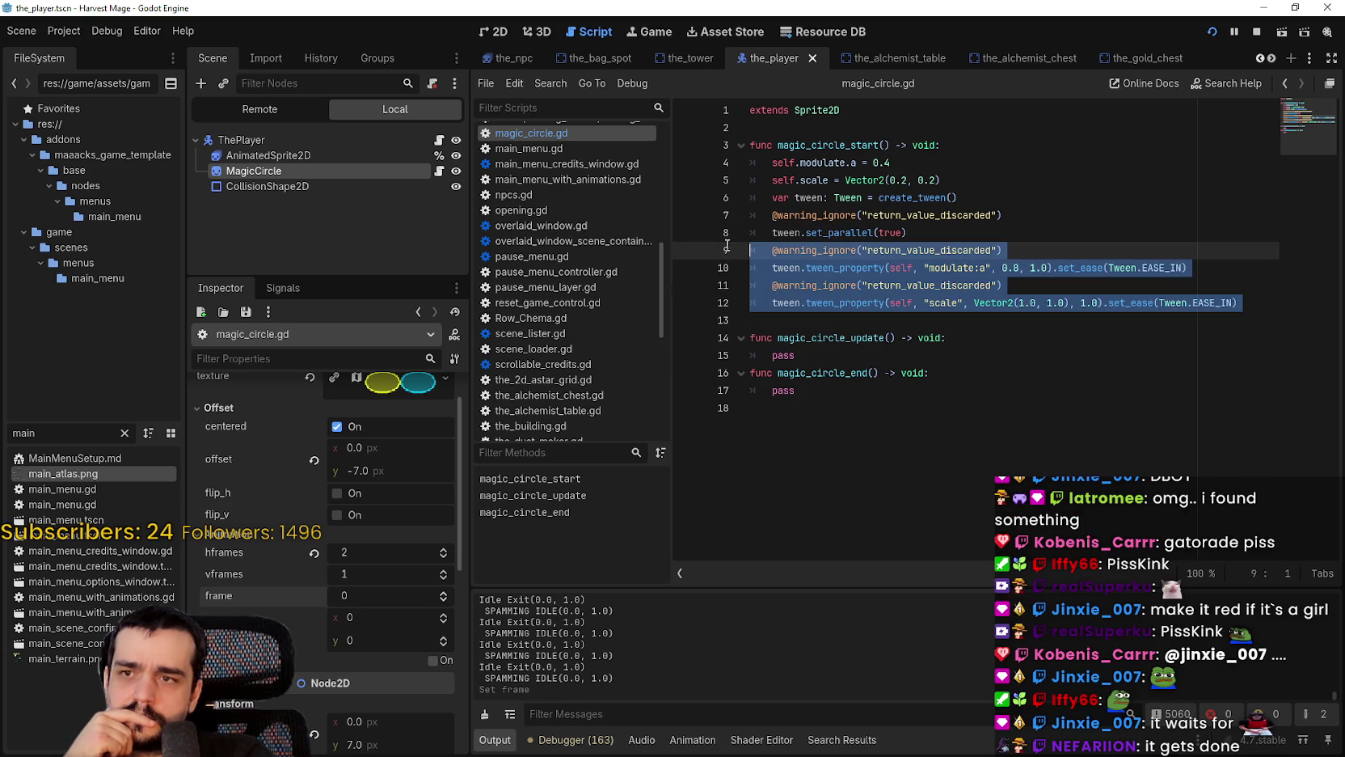
key(shift+Down)
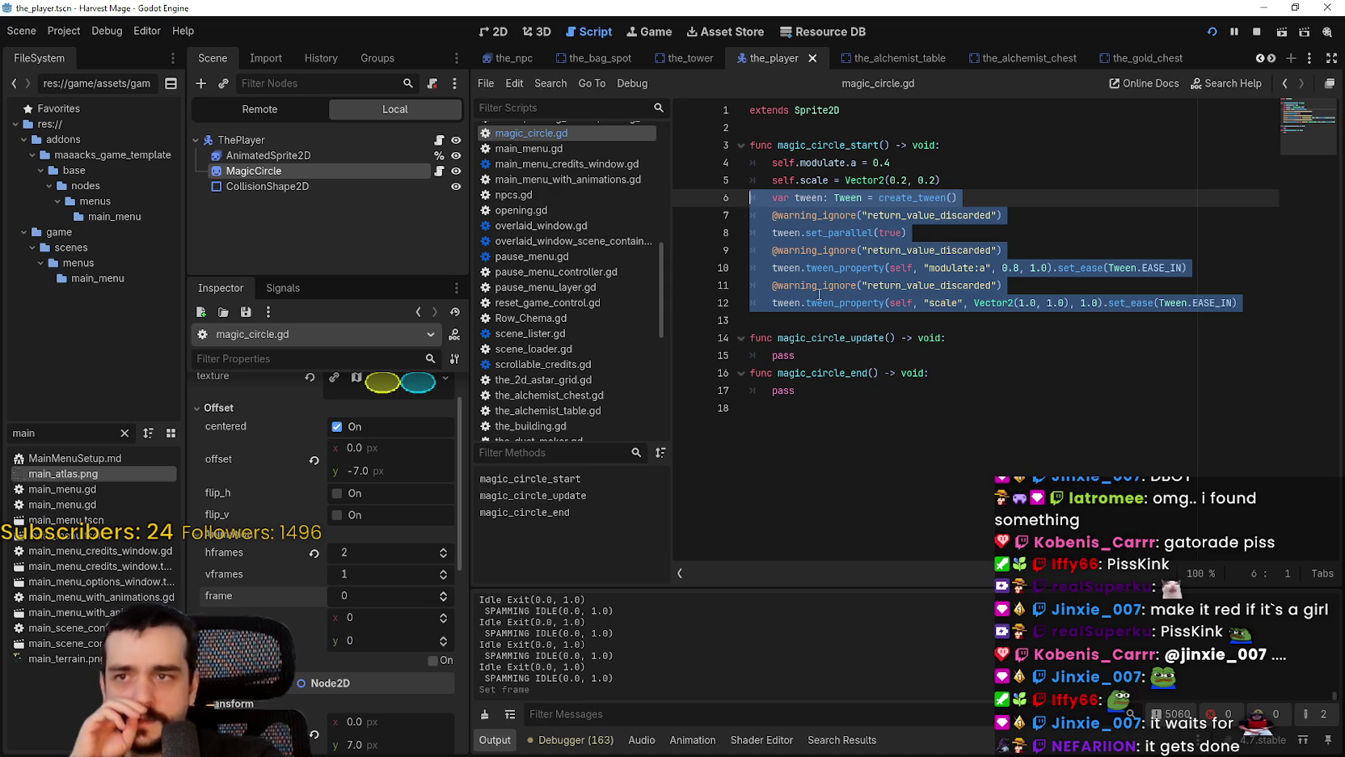
key(ctrl+c)
click(799, 399)
Step: Paste the copied tween block over the pass line in magic_circle_end
triple_click(799, 399)
key(ctrl+v)
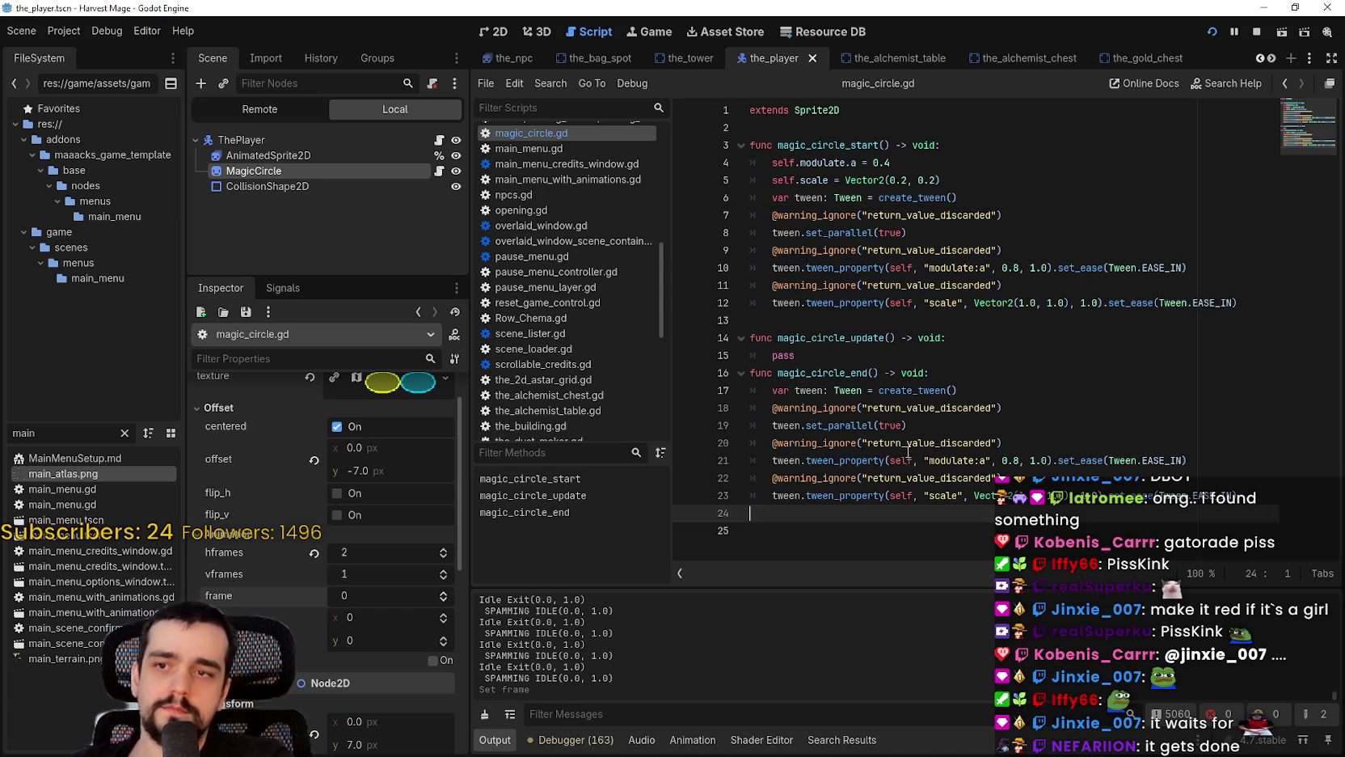
double_click(903, 391)
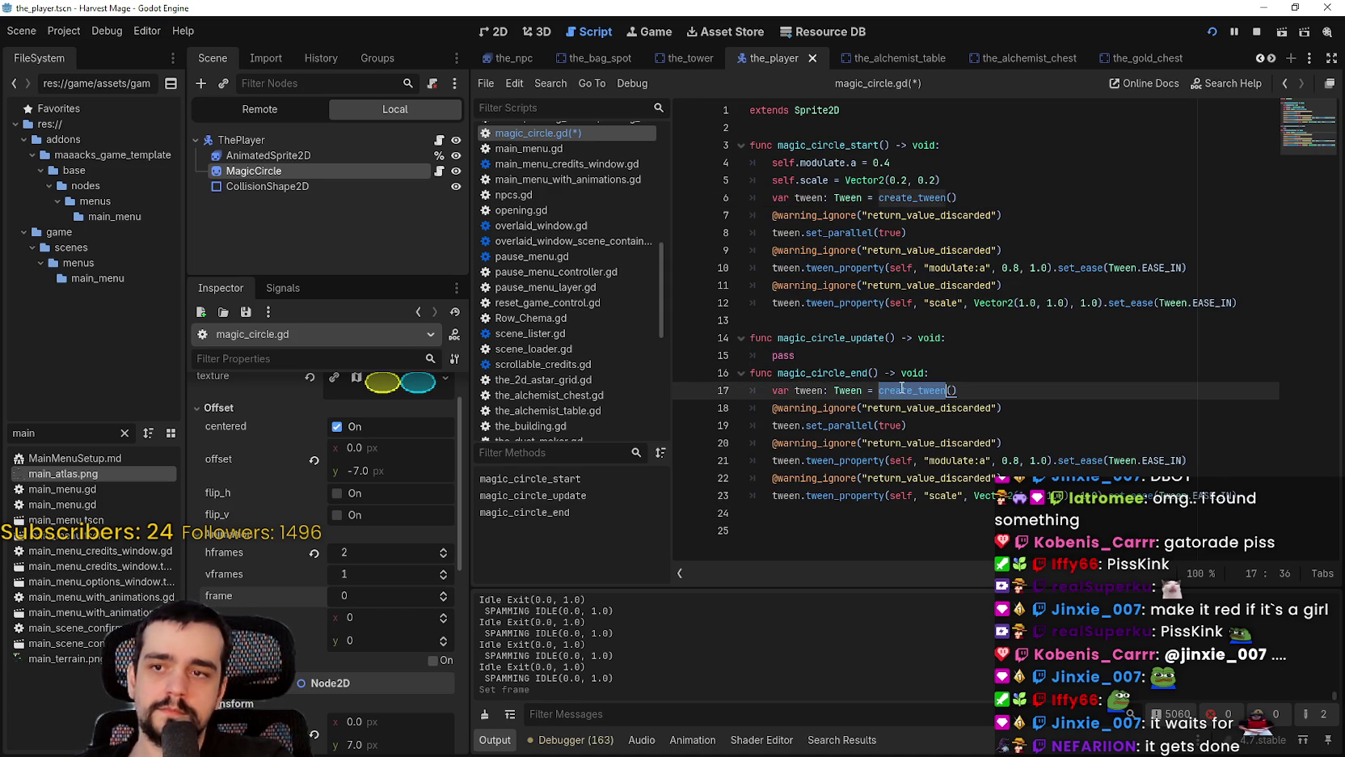
click(859, 425)
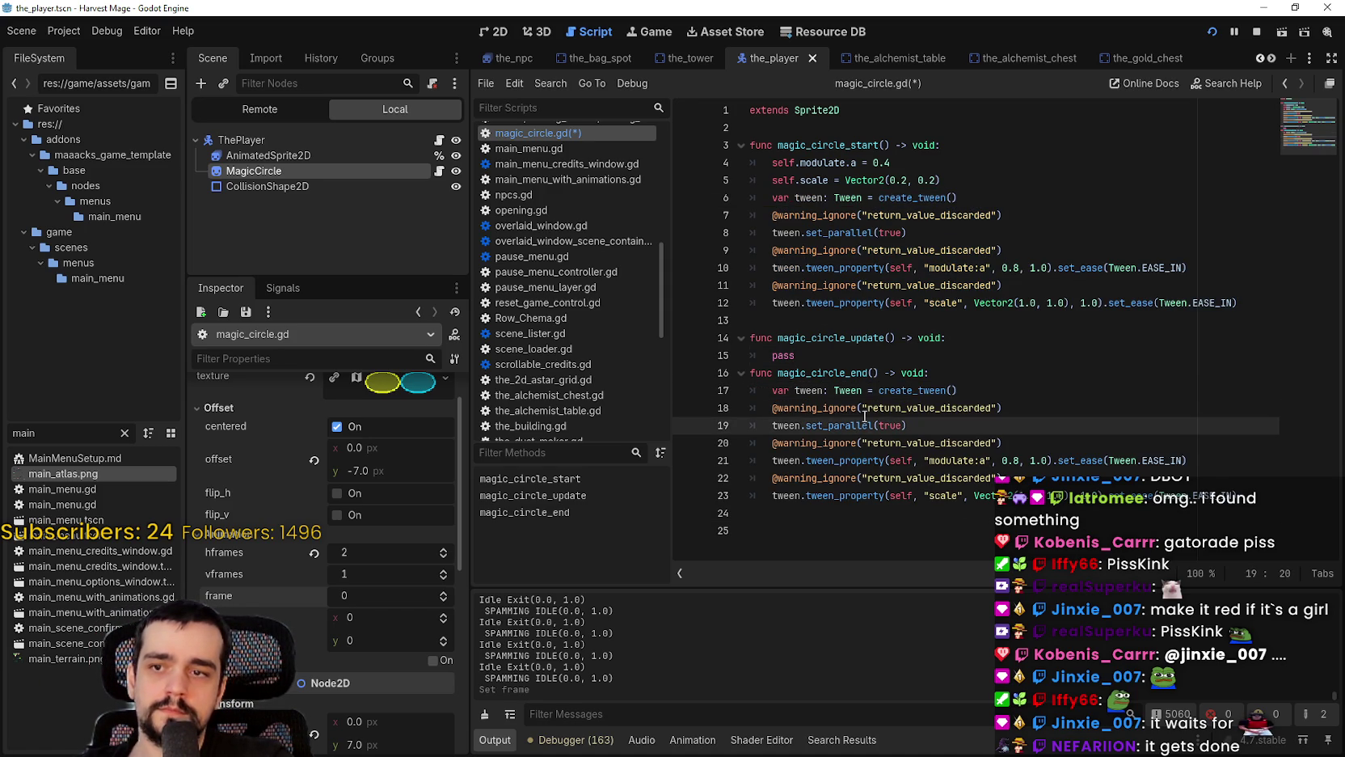
double_click(843, 427)
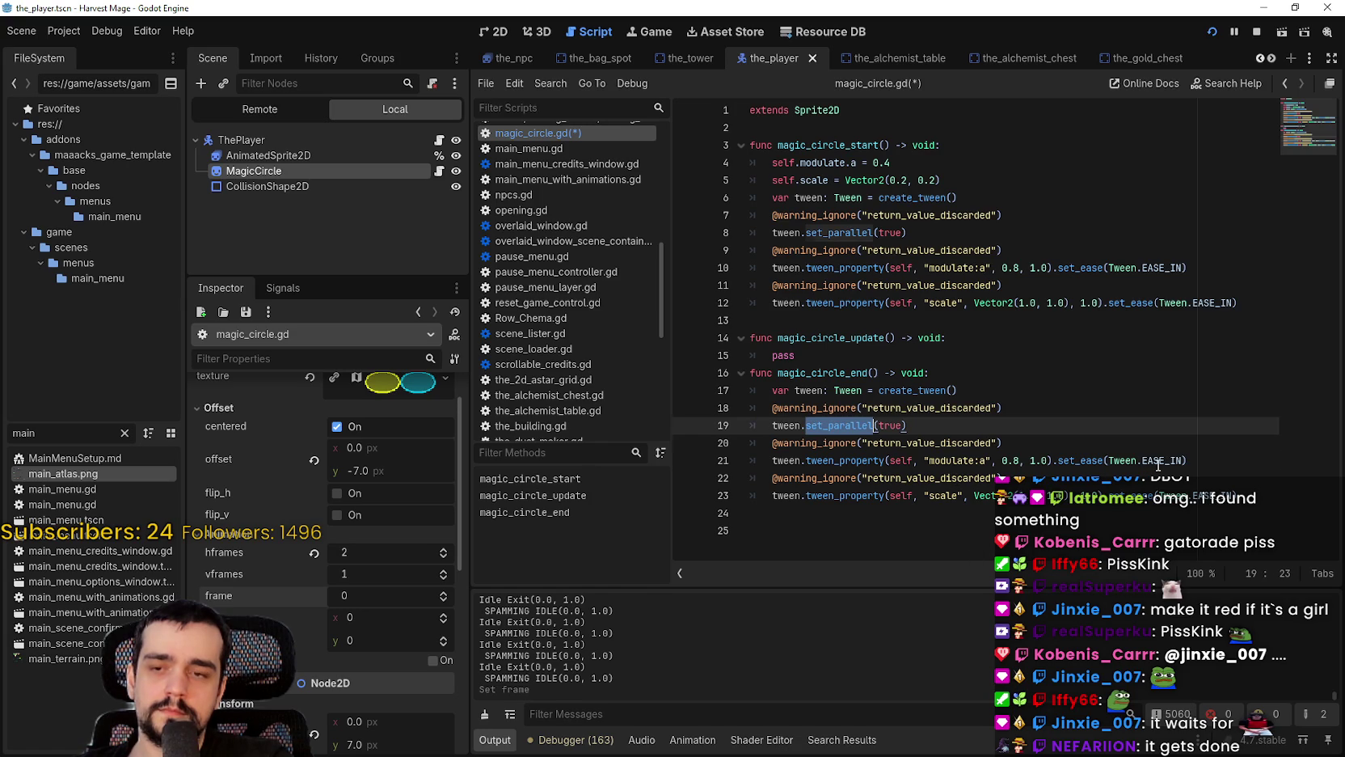
Step: Switch both the fade and scale tweens in magic_circle_end to Tween.EASE_OUT
click(1159, 461)
key(Delete)
key(Delete)
key(Delete)
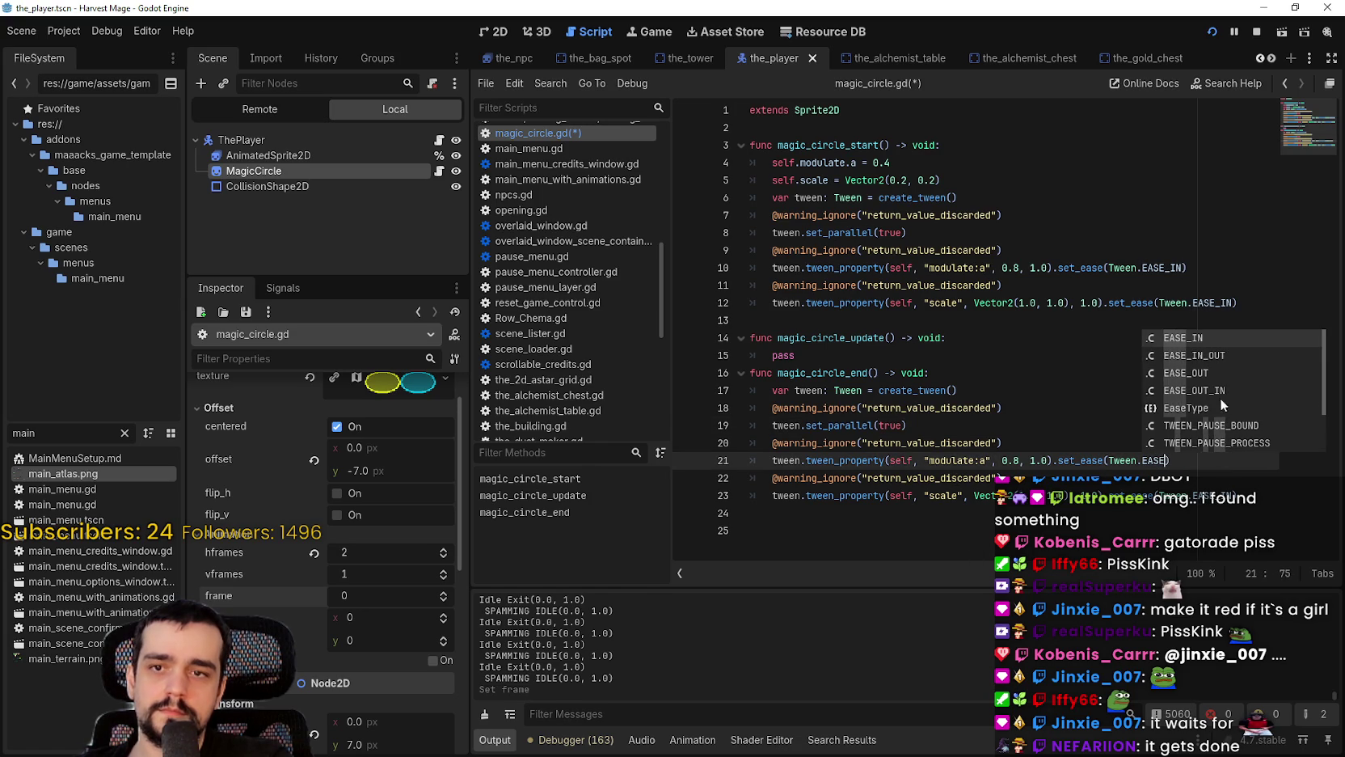
click(1206, 377)
double_click(1212, 495)
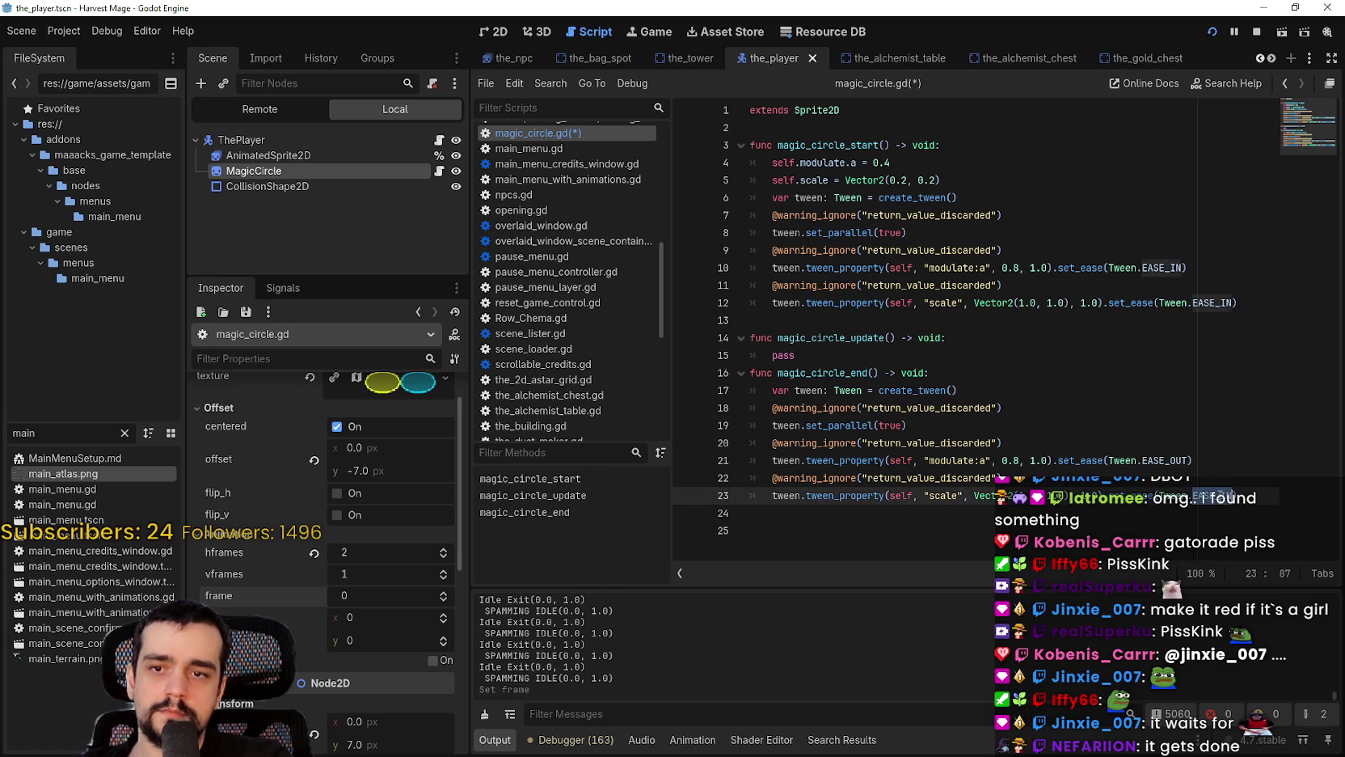
text(EASE)
click(1227, 411)
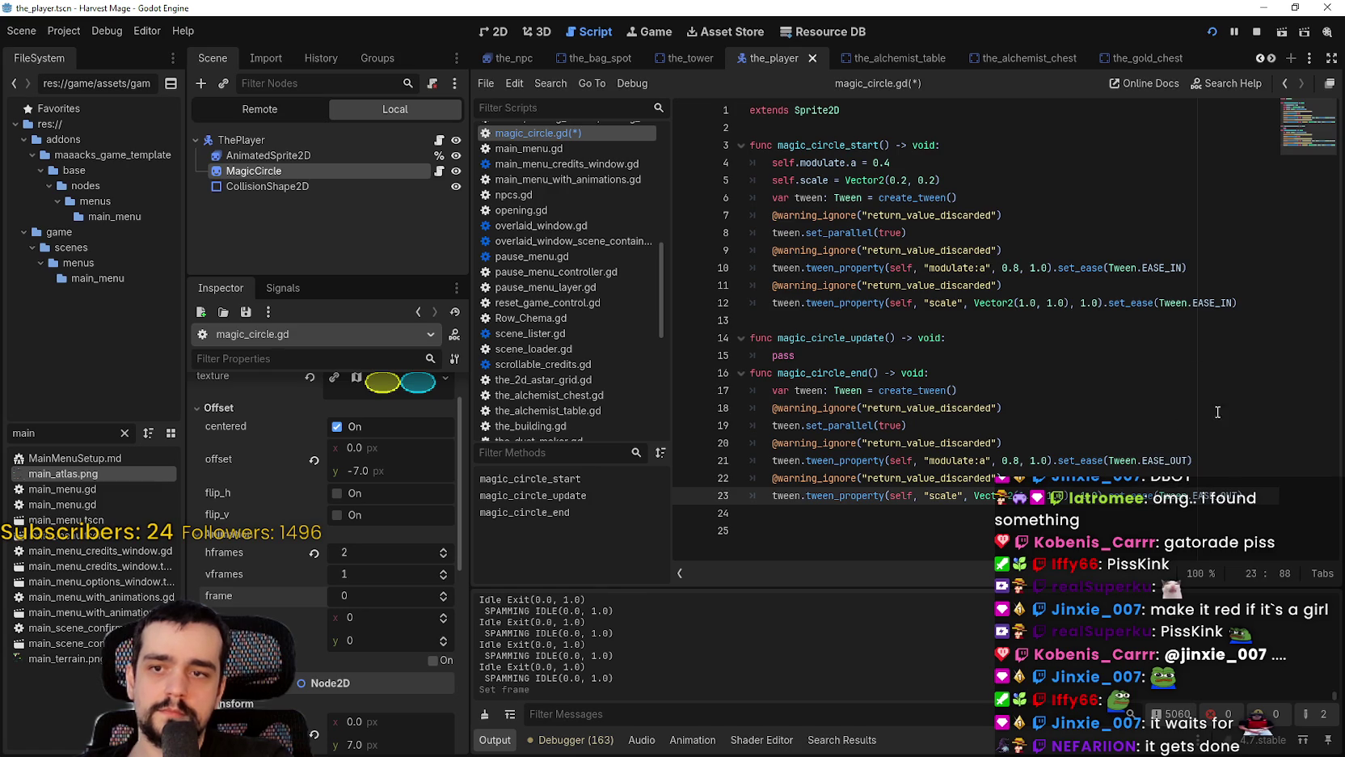
Step: Change the fade tween's alpha target from 0.8 to 0.4
double_click(1012, 460)
click(1002, 460)
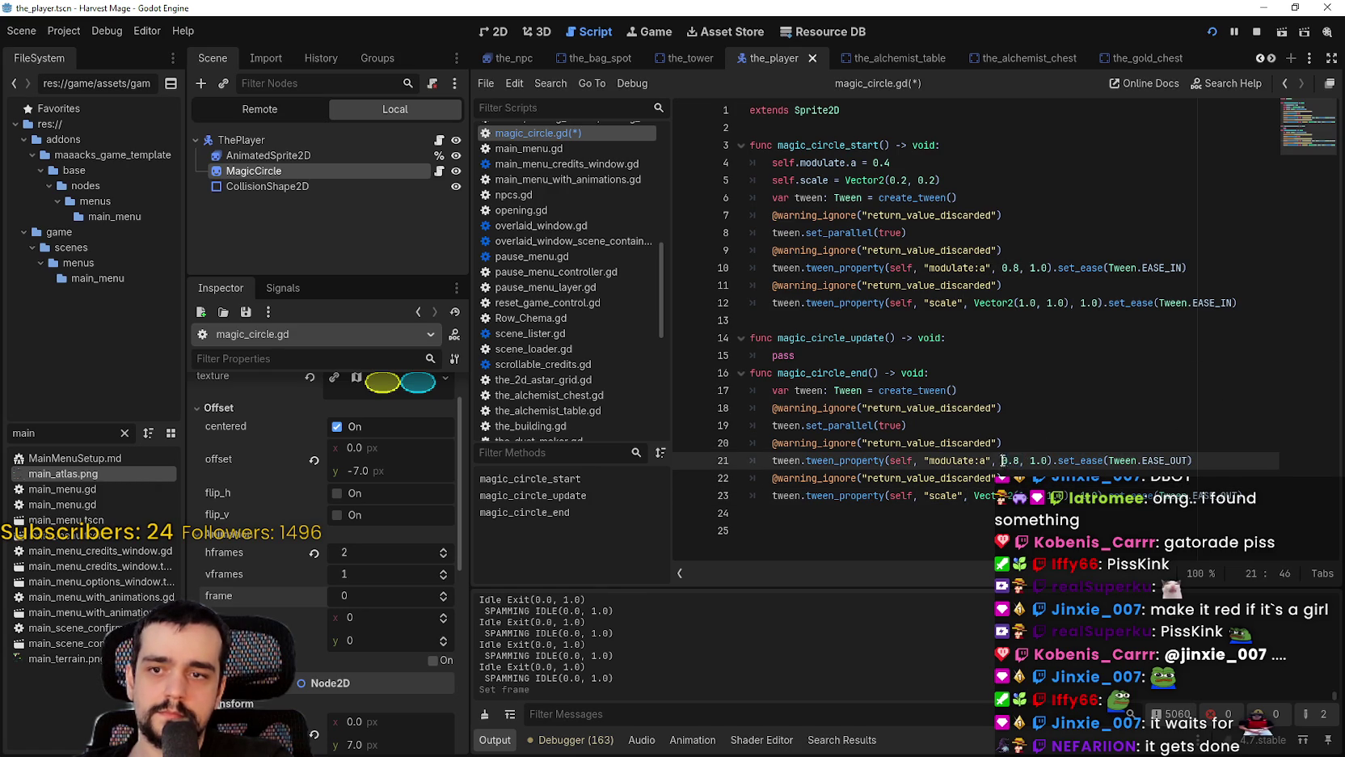
drag(1018, 460, 1003, 462)
click(1012, 460)
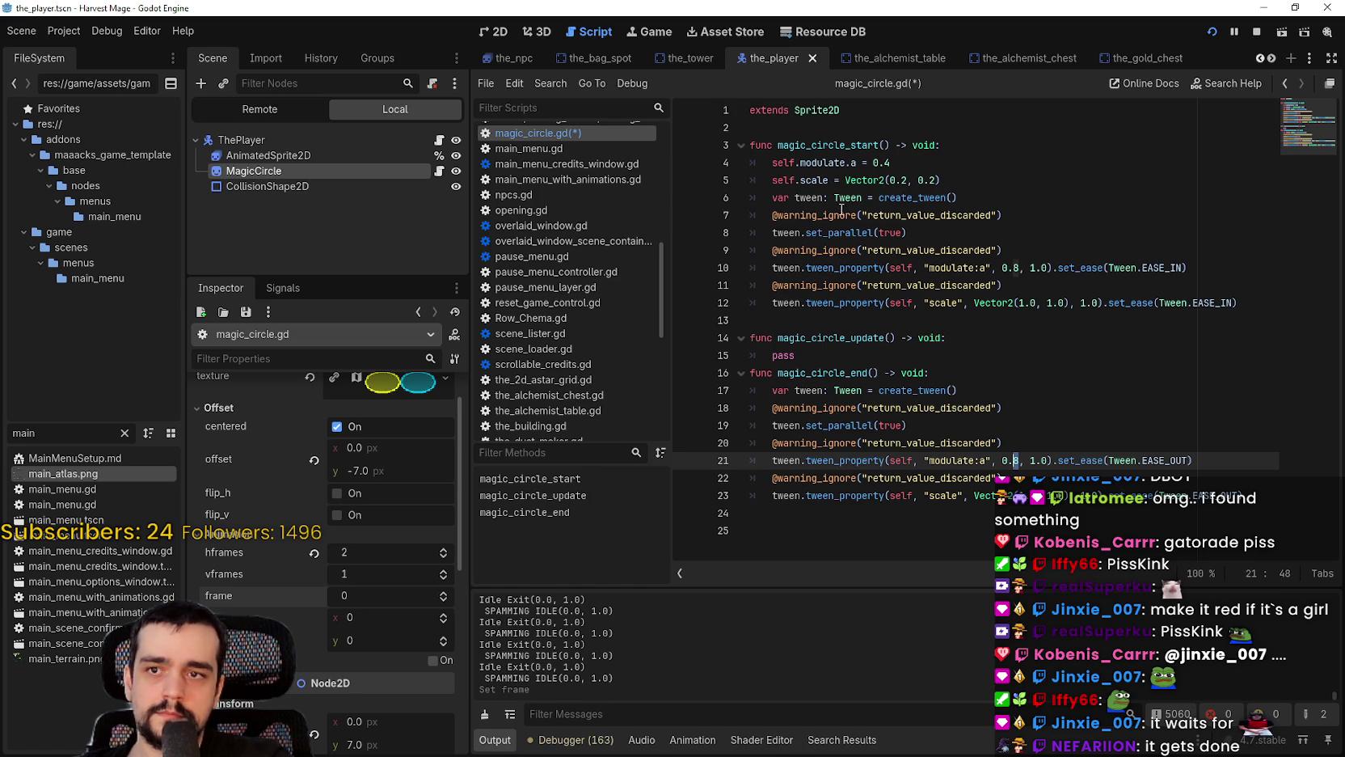
key(Delete)
text(4)
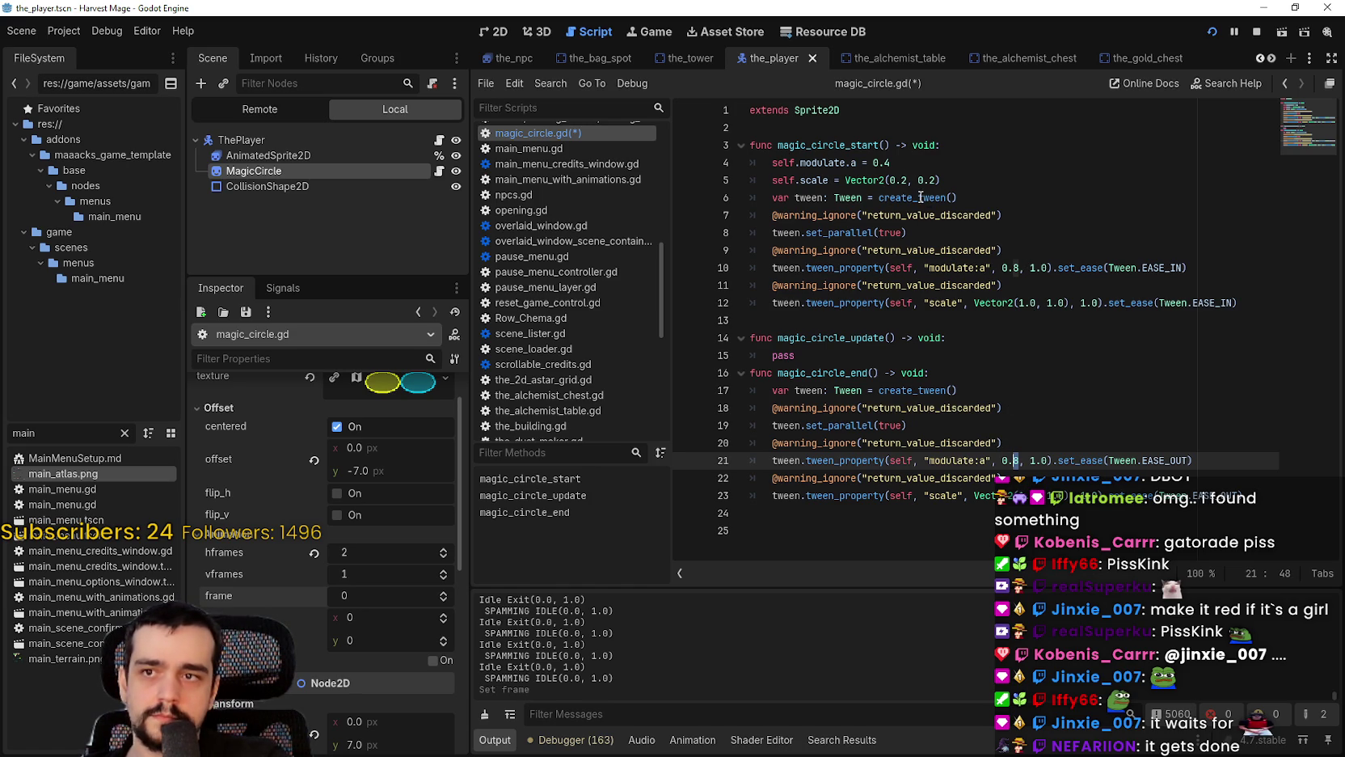
key(Down)
key(Down)
key(Down)
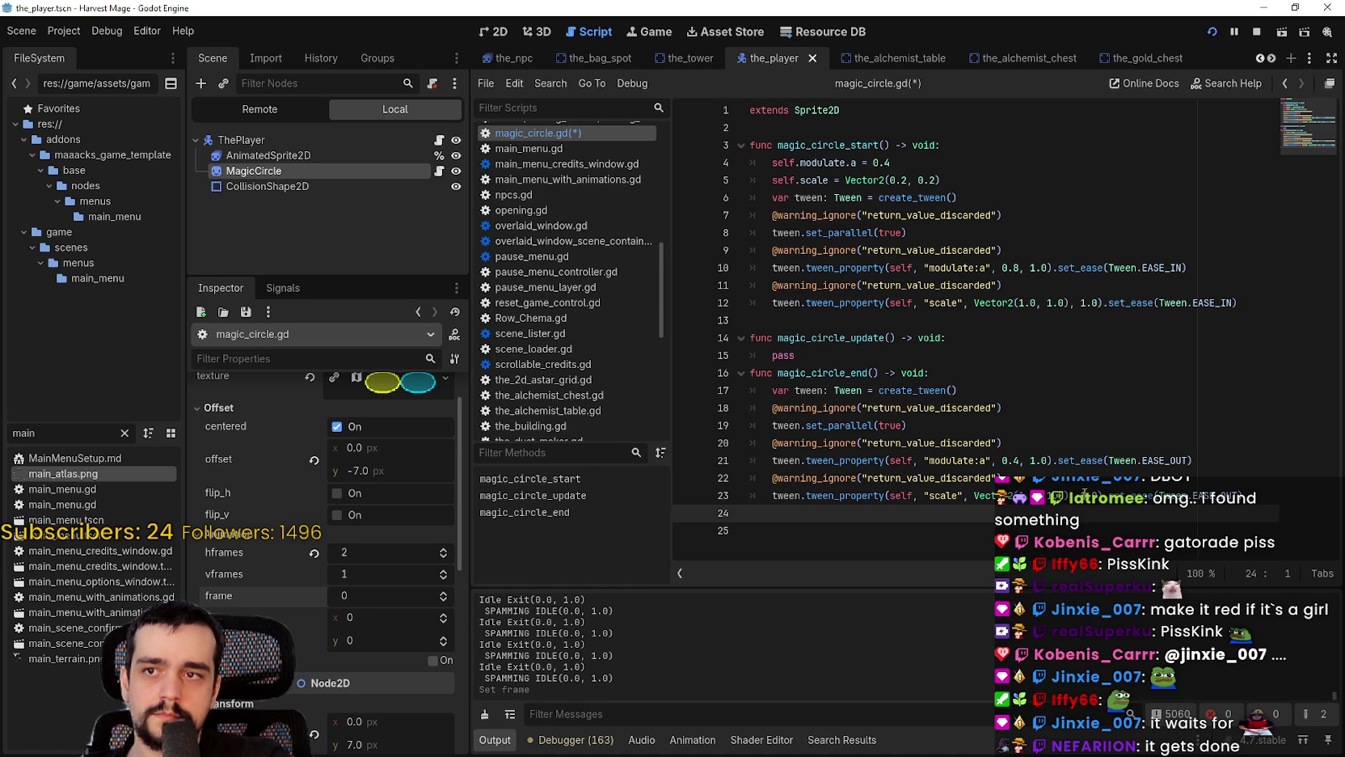
Step: Edit the scale tween's Vector2 target values and save magic_circle.gd
click(1026, 493)
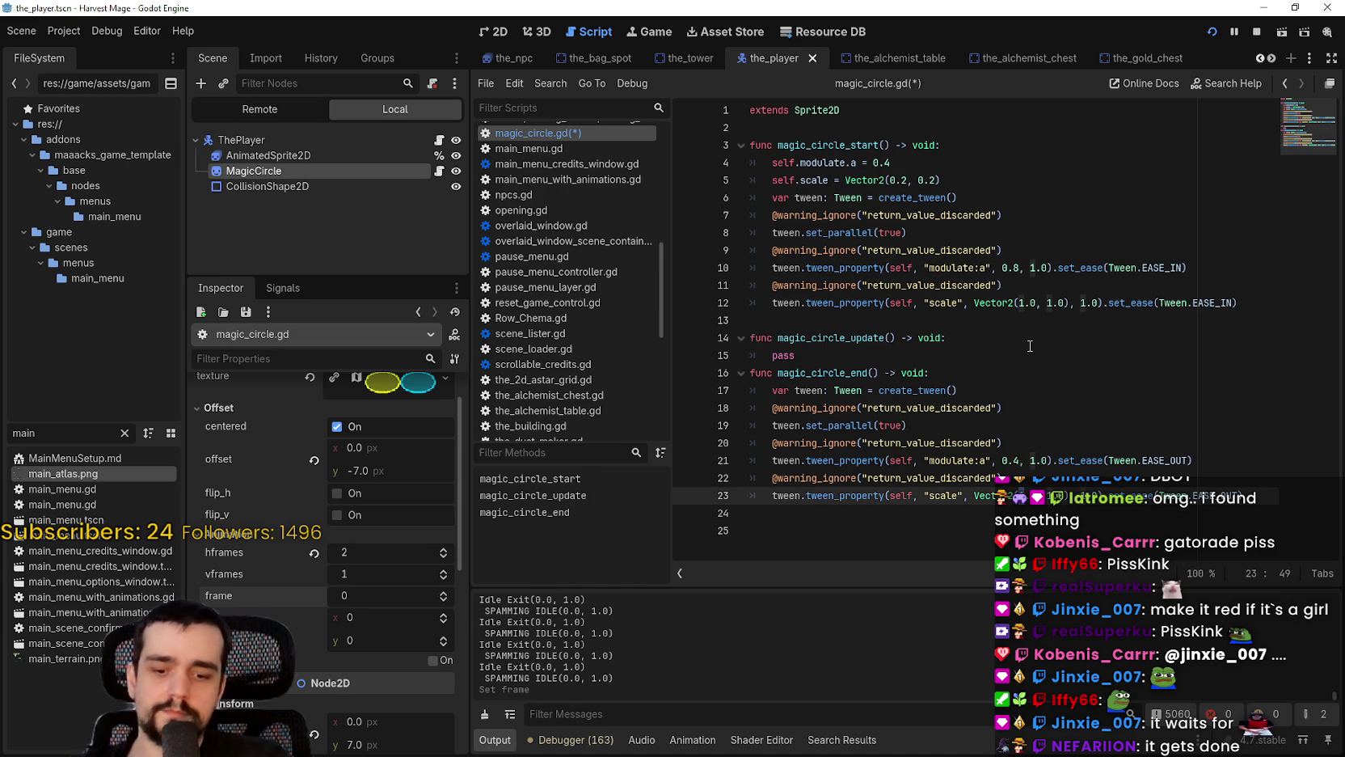
text(,)
key(BackSpace)
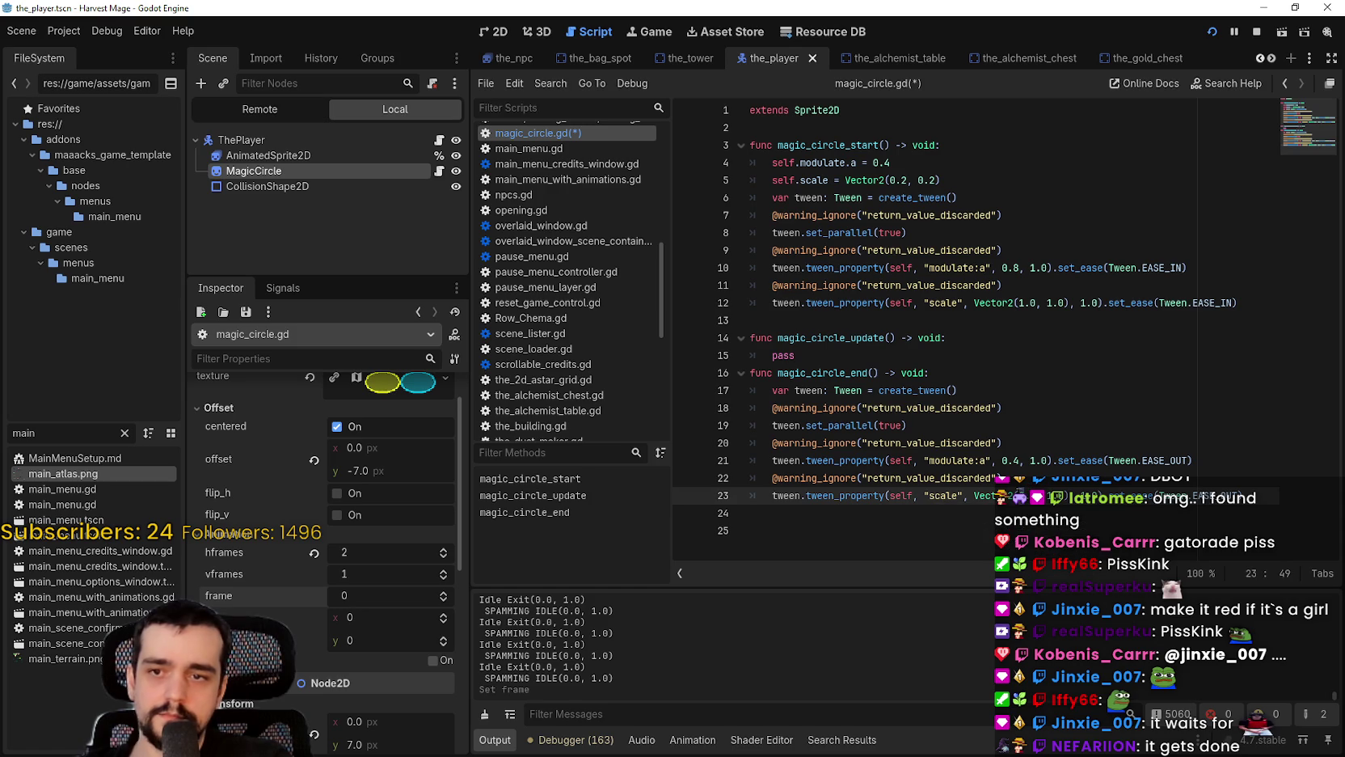
text(.2, 0)
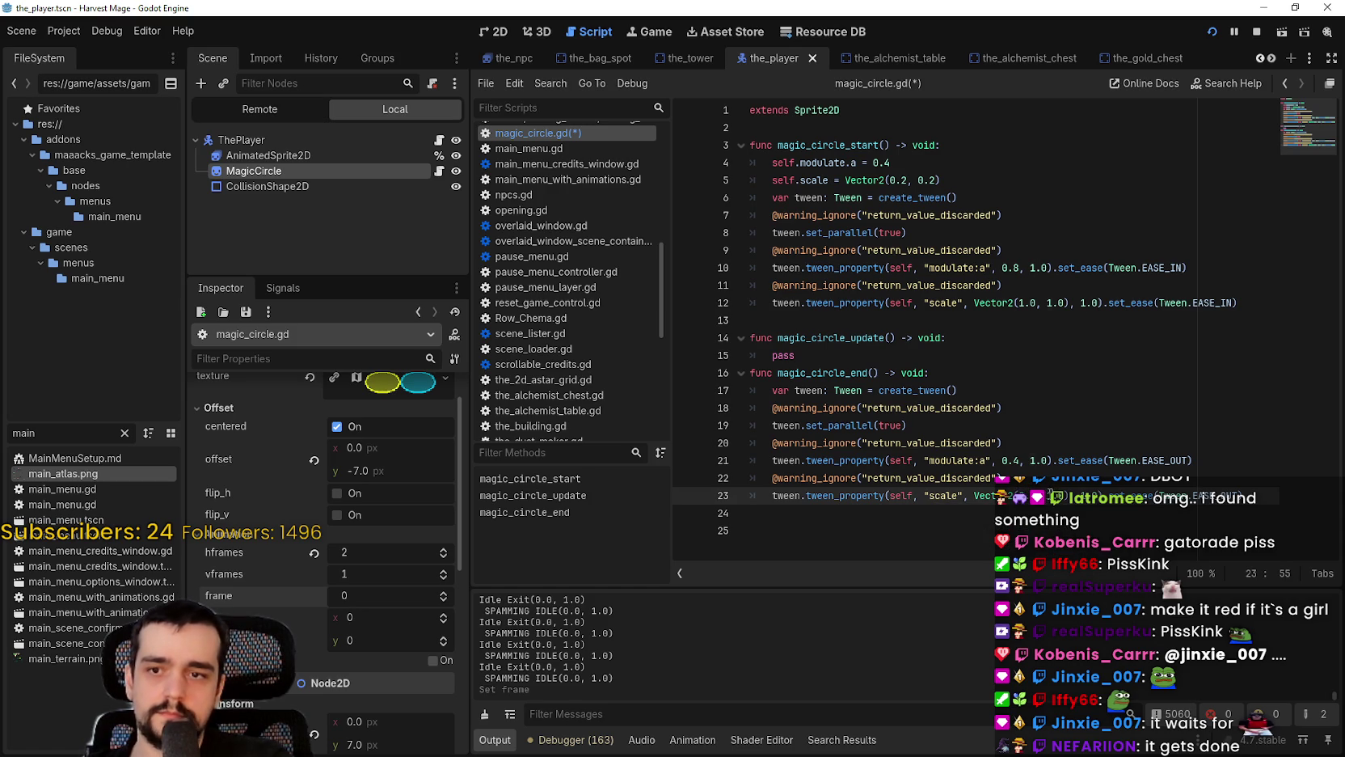
key(Up)
key(ctrl+s)
double_click(871, 373)
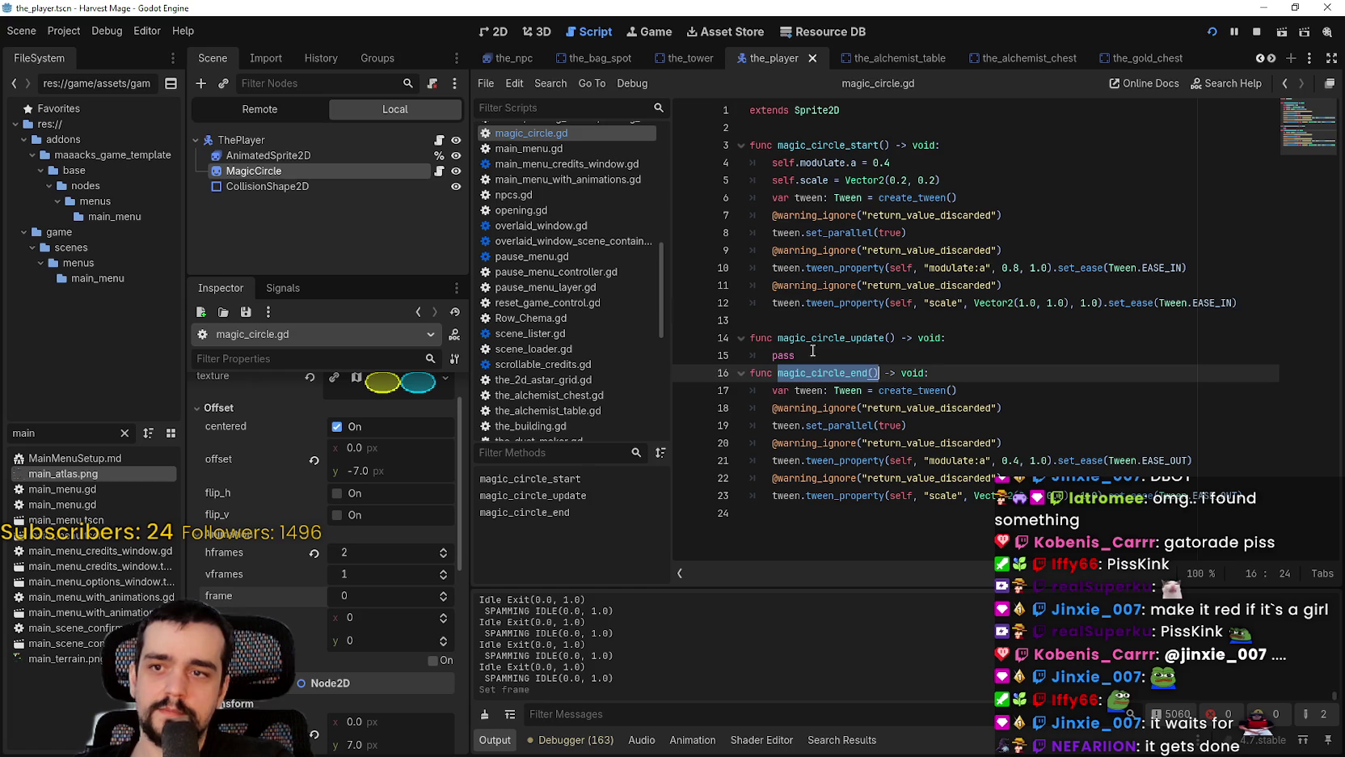
click(439, 139)
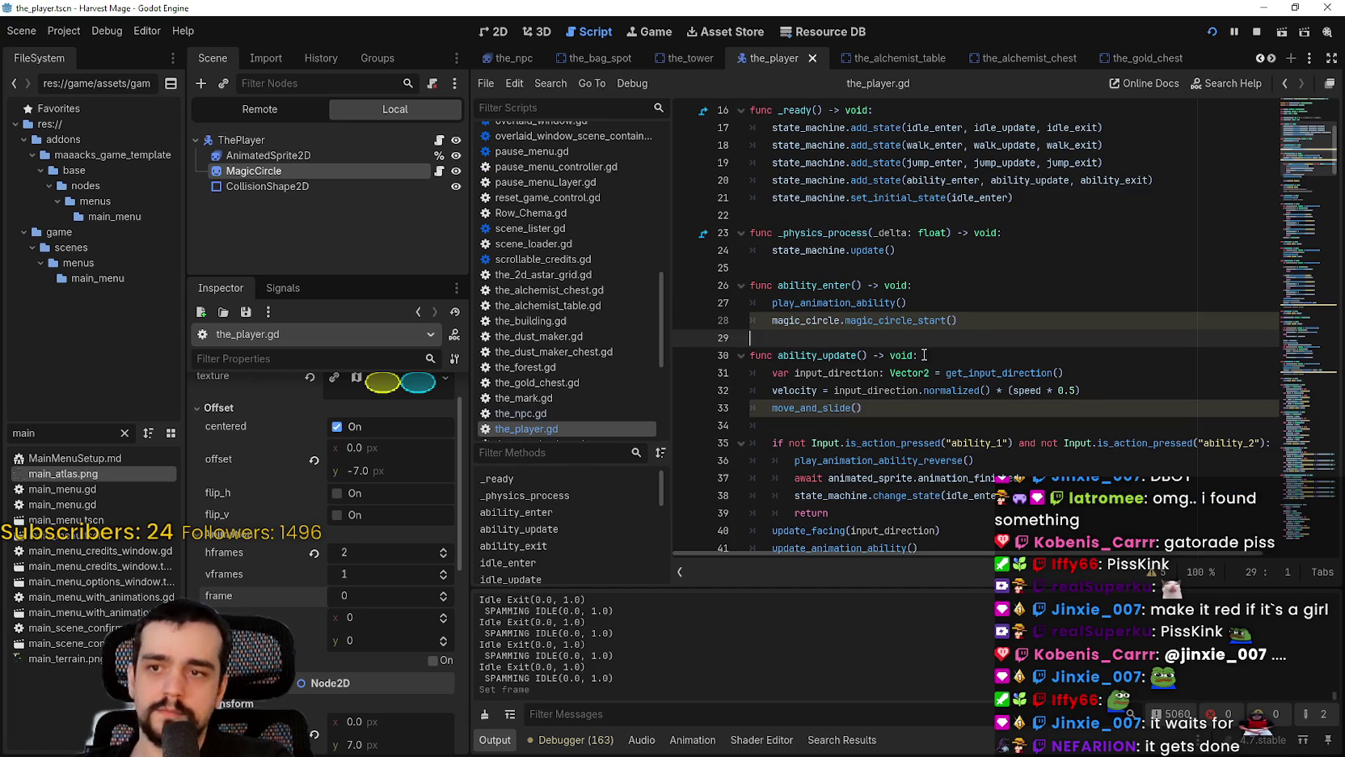
Step: Review ability_enter's magic_circle_start call and ability_update, then bring up options on play_animation_ability_reverse
click(991, 316)
drag(961, 317, 772, 320)
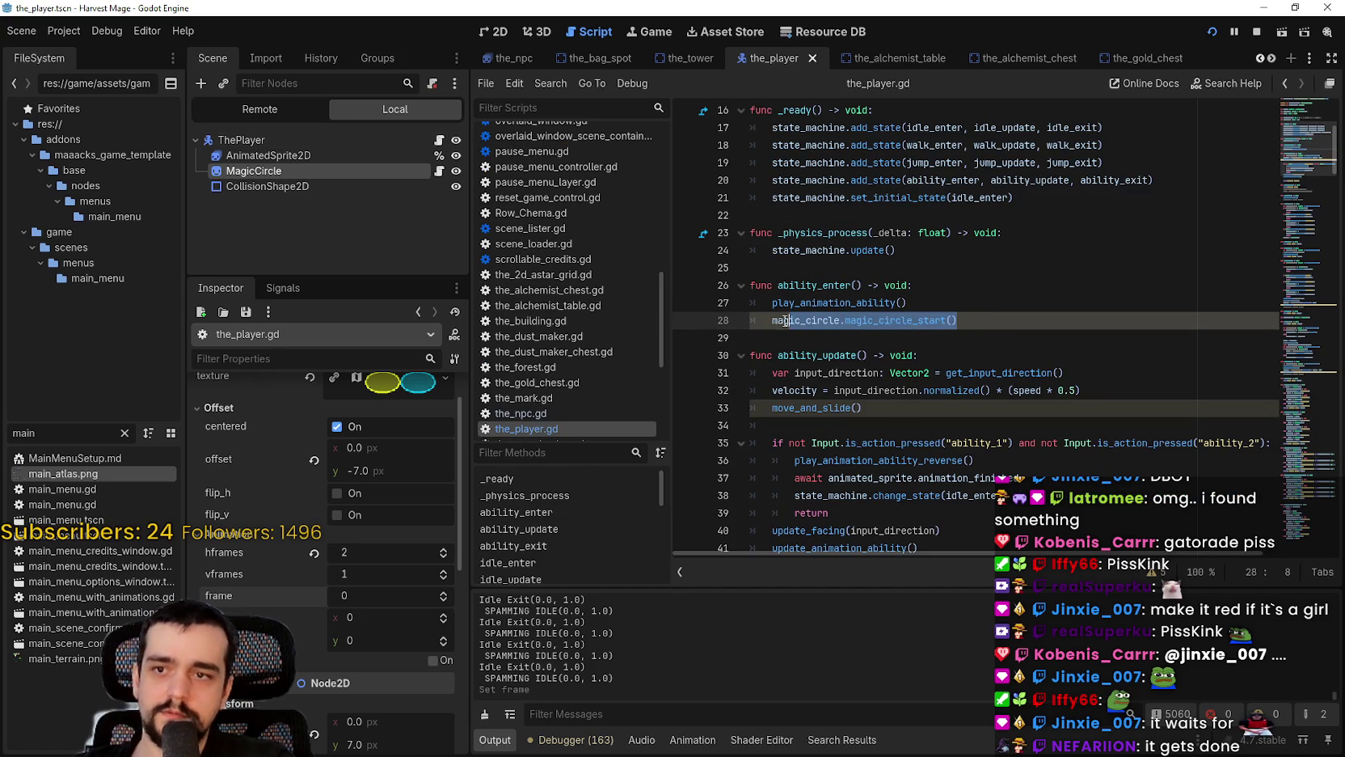
click(798, 340)
scroll(835, 429, down, 2)
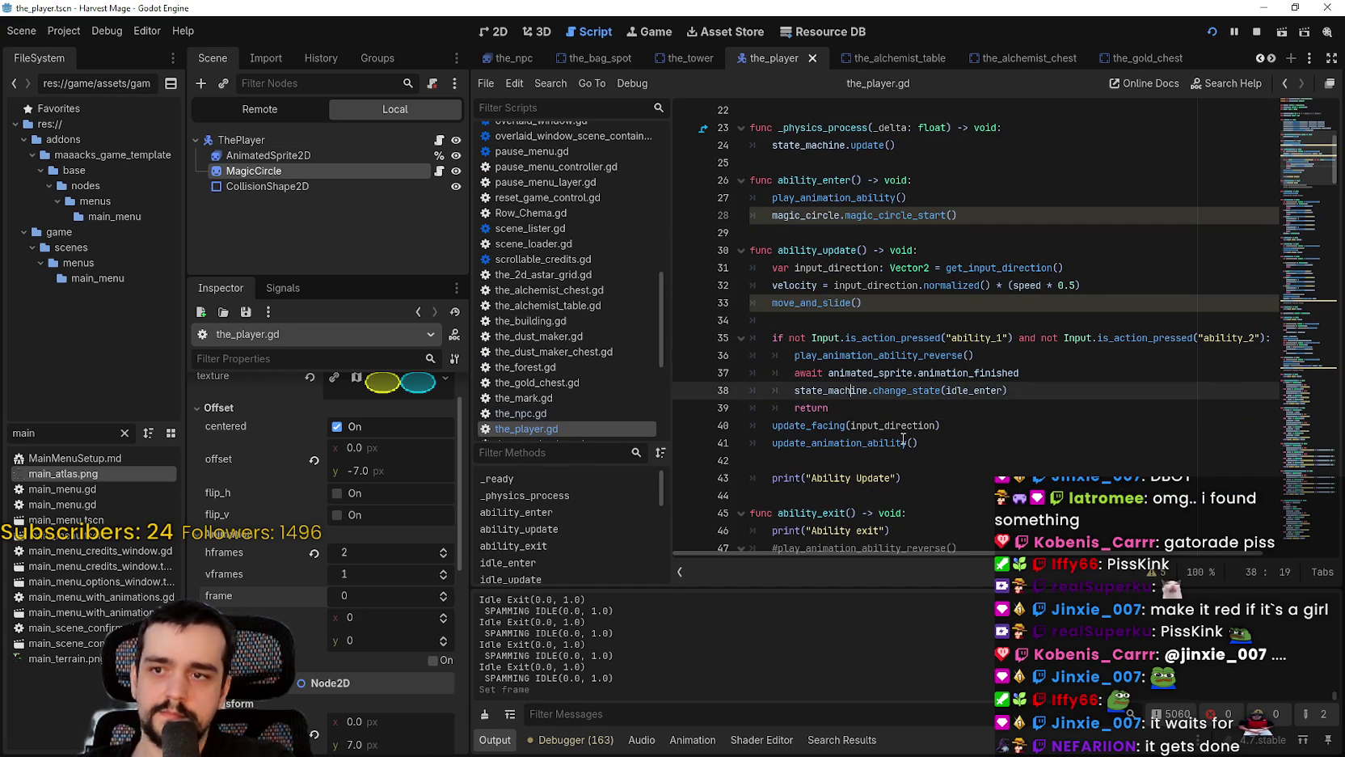
click(928, 454)
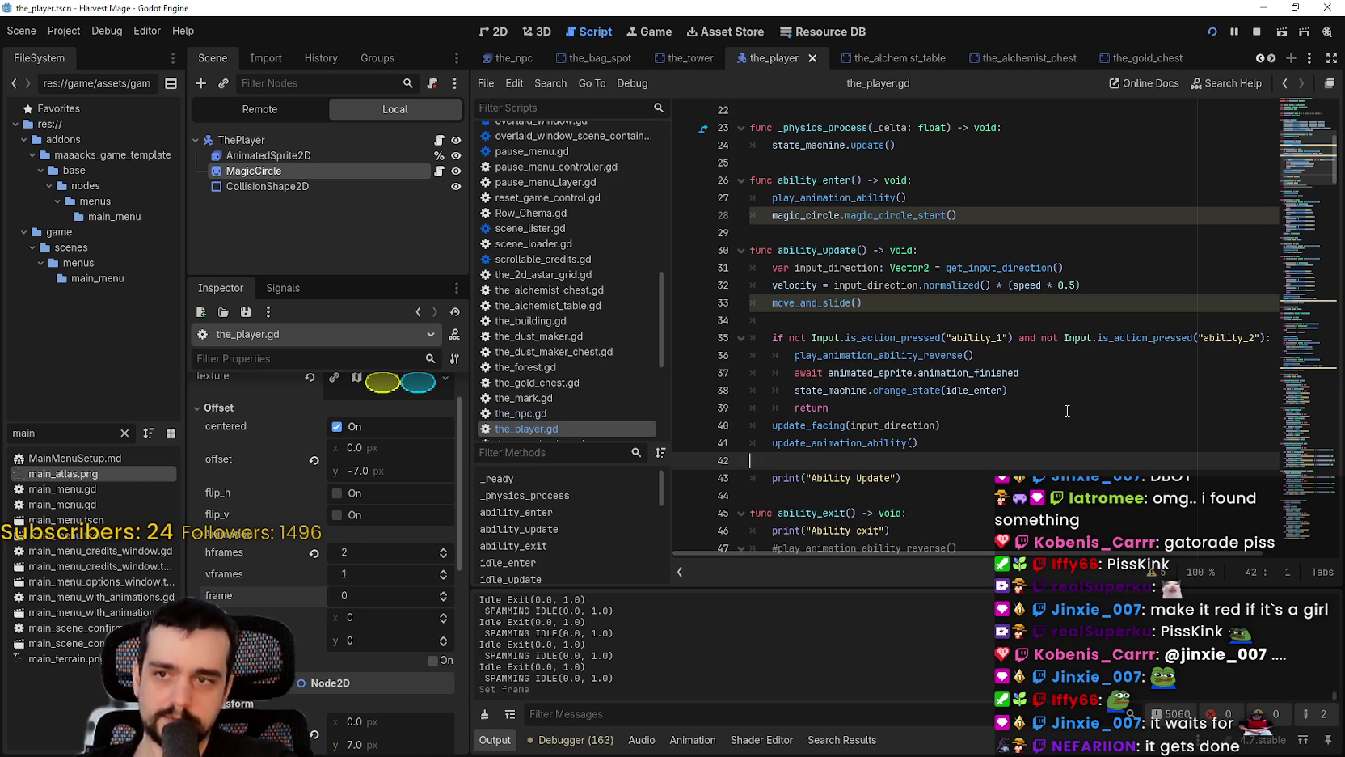
right_click(932, 360)
click(869, 356)
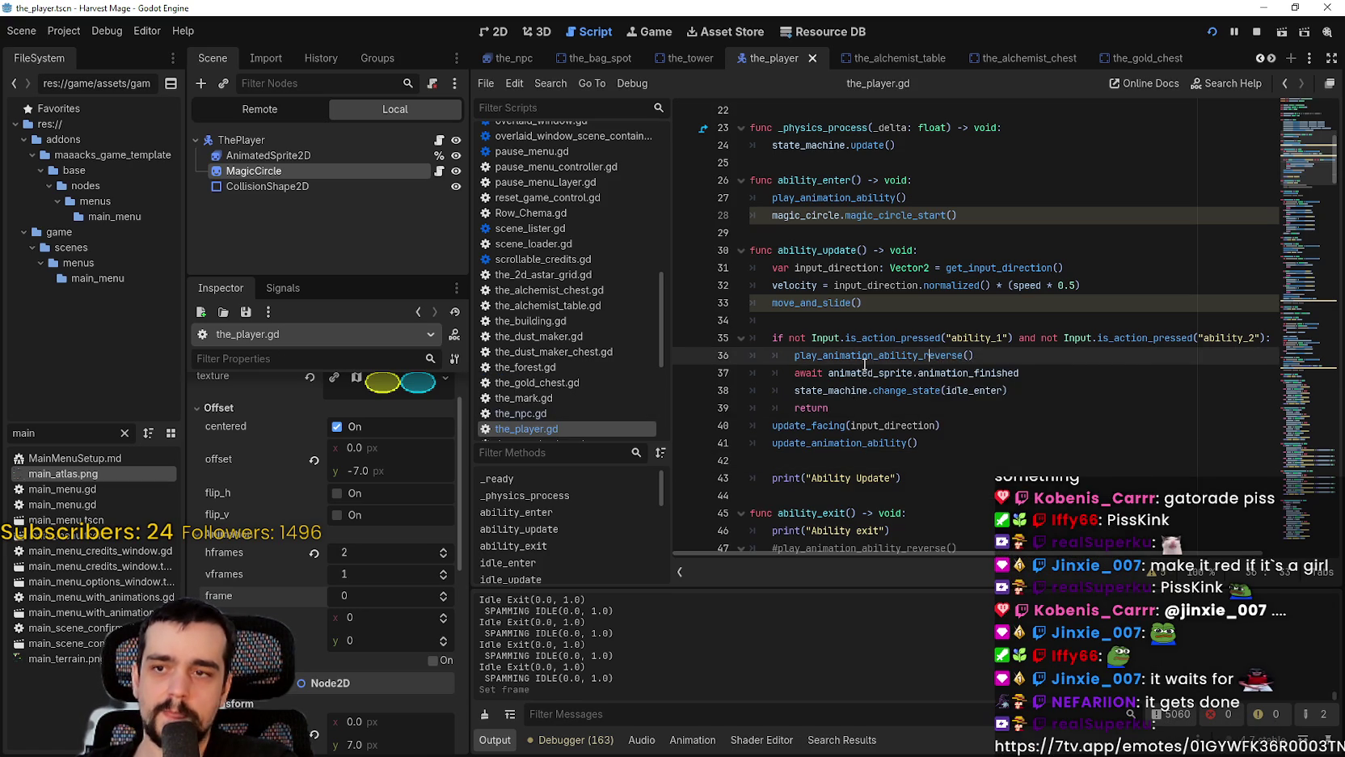
right_click(869, 356)
Step: Go to play_animation_ability_reverse and insert a new line after the down-facing play call
click(936, 571)
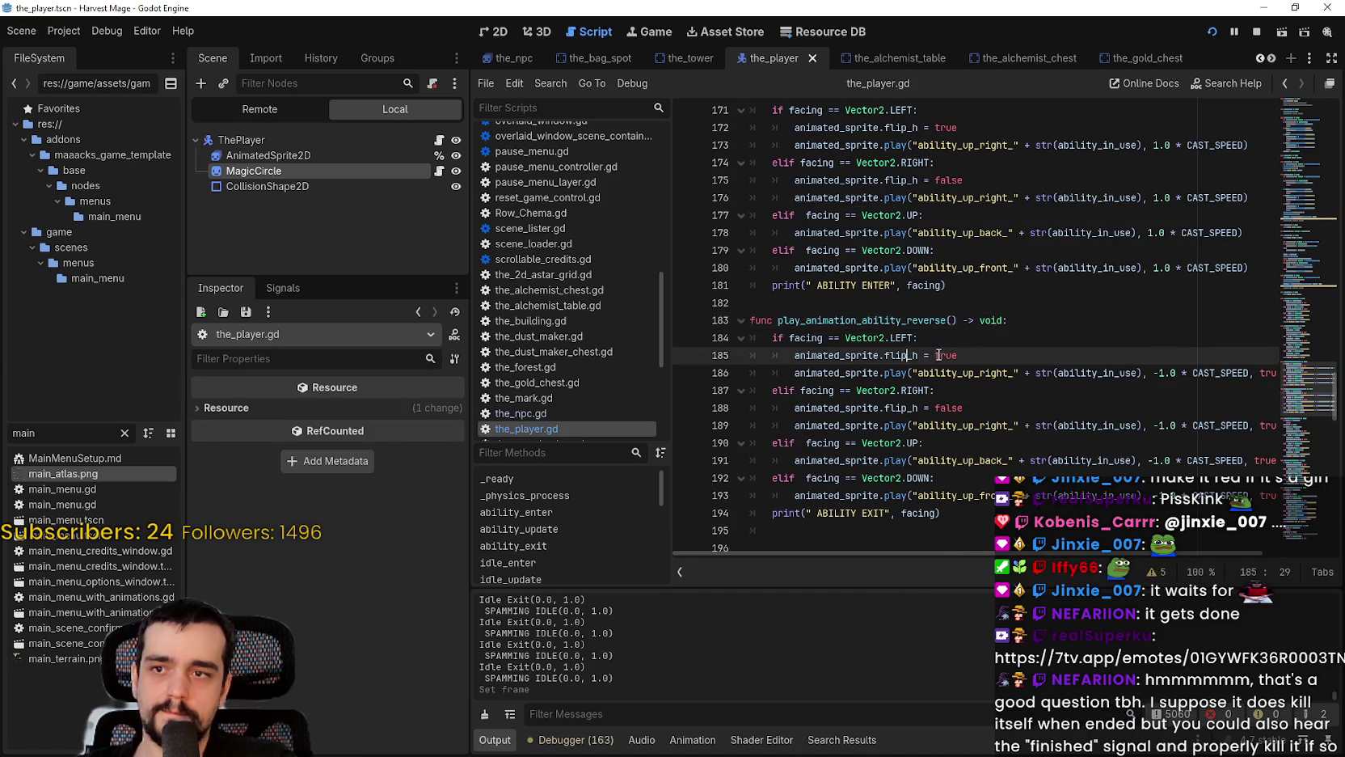
click(962, 512)
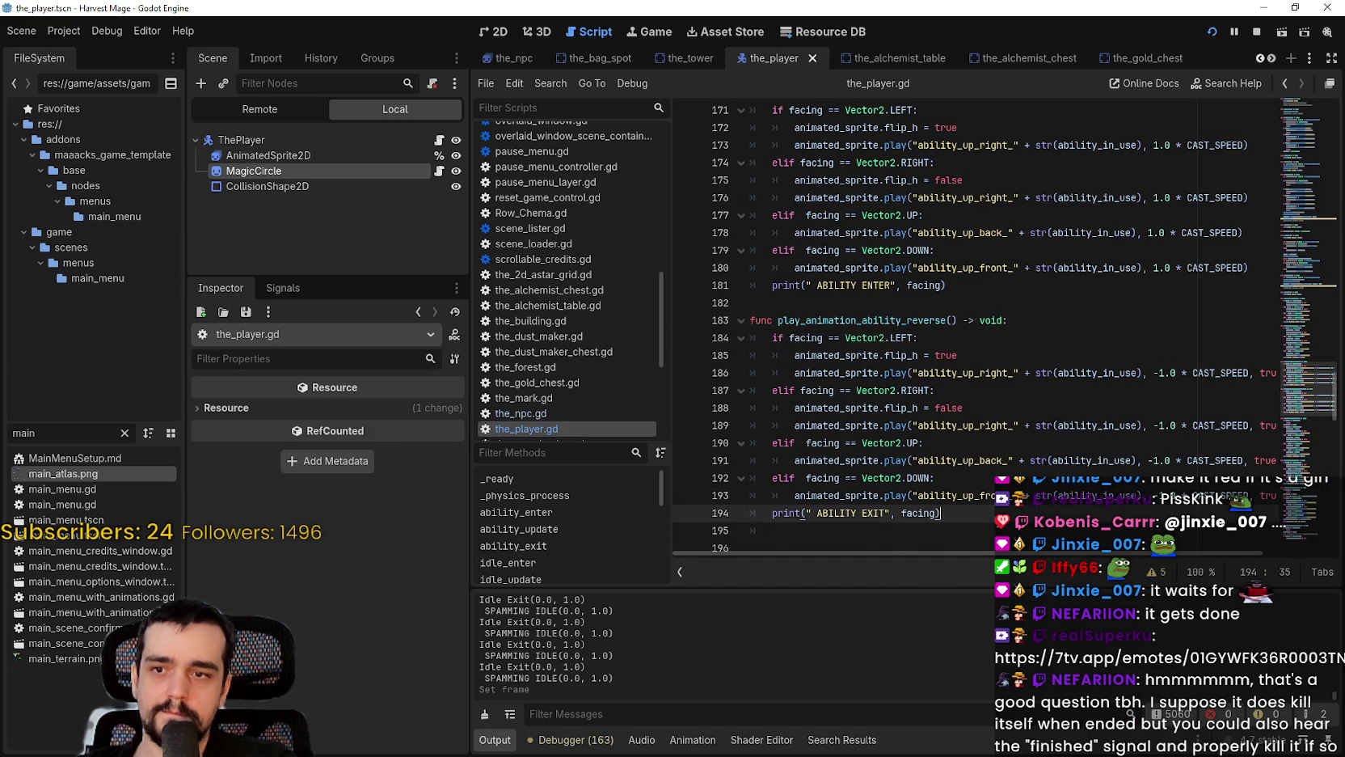
scroll(962, 512, down, 2)
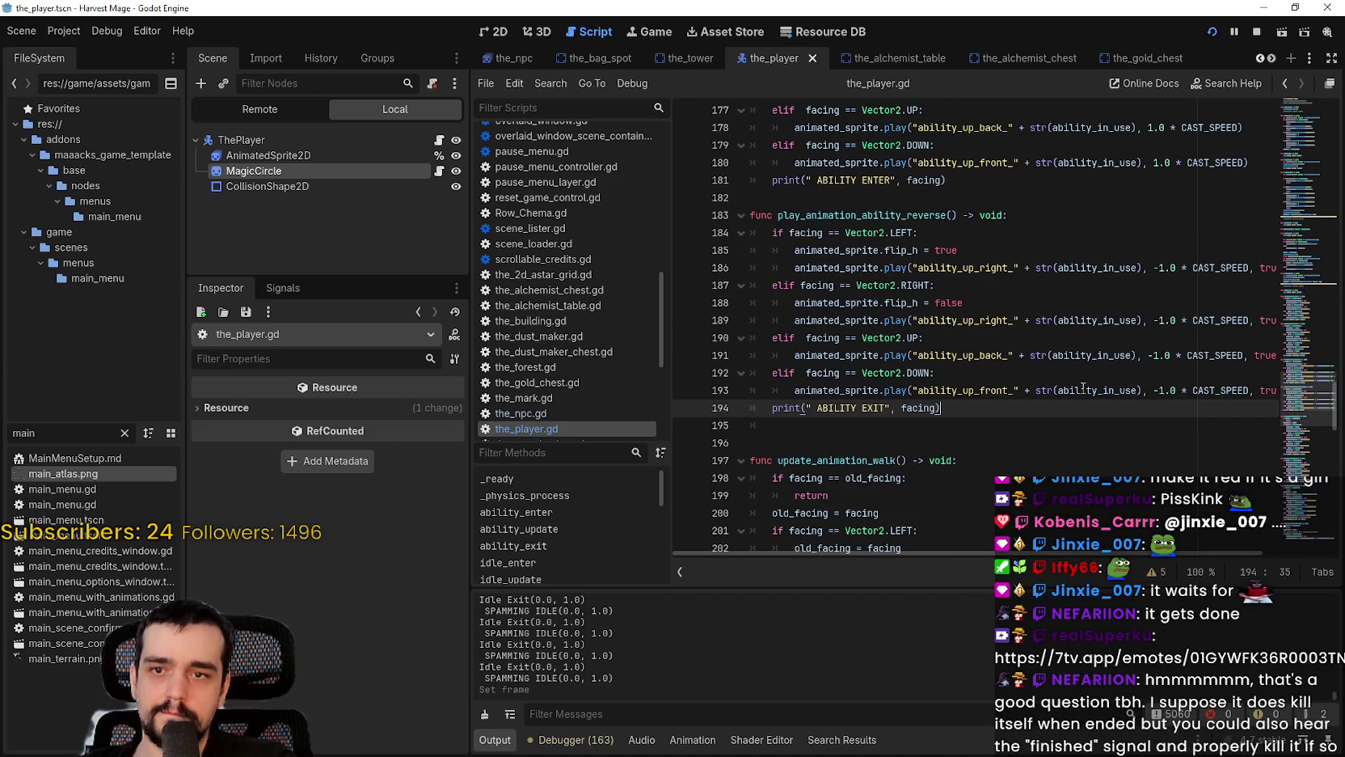
drag(1053, 390, 1245, 396)
click(1252, 393)
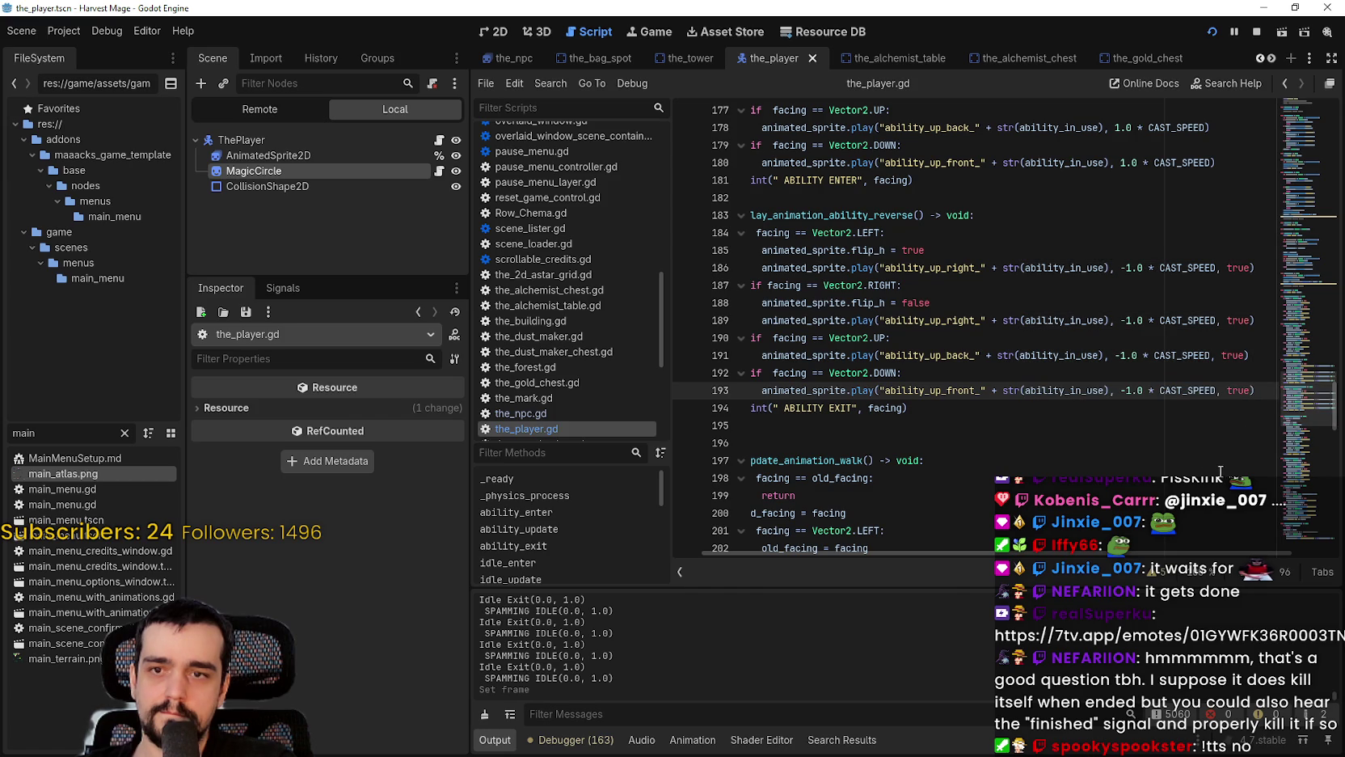
key(Return)
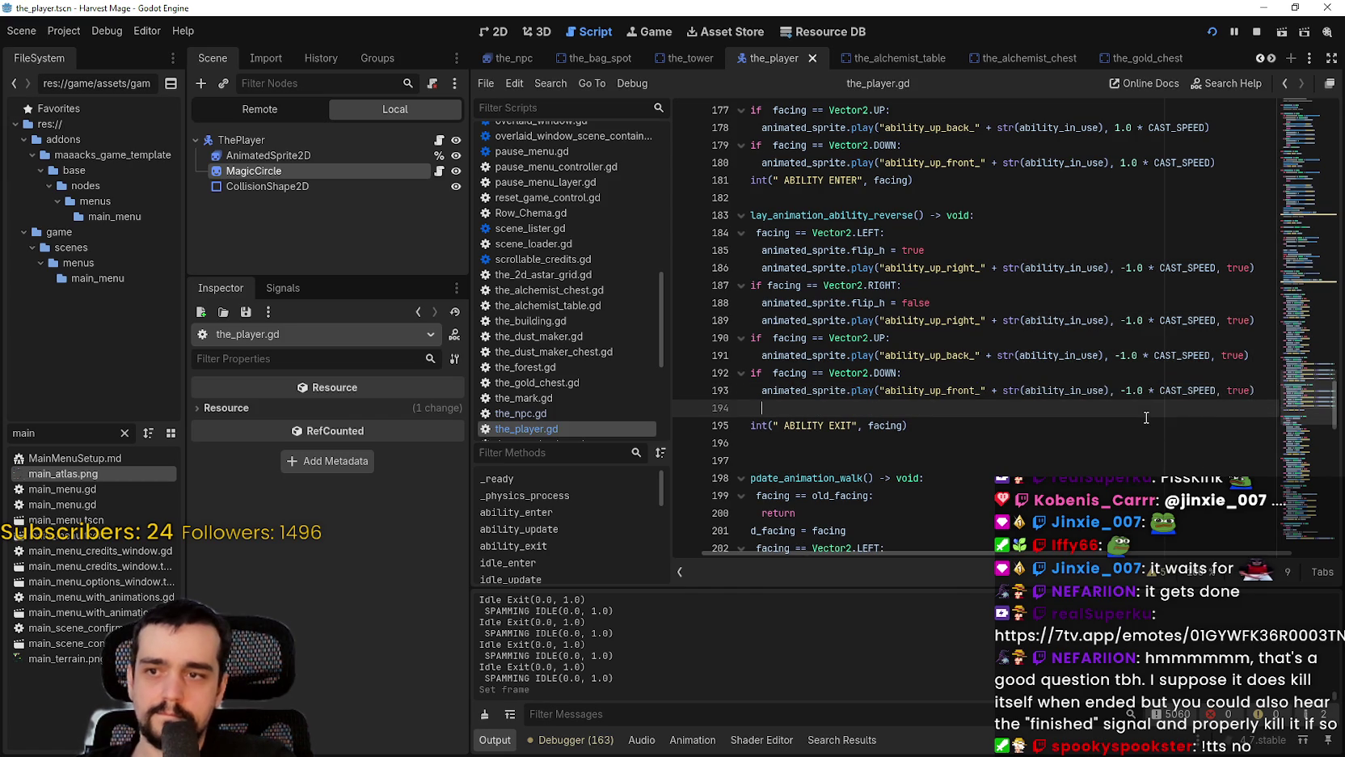
Step: Add magic_circle.magic_circle_end() on line 194, save the script, and stop the running game
click(714, 409)
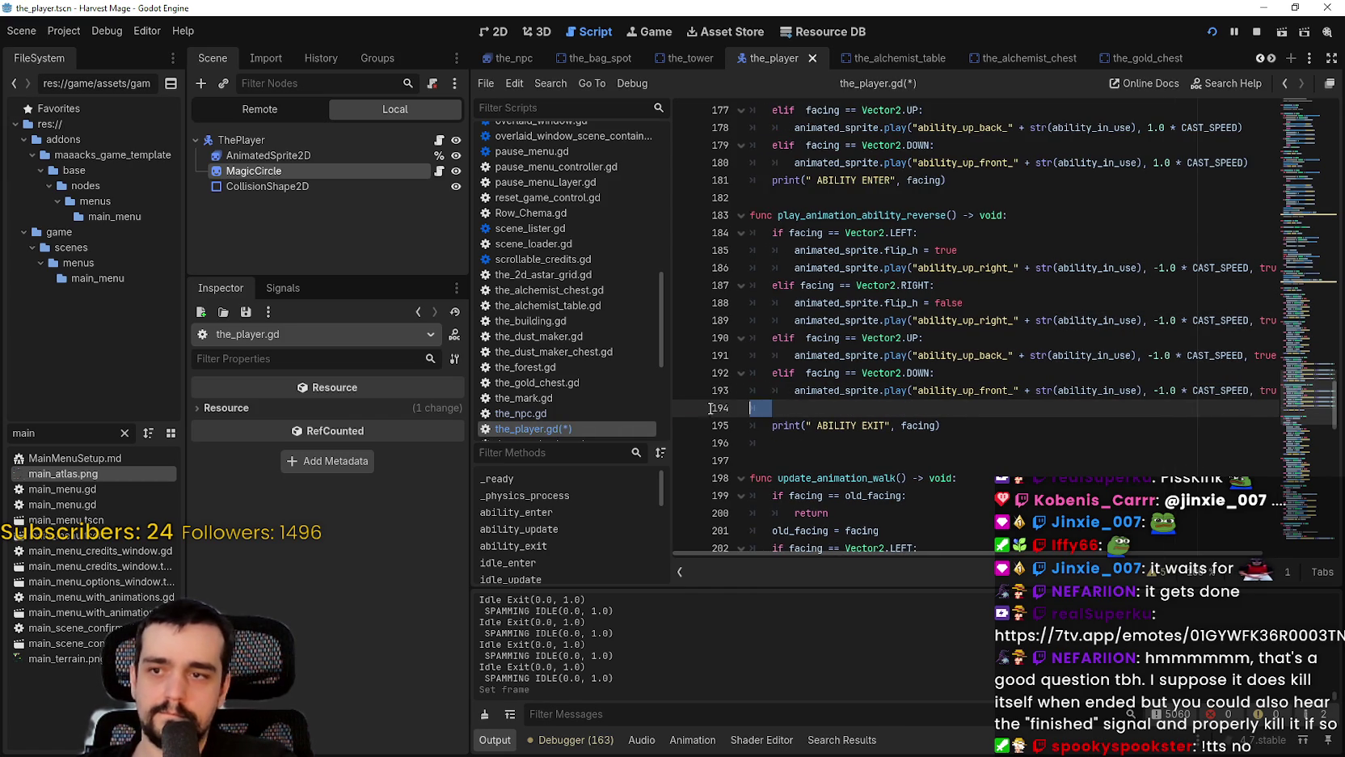
text(magic_circle.magic_circle_start())
key(ctrl+s)
double_click(929, 410)
text(magic_ci)
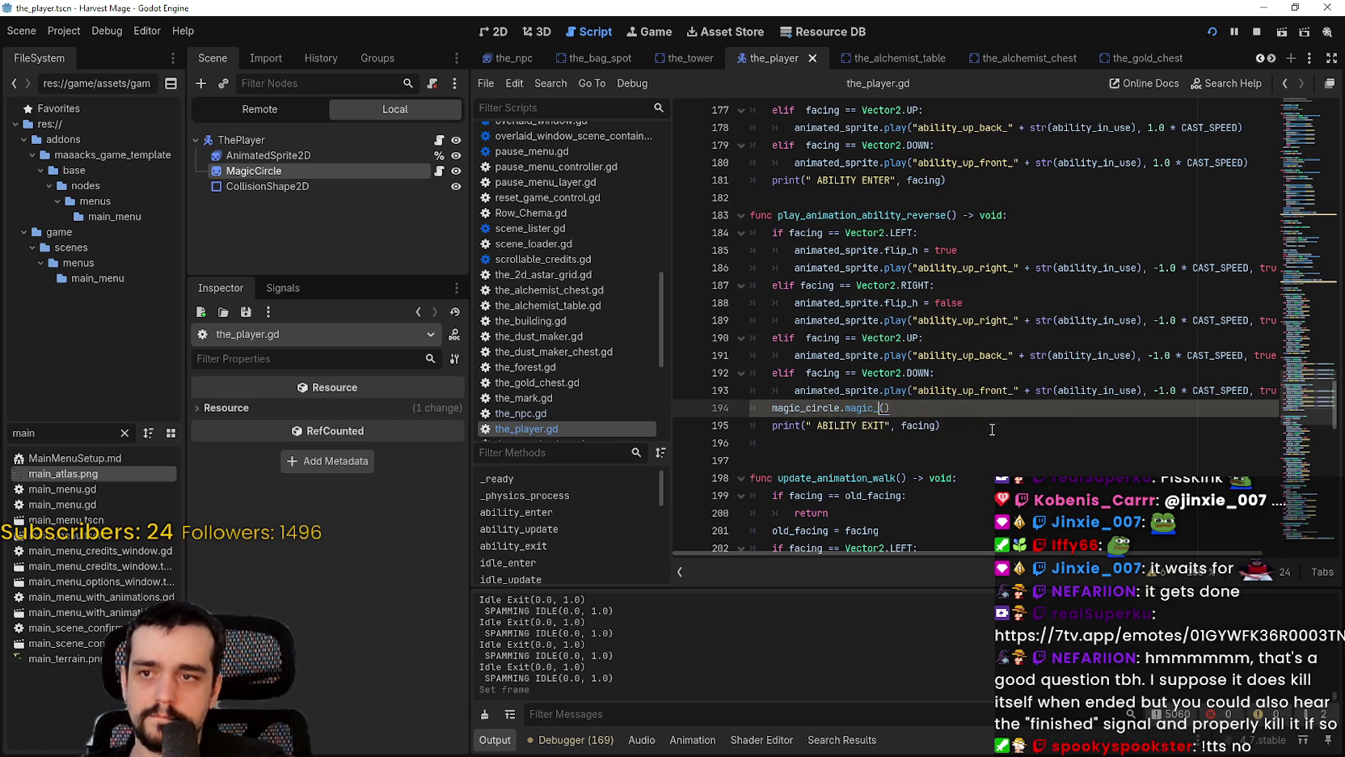
text(rcle)
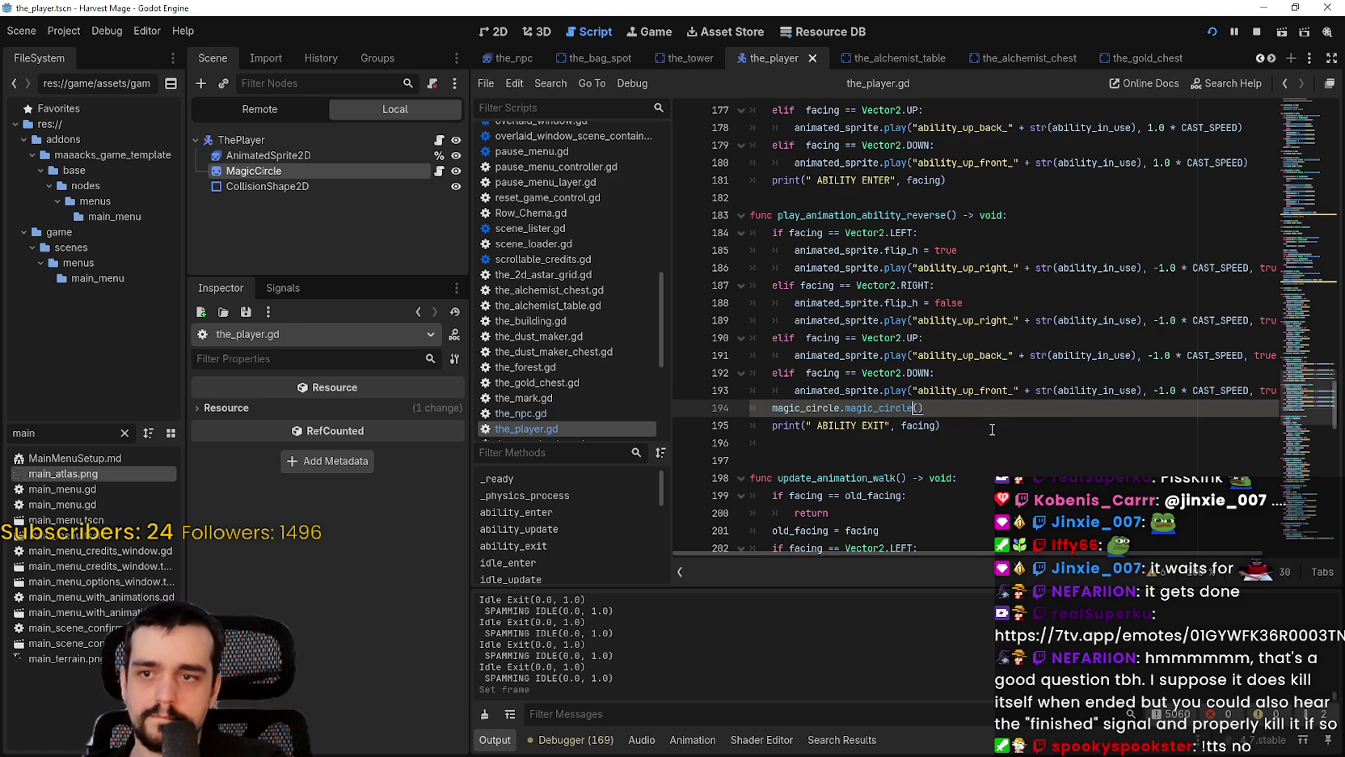
text(_end)
key(ctrl+s)
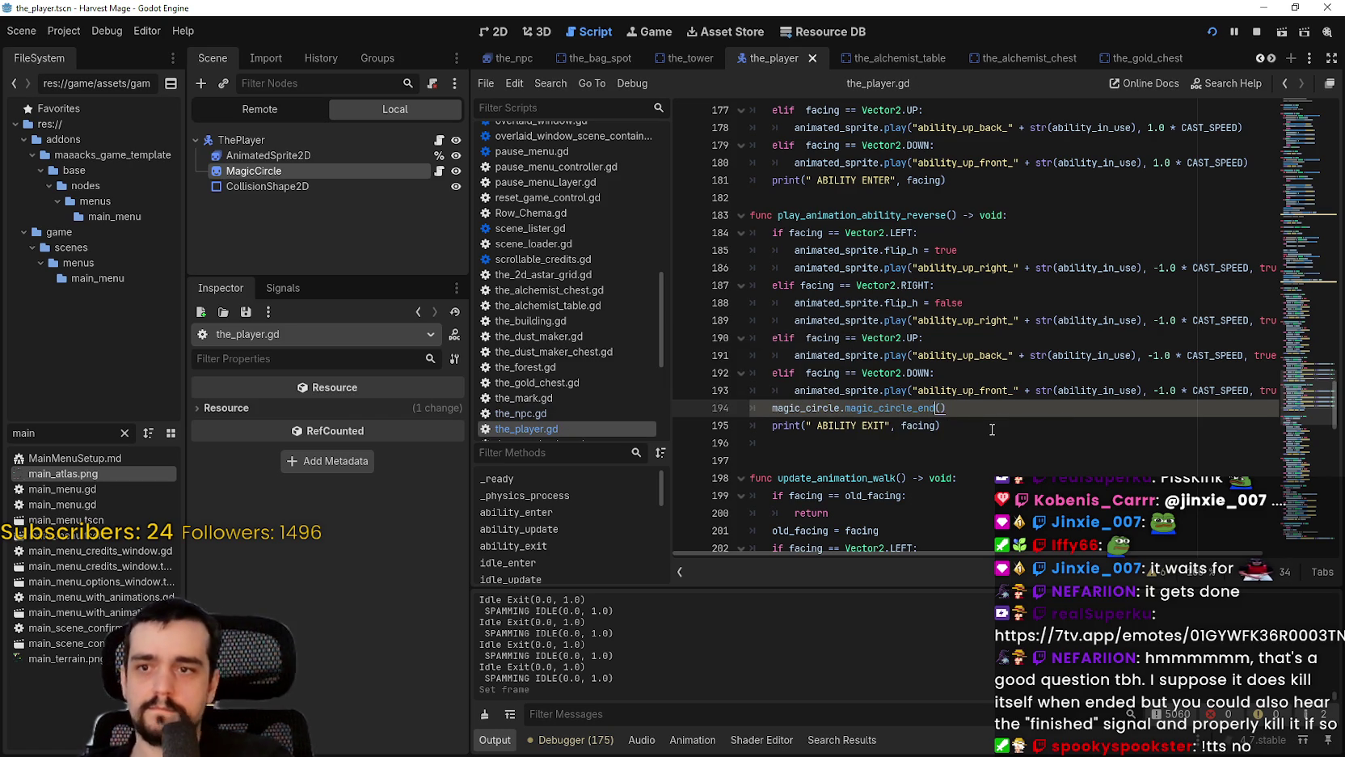
key(Down)
key(Down)
key(Down)
click(1219, 31)
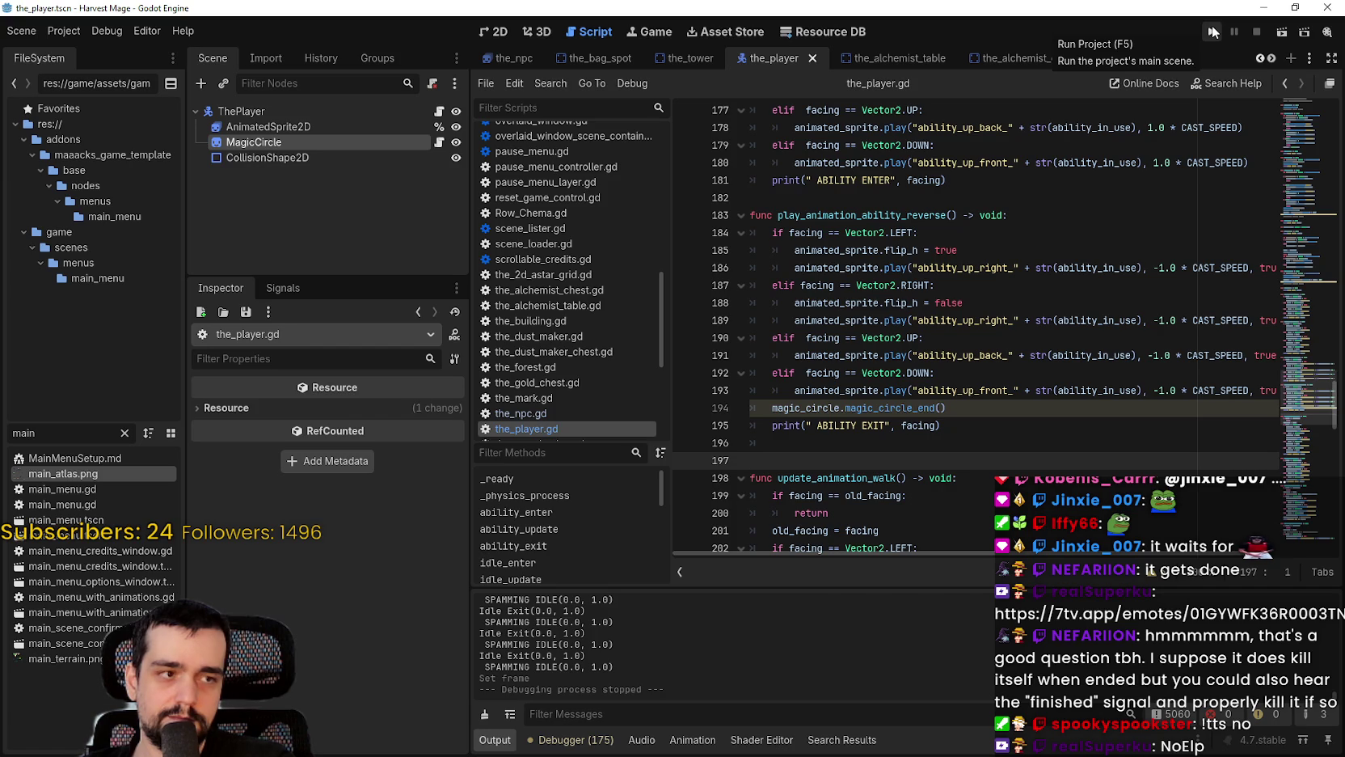
click(1213, 32)
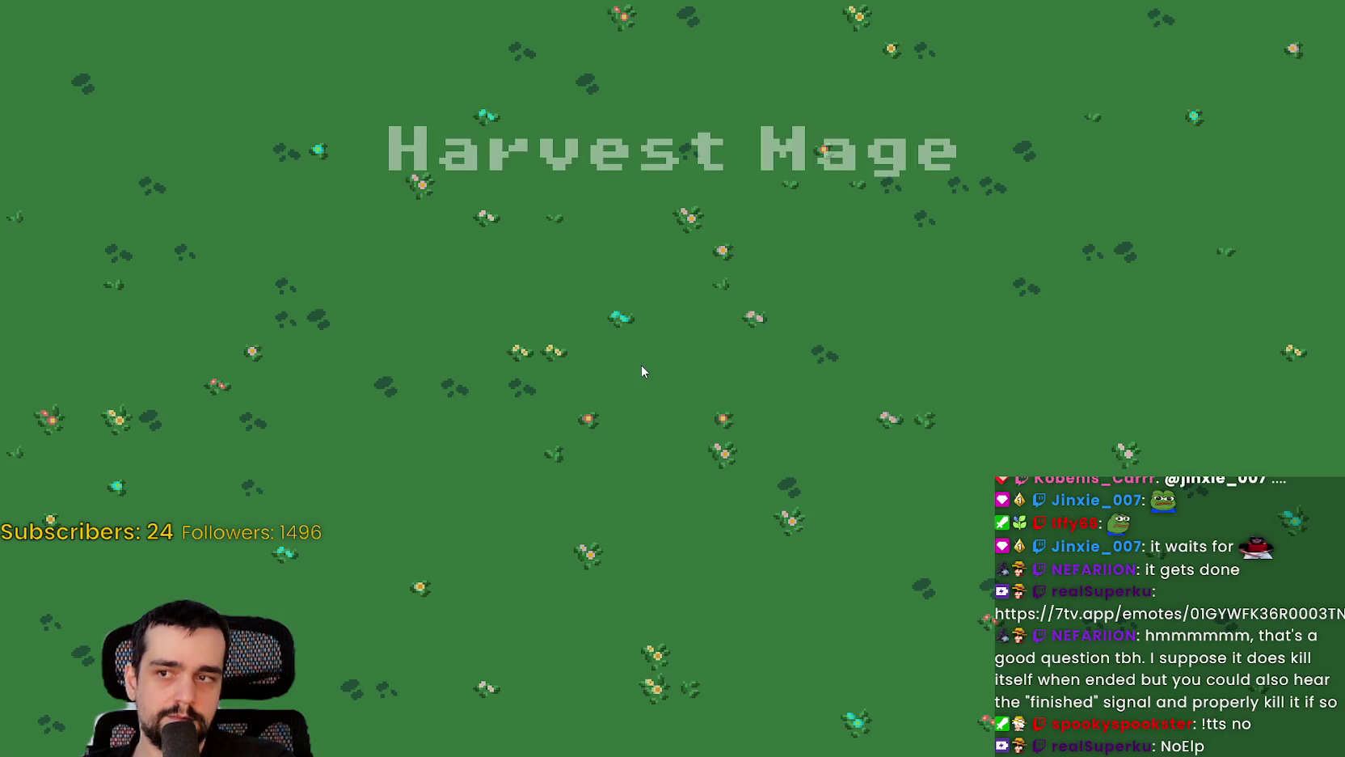
key(Return)
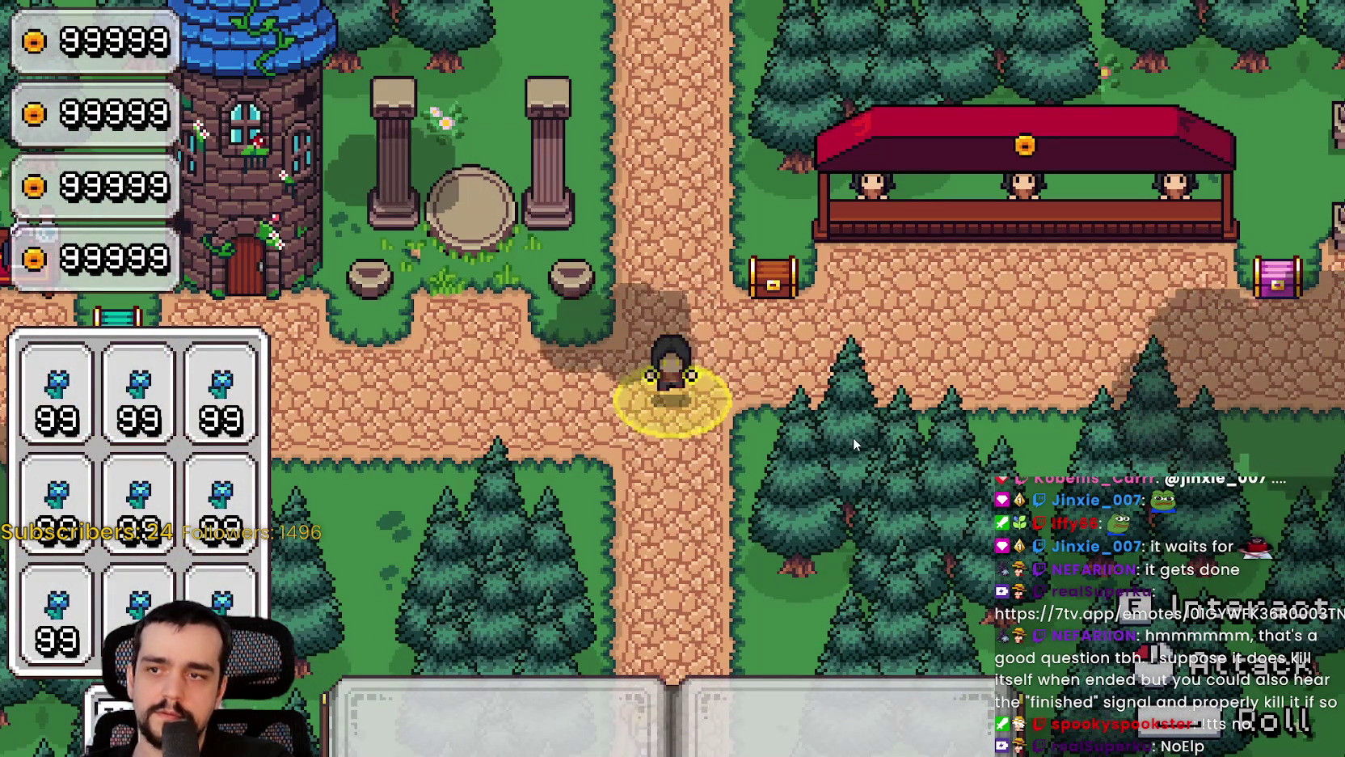
key(w)
key(a)
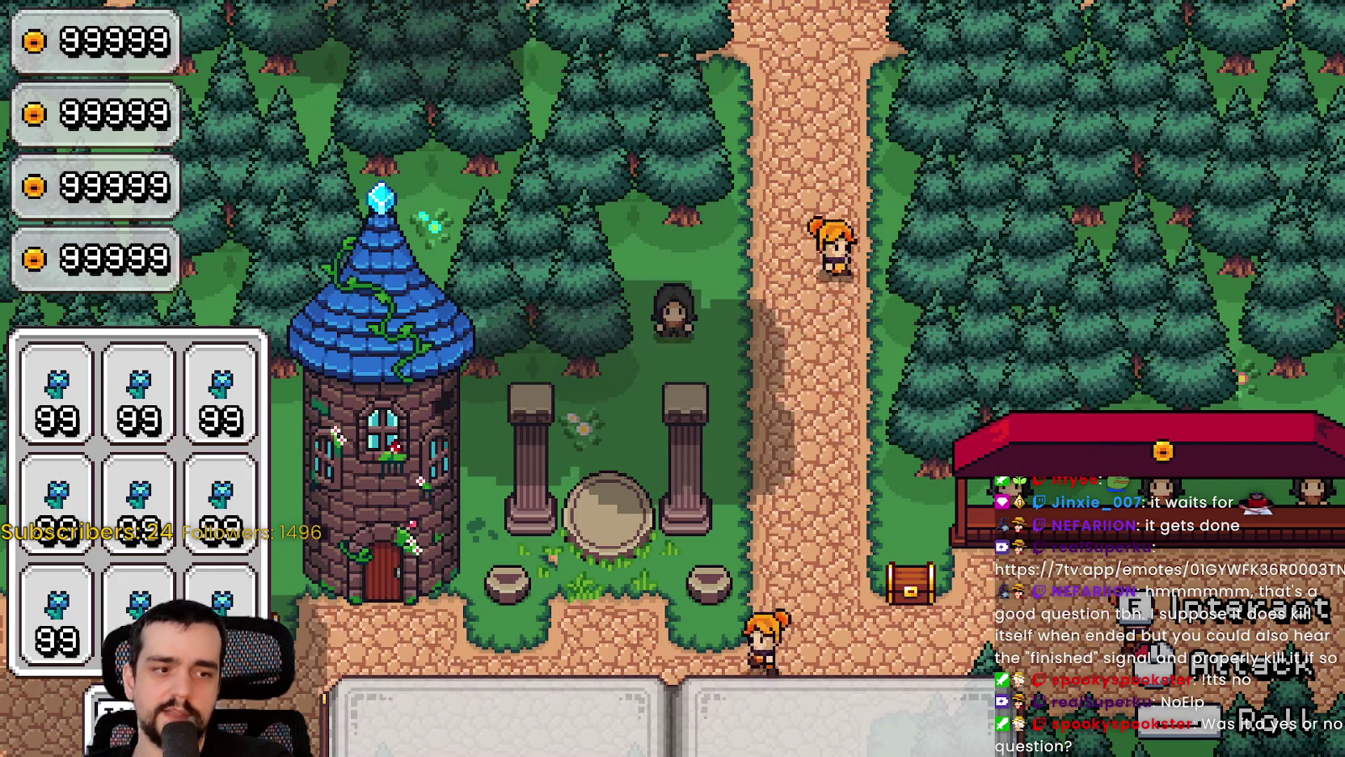
key(F8)
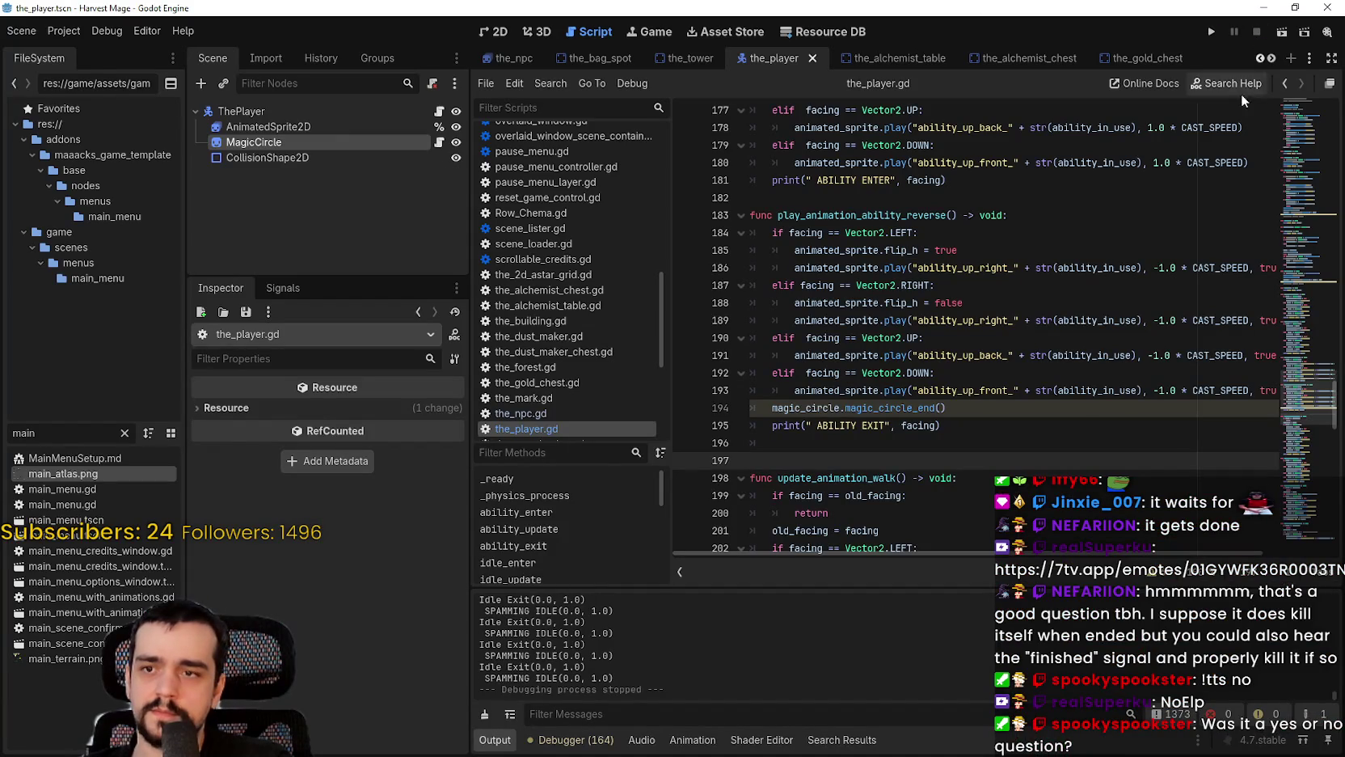
Step: Move the magic_circle_end() call from line 194 to line 184, the function's first line, and rerun
drag(947, 407, 768, 408)
key(ctrl+c)
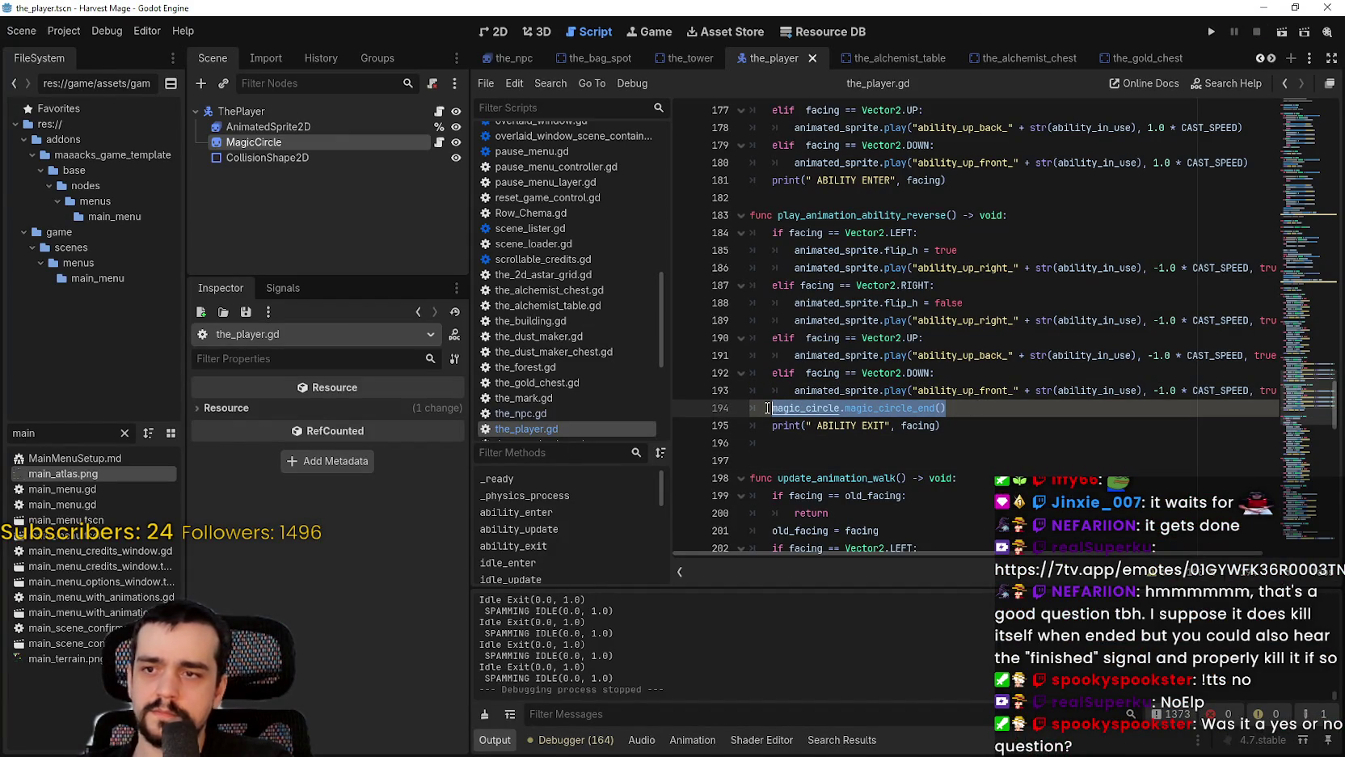
key(BackSpace)
key(BackSpace)
key(BackSpace)
click(1019, 215)
key(Return)
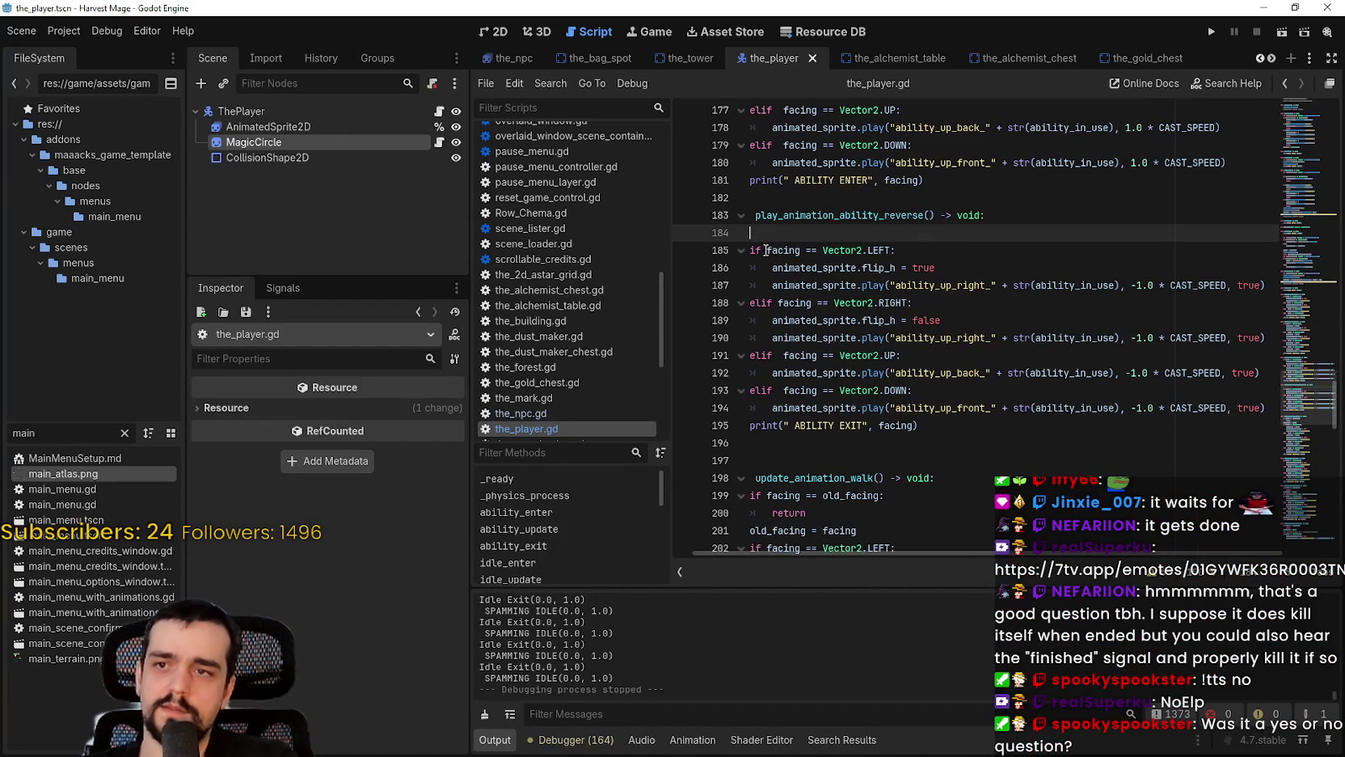
key(ctrl+v)
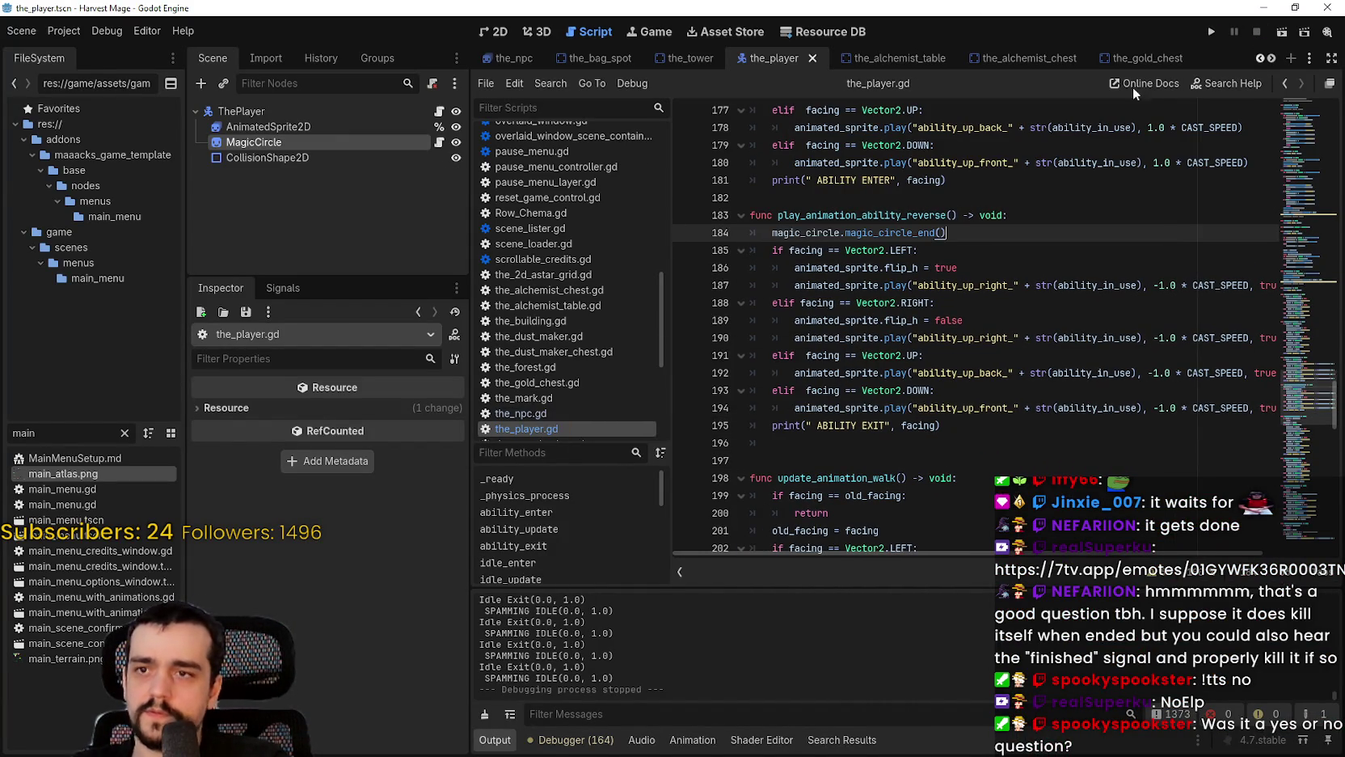
click(1211, 31)
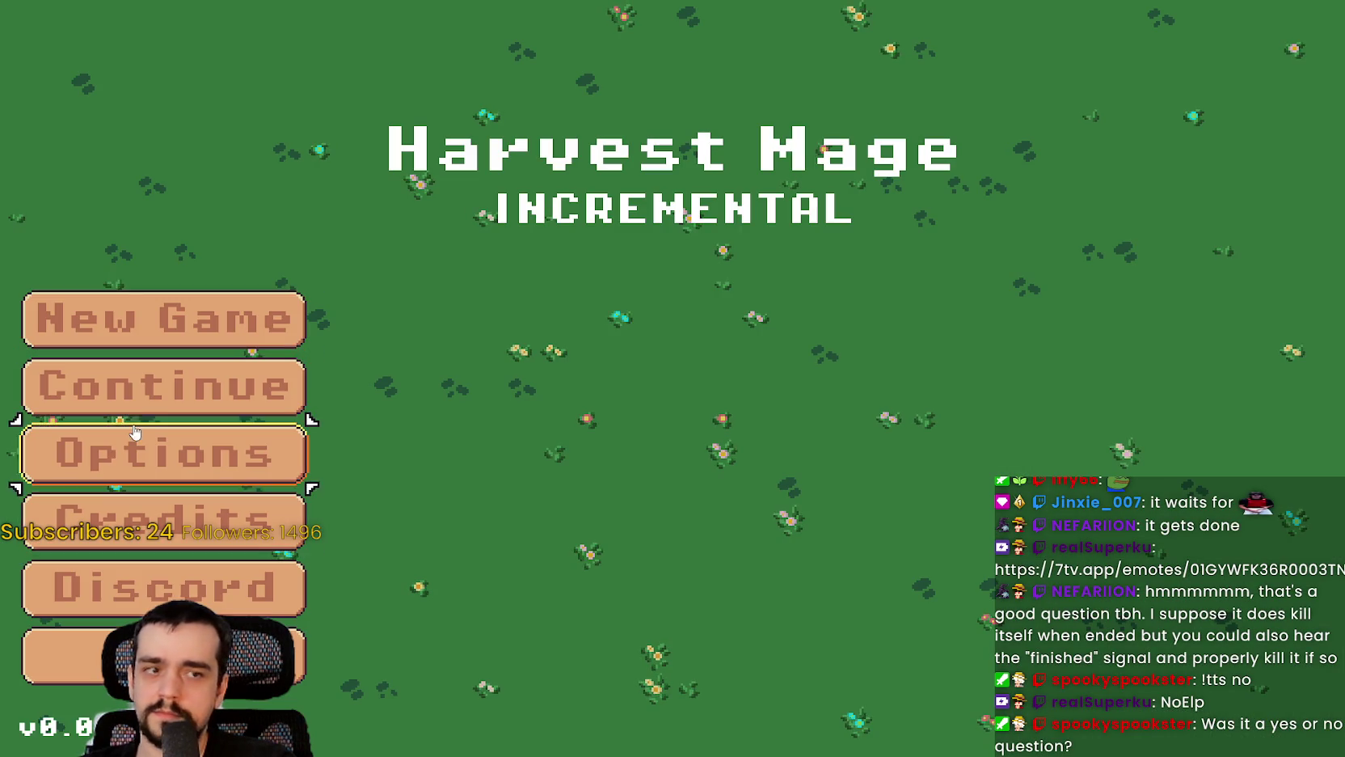
Step: Continue the saved game and trigger the ability a few times to watch the circle appear and vanish
click(156, 403)
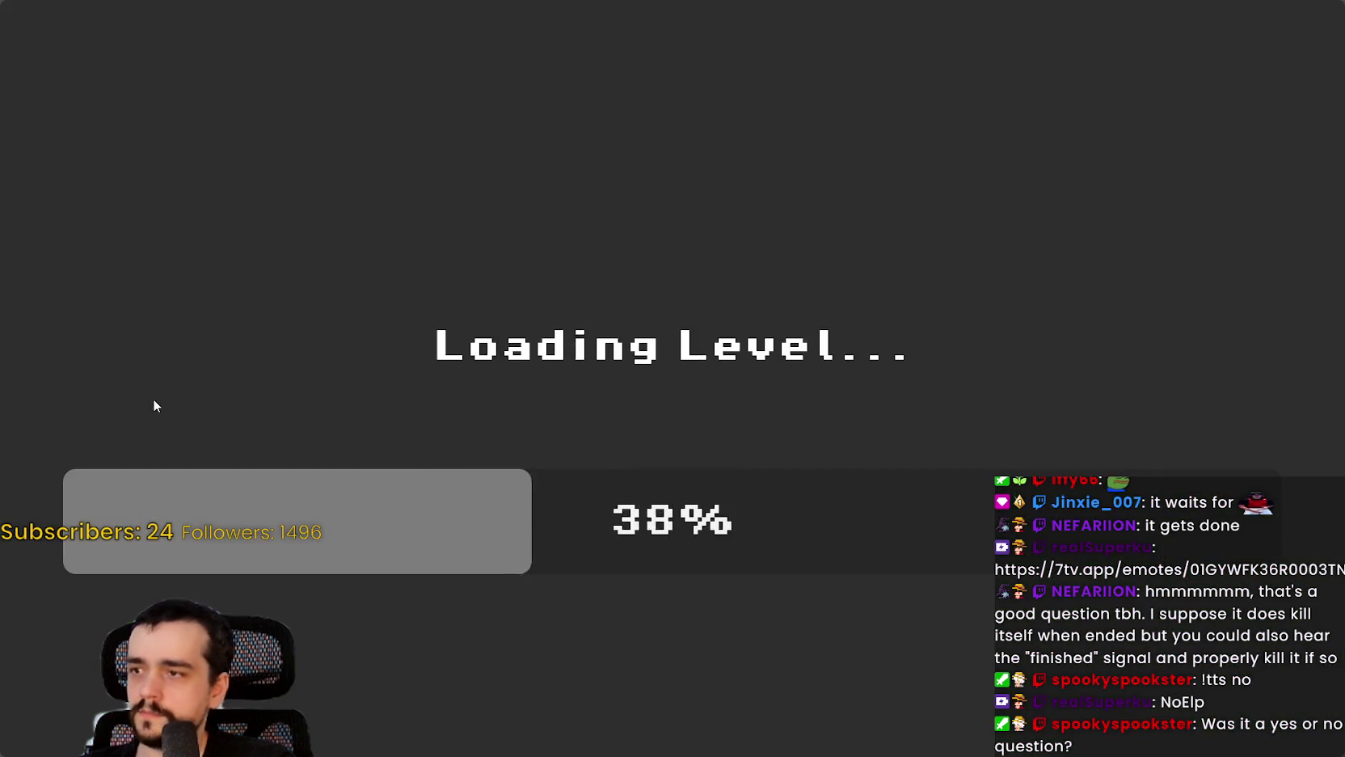
key(w)
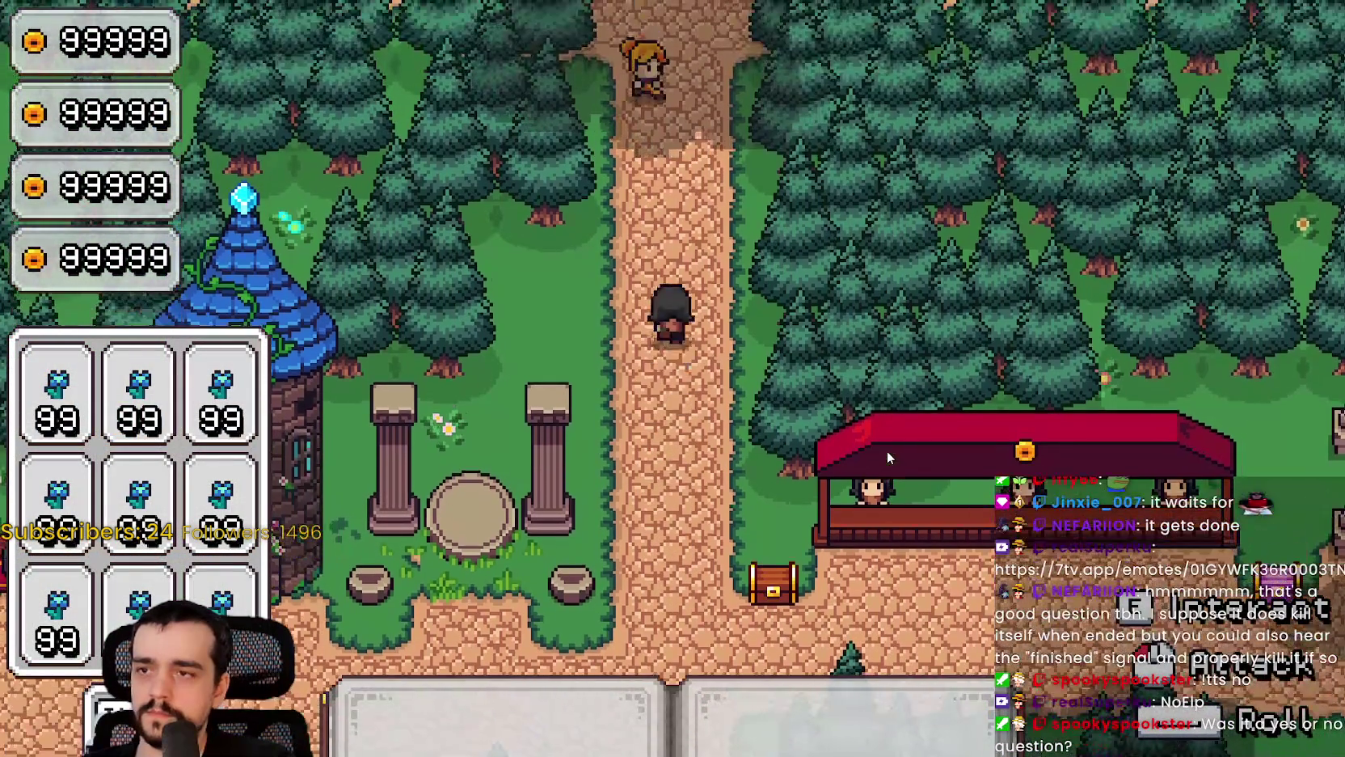
key(s)
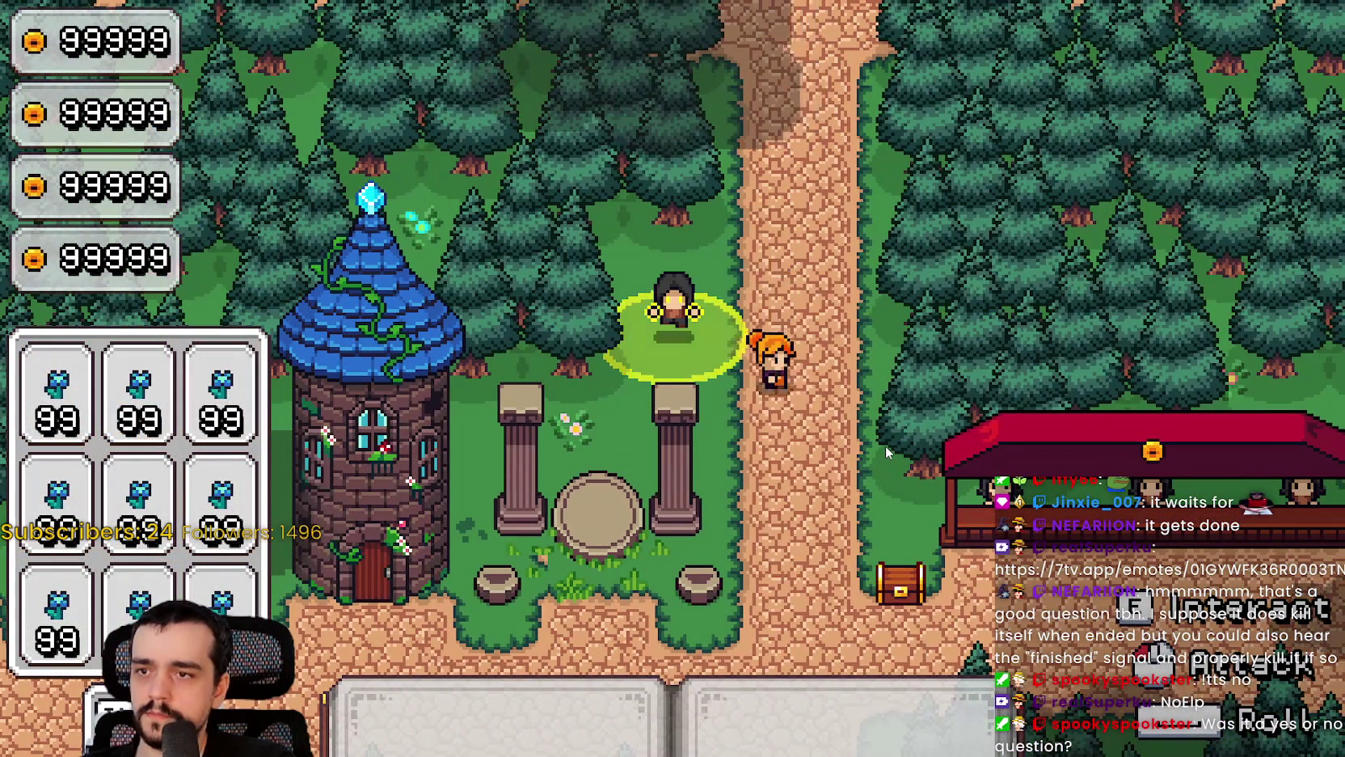
key(s)
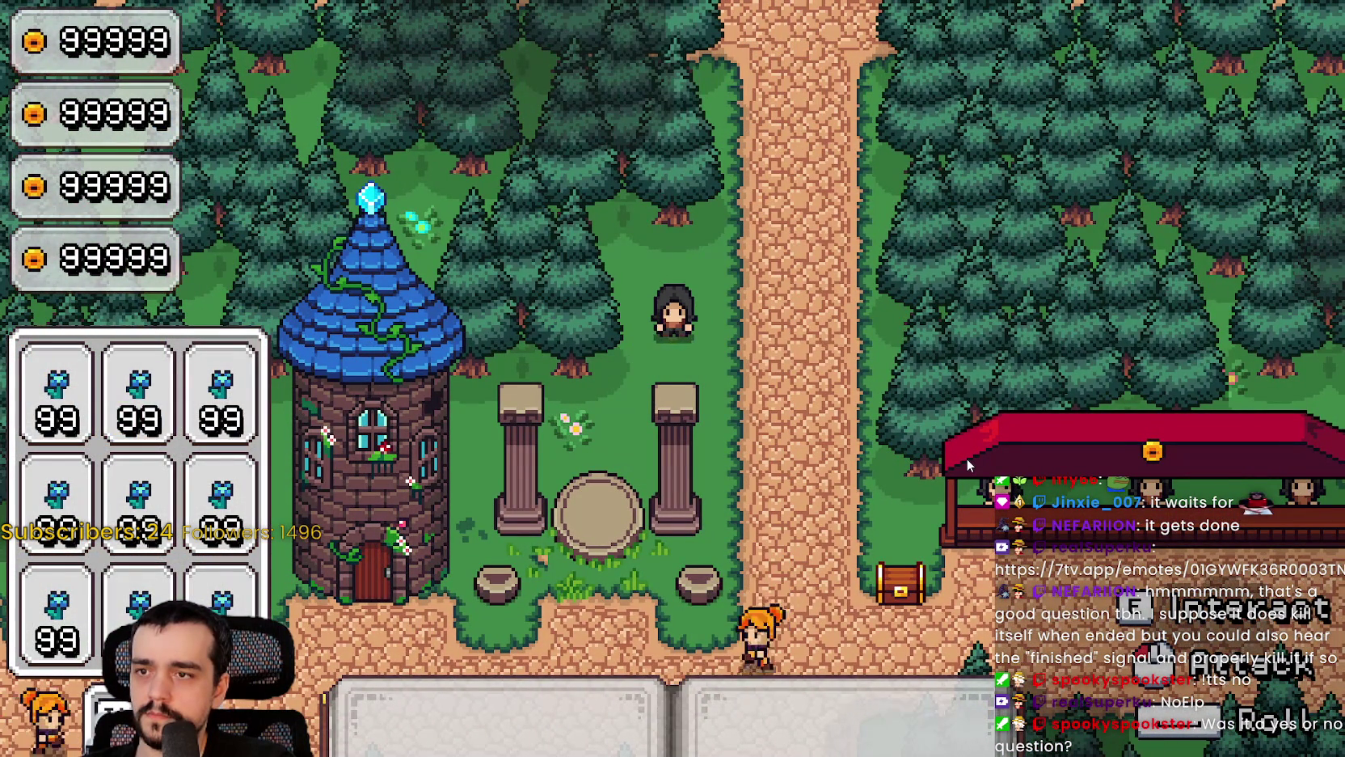
key(a)
key(a)
key(alt+Tab)
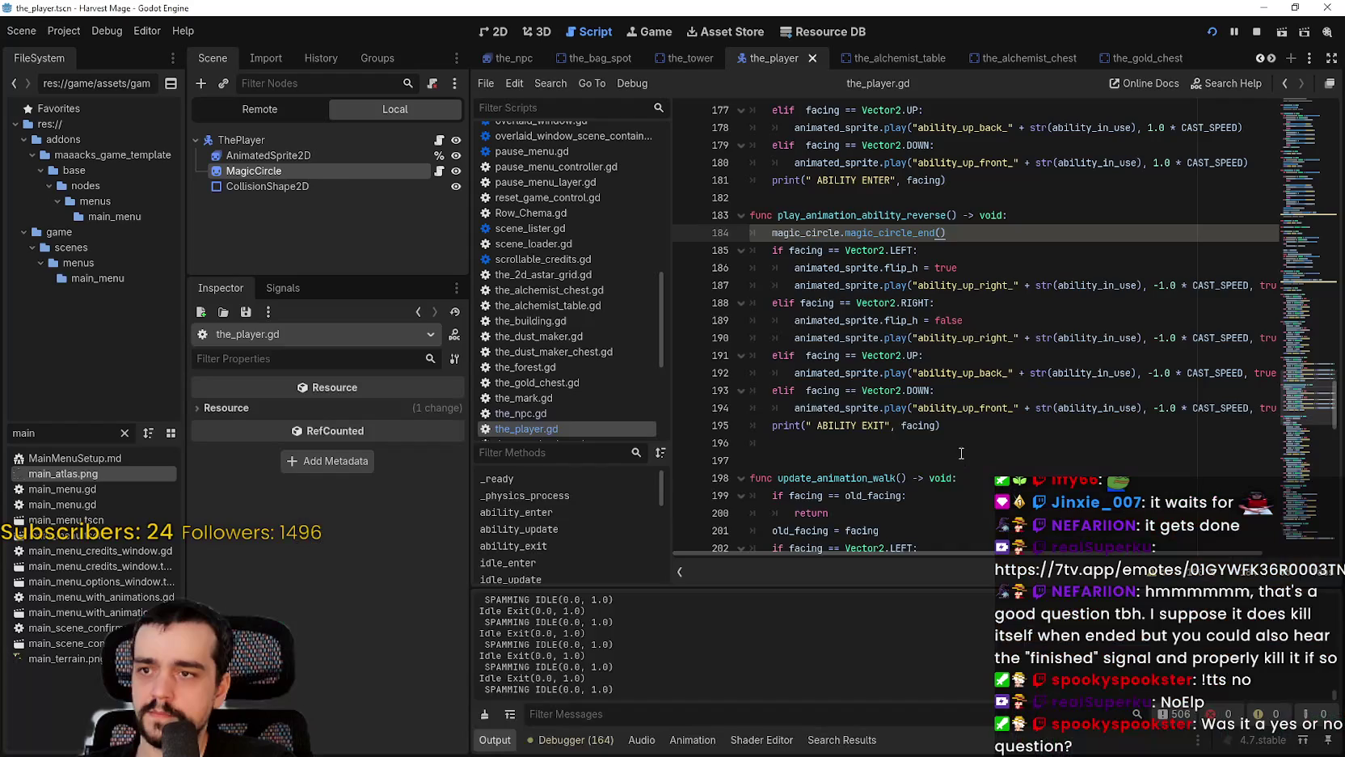
Step: Revisit the magic_circle_end() call on line 184, then open magic_circle.gd from the MagicCircle node
click(986, 408)
right_click(862, 236)
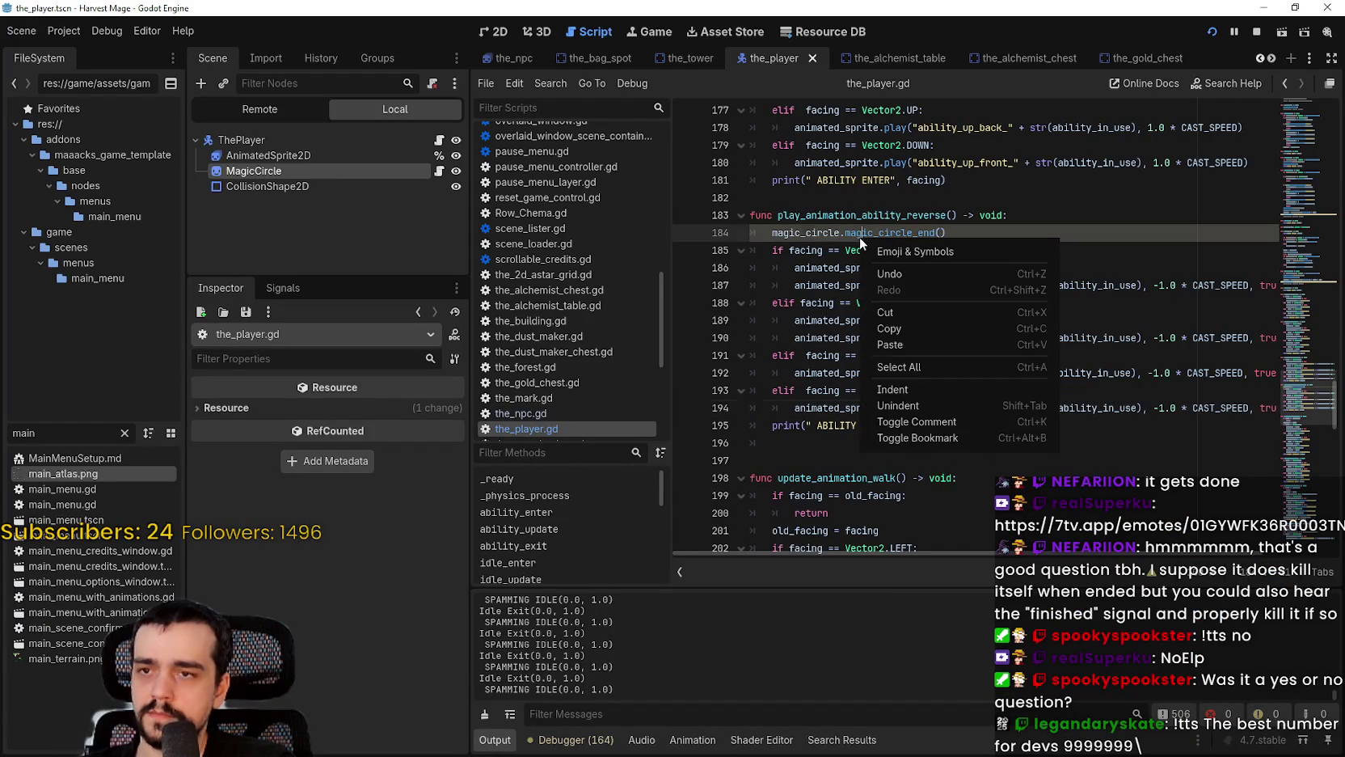
click(798, 247)
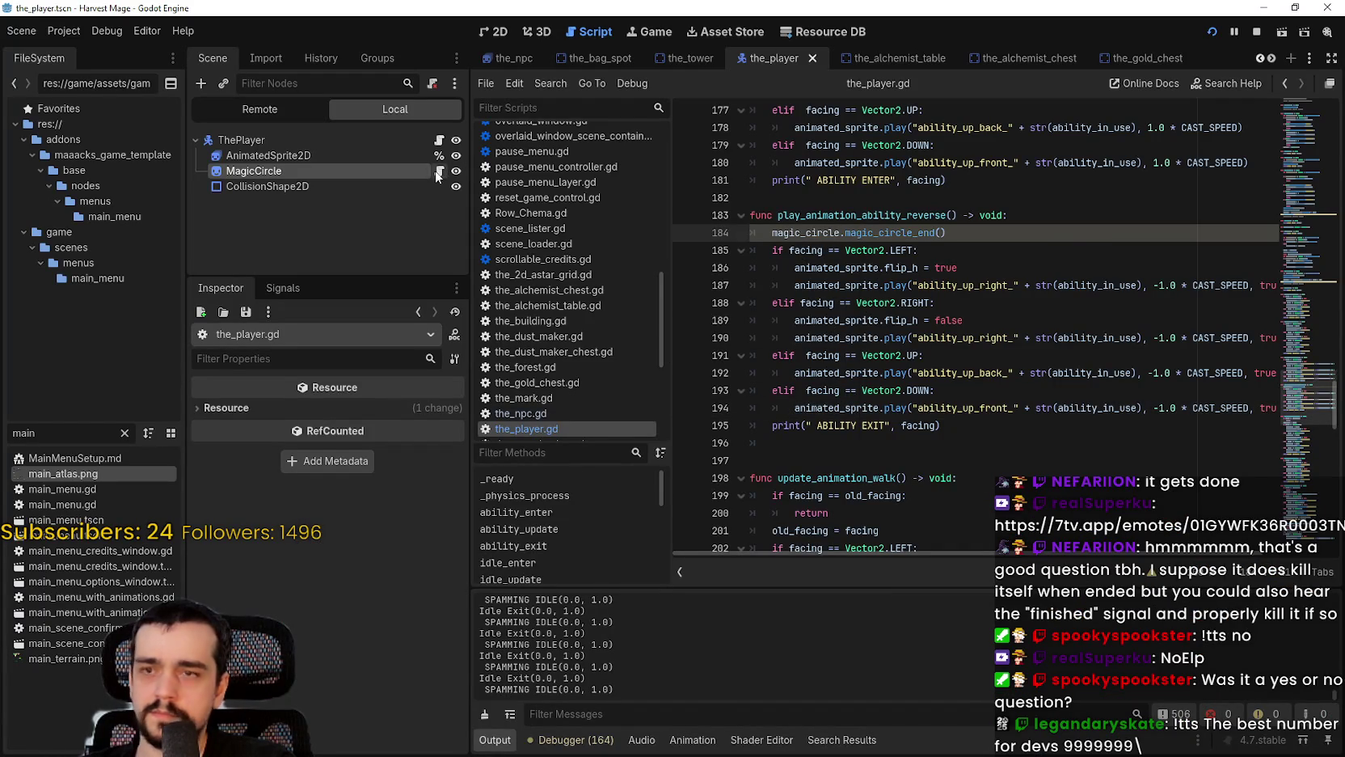
click(439, 171)
click(906, 322)
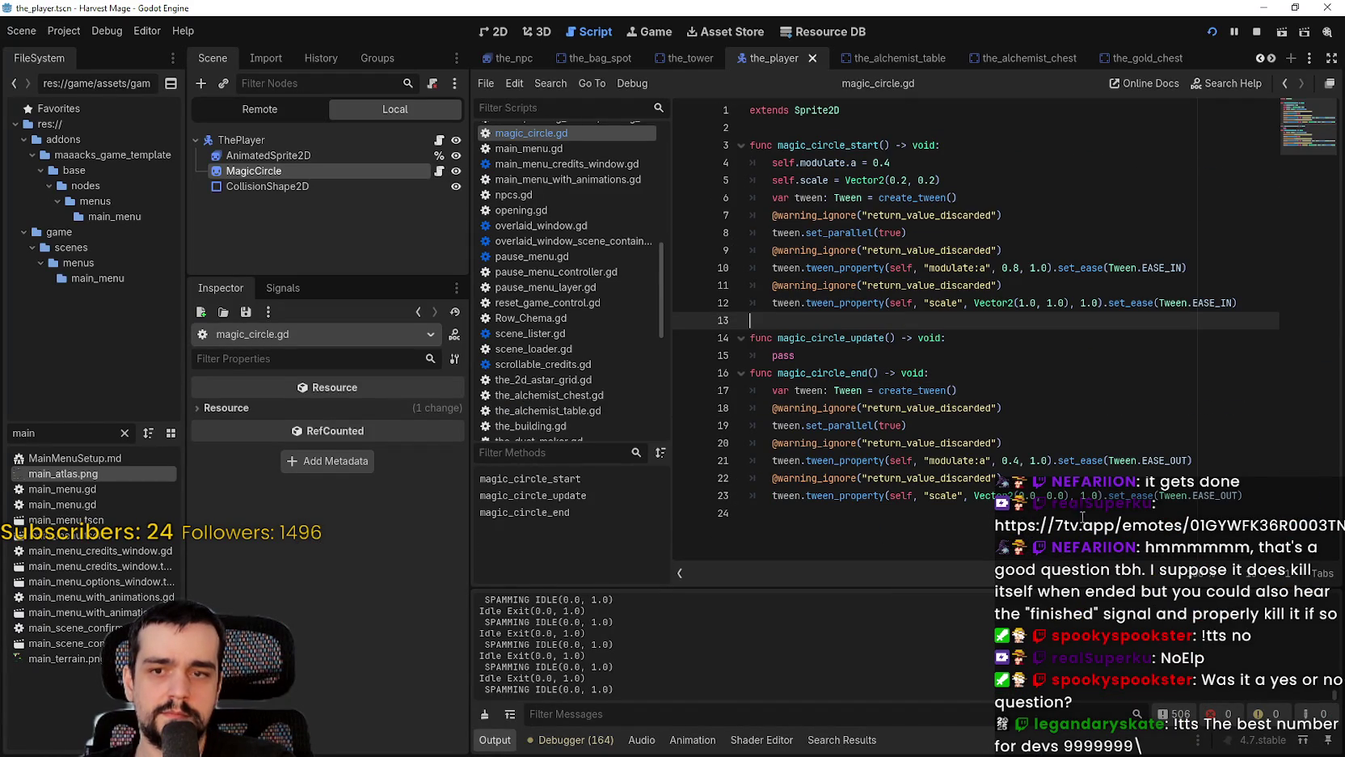
Step: Change the fade and scale tween durations on lines 10, 12, 21 and 23 to 0.8, then save
click(1032, 460)
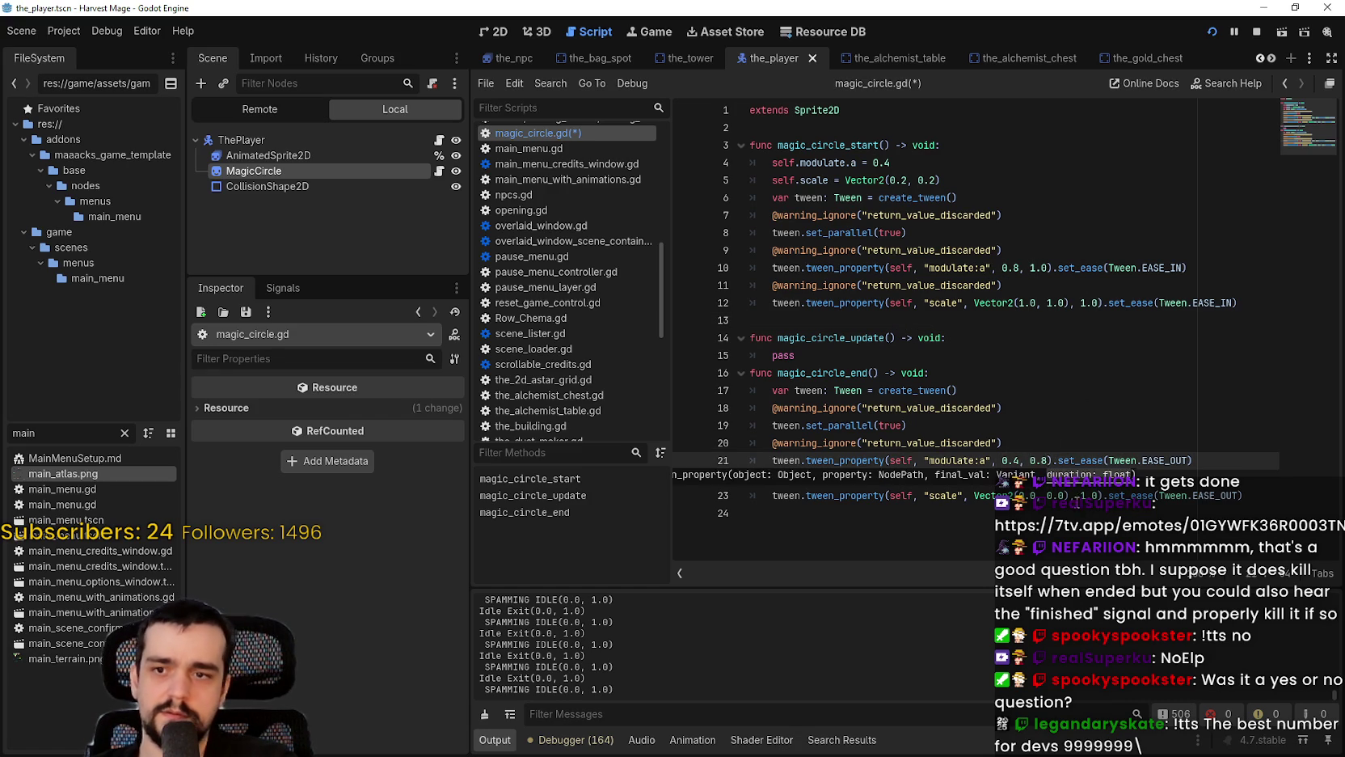
click(1078, 494)
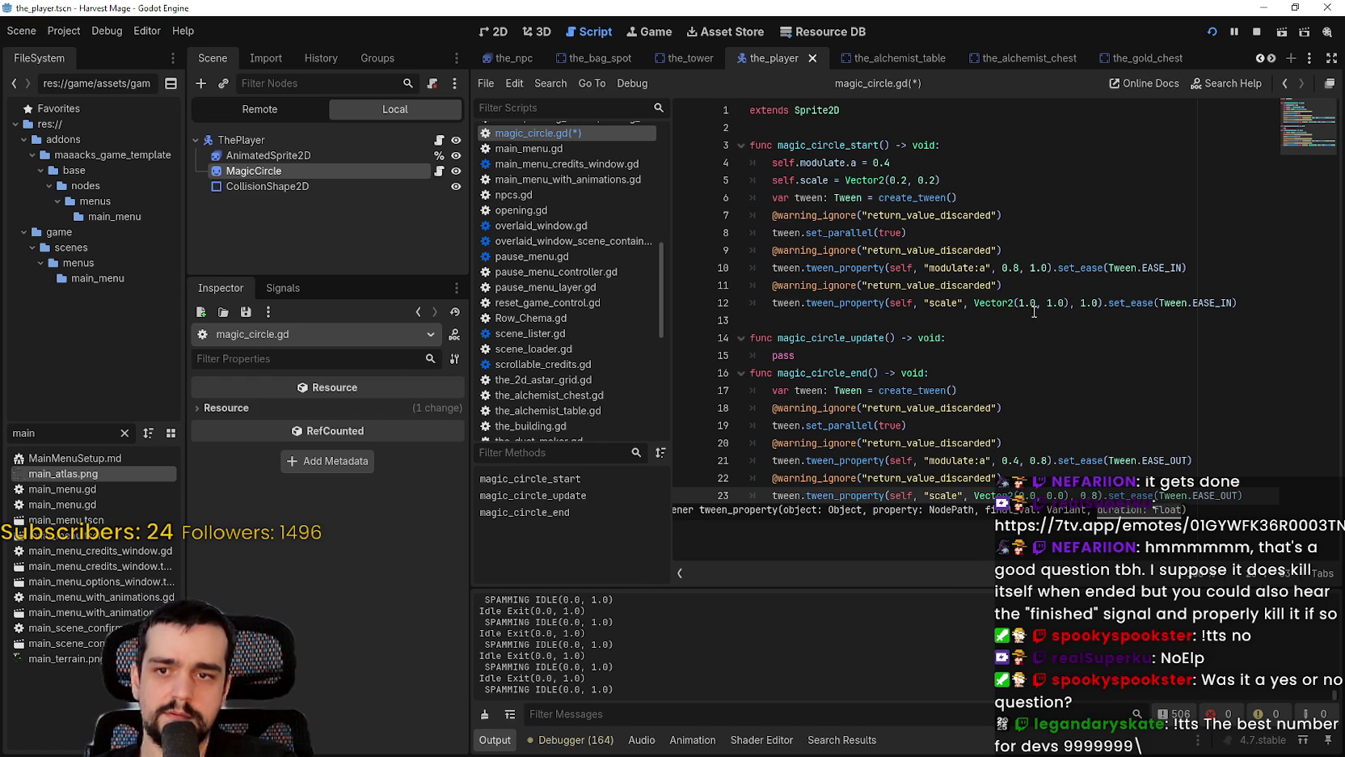
click(1034, 269)
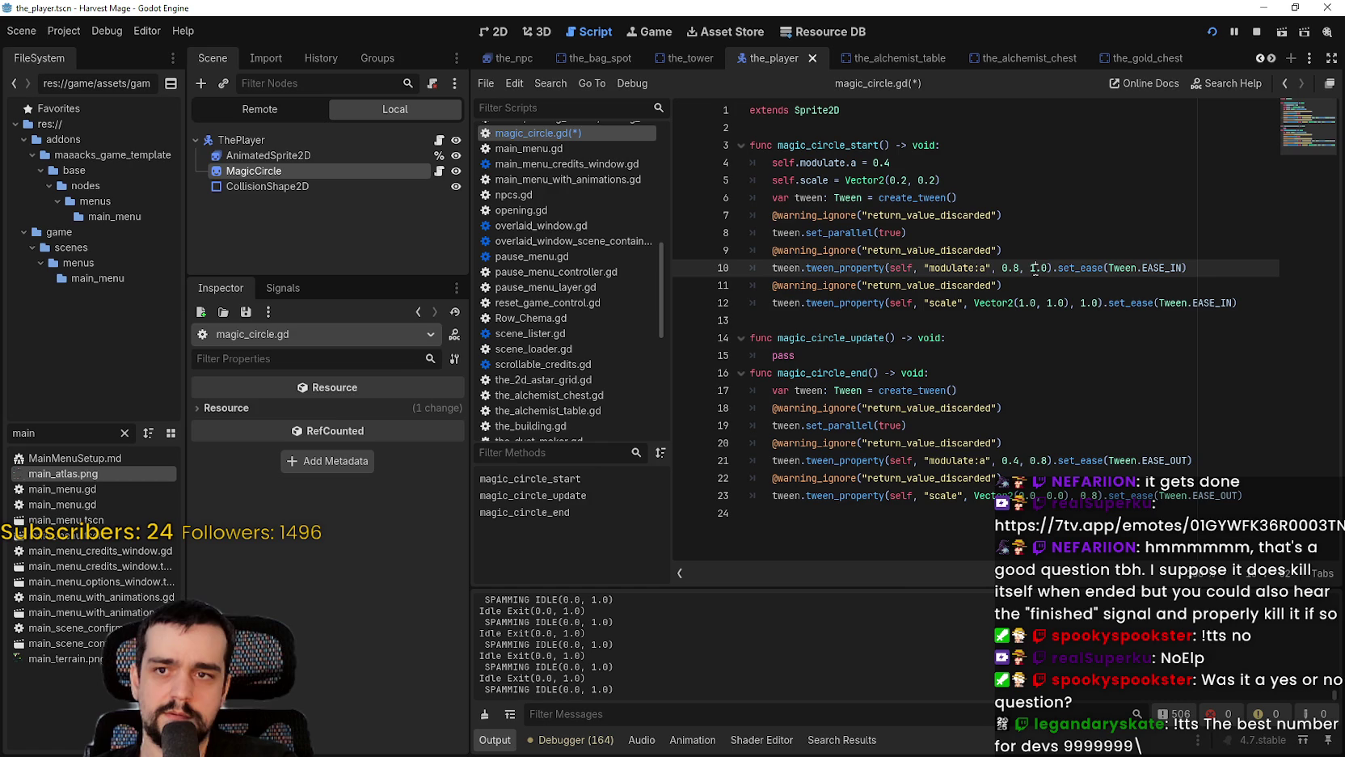
click(1048, 460)
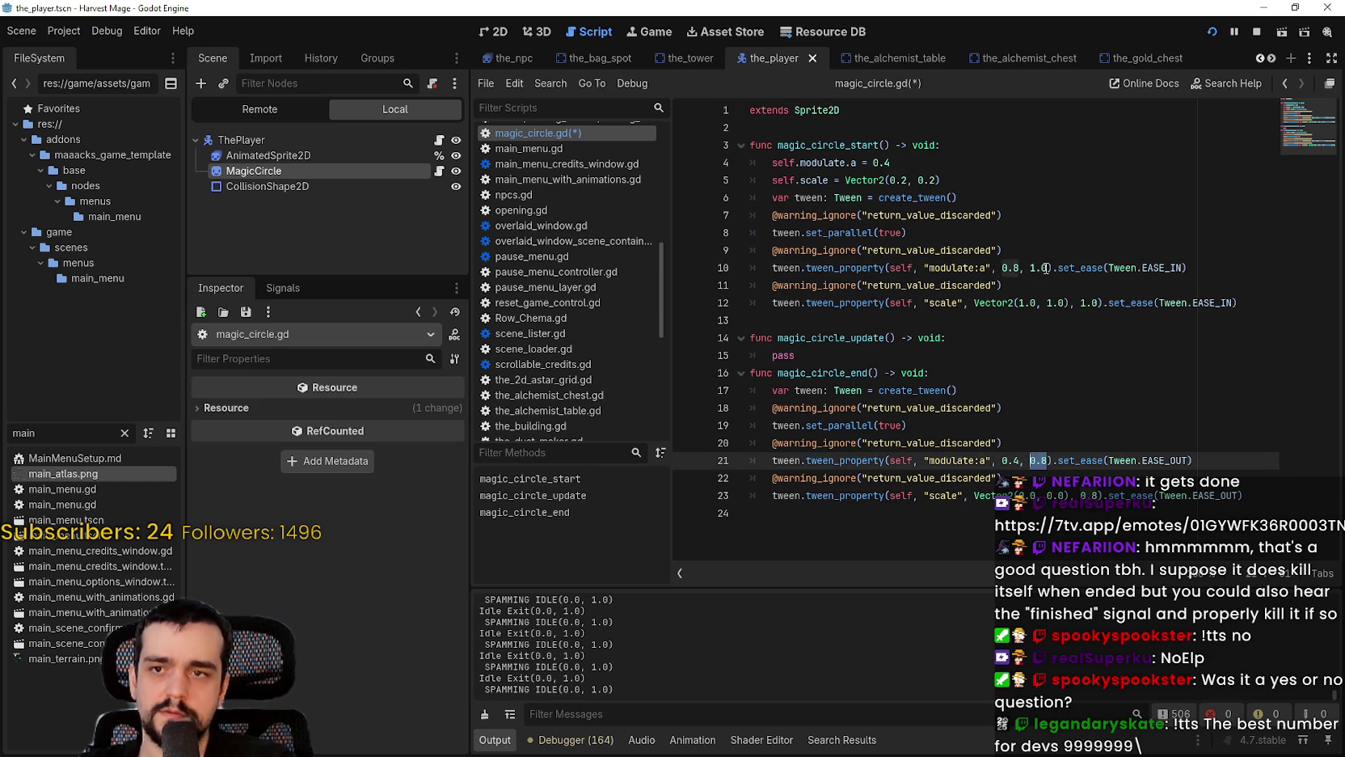
drag(1046, 268, 1031, 269)
click(1090, 303)
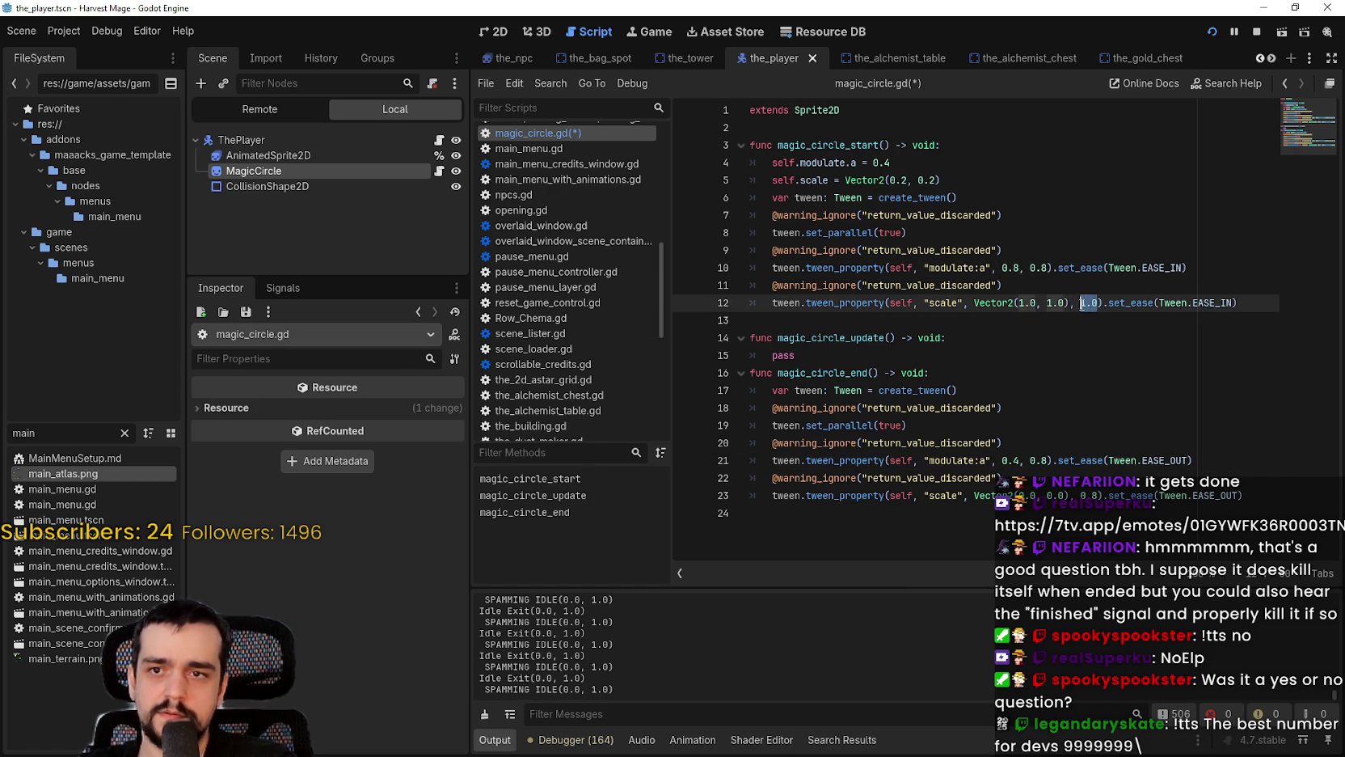
text(0.8)
key(Down)
key(Down)
key(ctrl+s)
click(1256, 32)
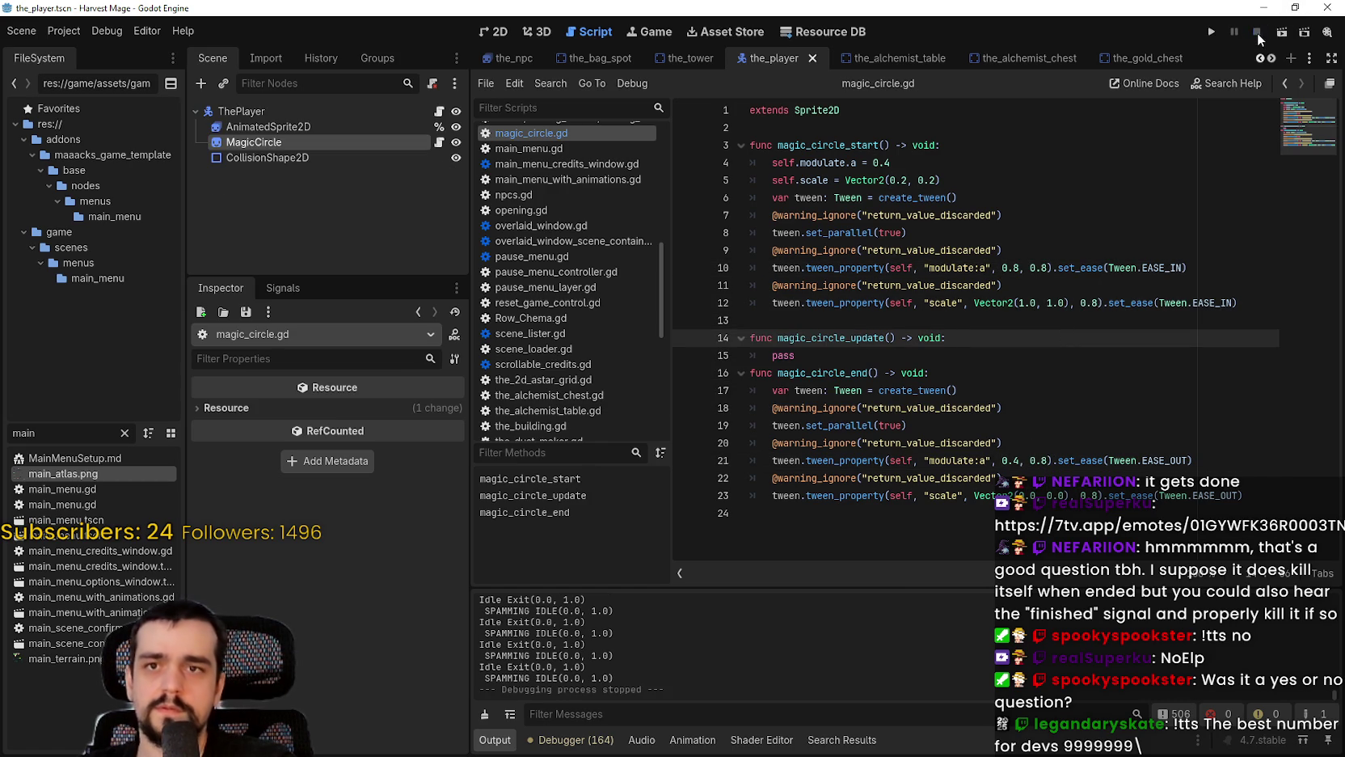
Step: Run the game, continue the saved game, and cast the ability twice to watch the circle tween
click(1213, 31)
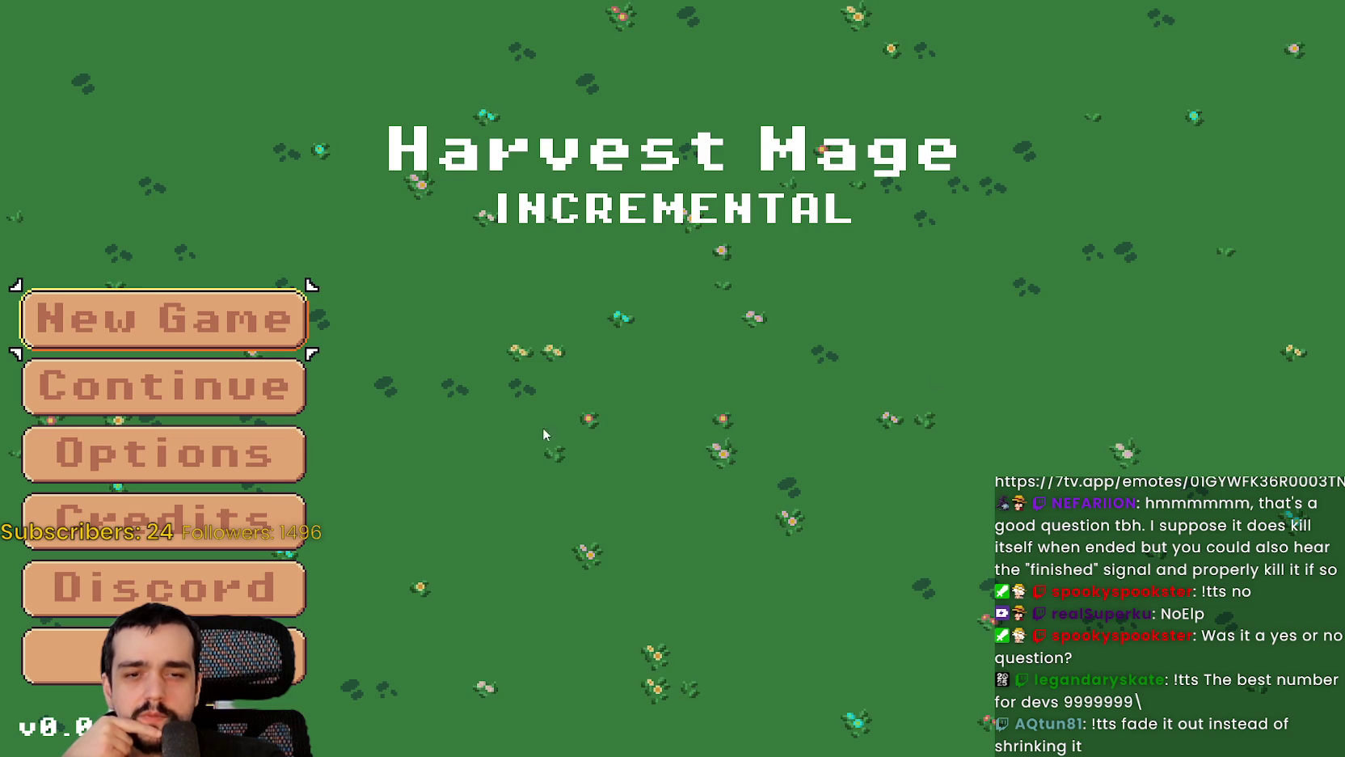
click(139, 388)
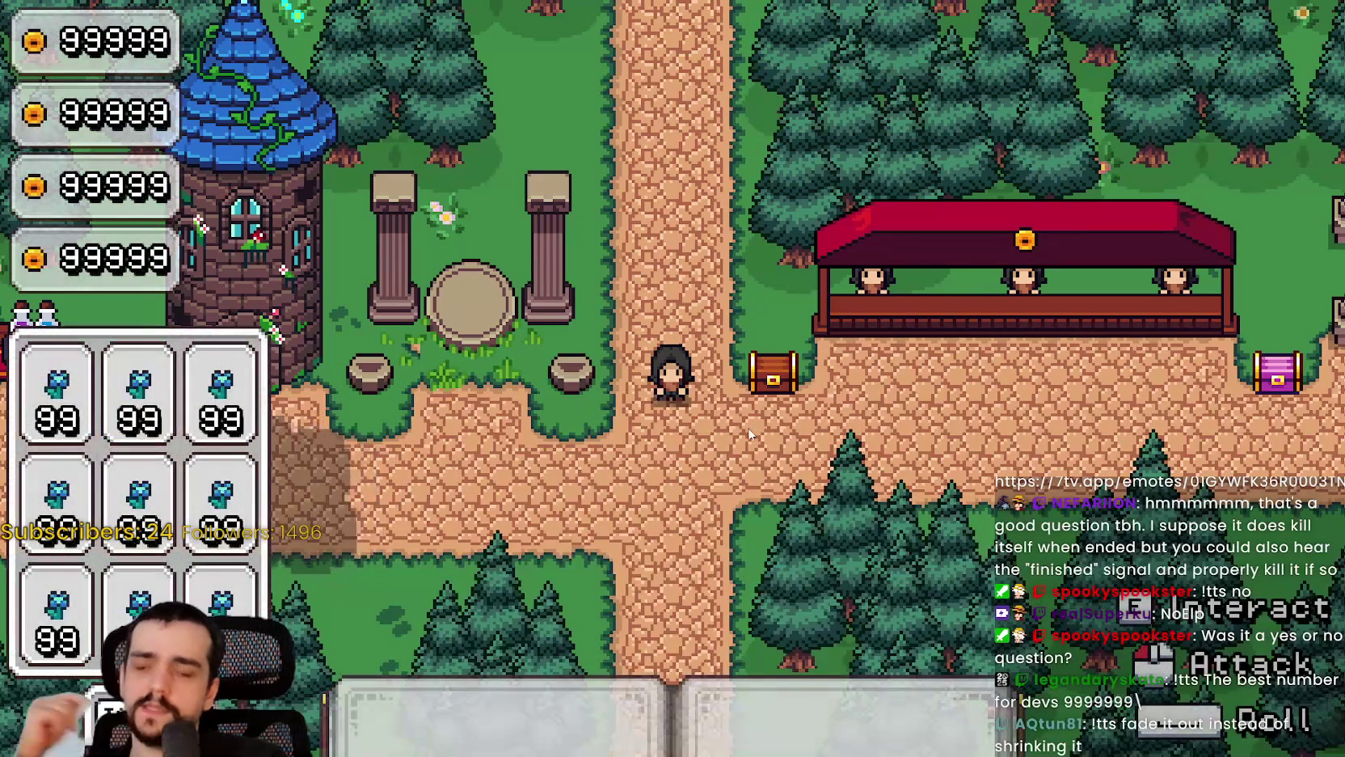
key(w)
key(a)
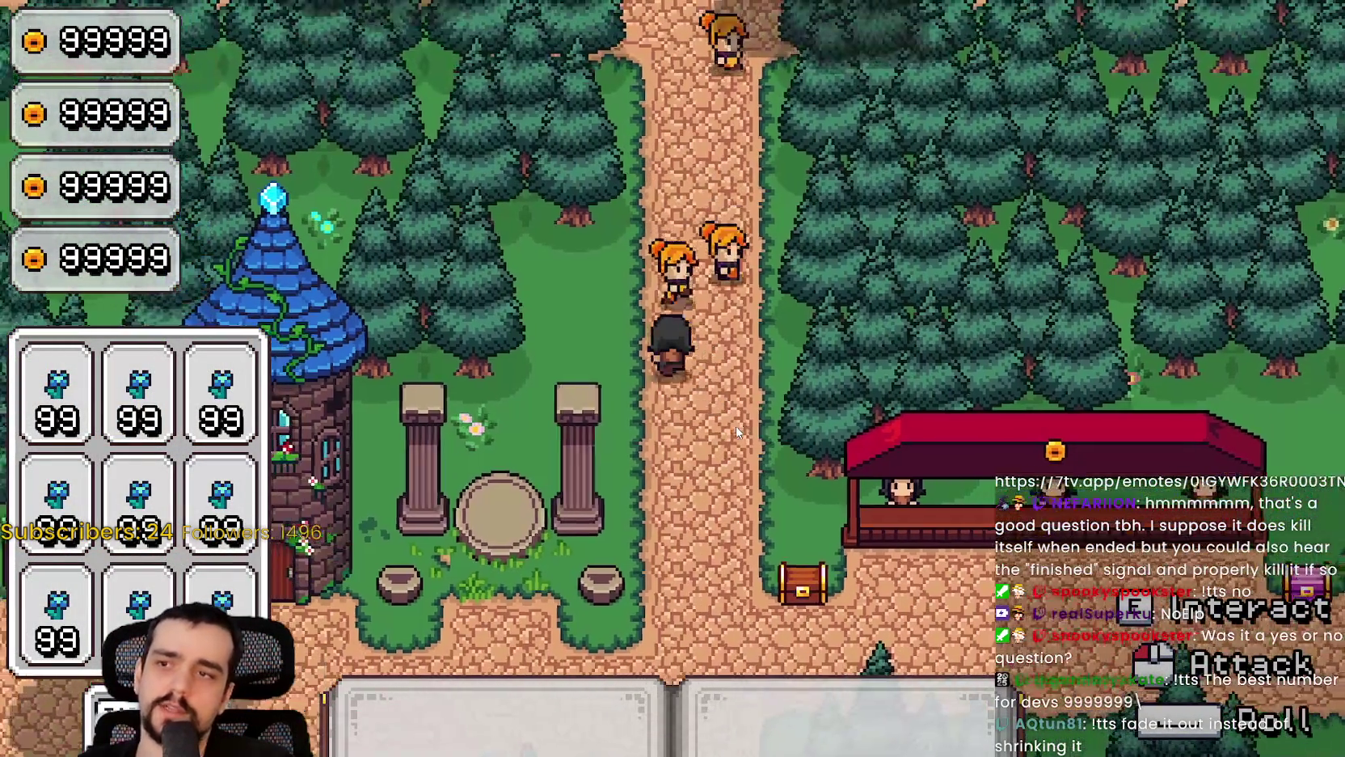
click(864, 443)
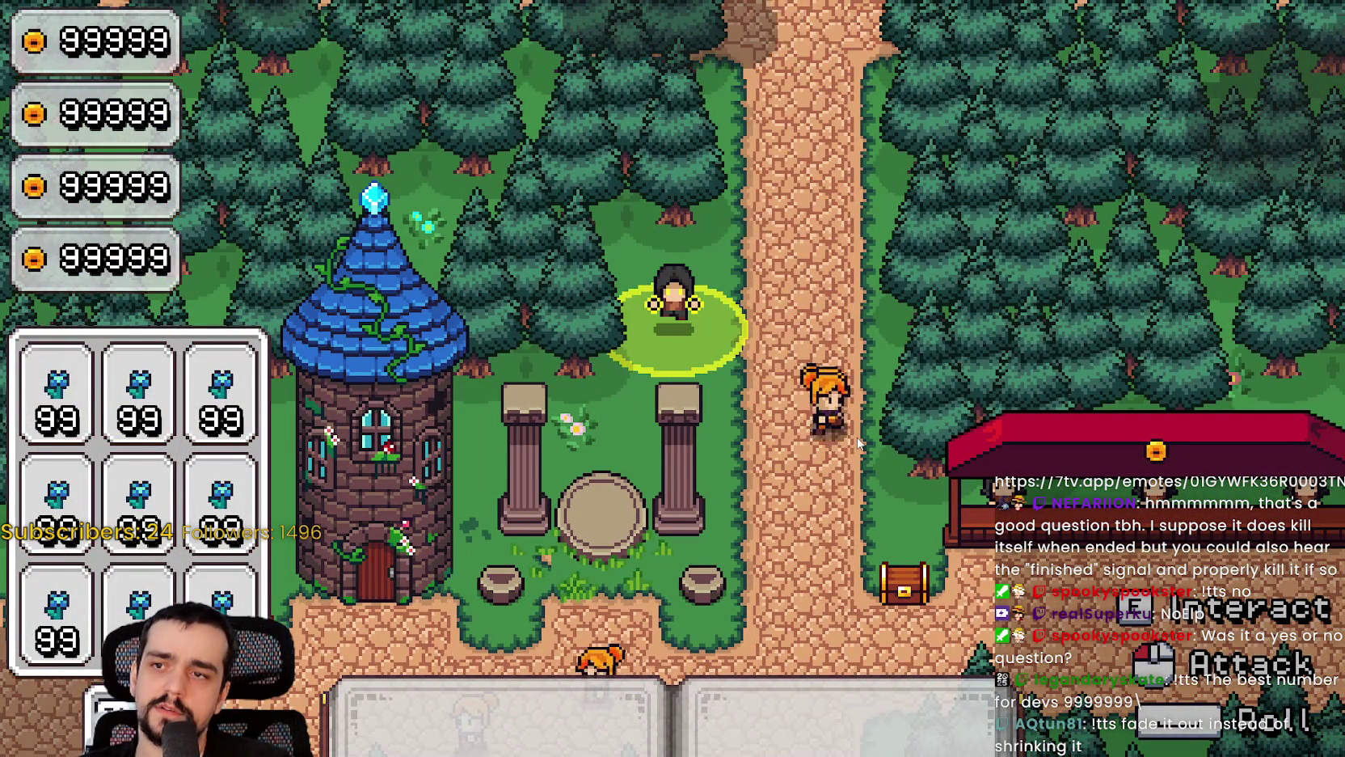
click(904, 474)
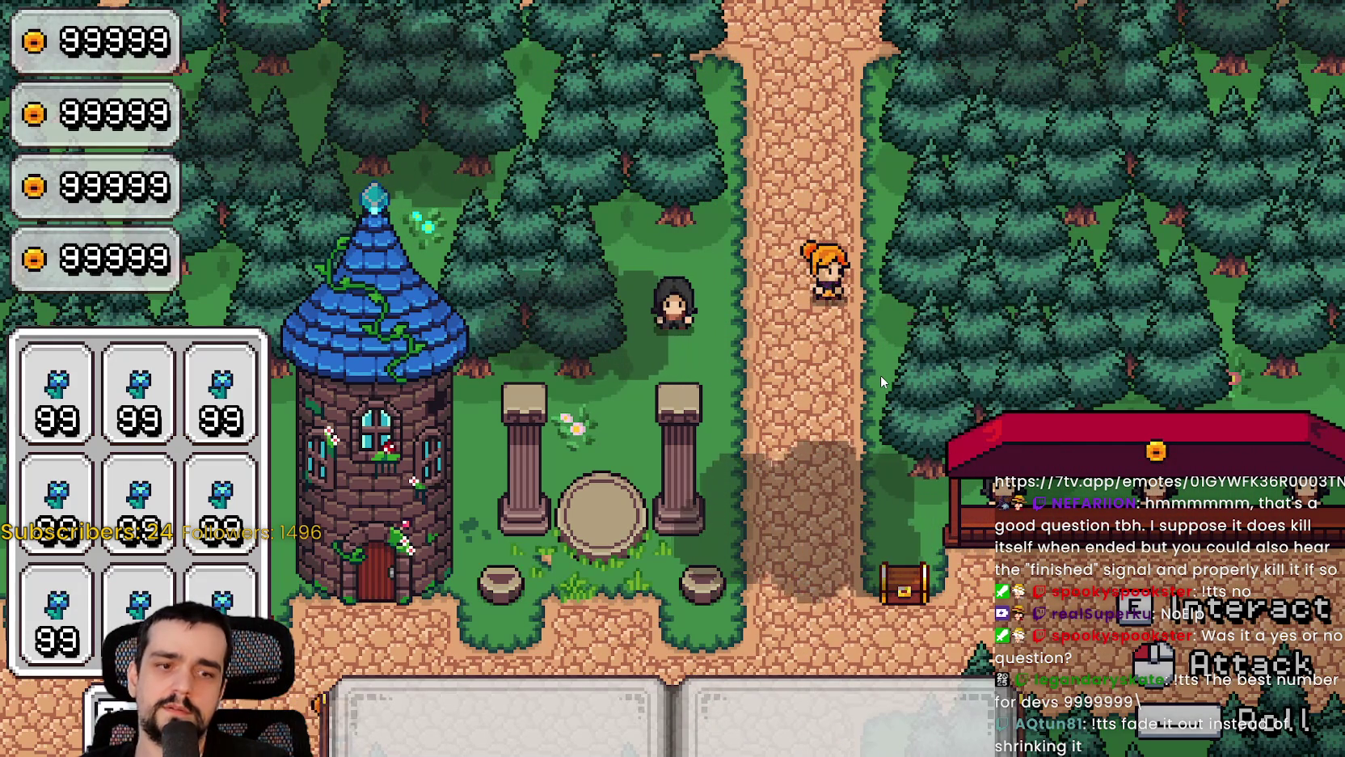
Step: Walk the player along the village paths while the circle appears, then return to magic_circle.gd
key(d)
key(s)
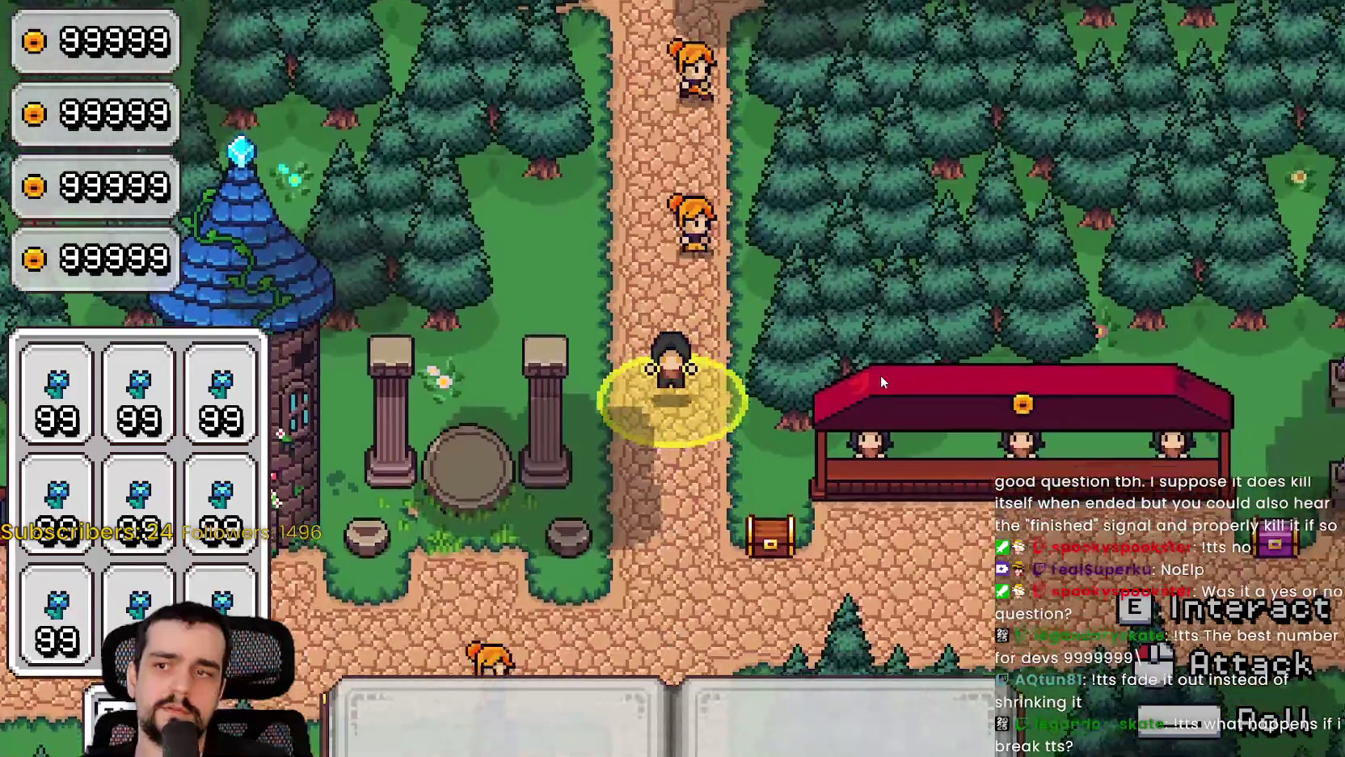
key(s)
key(a)
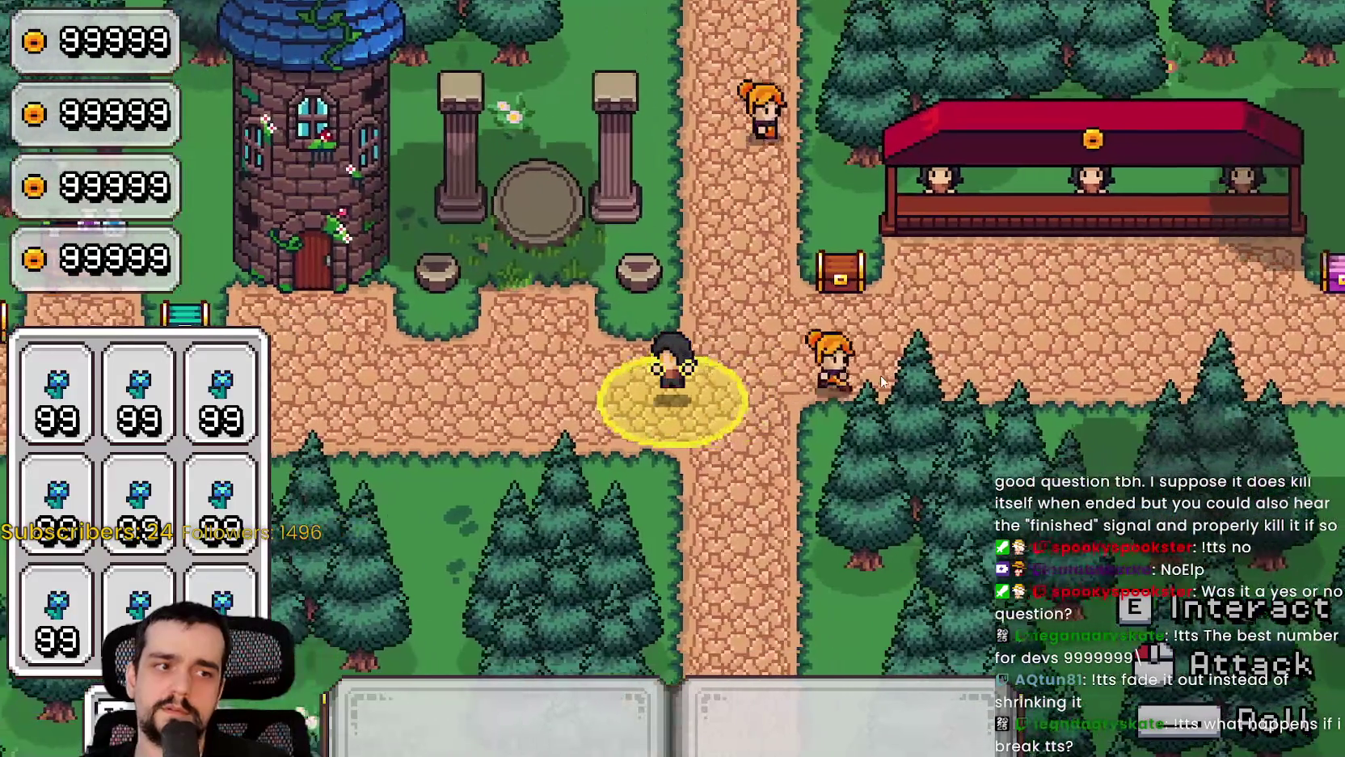
key(a)
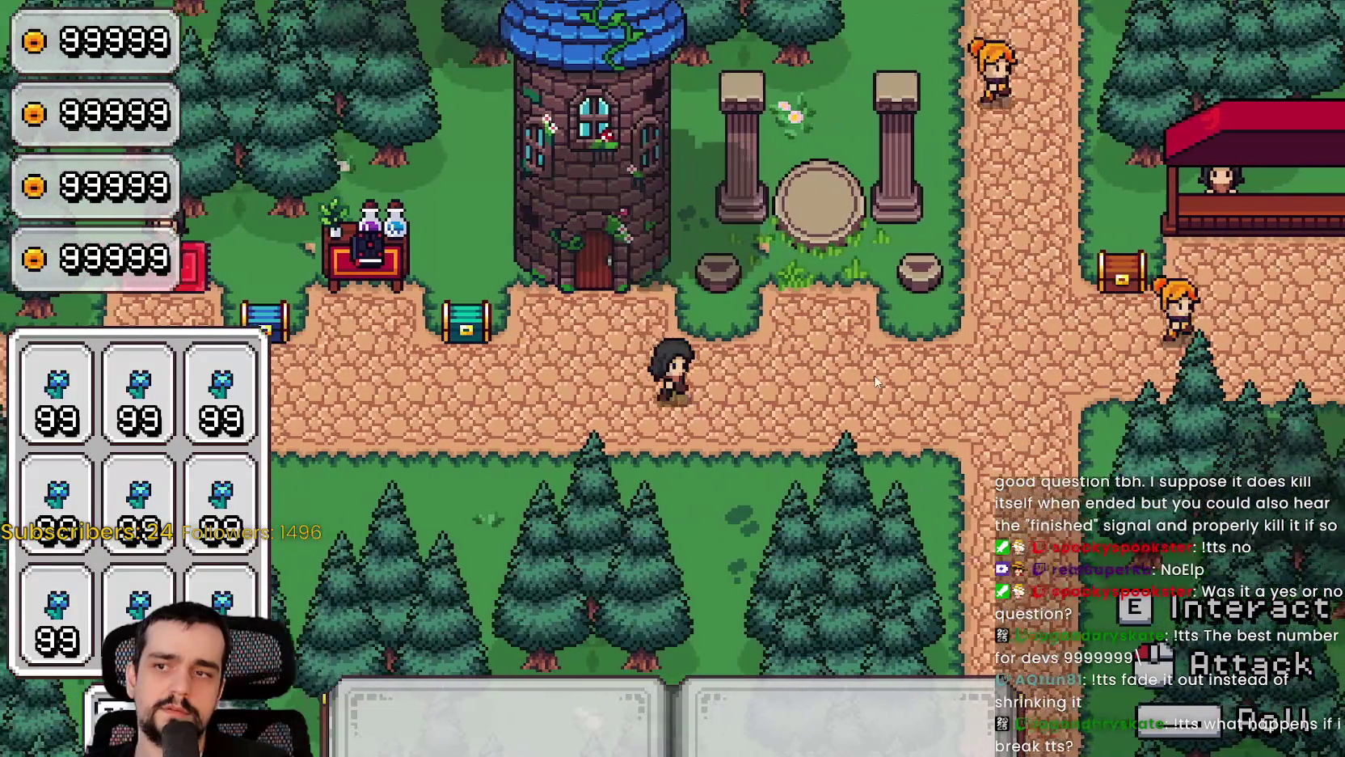
key(d)
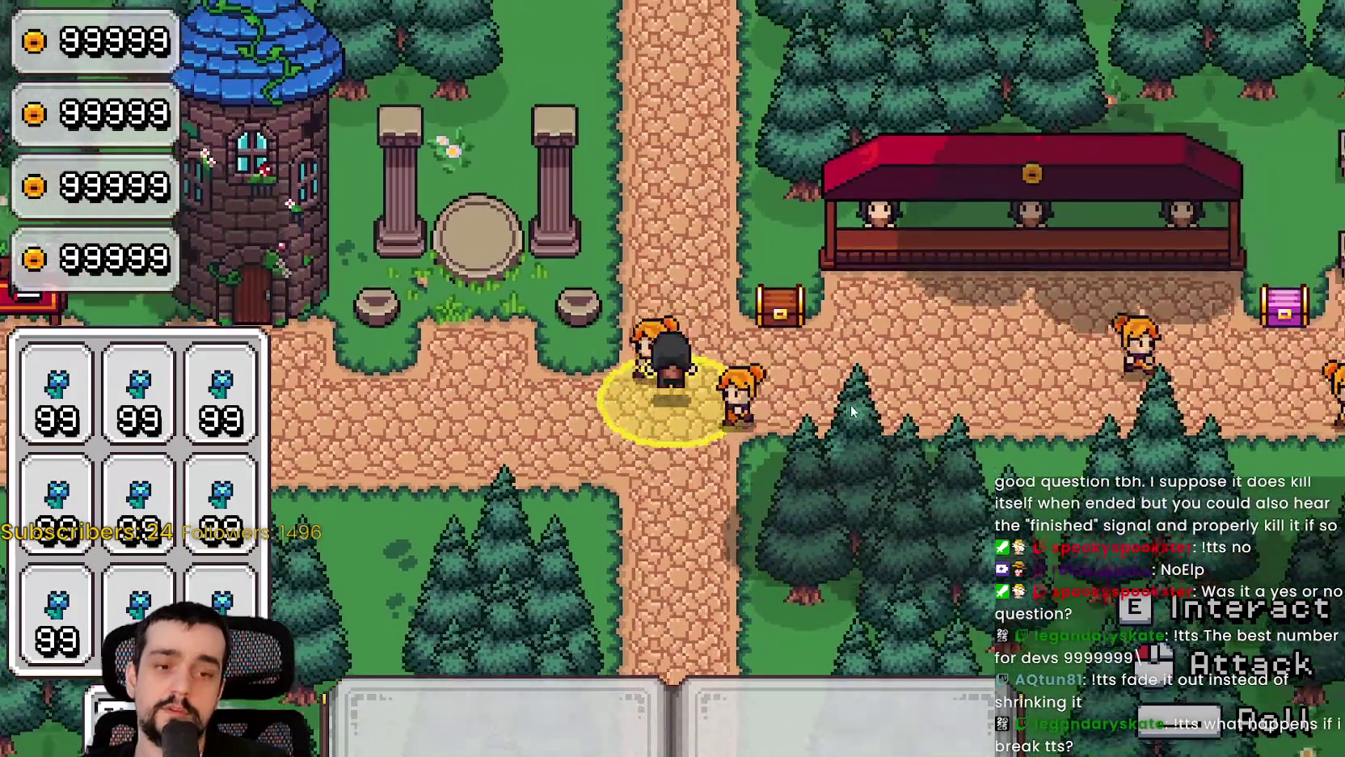
key(w)
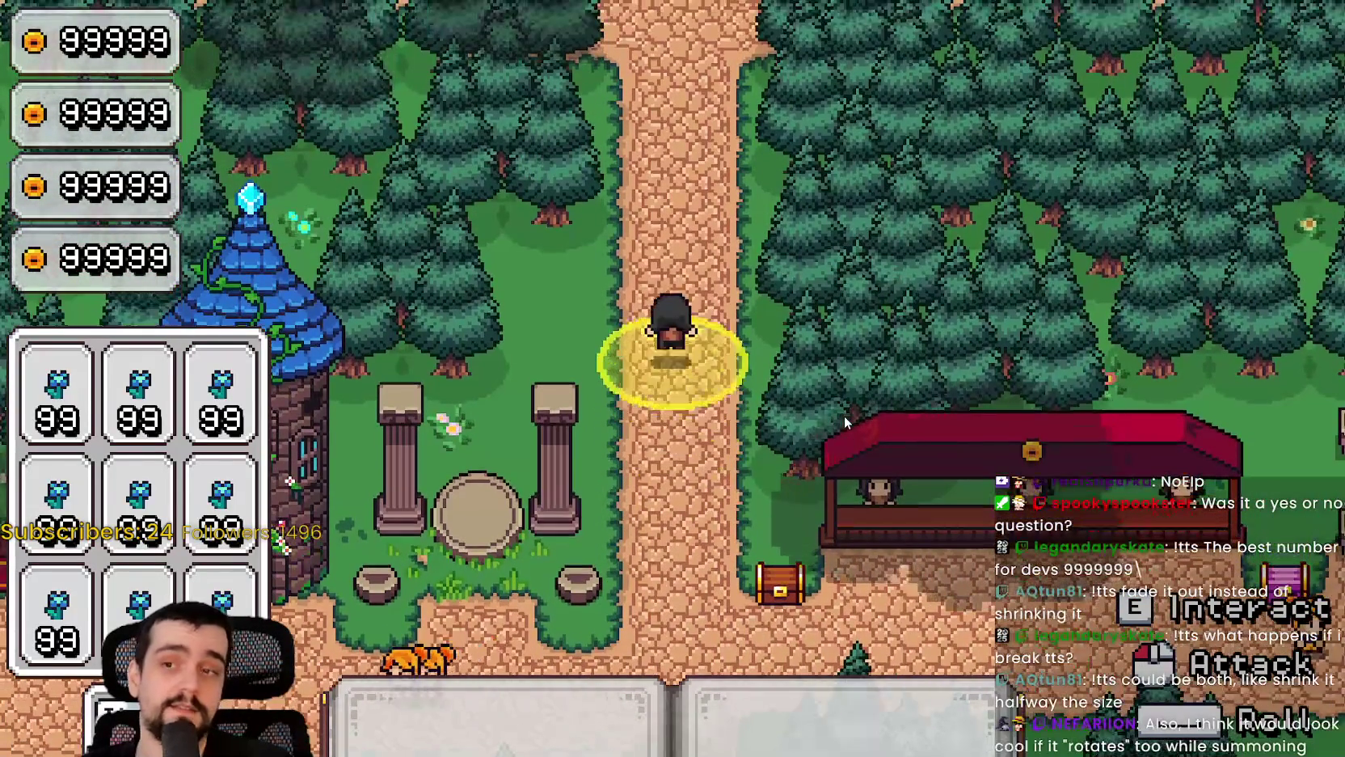
key(w)
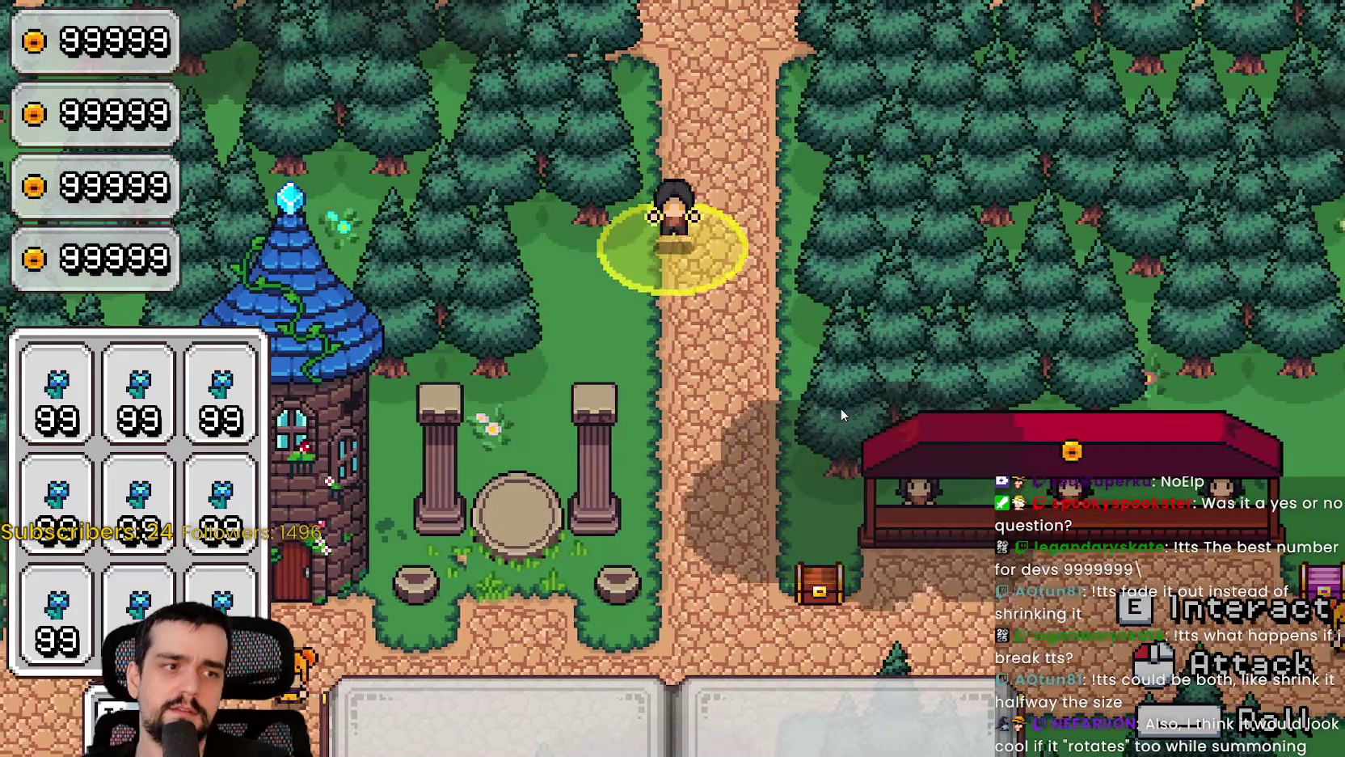
key(s)
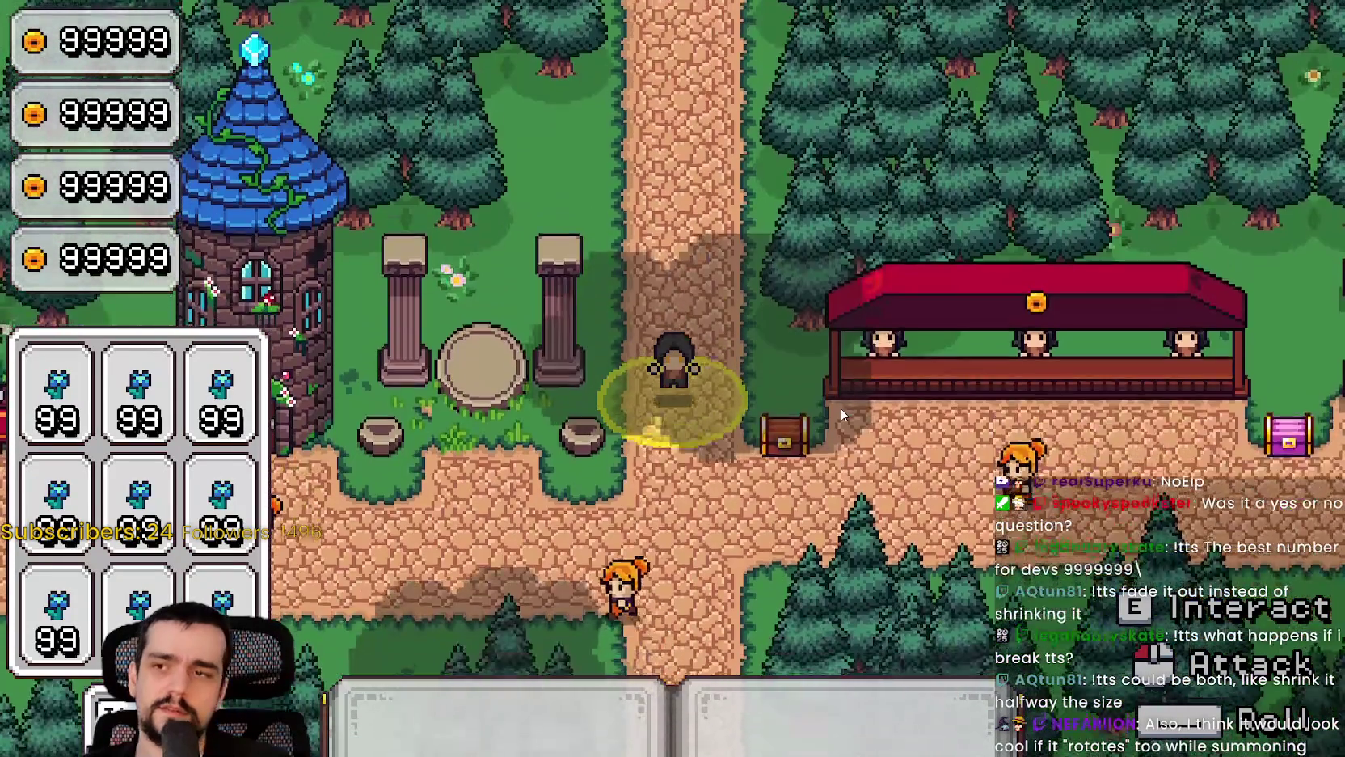
key(d)
key(a)
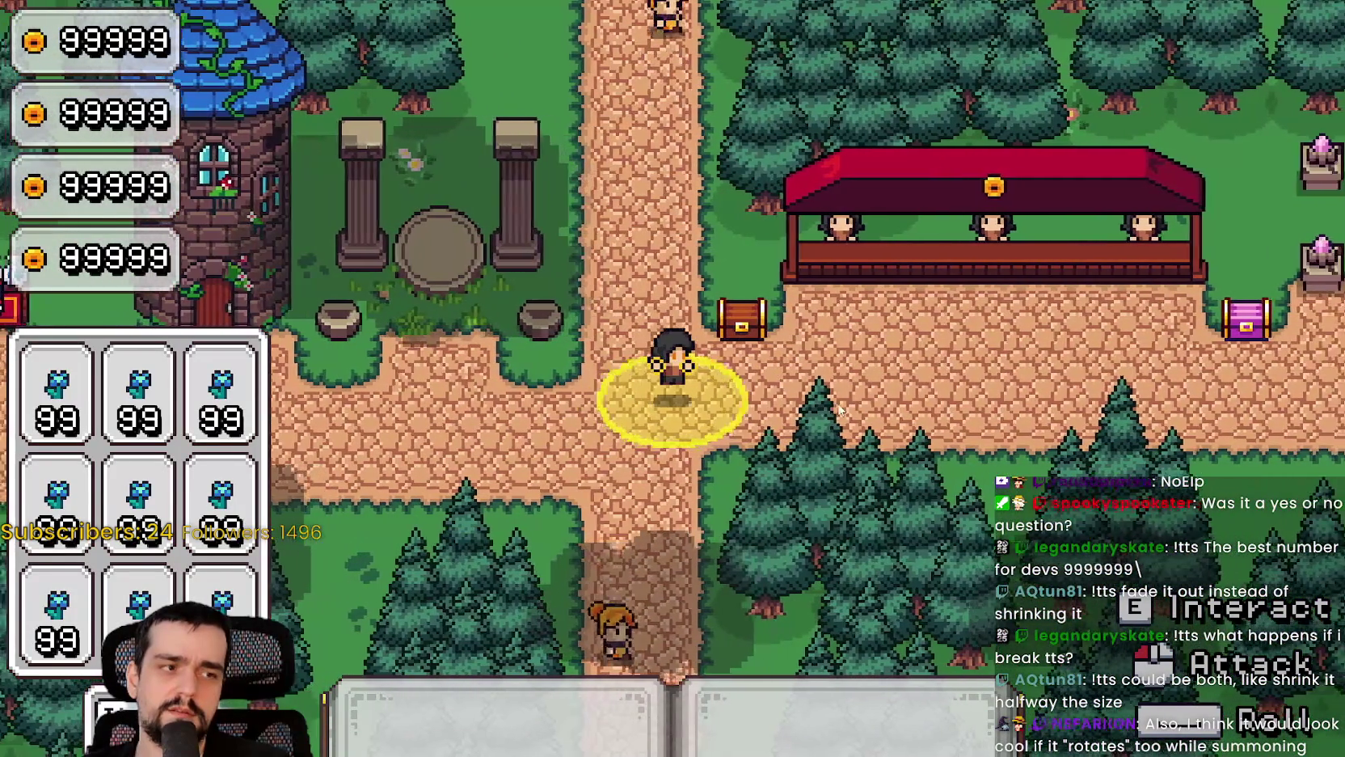
key(w)
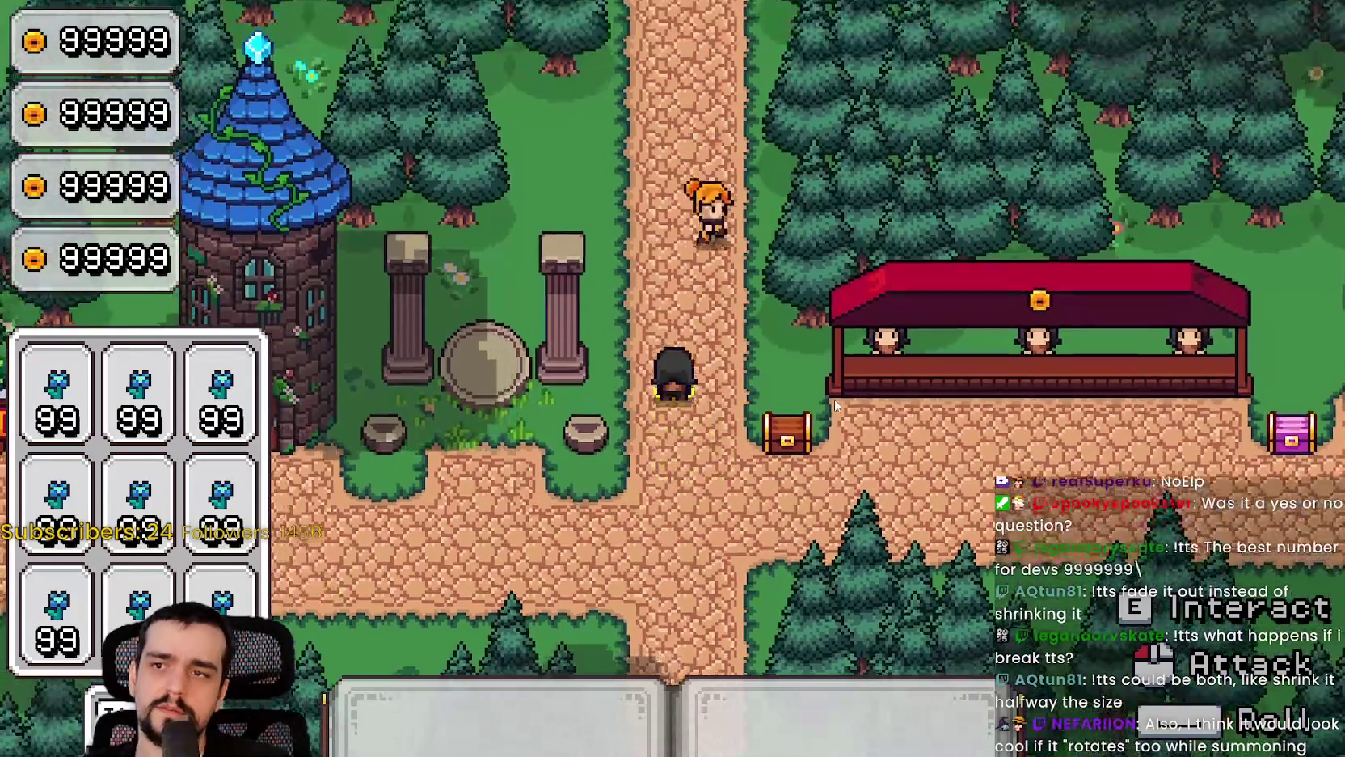
key(w)
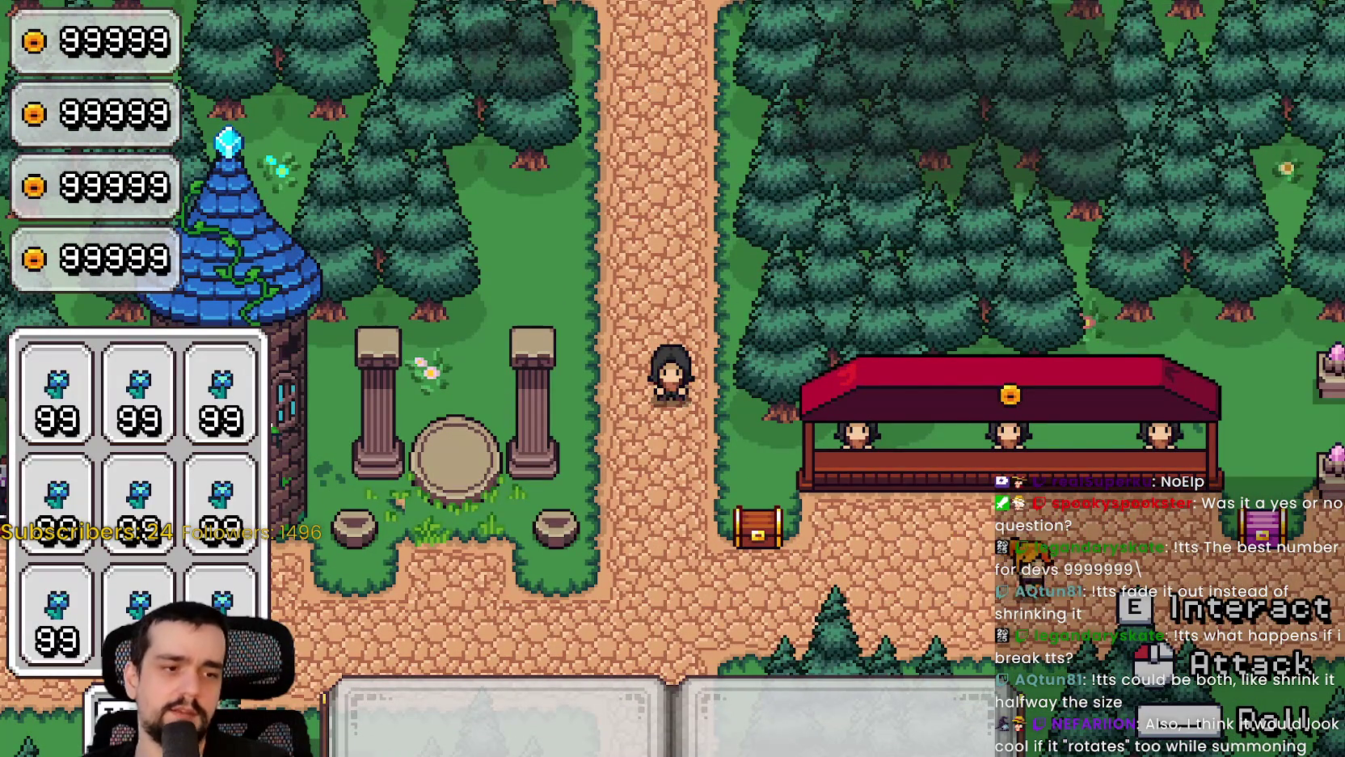
key(alt+Tab)
Step: Make magic_circle_end's scale tween on line 23 shrink to Vector2(0.5, 0.5), then save the script
click(1129, 443)
click(1091, 512)
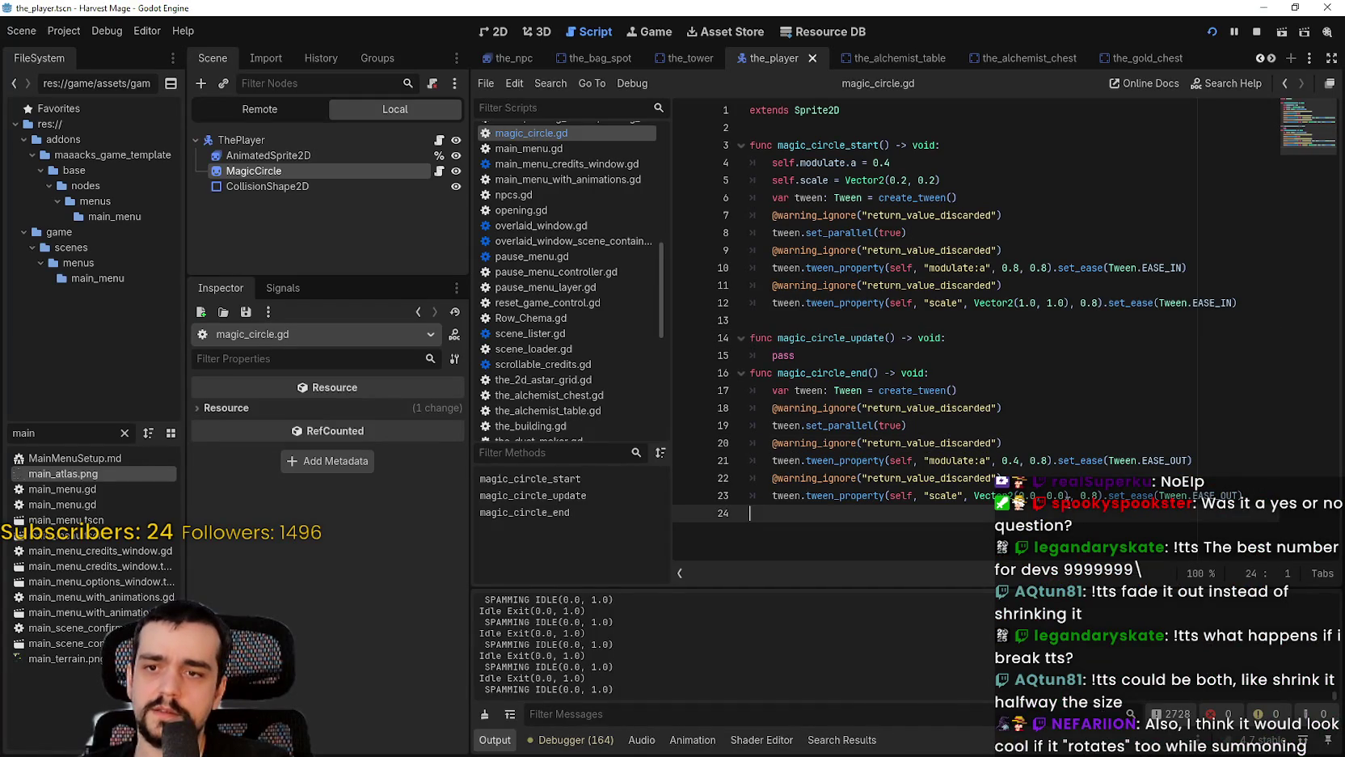
click(1034, 466)
double_click(918, 478)
click(945, 460)
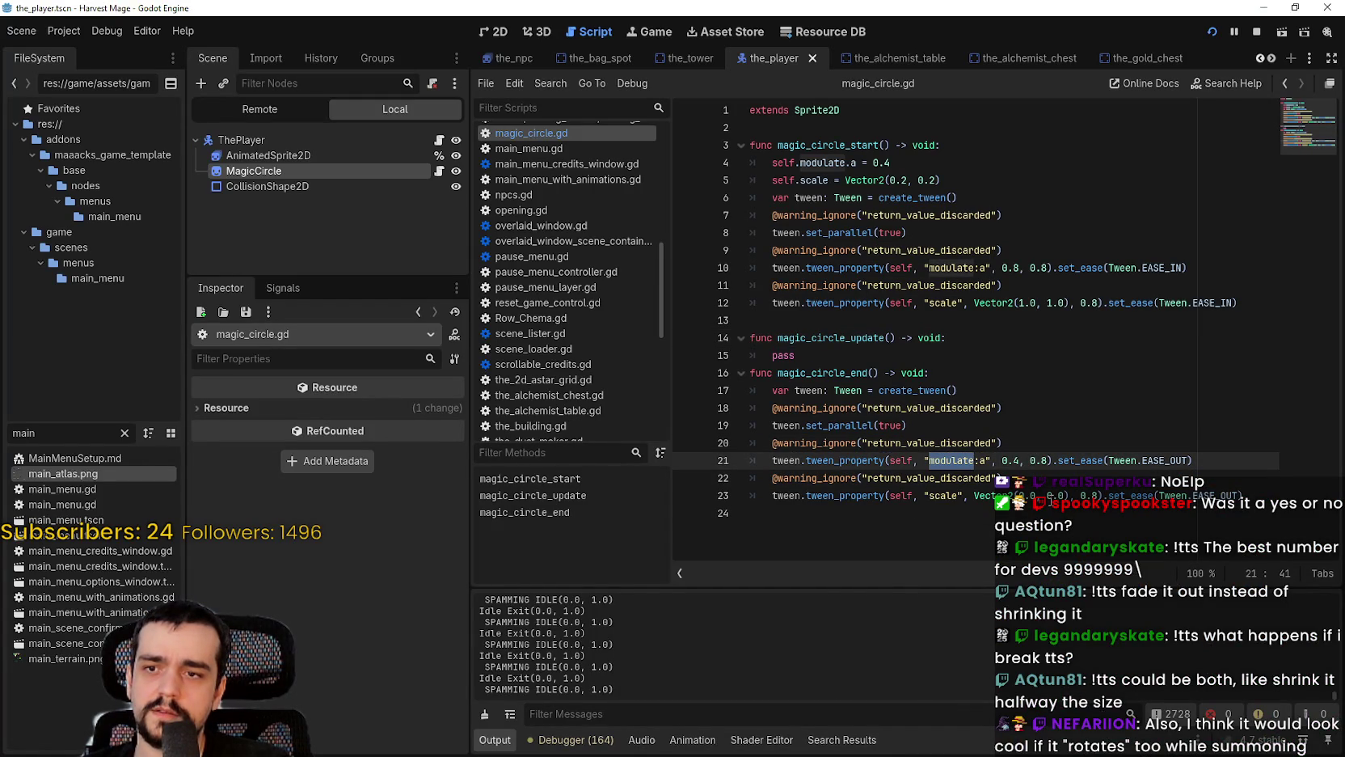
click(1119, 495)
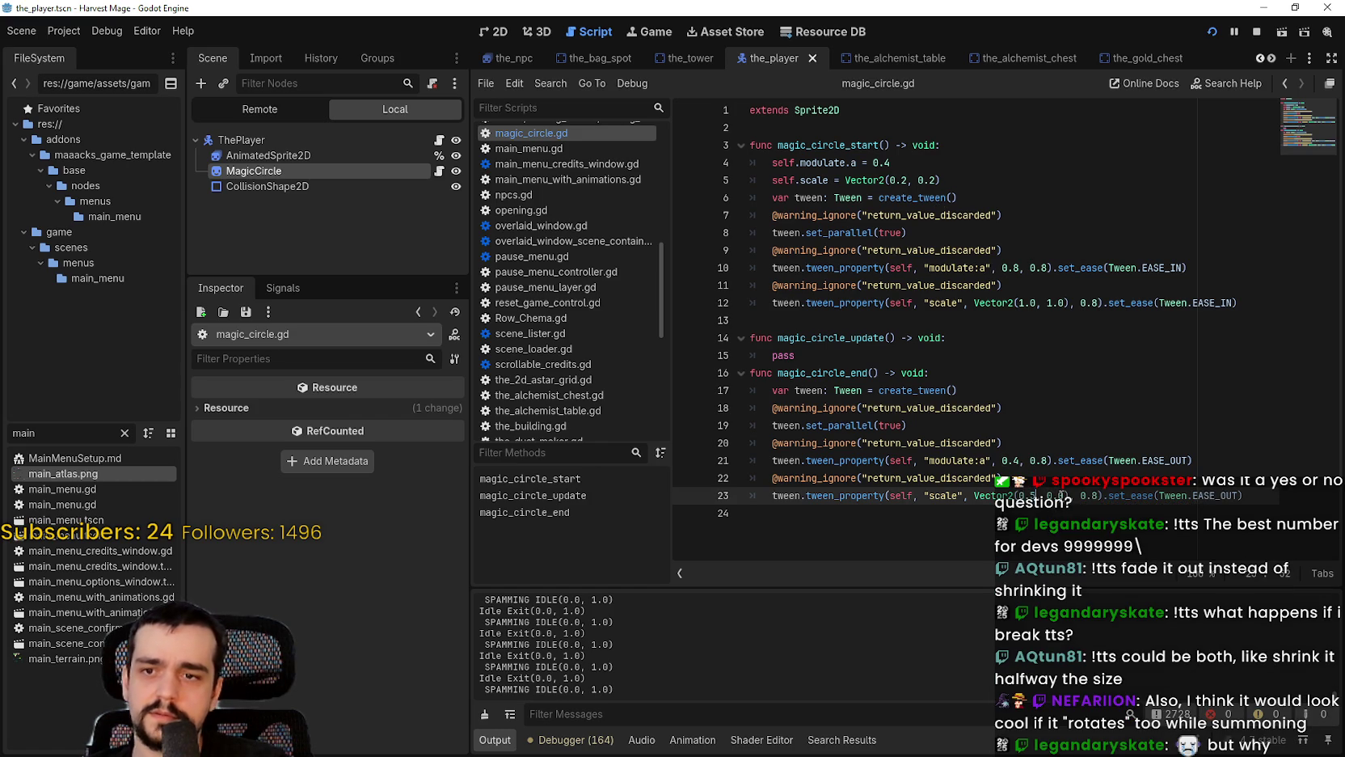
click(1012, 424)
key(ctrl+s)
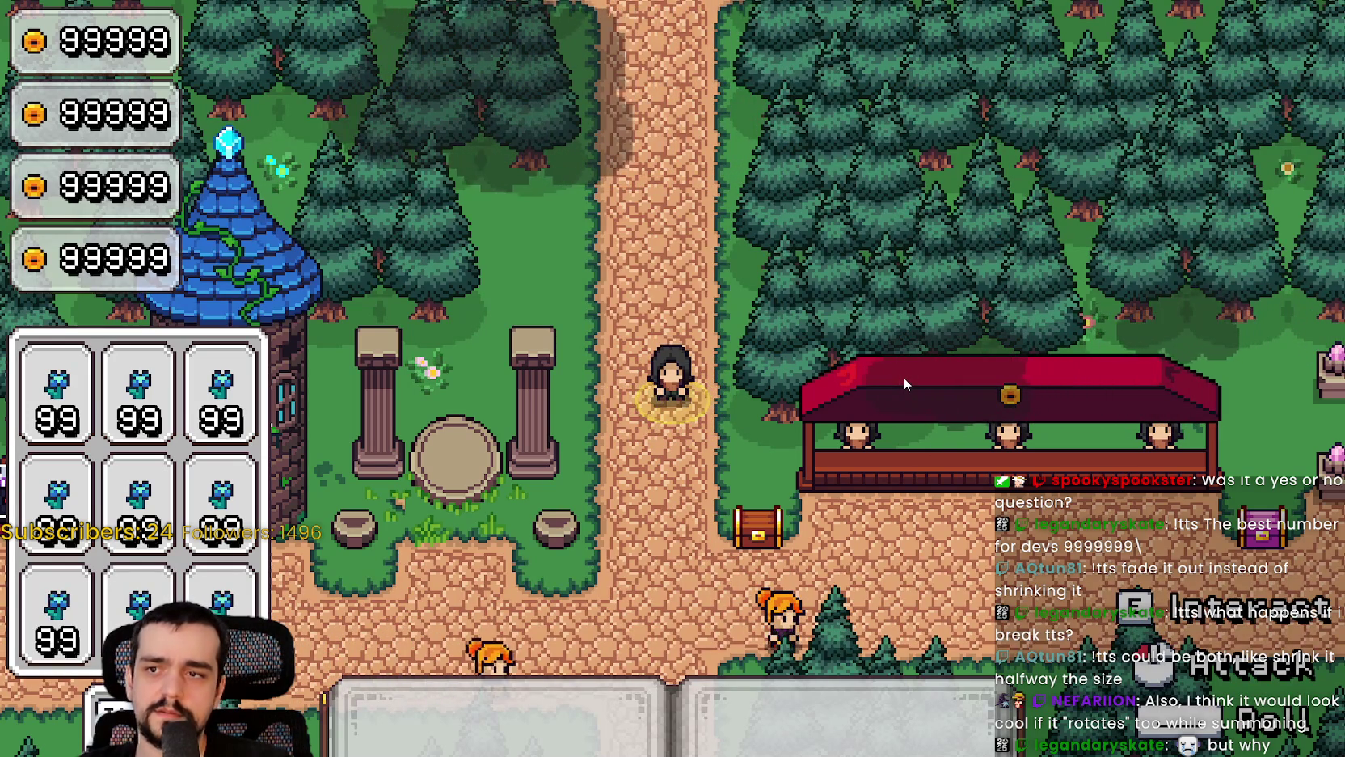
Step: Walk the player up, left and back down, then cast to show the faint magic circle underneath
key(w)
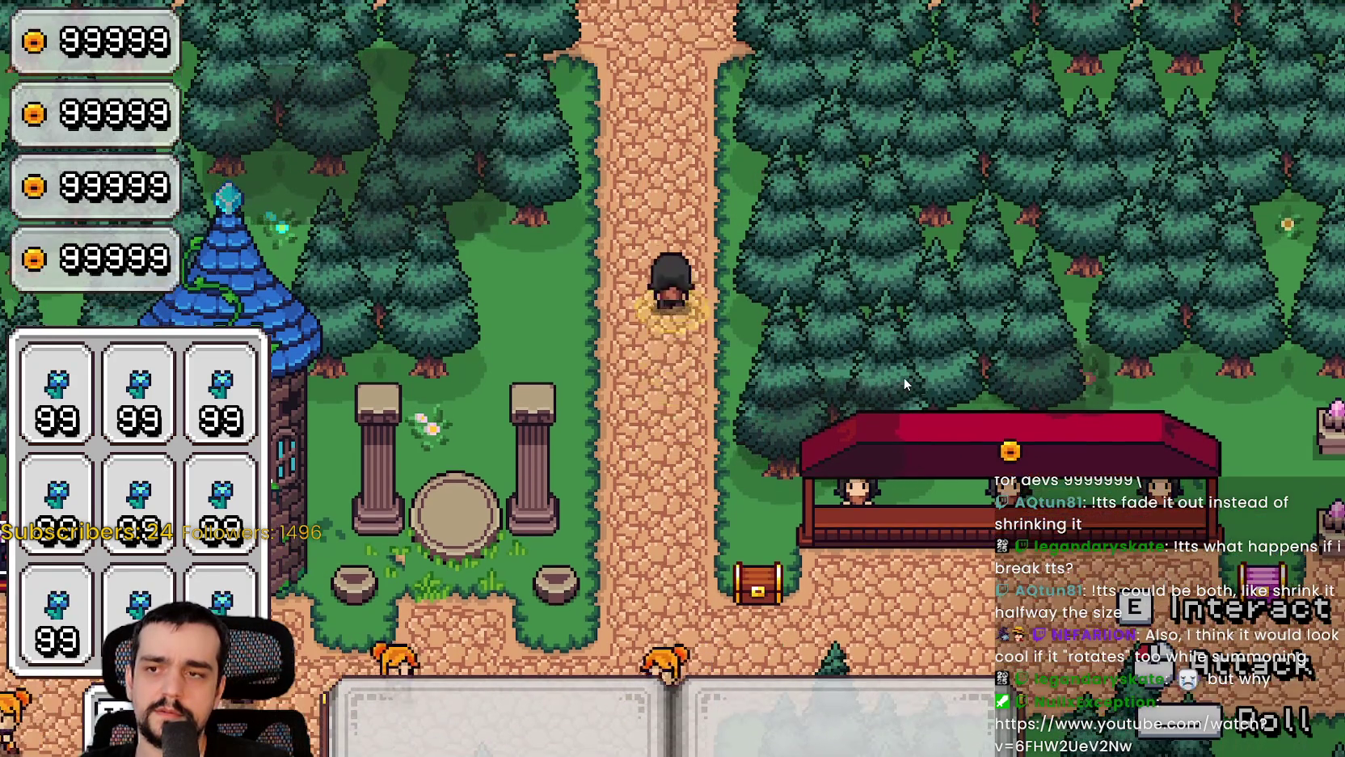
key(a)
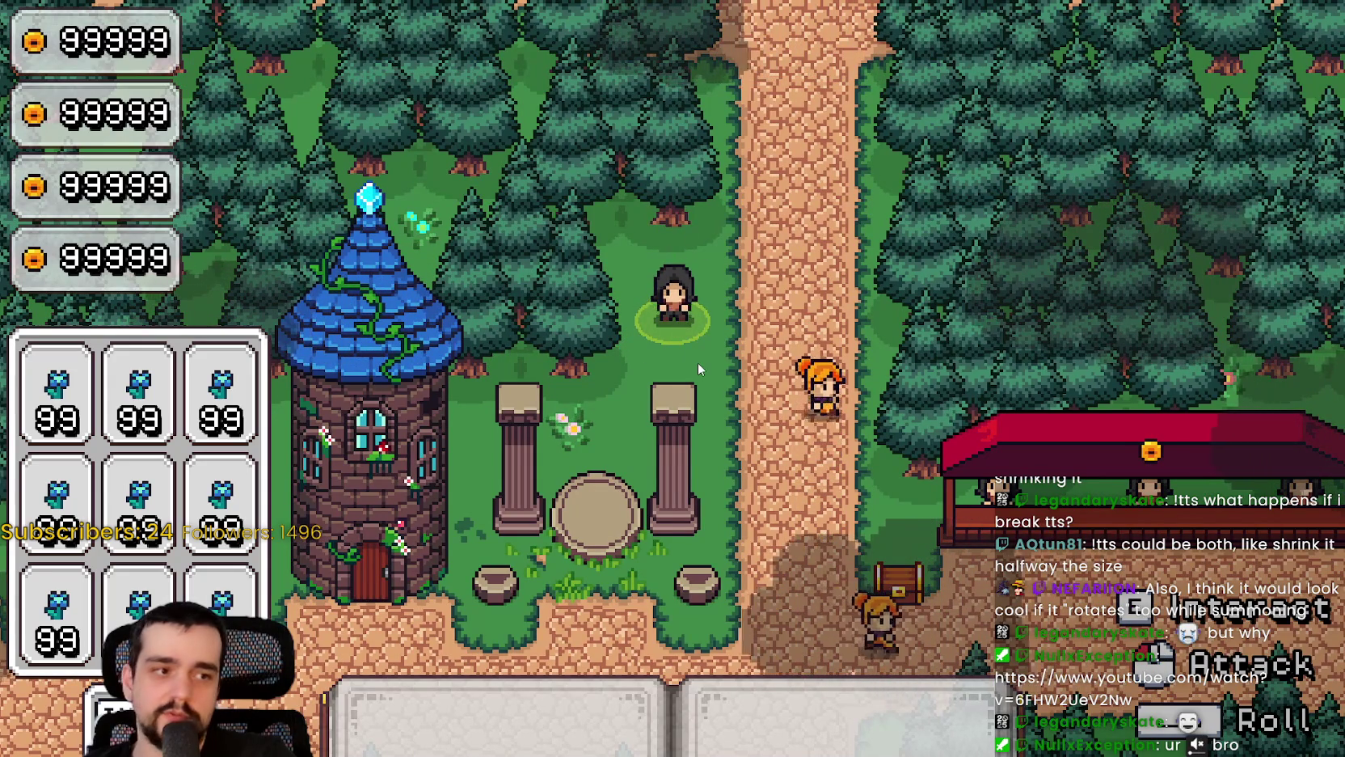
key(w)
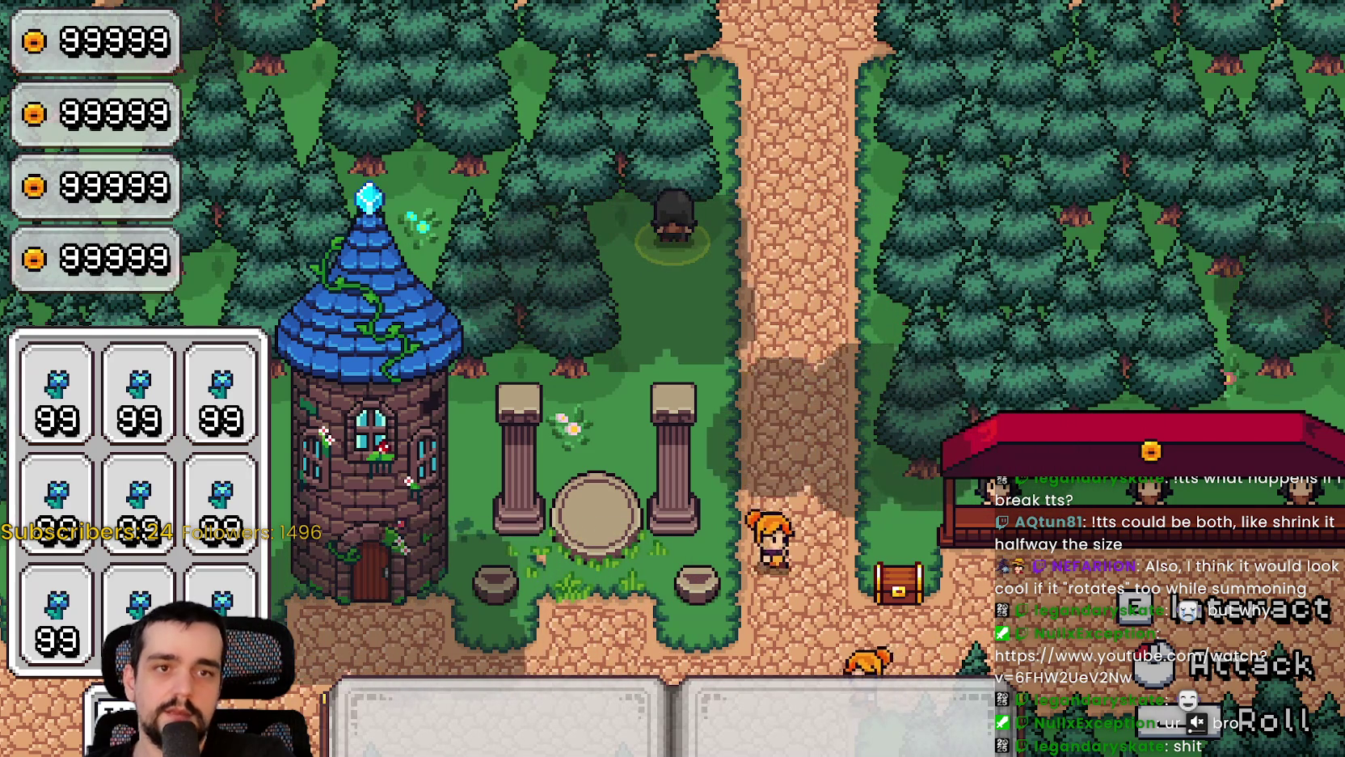
key(s)
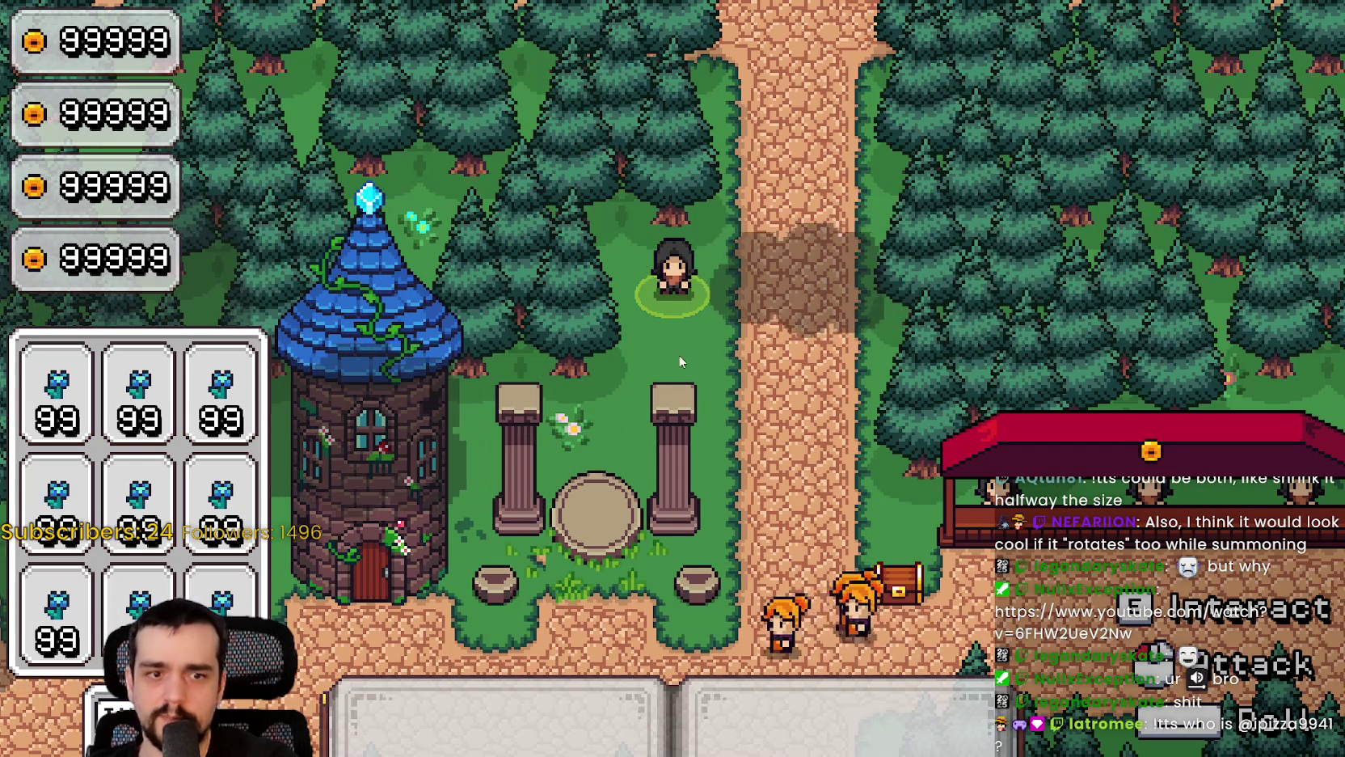
click(597, 267)
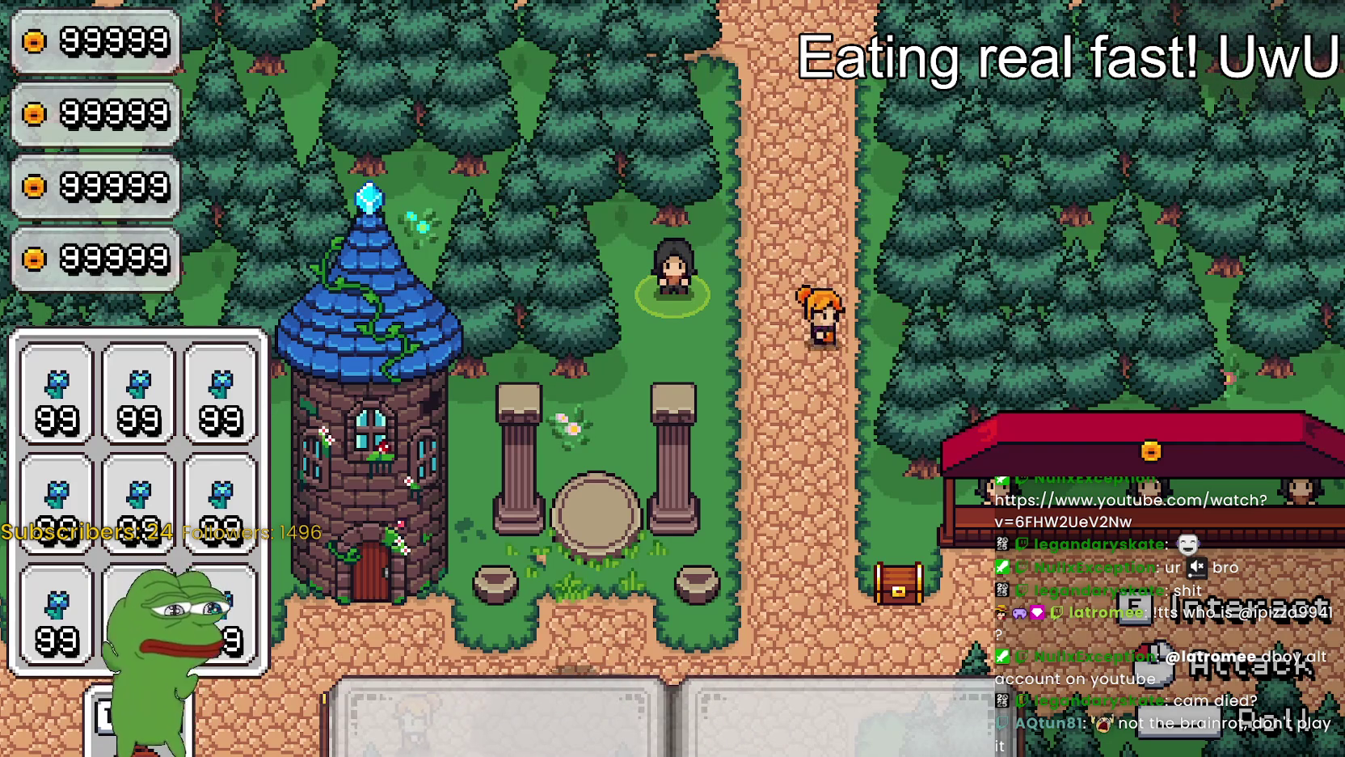
key(s)
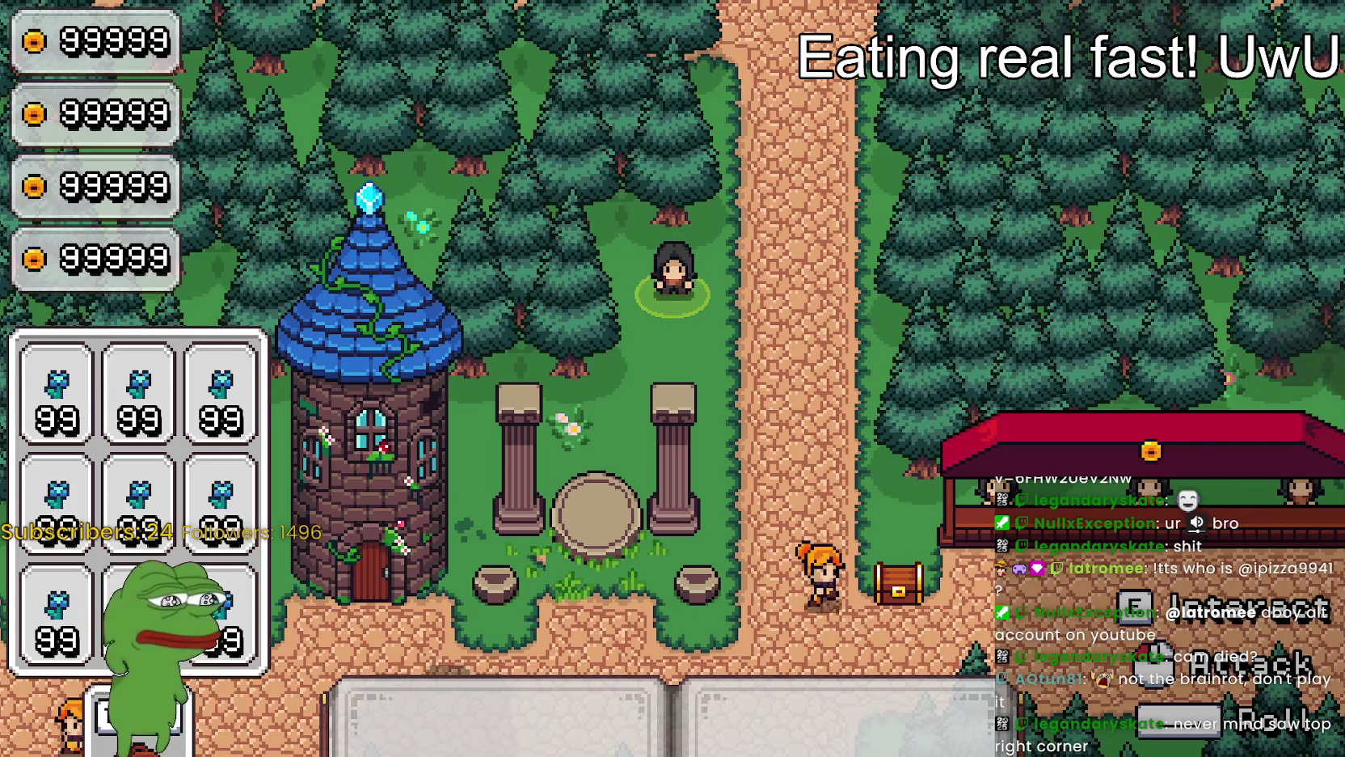
key(s)
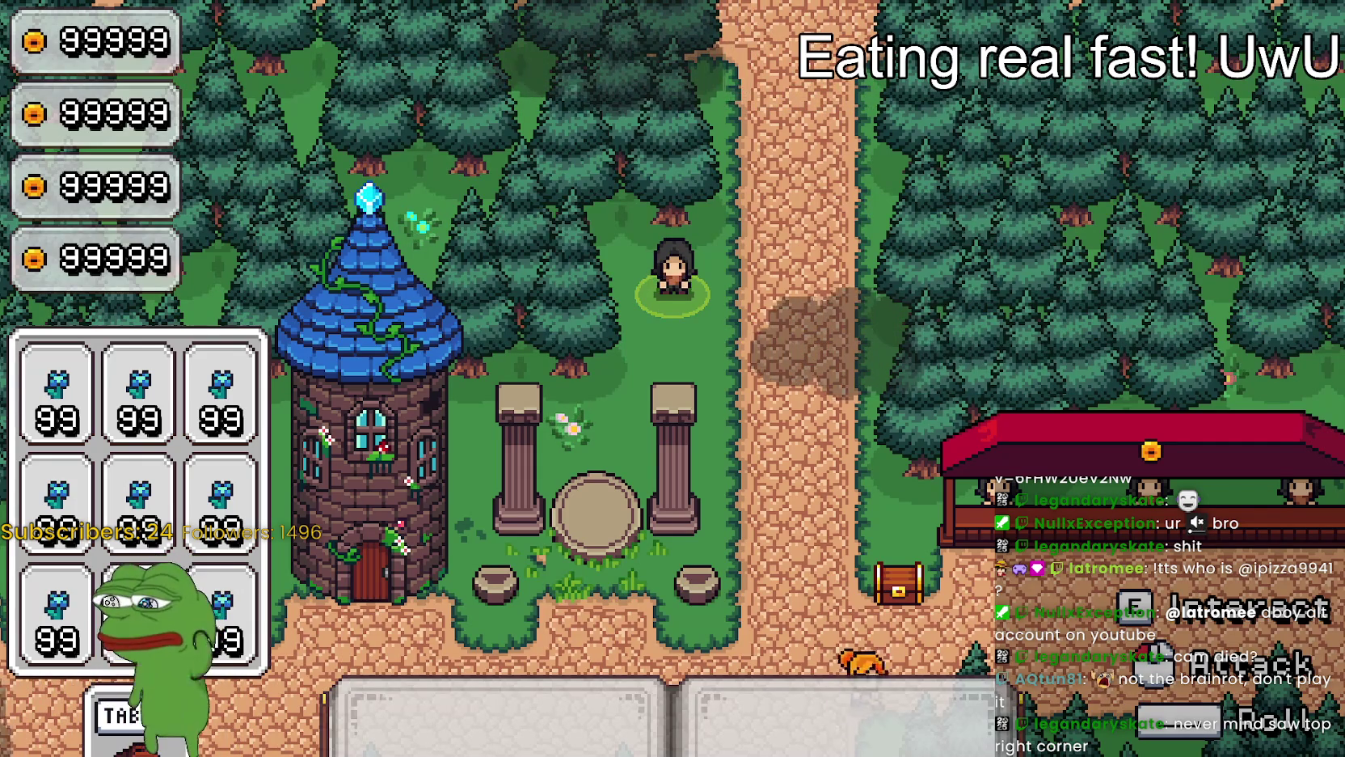
key(d)
key(d)
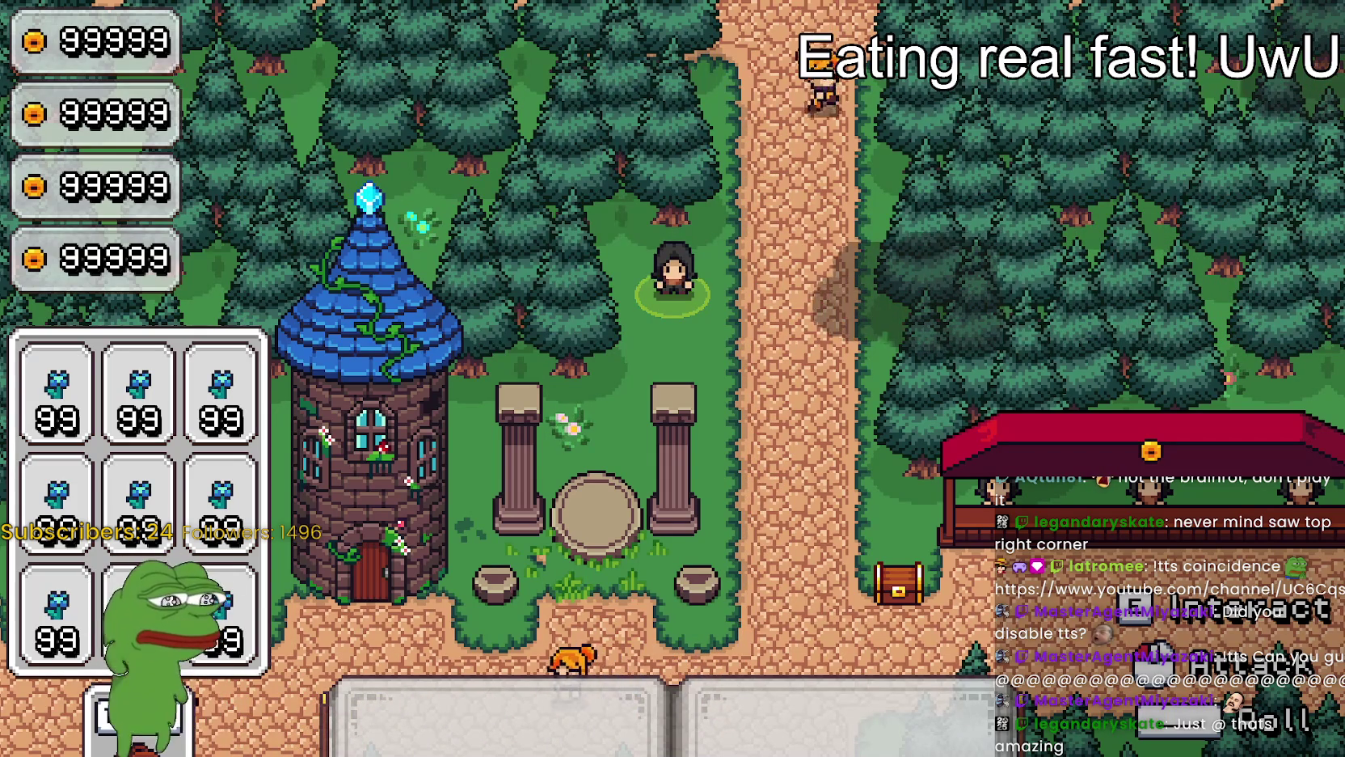
Step: Bring the 'Police Had One Job' video over the game, skip to 8:18, and make the browser window taller
key(alt+Tab)
drag(1038, 19, 1030, 9)
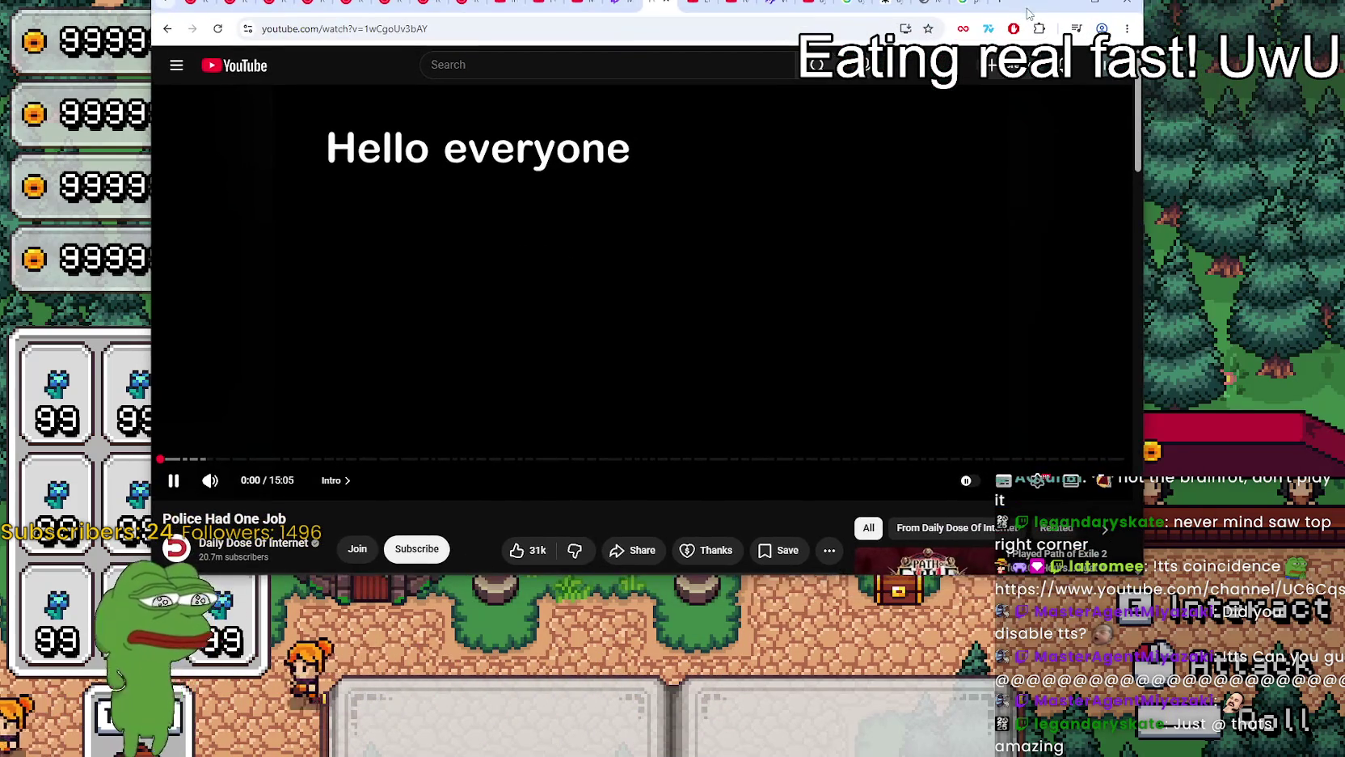
click(689, 458)
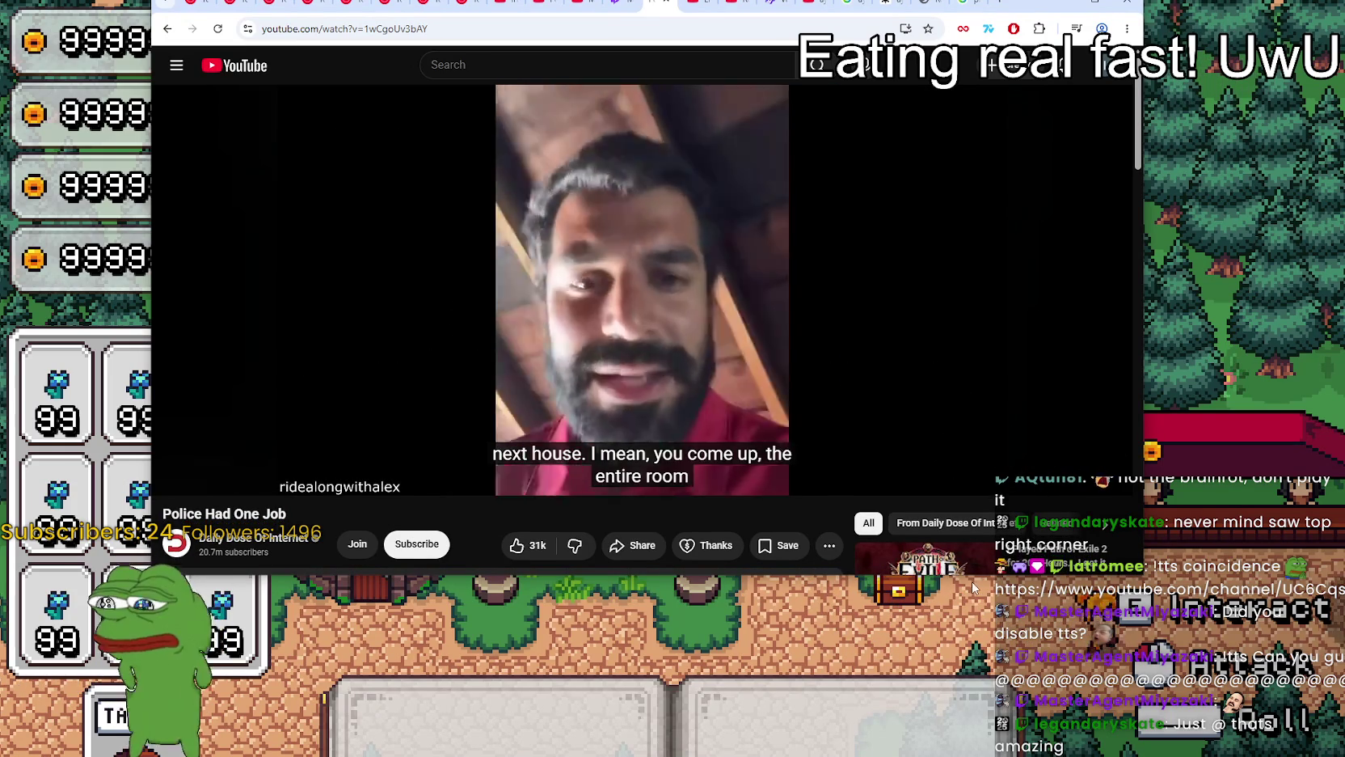
drag(686, 574, 685, 678)
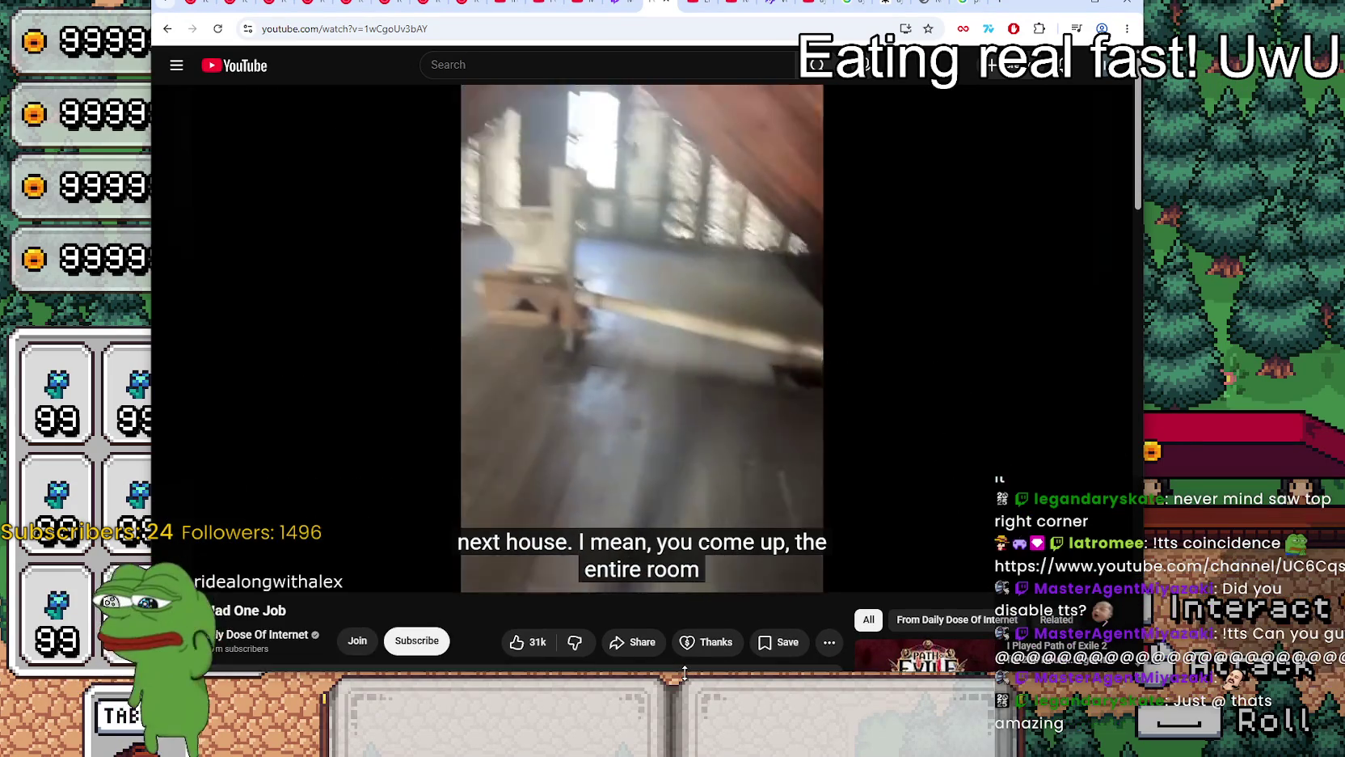
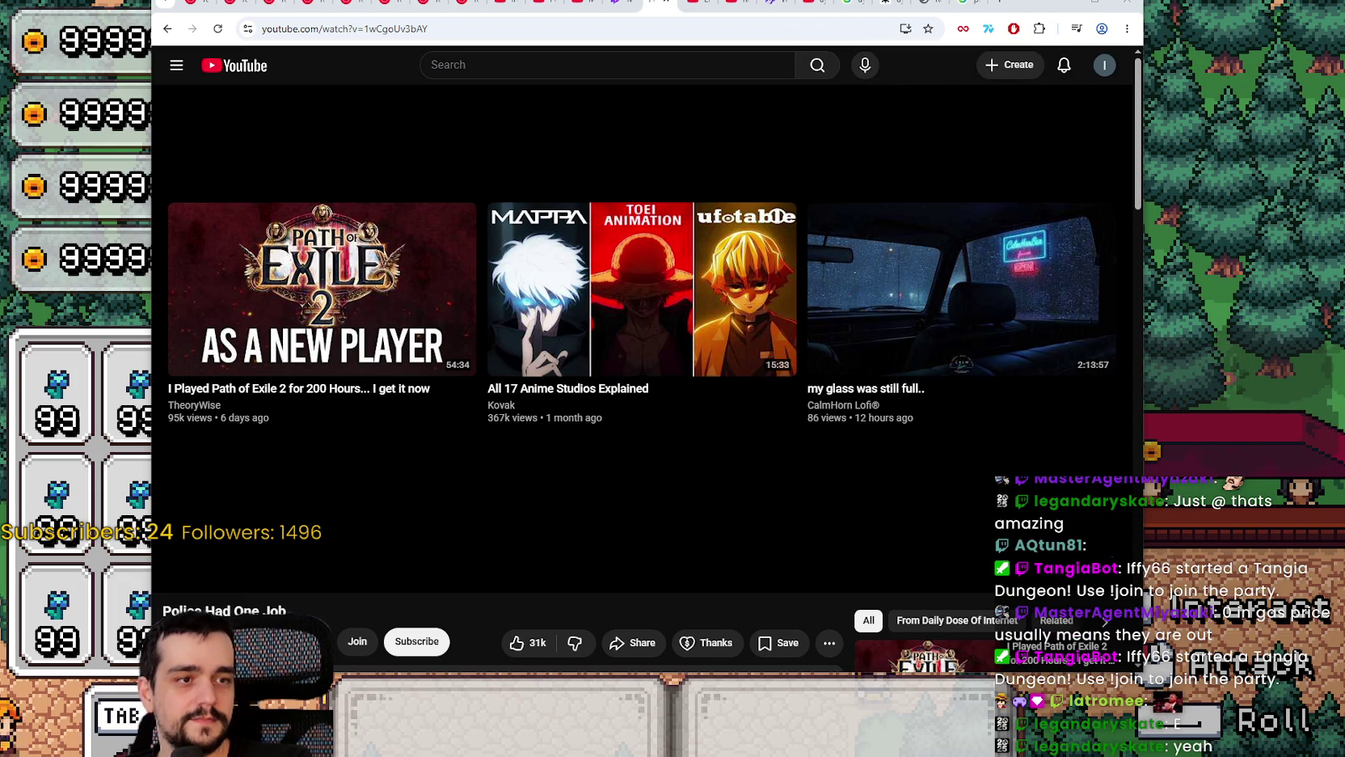
Step: Return to the running game and walk the player along the dirt path, past the chest and toward the shop stall
key(alt+Tab)
key(s)
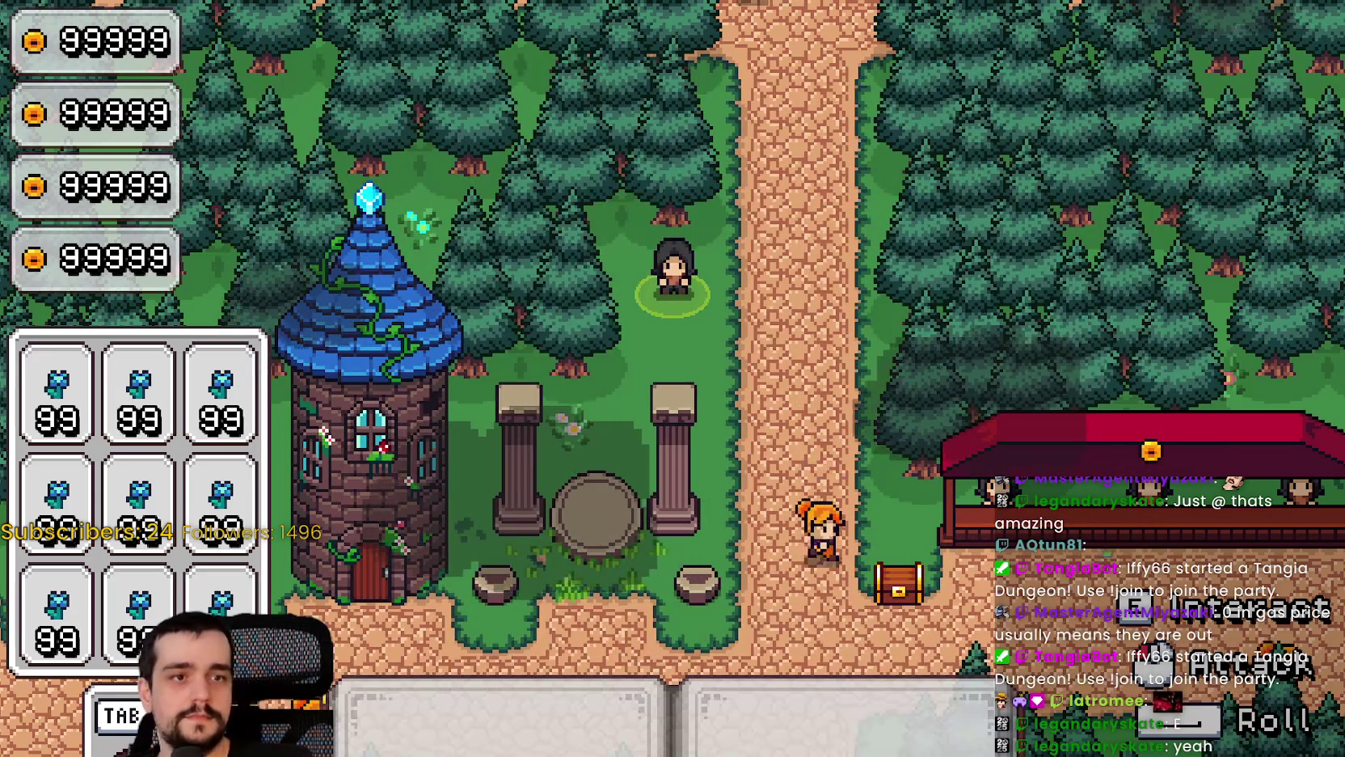
key(d)
key(d)
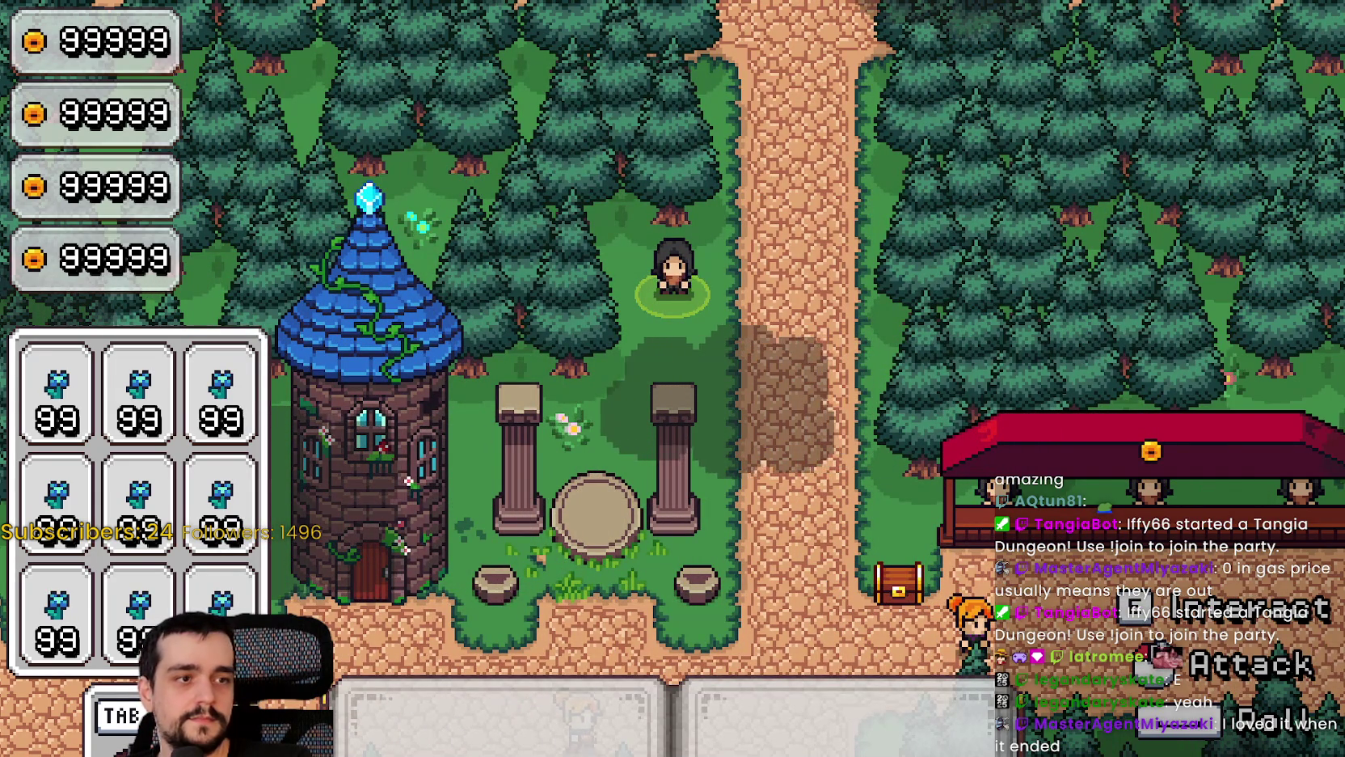
key(a)
key(a)
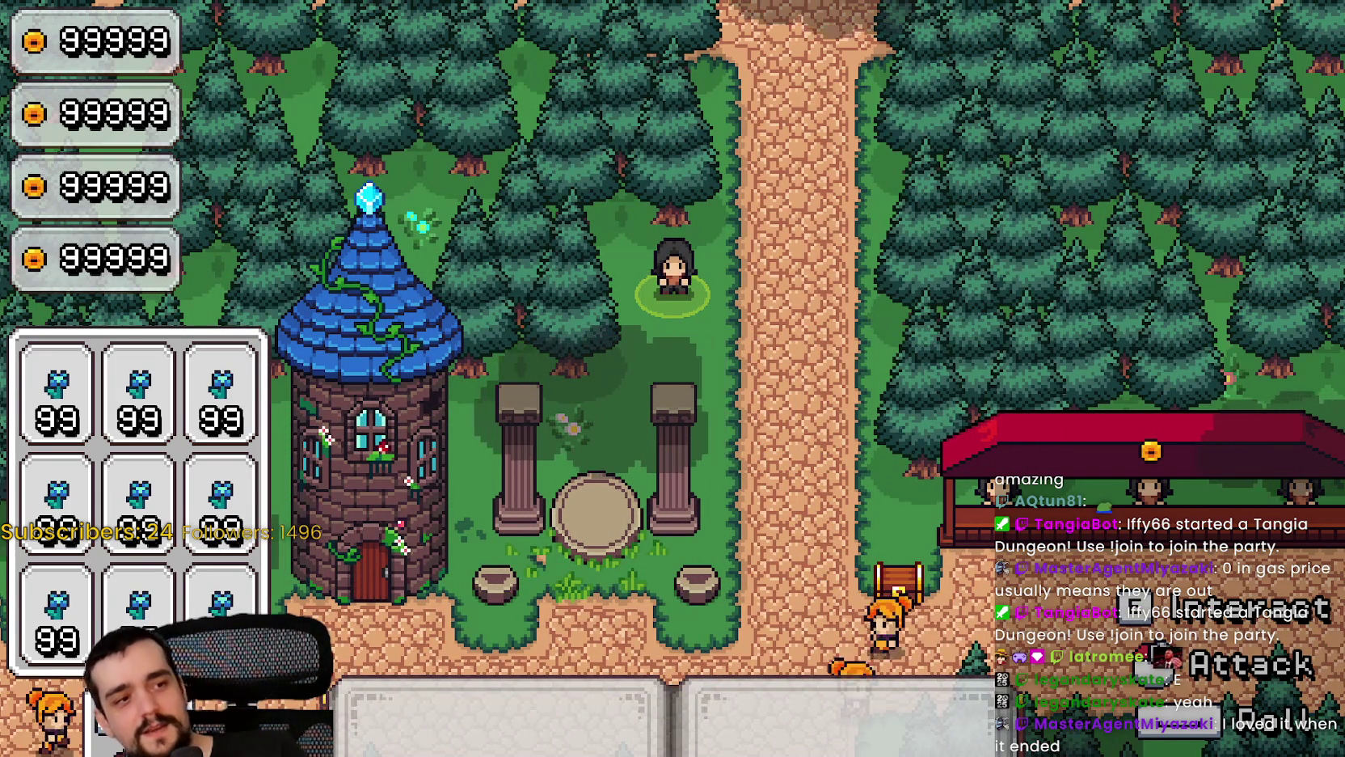
key(a)
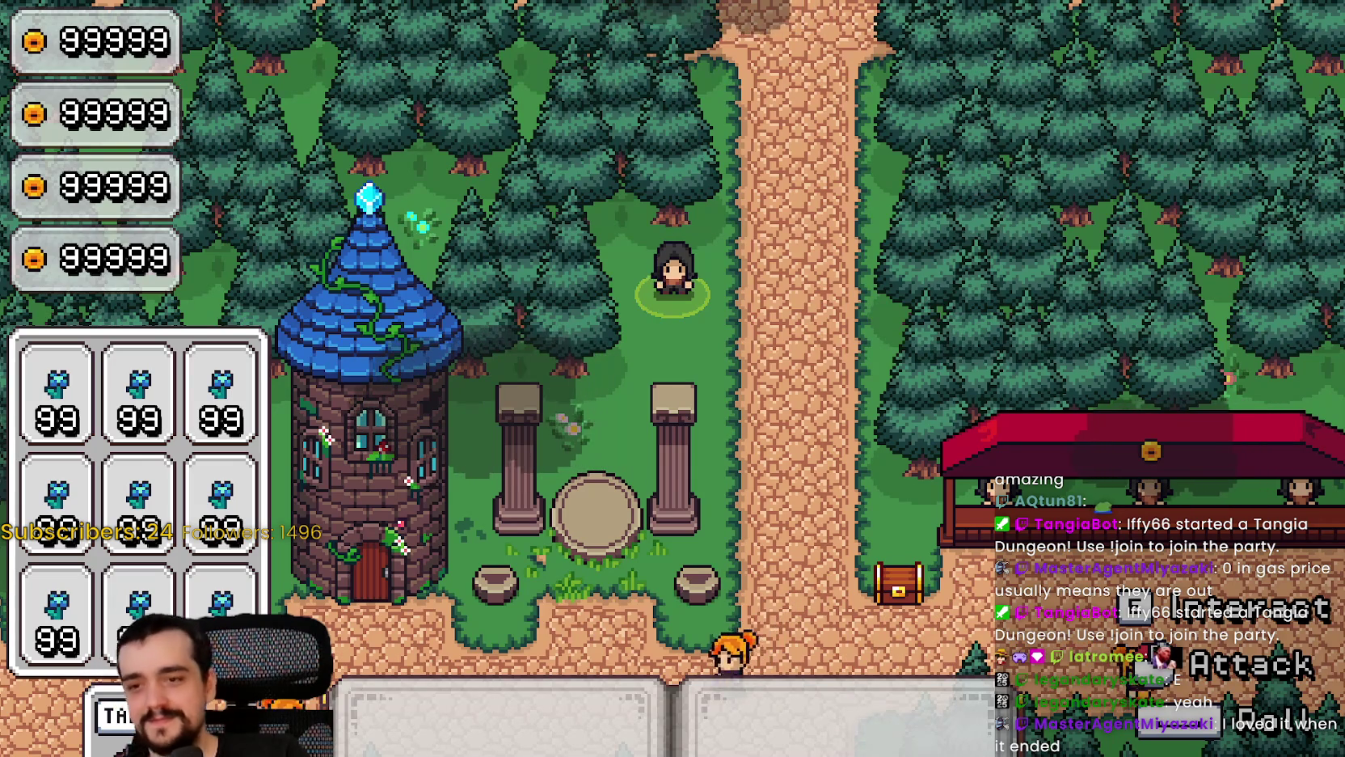
key(a)
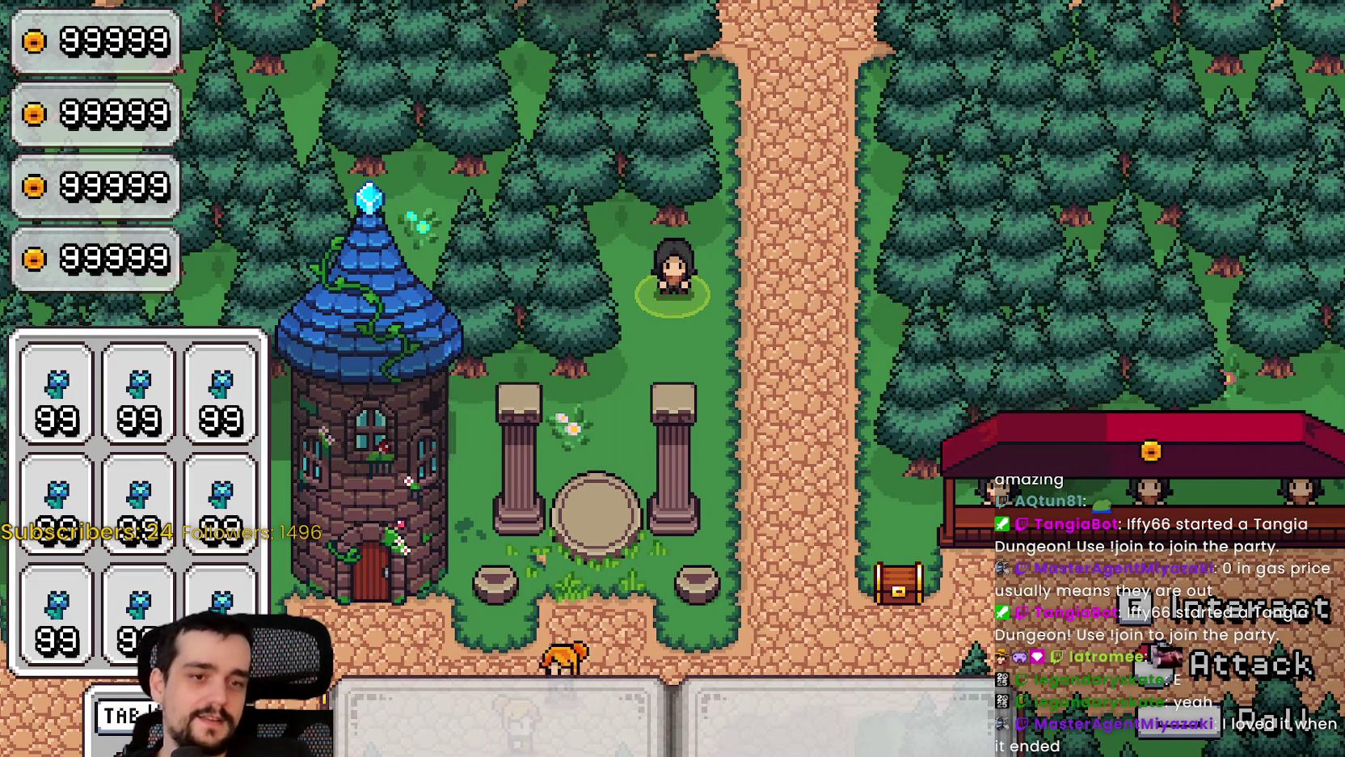
key(d)
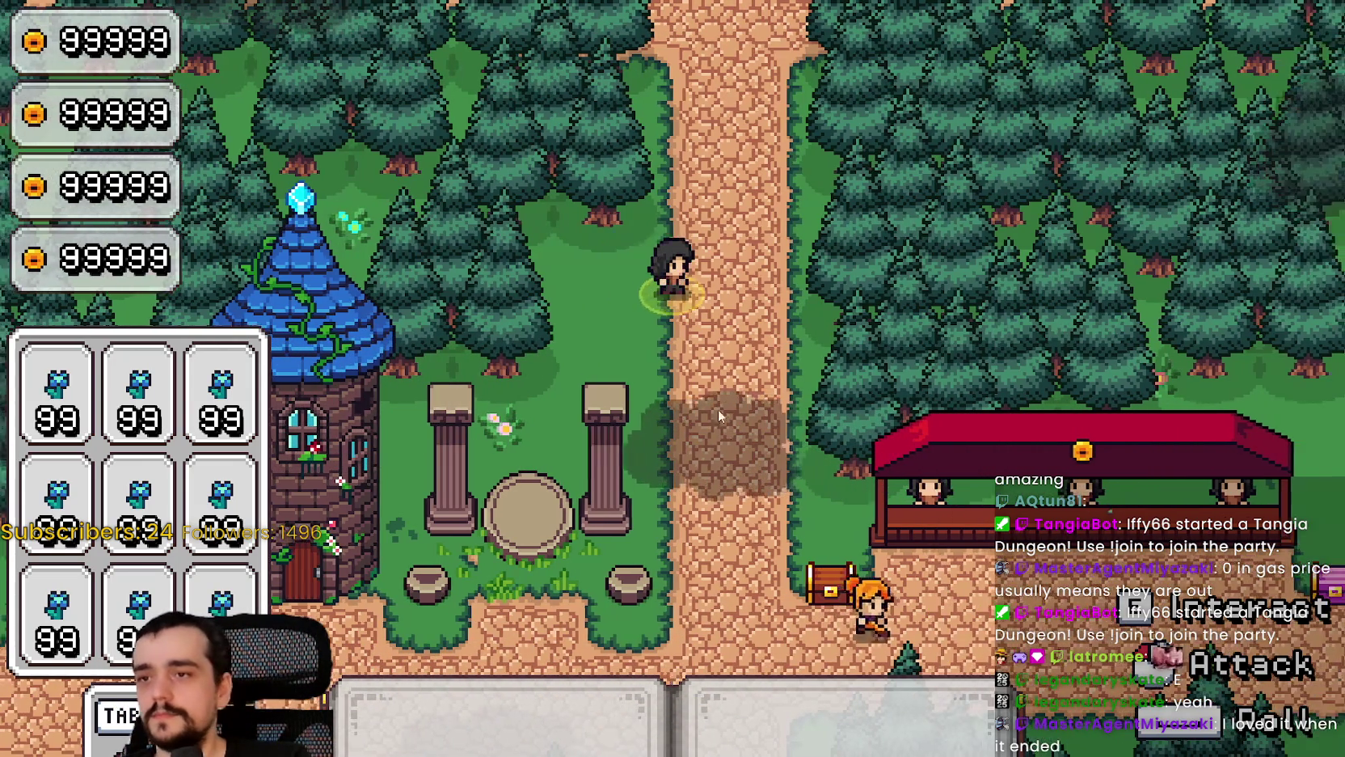
key(d)
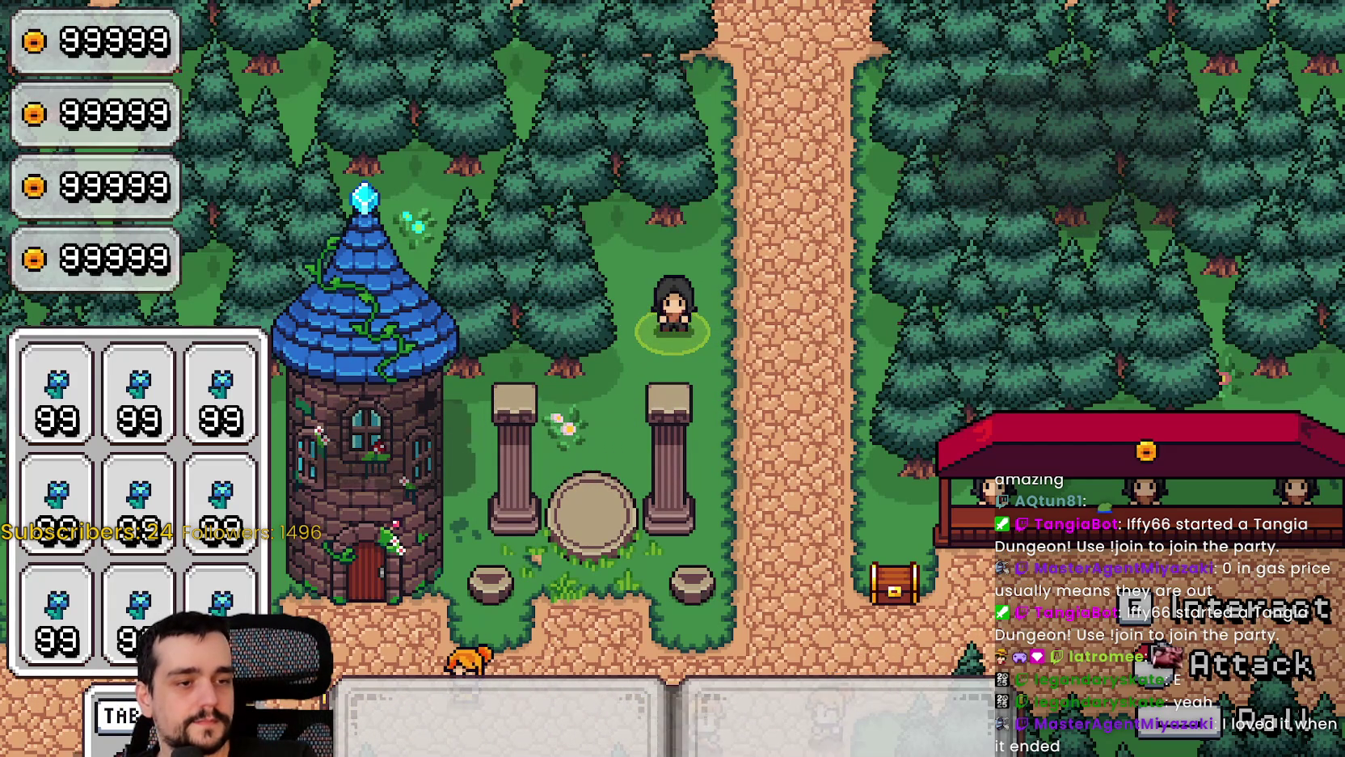
key(alt+Tab)
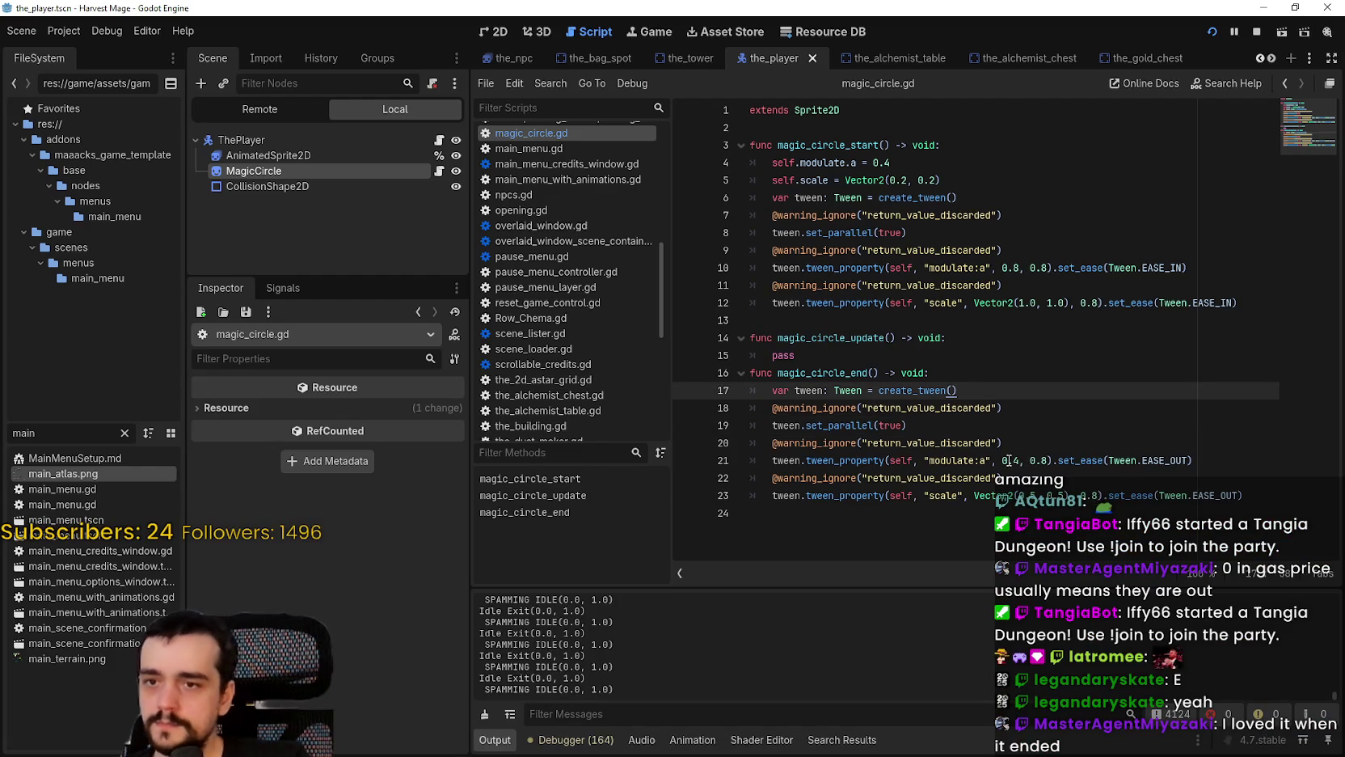
Step: Change magic_circle_end's modulate:a target from 0.4 to 0.0 so the circle fully fades out
click(925, 477)
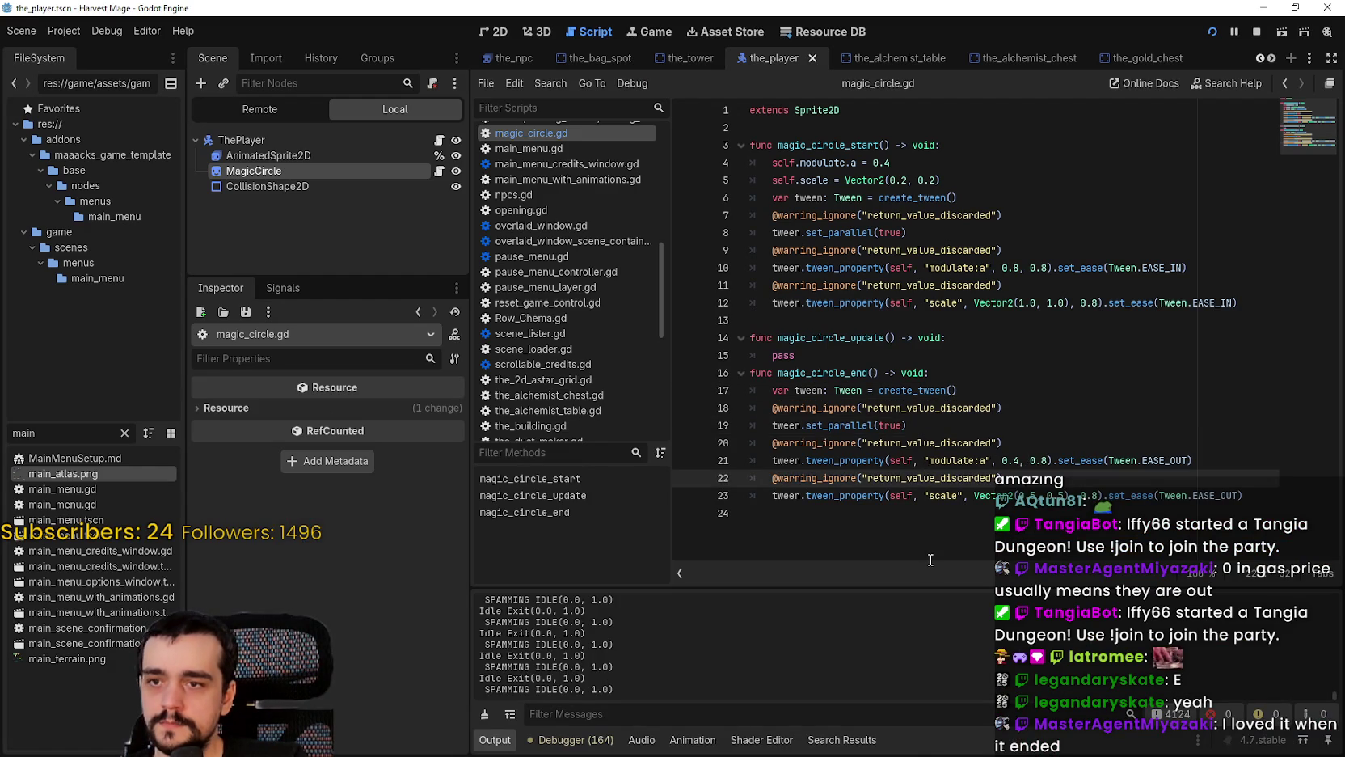
click(1018, 467)
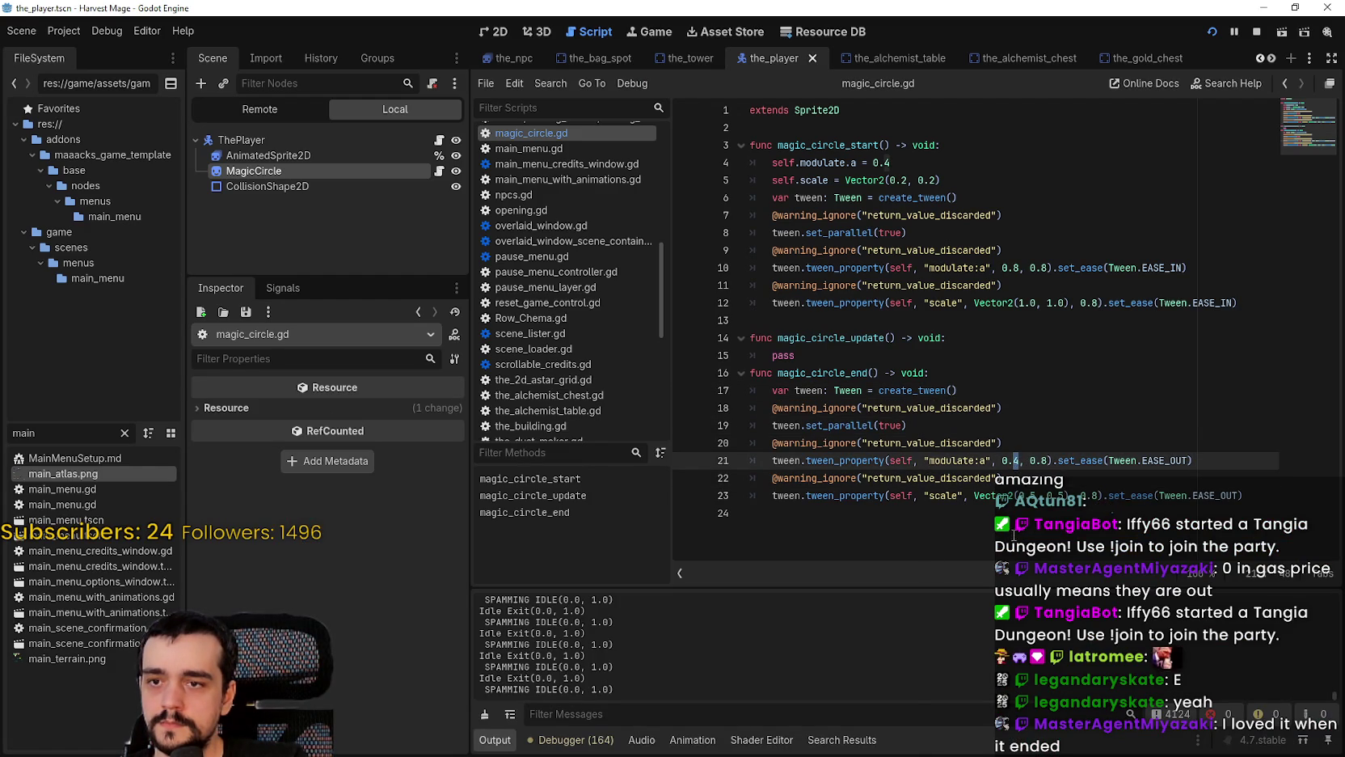
key(BackSpace)
text(0)
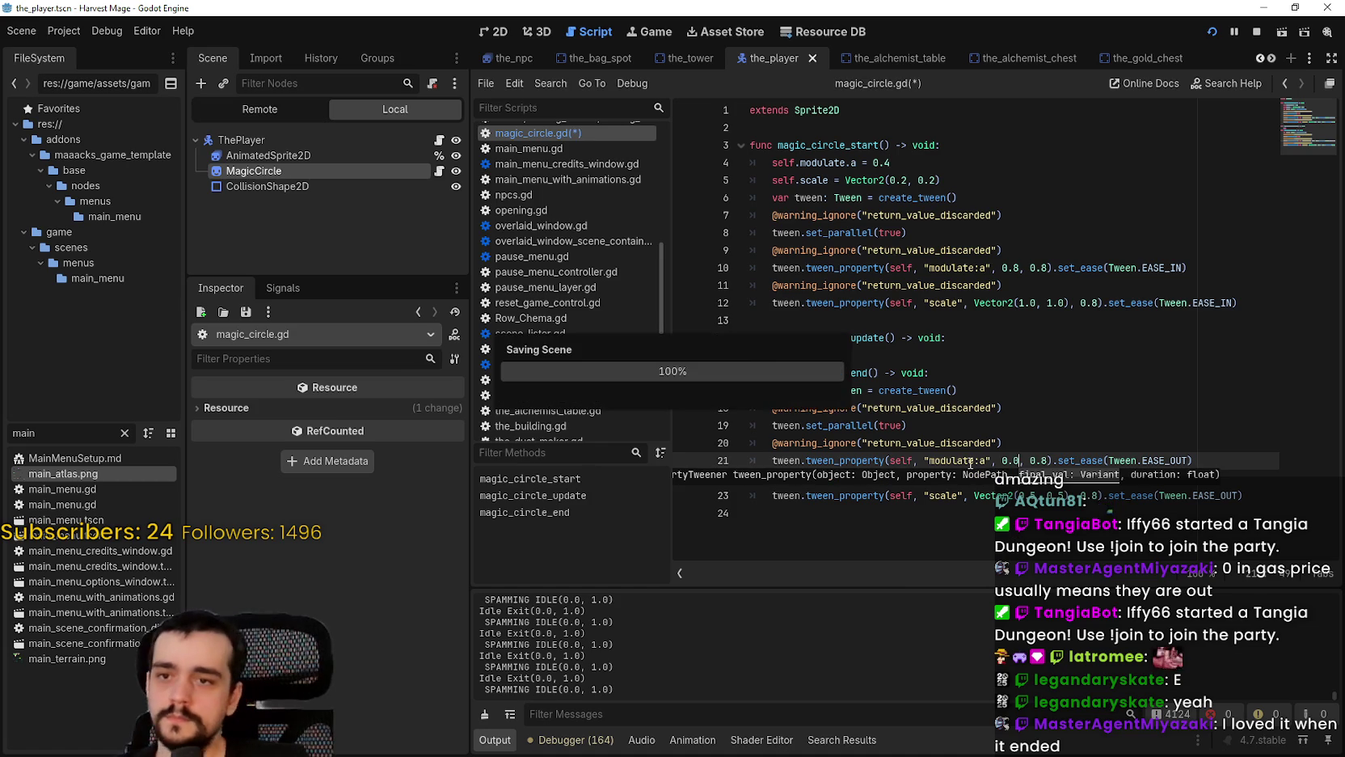
click(960, 443)
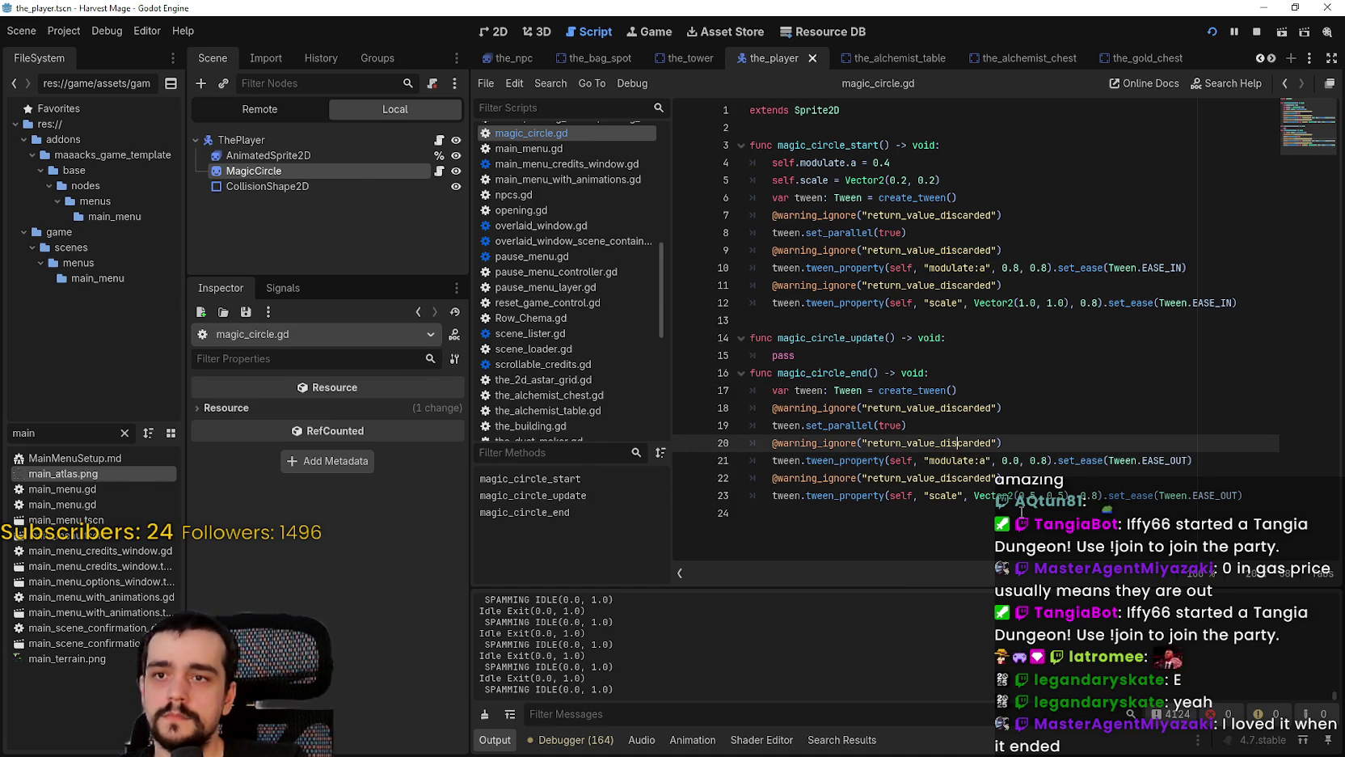
key(alt+Tab)
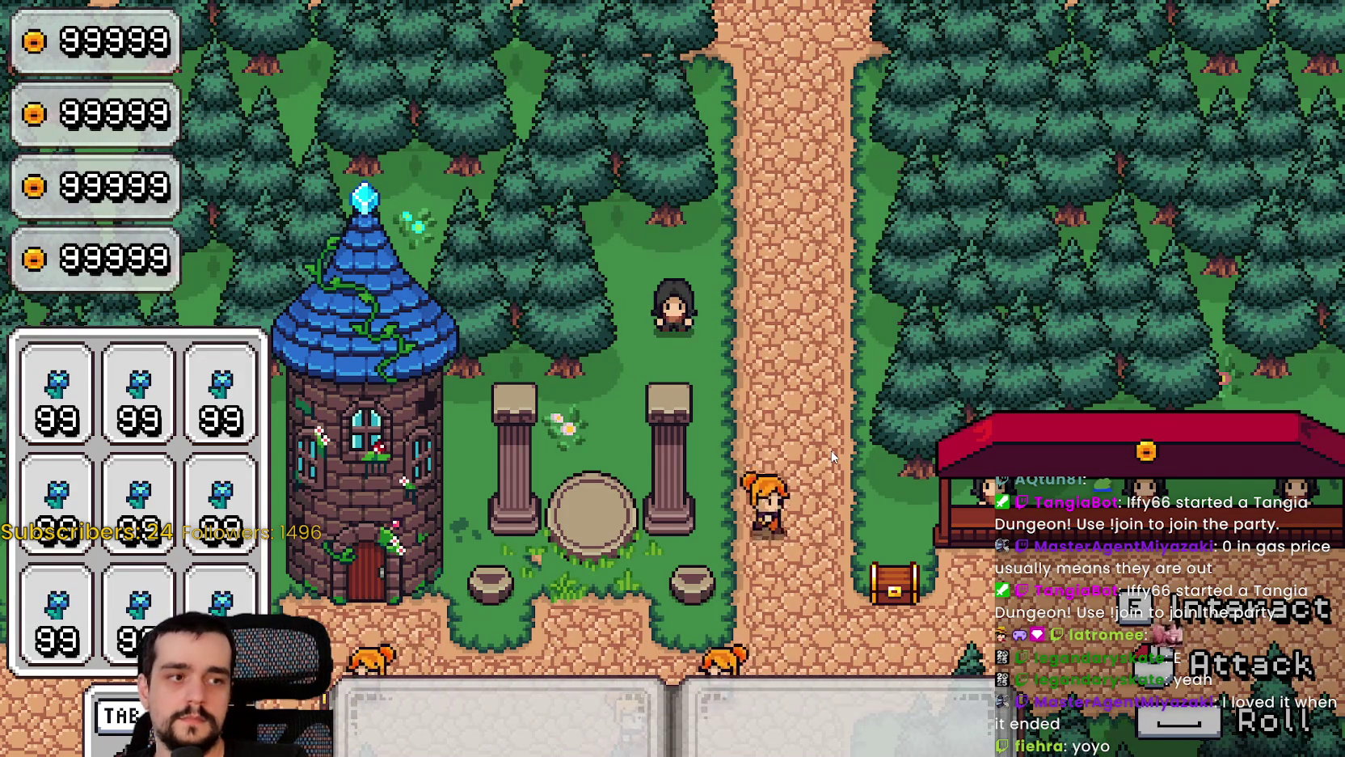
Step: Close the game, shorten the fade duration from 0.8 to 0.4, and rerun it
key(F8)
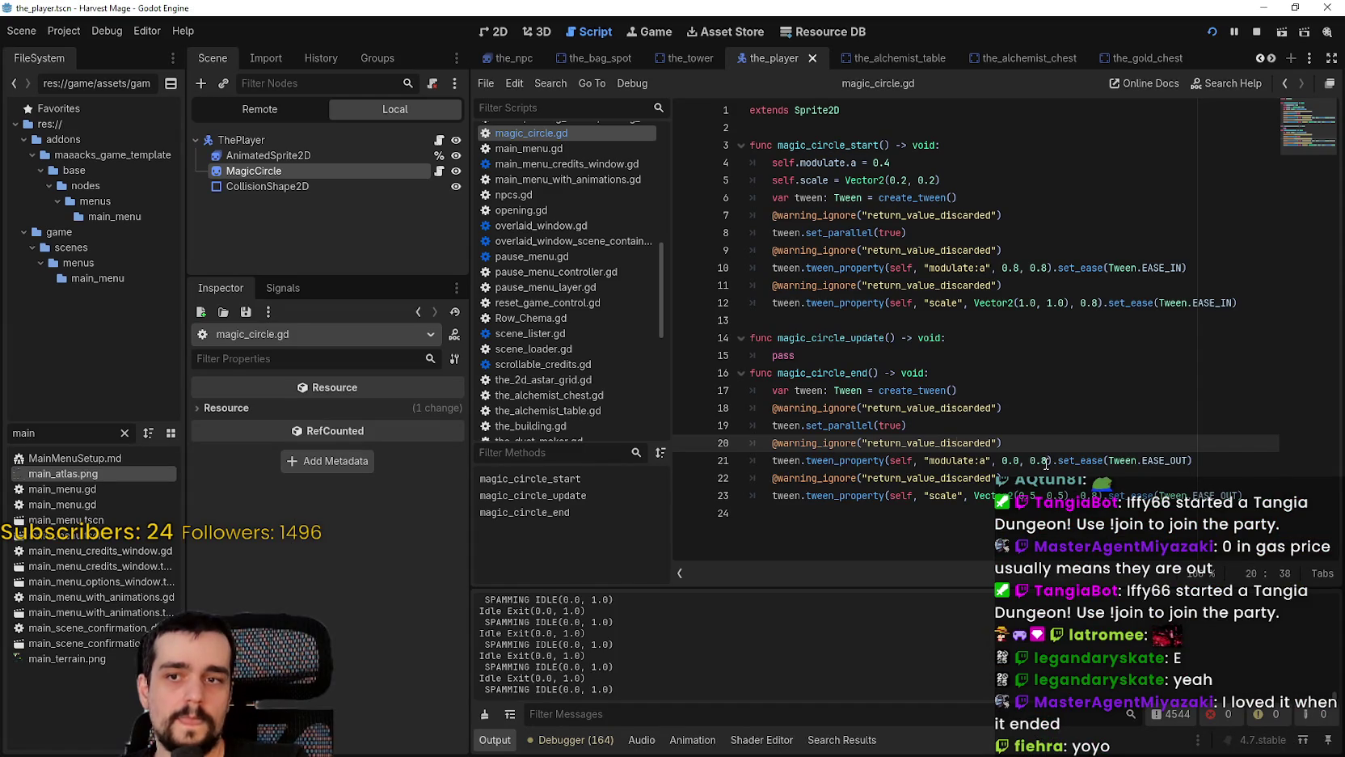
click(1044, 461)
key(F5)
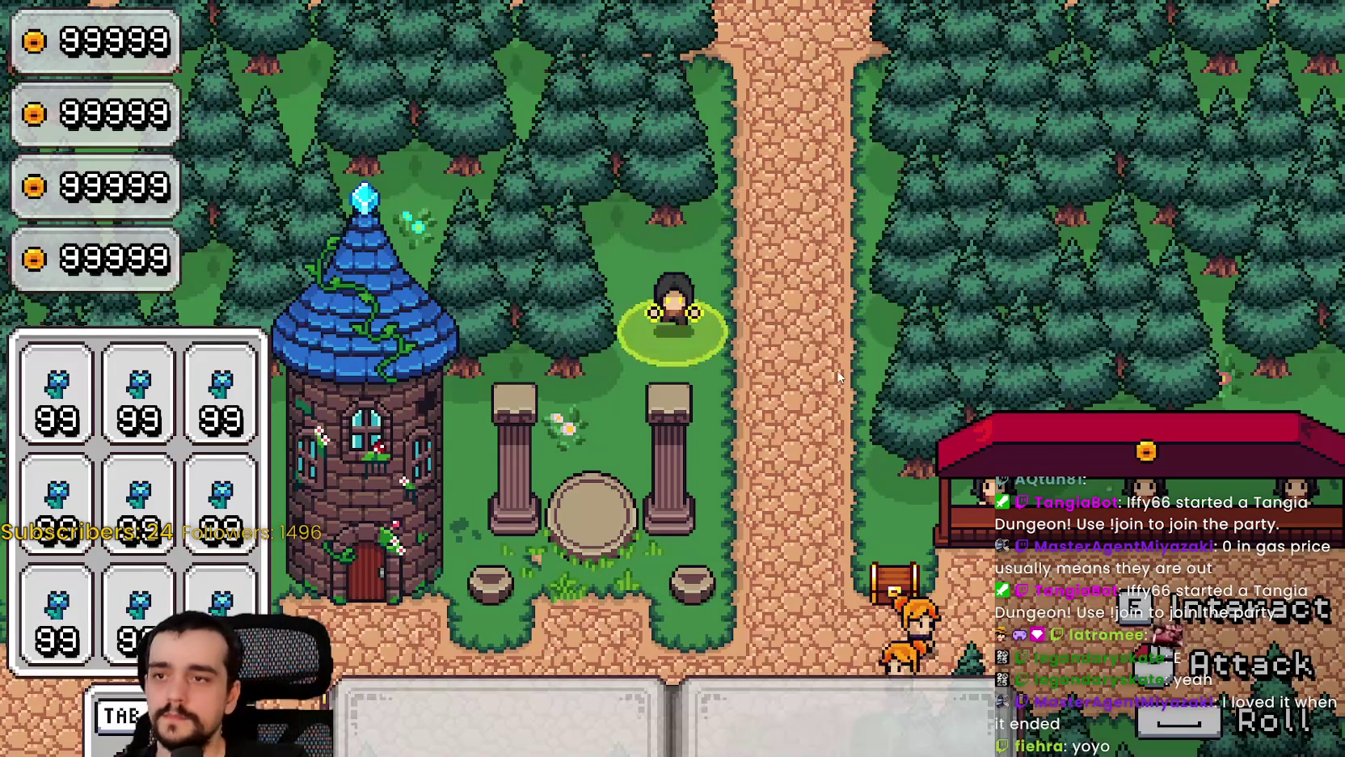
Step: Walk the player left and right to check the quicker fade, then close the game
key(a)
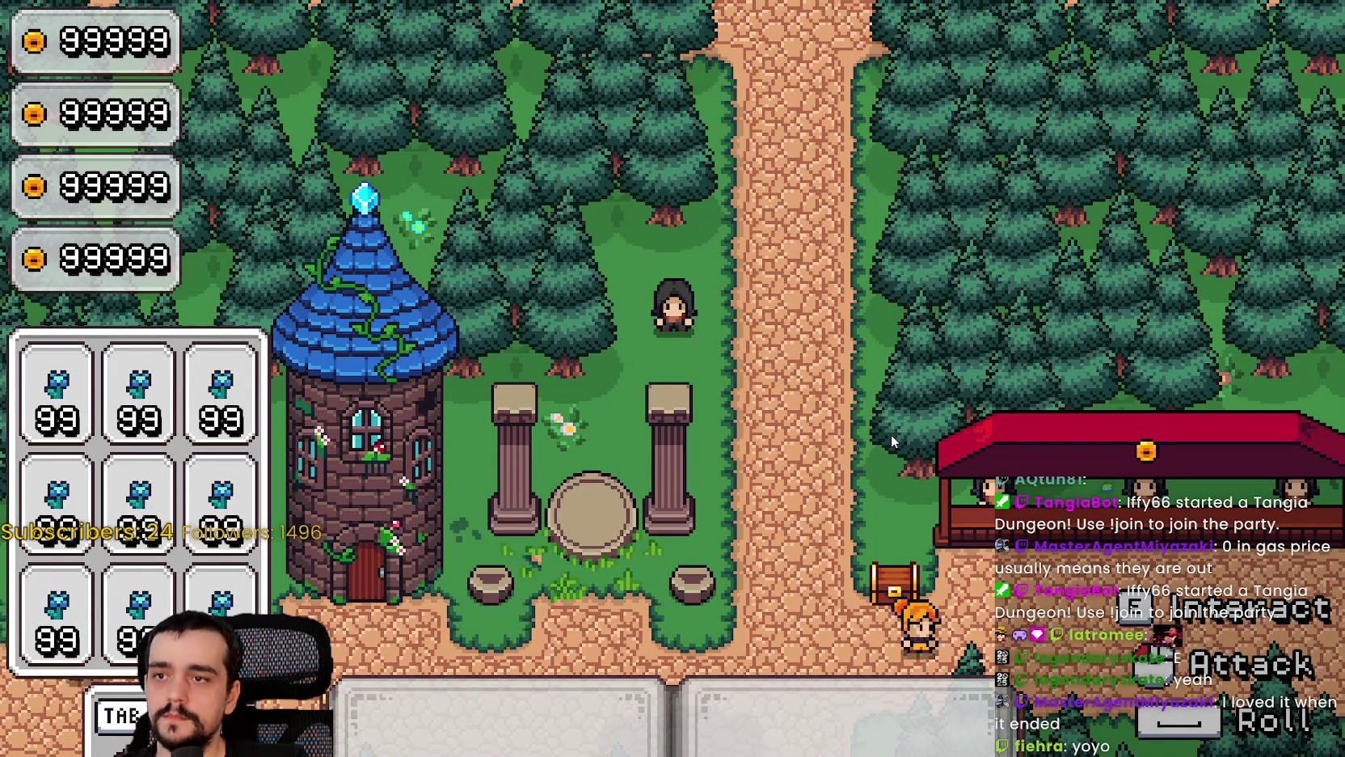
key(a)
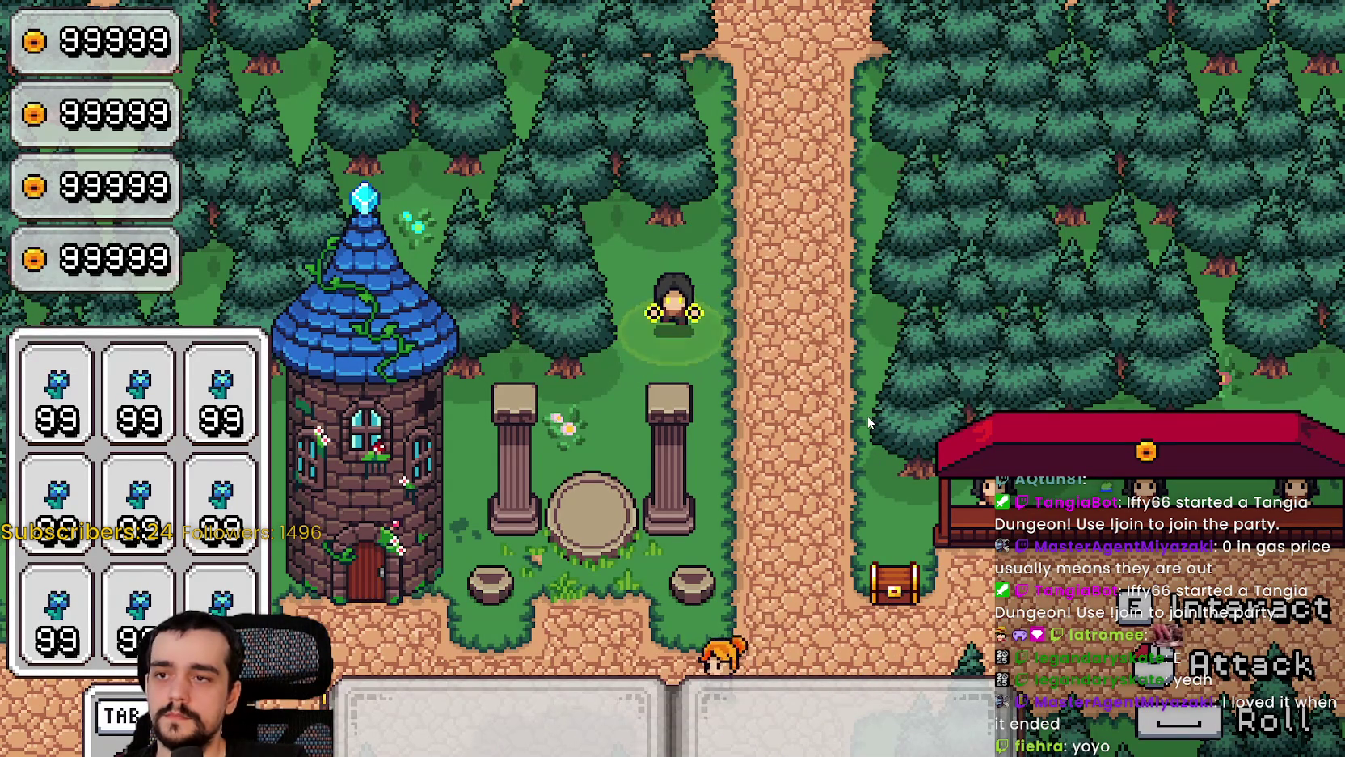
key(a)
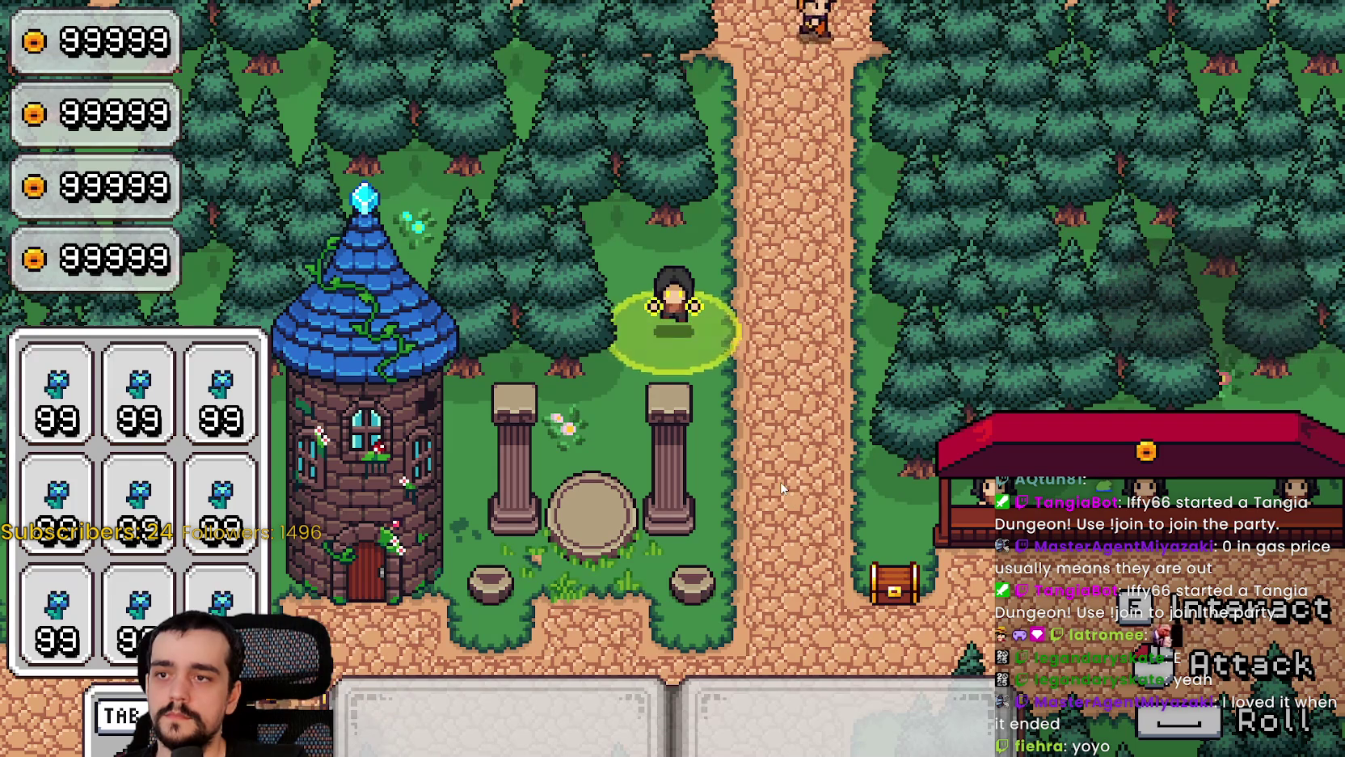
key(d)
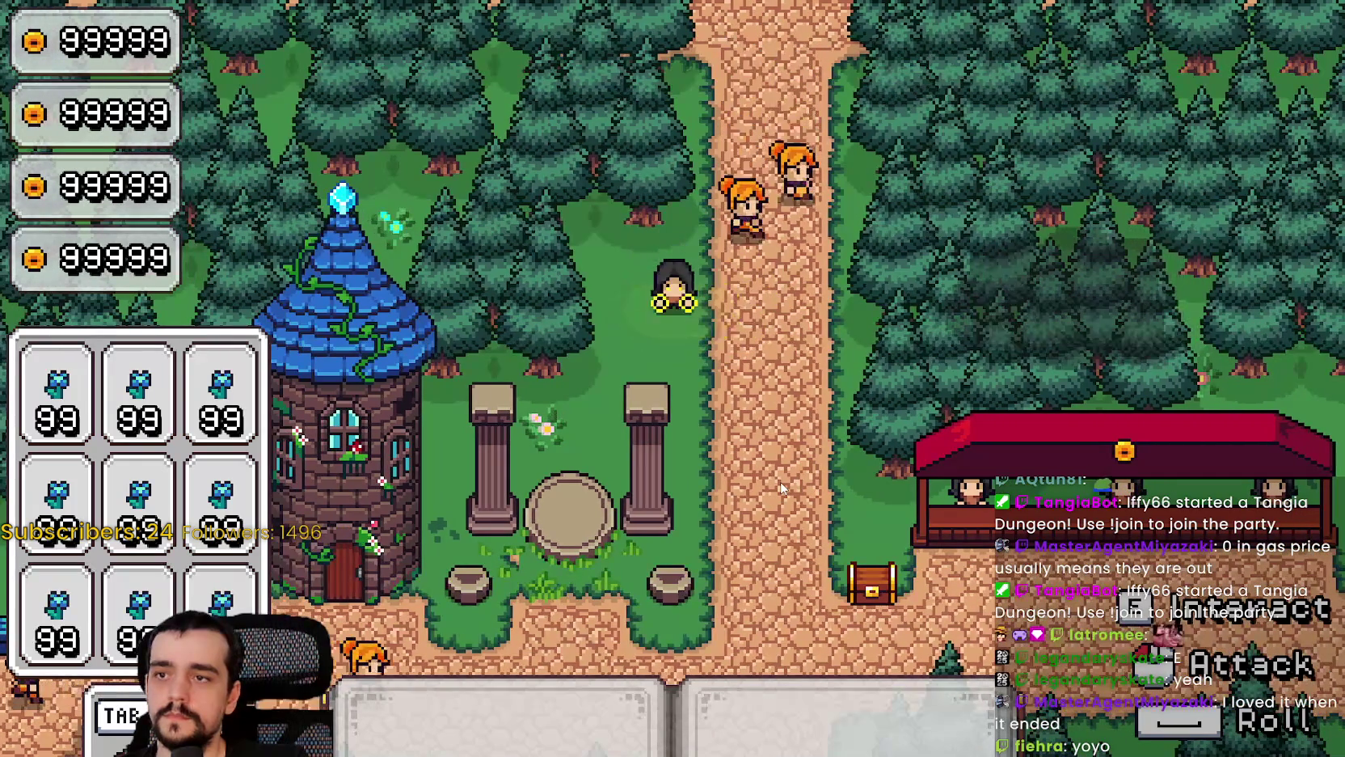
key(F8)
drag(611, 356, 723, 376)
Step: Paste magic_circle_end's tween block over 'pass' in magic_circle_update and save
key(ctrl+c)
double_click(834, 356)
key(ctrl+v)
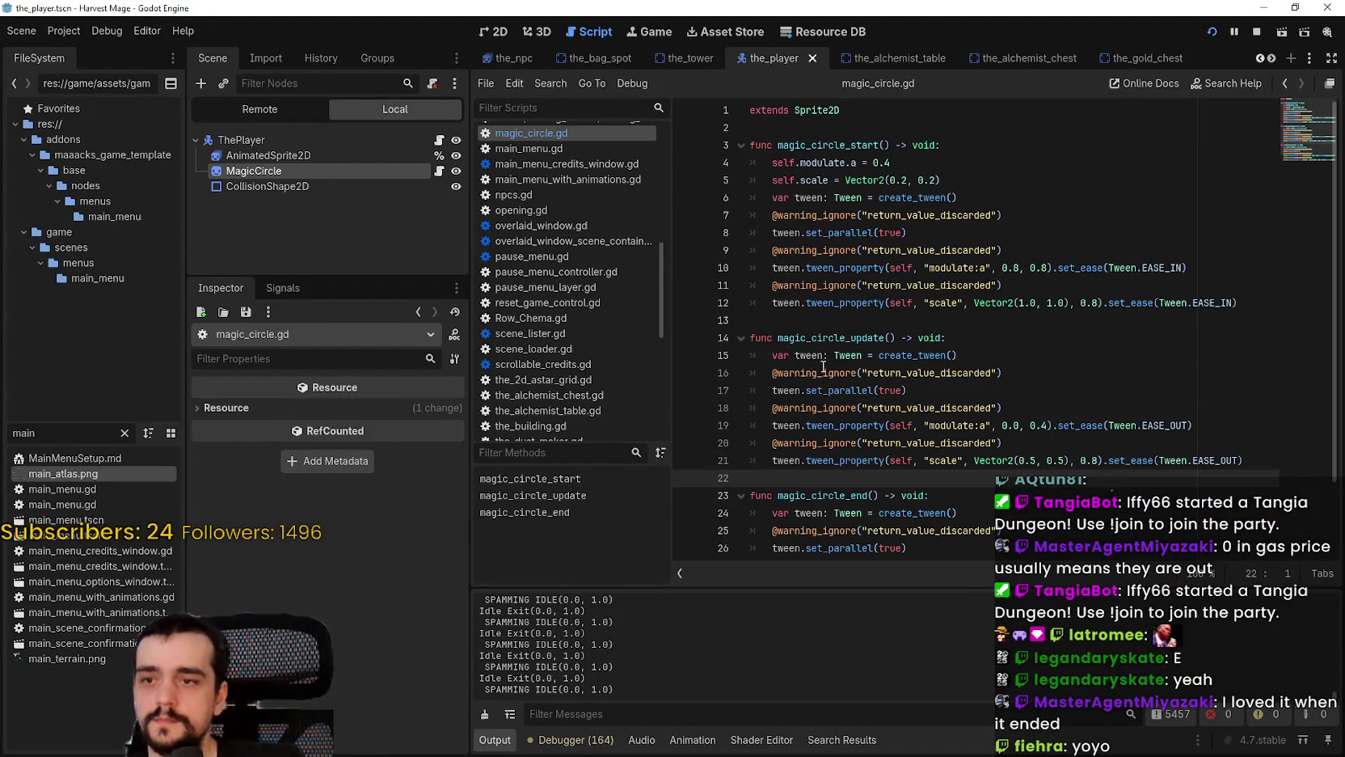
key(ctrl+s)
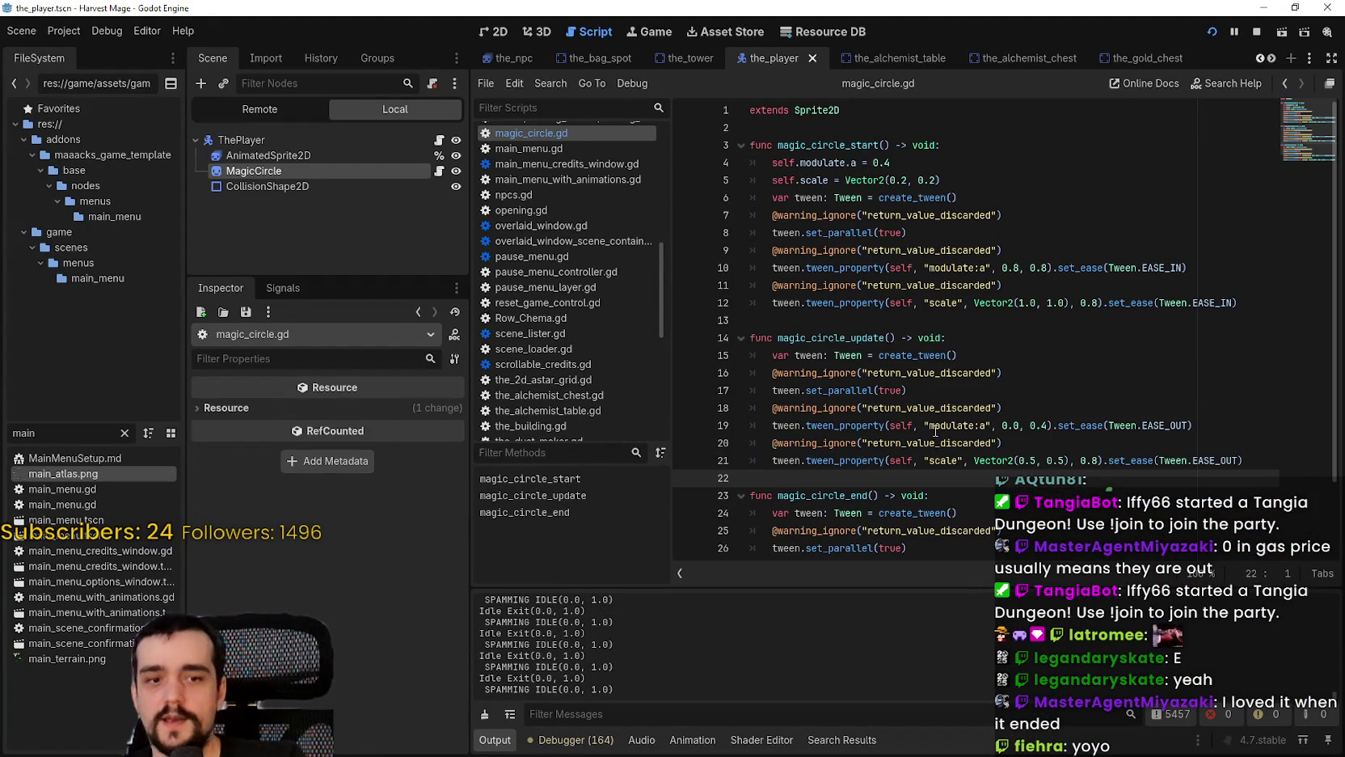
Step: Review the copied alpha tween against the start function's scale tween, checking its 0.4 duration
click(938, 428)
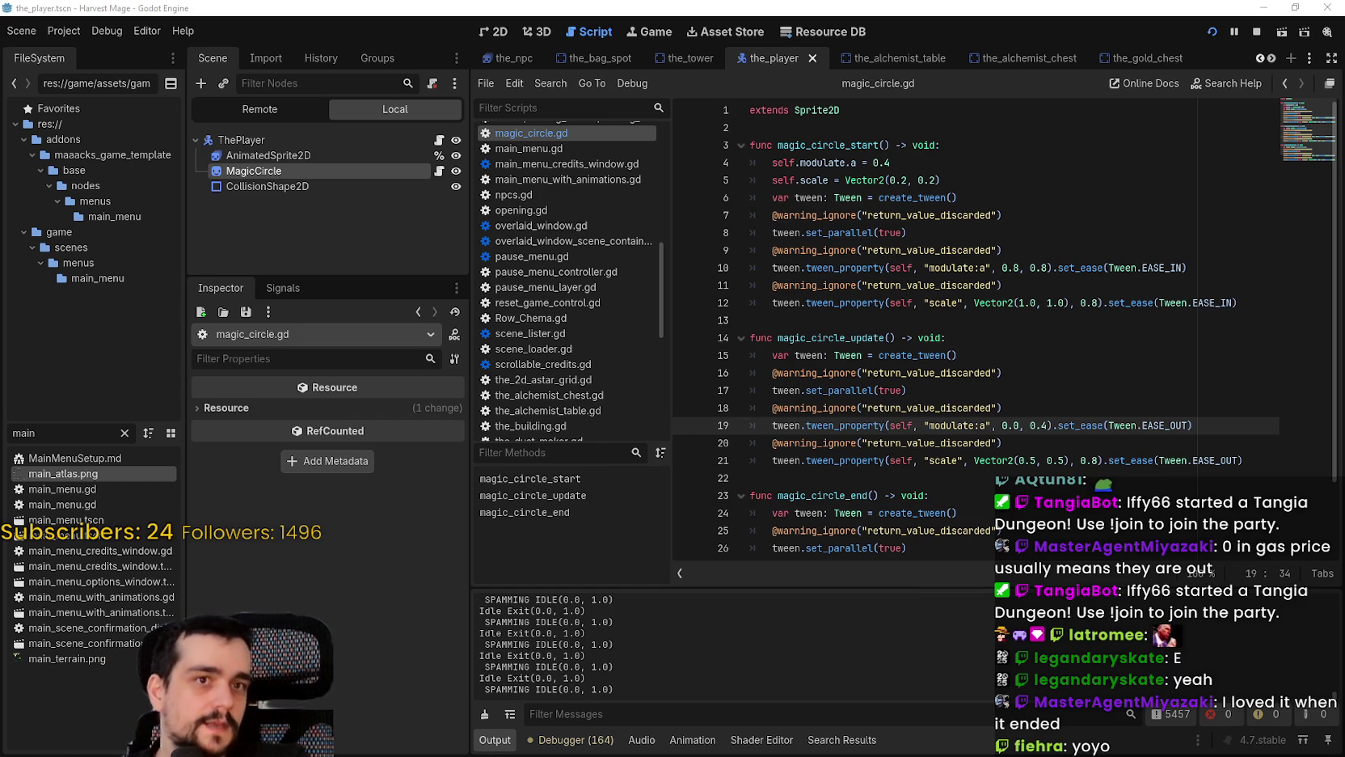
click(873, 303)
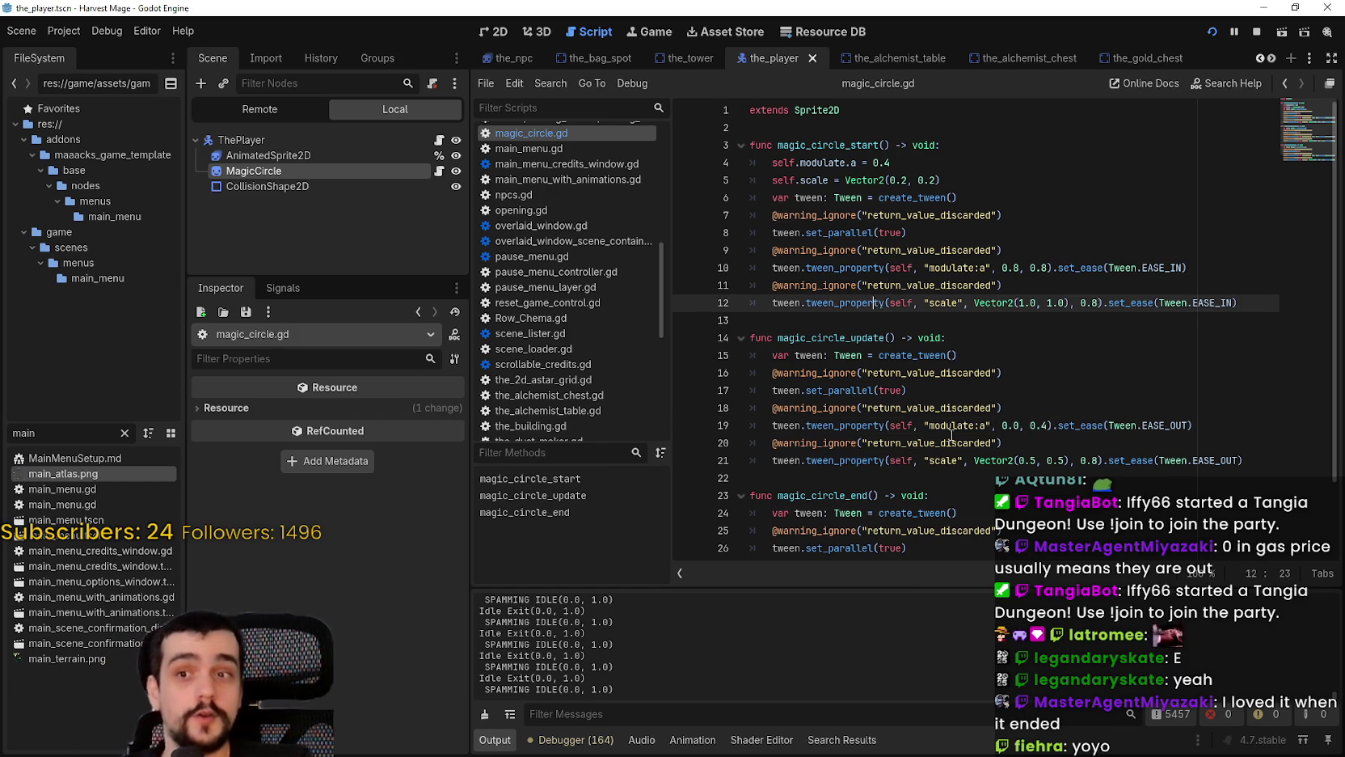
click(1007, 530)
click(1014, 478)
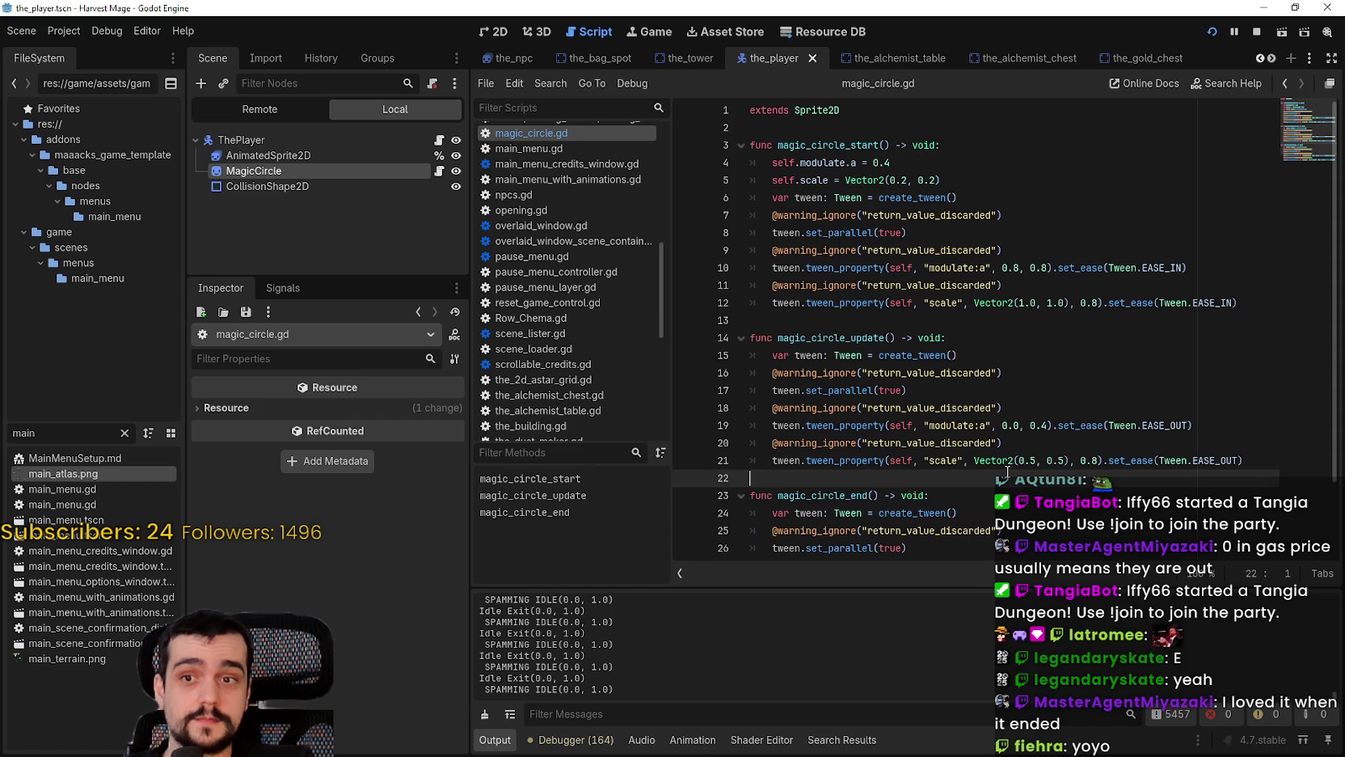
scroll(989, 482, down, 1)
scroll(991, 428, down, 1)
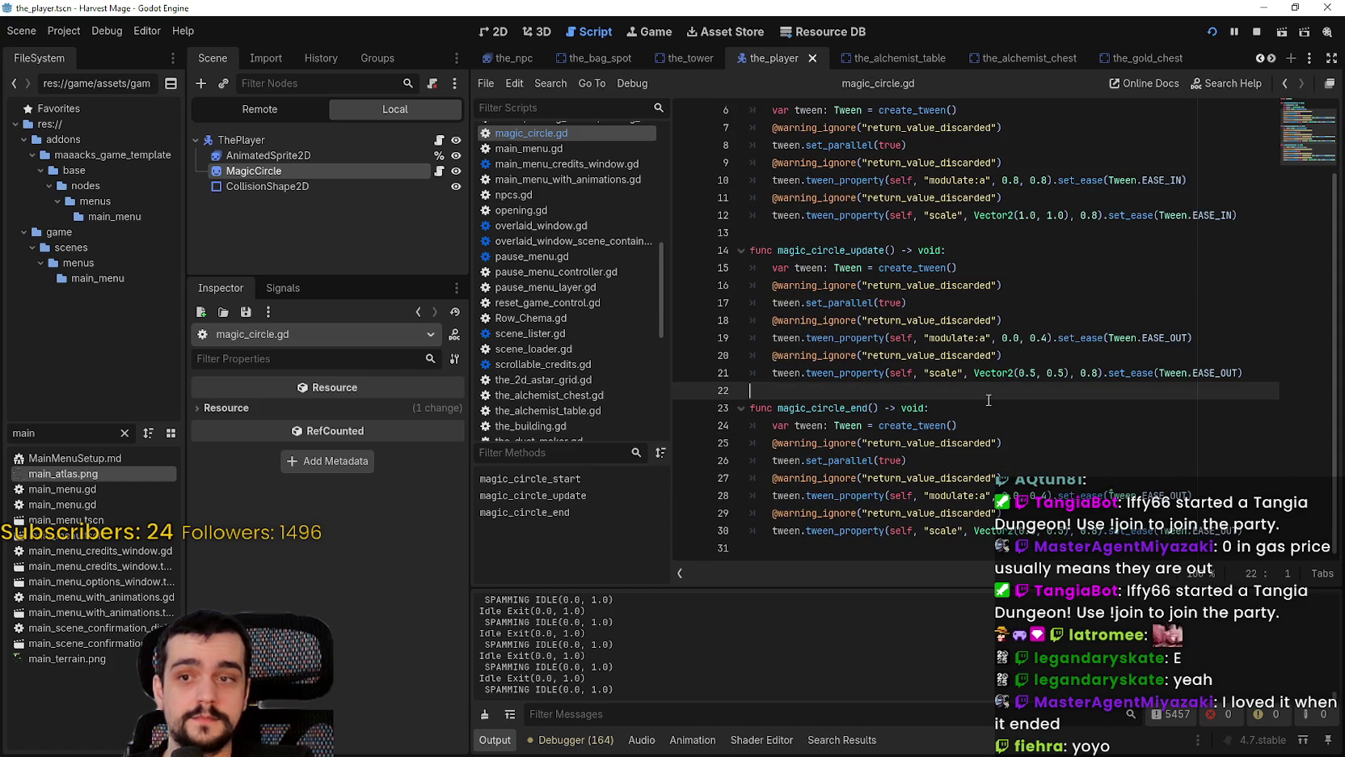
click(1043, 336)
Step: Delete the set_parallel and scale tween lines from magic_circle_update
mouse_move(972, 390)
mouse_down()
mouse_move(785, 356)
mouse_move(764, 338)
mouse_move(757, 349)
mouse_up()
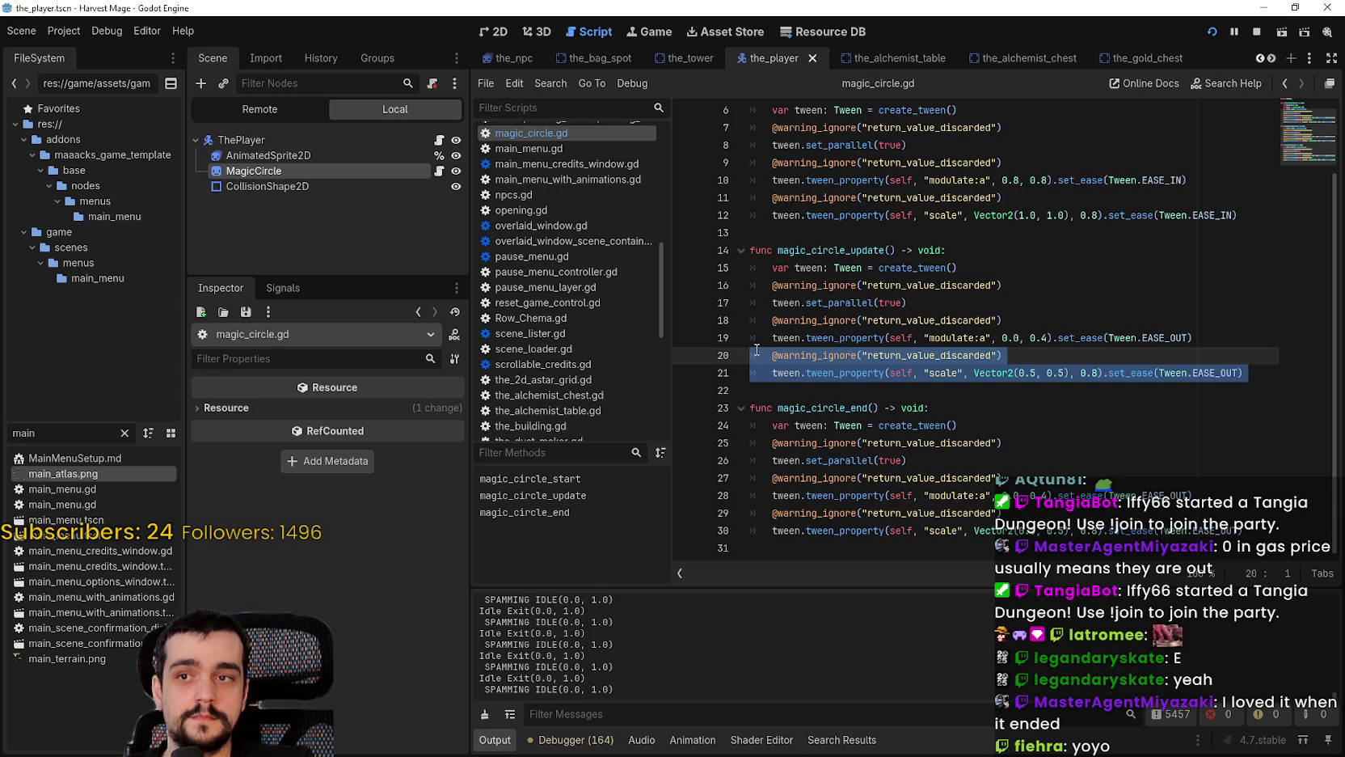
mouse_move(930, 302)
mouse_down()
mouse_move(752, 303)
mouse_move(734, 281)
mouse_up()
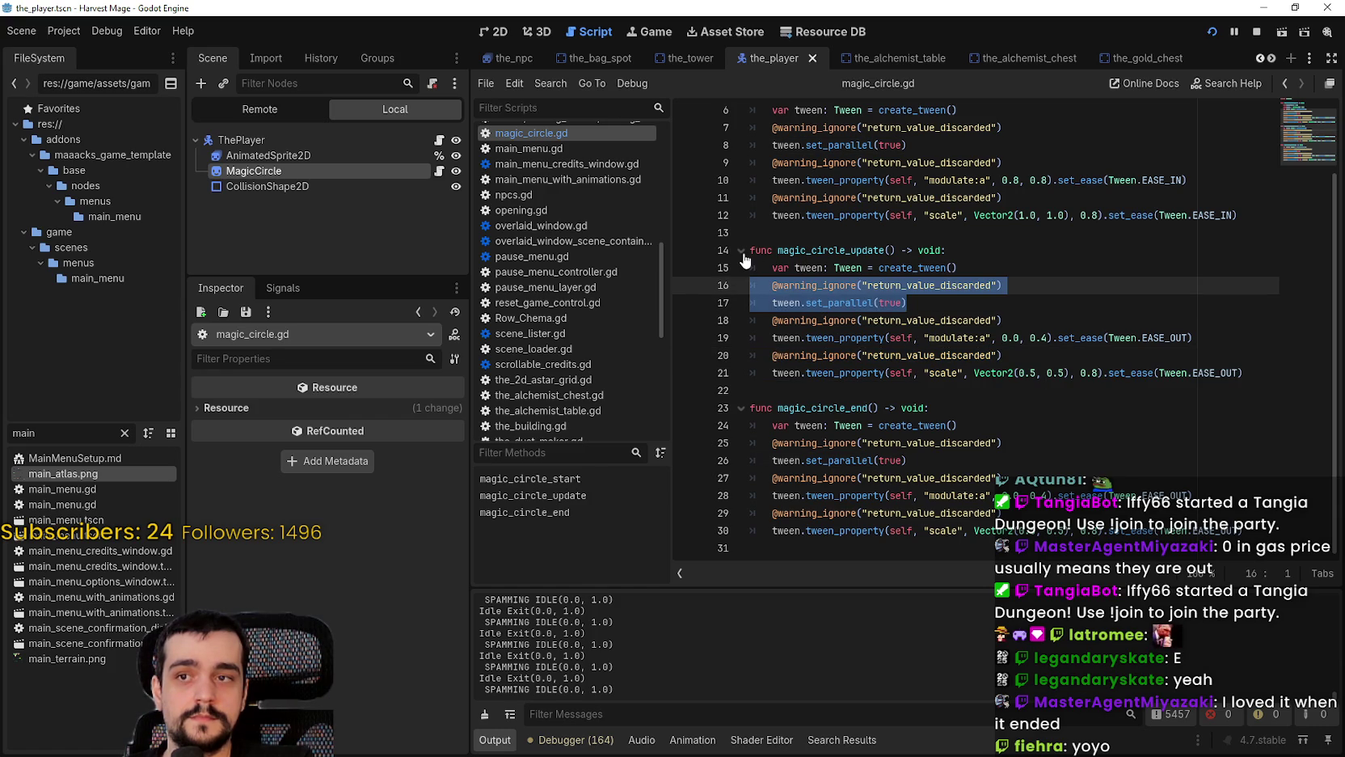
key(BackSpace)
key(BackSpace)
drag(1003, 285, 737, 285)
drag(1082, 350, 755, 321)
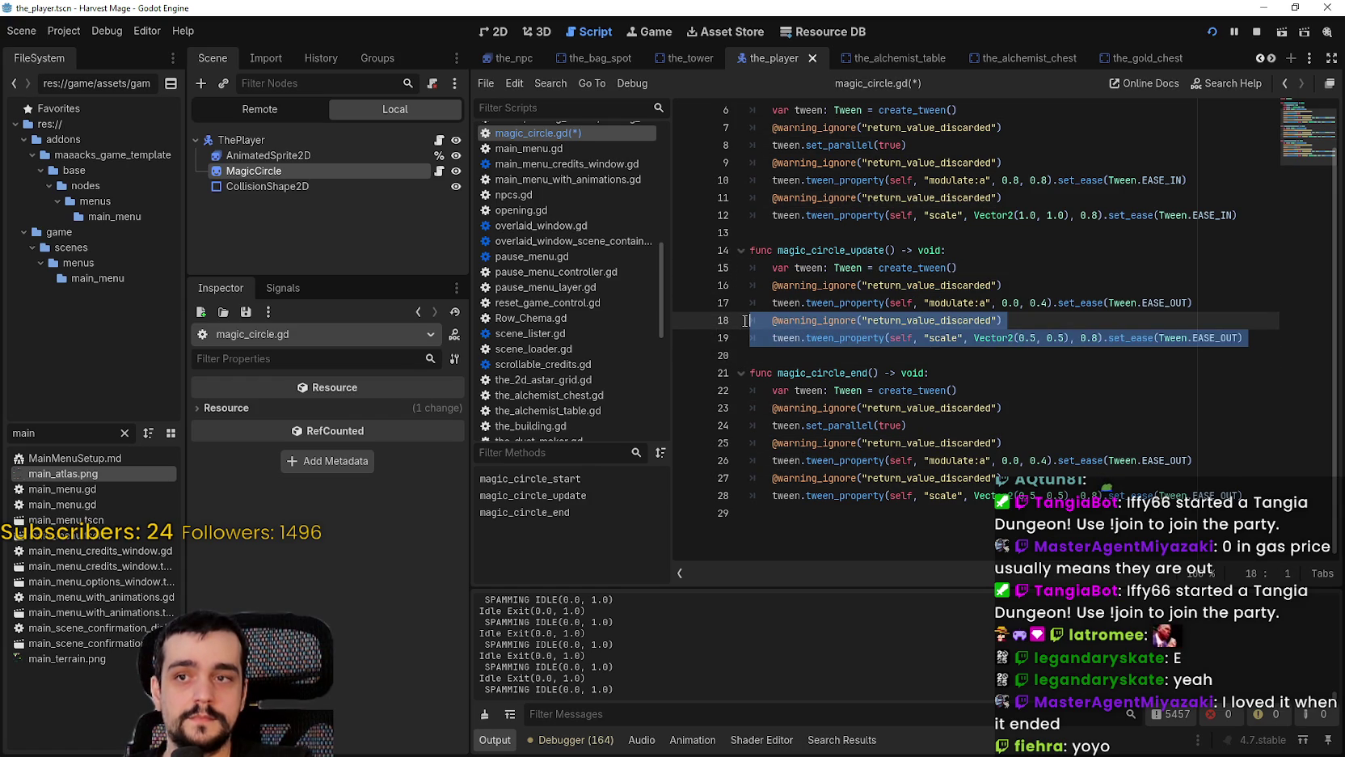
key(BackSpace)
key(BackSpace)
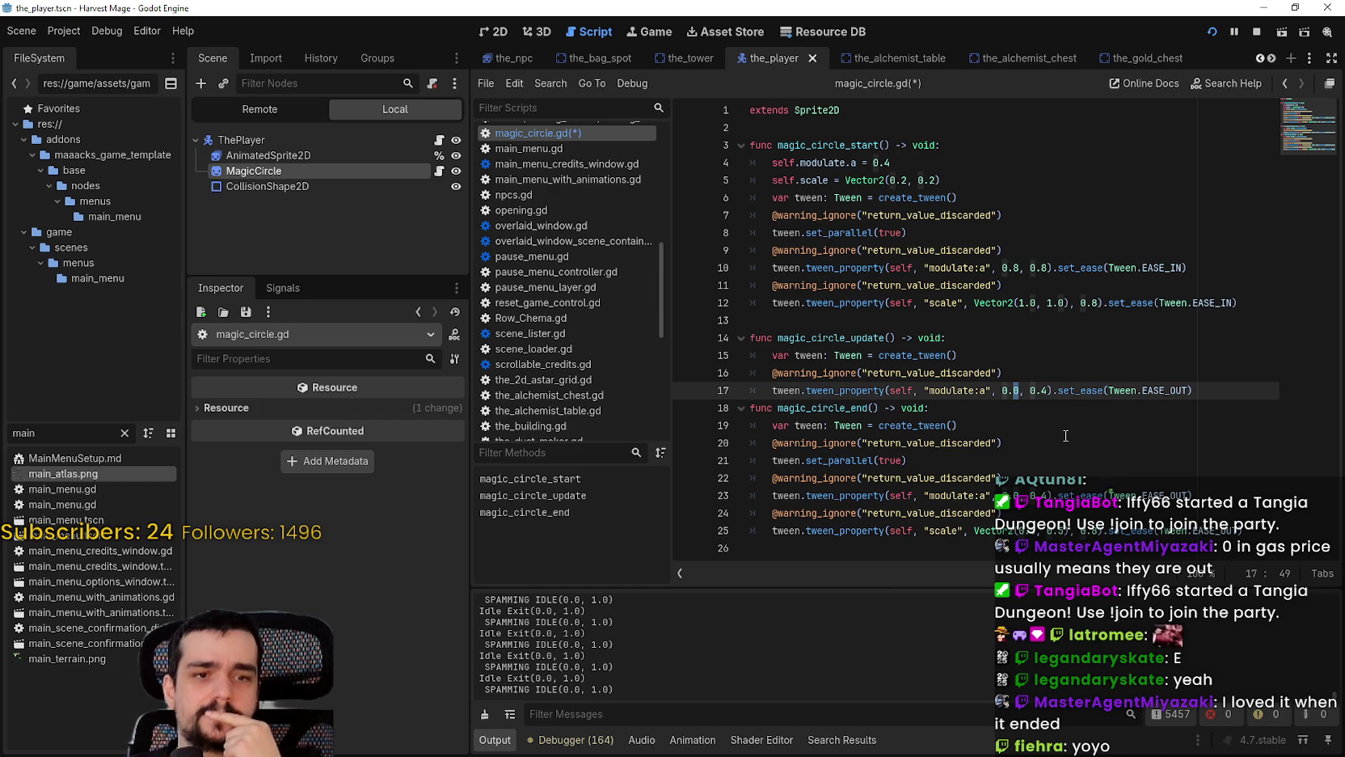
Step: Change line 17's easing from EASE_OUT to EASE_IN_OUT, then to EASE_OUT_IN
double_click(1178, 389)
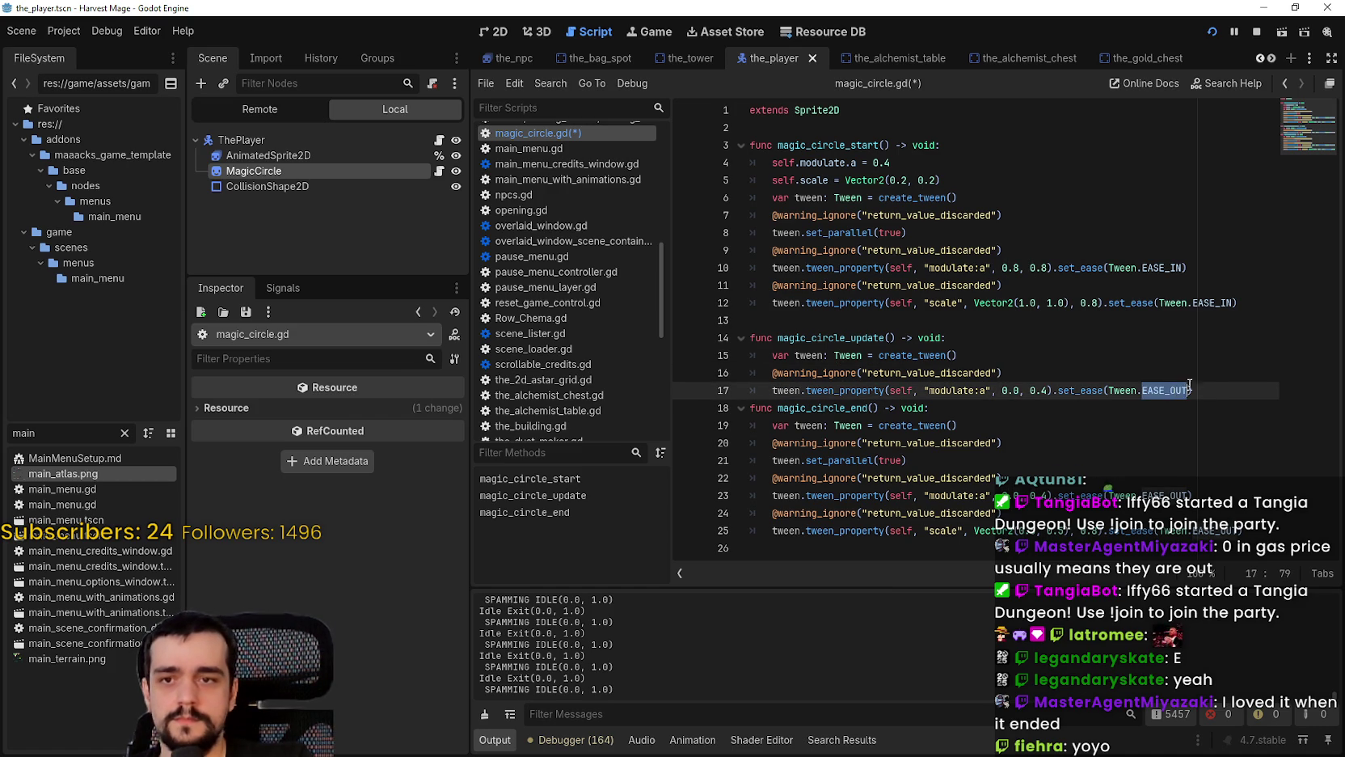
text(EAS)
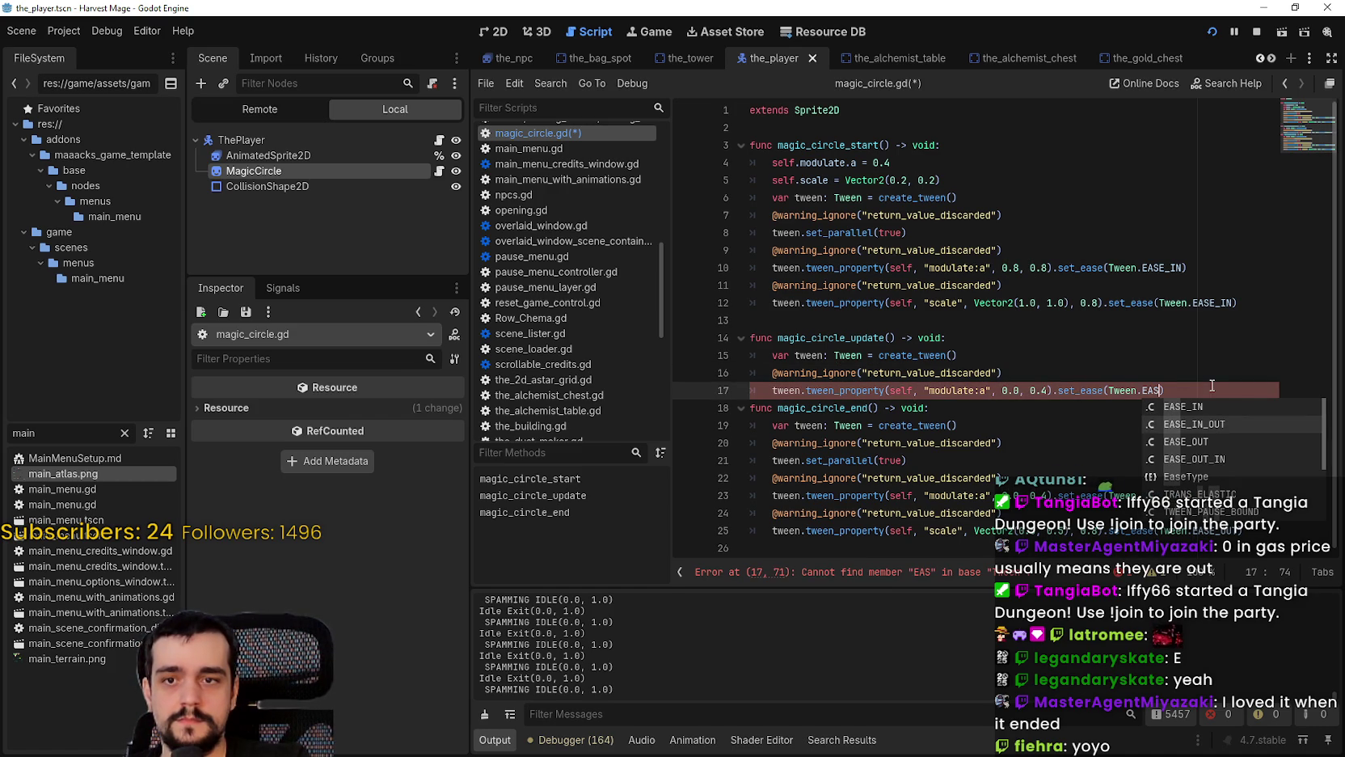
key(Return)
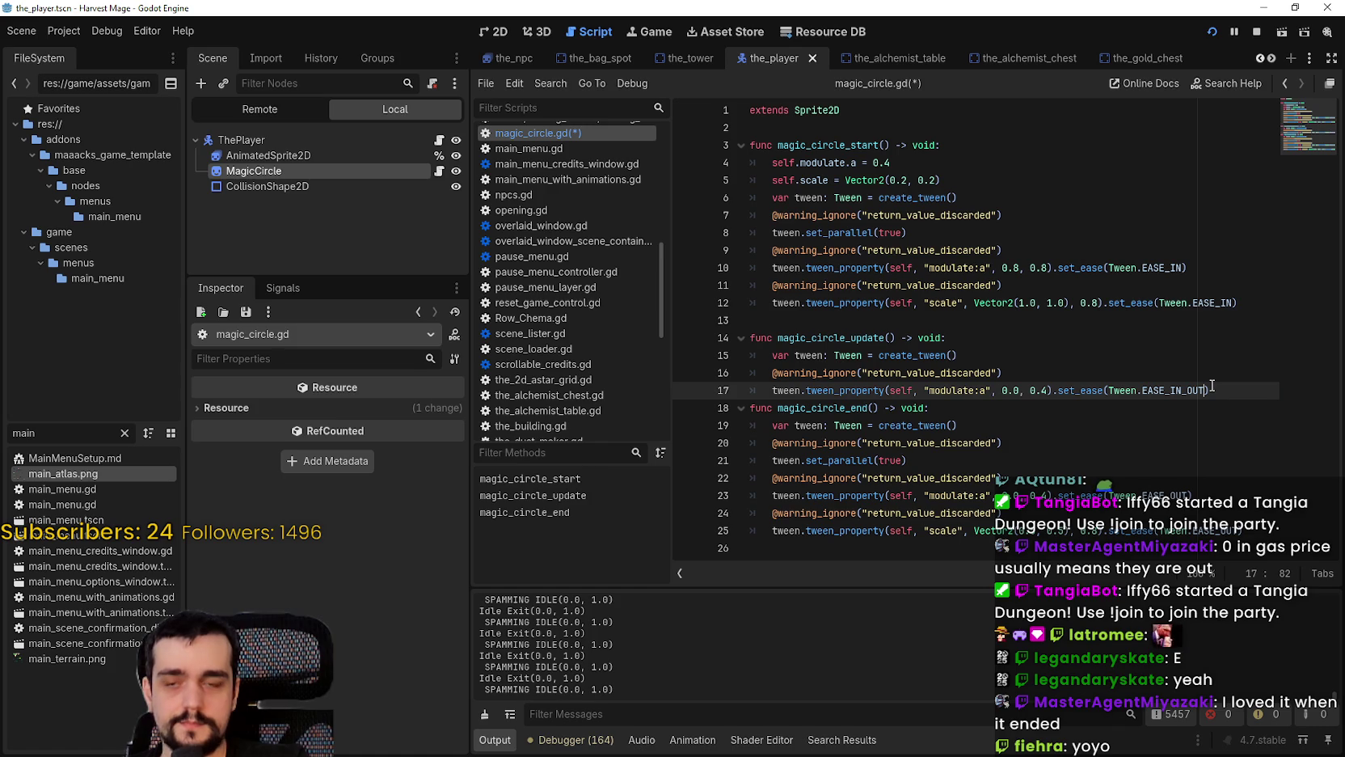
double_click(1185, 393)
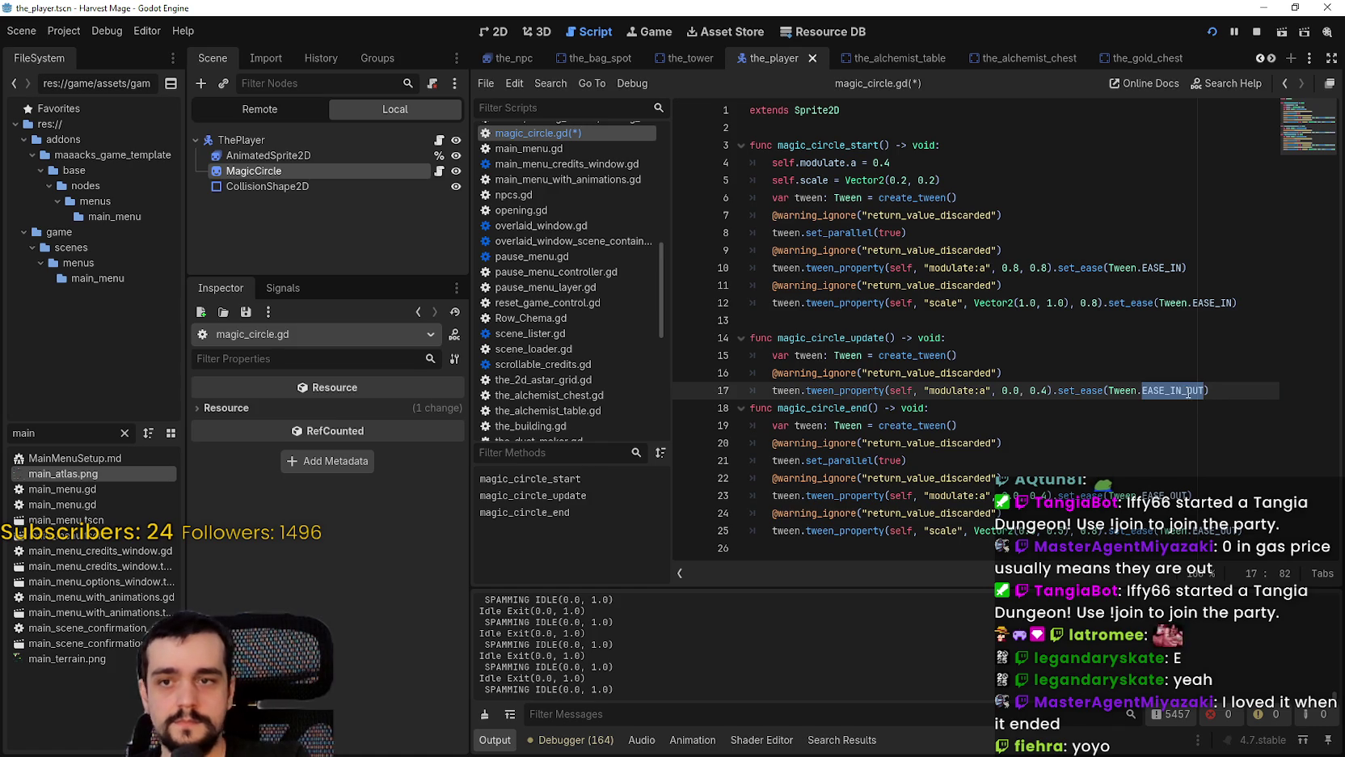
text(EASE_O)
key(Down)
key(Return)
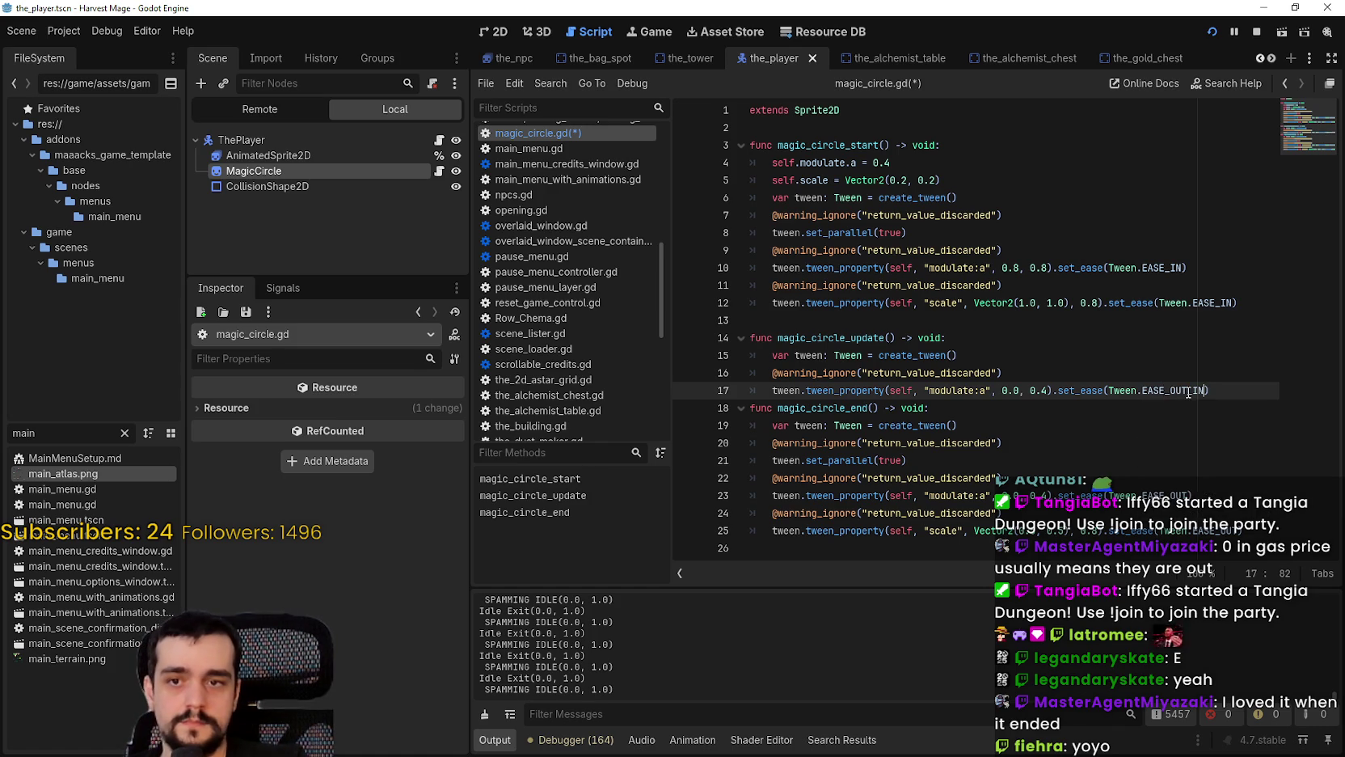
Step: Add a blank line after line 17, set the alpha target to 0.8, and save magic_circle.gd
click(1227, 387)
key(Return)
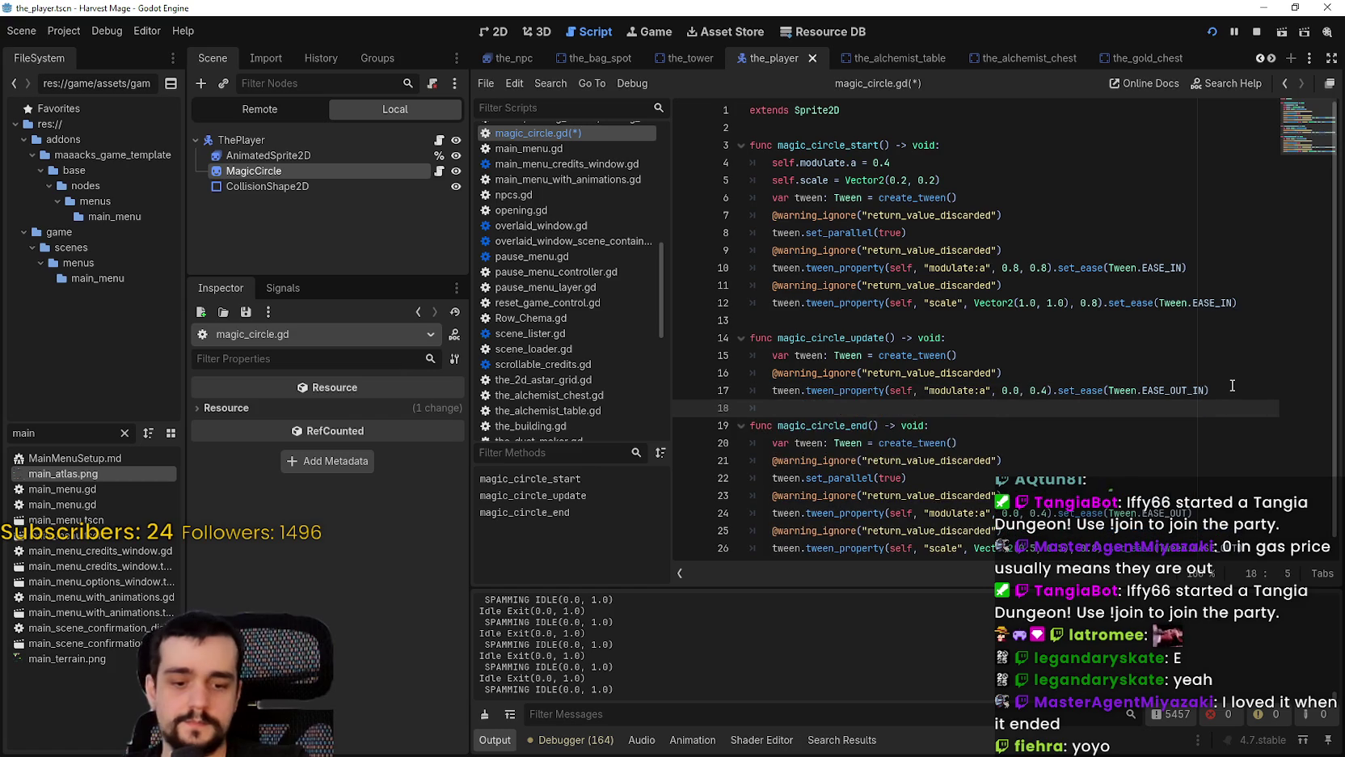
key(ctrl+s)
scroll(798, 197, down, 1)
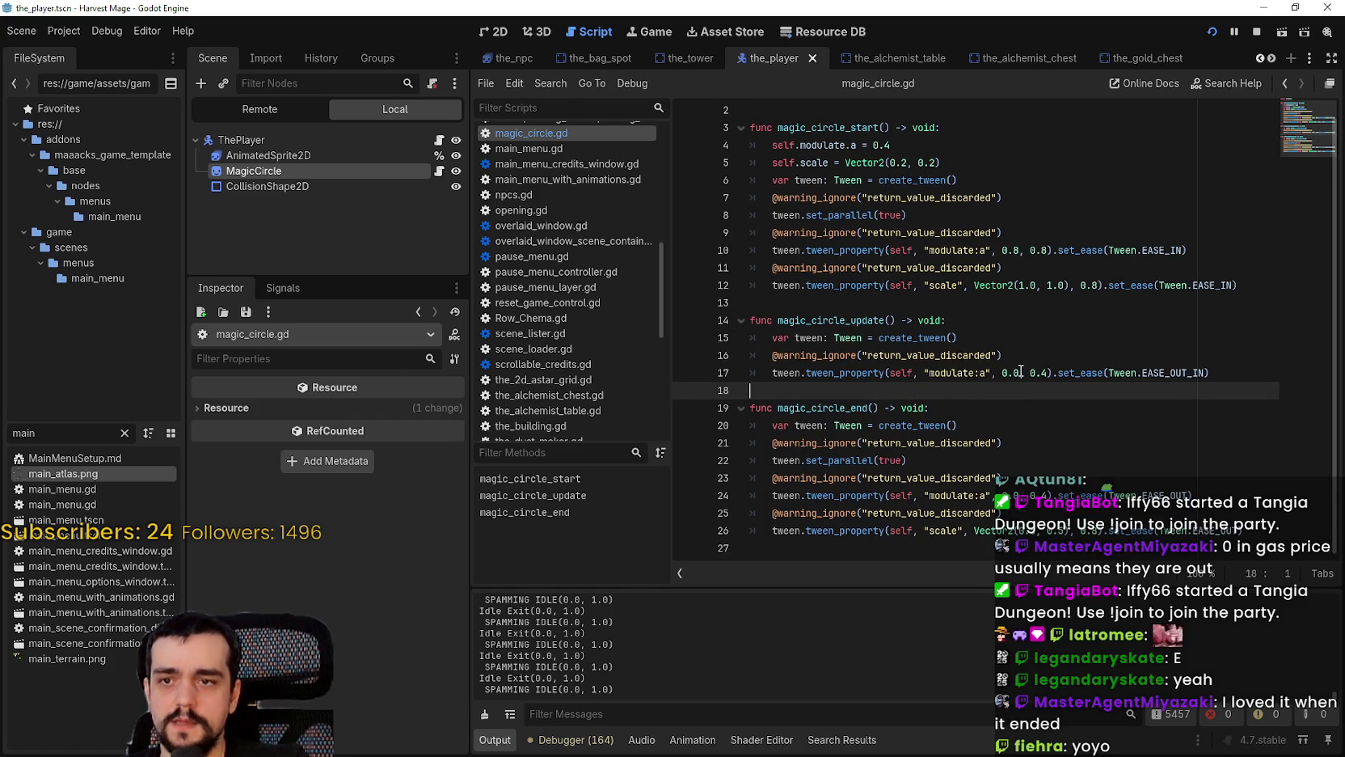
click(1020, 371)
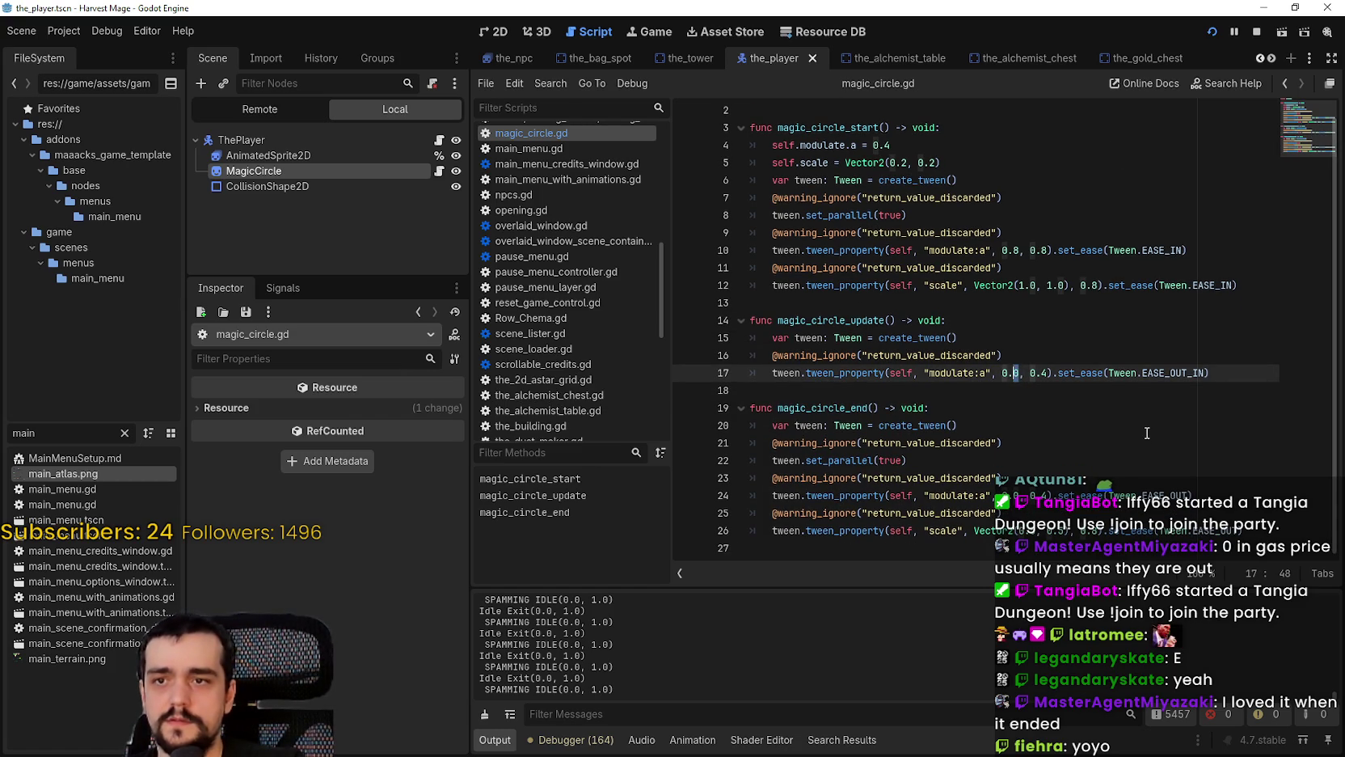
key(ctrl+s)
click(1021, 362)
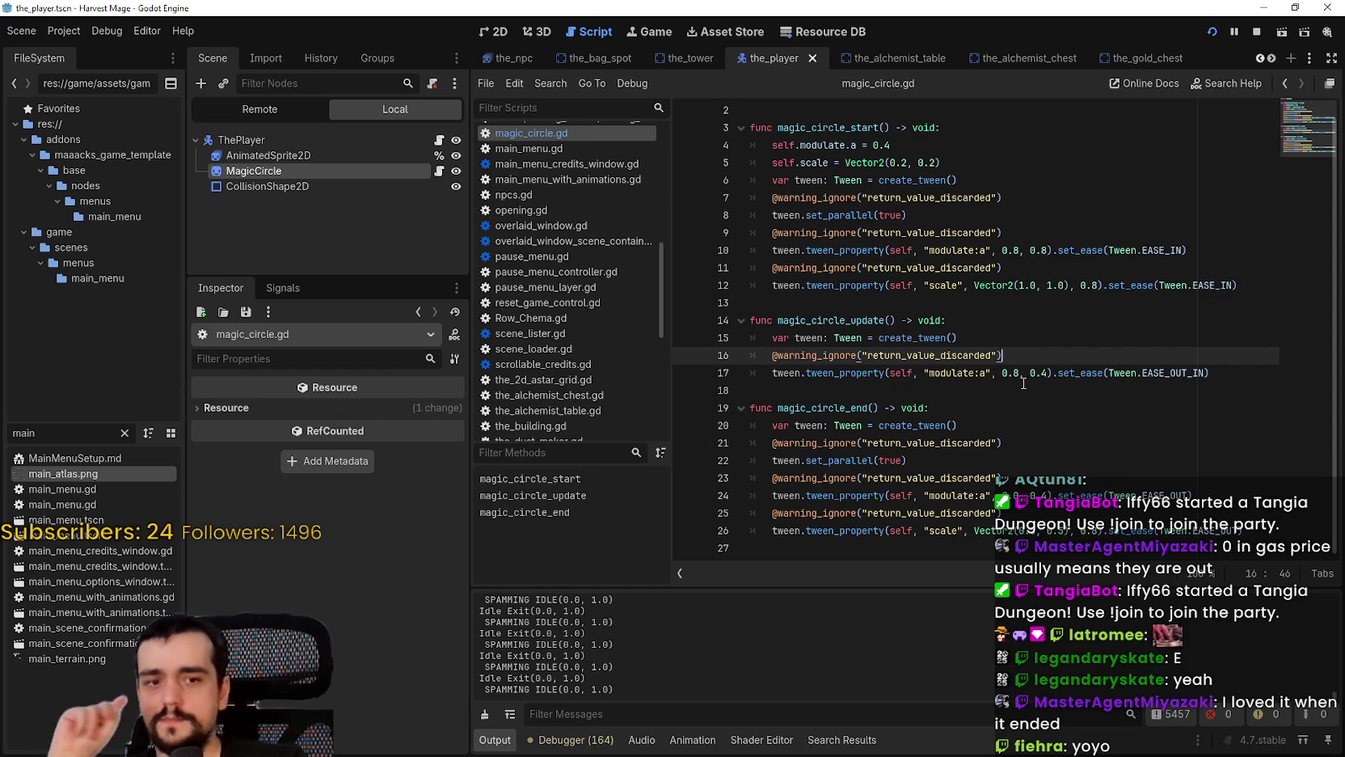
click(1021, 388)
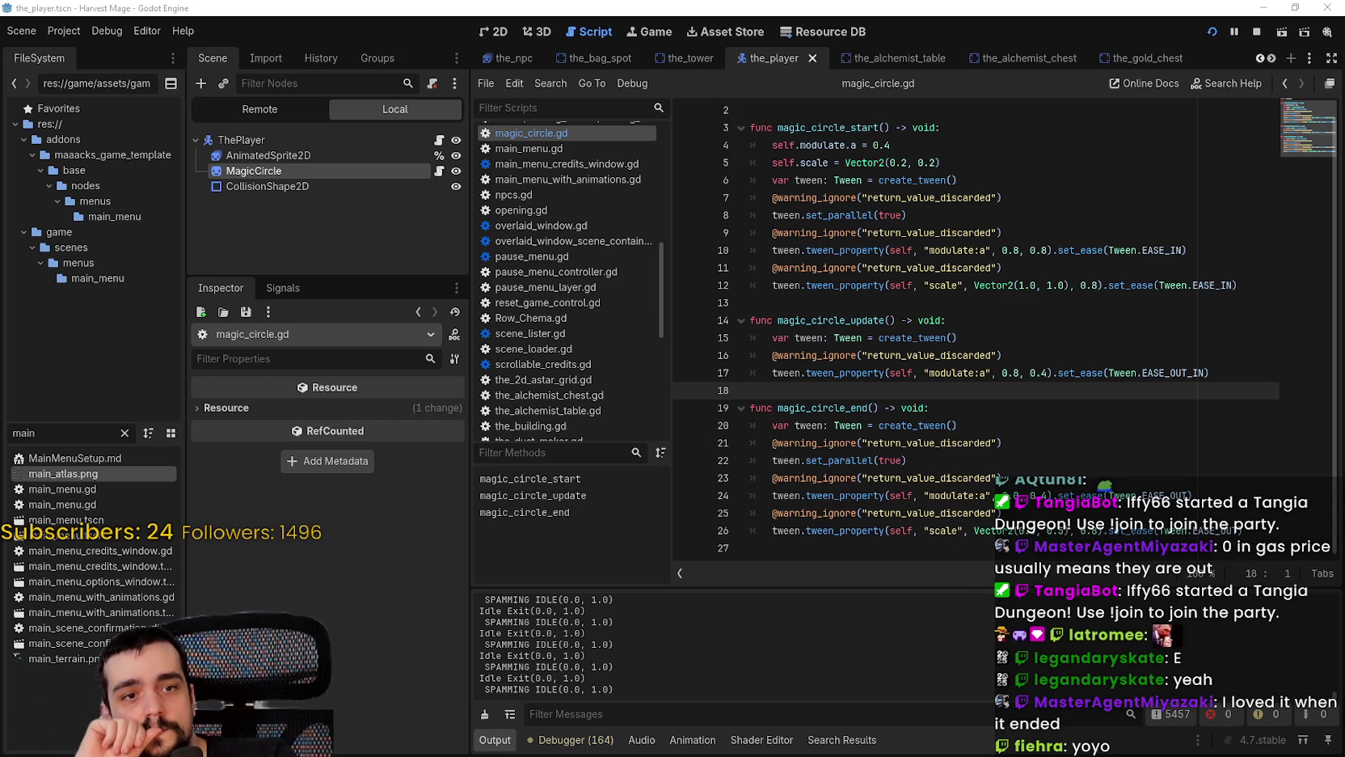
click(750, 310)
click(1077, 265)
click(1006, 337)
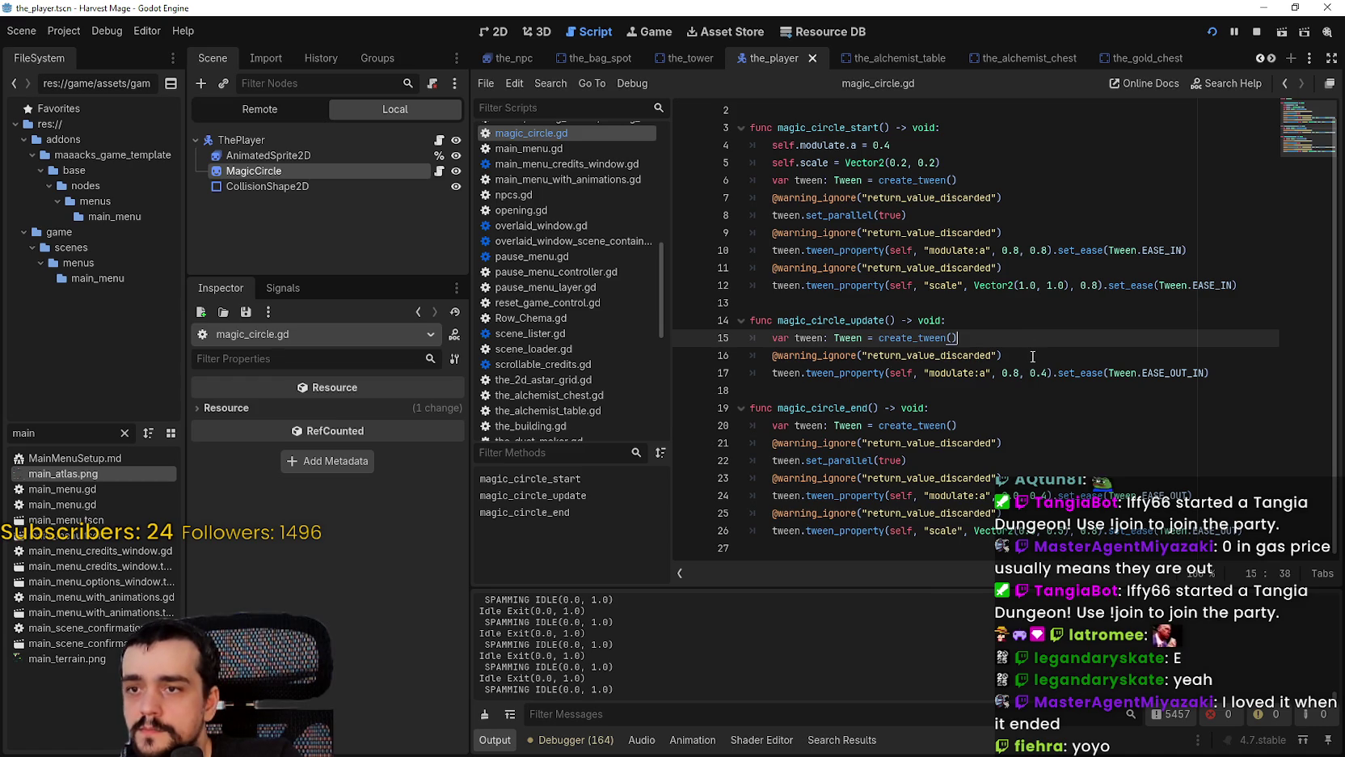
Step: Add tween.set_loops() after create_tween so the update tween repeats forever
key(Return)
text(tween.)
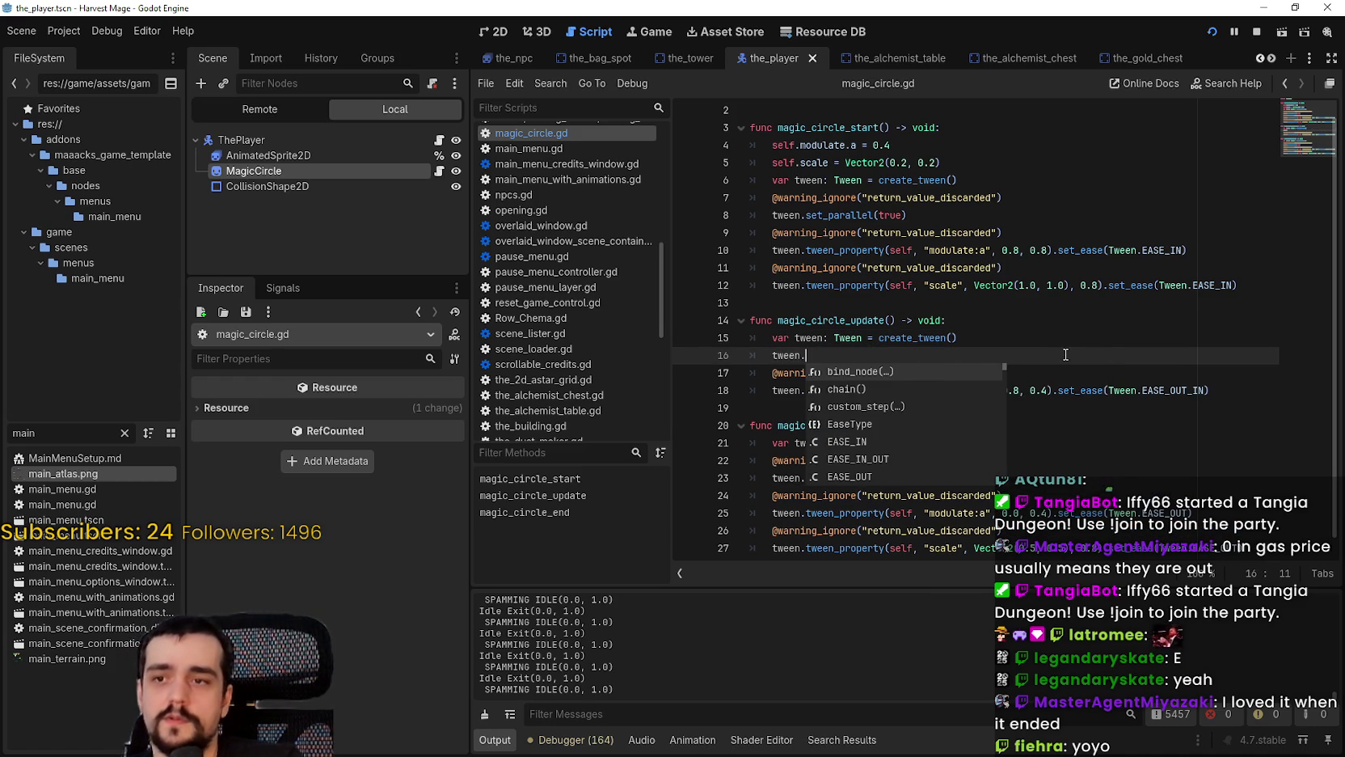
text(set_lo)
key(Return)
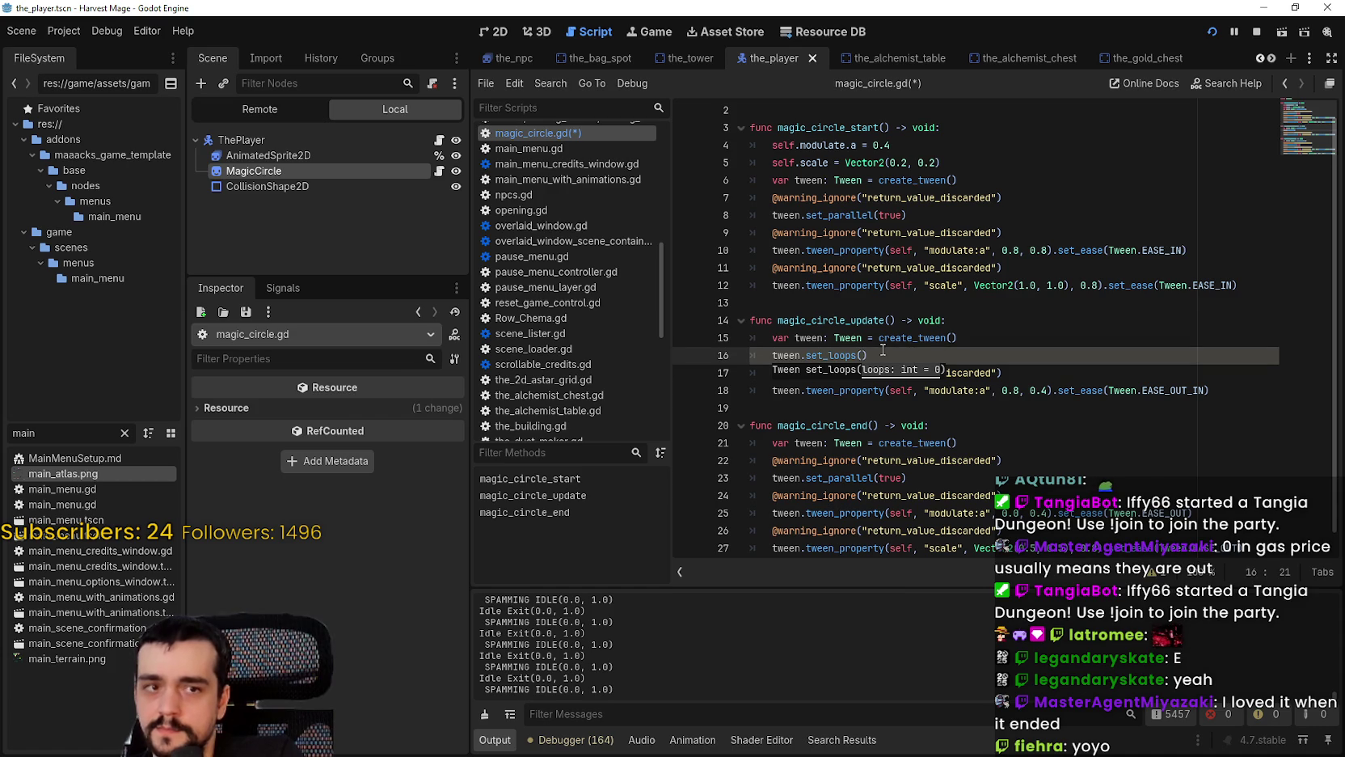
mouse_move(828, 353)
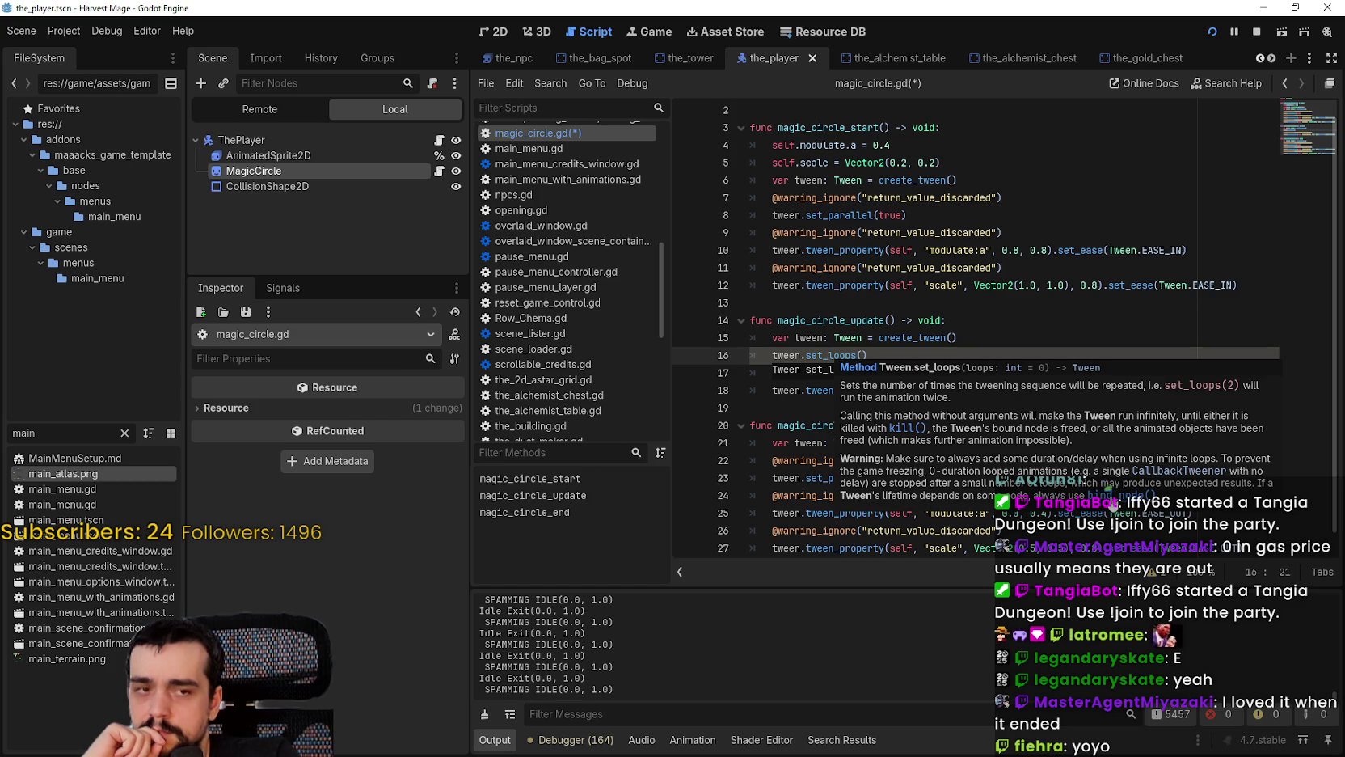
key(Right)
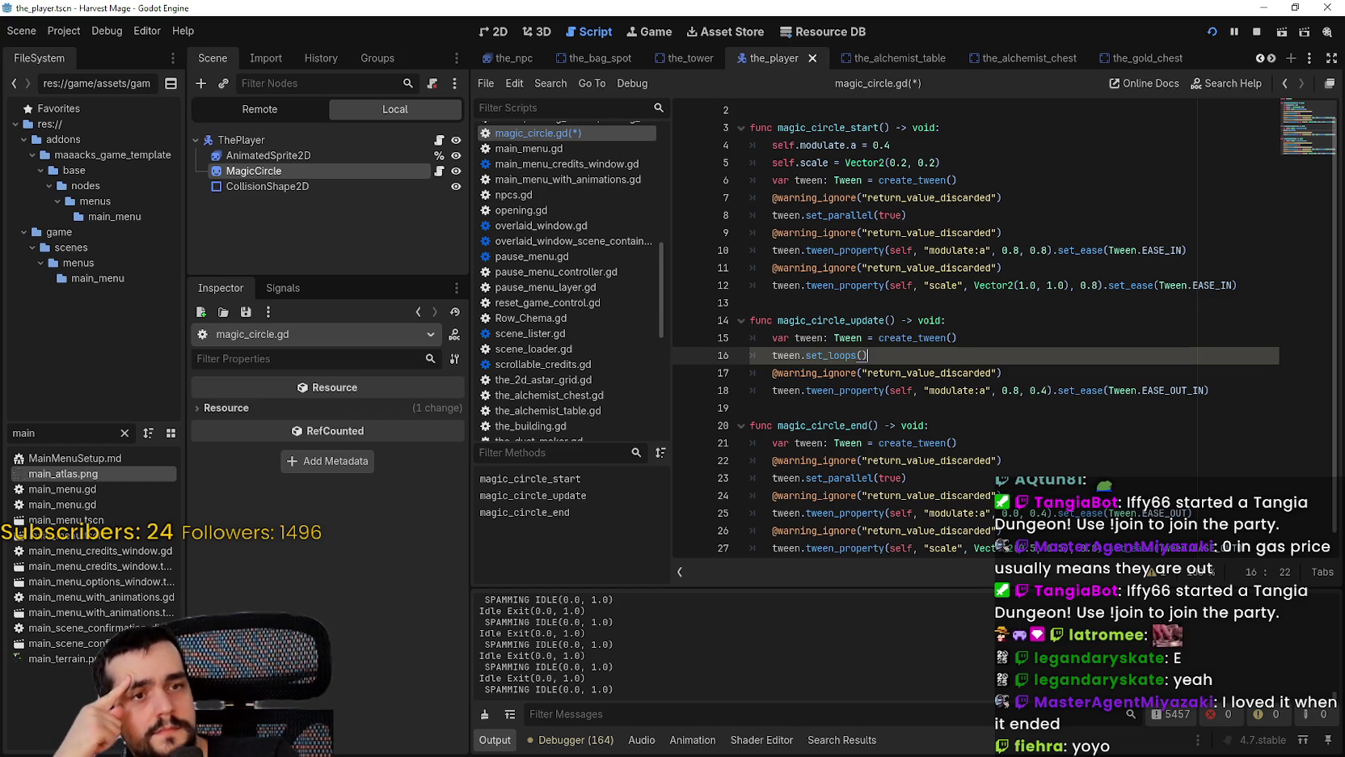
Step: Switch the alpha tween's easing from EASE_OUT_IN to EASE_IN
click(1041, 373)
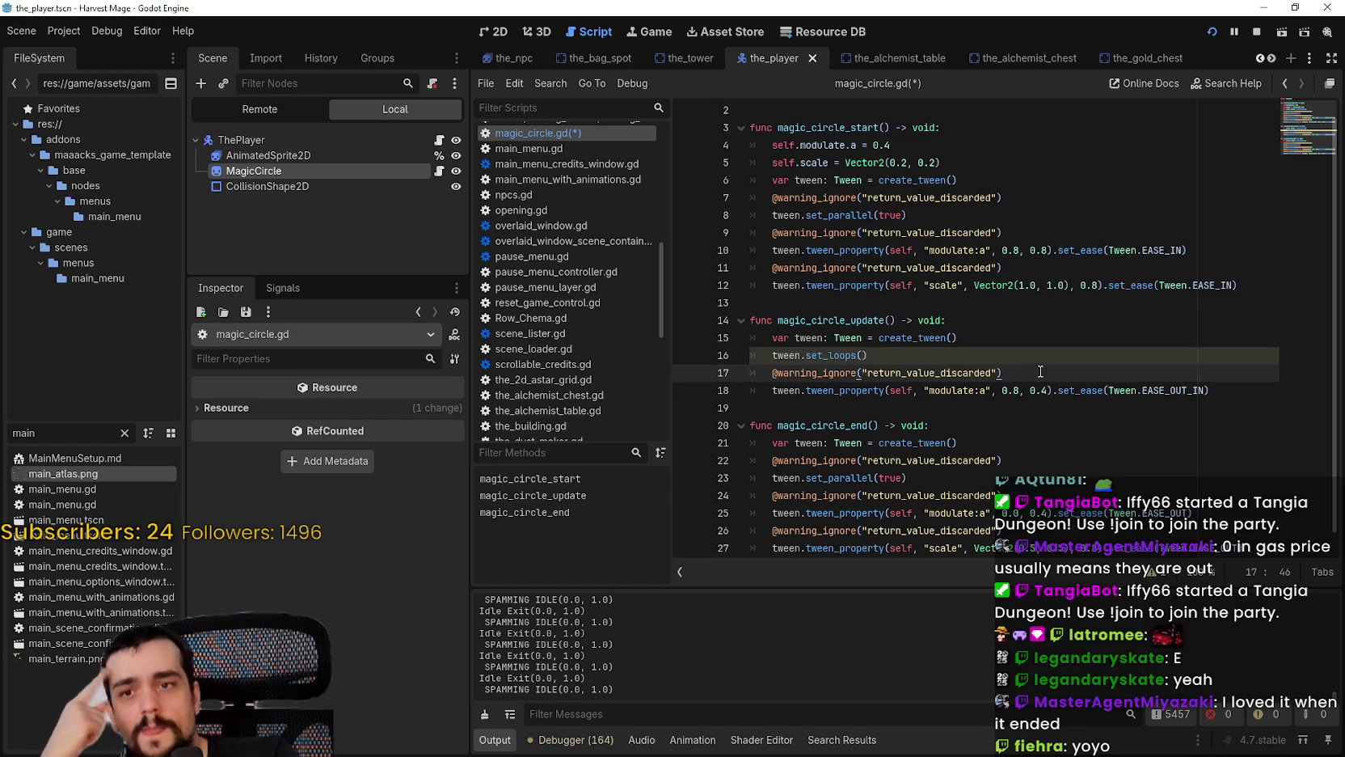
double_click(1174, 391)
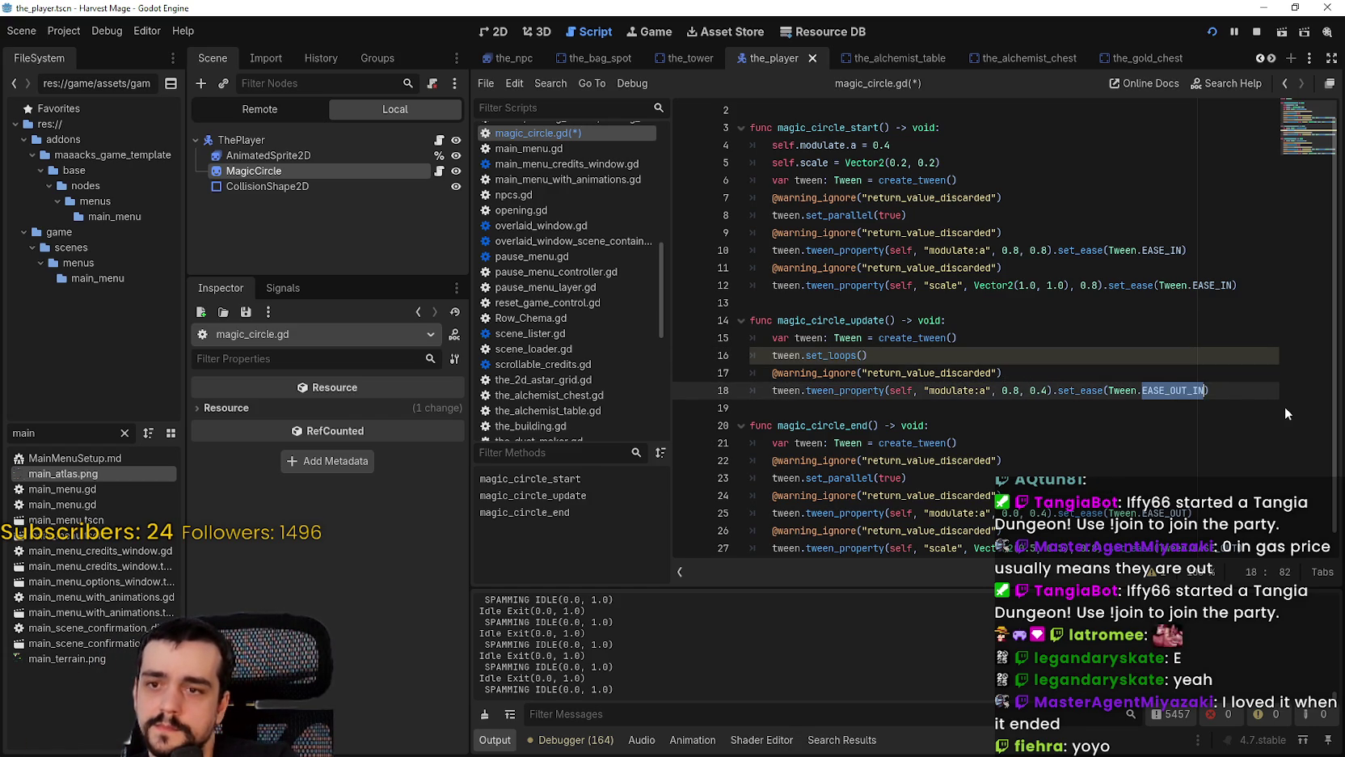
text(EASE)
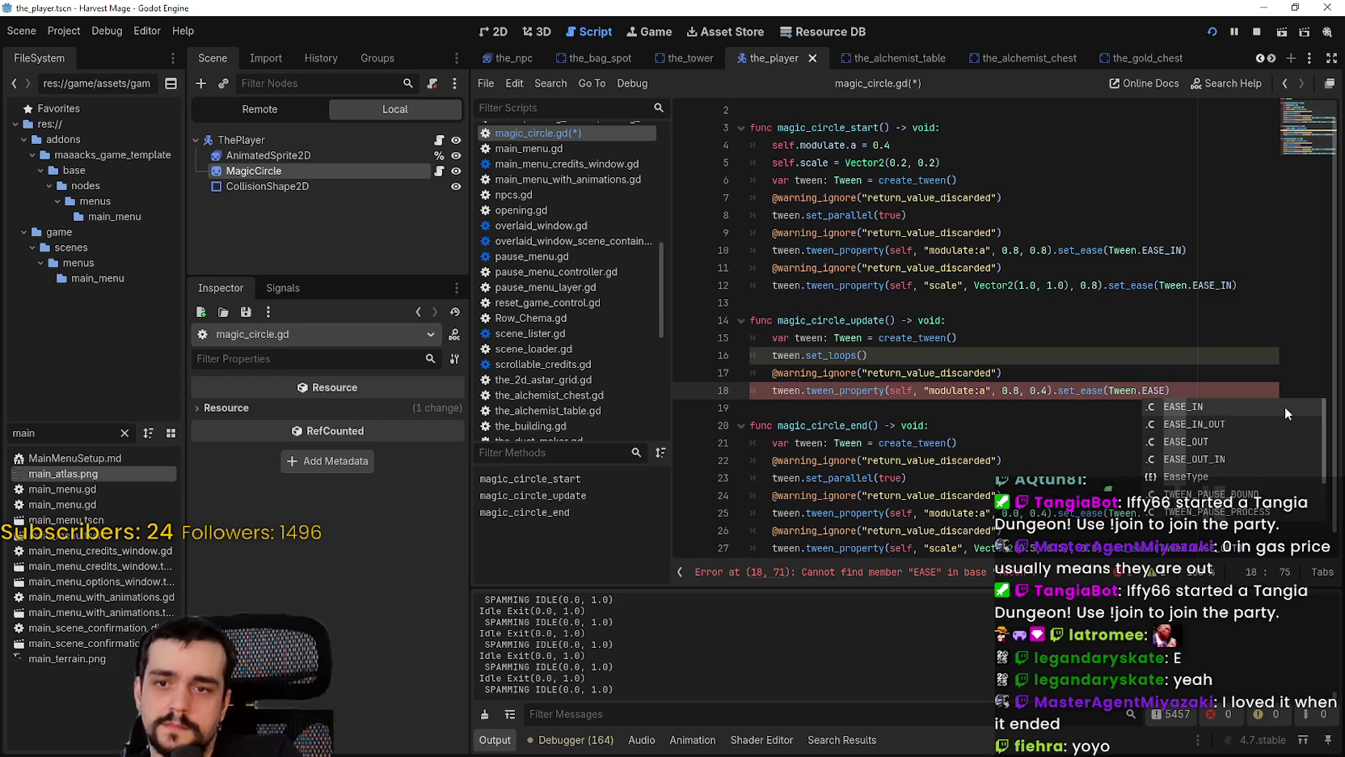
key(Return)
drag(1217, 388, 771, 386)
key(ctrl+c)
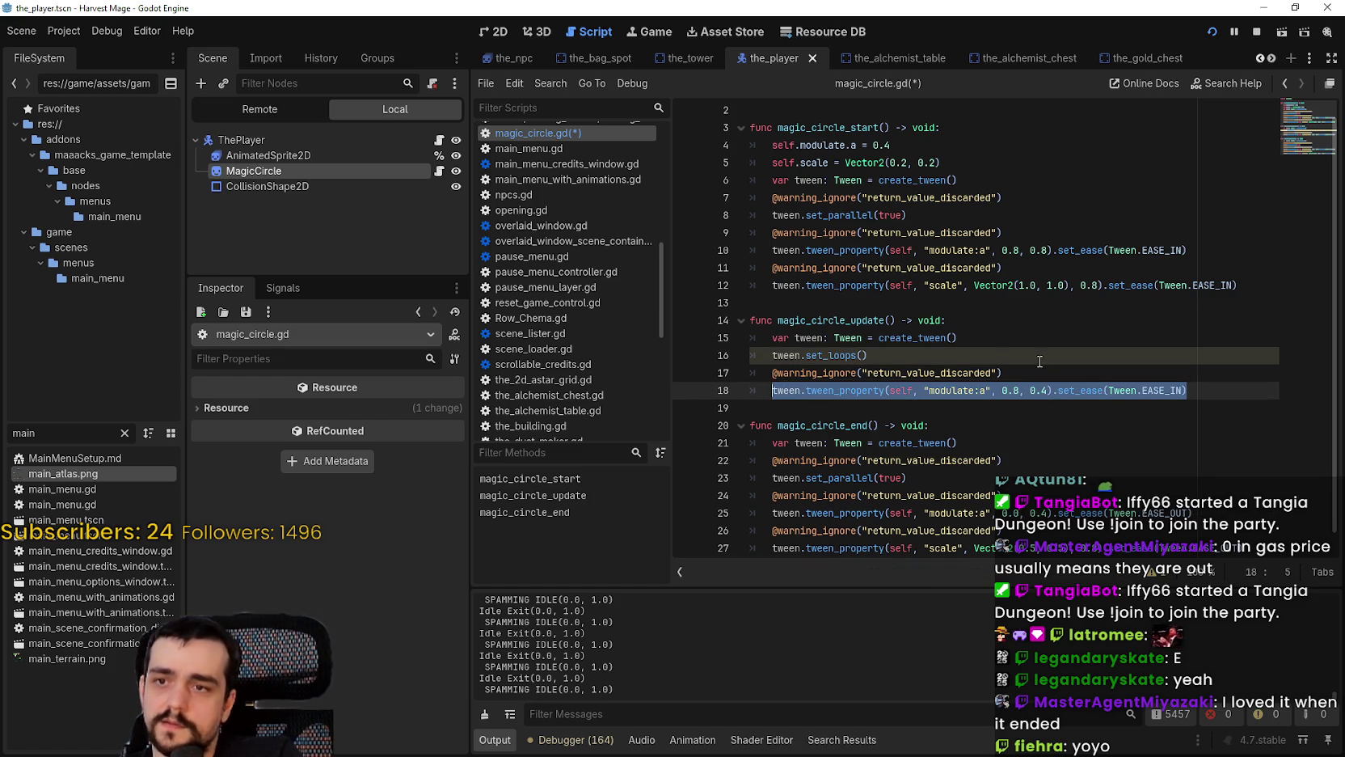
click(1190, 390)
Step: Duplicate the alpha tween line, making the first tween go to 1.0, with both durations at 0.2
key(Return)
key(ctrl+v)
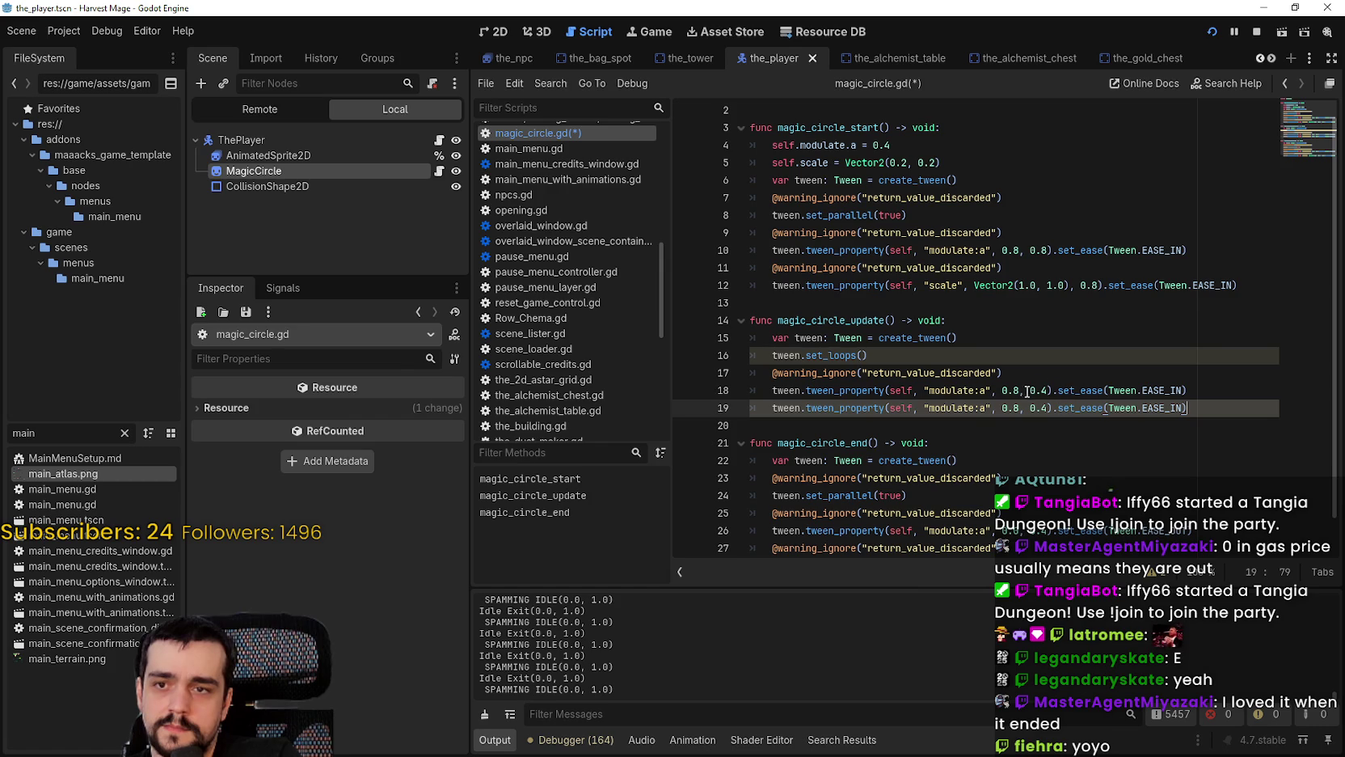
click(1016, 391)
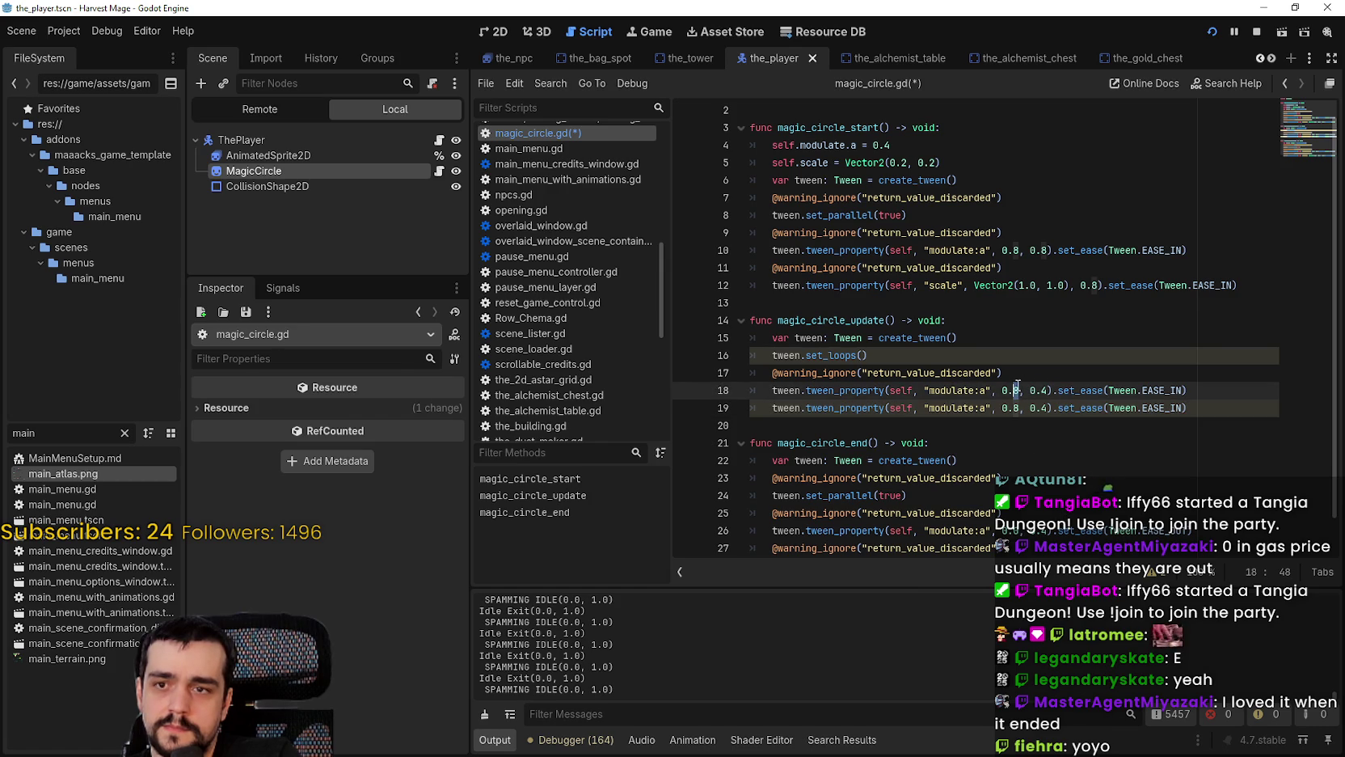
text(1.)
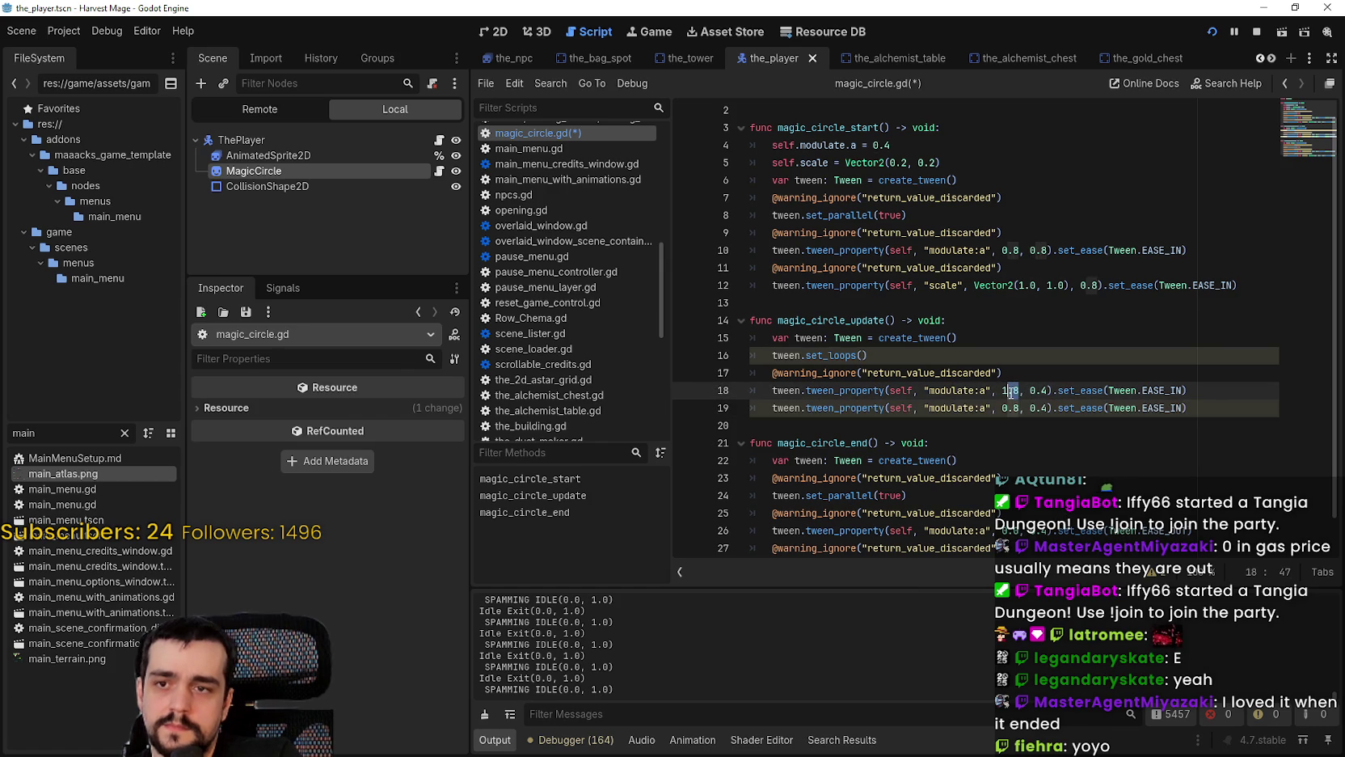
text(0)
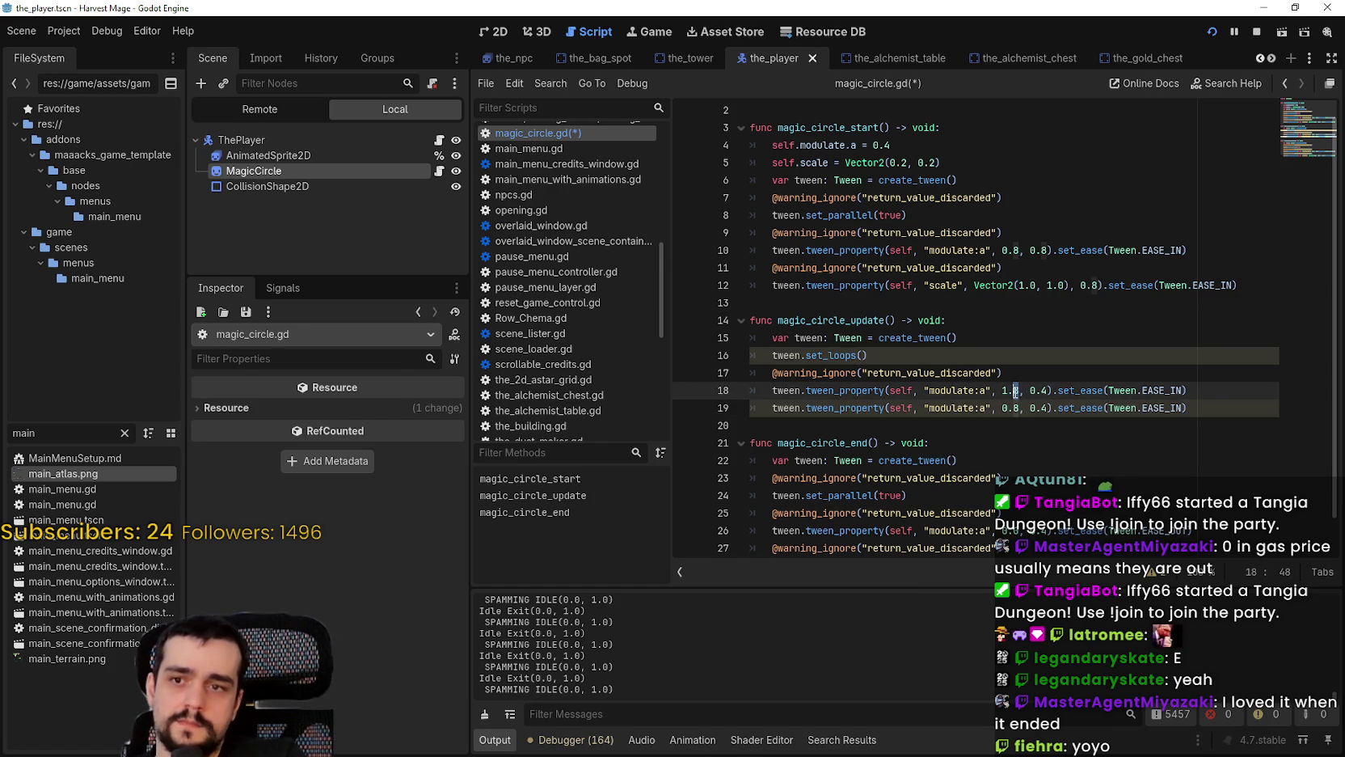
double_click(1043, 391)
text(2)
double_click(1042, 408)
text(2)
key(ctrl+s)
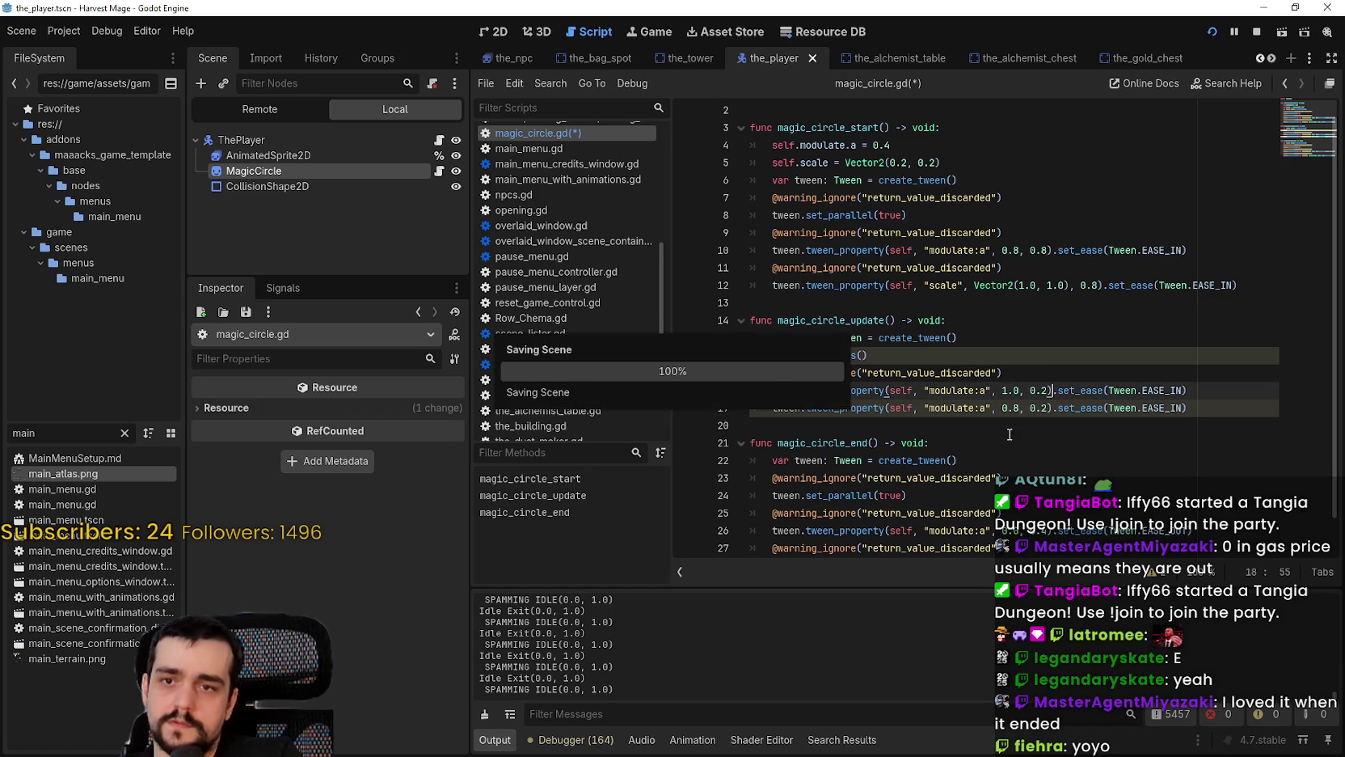
Step: Save the script again and select the magic_circle_update function name on line 14
click(921, 442)
click(941, 425)
key(ctrl+s)
drag(777, 320, 895, 320)
click(879, 407)
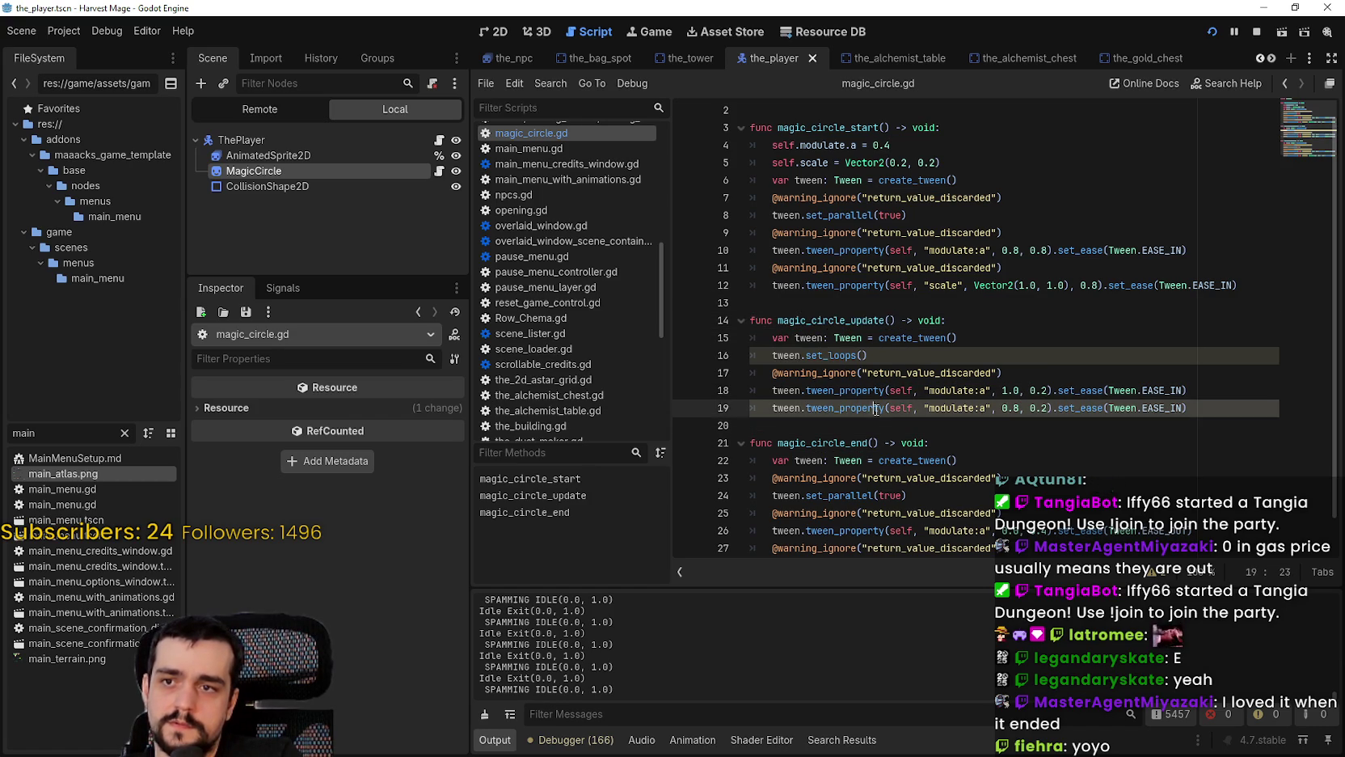
click(879, 425)
key(ctrl+s)
drag(778, 320, 886, 320)
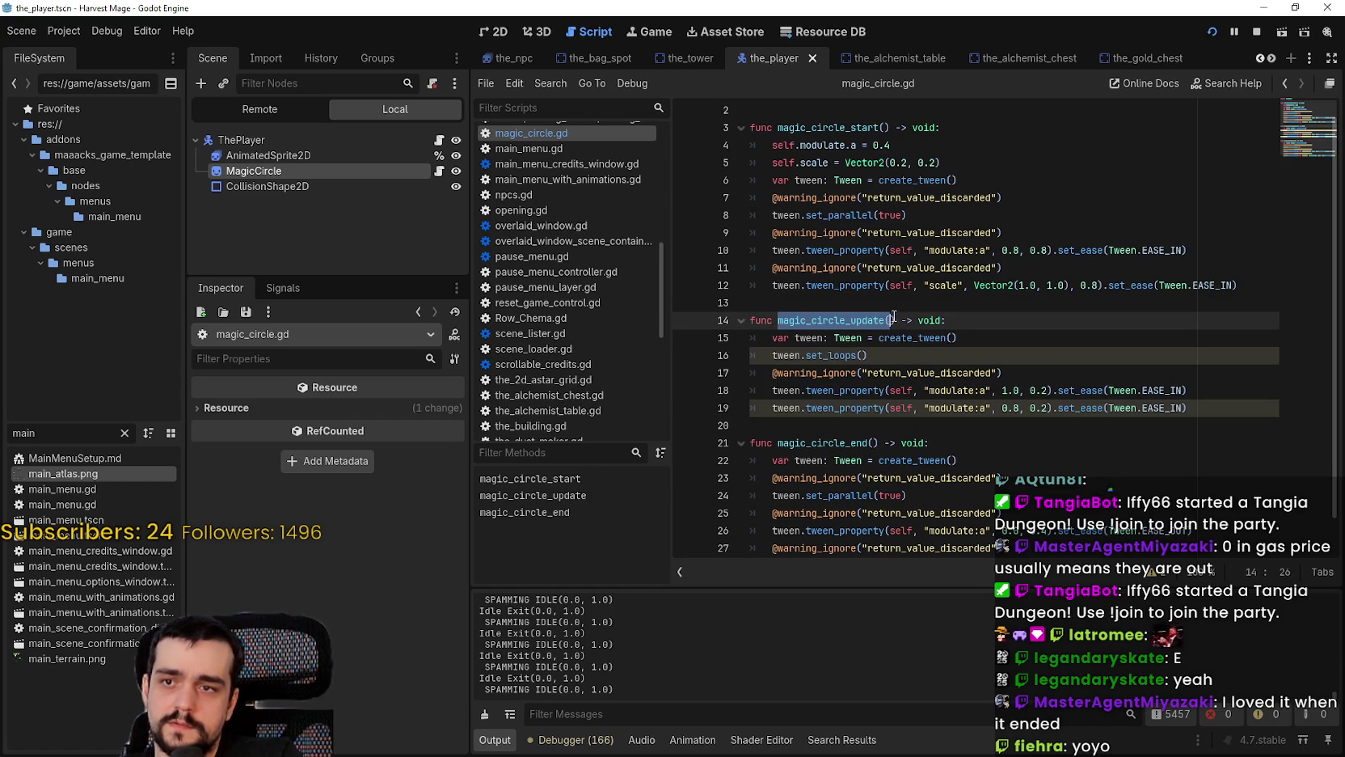
click(873, 408)
click(839, 428)
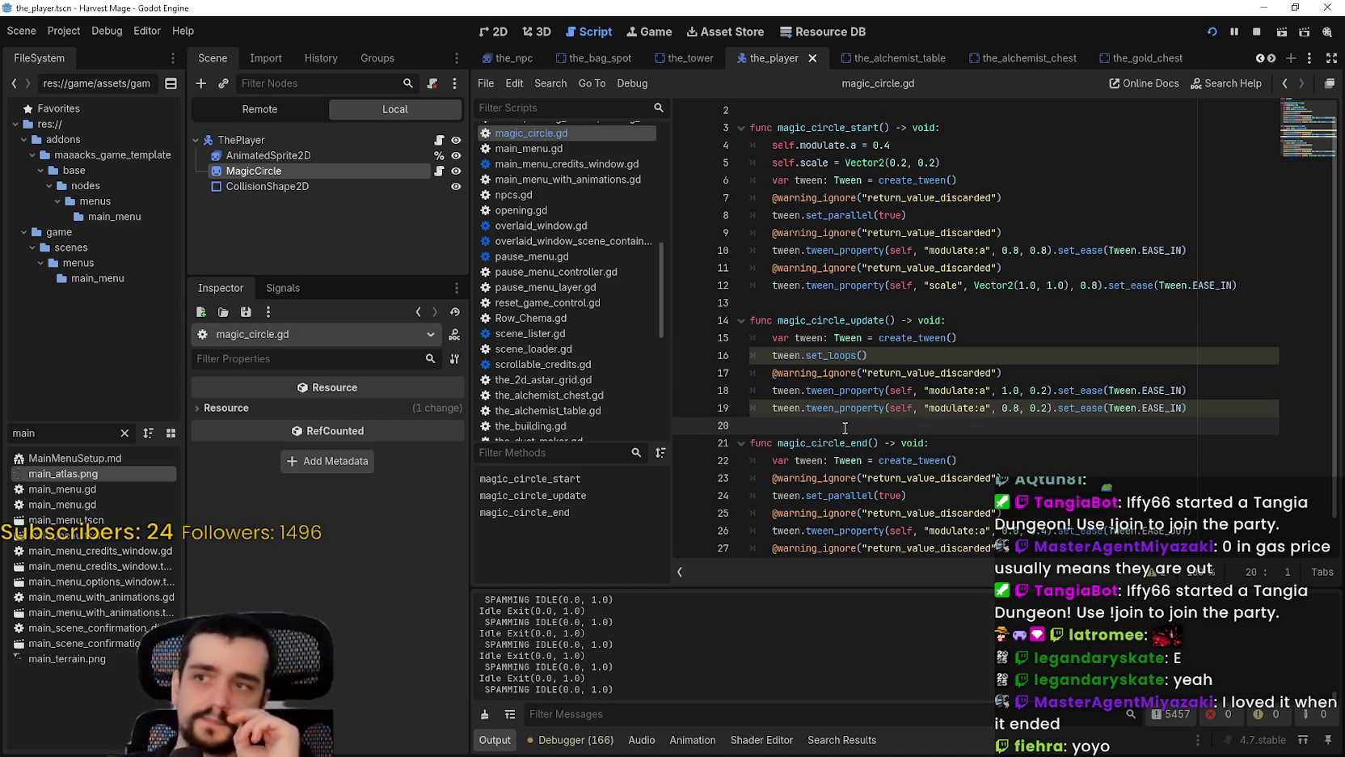
Step: Open the_player.gd and scroll up through the player's state functions
click(439, 140)
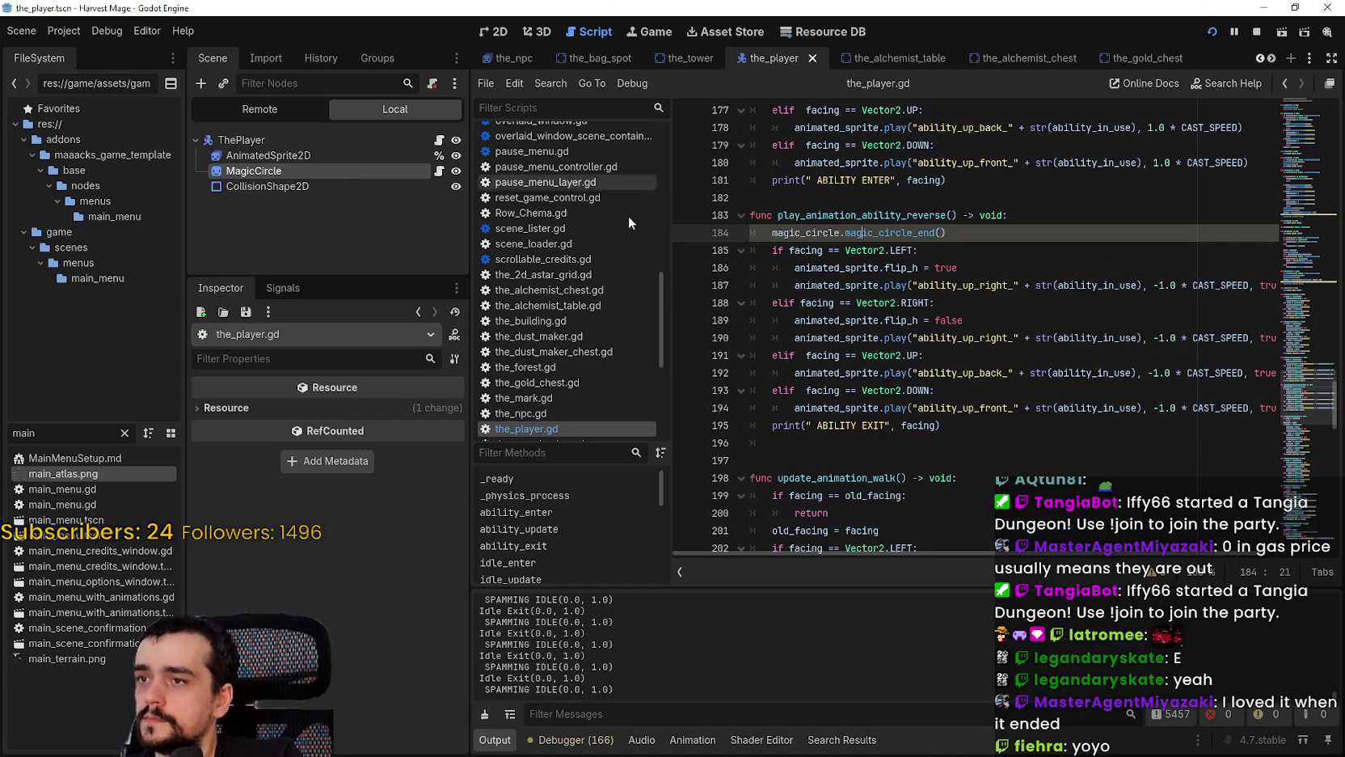
scroll(939, 358, down, 2)
click(930, 356)
scroll(1312, 357, up, 10)
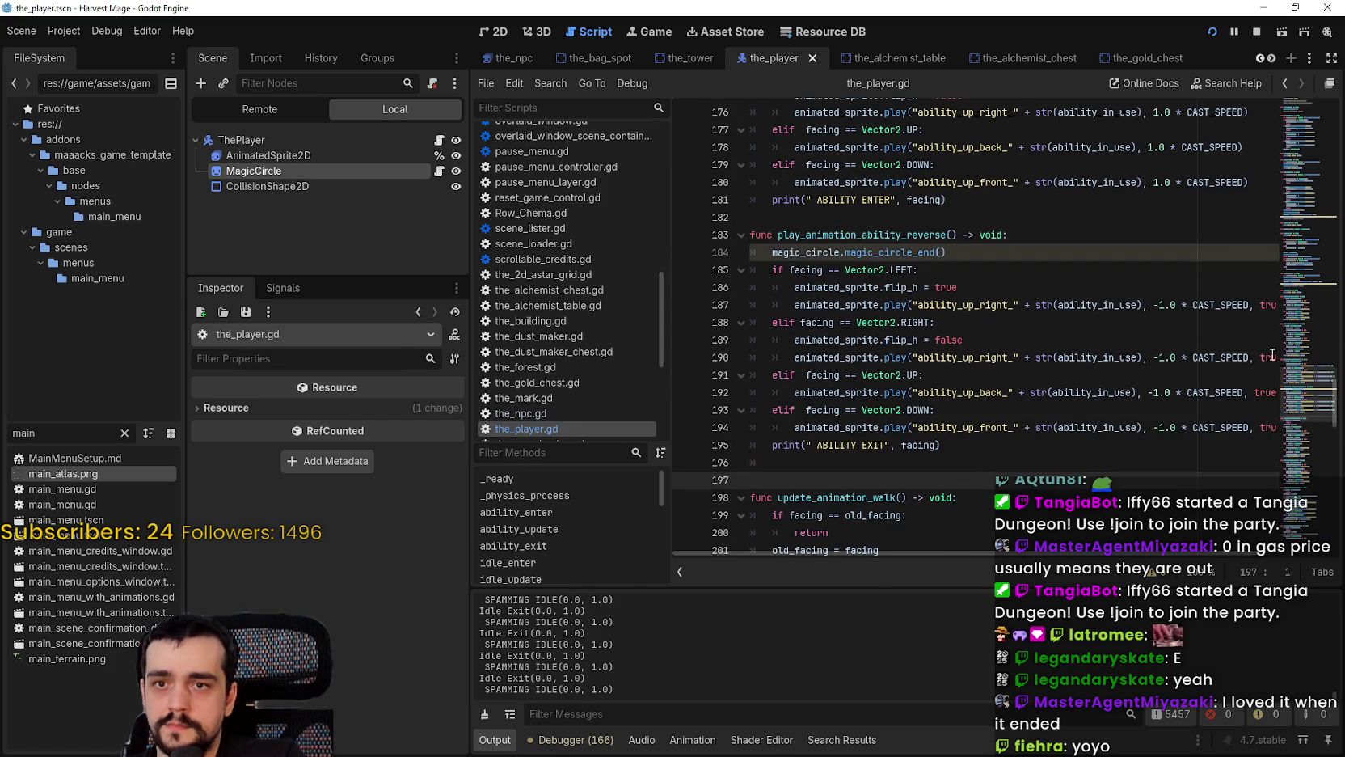
drag(1313, 358, 1312, 296)
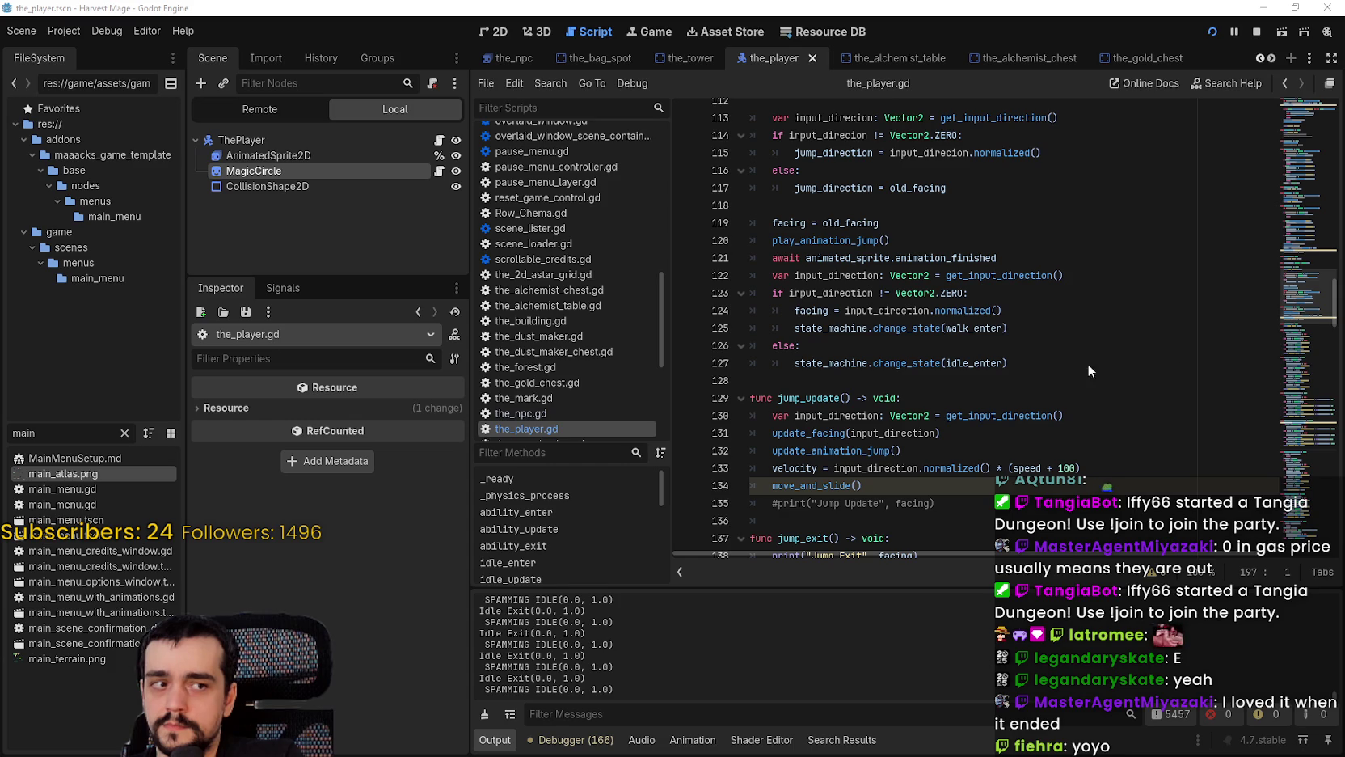
click(960, 380)
scroll(960, 384, up, 1)
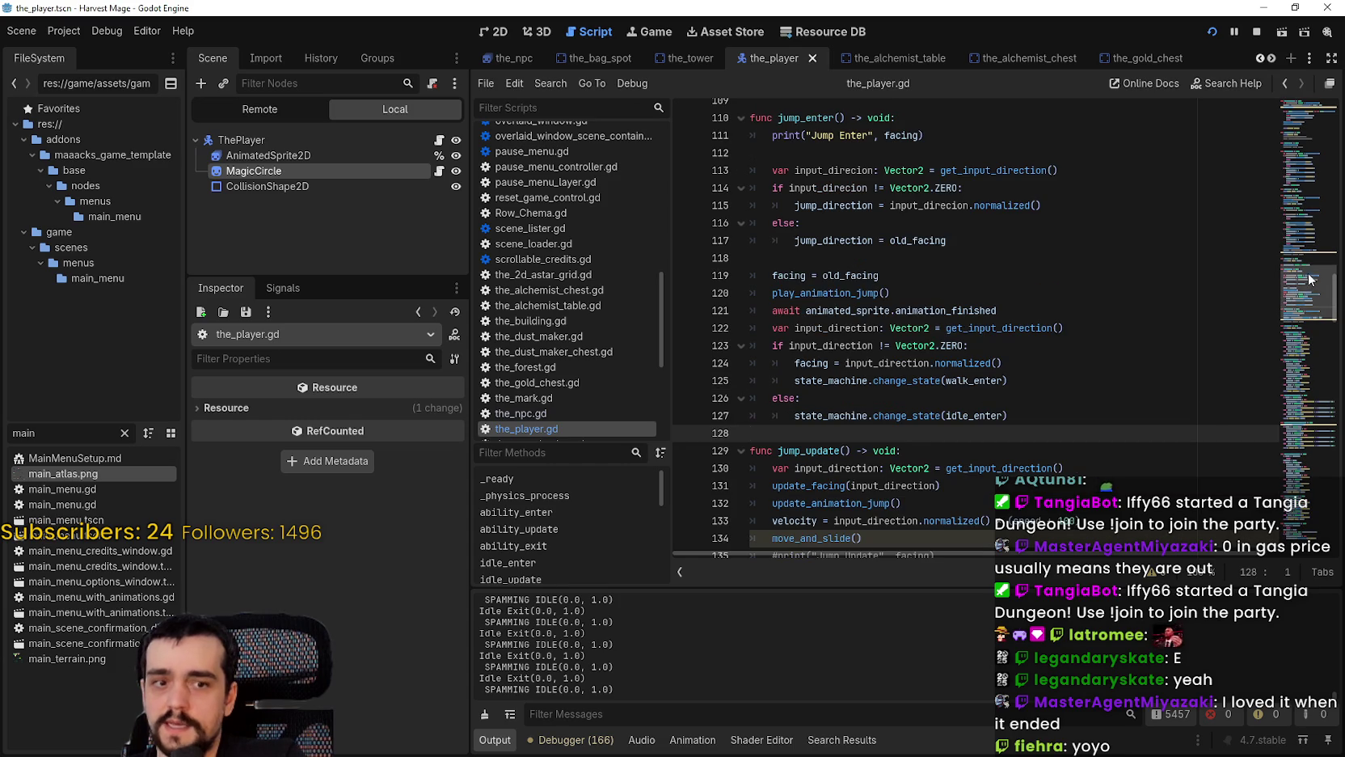
drag(1313, 287, 1312, 269)
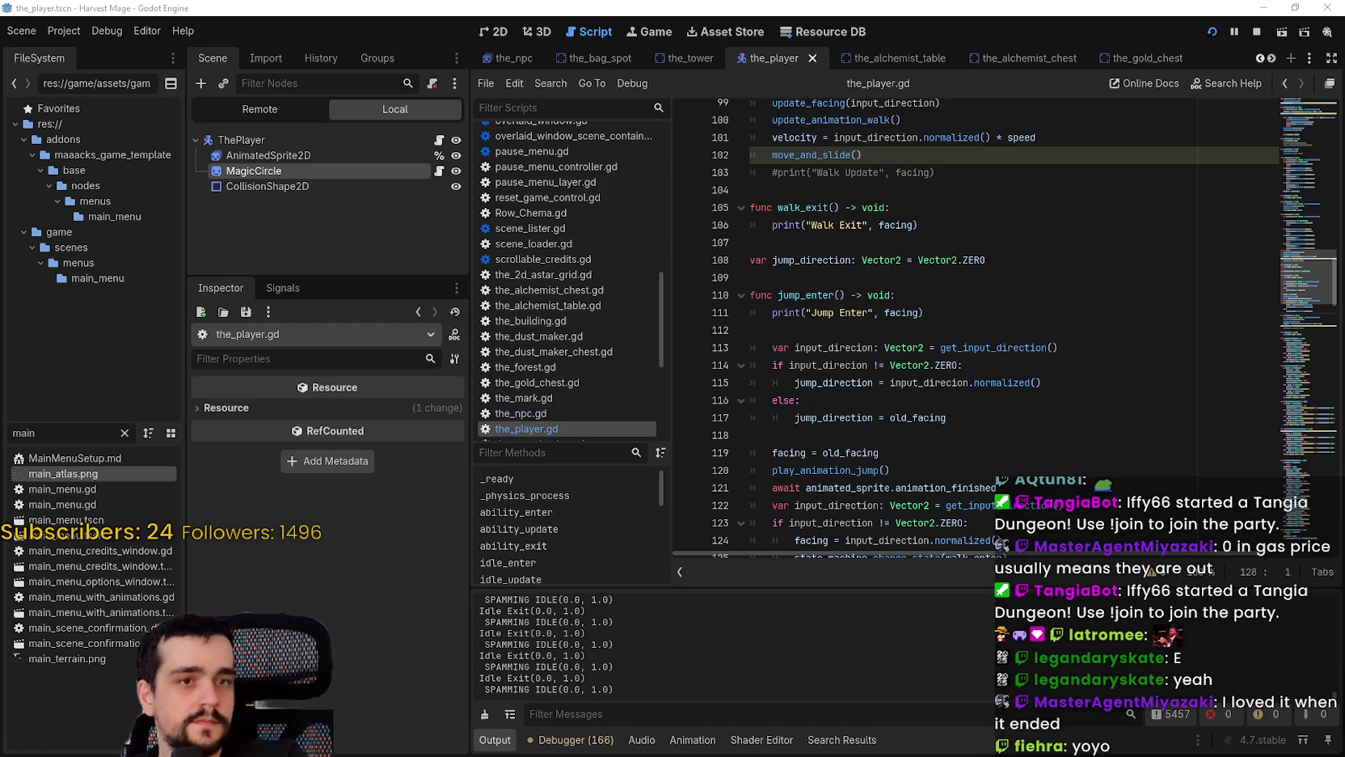
click(886, 364)
scroll(888, 341, up, 5)
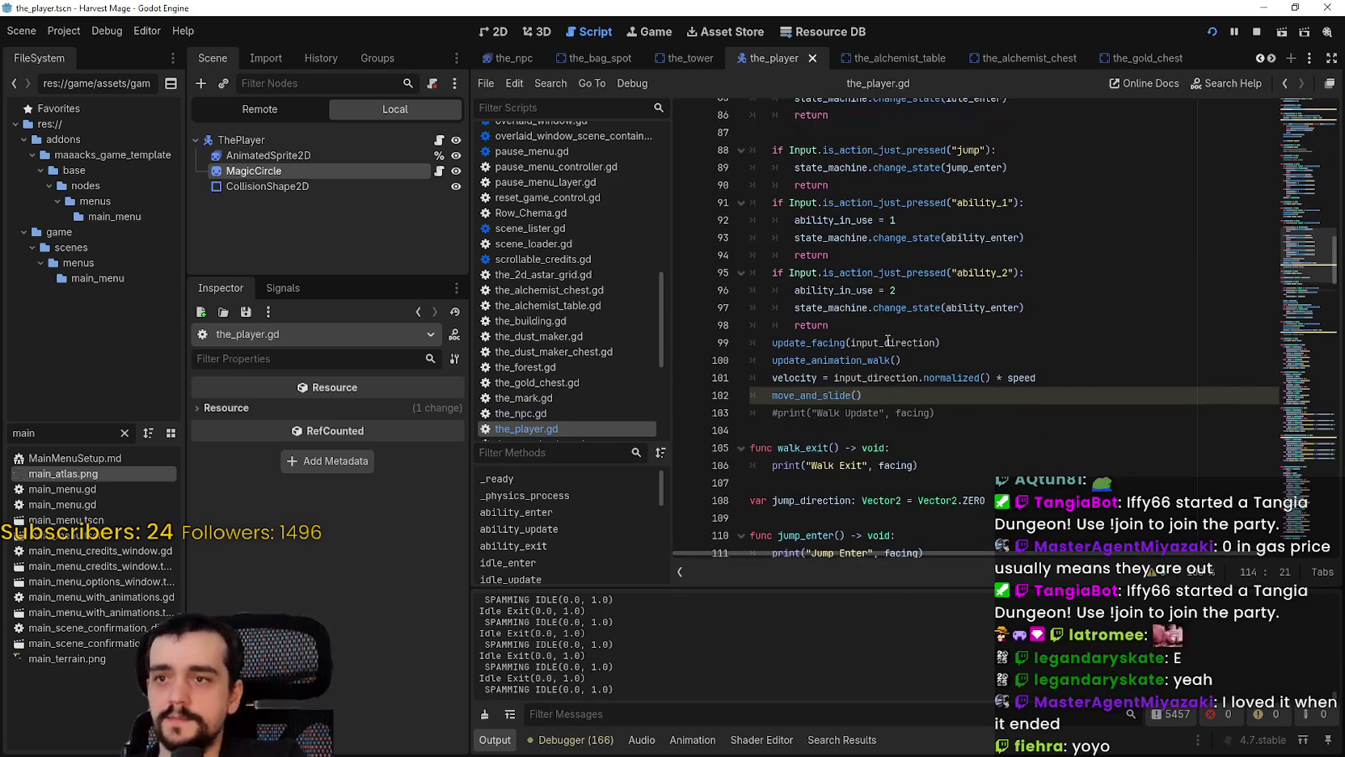
mouse_move(1306, 262)
mouse_down()
mouse_move(1283, 141)
mouse_move(1286, 167)
mouse_up()
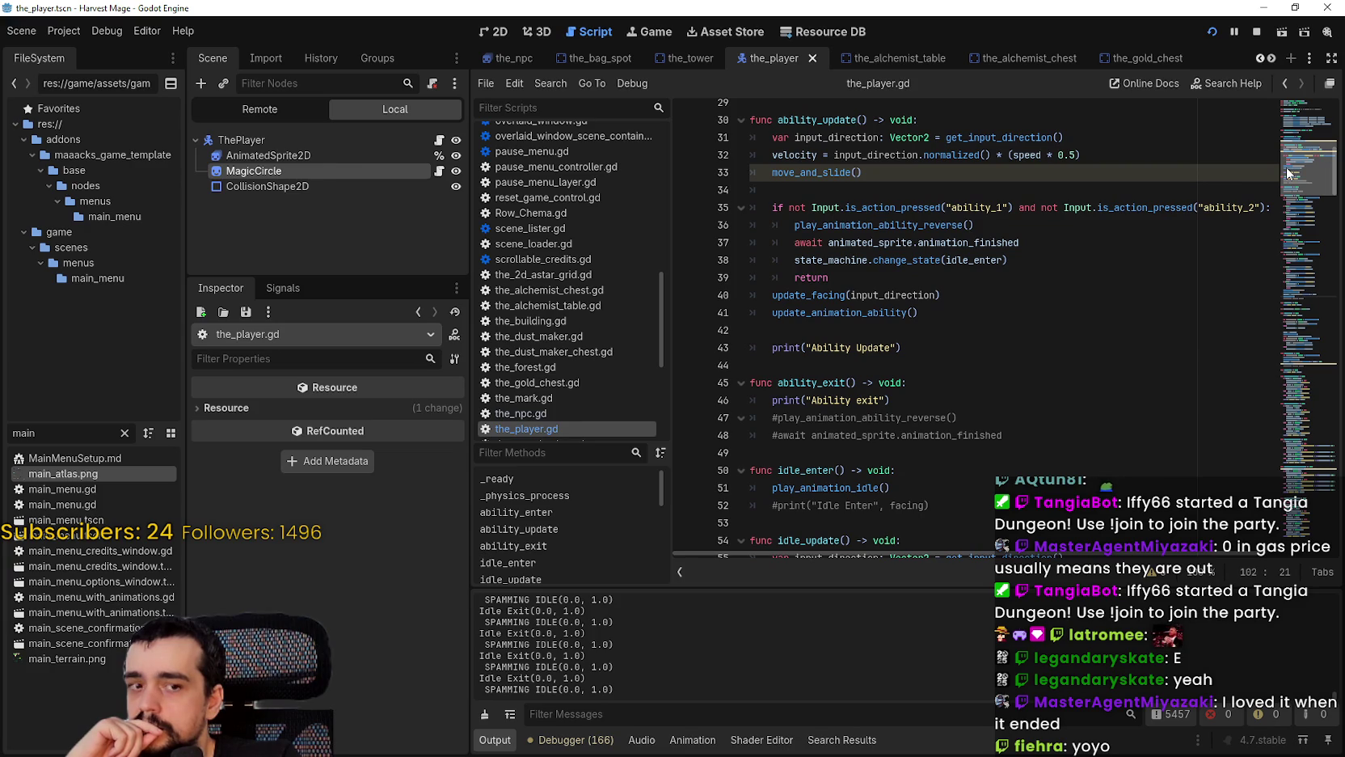
mouse_move(1287, 165)
mouse_down()
mouse_move(1296, 131)
mouse_move(1273, 165)
mouse_up()
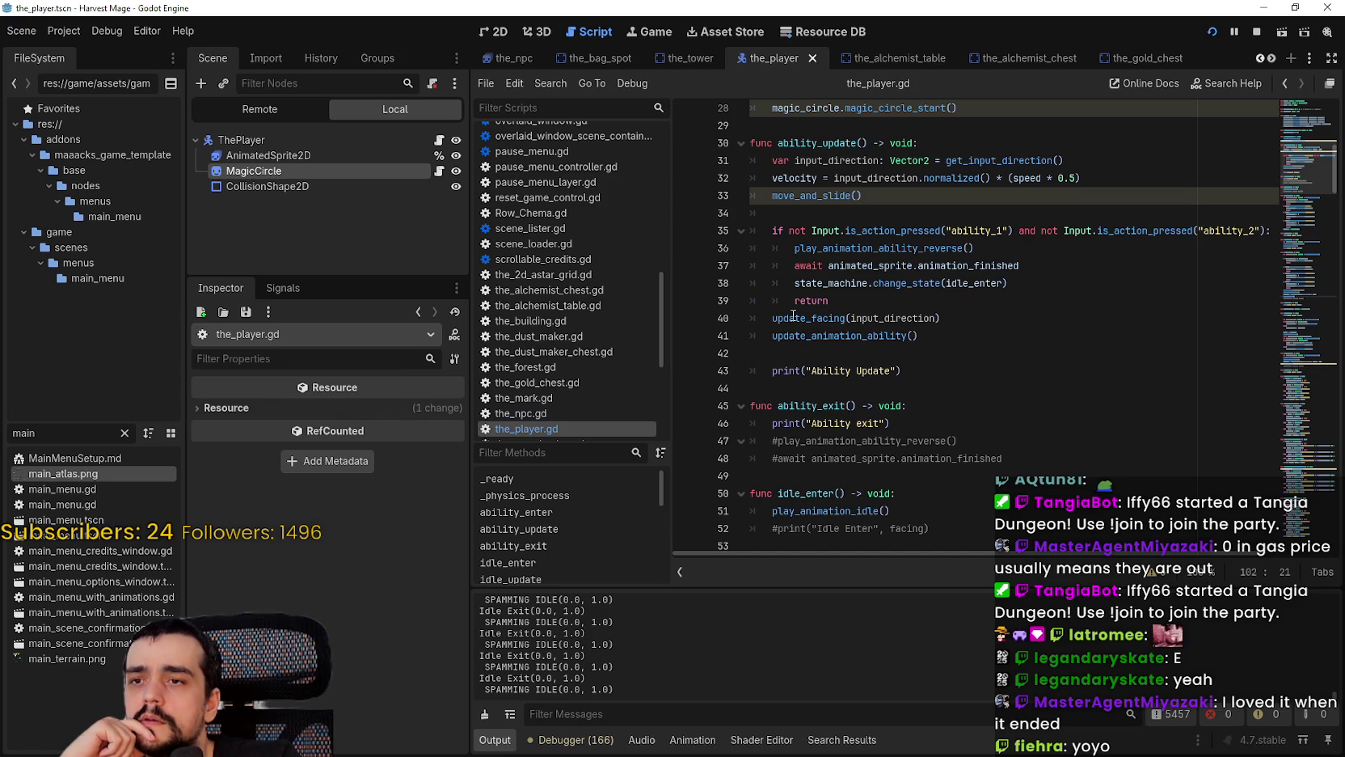
Step: Look up the update_animation_ability definition and add a new line after line 264
click(786, 359)
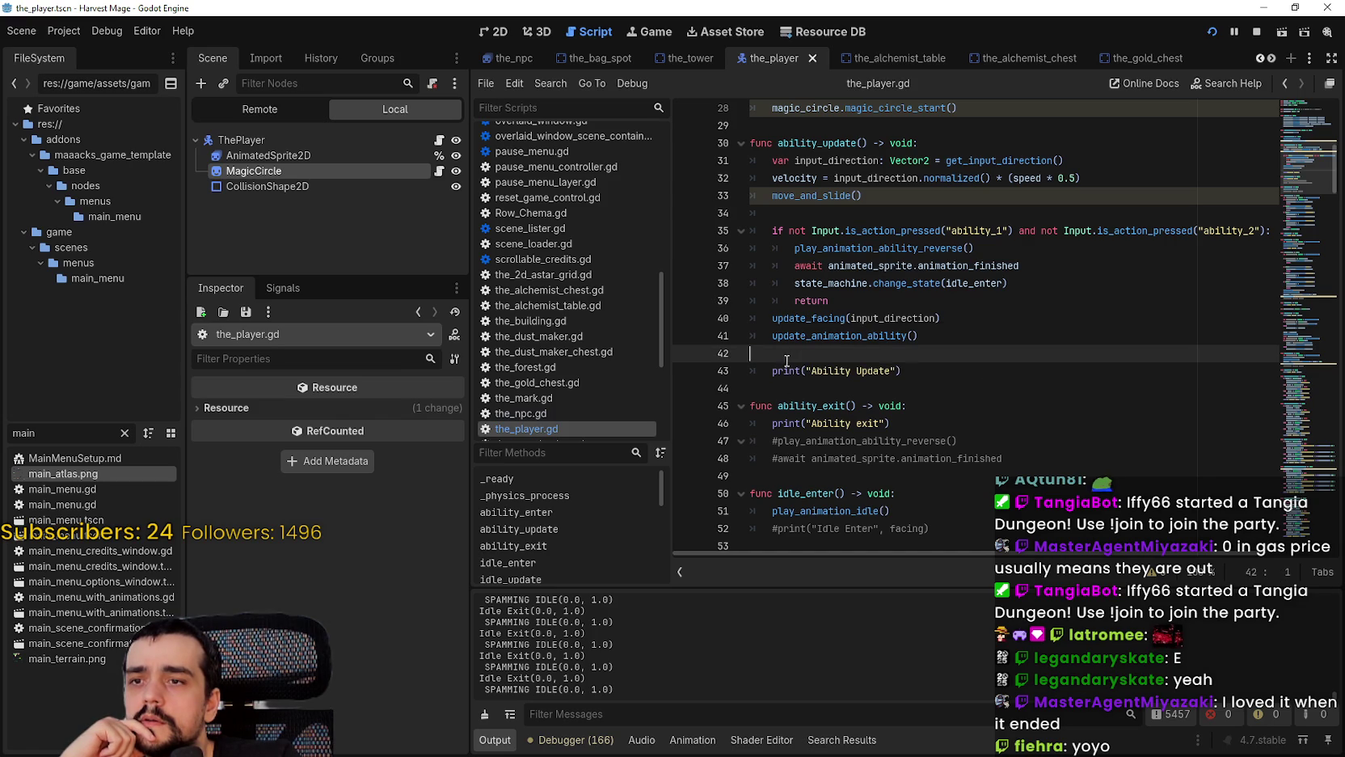
right_click(847, 336)
click(912, 561)
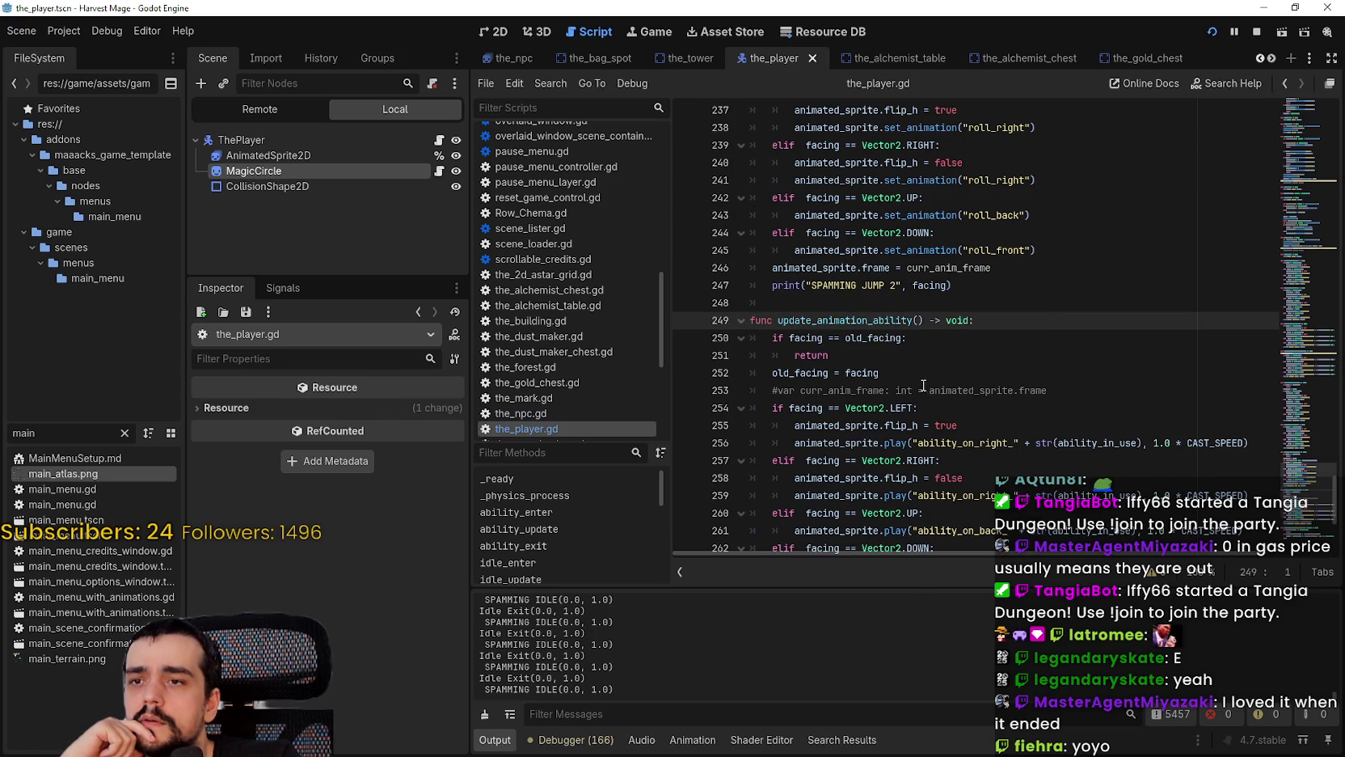
scroll(922, 381, down, 4)
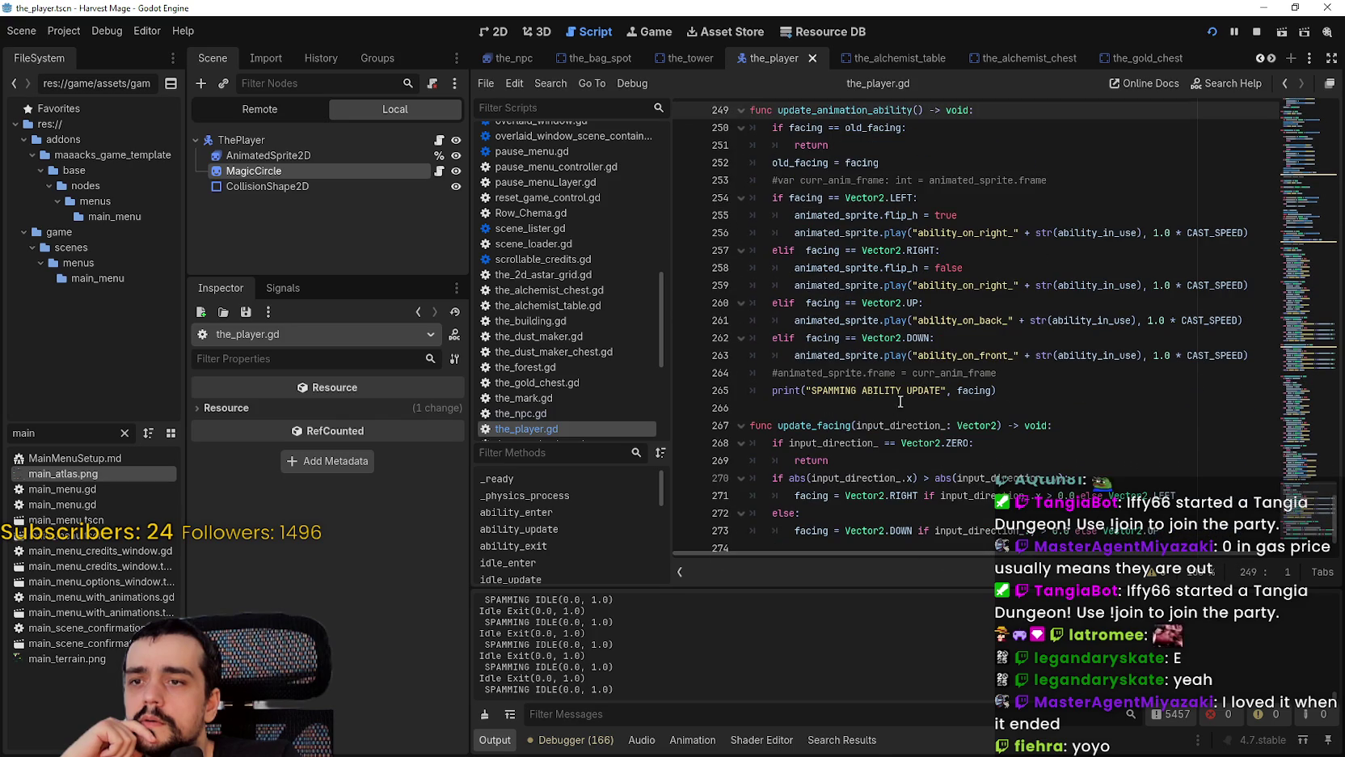
click(1060, 380)
key(Return)
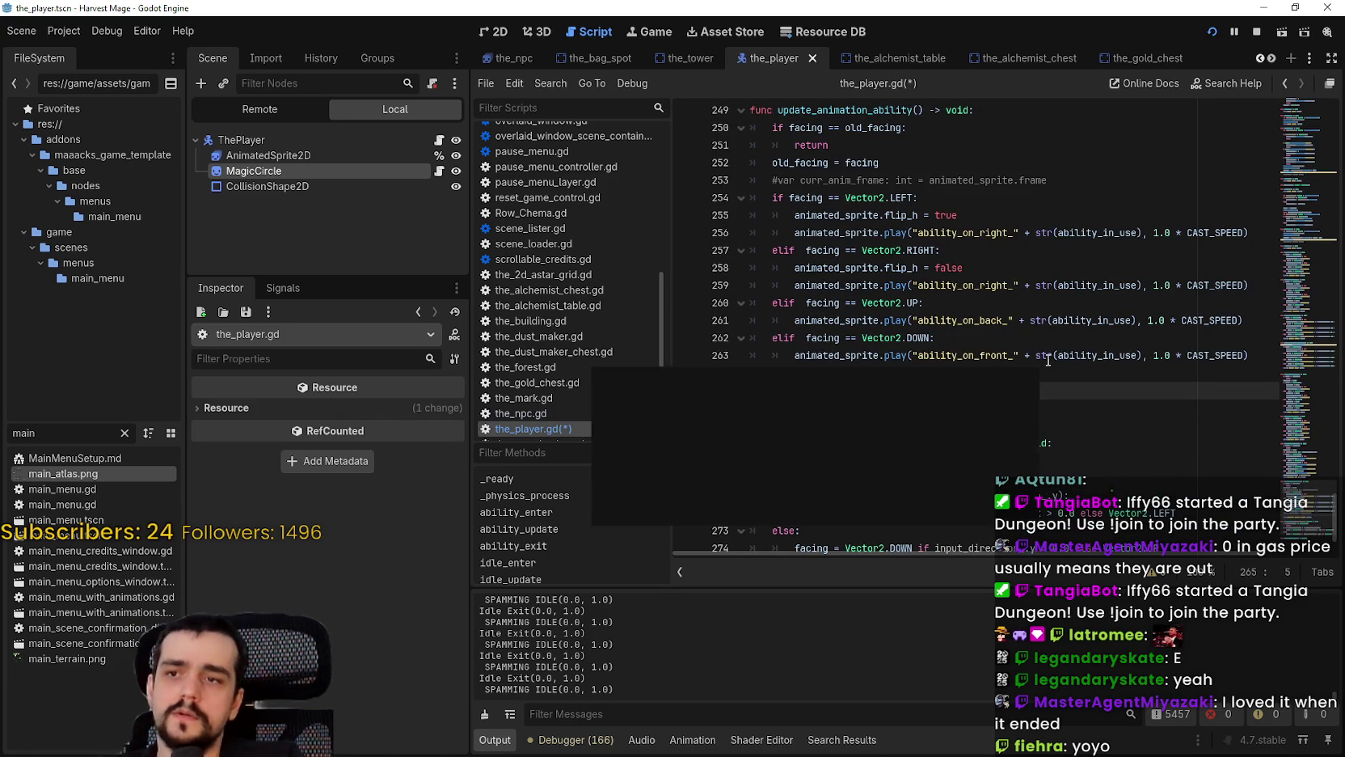
Step: Call magic_circle.magic_circle_update() after the early return on line 251, save, and relaunch the game
key(BackSpace)
scroll(863, 212, up, 2)
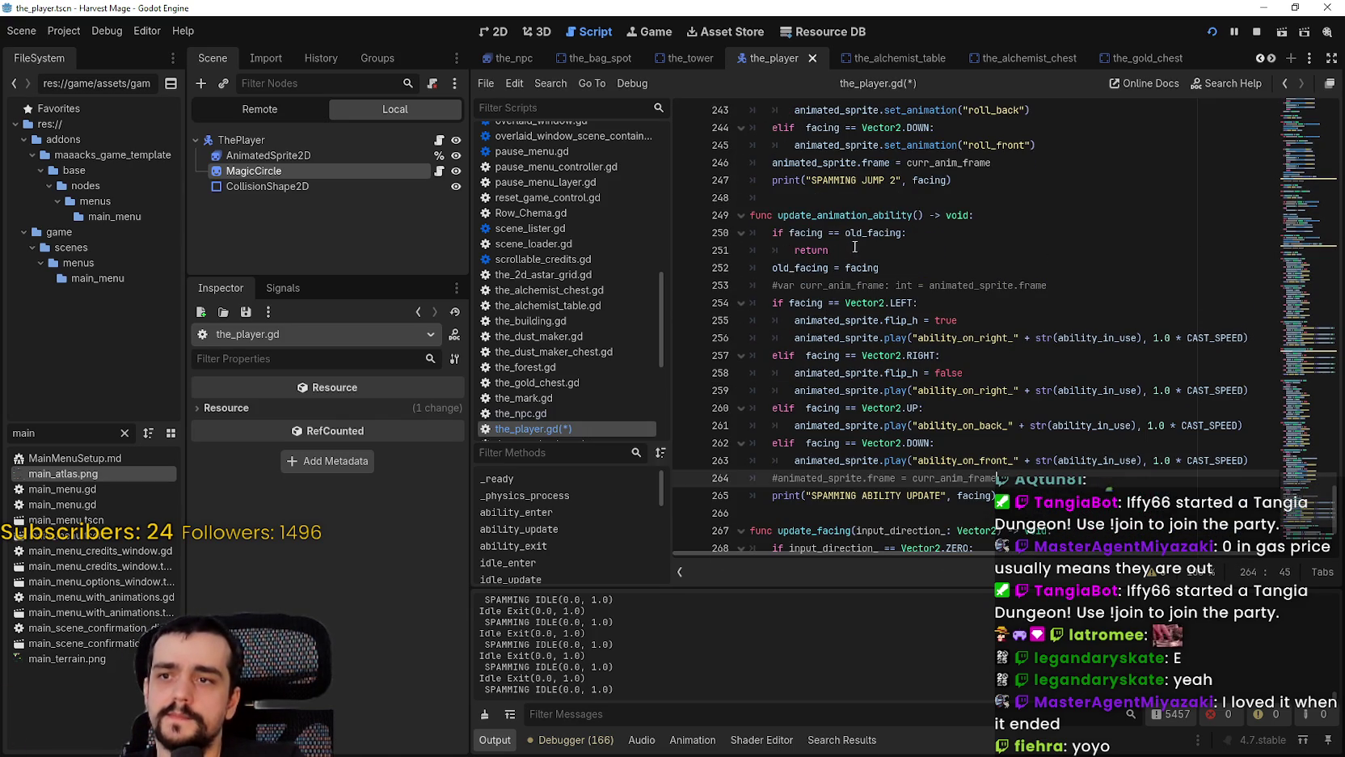
click(897, 252)
key(Return)
text(magic_circle_update())
key(ctrl+s)
click(770, 268)
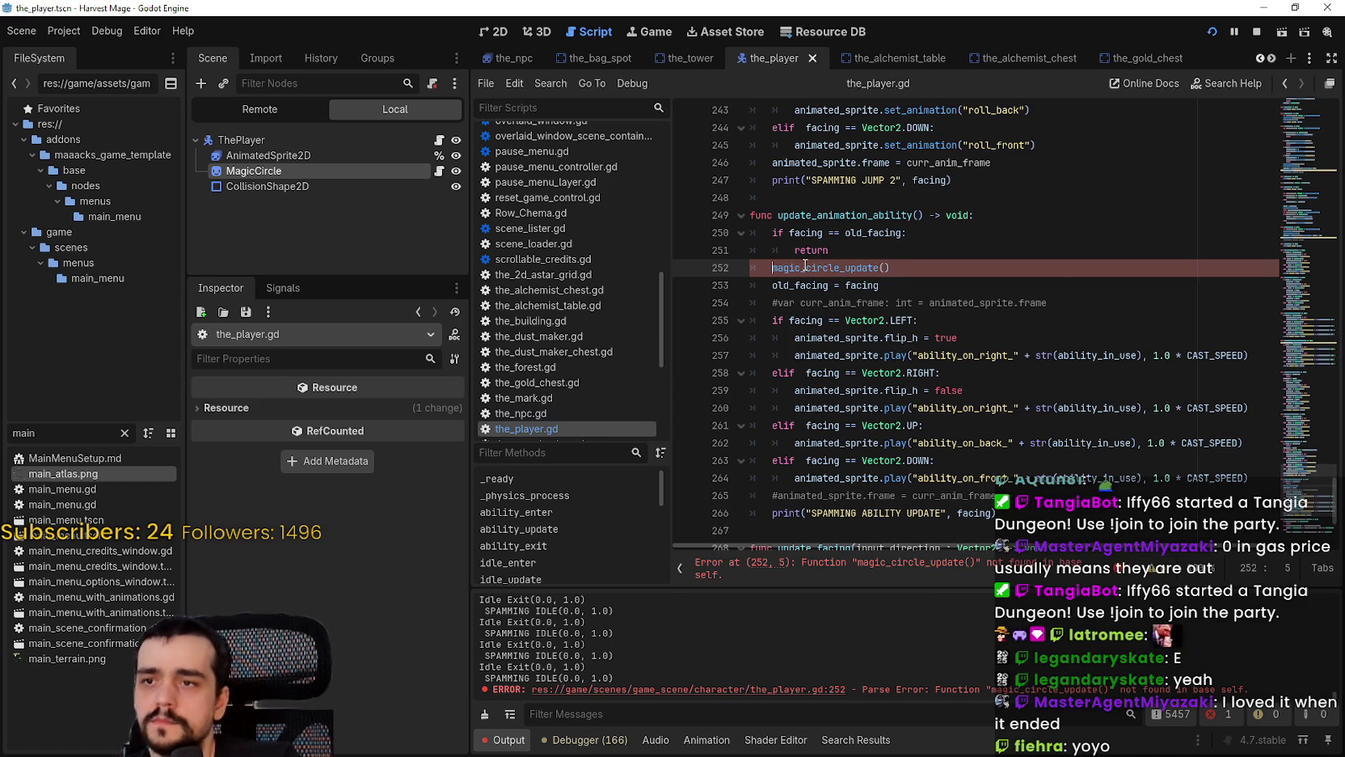
text(magi)
text(c_circle.)
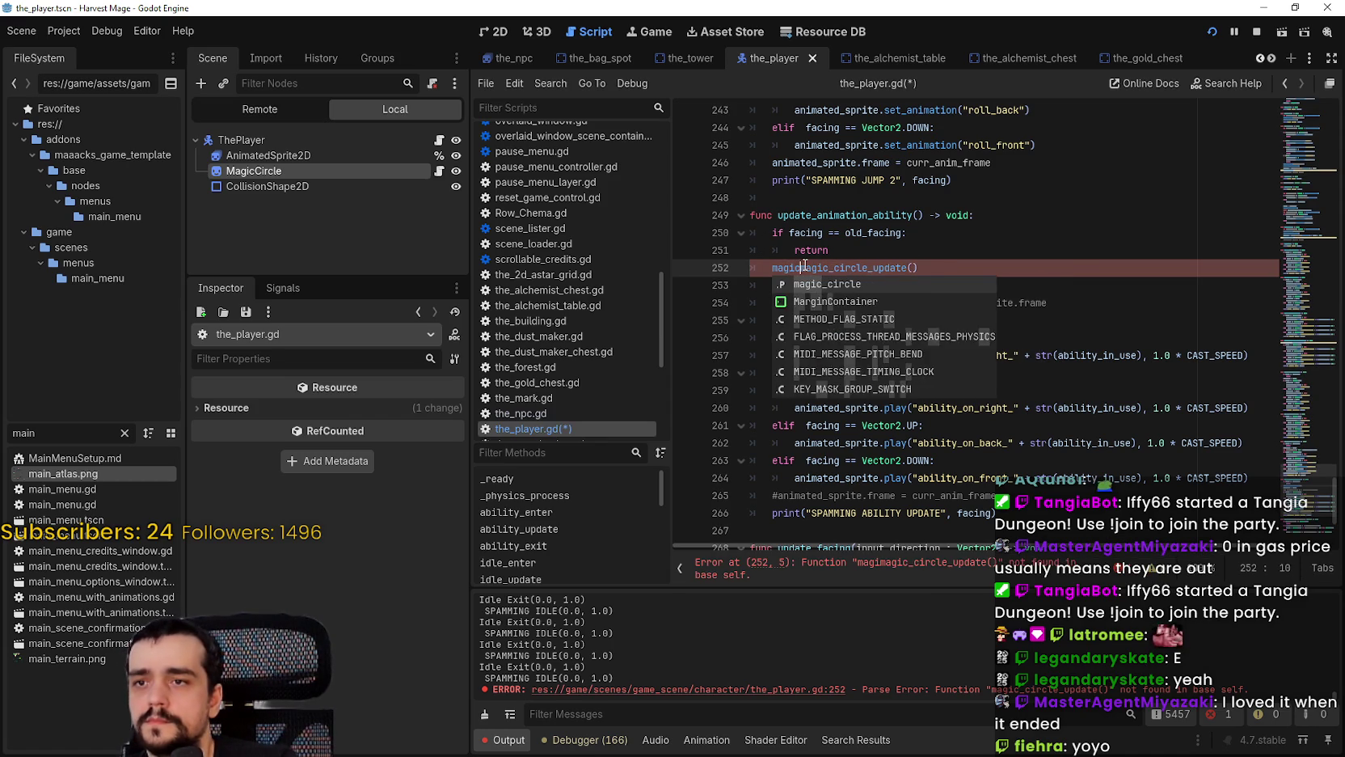
key(ctrl+s)
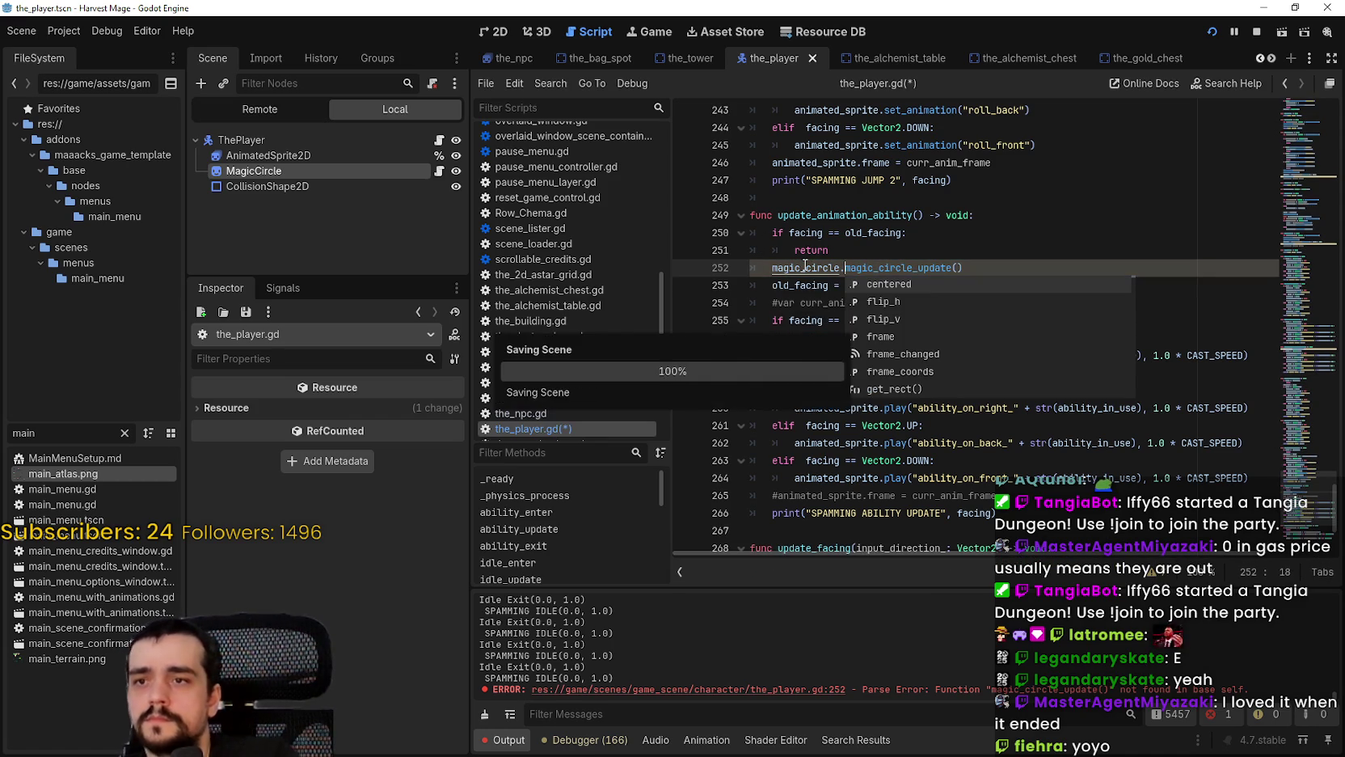
click(1256, 31)
click(1219, 30)
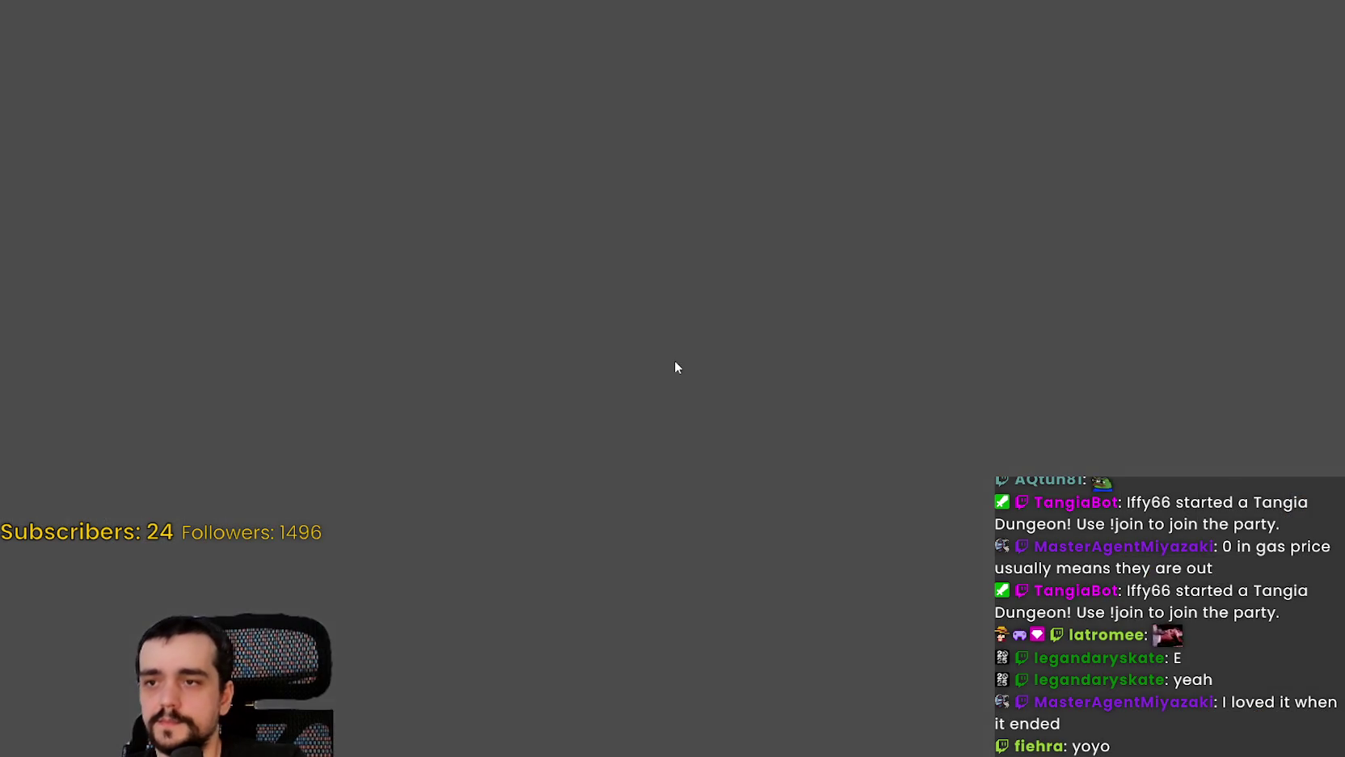
Step: Continue into the level and walk the character through the grass, along the path and into the forest
key(Return)
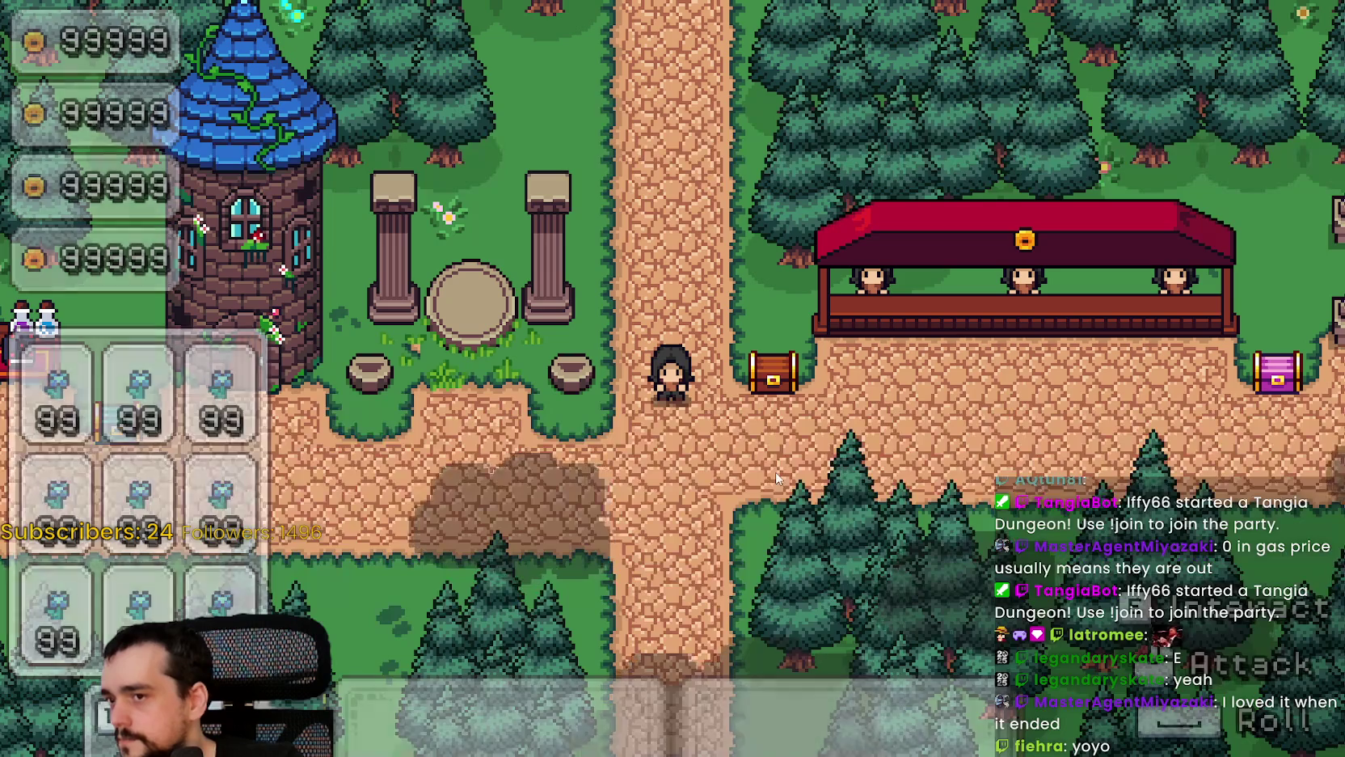
key(w)
key(a)
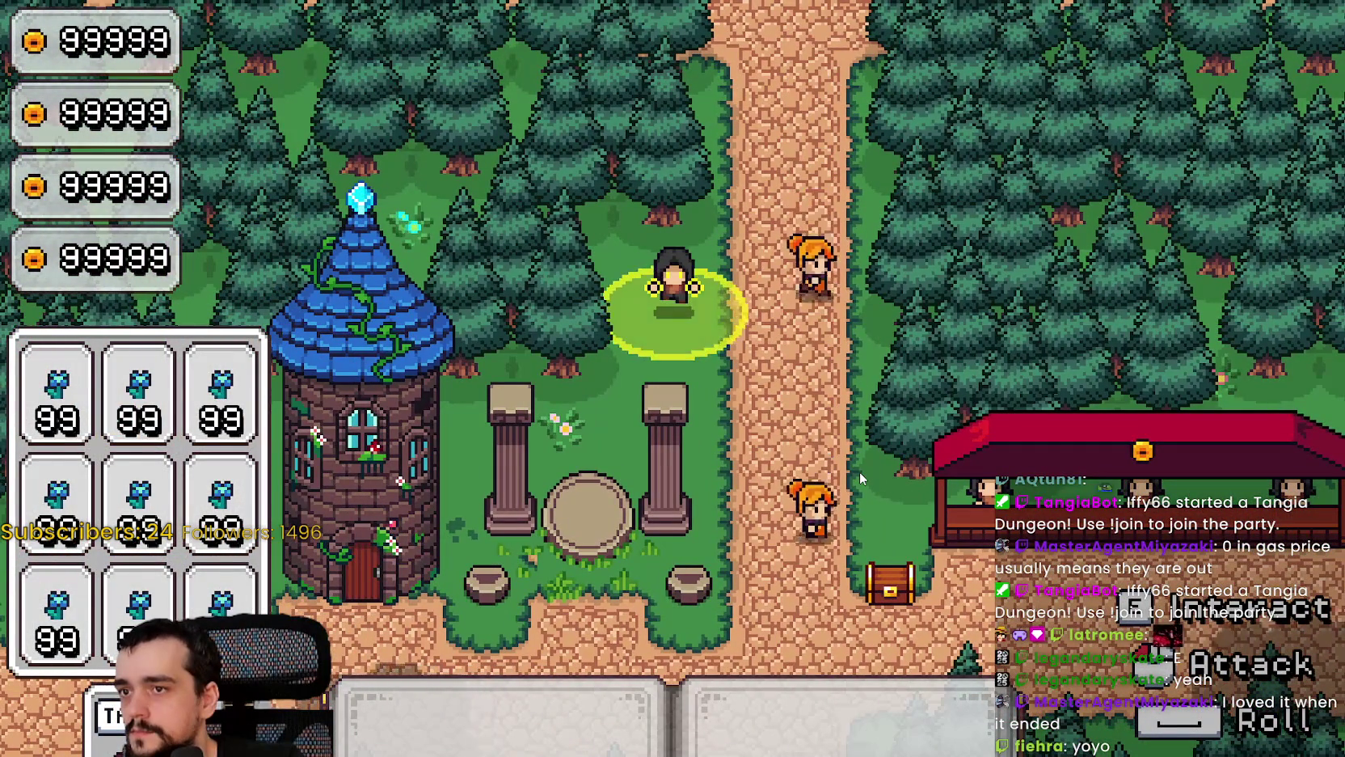
key(d)
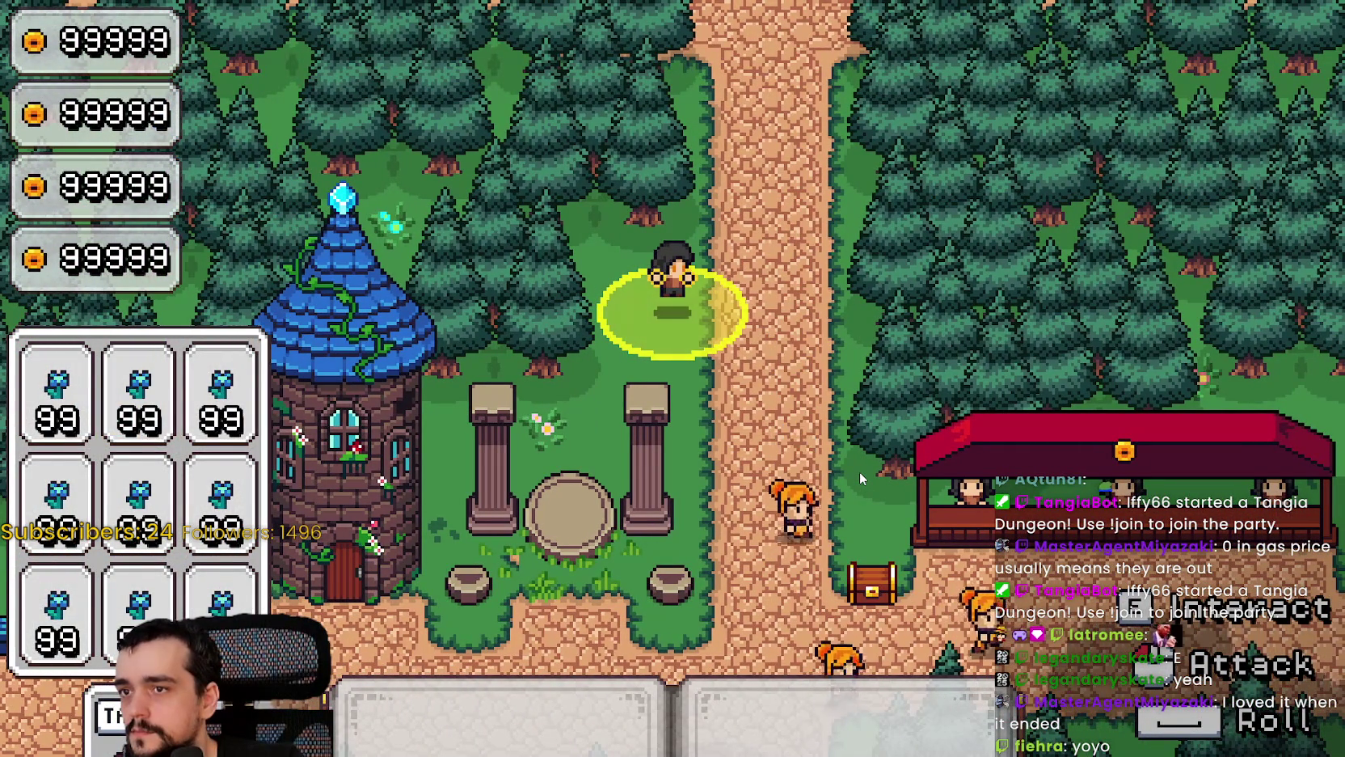
key(a)
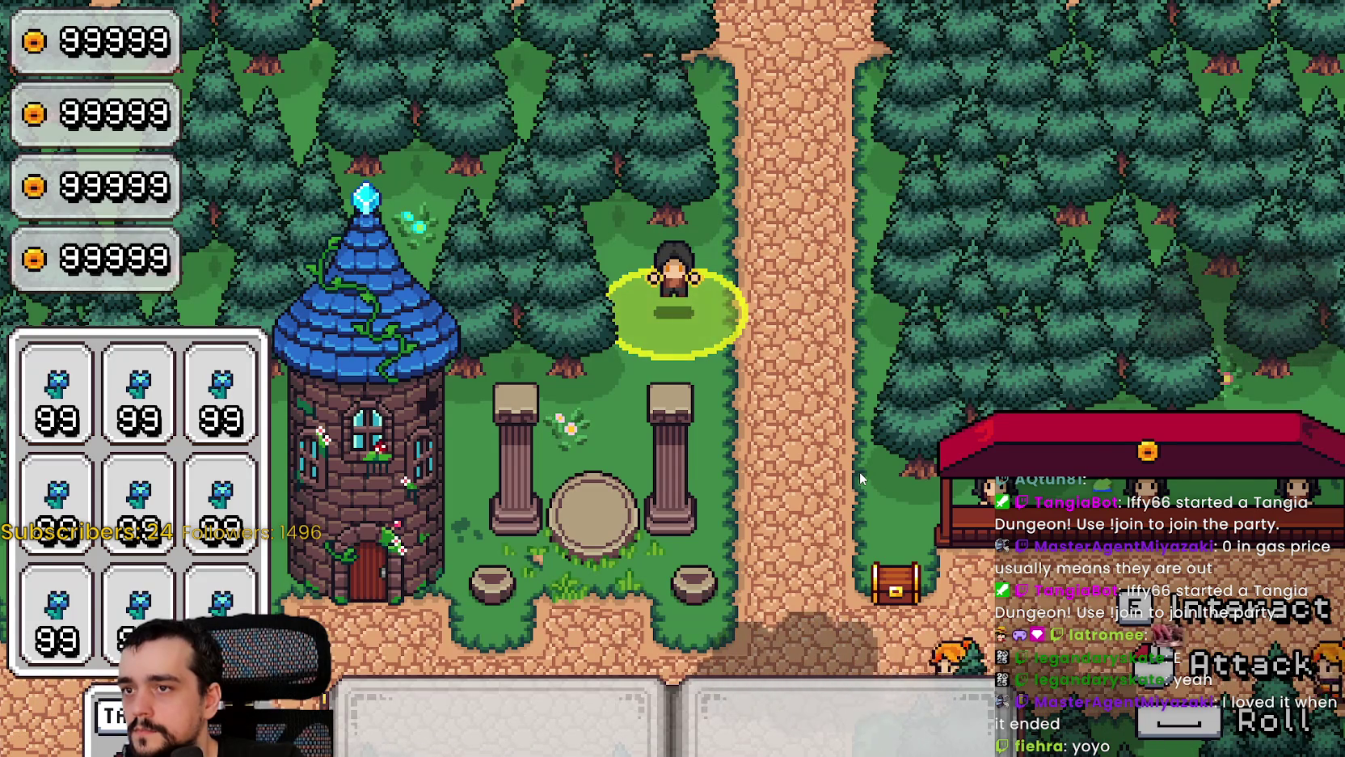
key(w)
key(d)
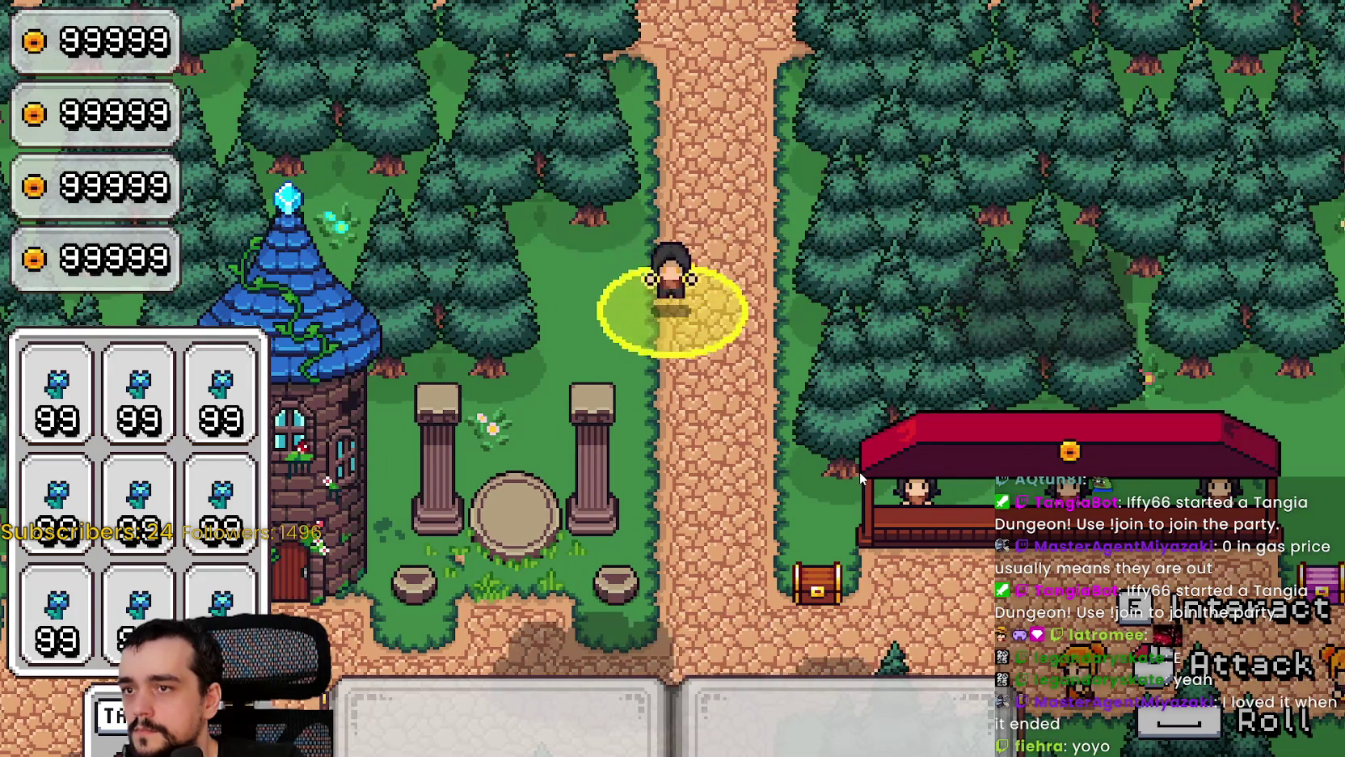
key(s)
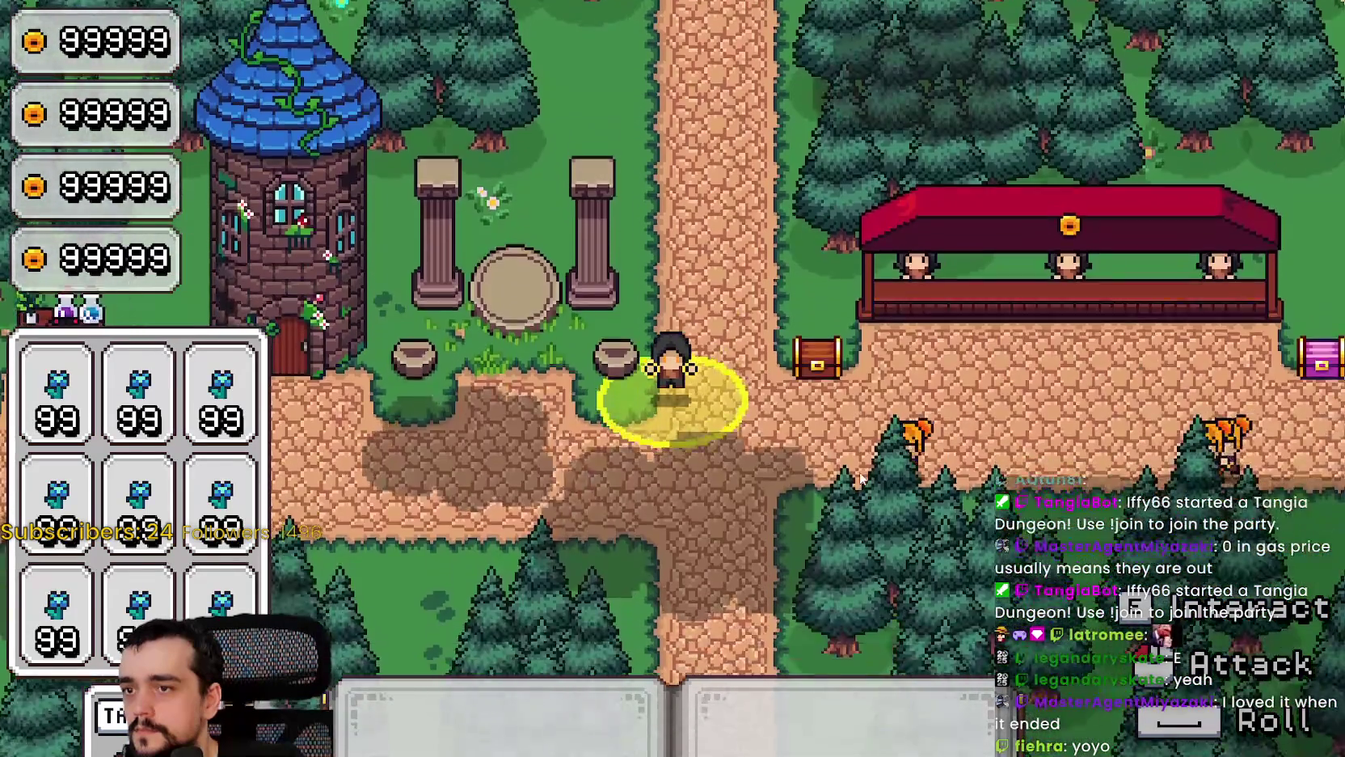
key(a)
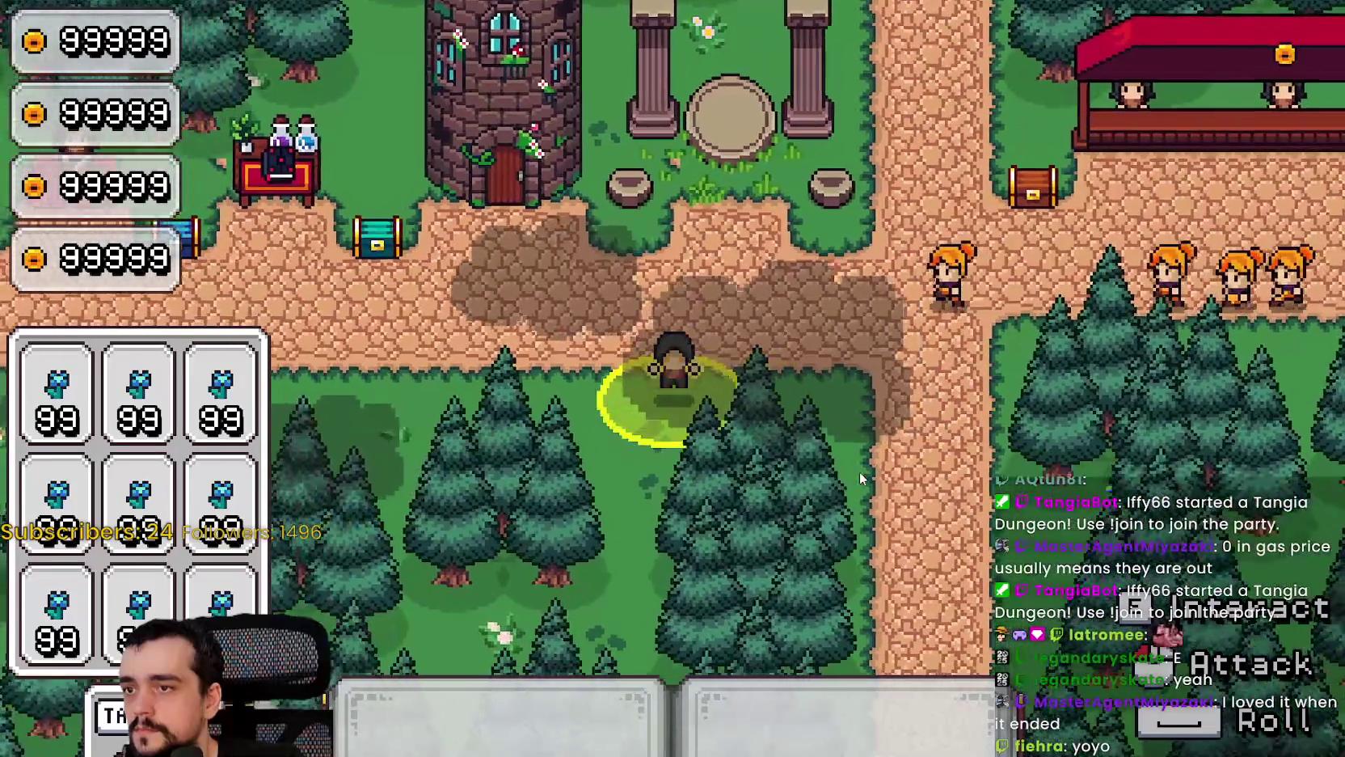
key(a)
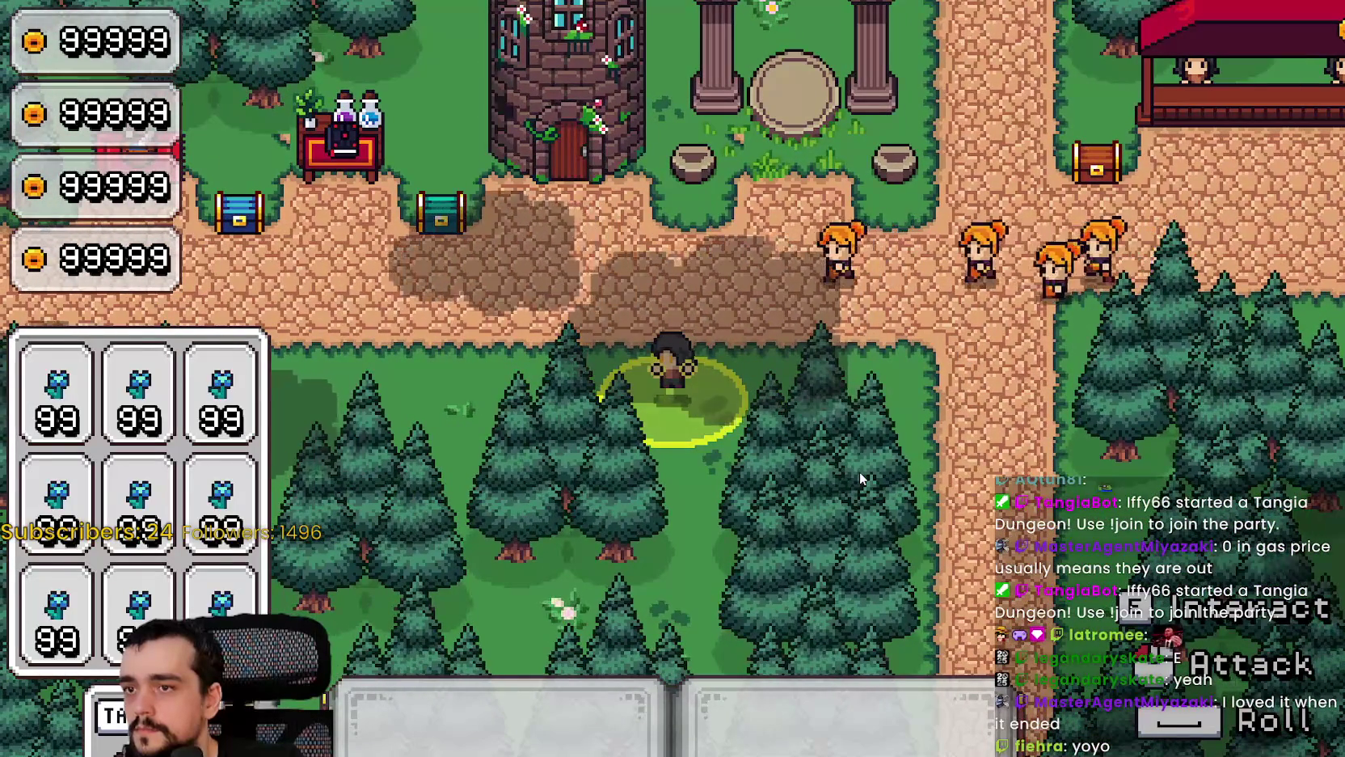
key(w)
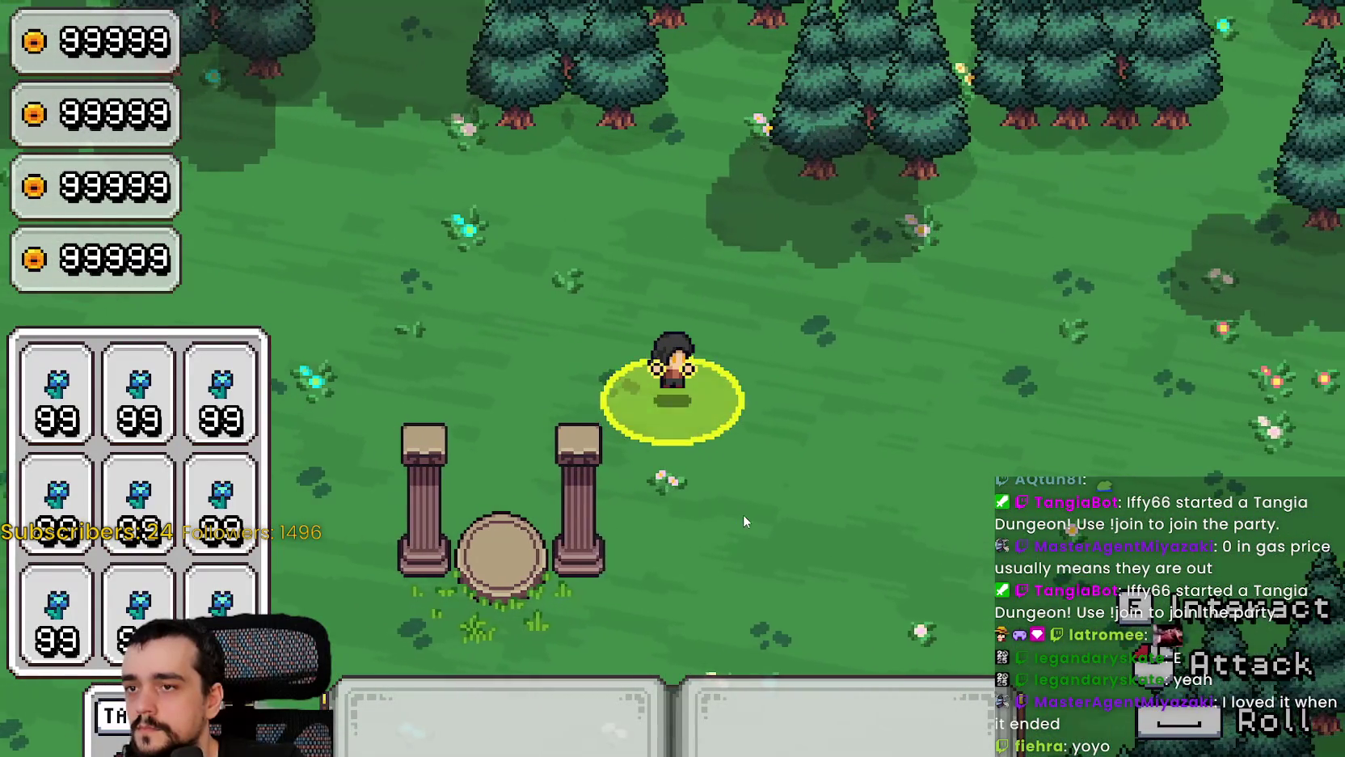
key(d)
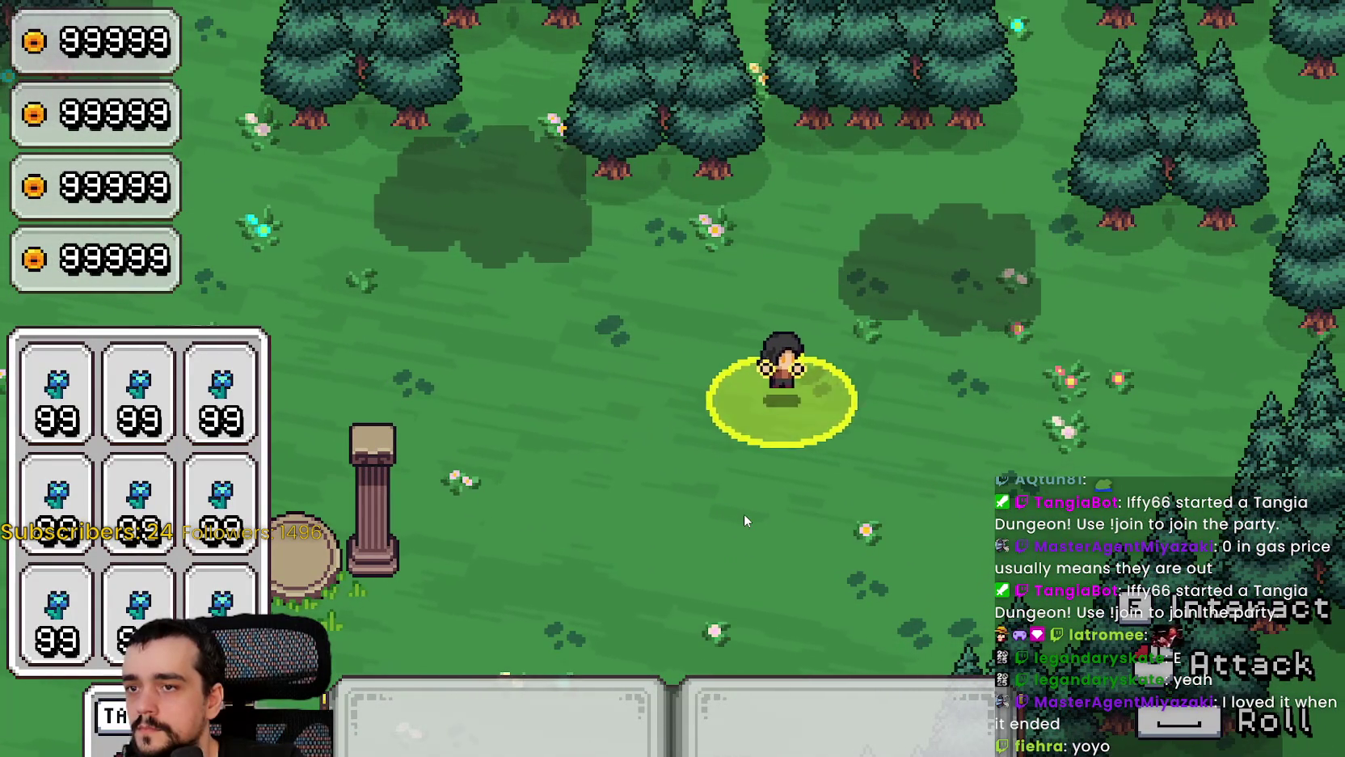
key(d)
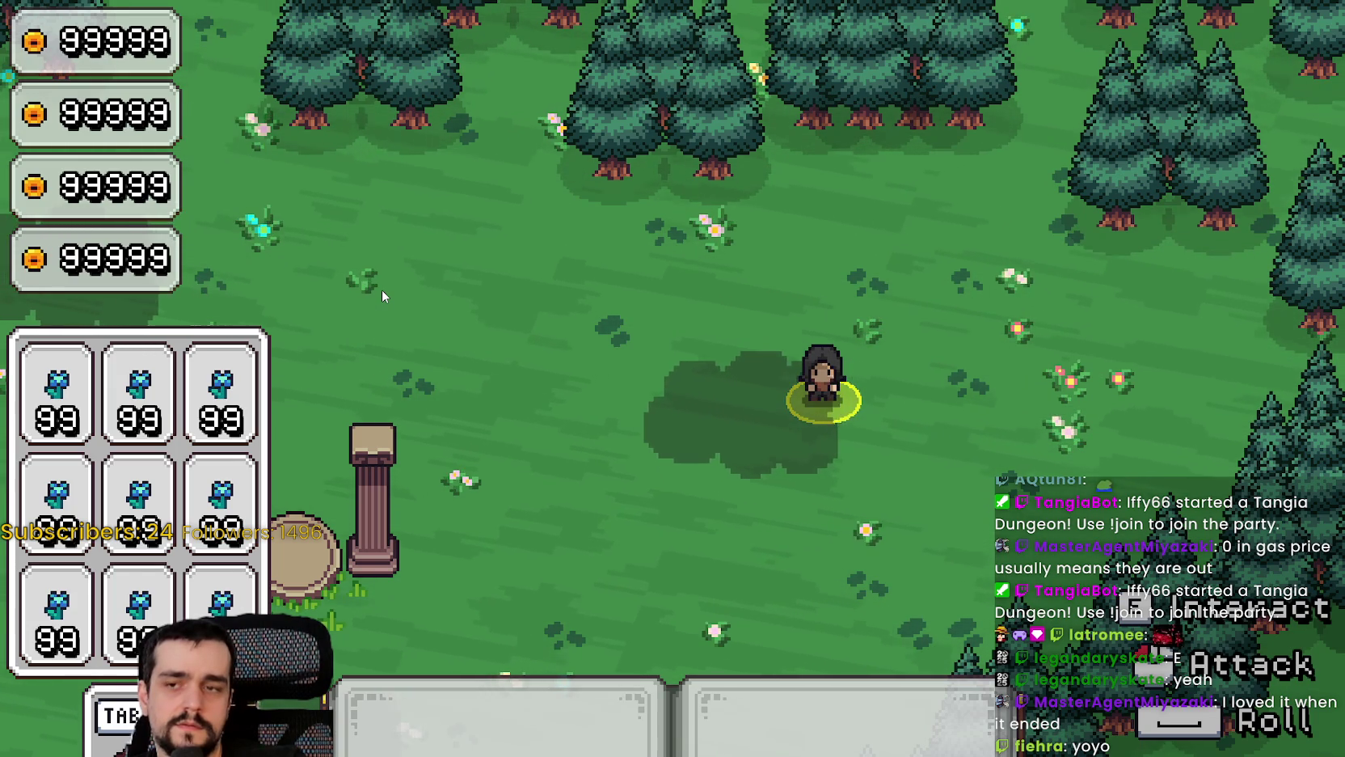
Step: Use the ability to the left and downward, then close the game and dismiss autocomplete
click(378, 293)
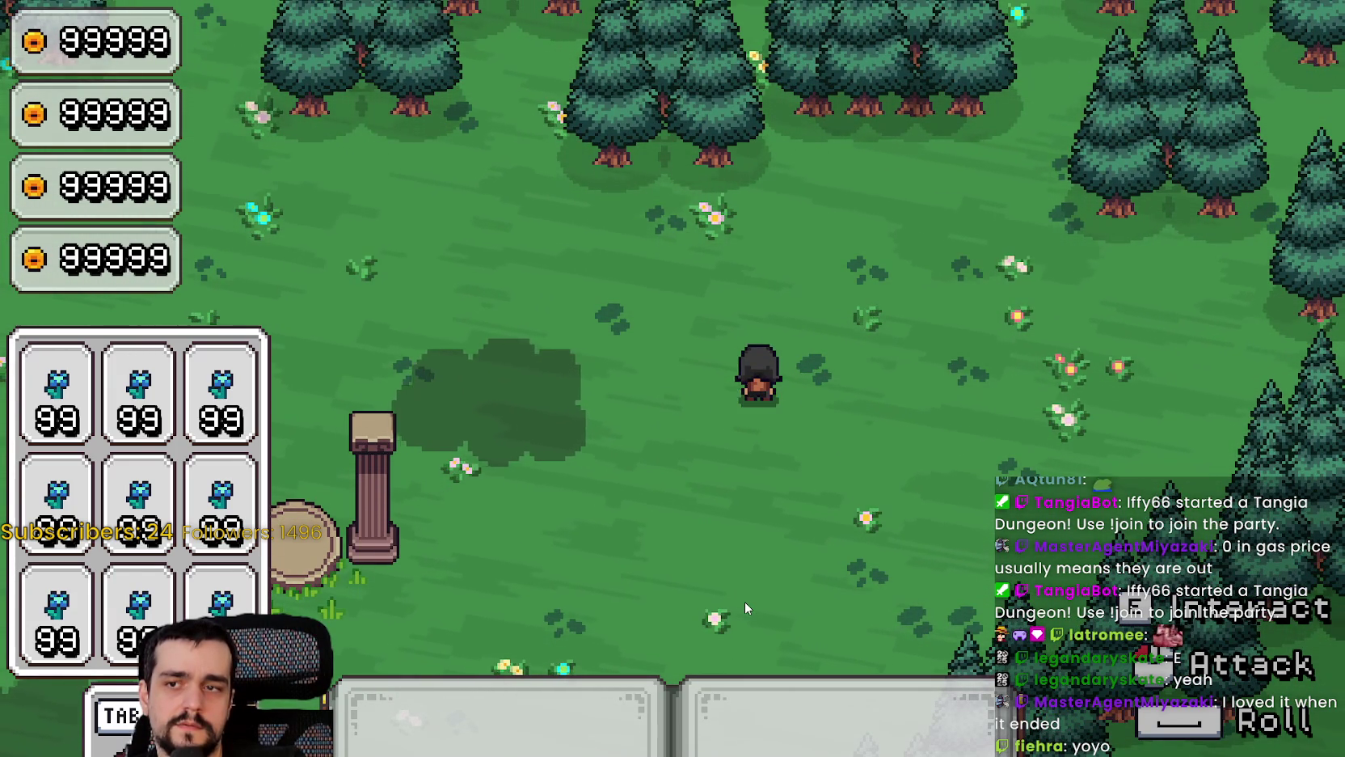
click(743, 601)
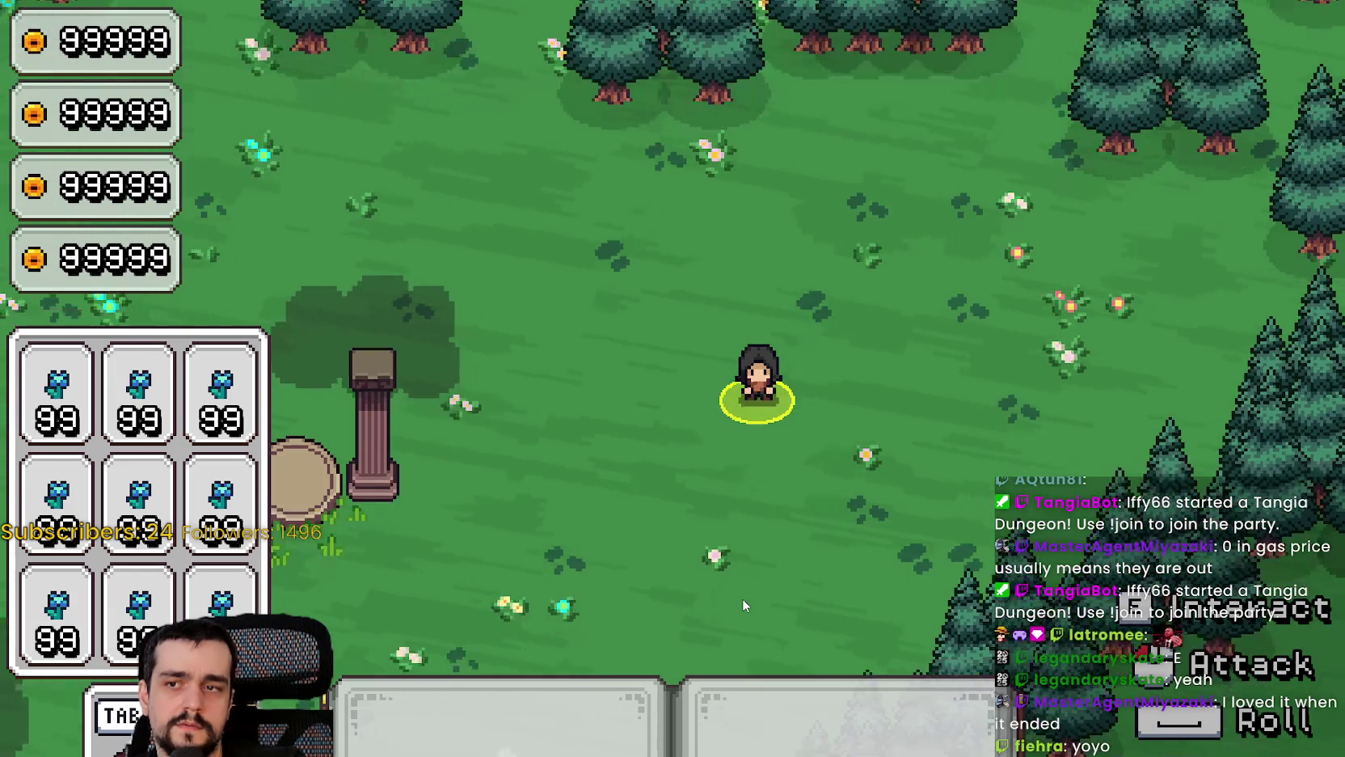
key(F8)
click(924, 248)
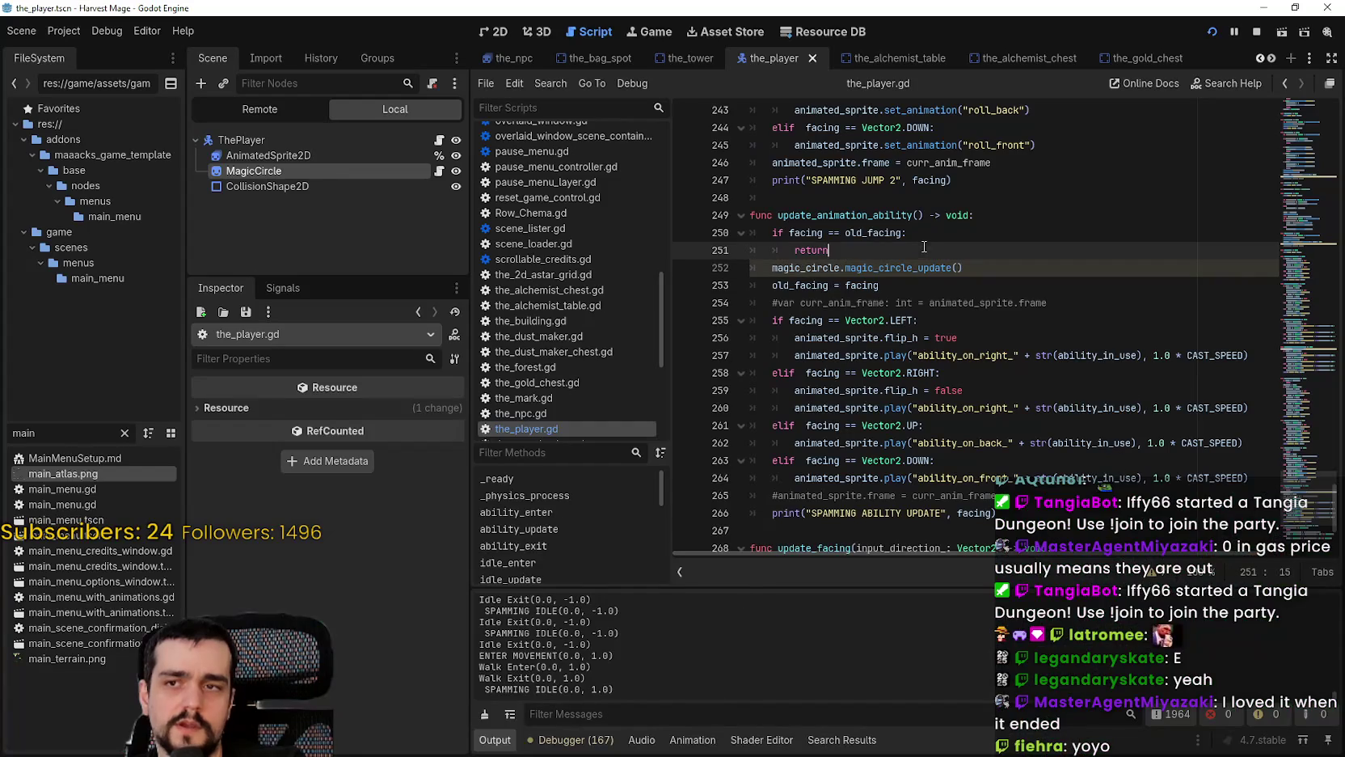
Step: Inspect the magic_circle_update call on line 252 and its context options
click(969, 267)
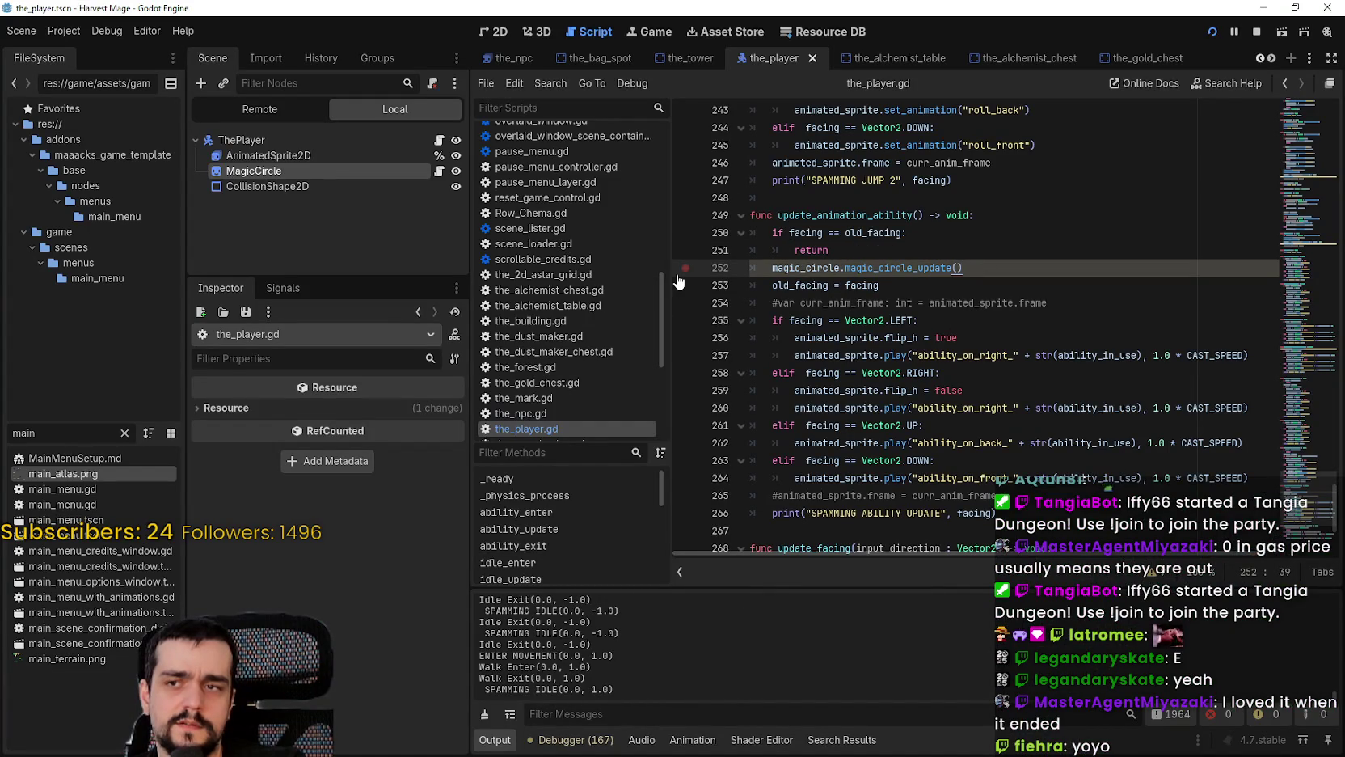
click(1044, 289)
click(1045, 270)
right_click(907, 267)
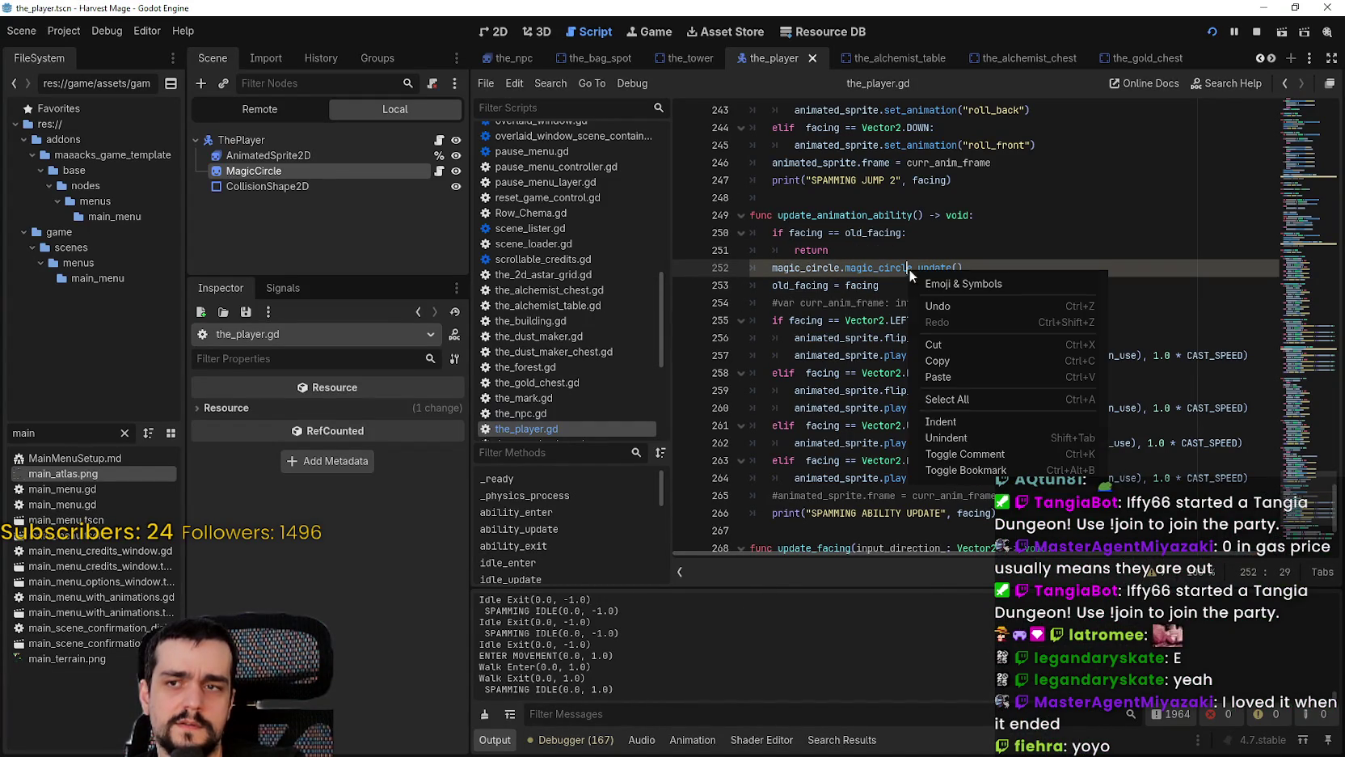
click(859, 279)
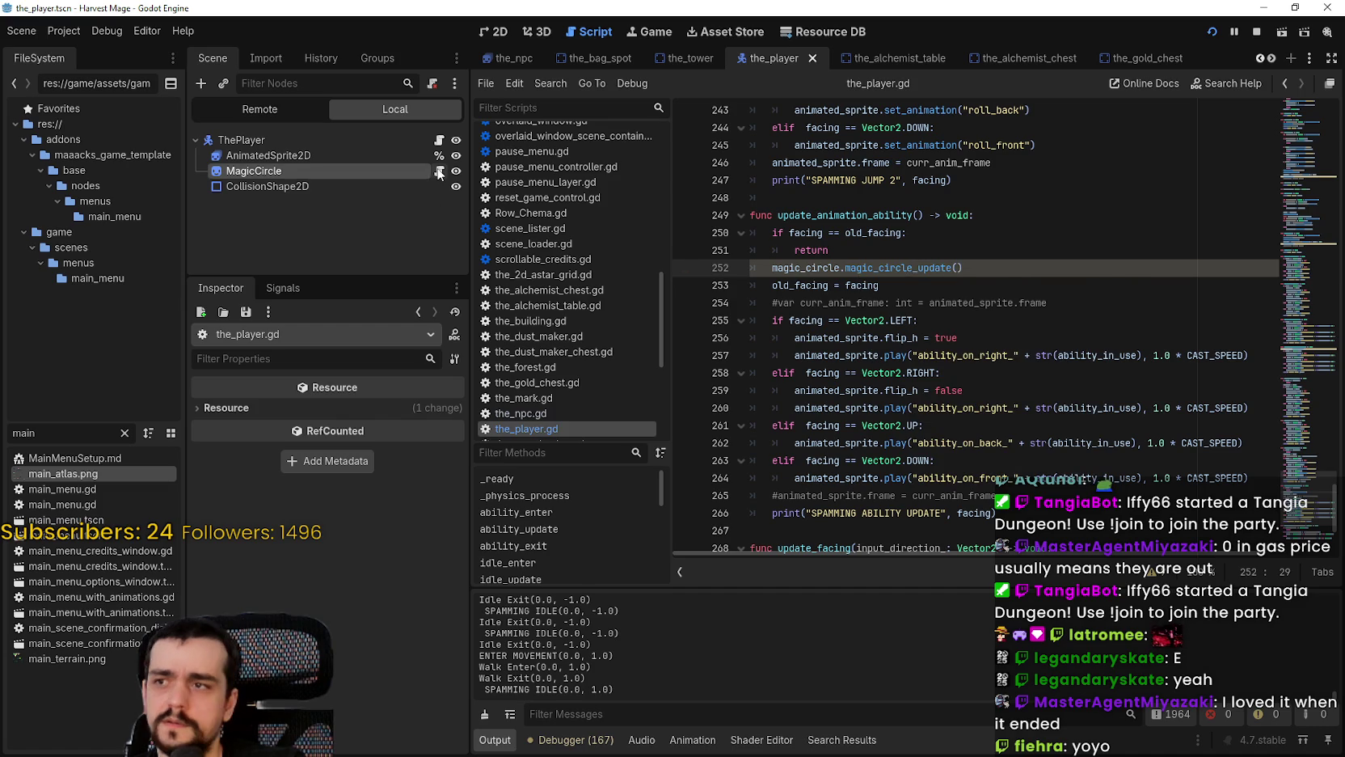
Step: Add print("Magic Circle Update") to magic_circle_update in magic_circle.gd and save the script
click(438, 172)
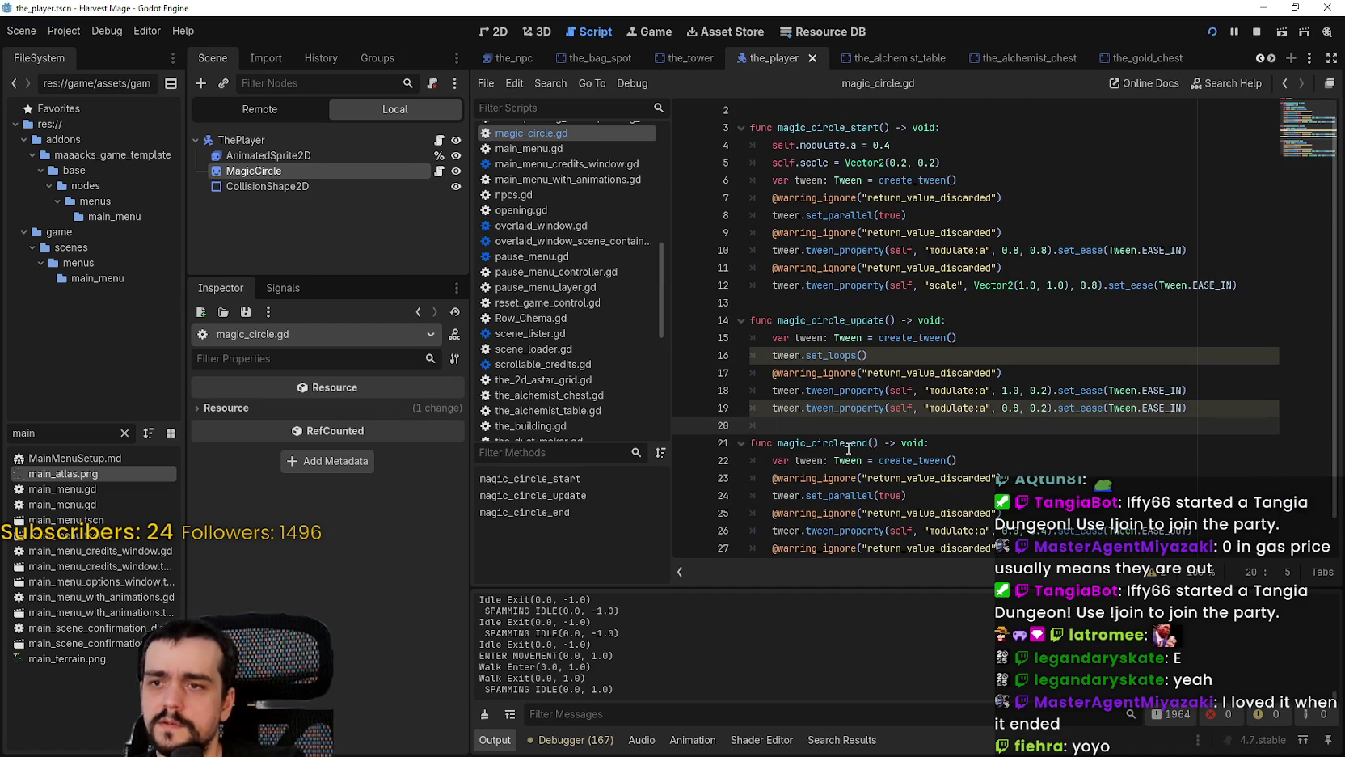
text(prin)
text(t("Magic Circle Update)
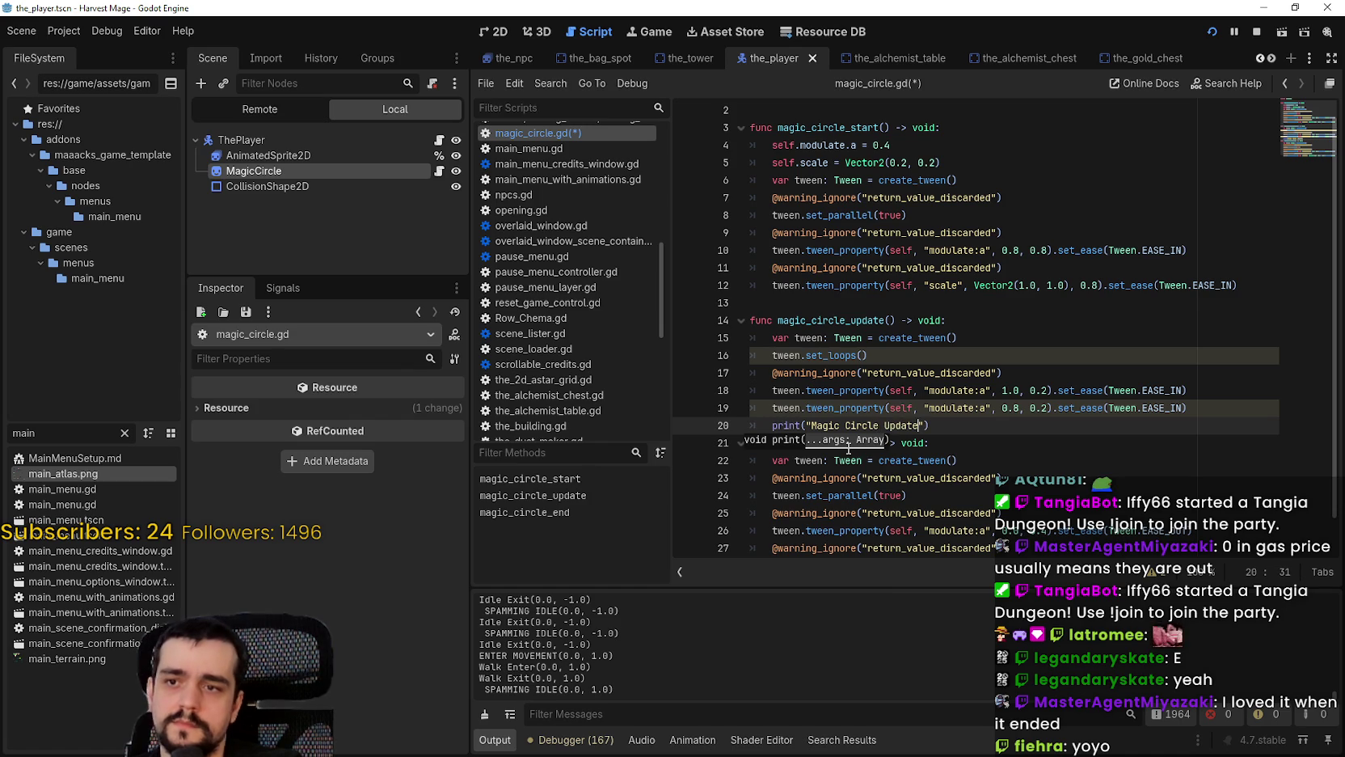
key(ctrl+s)
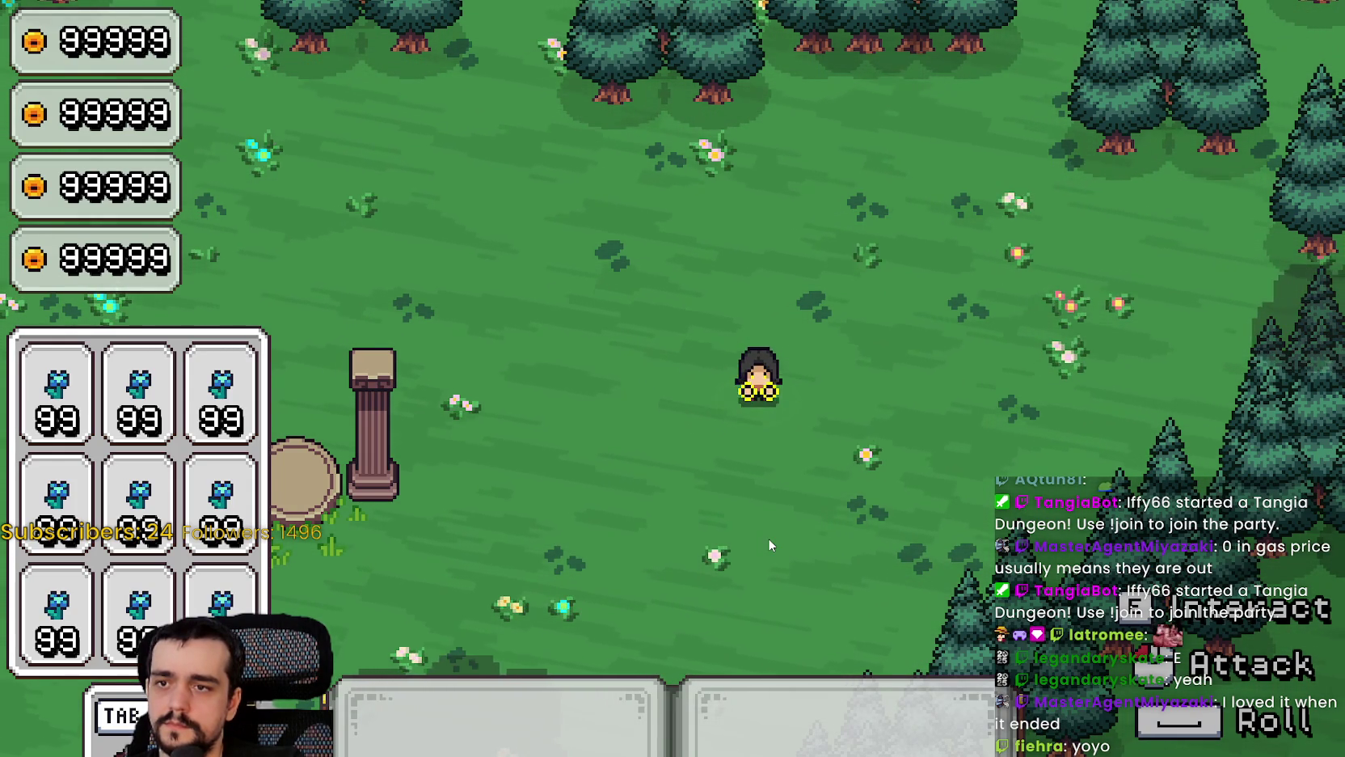
Step: Filter the Output for 'Magi', clear the filter, then trigger the player's ability with A
key(alt+Tab)
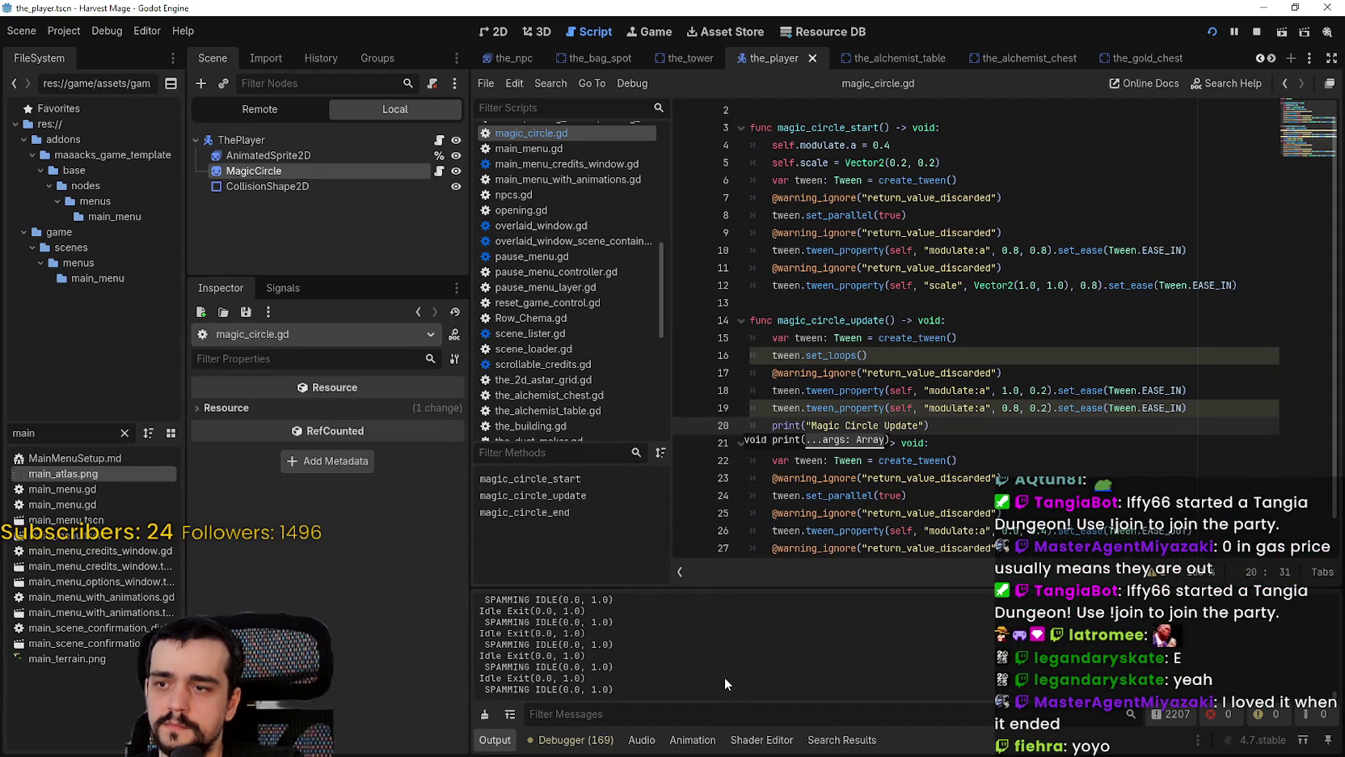
click(671, 714)
text(Magiic)
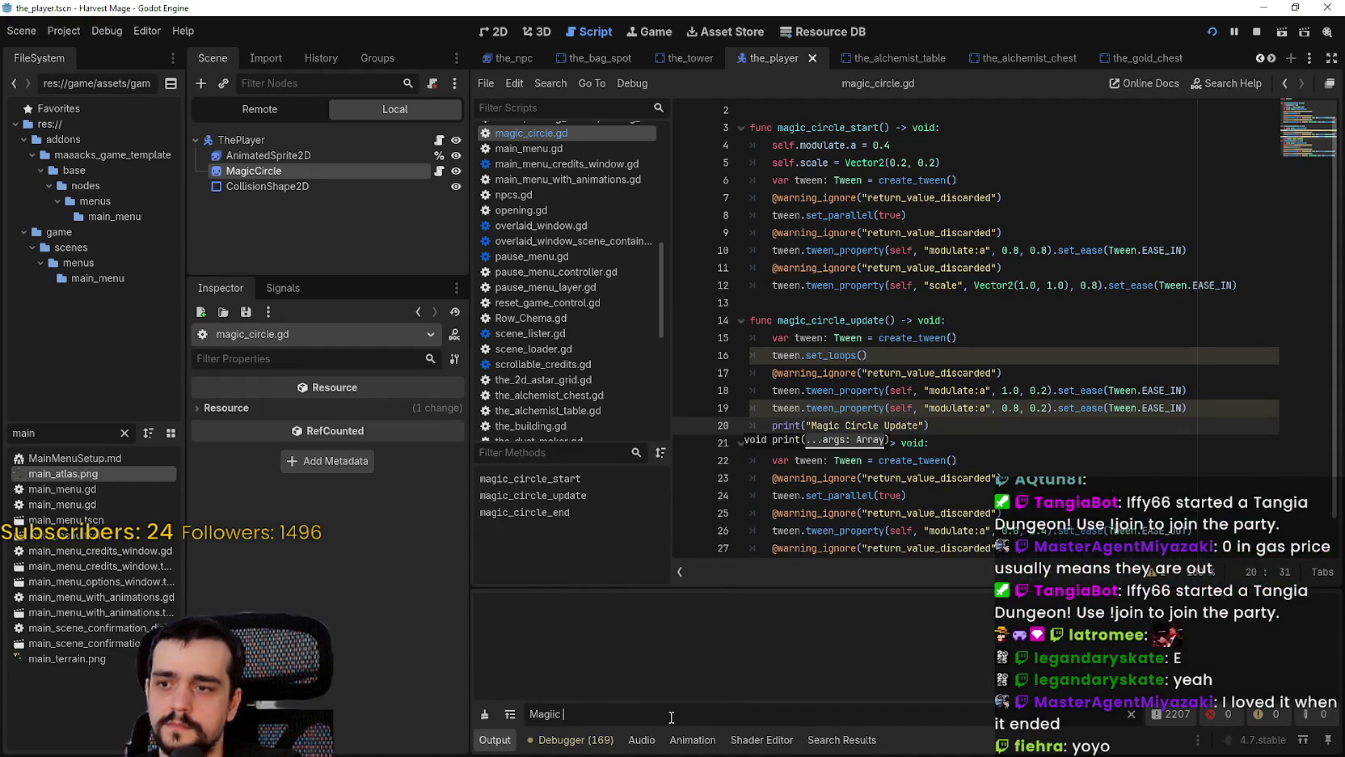
key(BackSpace)
key(BackSpace)
key(BackSpace)
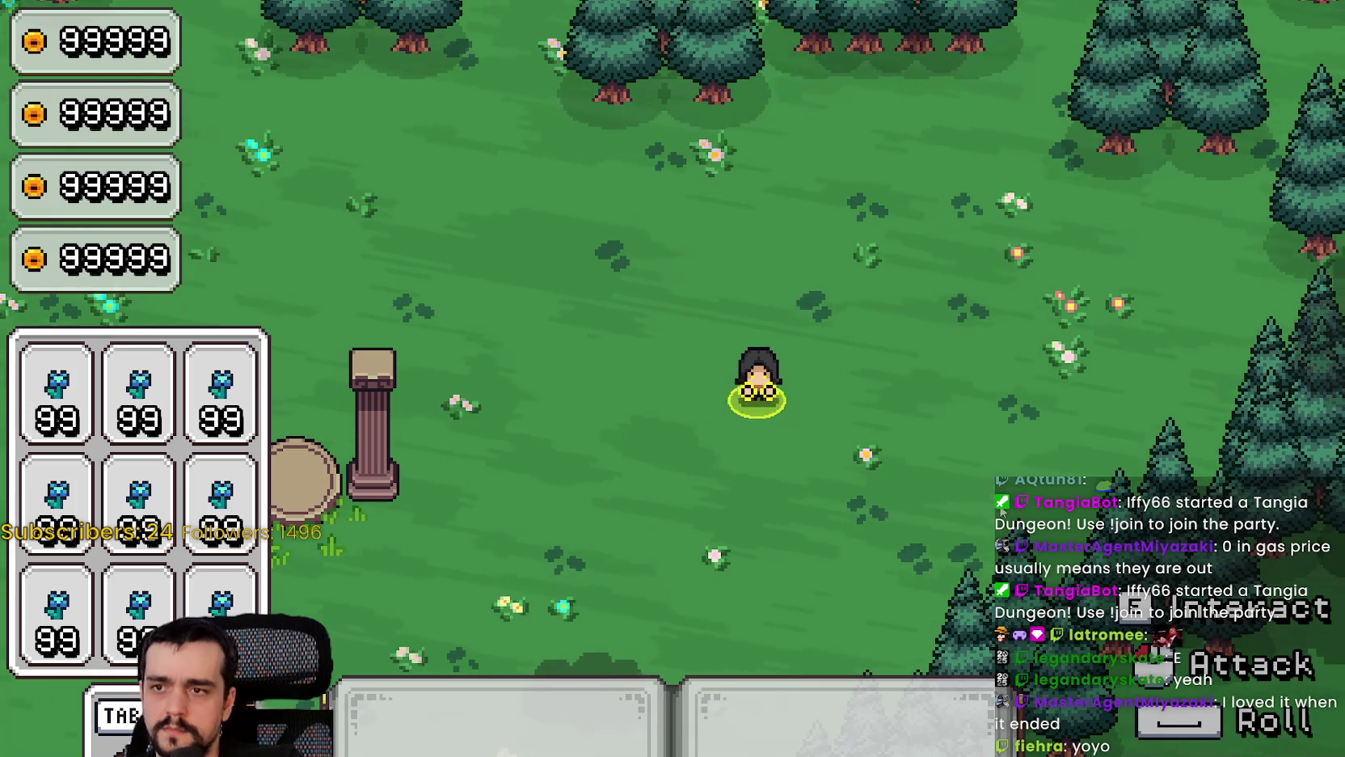
key(a)
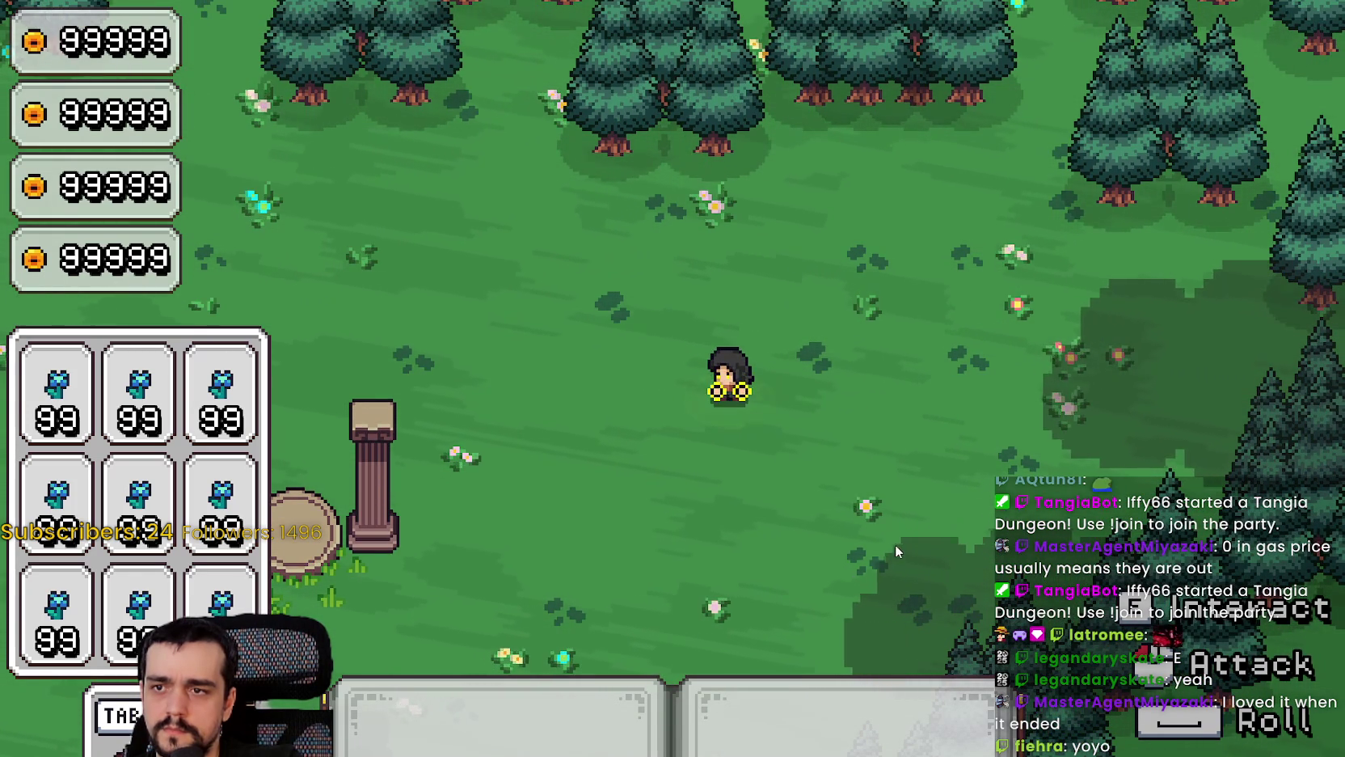
key(alt+Tab)
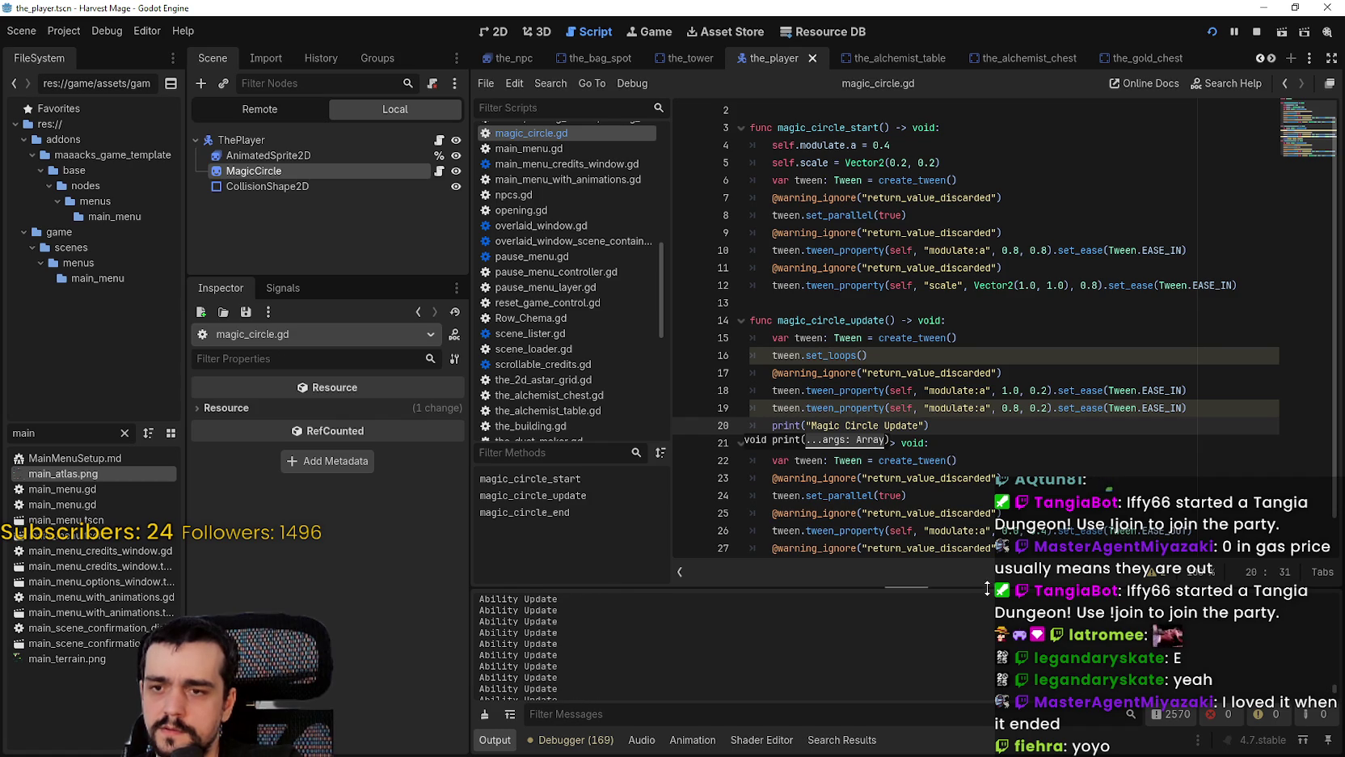
drag(986, 587, 985, 255)
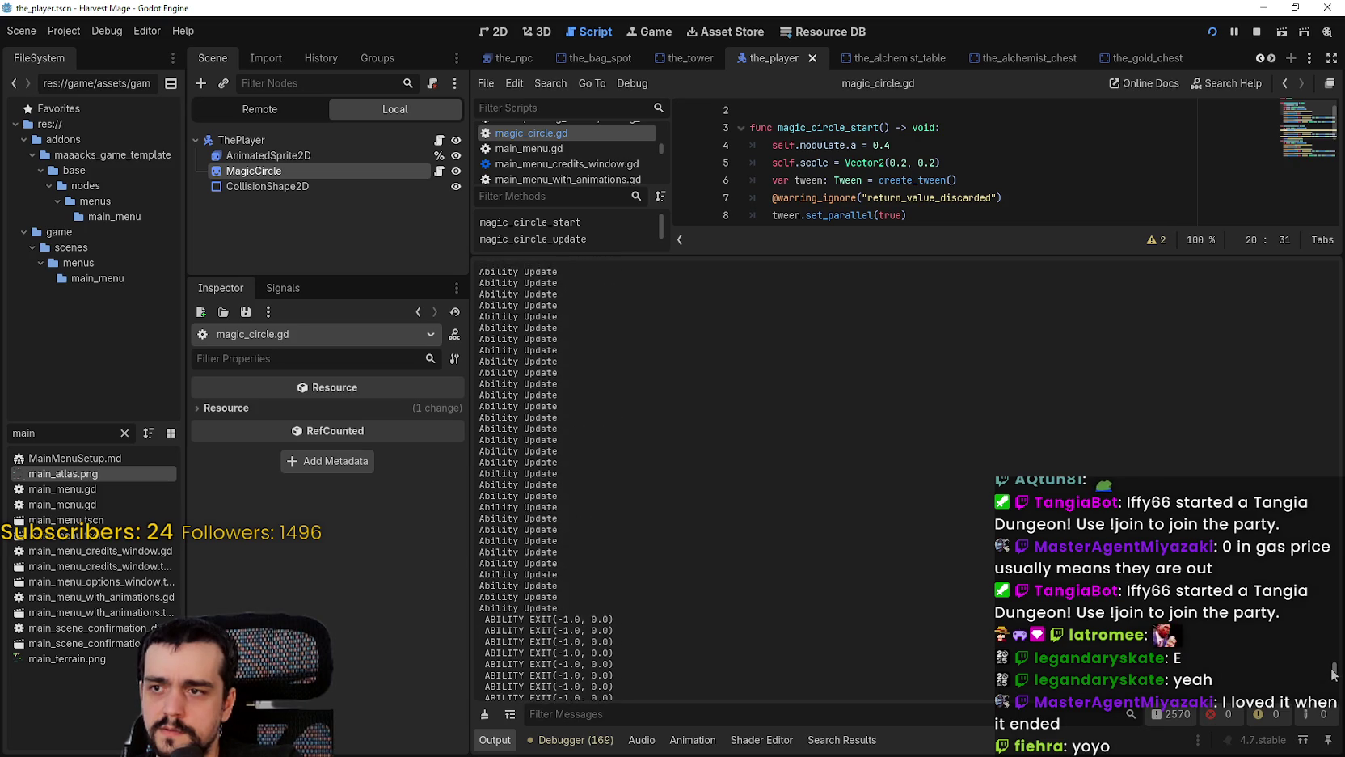
scroll(1335, 659, up, 5)
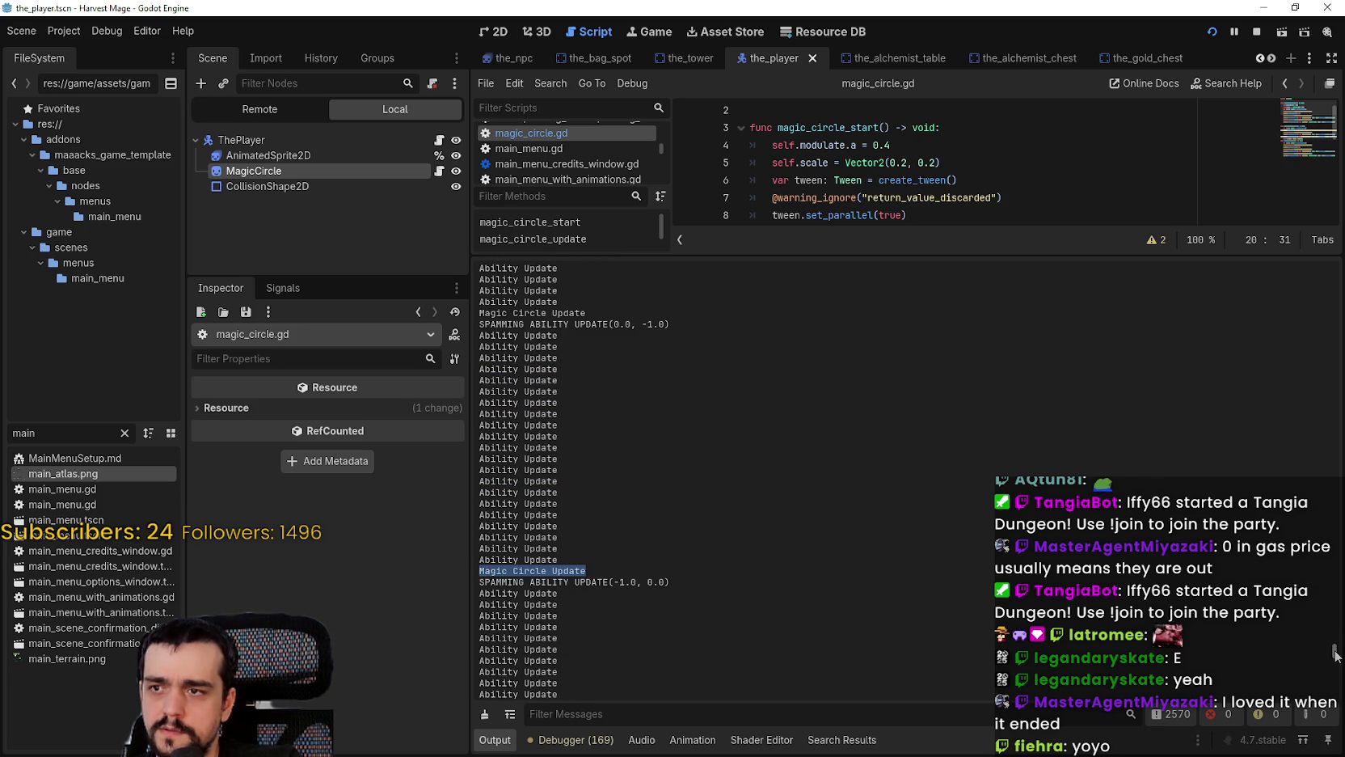
scroll(1335, 655, up, 1)
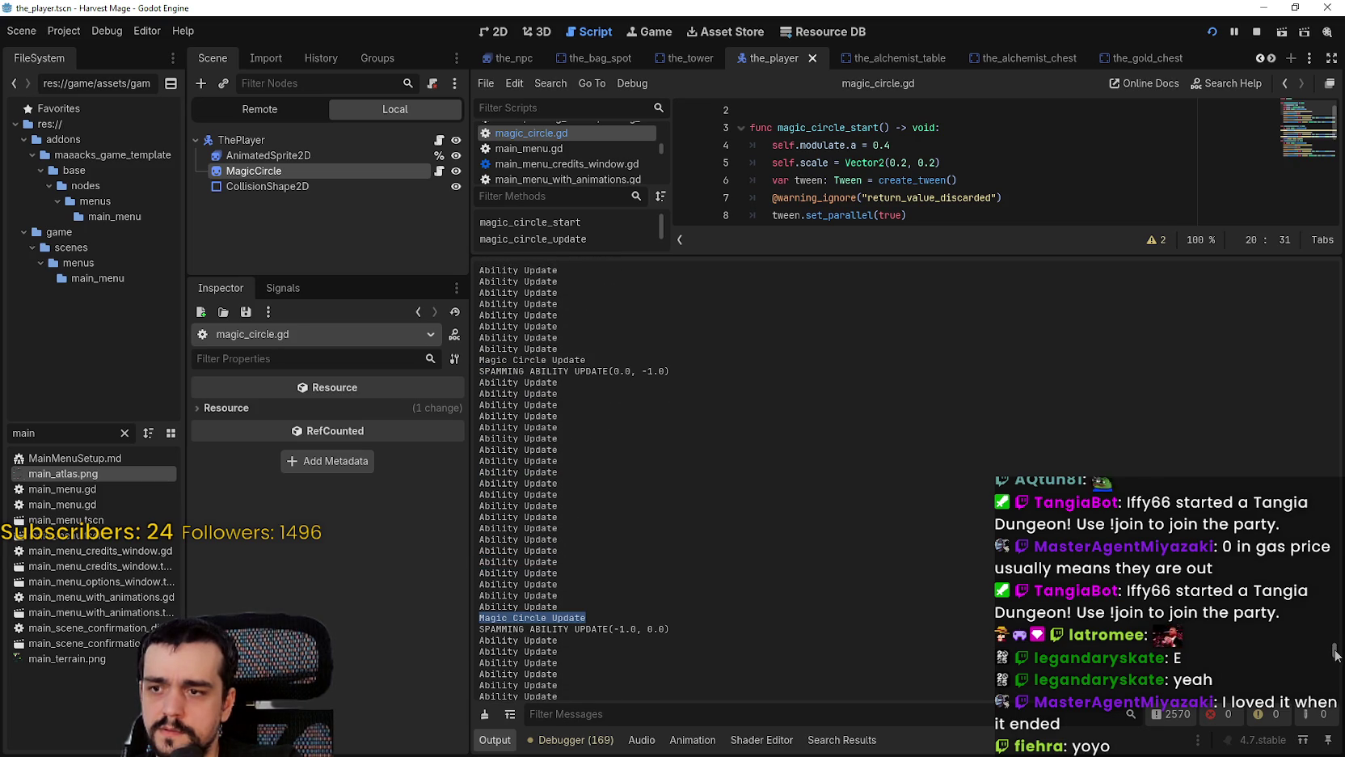
drag(1335, 655, 1339, 632)
key(shift+F12)
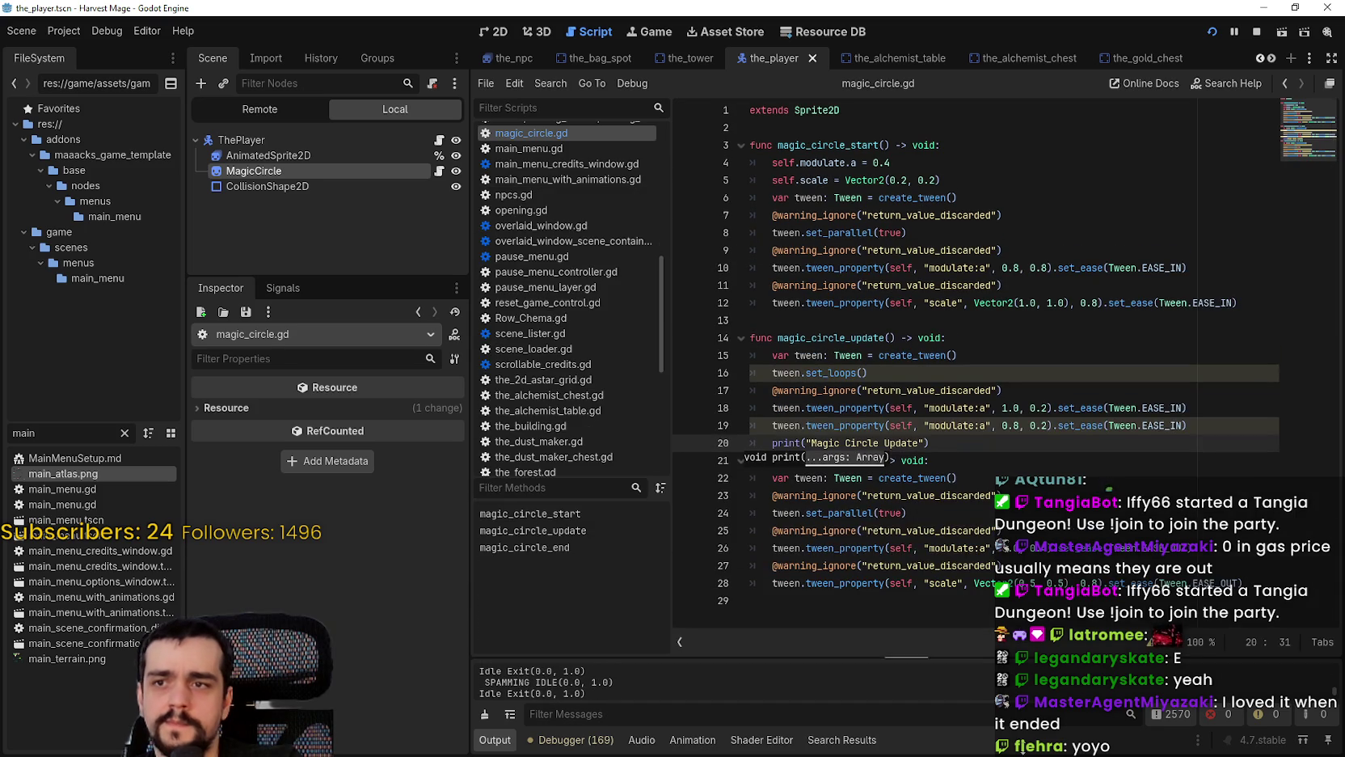
click(936, 442)
mouse_move(826, 372)
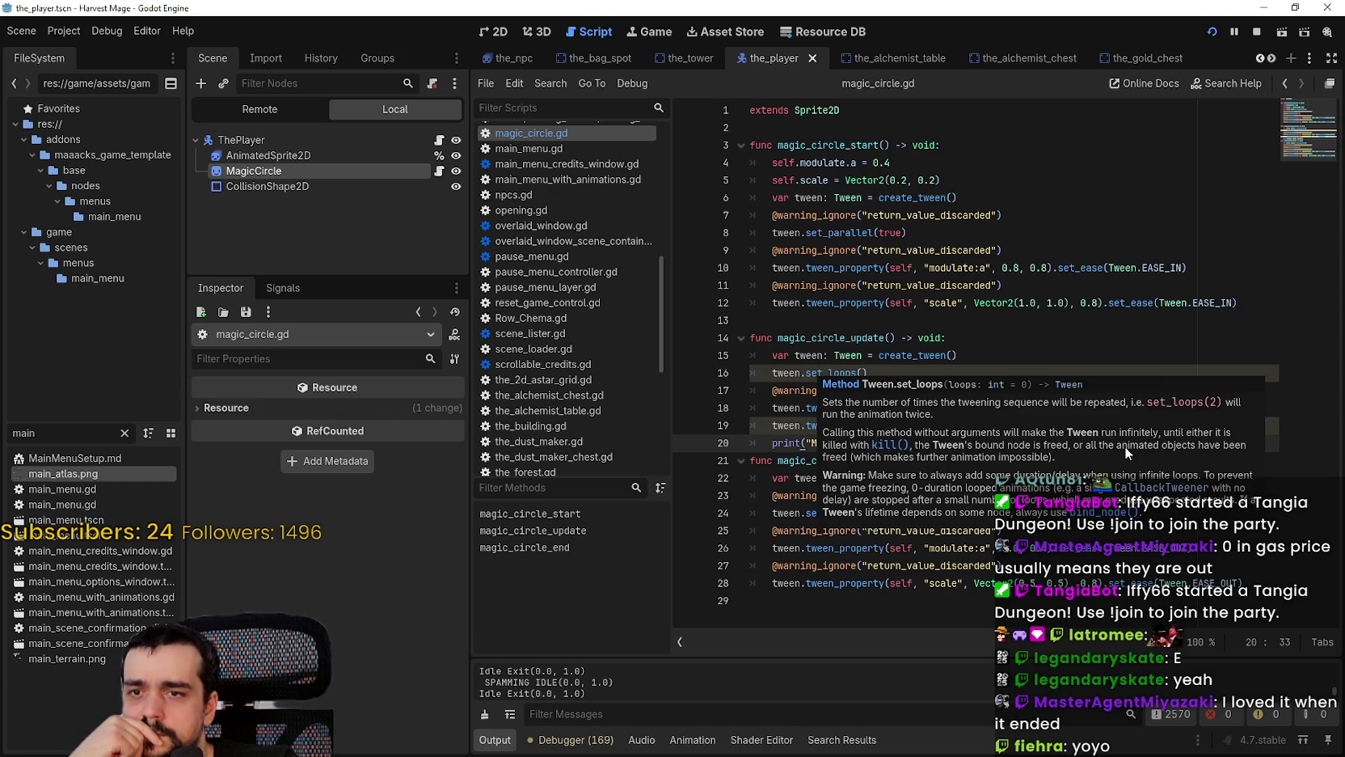
Step: Expand the Remote tree through GameContainer, the_forest and ThePlayer, then open the Debugger panel
click(273, 115)
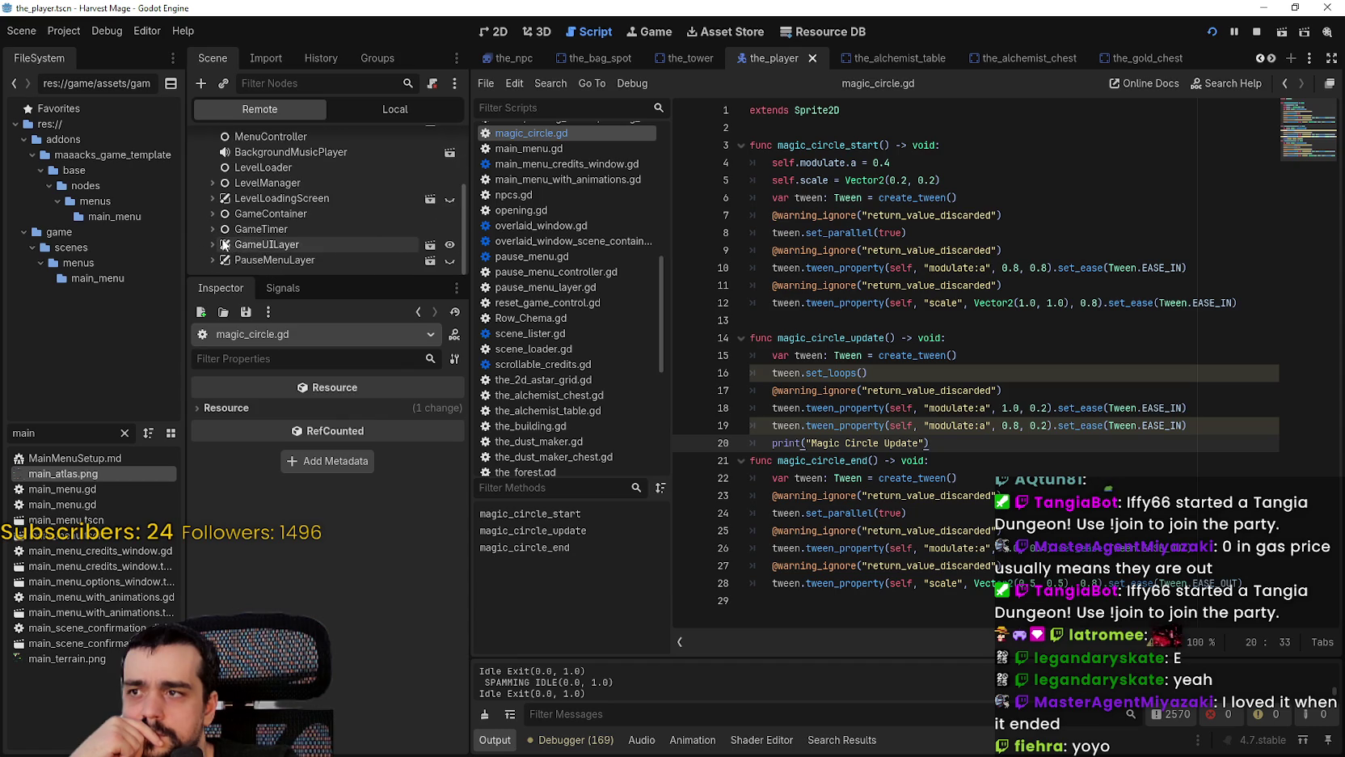
click(211, 210)
scroll(212, 209, down, 1)
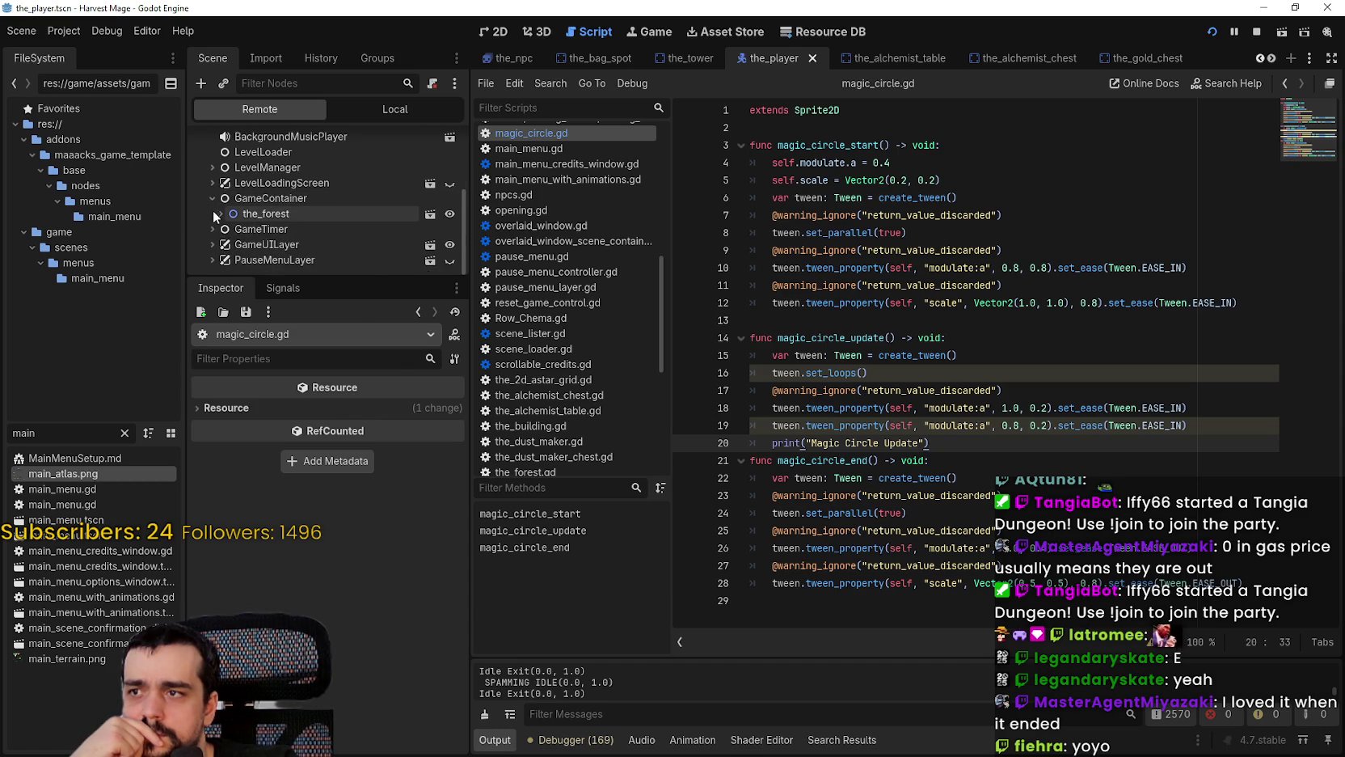
click(214, 213)
scroll(221, 242, down, 2)
click(229, 224)
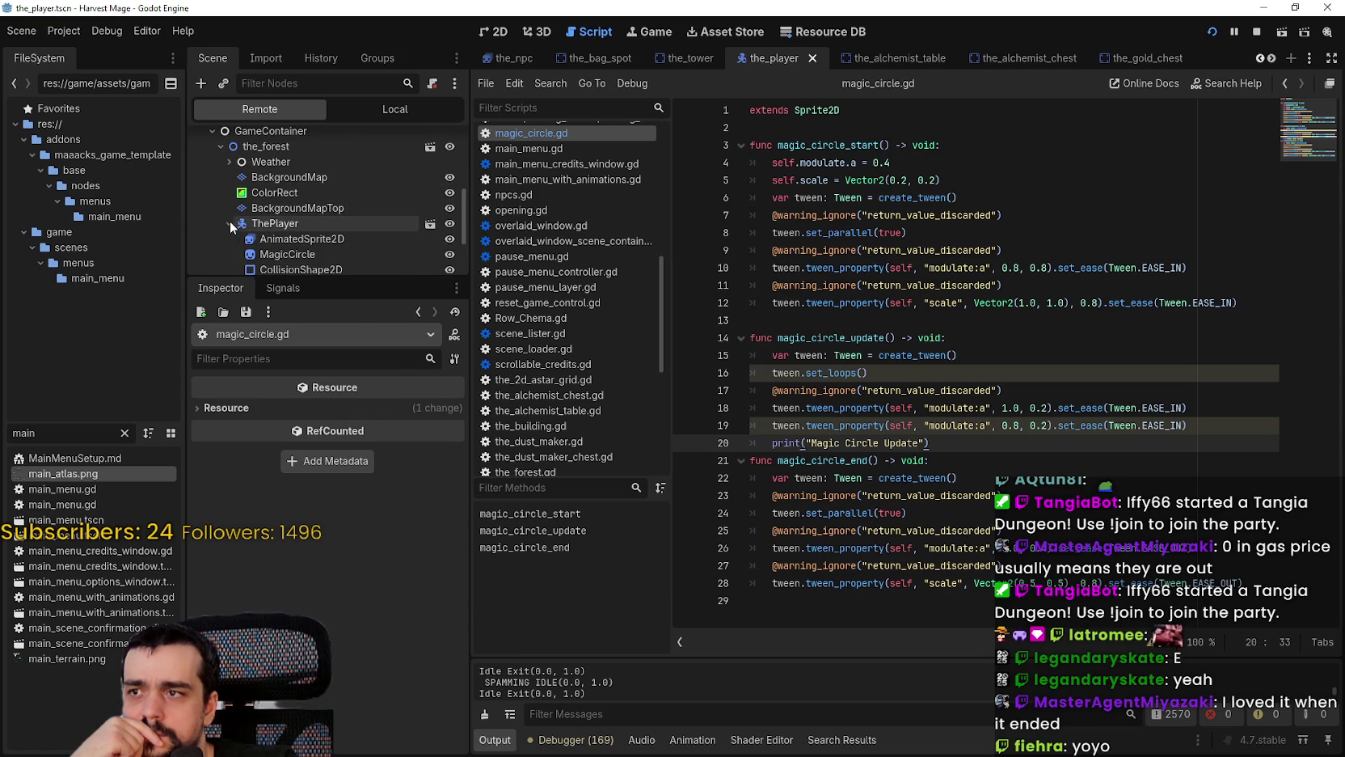
scroll(229, 221, down, 3)
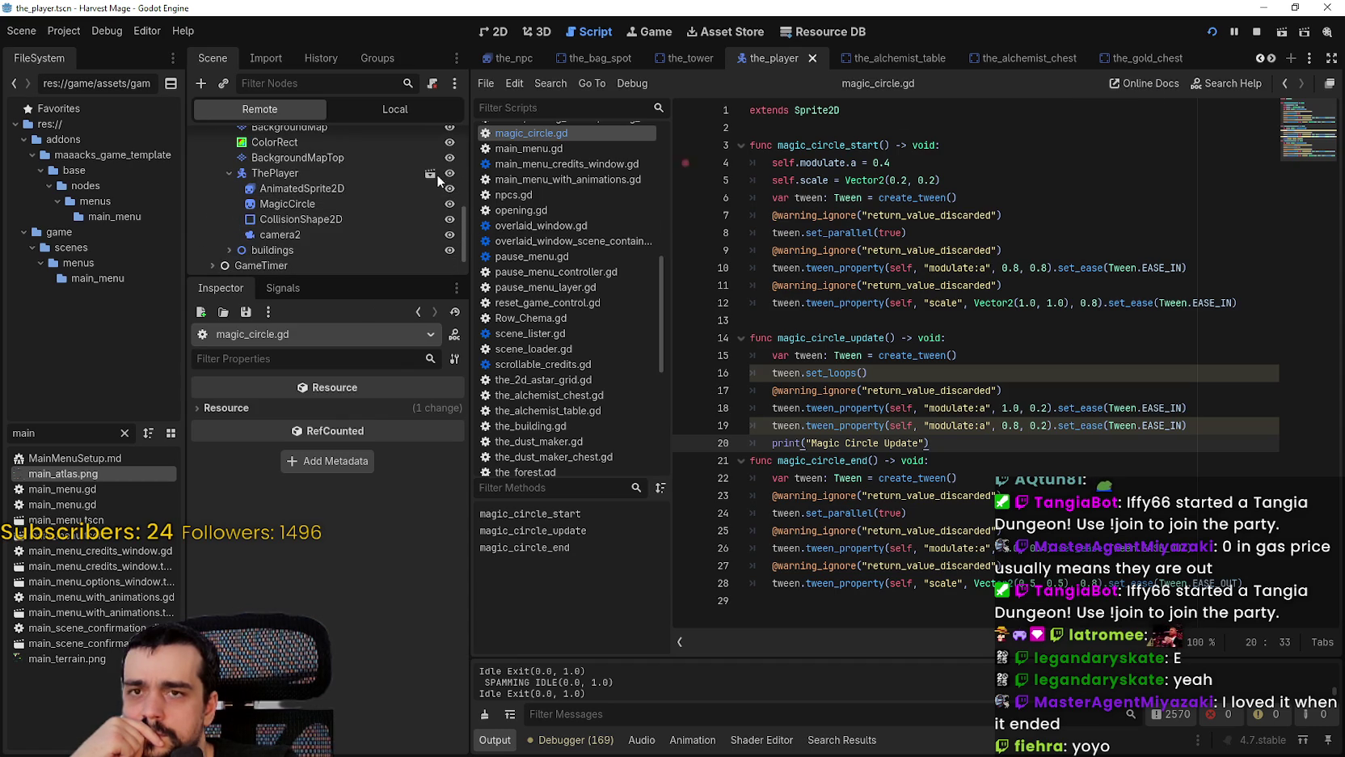
scroll(462, 216, up, 6)
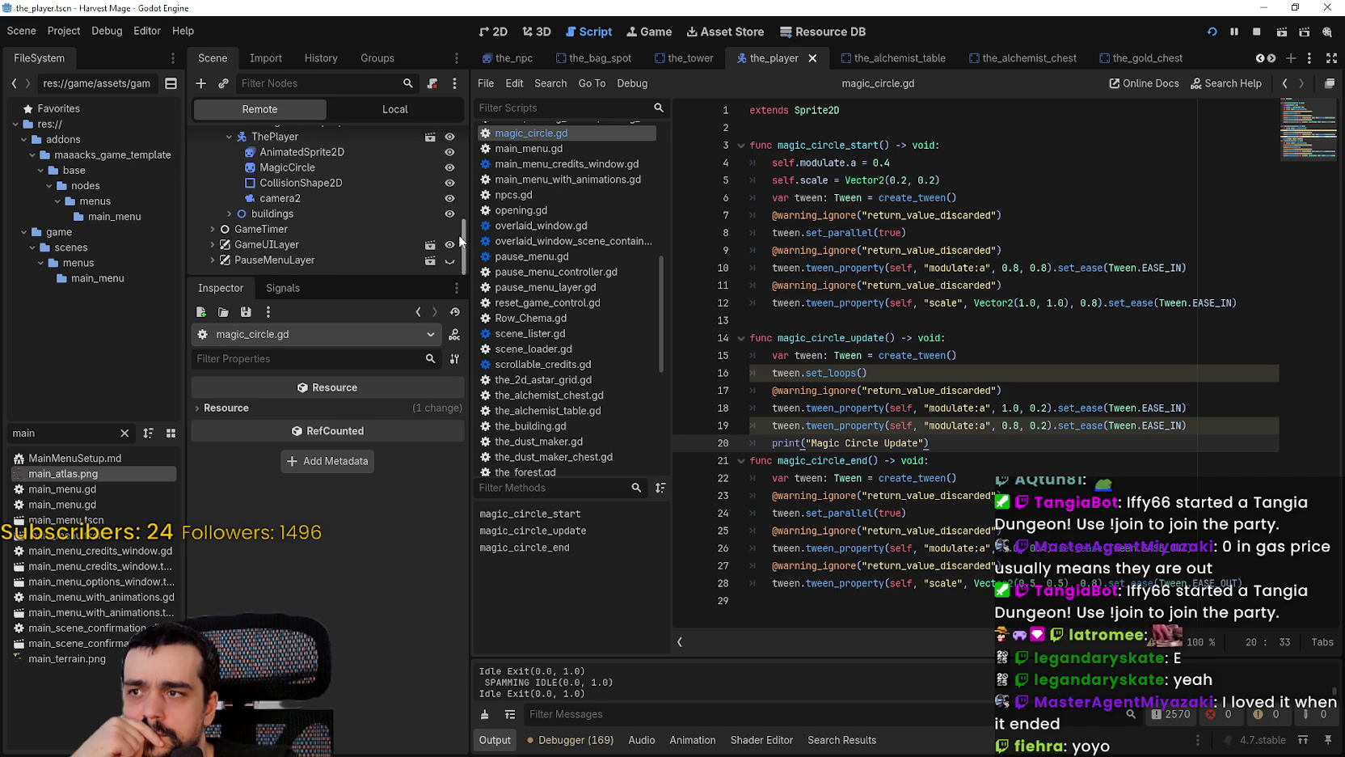
click(751, 582)
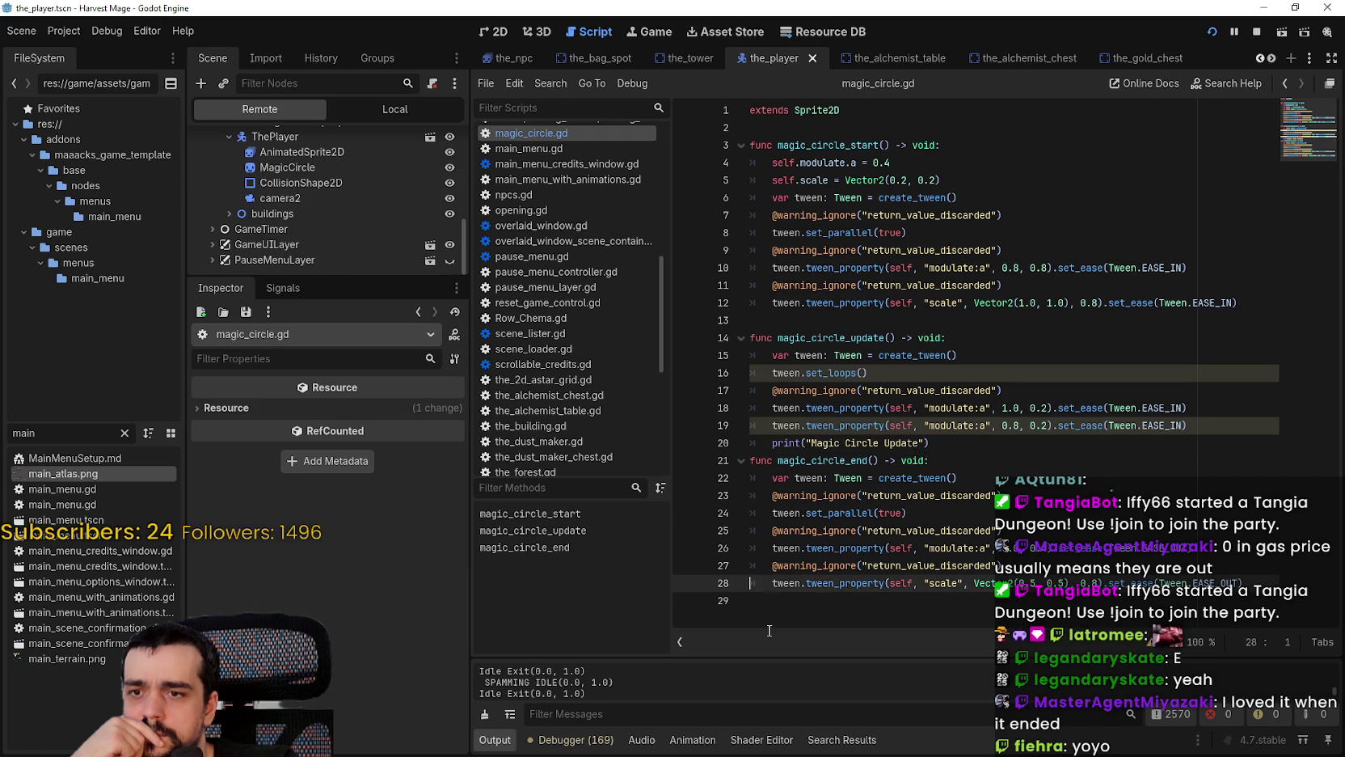
click(591, 744)
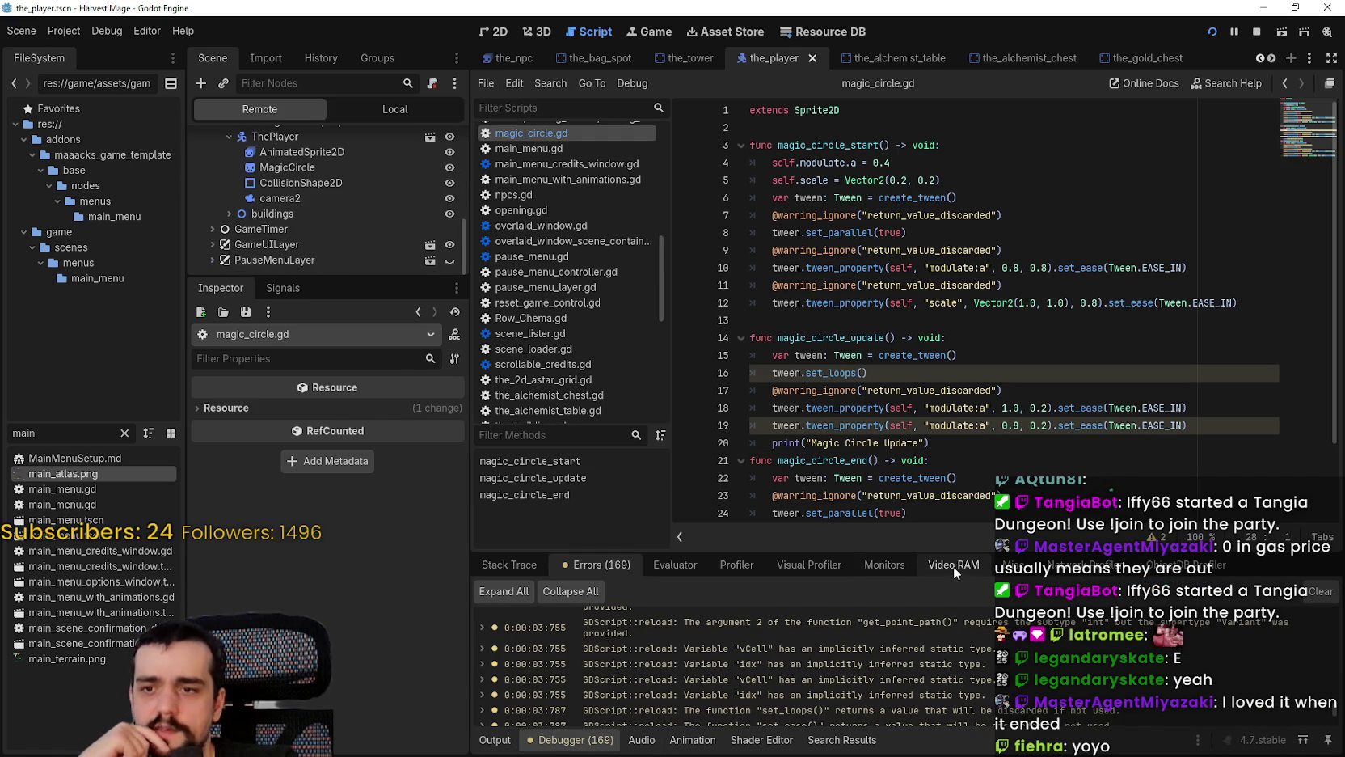
Step: Show the Debugger's Monitors tab and scroll through counters like Objects, Nodes and Navigation 2D
click(1013, 568)
click(809, 566)
click(869, 565)
scroll(639, 667, down, 3)
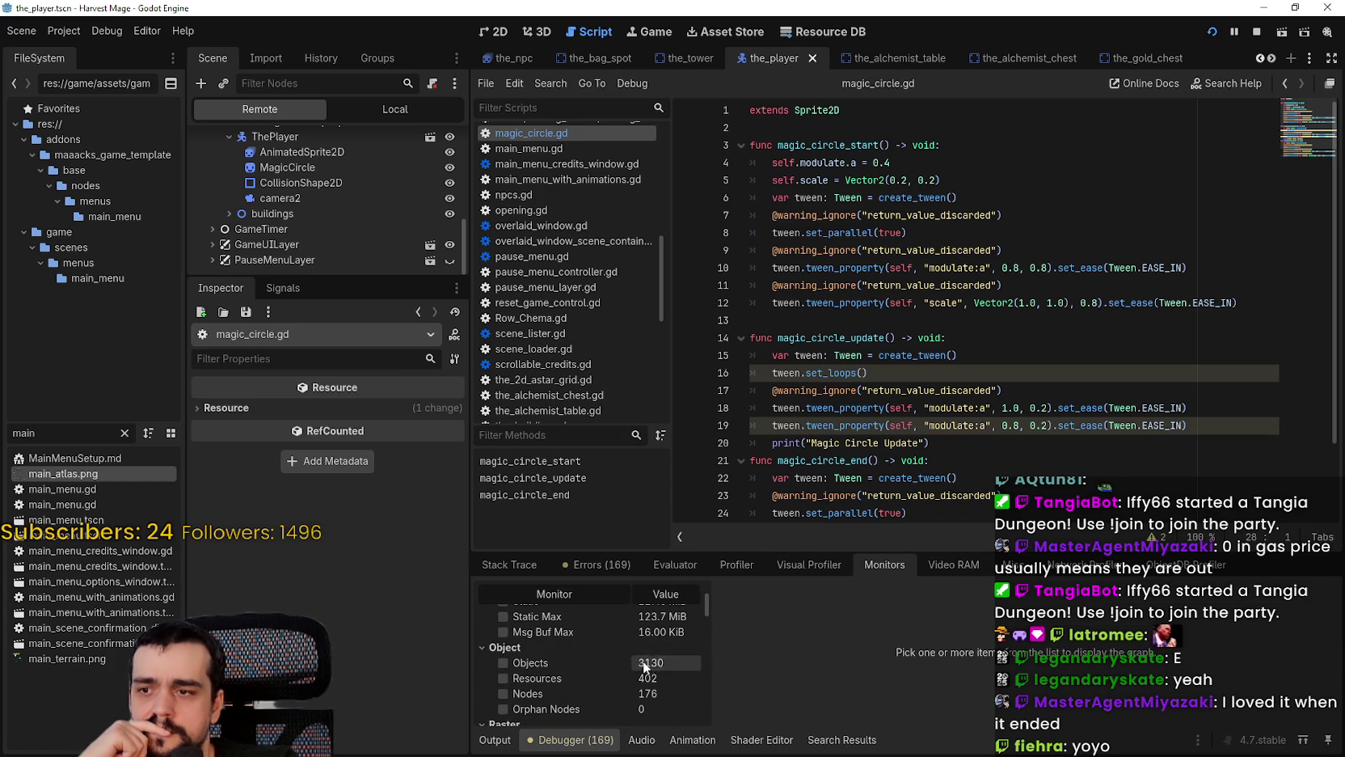
mouse_move(704, 606)
mouse_down()
mouse_move(731, 715)
mouse_move(729, 644)
mouse_move(768, 503)
mouse_move(753, 509)
mouse_move(757, 694)
mouse_up()
Step: Read the documentation for set_loops and create_tween in magic_circle.gd
click(1019, 389)
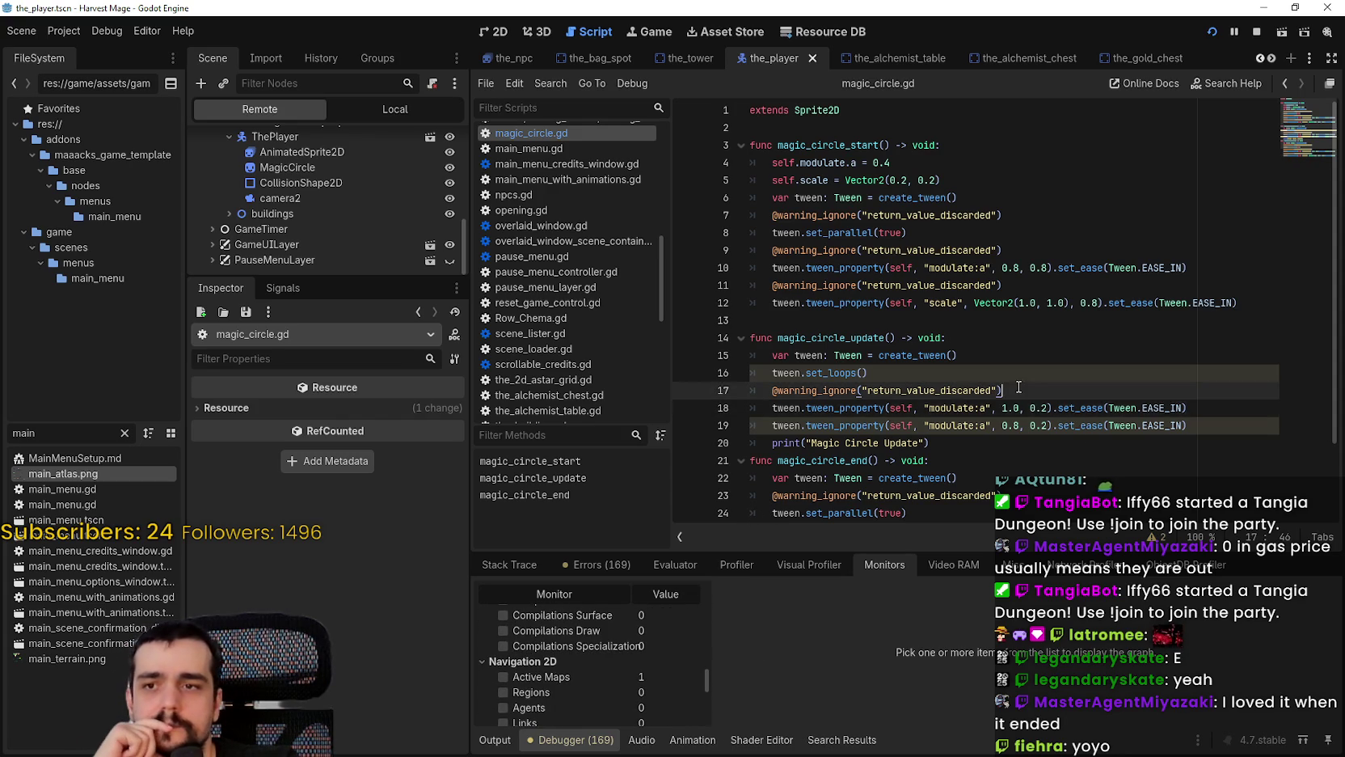
scroll(915, 359, down, 2)
mouse_move(840, 291)
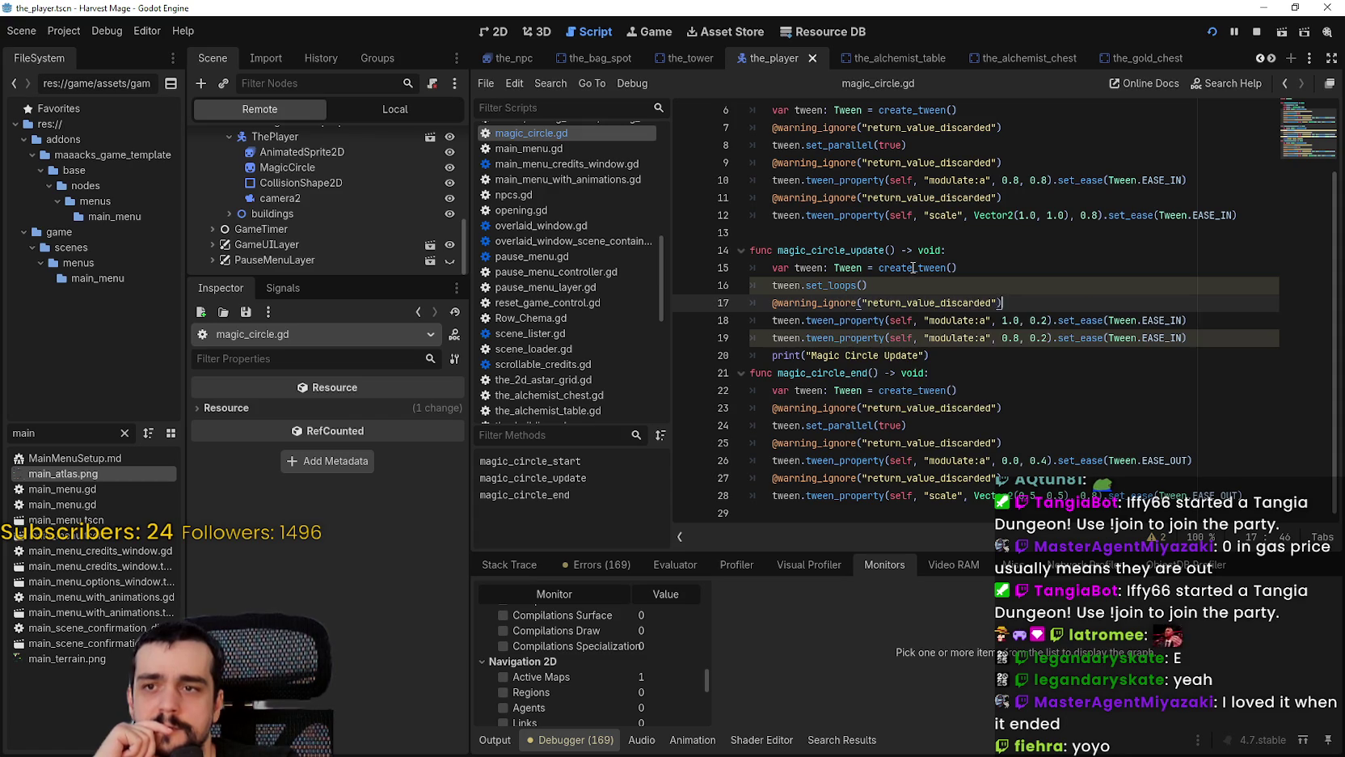
click(1126, 357)
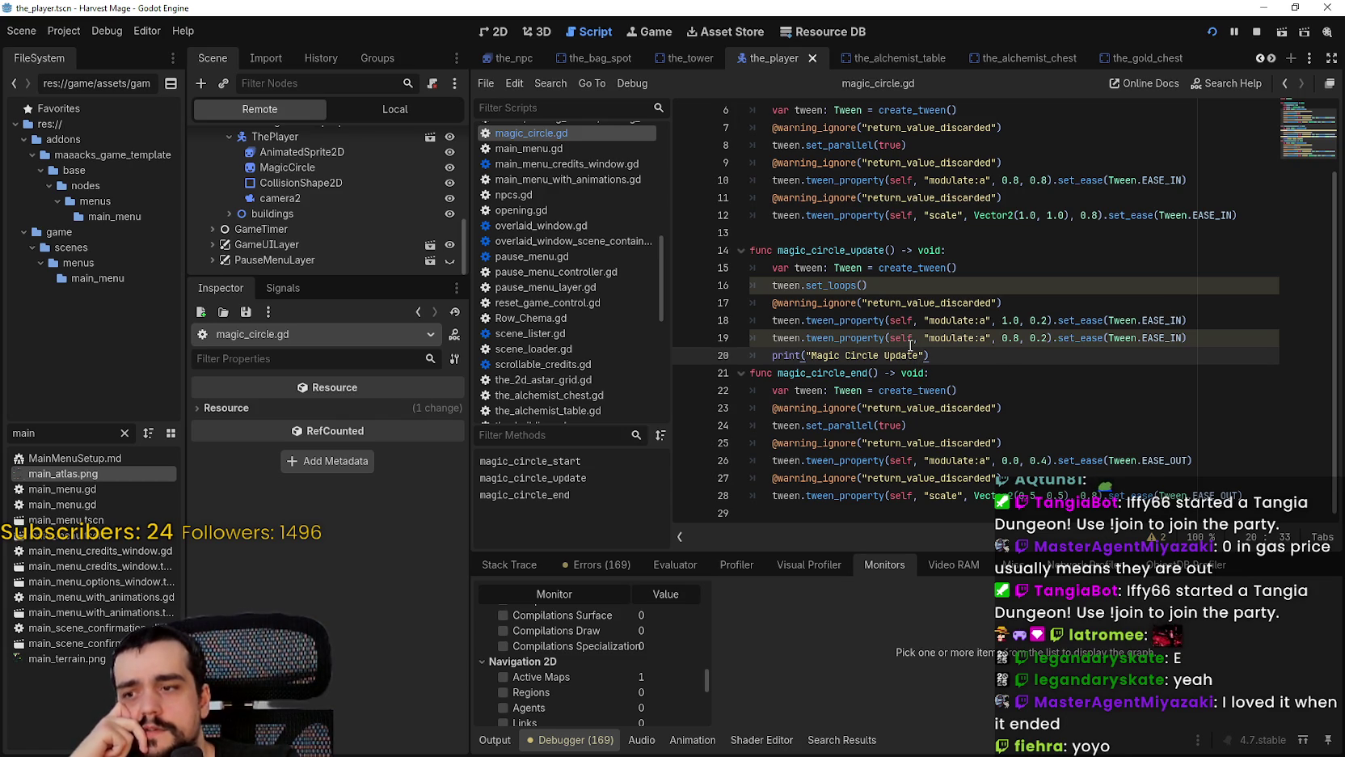
mouse_move(925, 269)
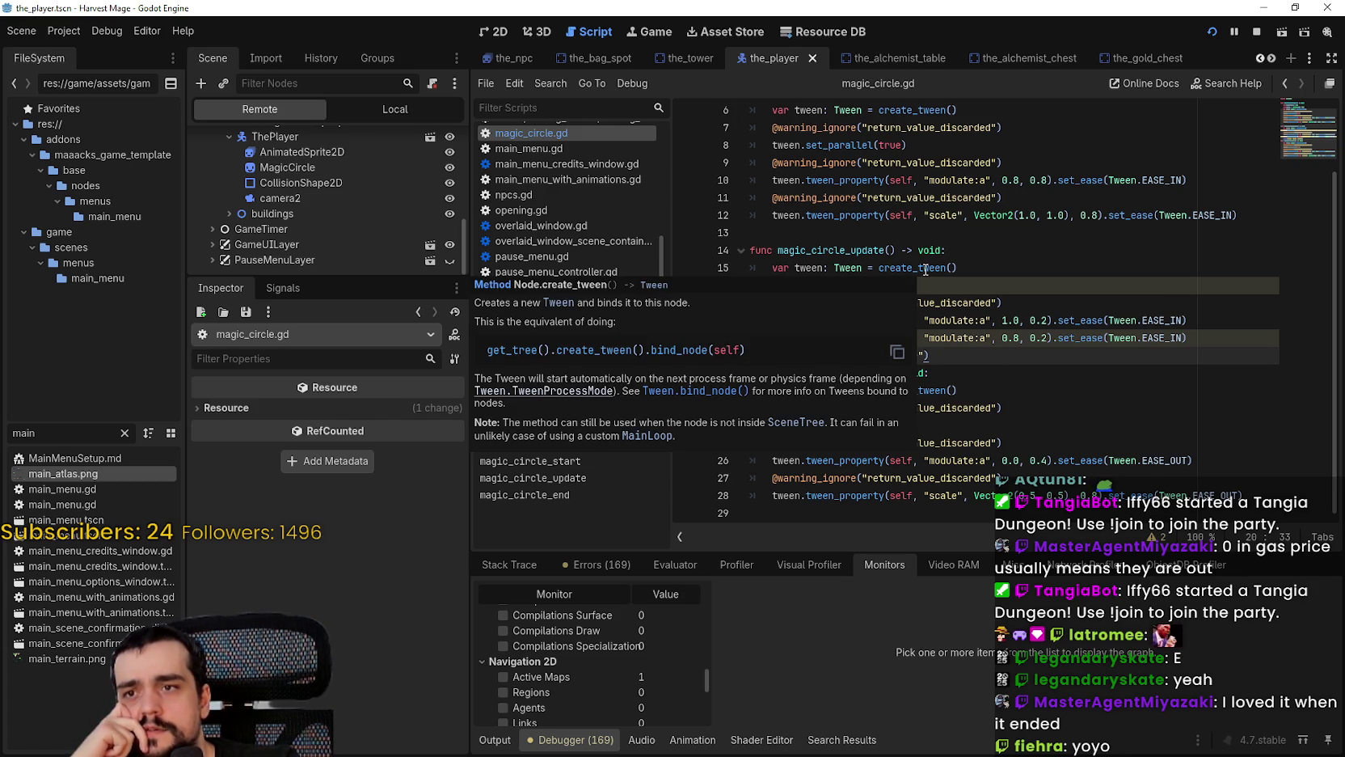